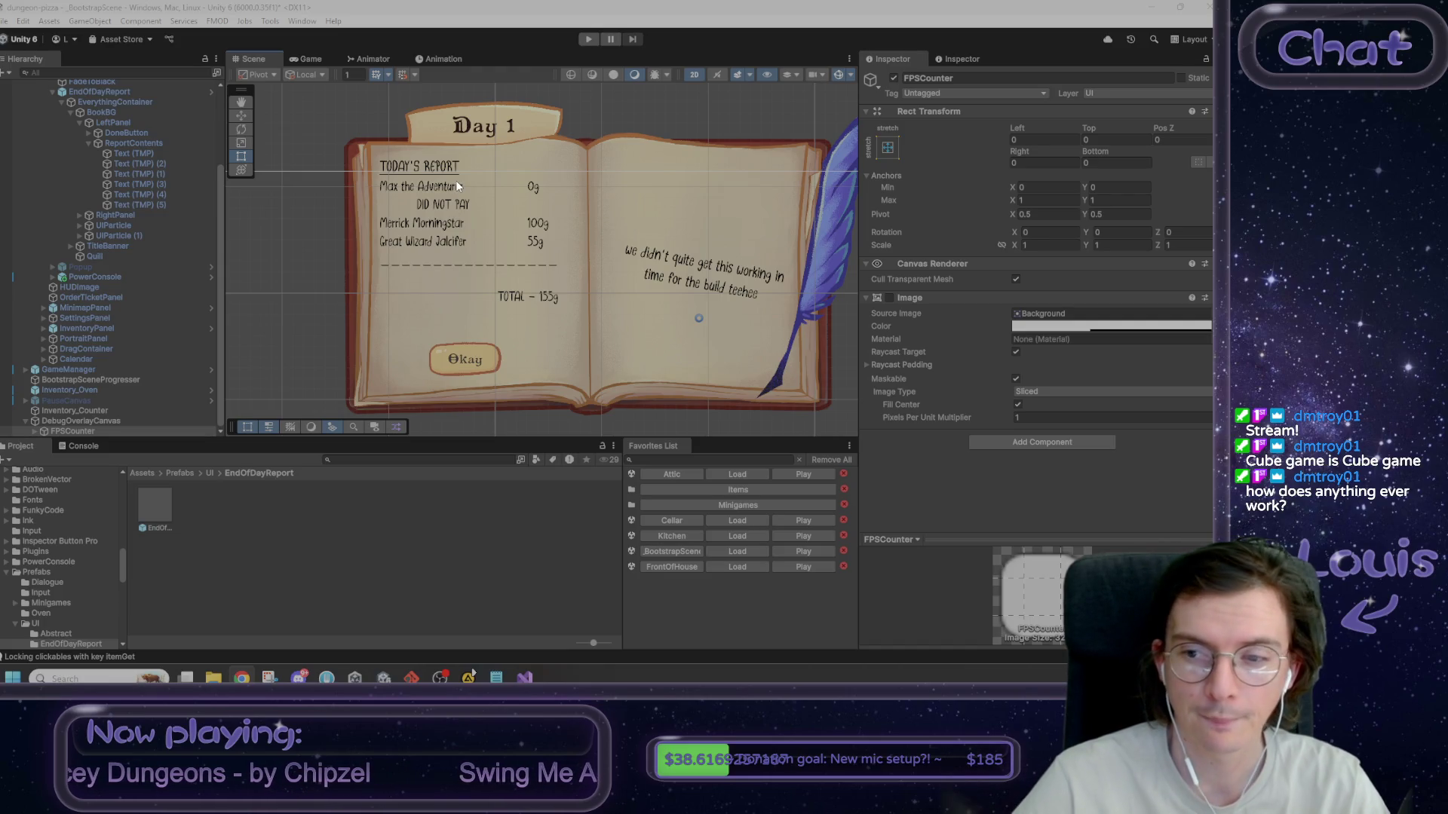
# - Select the Fighter asset in Resources/CharacterData and open its CustomerDataSO script
pyautogui.click(149, 472)
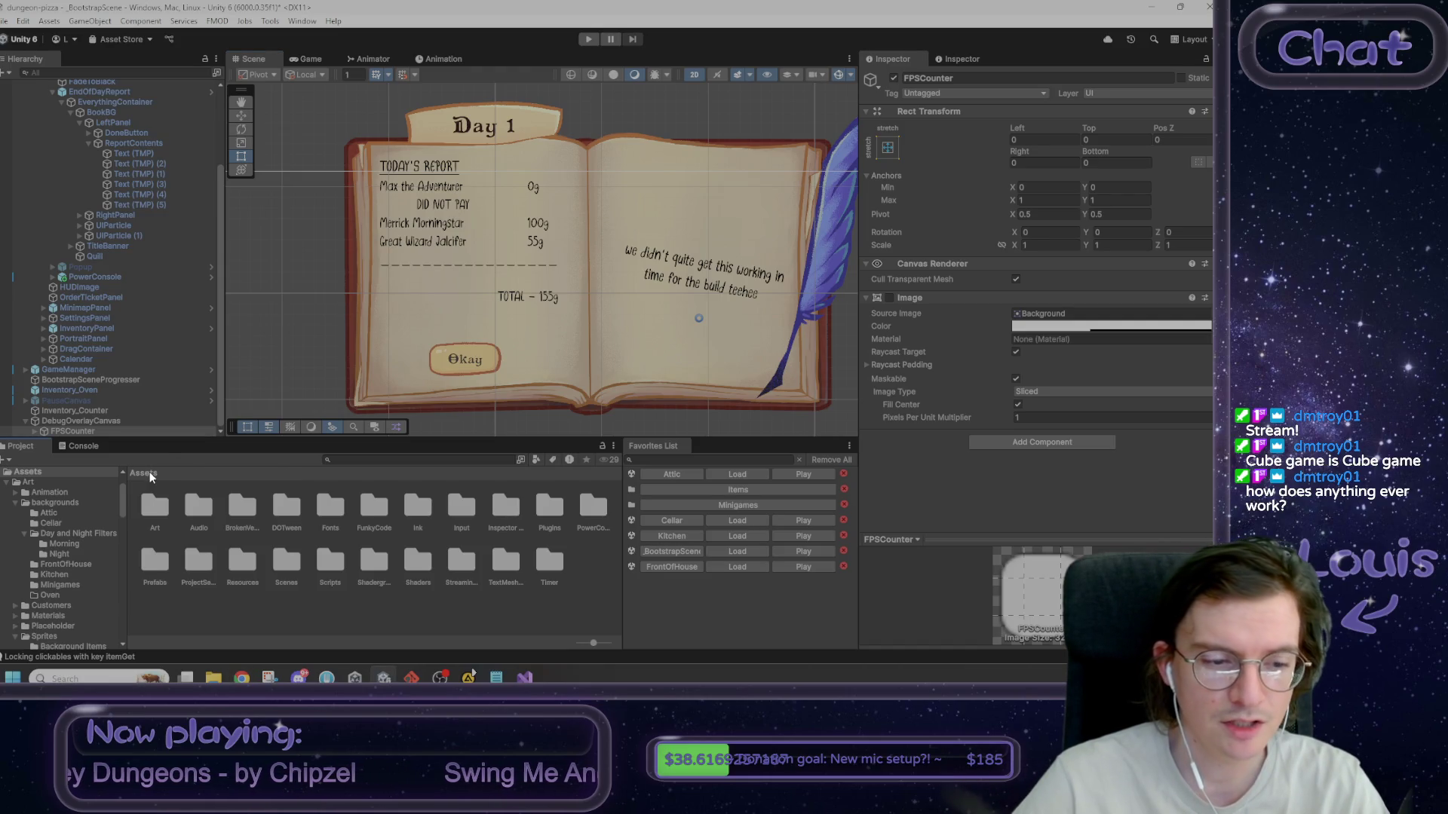
pyautogui.doubleClick(238, 560)
pyautogui.doubleClick(149, 509)
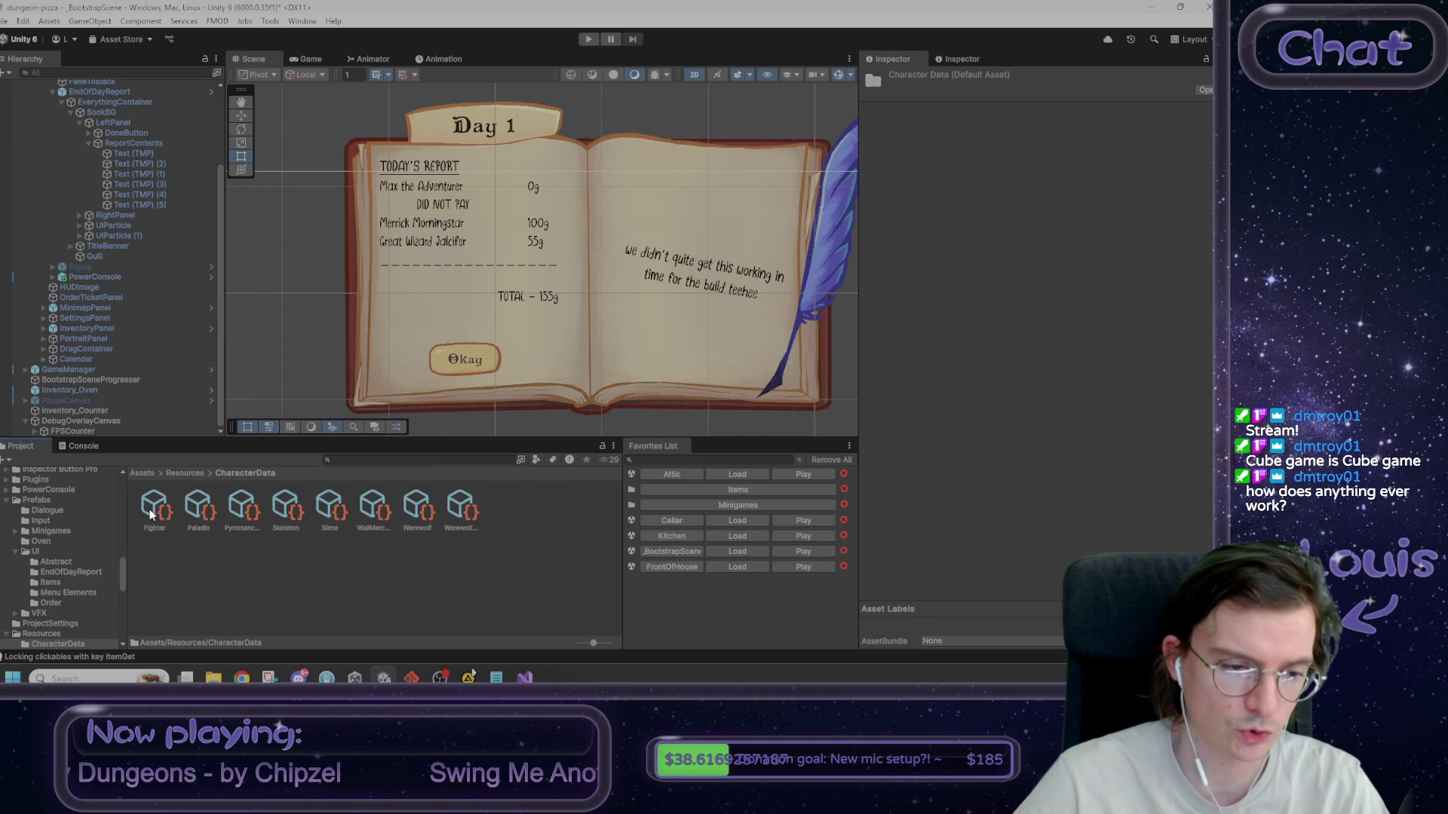
pyautogui.click(151, 515)
pyautogui.click(932, 123)
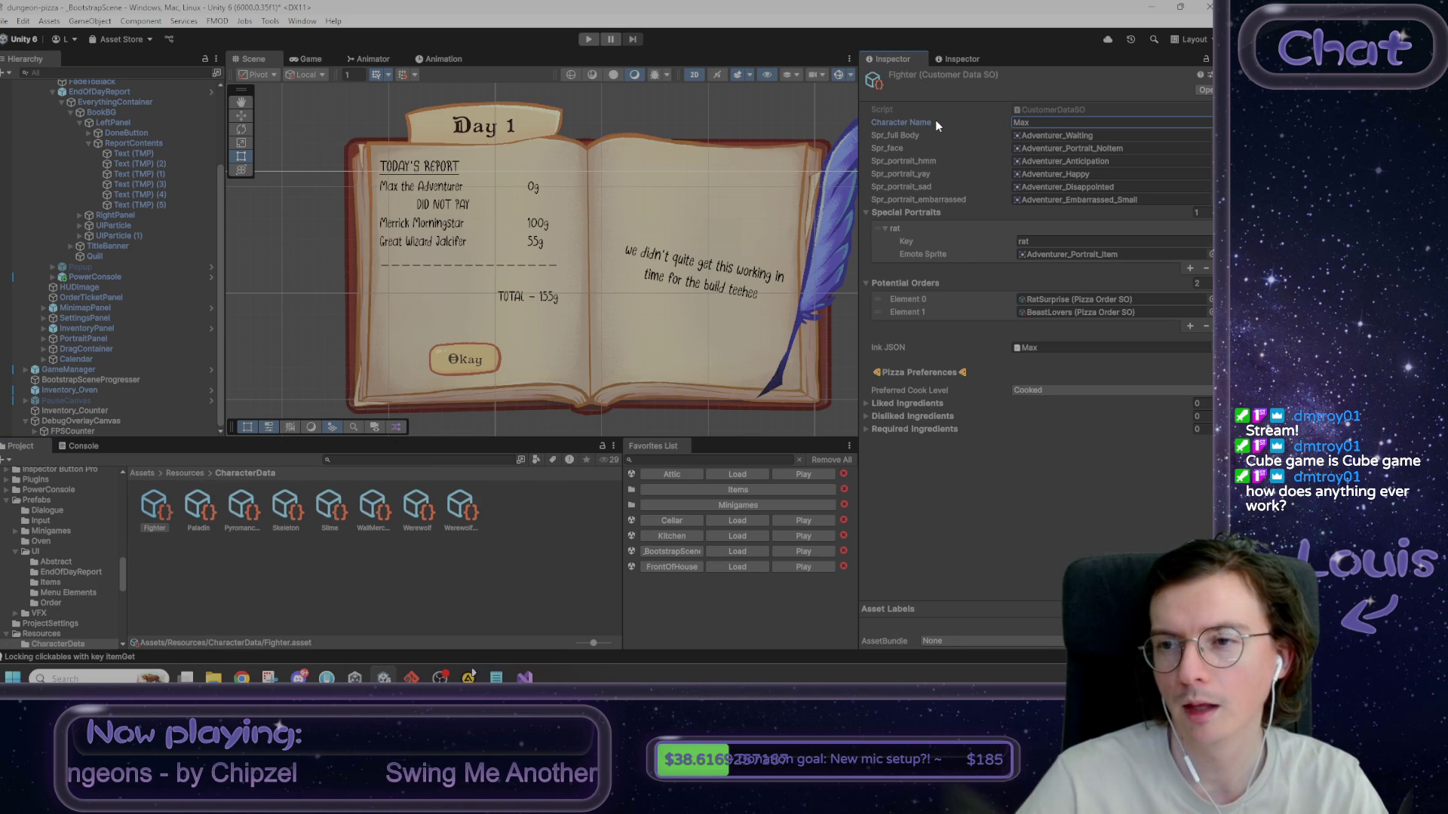
pyautogui.doubleClick(1047, 110)
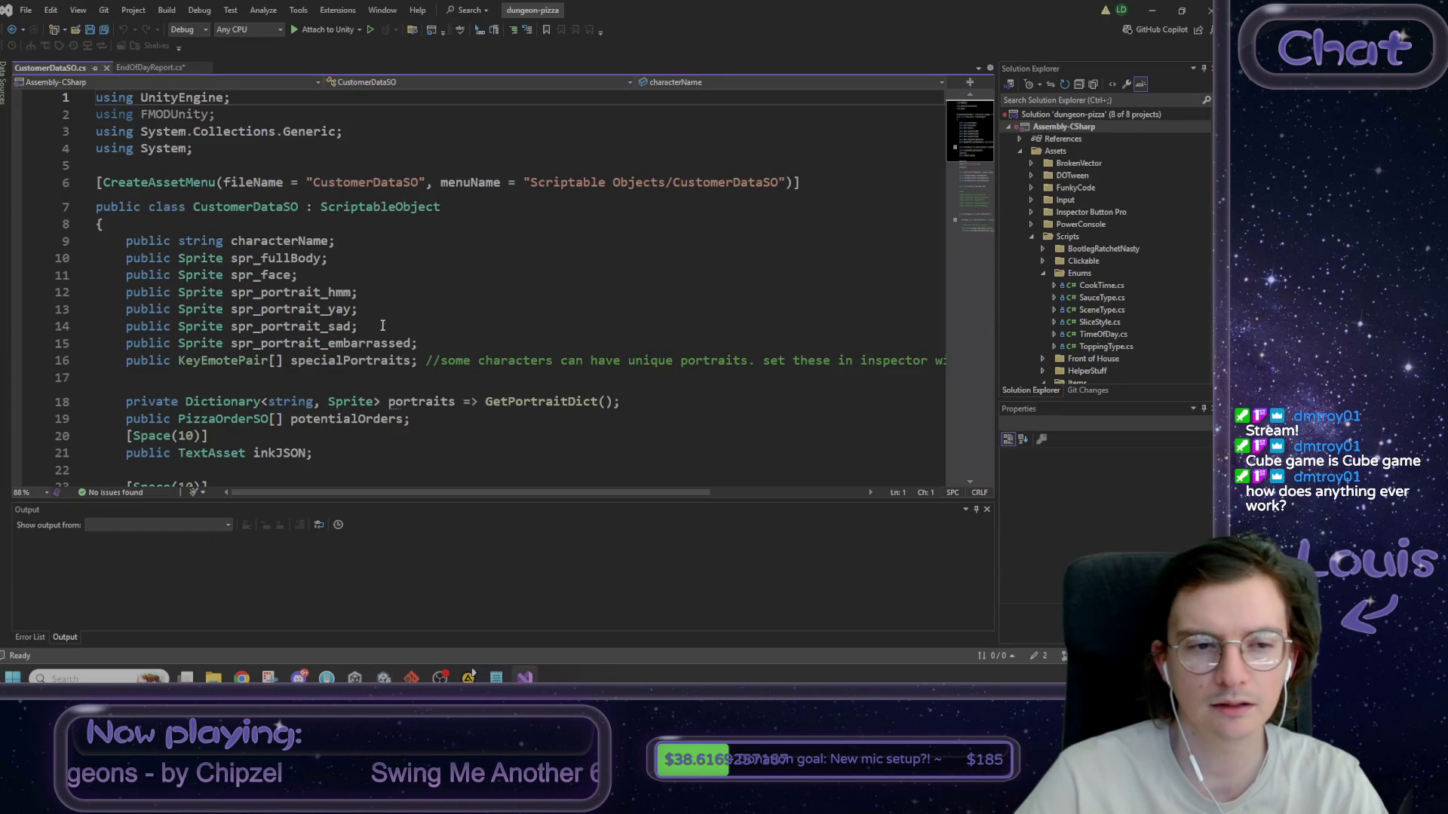
# - Duplicate the characterName declaration below itself and rename the copy to characterFullAssName
pyautogui.click(351, 243)
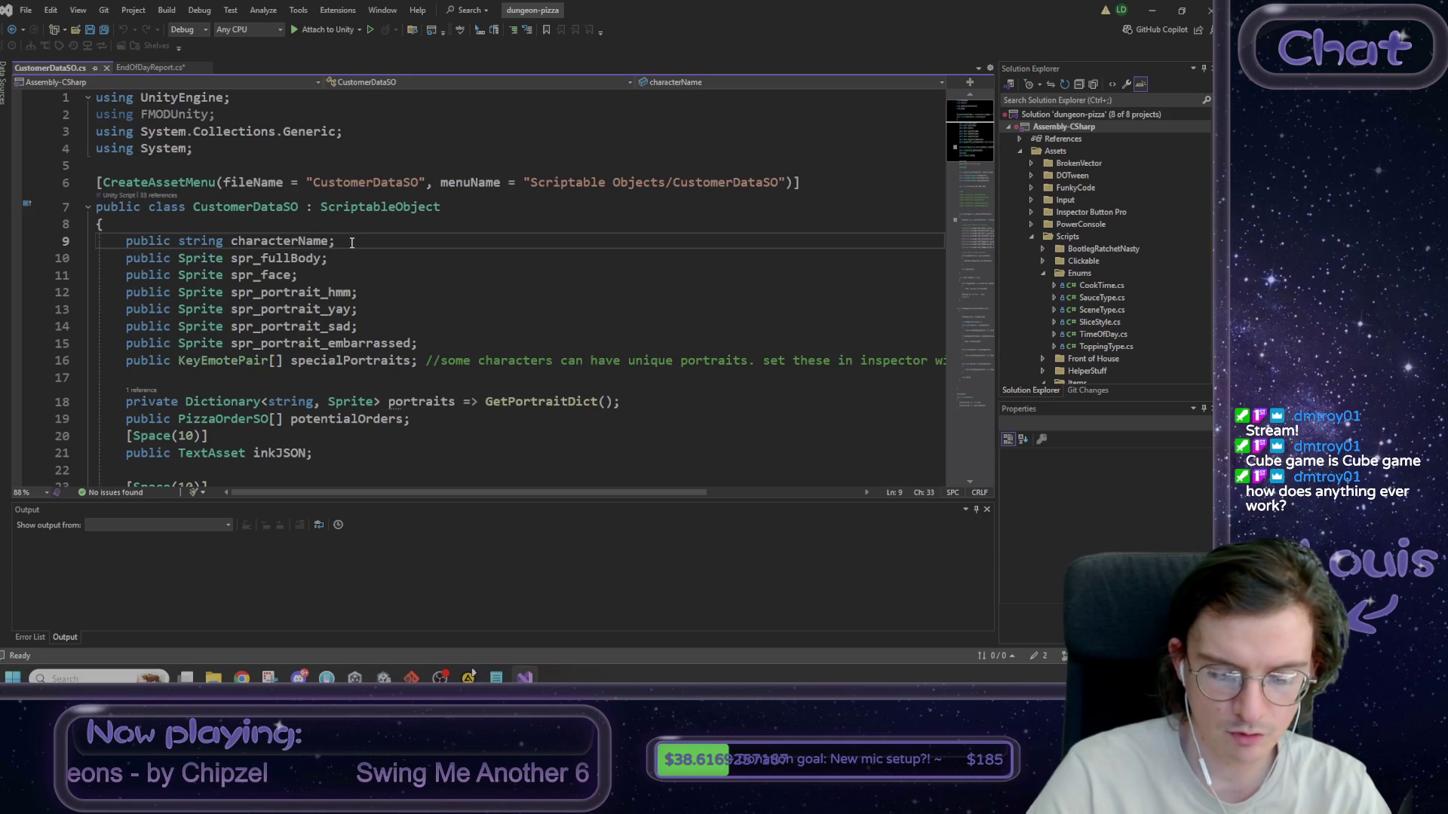
pyautogui.hotkey('shift', 'Home')
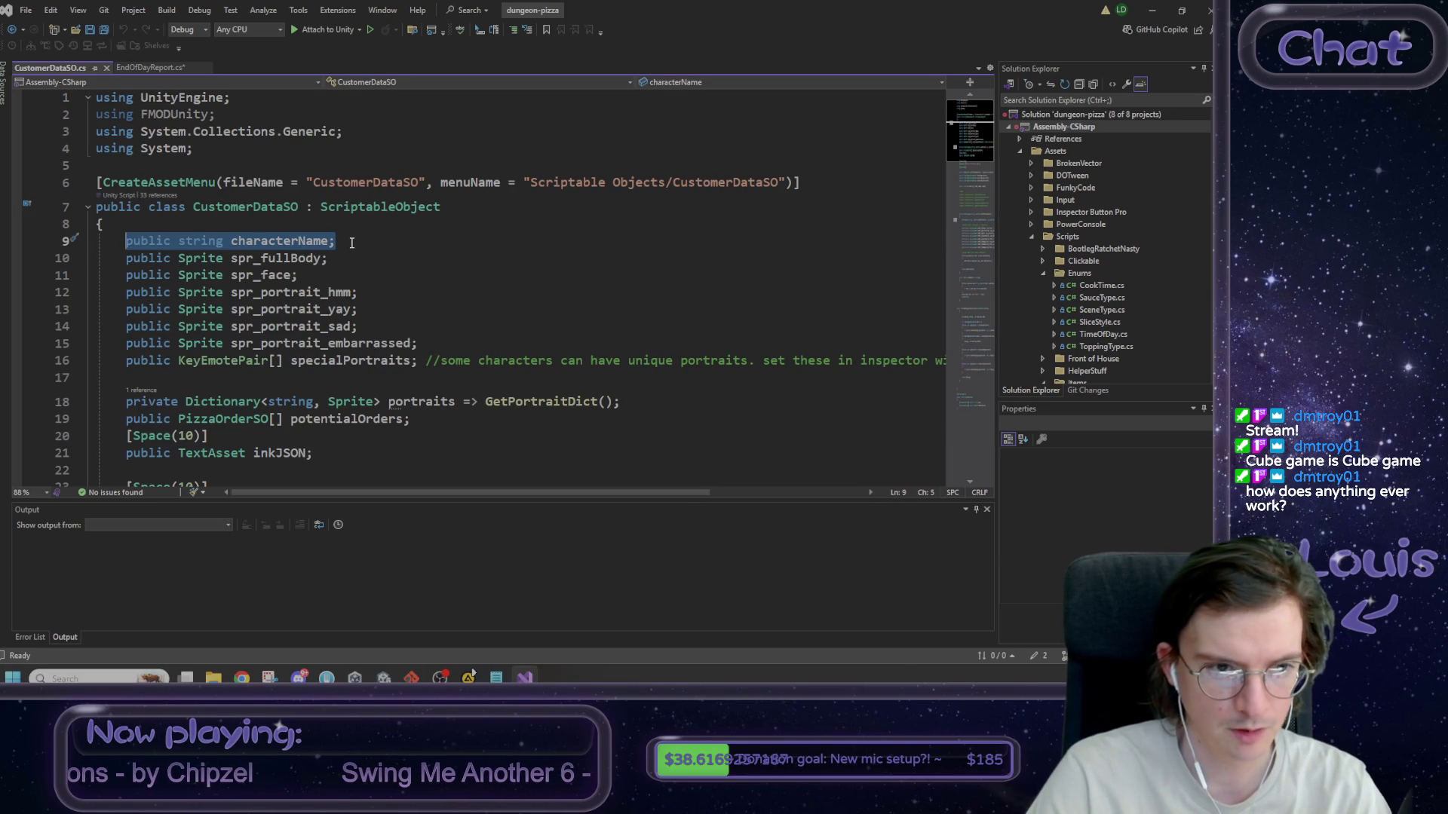
pyautogui.hotkey('ctrl', 'c')
pyautogui.press('End')
pyautogui.press('Return')
pyautogui.hotkey('ctrl', 'v')
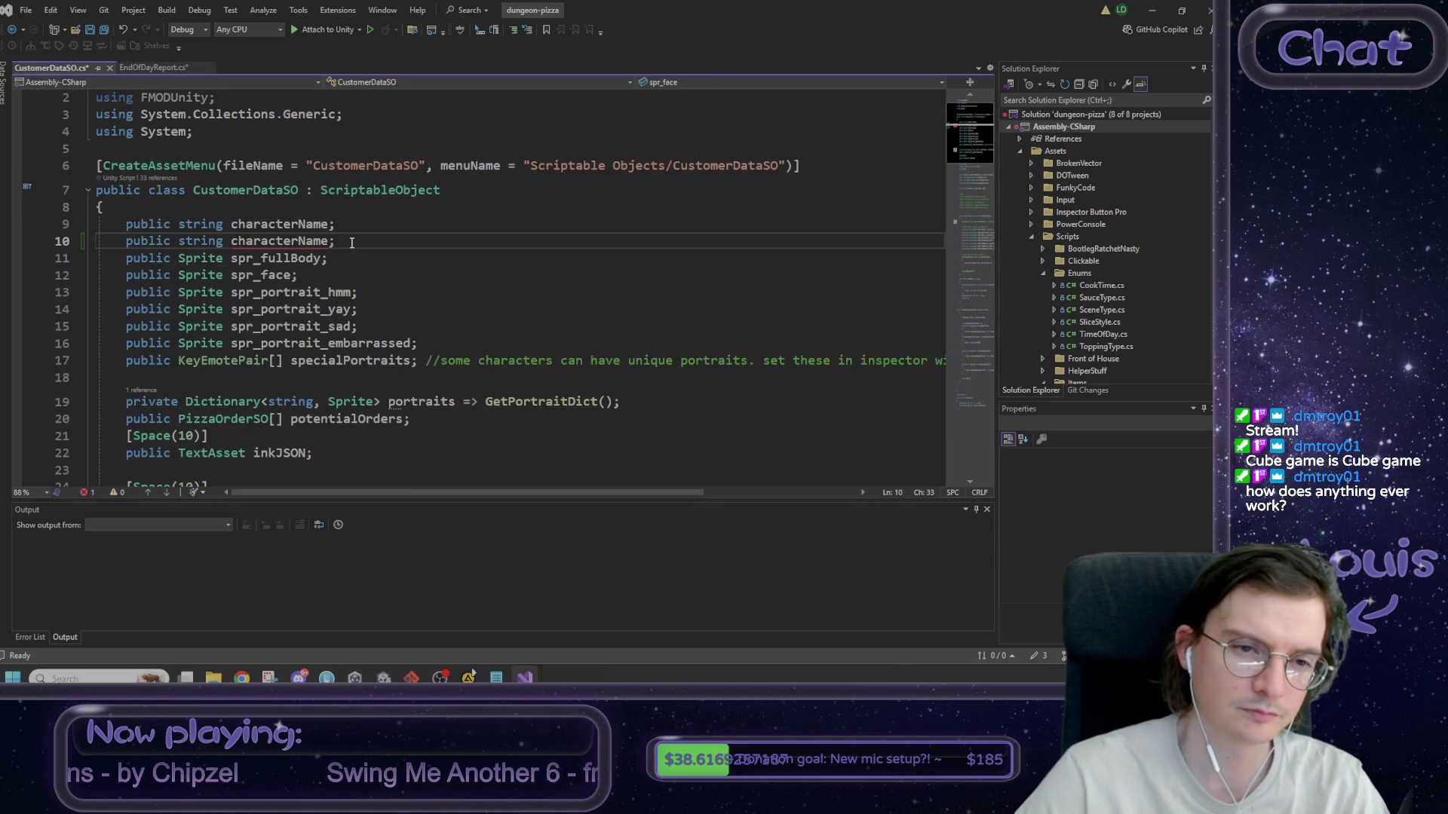
pyautogui.click(300, 240)
pyautogui.write('Full')
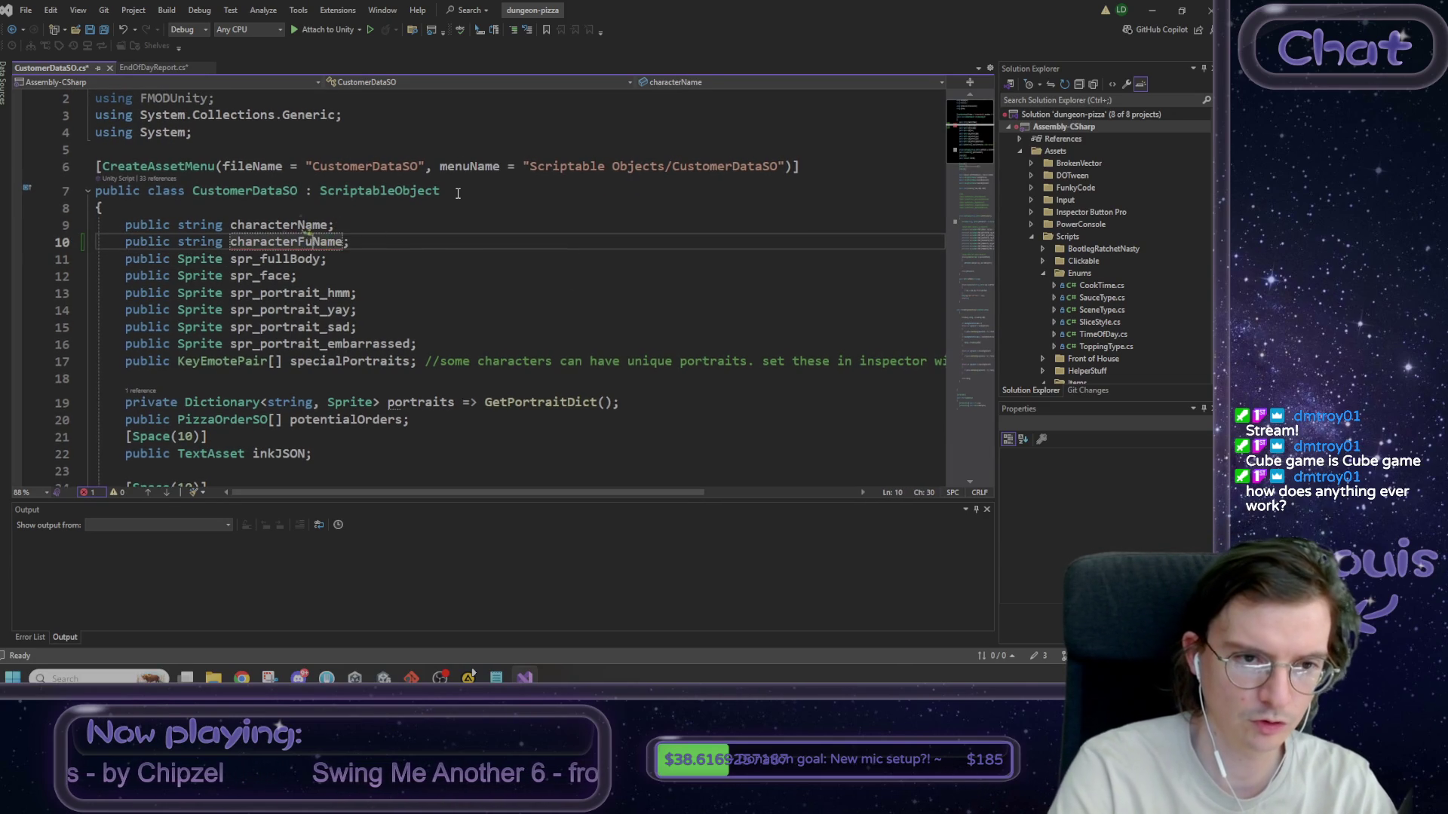
pyautogui.write('Ass')
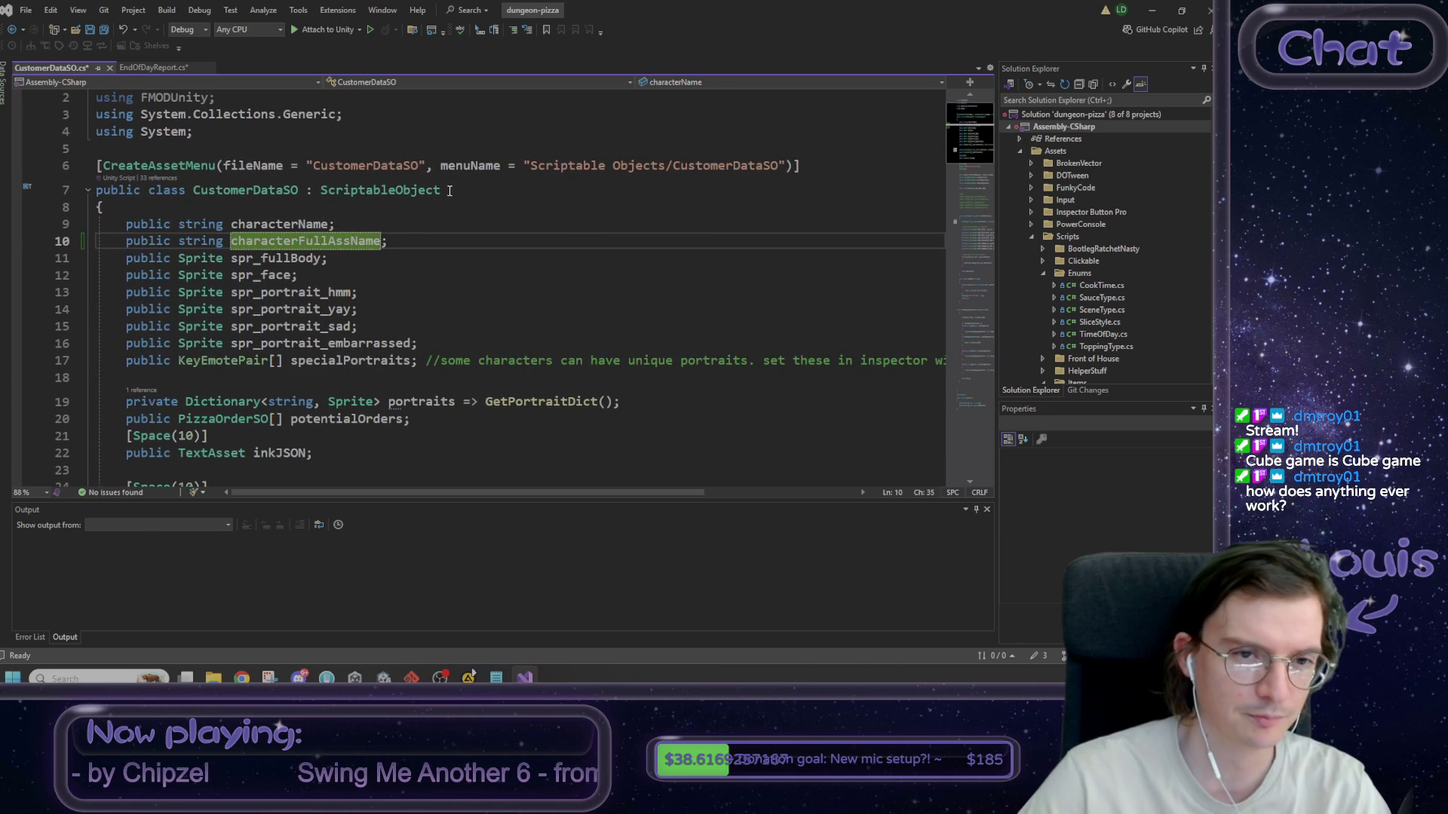
pyautogui.click(416, 237)
# - Save CustomerDataSO, close its tab and return to Unity
pyautogui.hotkey('ctrl', 's')
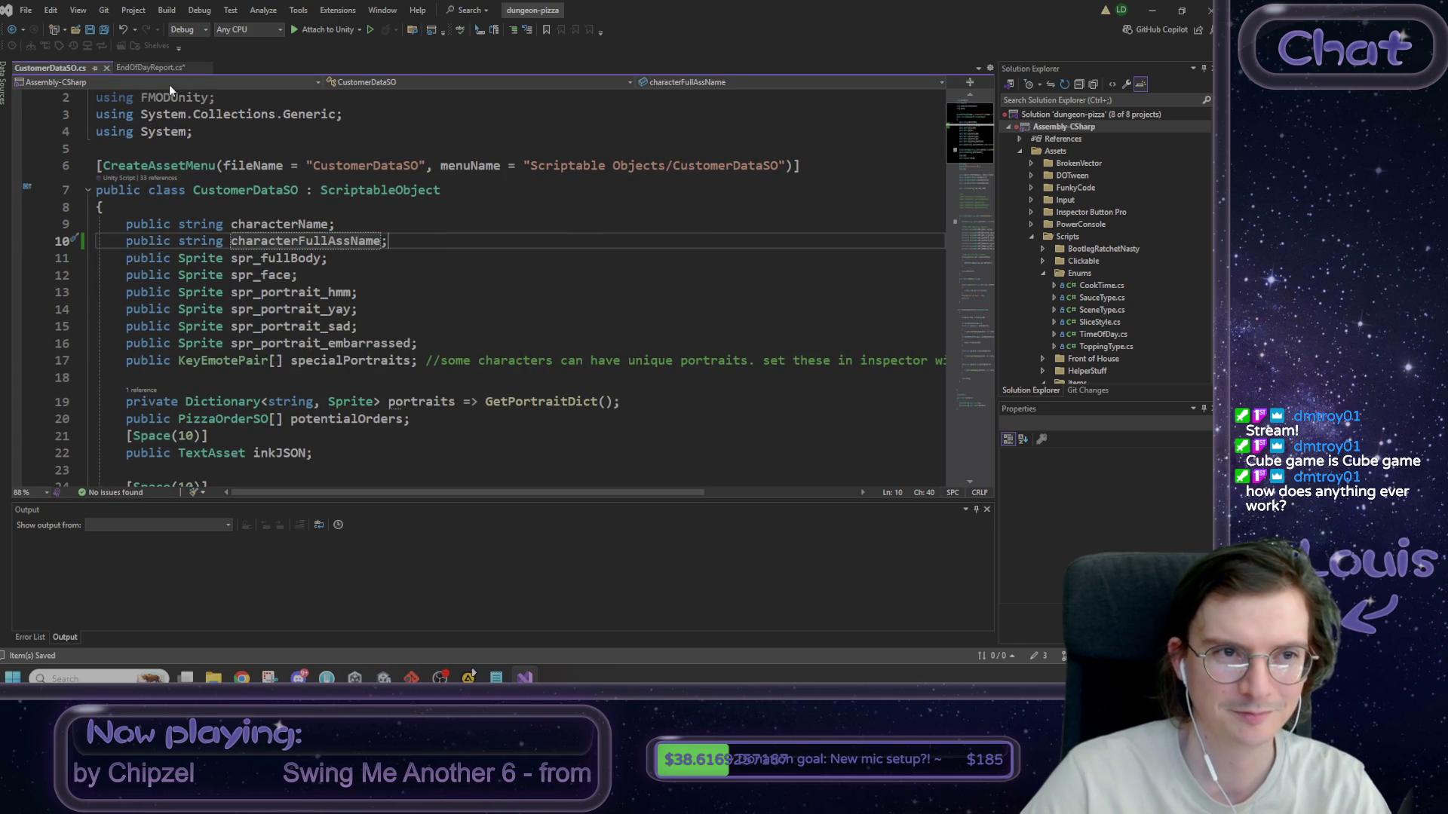
pyautogui.click(105, 67)
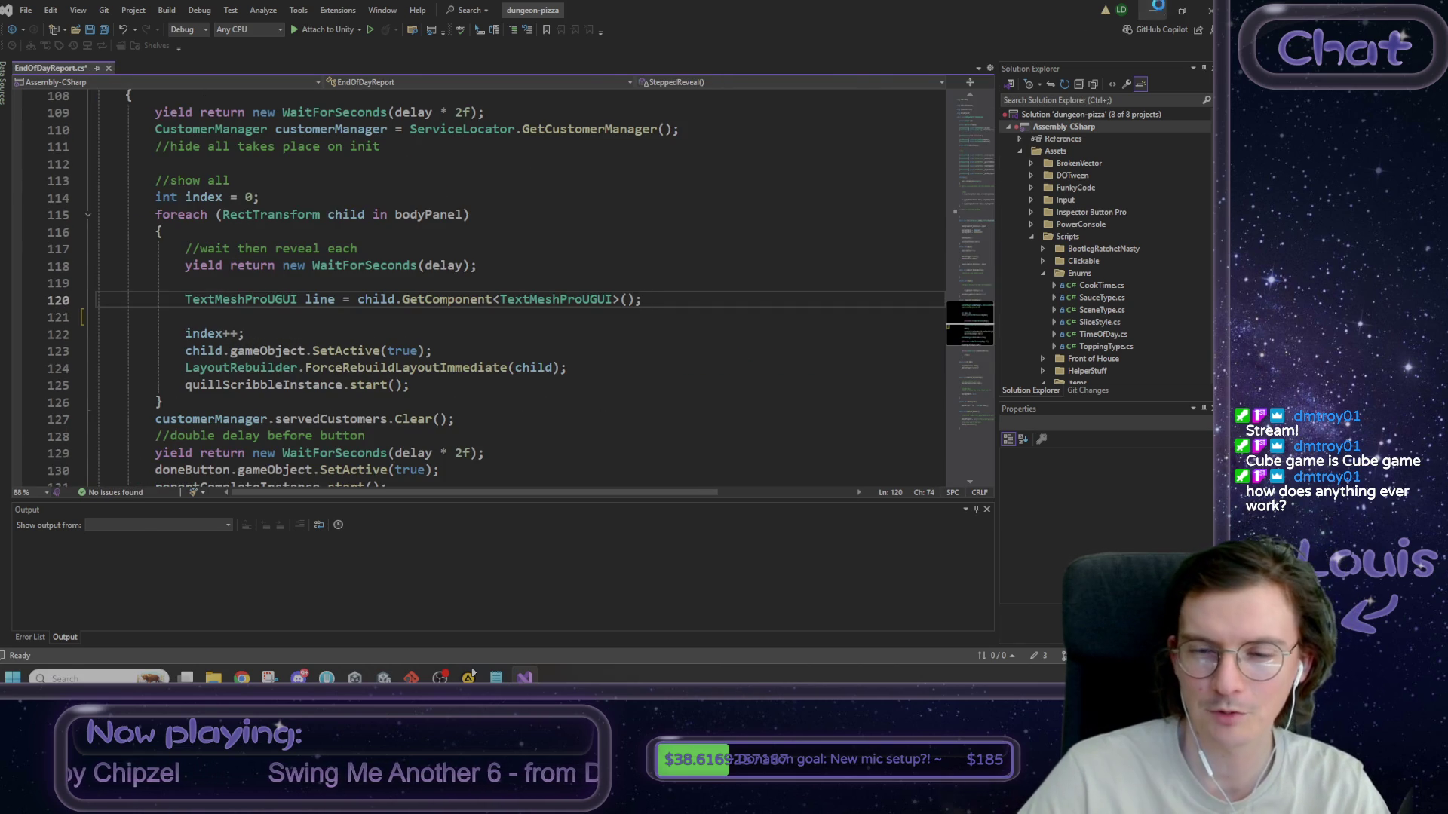
pyautogui.hotkey('alt', 'Tab')
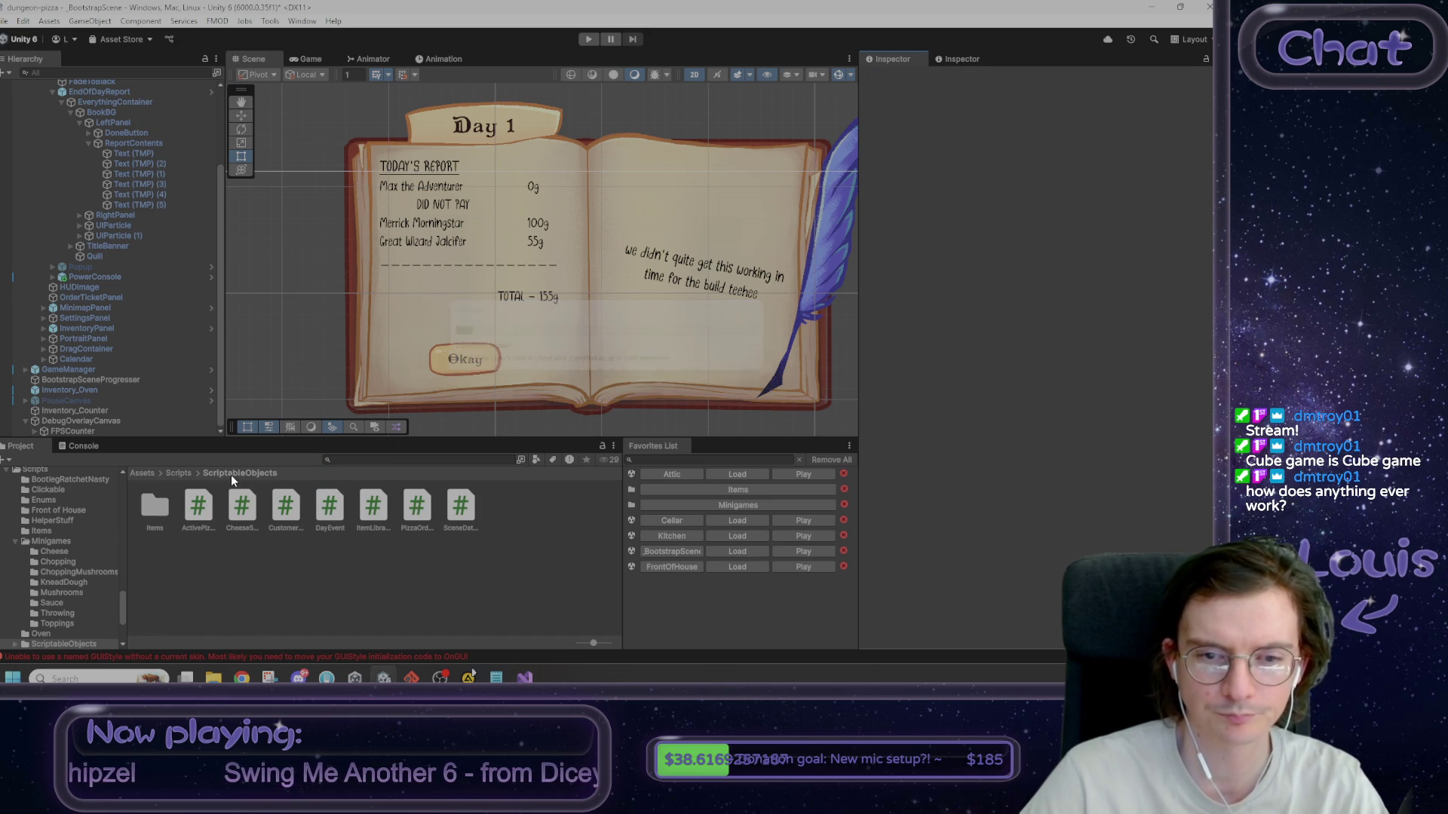
# - Select Fighter in Resources/CharacterData and enter 'Max the Adventurer' as its Character Full Ass Name
pyautogui.click(143, 474)
pyautogui.doubleClick(241, 560)
pyautogui.click(154, 511)
pyautogui.doubleClick(153, 513)
pyautogui.click(154, 509)
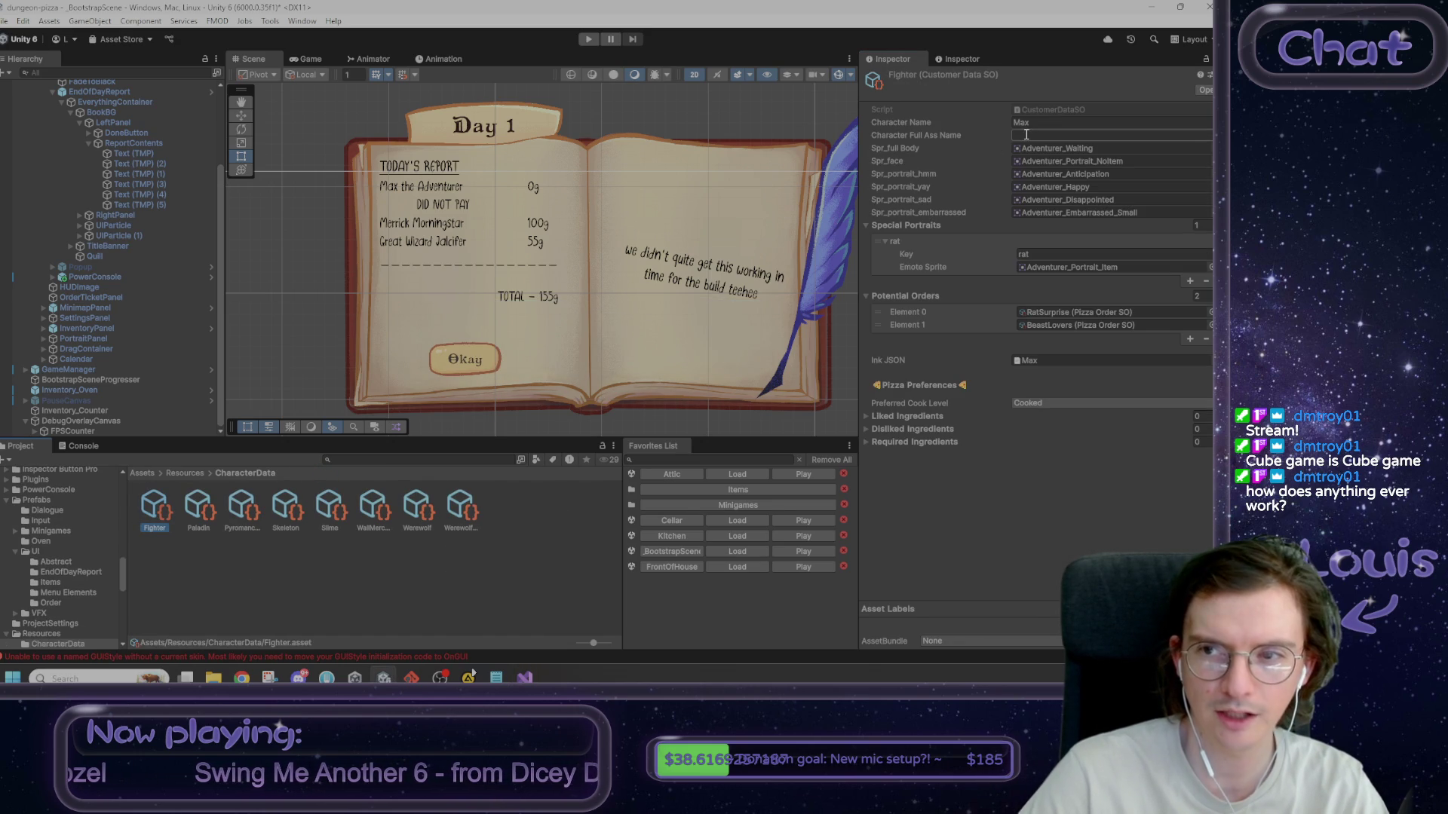
pyautogui.write('Max the Adventurer')
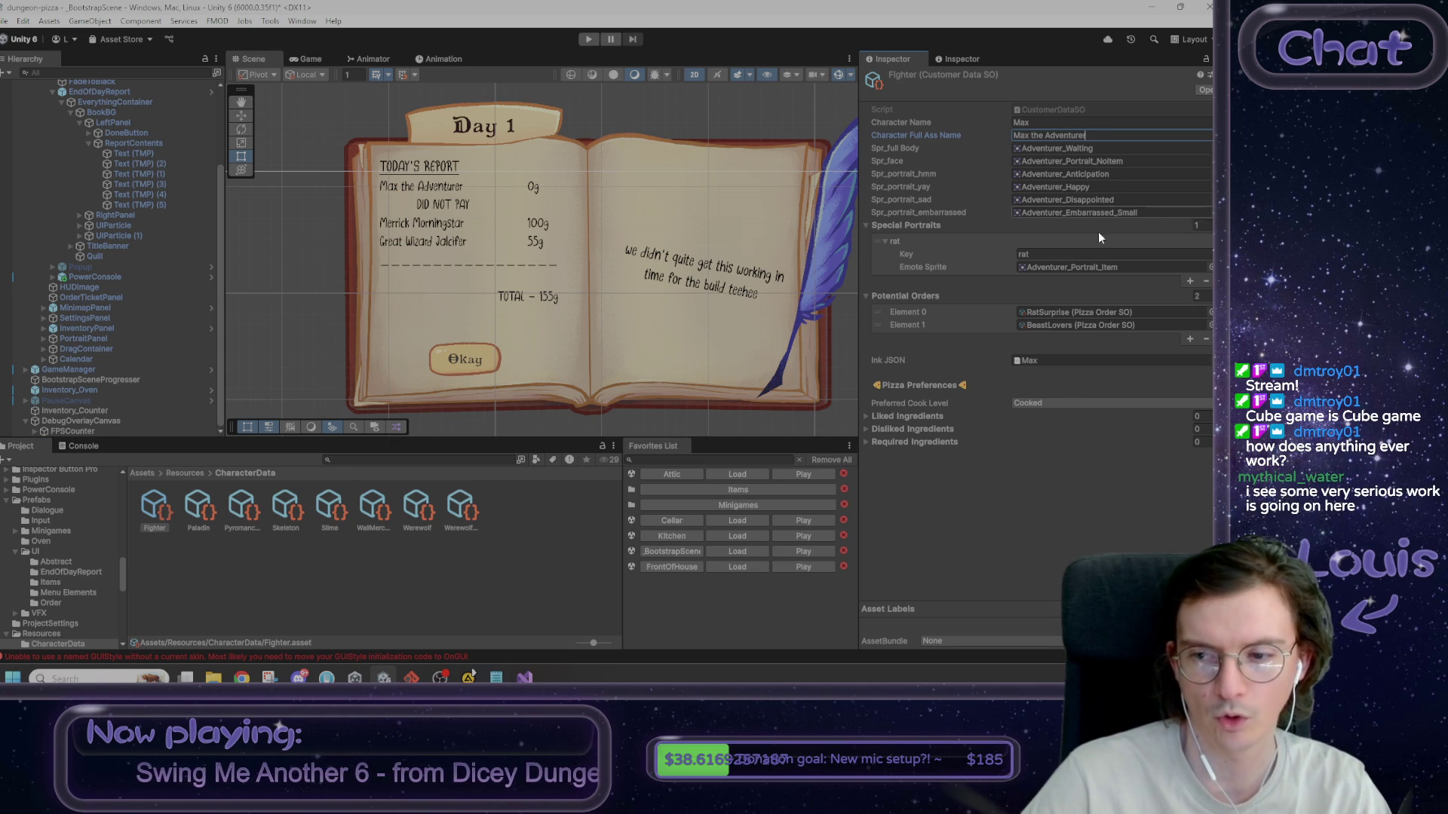
pyautogui.click(1027, 560)
pyautogui.click(198, 509)
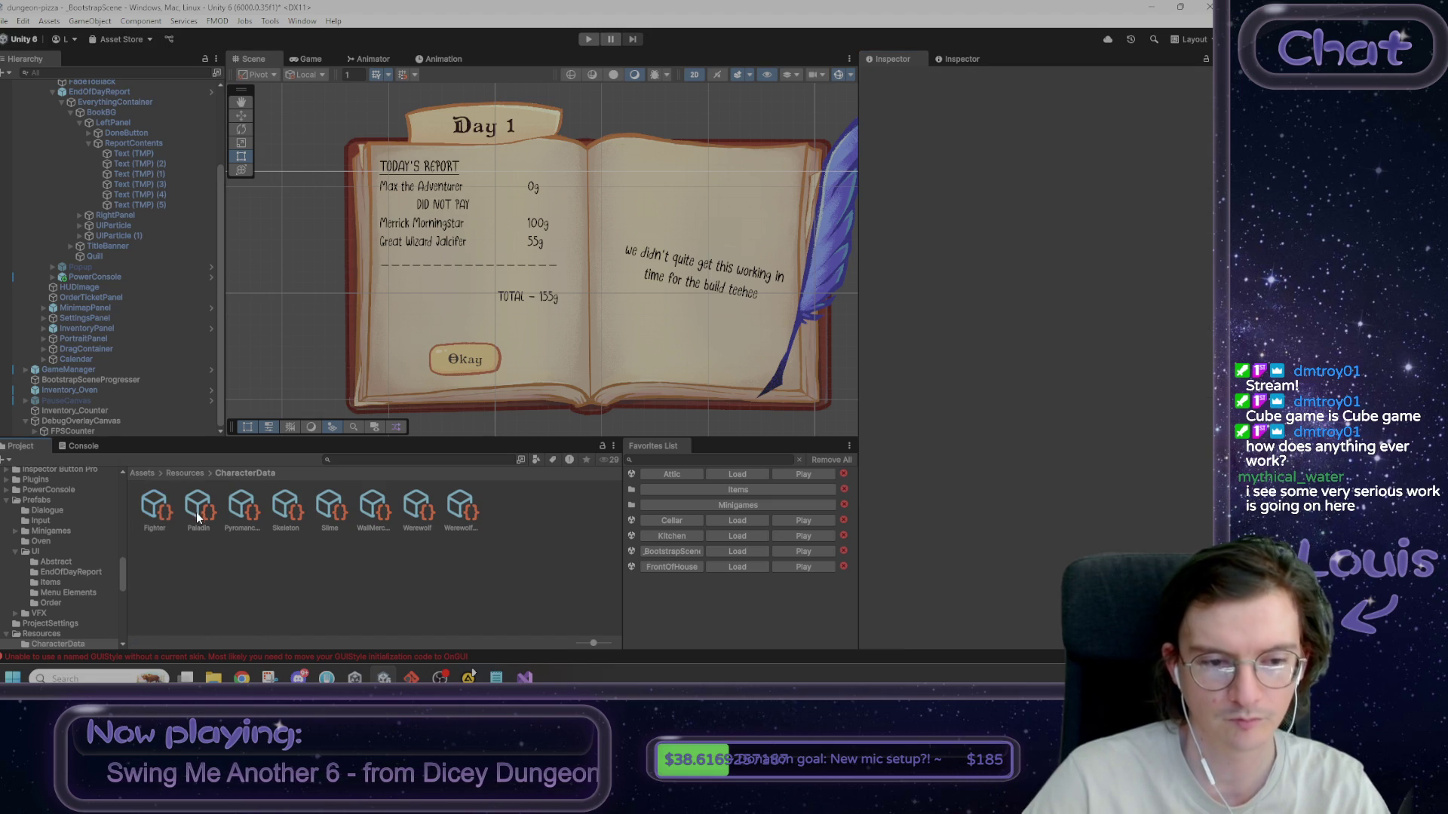
# - Enter 'Merrick Morningstar' as the Paladin's Character Full Ass Name and commit it
pyautogui.click(1055, 135)
pyautogui.write('M')
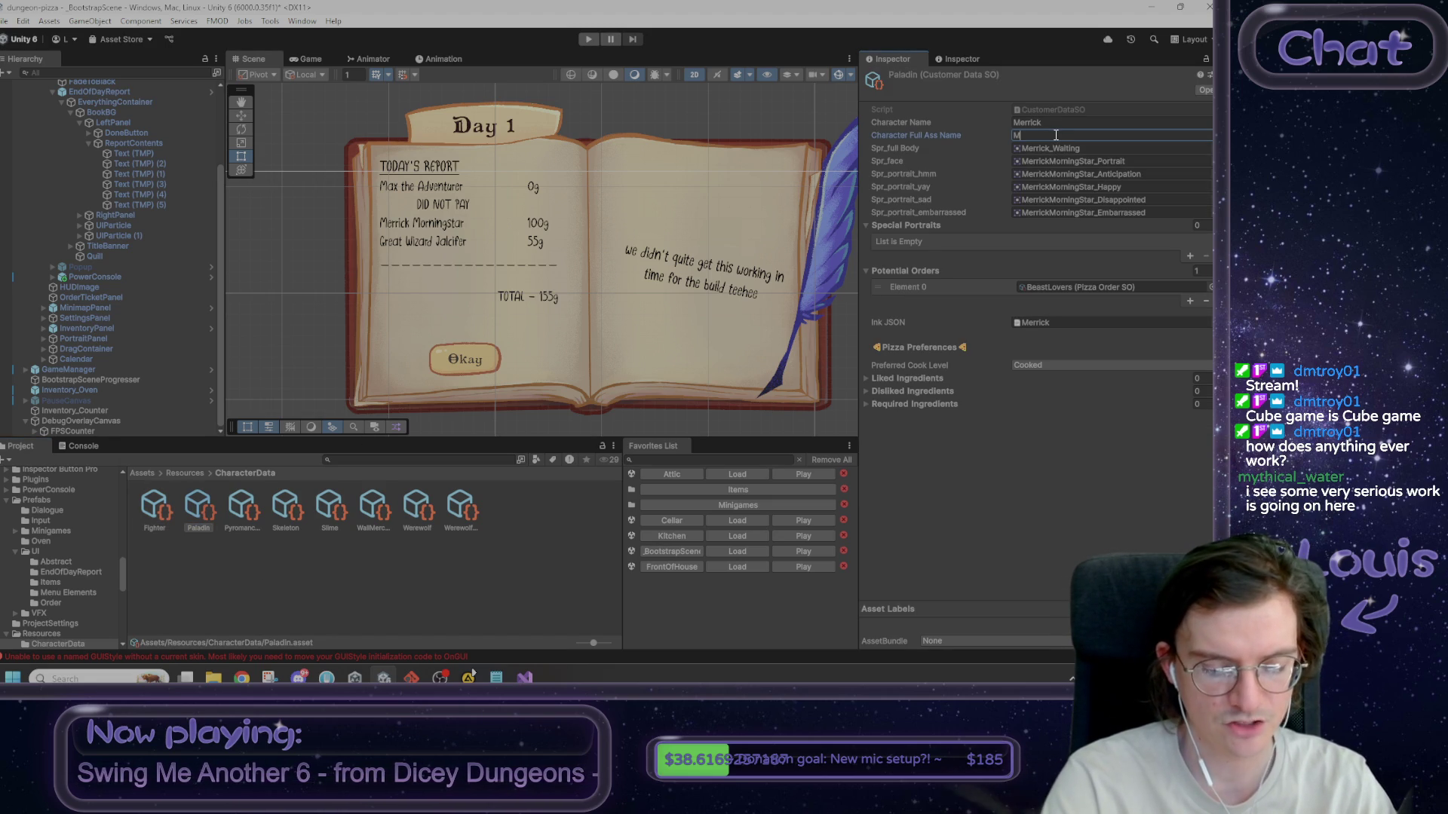
pyautogui.write('err')
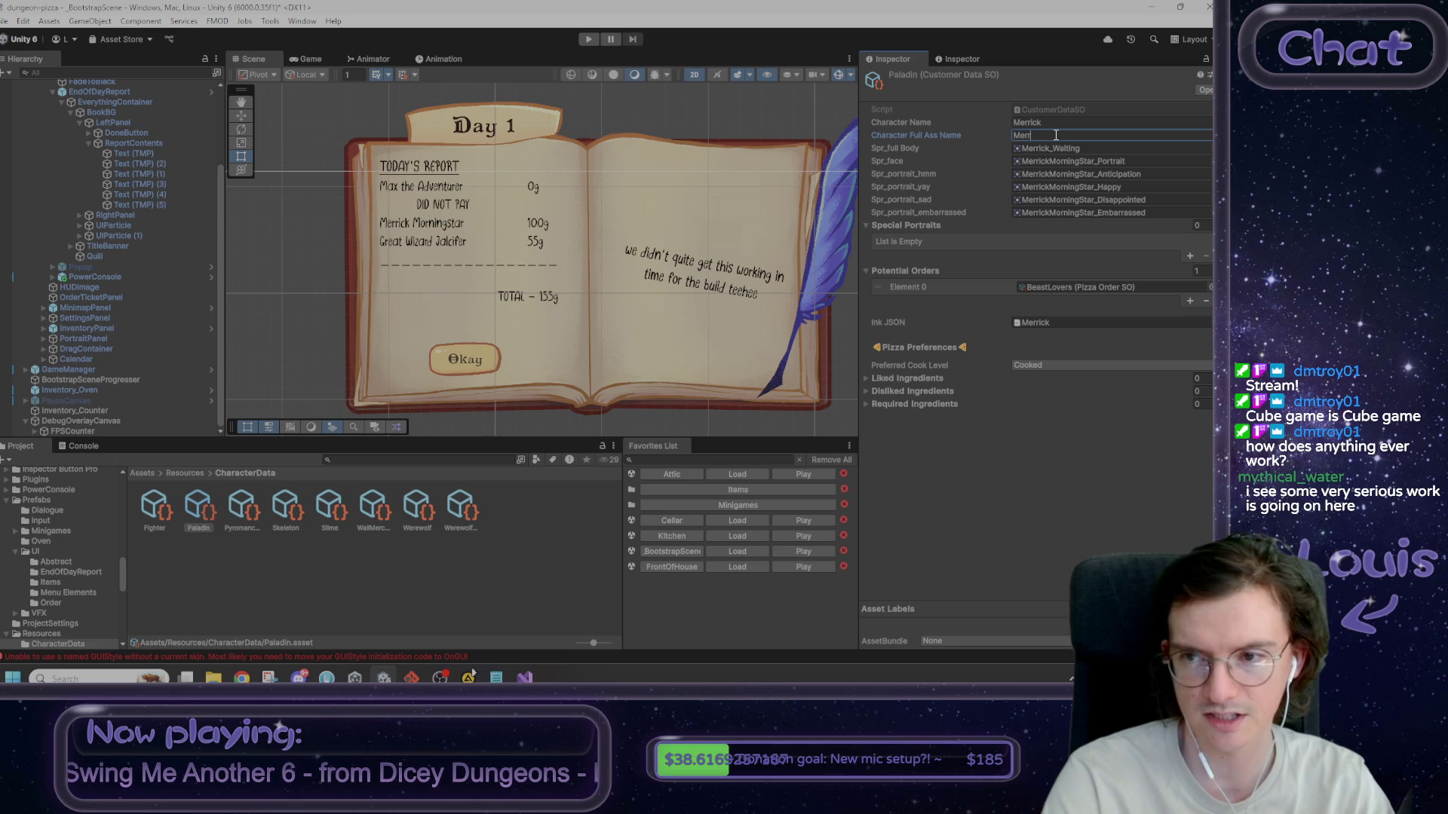
pyautogui.write('ick Morningst')
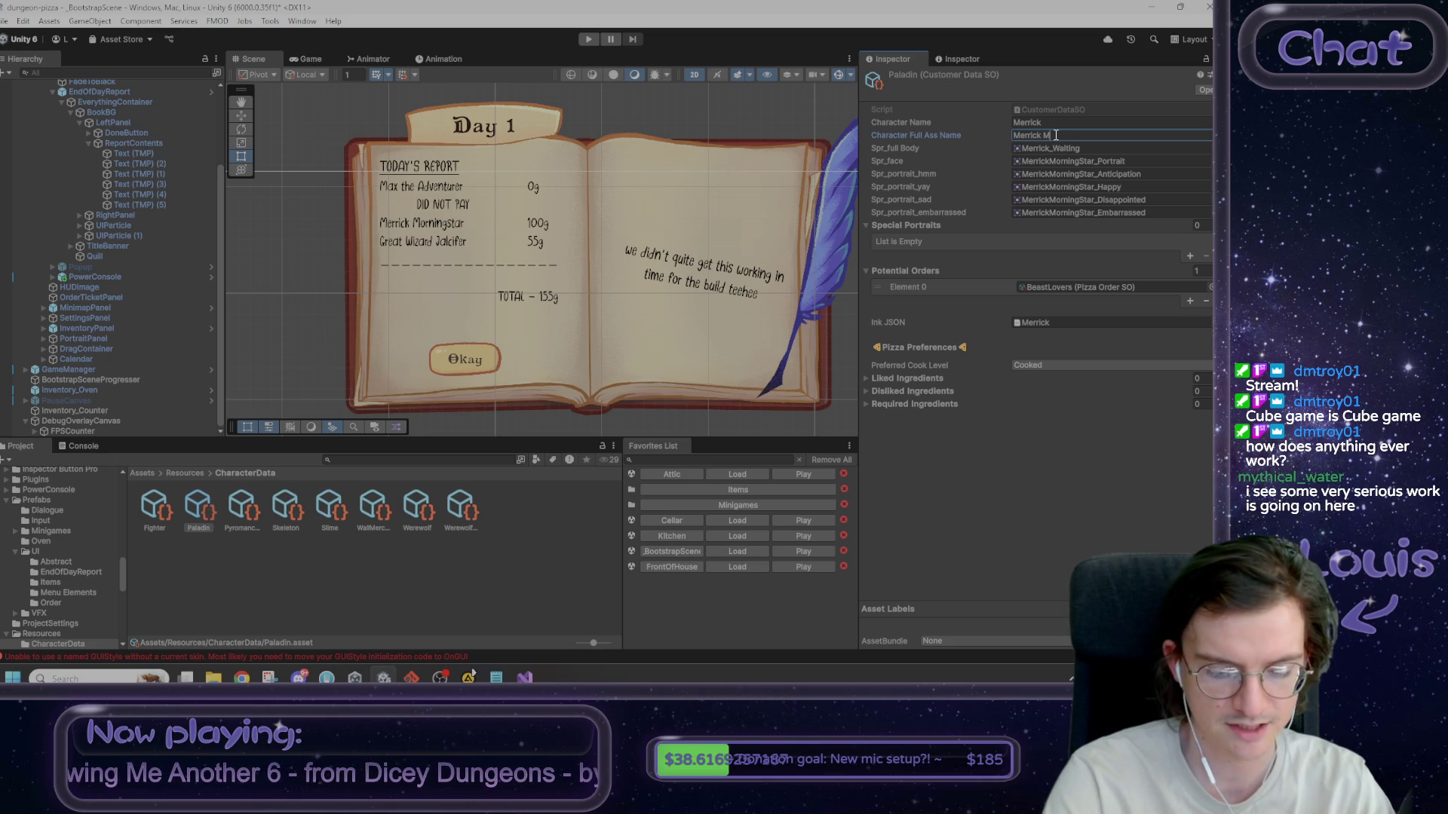
pyautogui.write('ar')
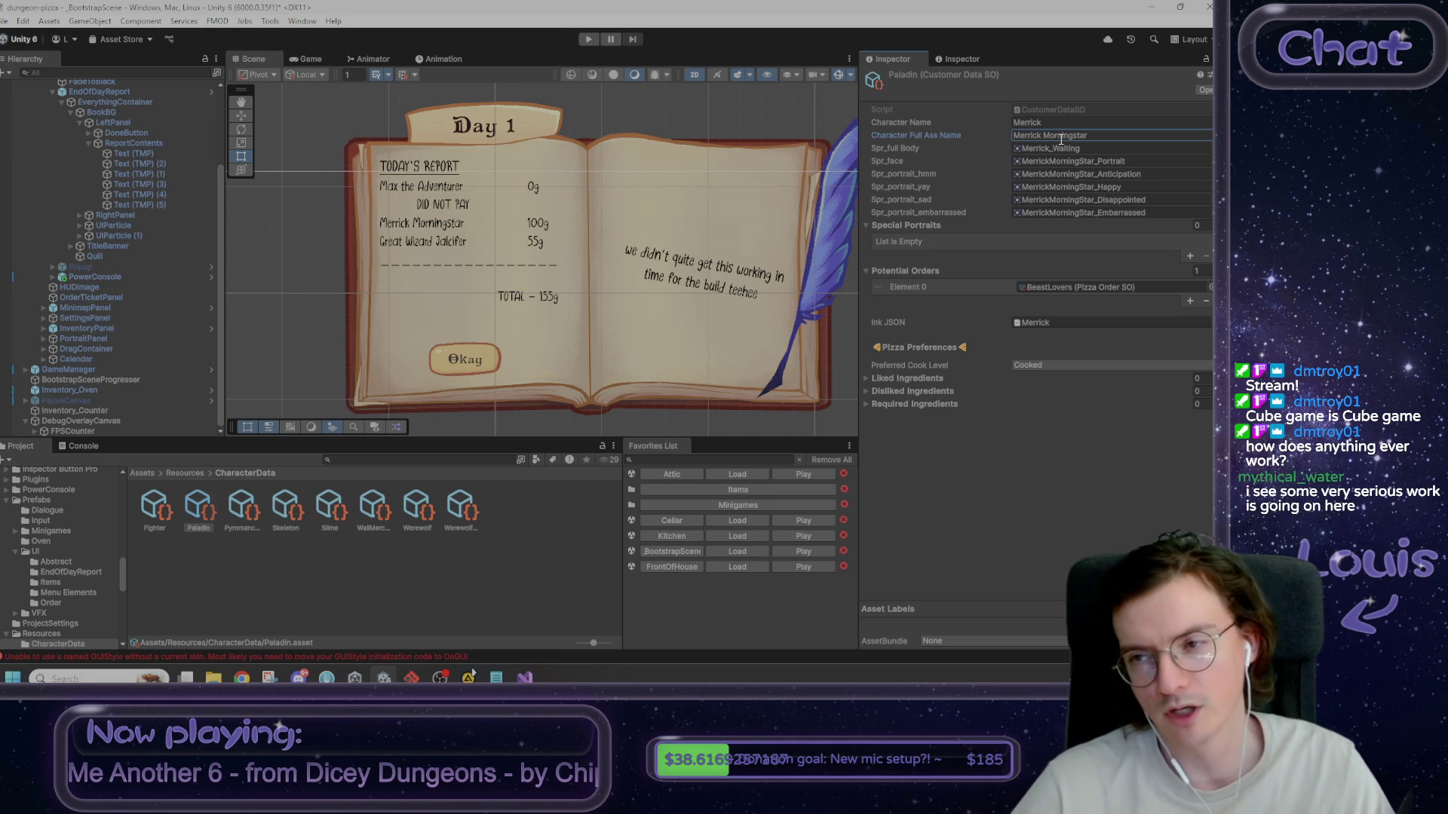
pyautogui.click(1110, 135)
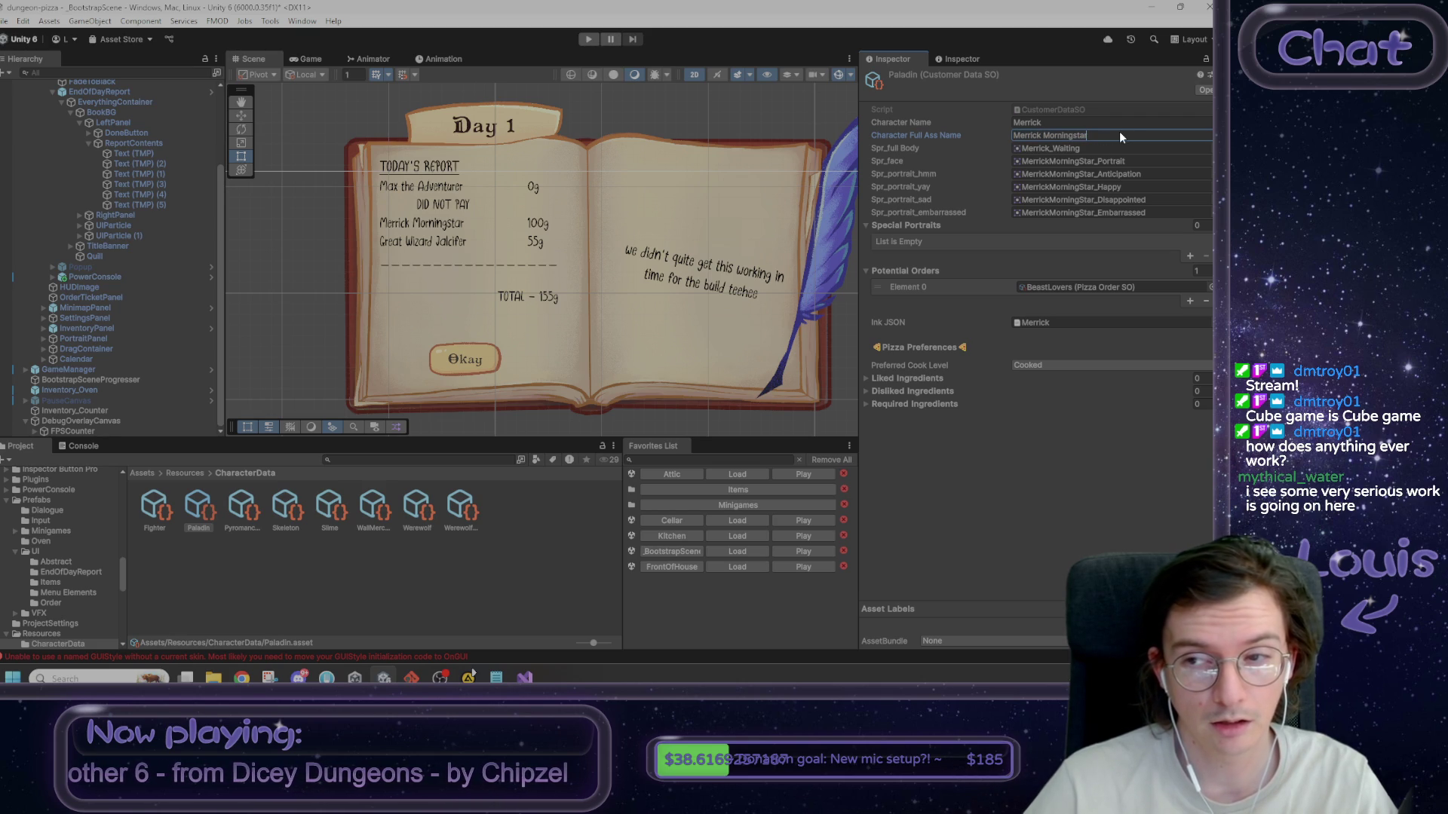
pyautogui.hotkey('shift', 'Left')
pyautogui.hotkey('shift', 'Left')
pyautogui.hotkey('shift', 'Left')
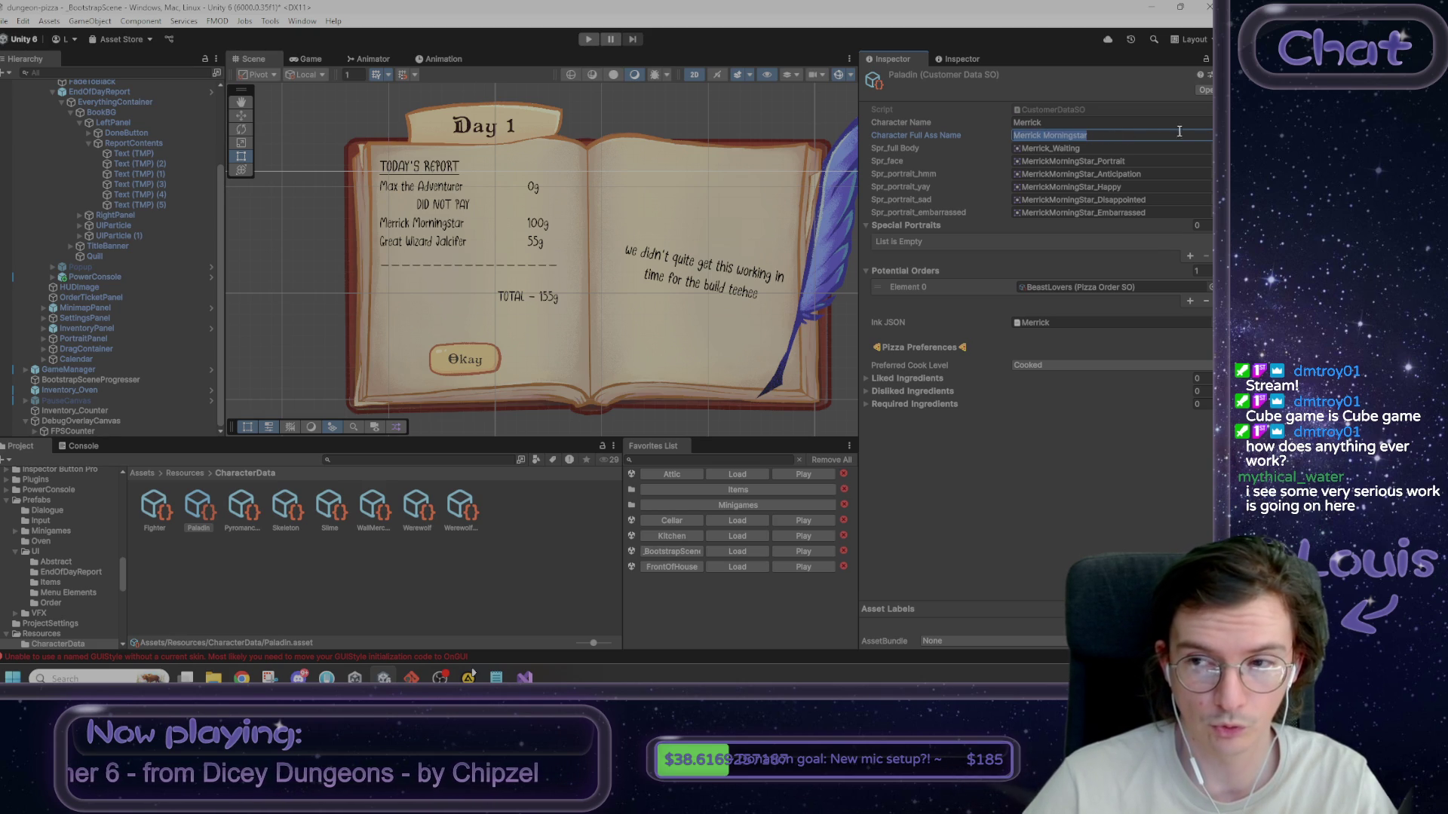
pyautogui.click(1116, 136)
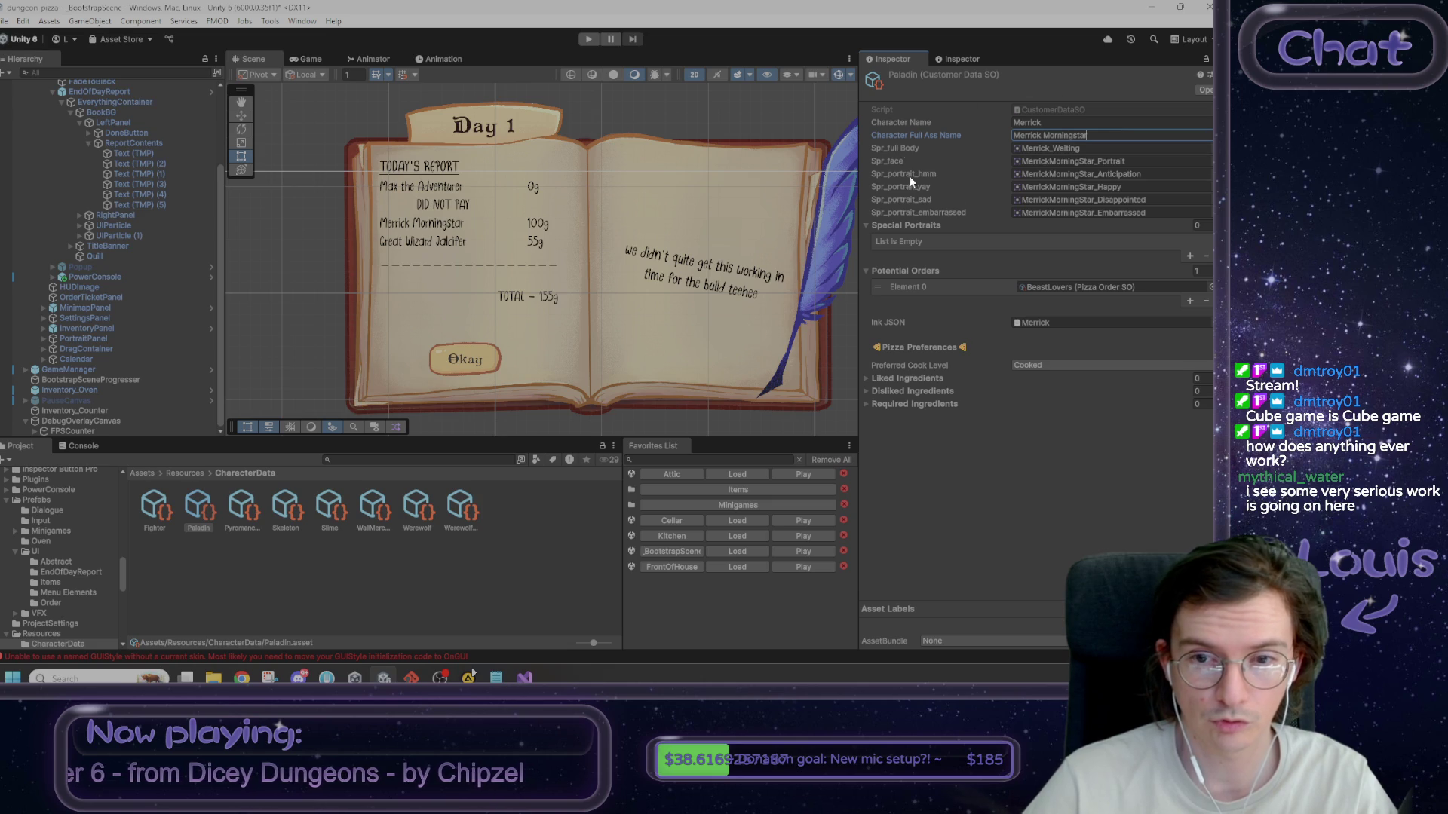
pyautogui.click(1011, 516)
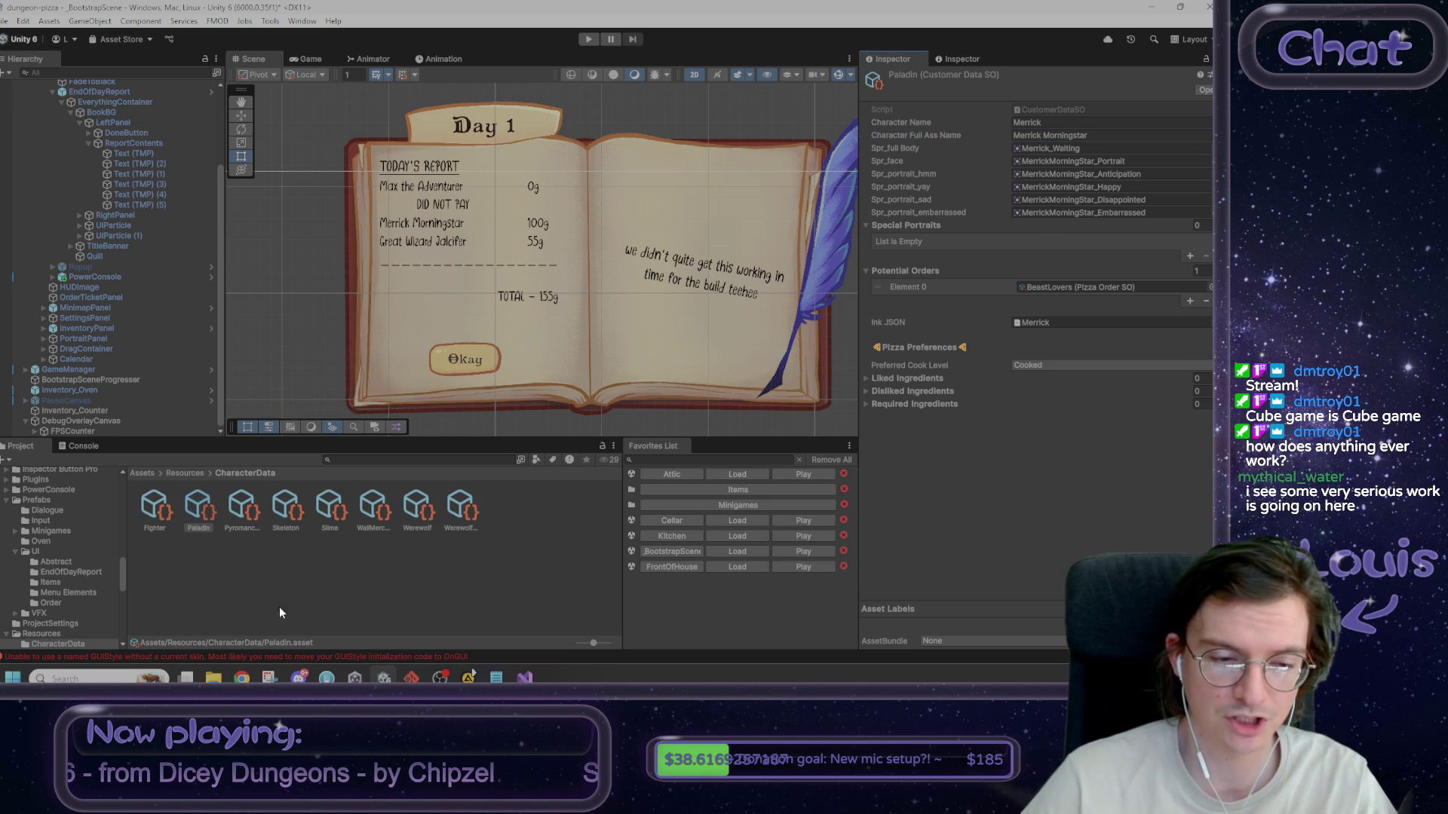
pyautogui.click(243, 517)
# - Set the Pyromancer's full name to 'Great Wizard Jalcifer' and the Skeleton's to 'Ribs the Skeleton'
pyautogui.click(1108, 135)
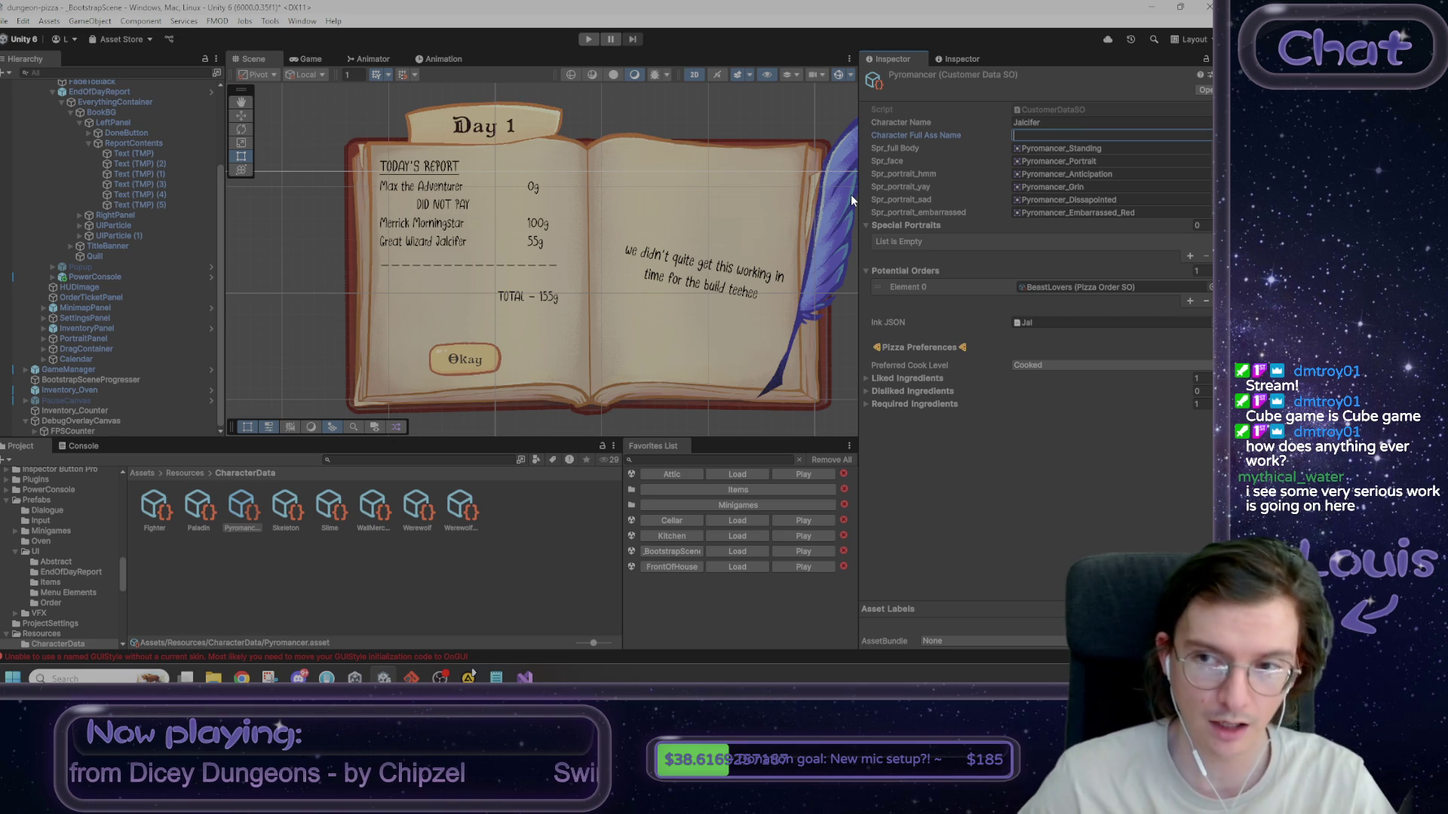
pyautogui.write('Gr')
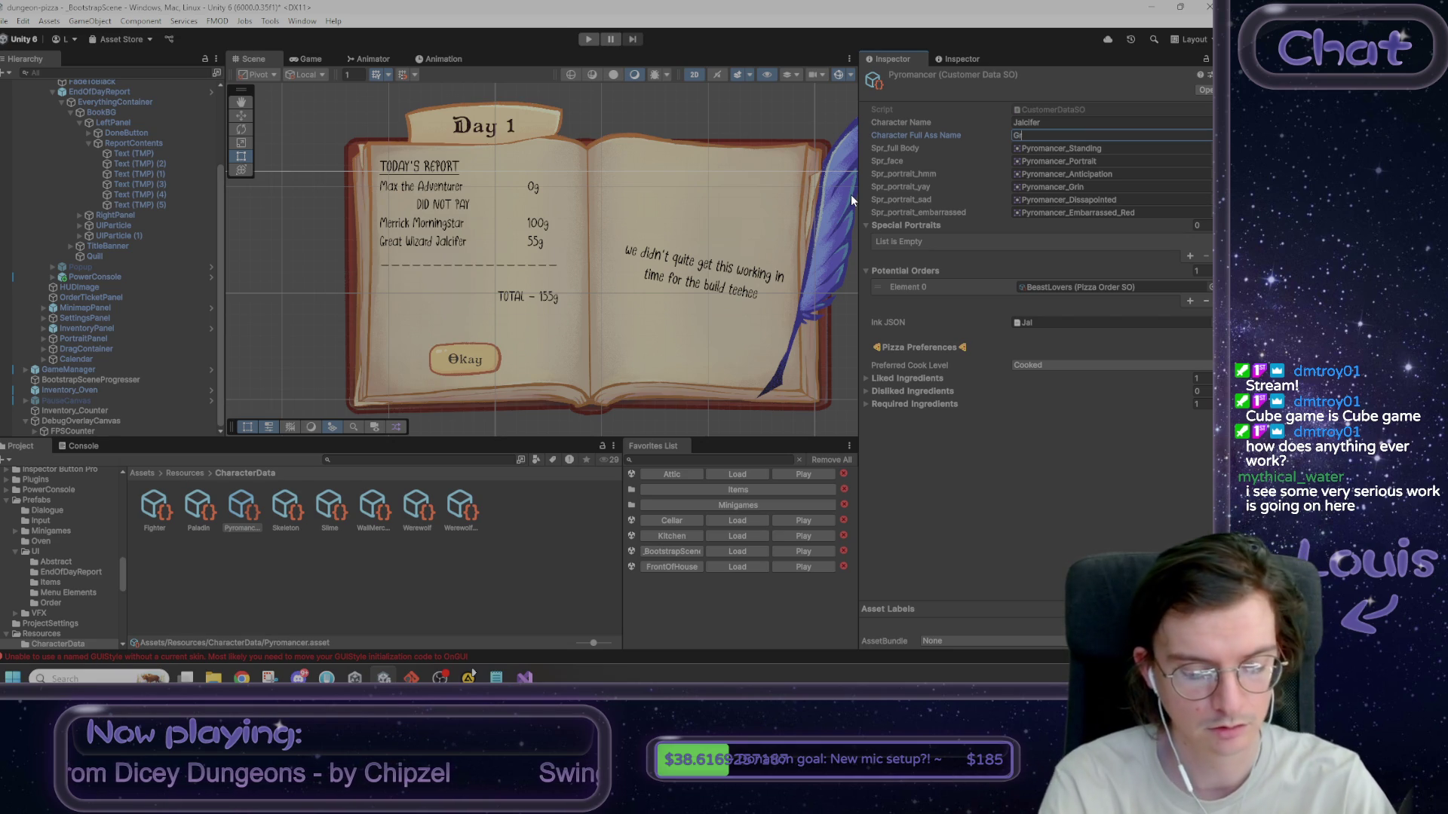
pyautogui.write('eat W')
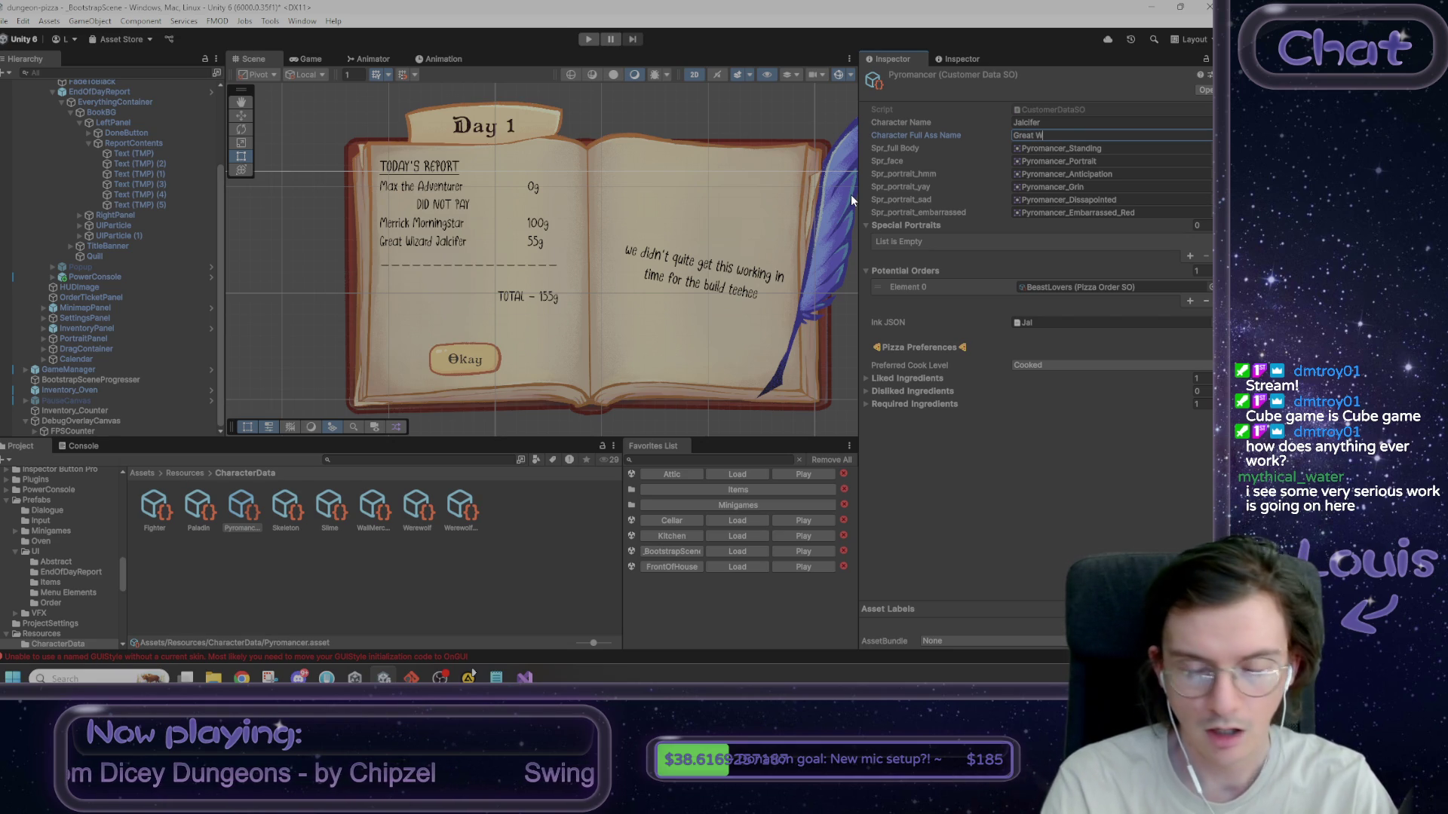
pyautogui.write('izard Jalcifer')
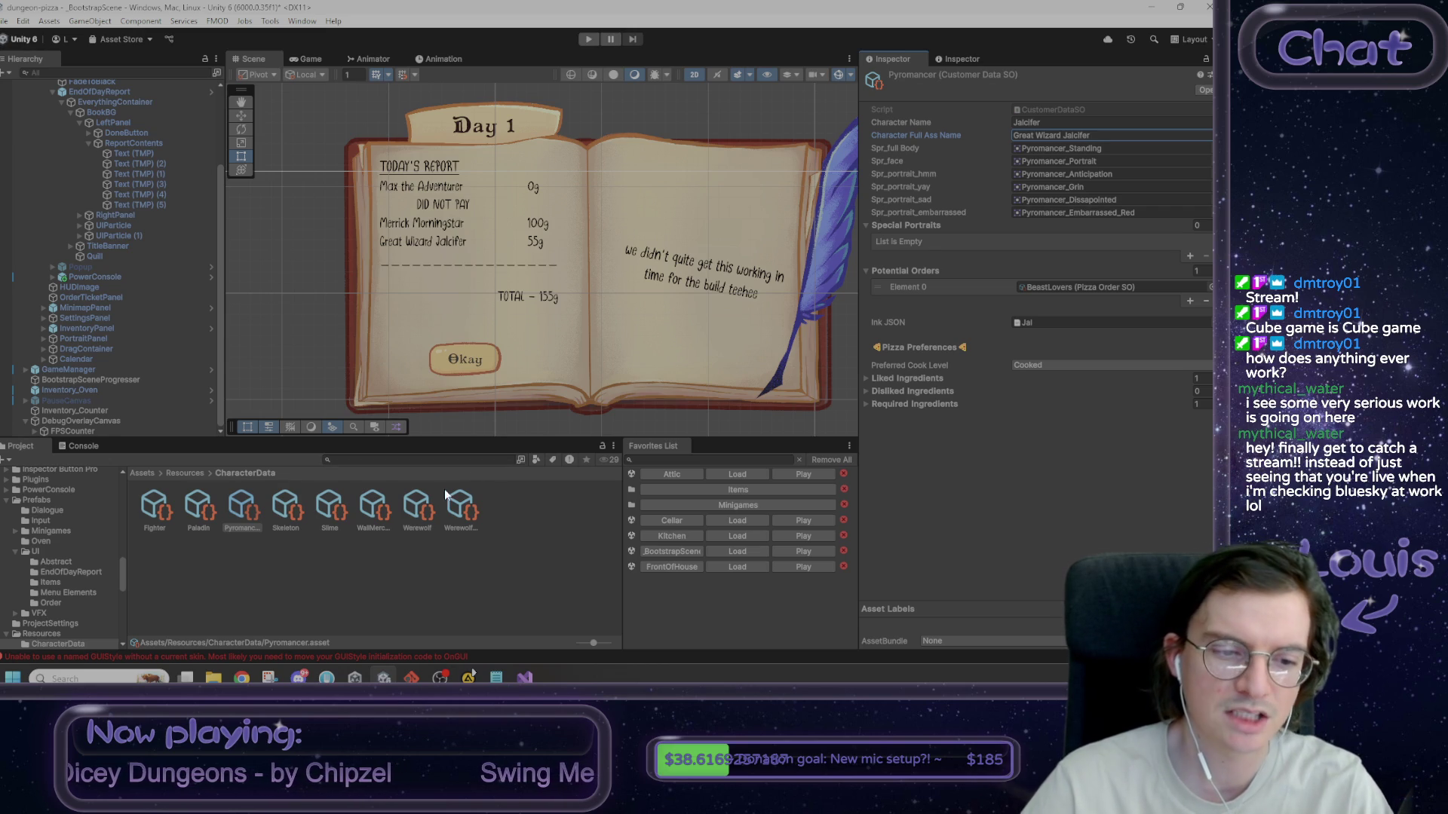
pyautogui.click(356, 564)
pyautogui.click(287, 521)
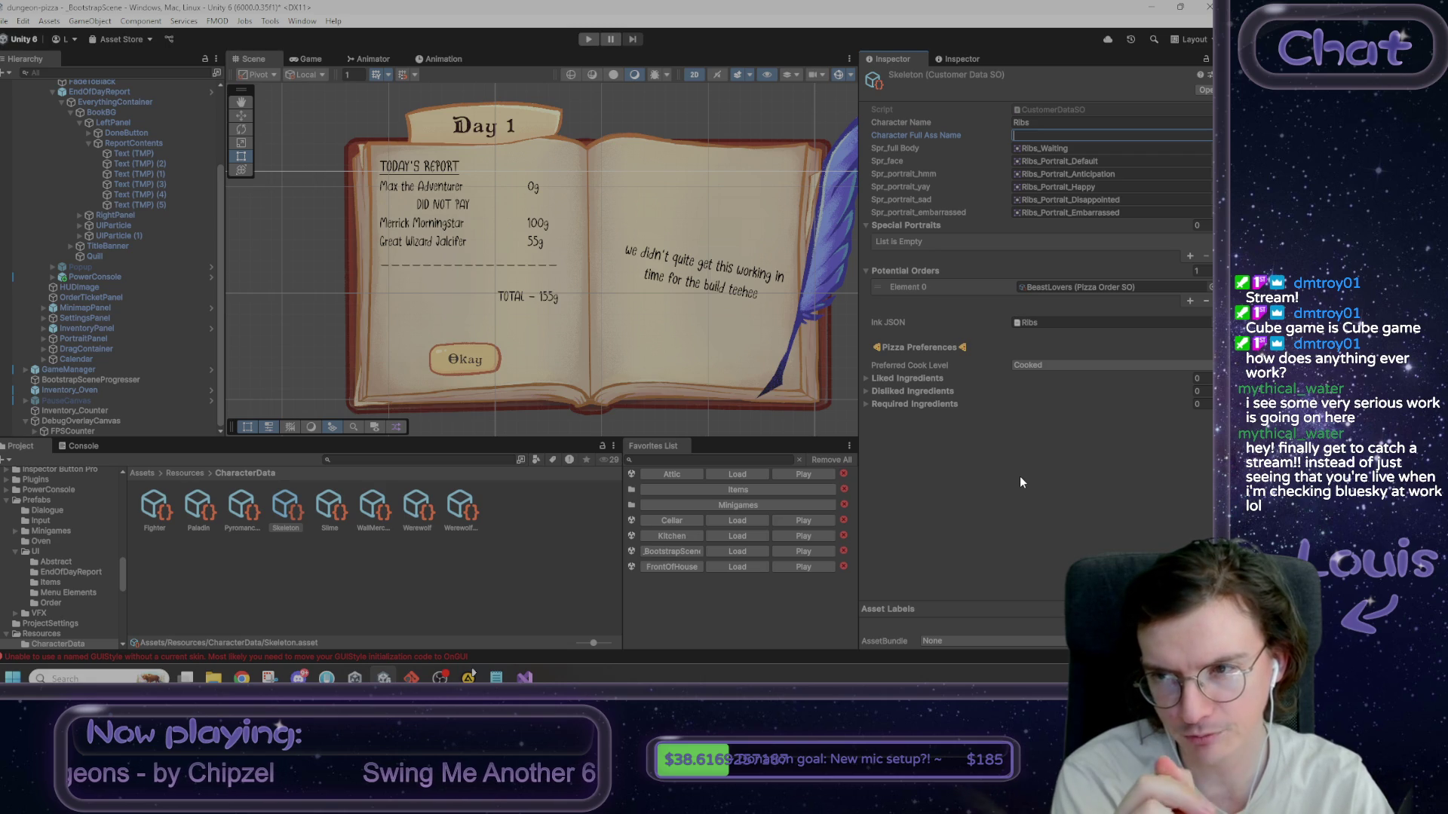
pyautogui.write('Ribs the Skeleton')
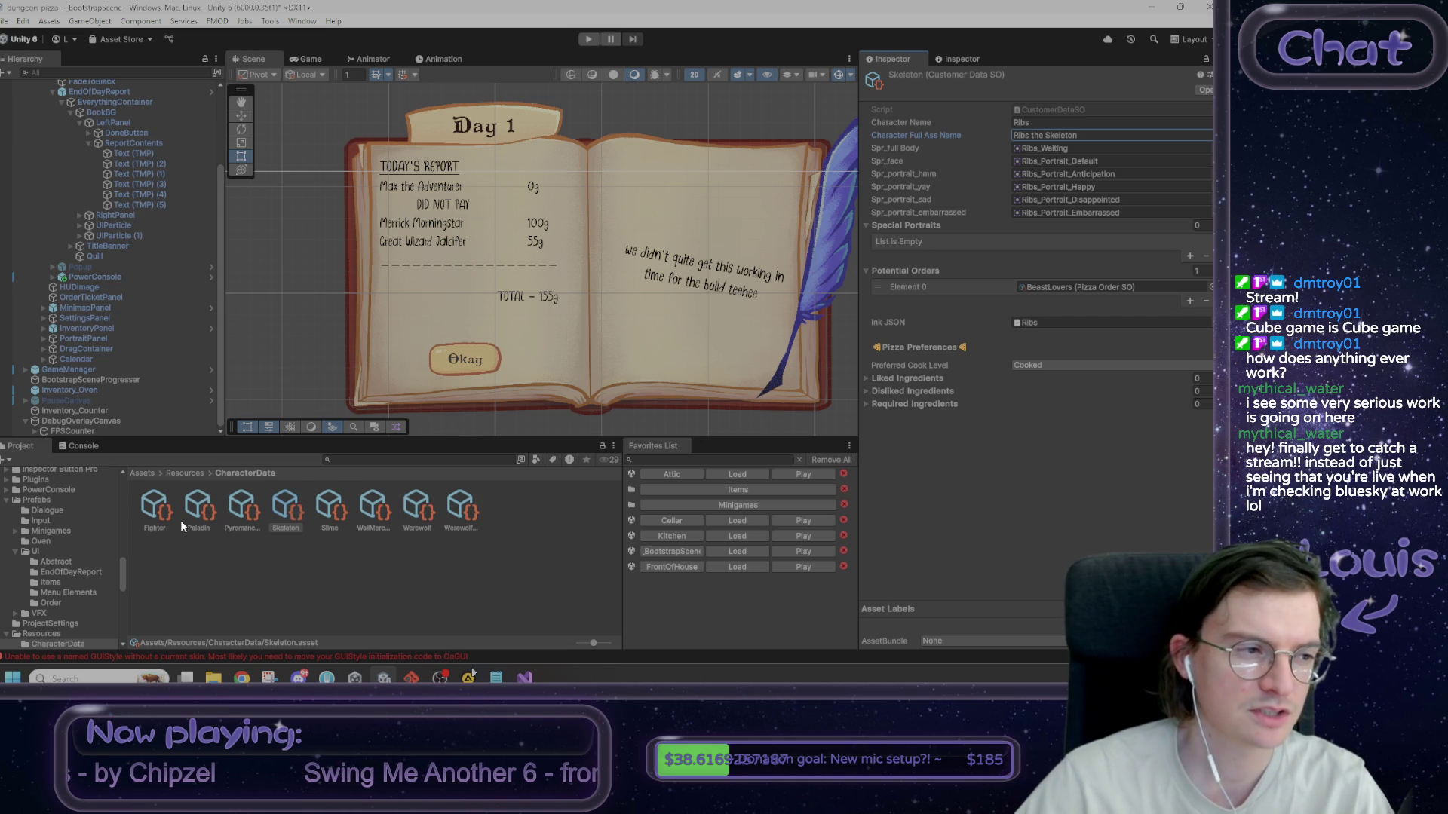
# - Set the Werewolf's Character Full Ass Name to 'Lupa'
pyautogui.click(331, 511)
pyautogui.click(1031, 135)
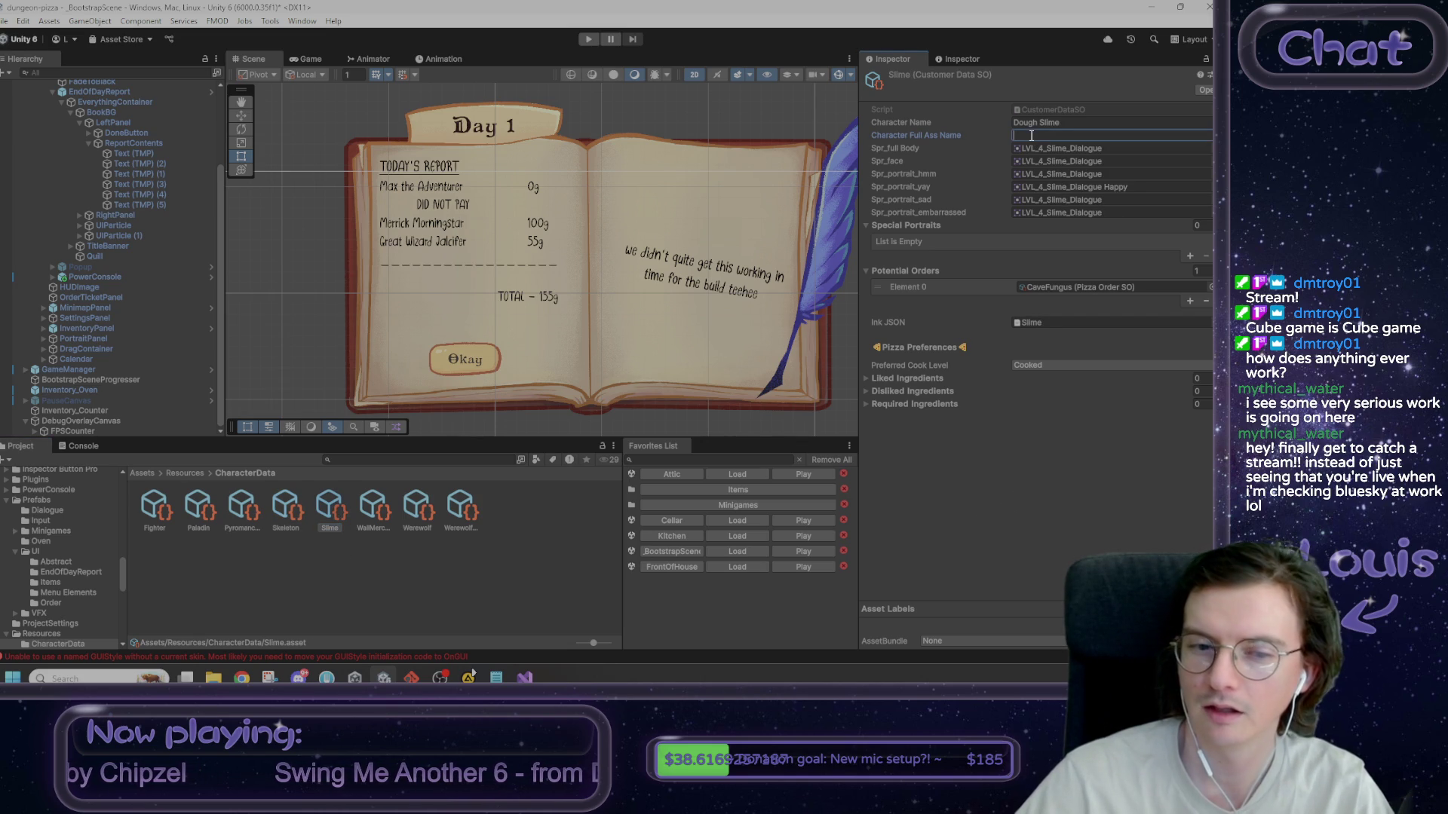
pyautogui.click(380, 516)
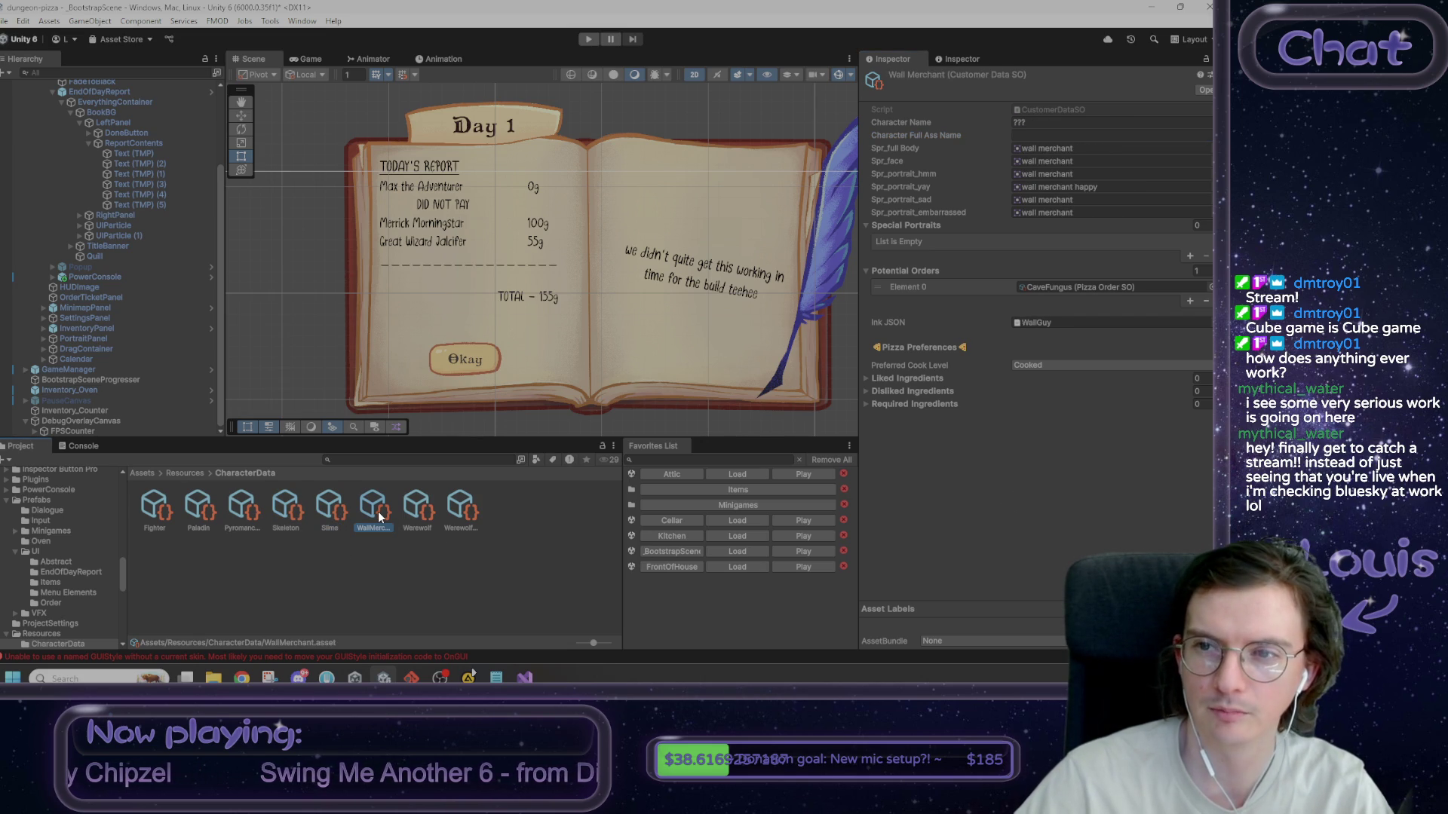
pyautogui.click(417, 513)
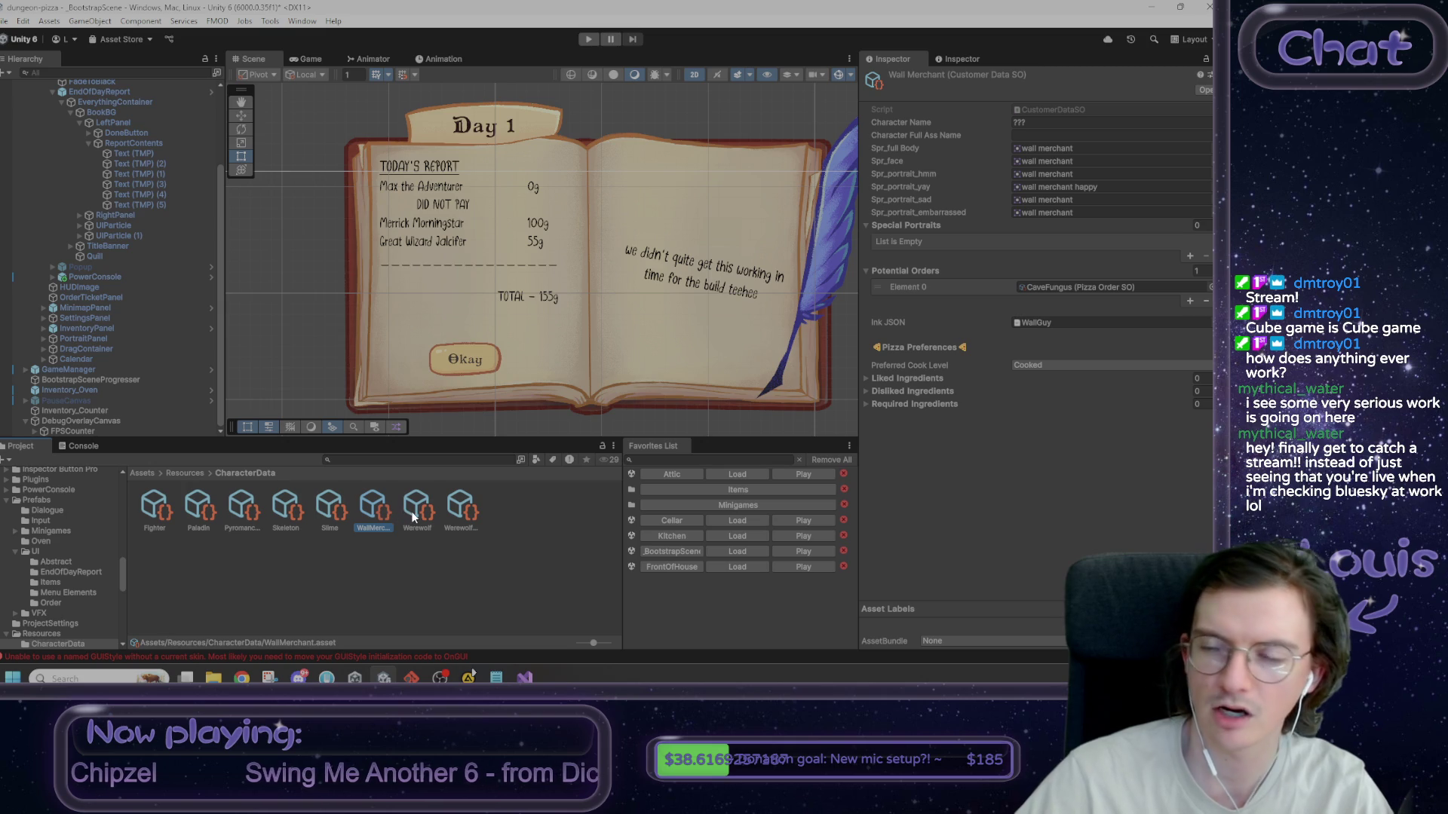
pyautogui.click(1048, 136)
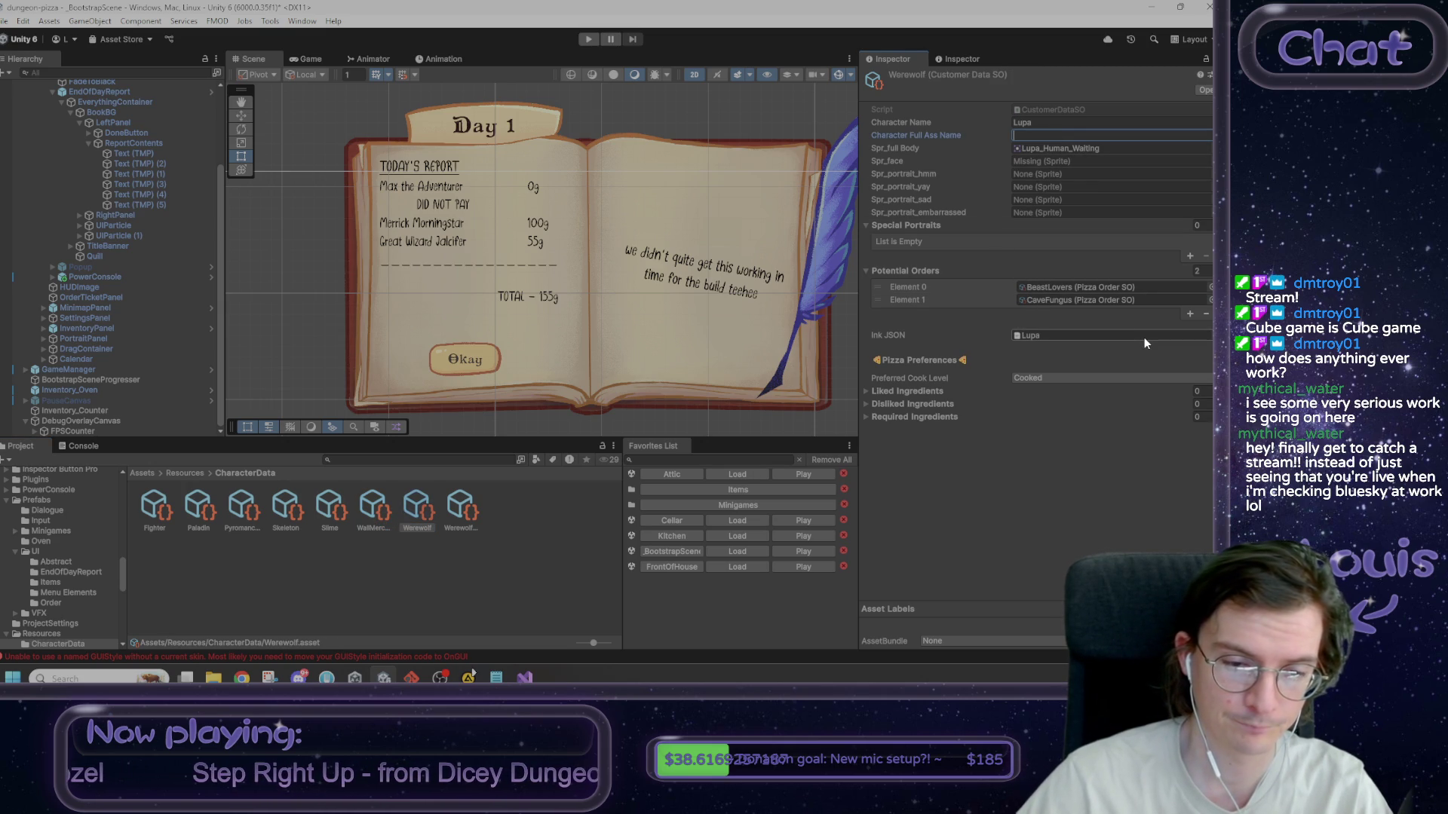
pyautogui.click(461, 515)
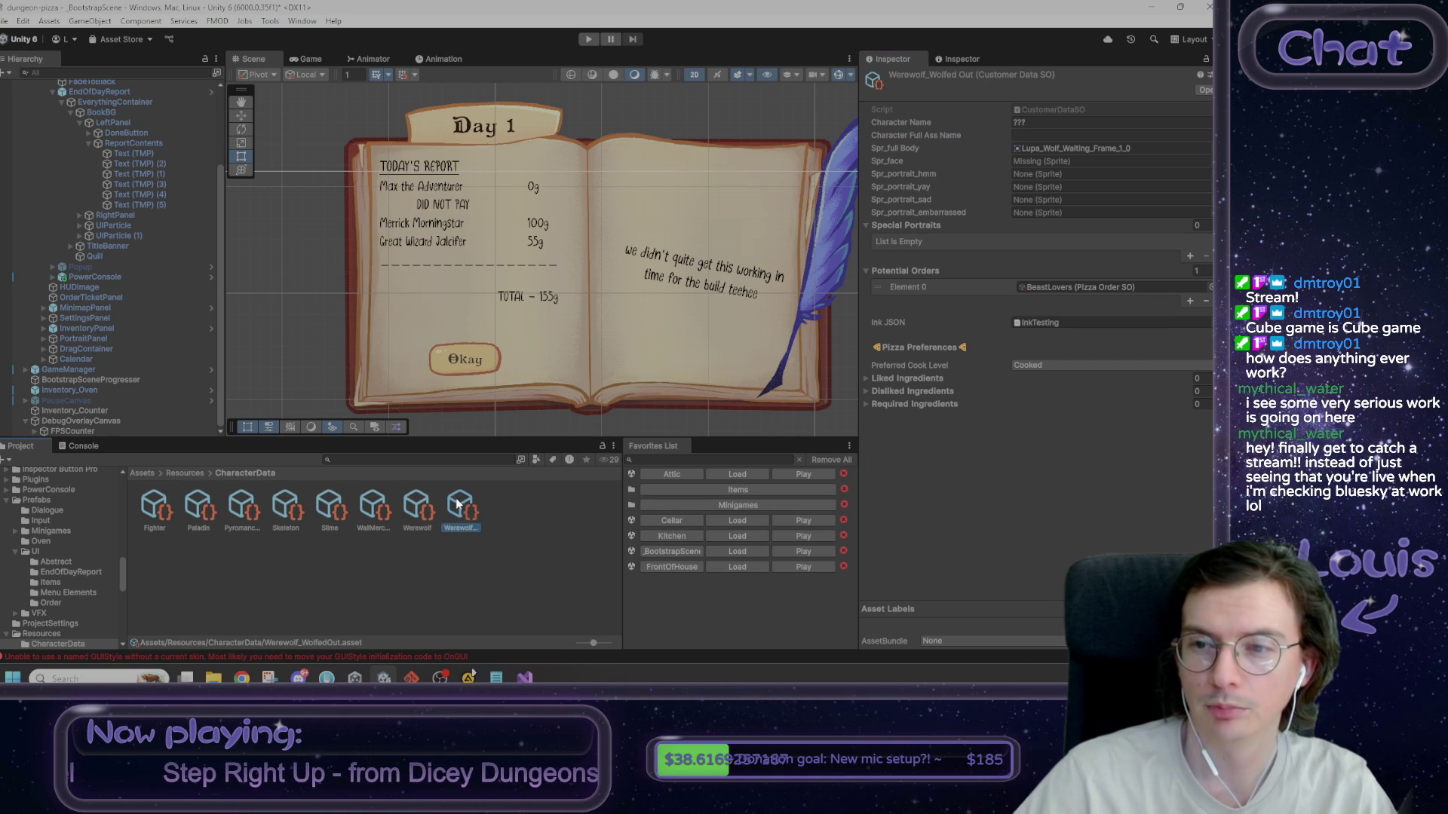
pyautogui.click(419, 515)
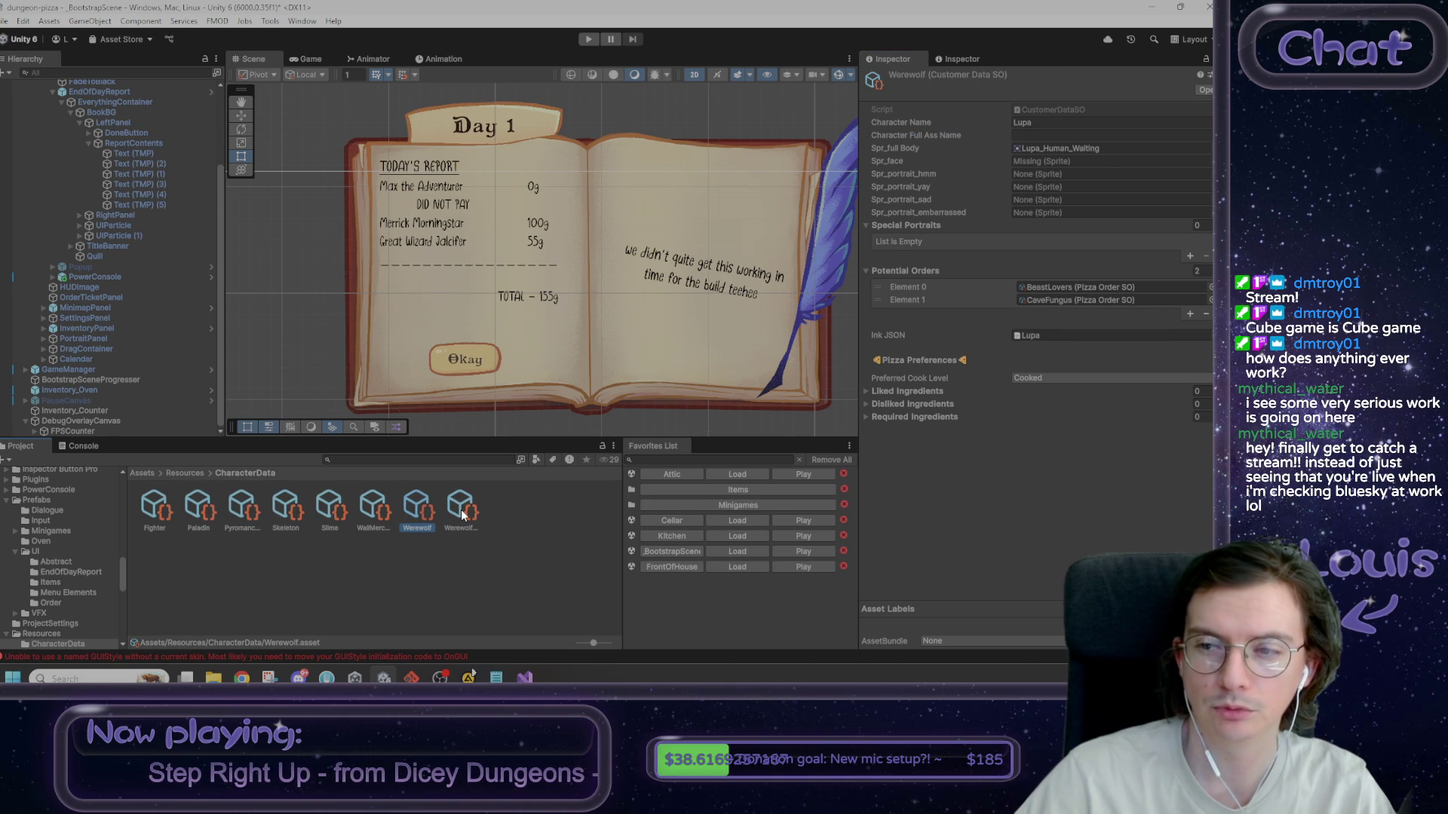
pyautogui.click(1018, 135)
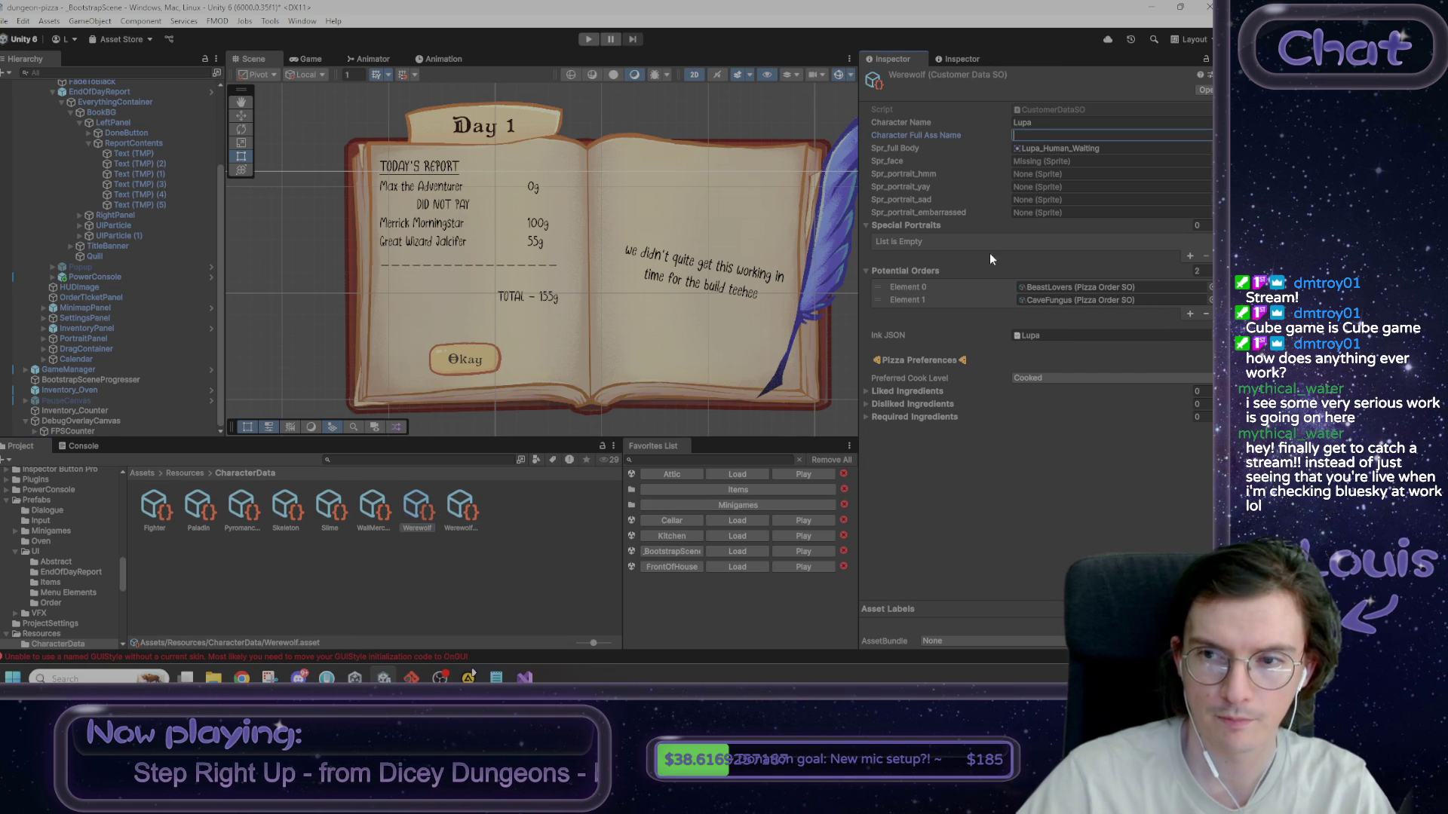
pyautogui.write('Lupa')
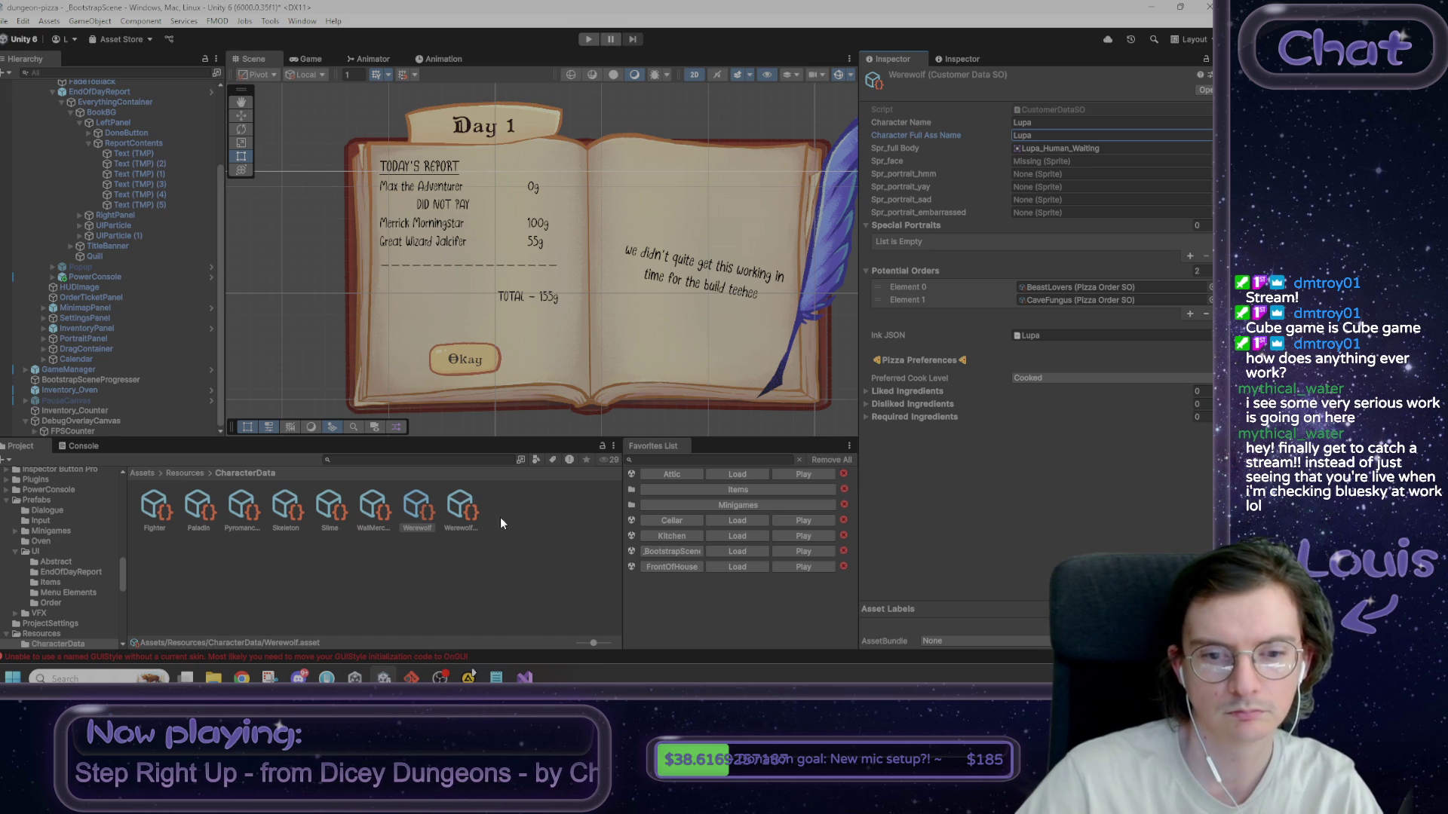
# - Give Werewolf_WolfedOut the full name 'Lupa (wolf form)' and lock the Inspector on Werewolf
pyautogui.click(461, 515)
pyautogui.click(1026, 136)
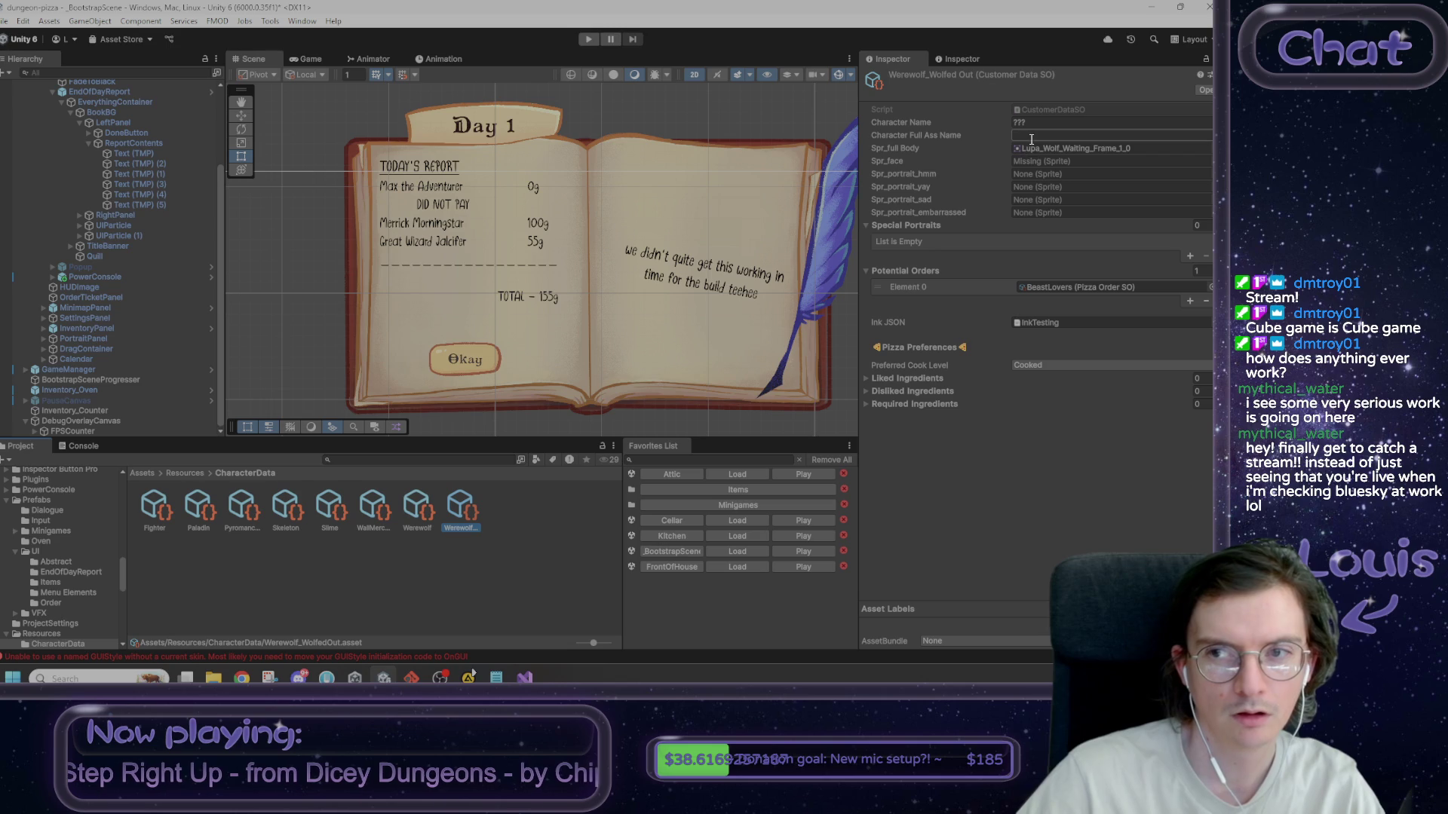
pyautogui.write('Lupa')
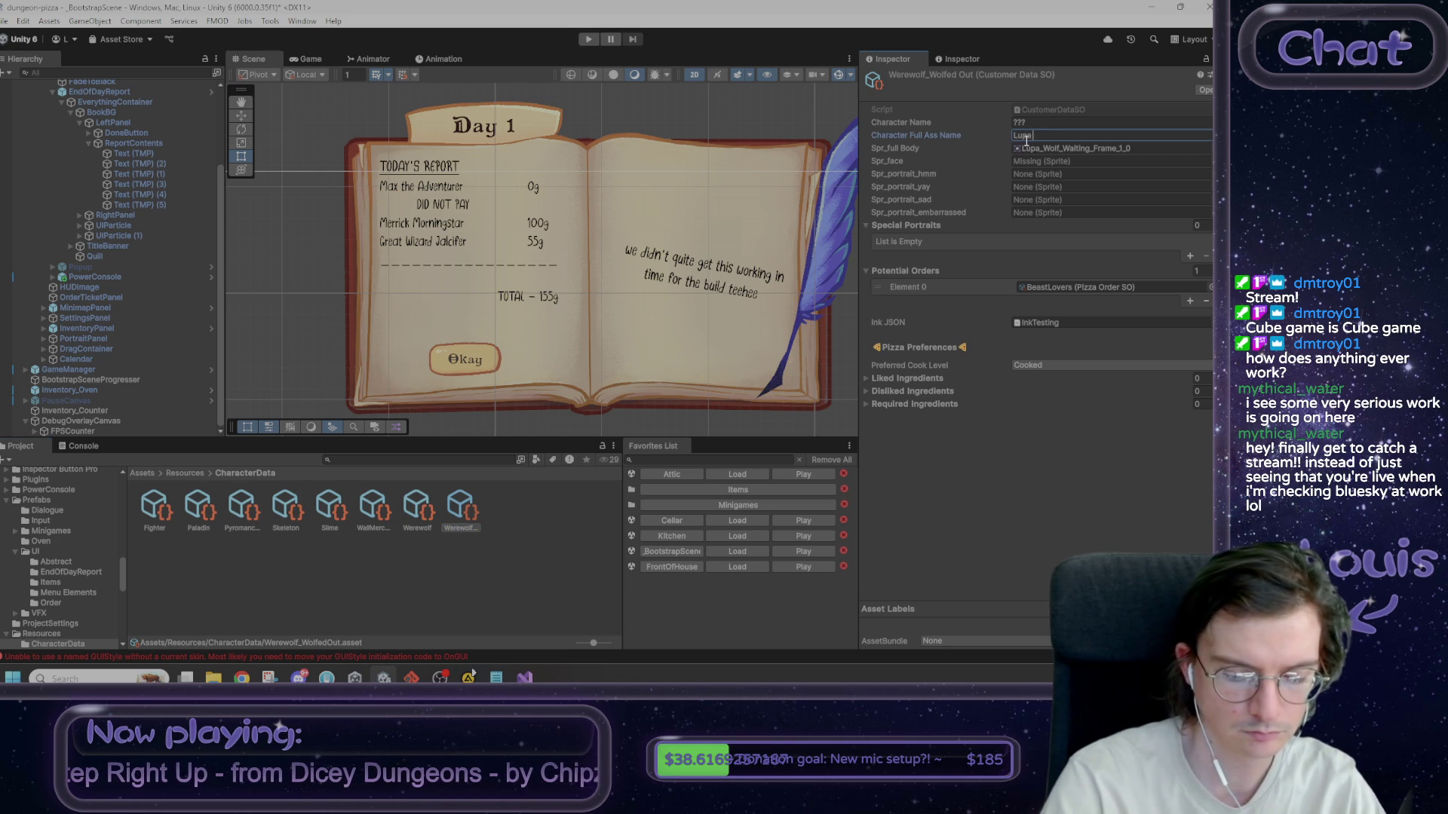
pyautogui.write(' (wolf form)')
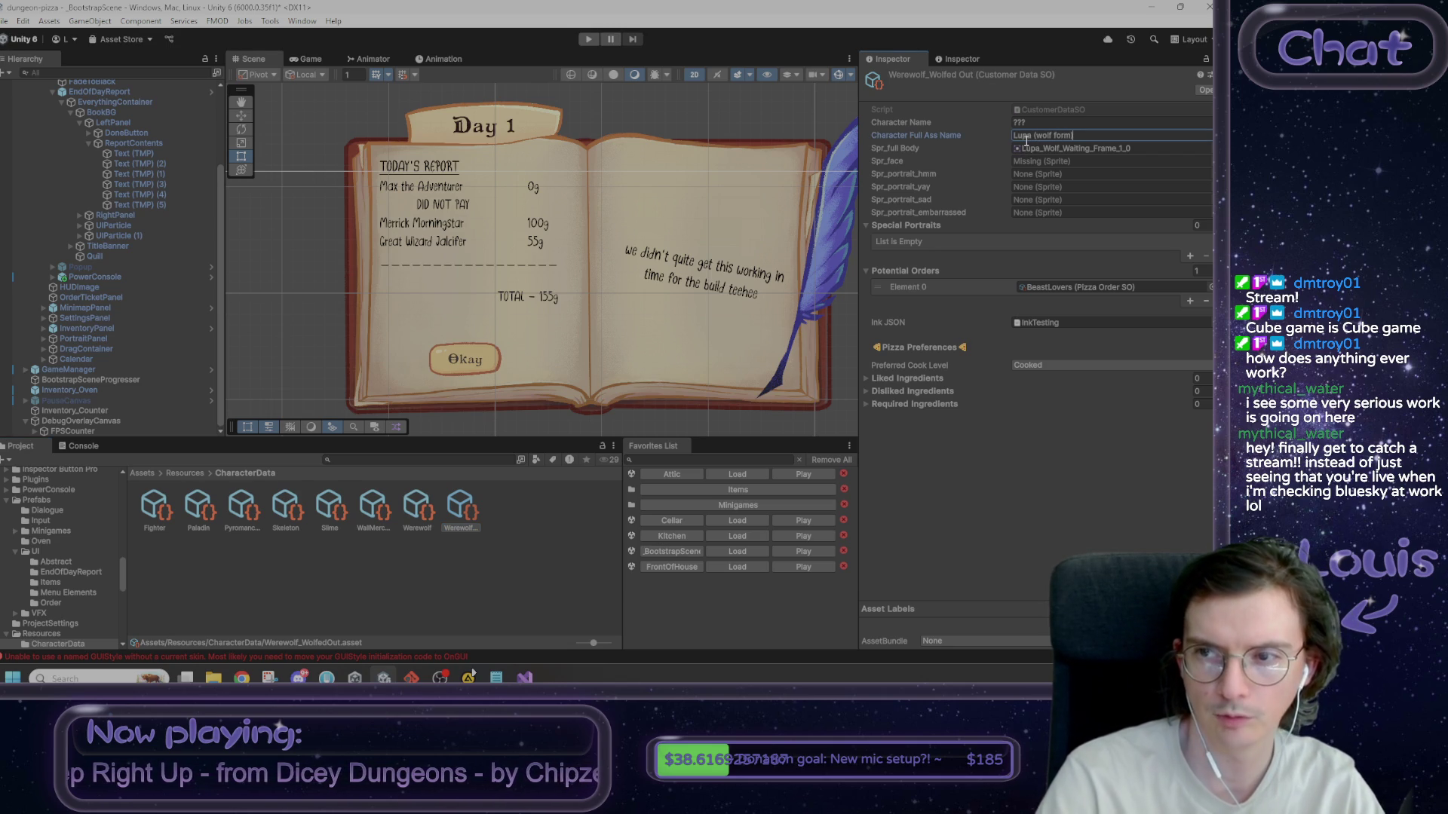
pyautogui.click(1052, 501)
pyautogui.click(419, 509)
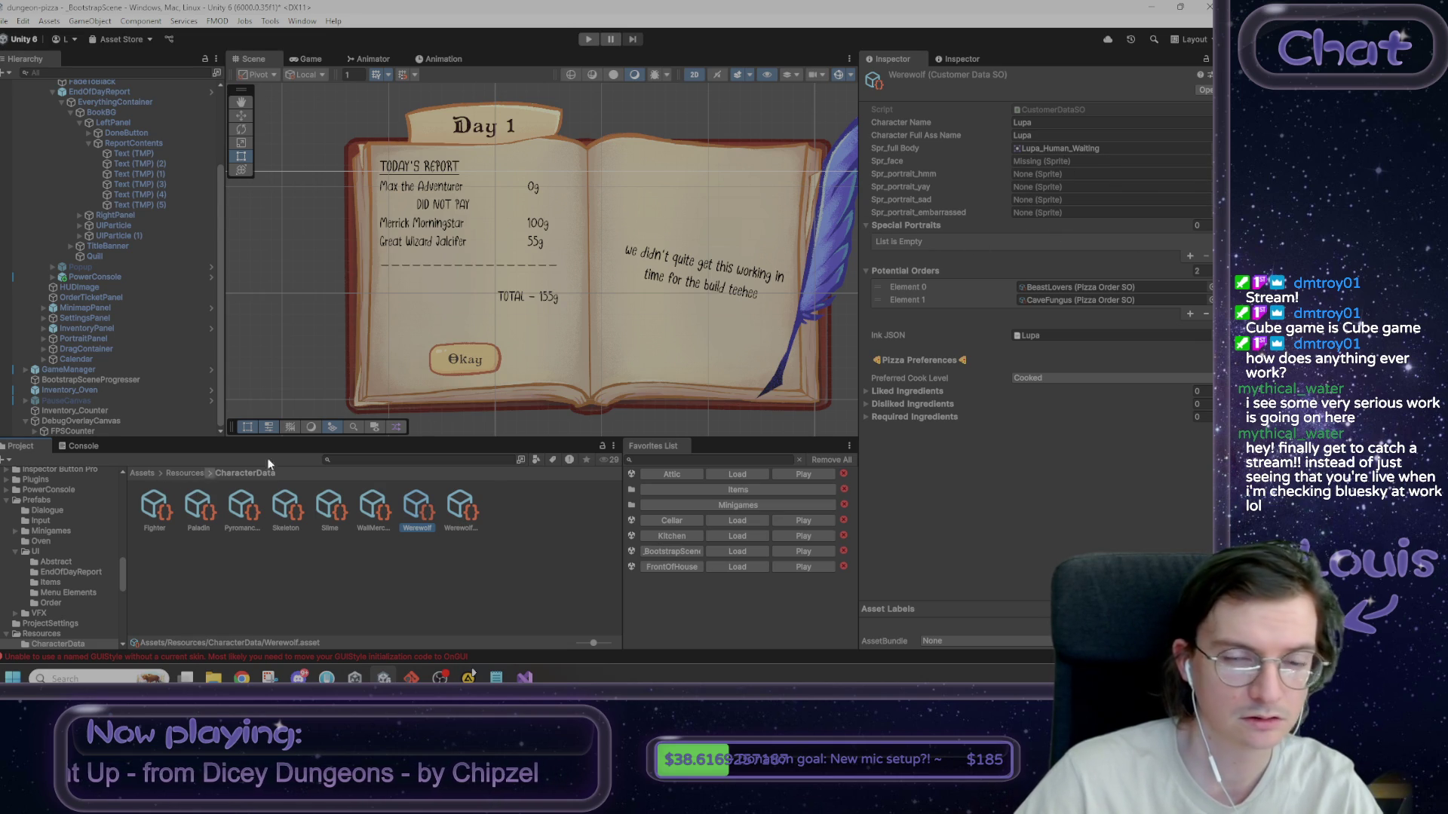
pyautogui.click(1205, 60)
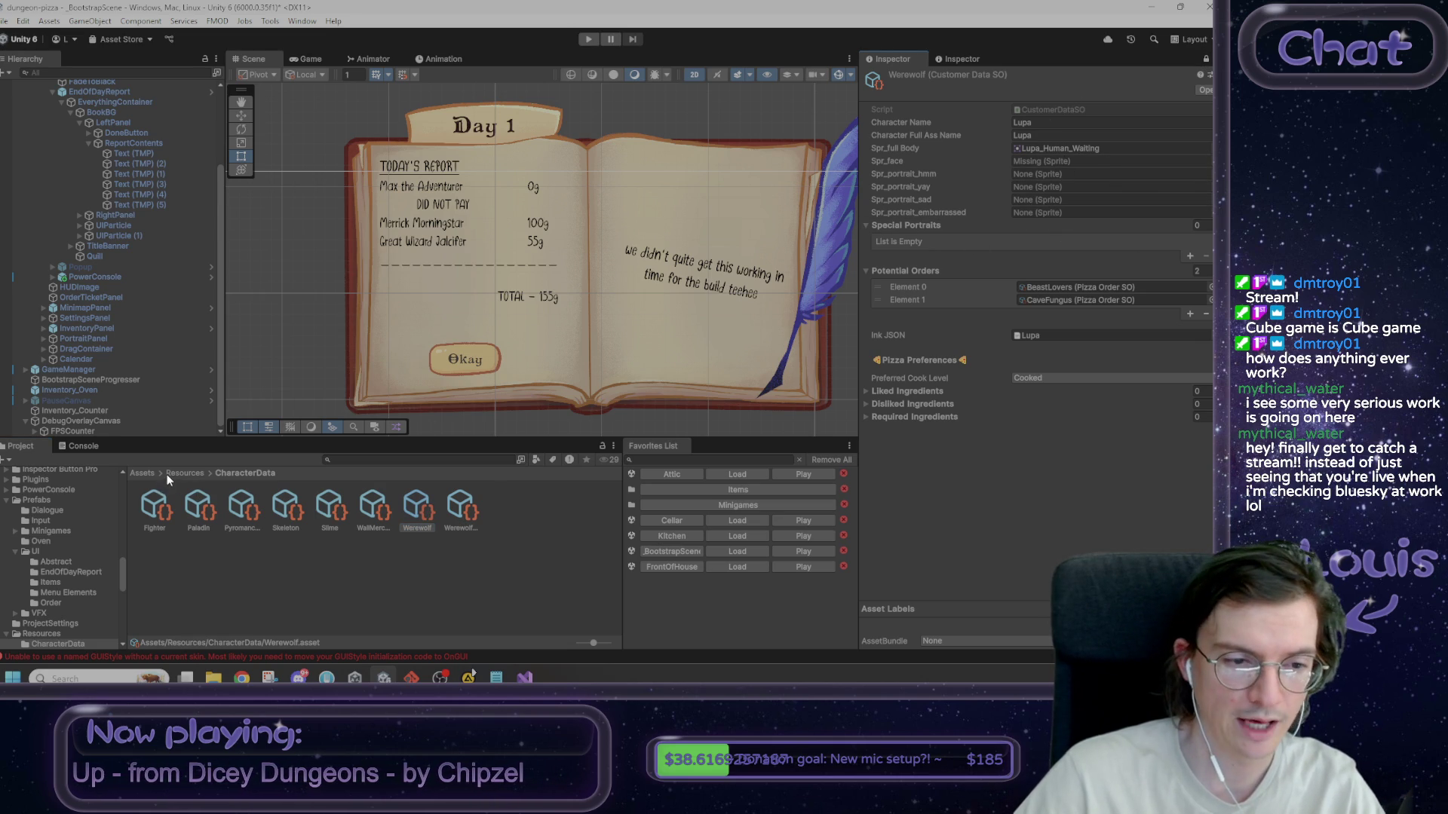
# - Browse to Art/Customers/Lupa Sprites and enlarge the sprite thumbnails
pyautogui.click(141, 473)
pyautogui.doubleClick(156, 506)
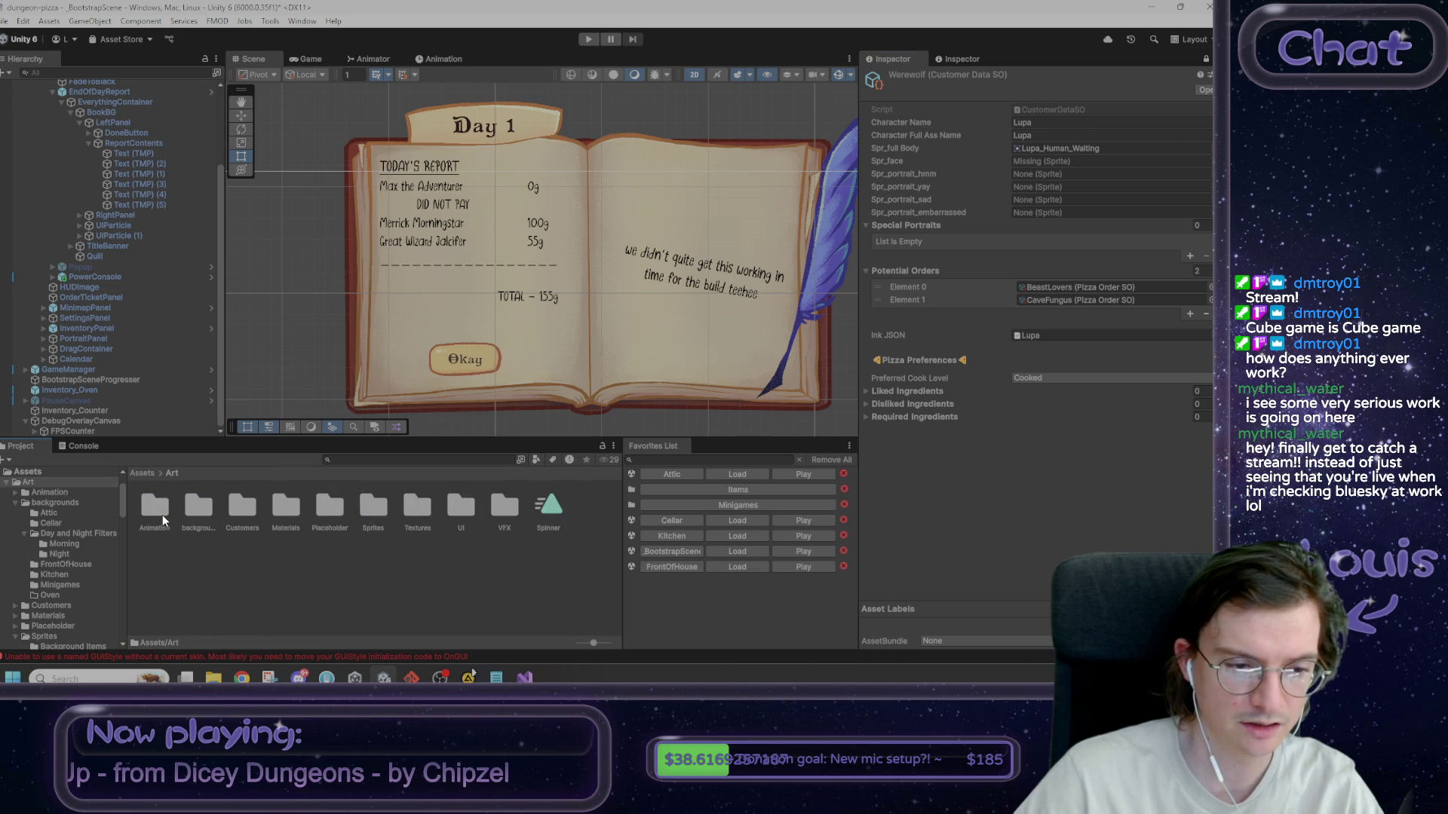
pyautogui.doubleClick(242, 507)
pyautogui.doubleClick(203, 509)
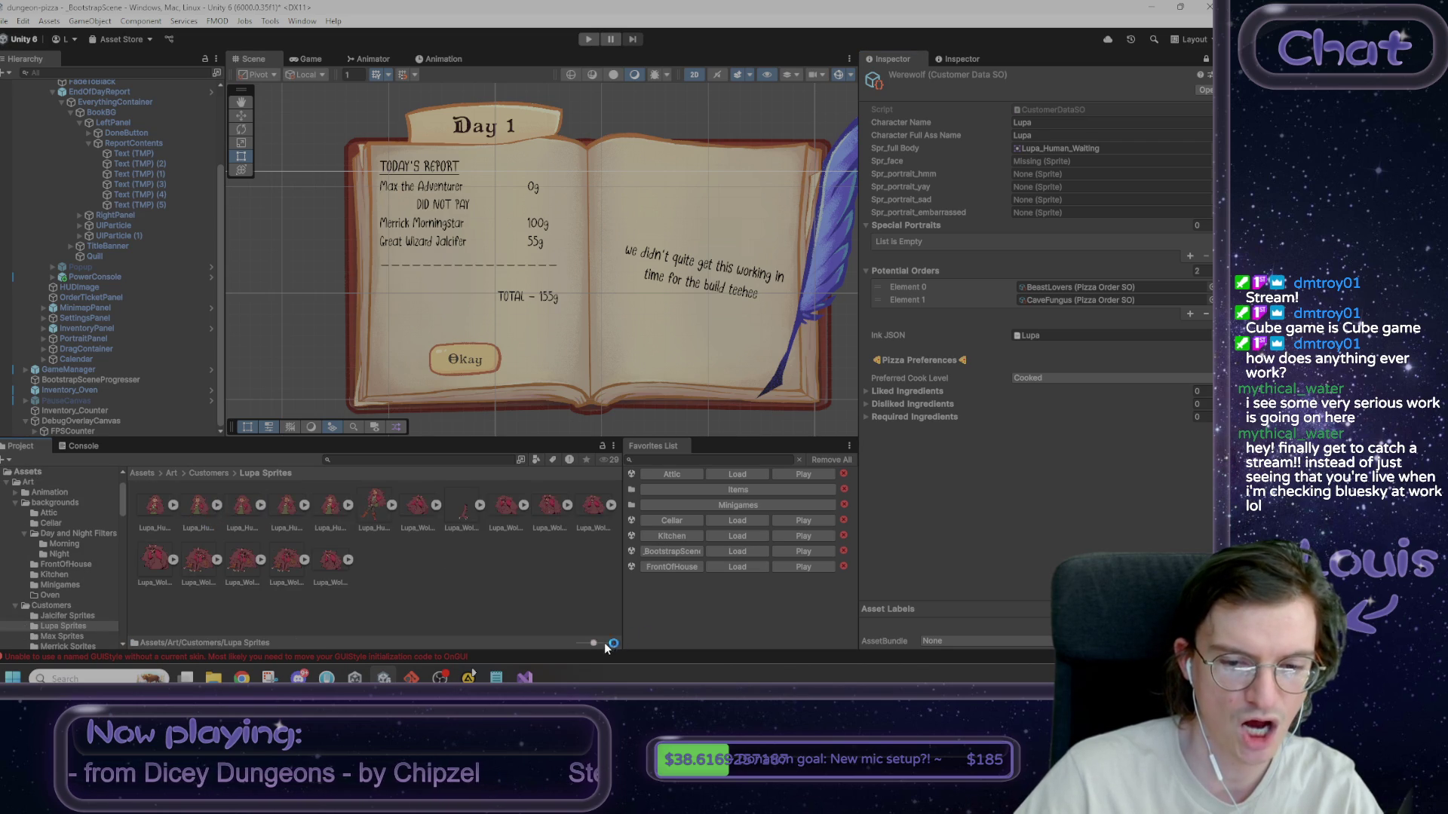
pyautogui.moveTo(594, 643); pyautogui.dragTo(608, 642)
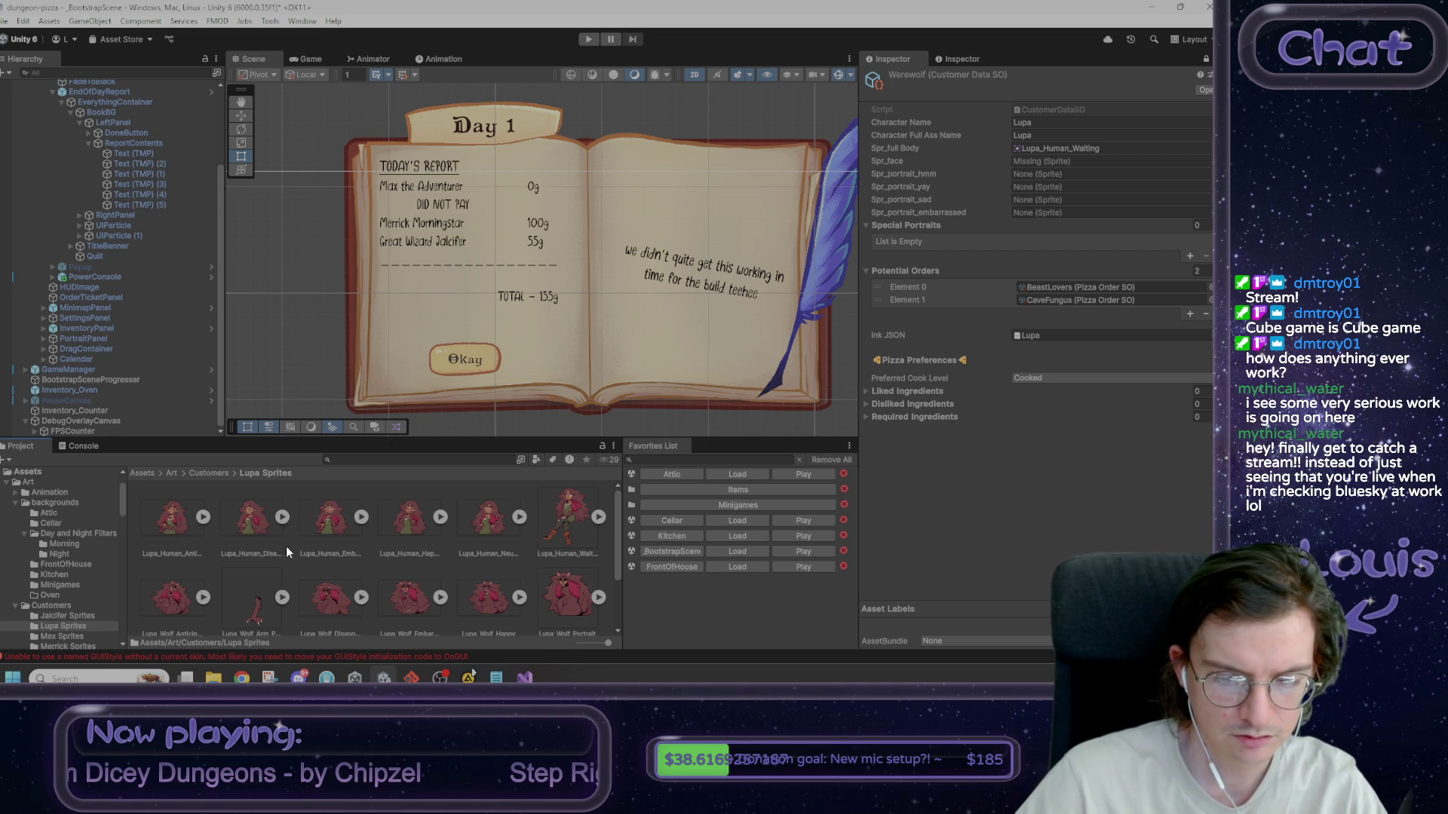
# - Assign the Lupa human Neutral face and Anticipation, Happy, Disappointed, Embarassed portraits, then unlock the Inspector
pyautogui.moveTo(499, 524)
pyautogui.mouseDown()
pyautogui.moveTo(1056, 148)
pyautogui.moveTo(1052, 161)
pyautogui.mouseUp()
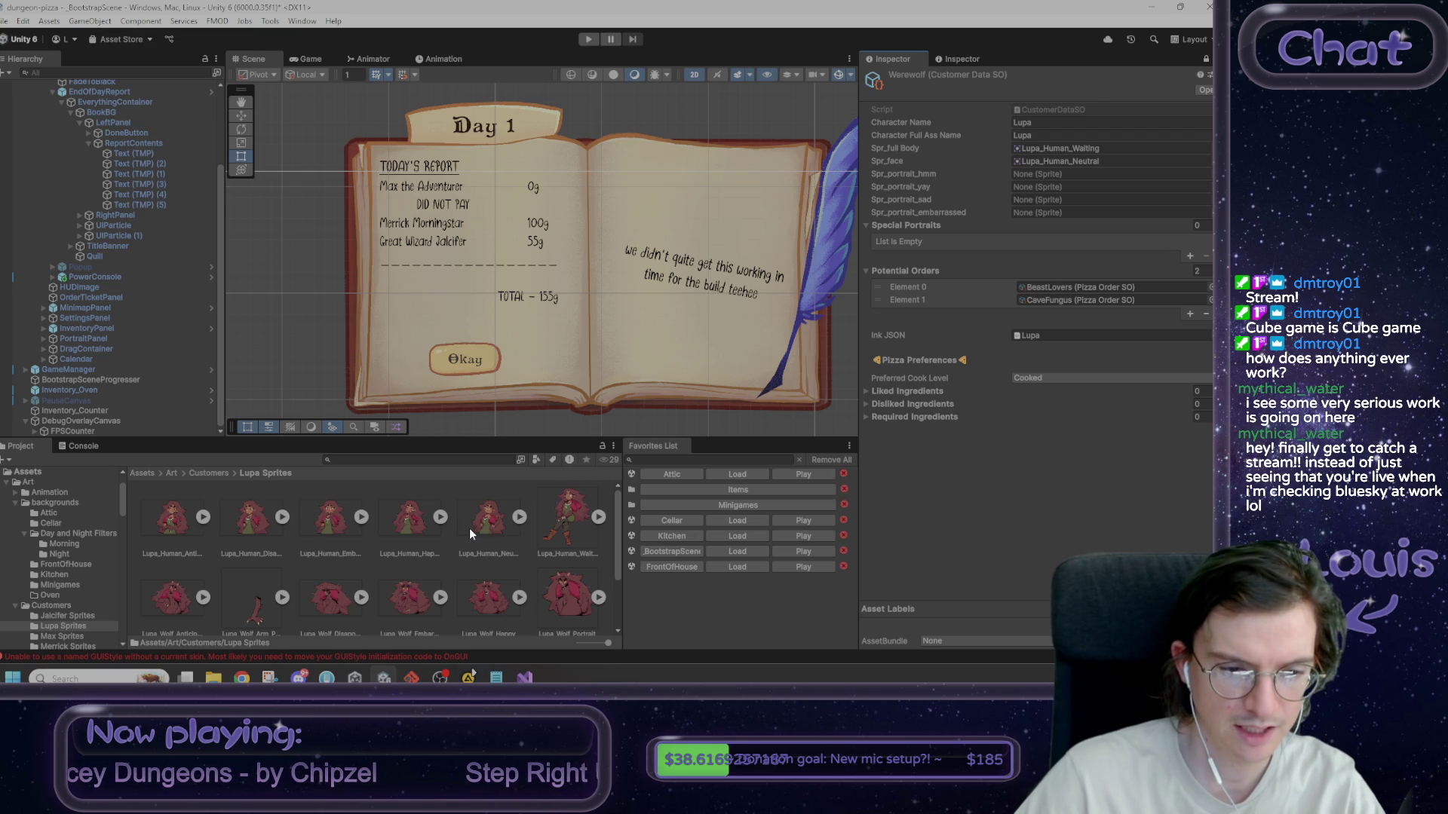
pyautogui.moveTo(211, 537)
pyautogui.mouseDown()
pyautogui.moveTo(423, 468)
pyautogui.moveTo(973, 226)
pyautogui.moveTo(1043, 172)
pyautogui.mouseUp()
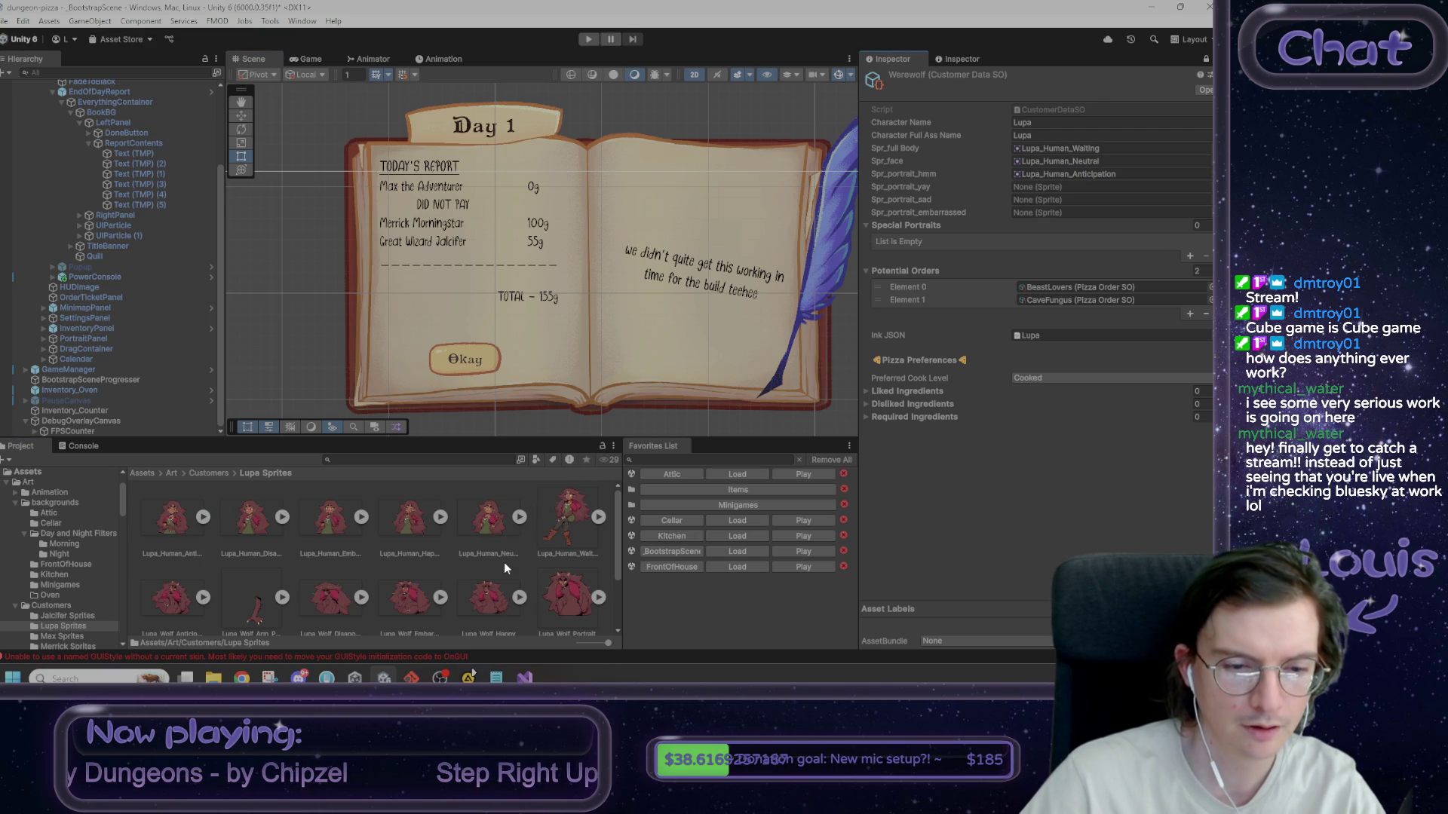
pyautogui.moveTo(410, 521)
pyautogui.mouseDown()
pyautogui.moveTo(1071, 198)
pyautogui.moveTo(1061, 186)
pyautogui.mouseUp()
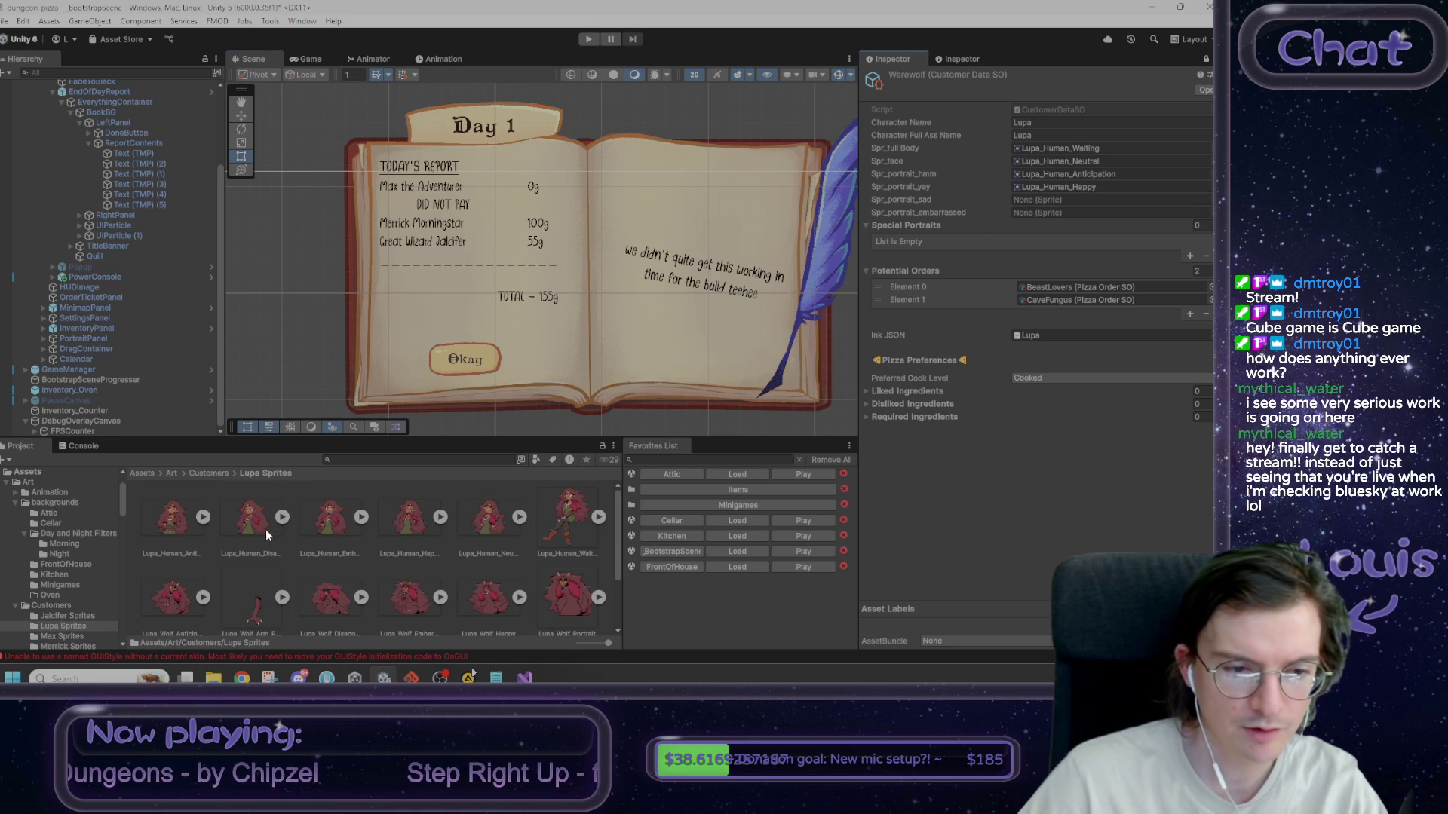
pyautogui.moveTo(272, 536); pyautogui.dragTo(1067, 200)
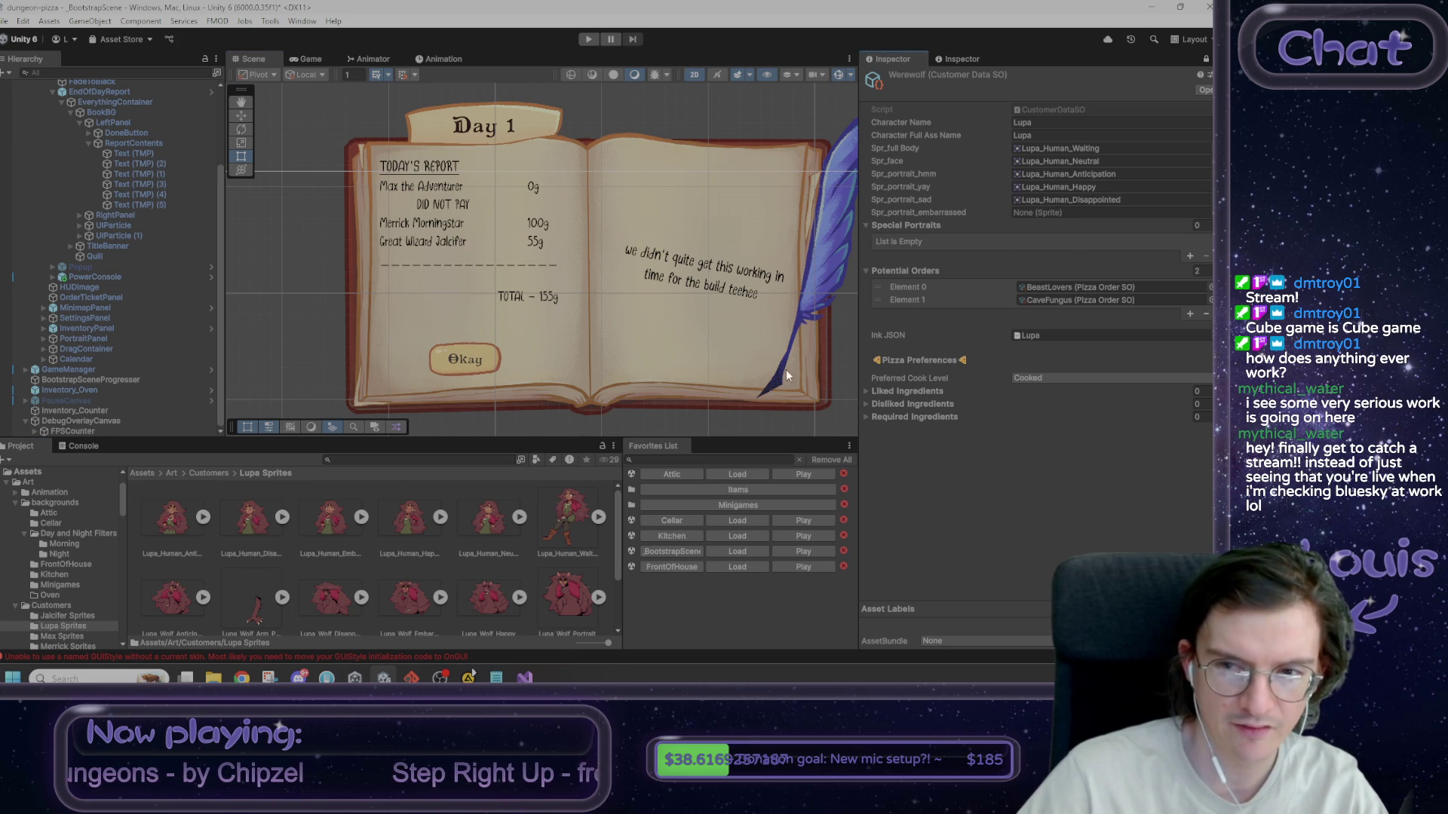
pyautogui.moveTo(338, 531)
pyautogui.mouseDown()
pyautogui.moveTo(656, 476)
pyautogui.moveTo(1079, 217)
pyautogui.mouseUp()
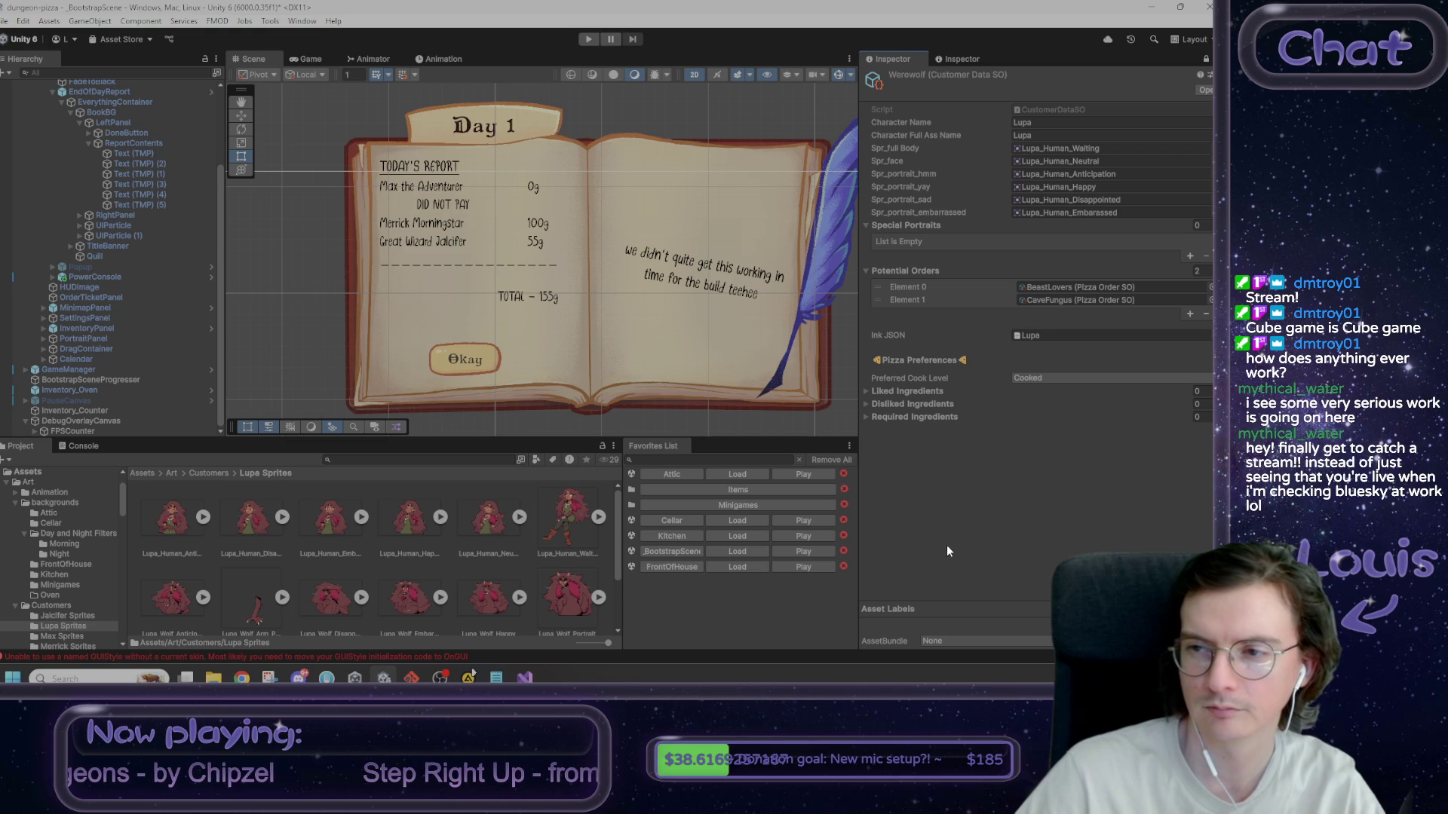
pyautogui.click(1206, 59)
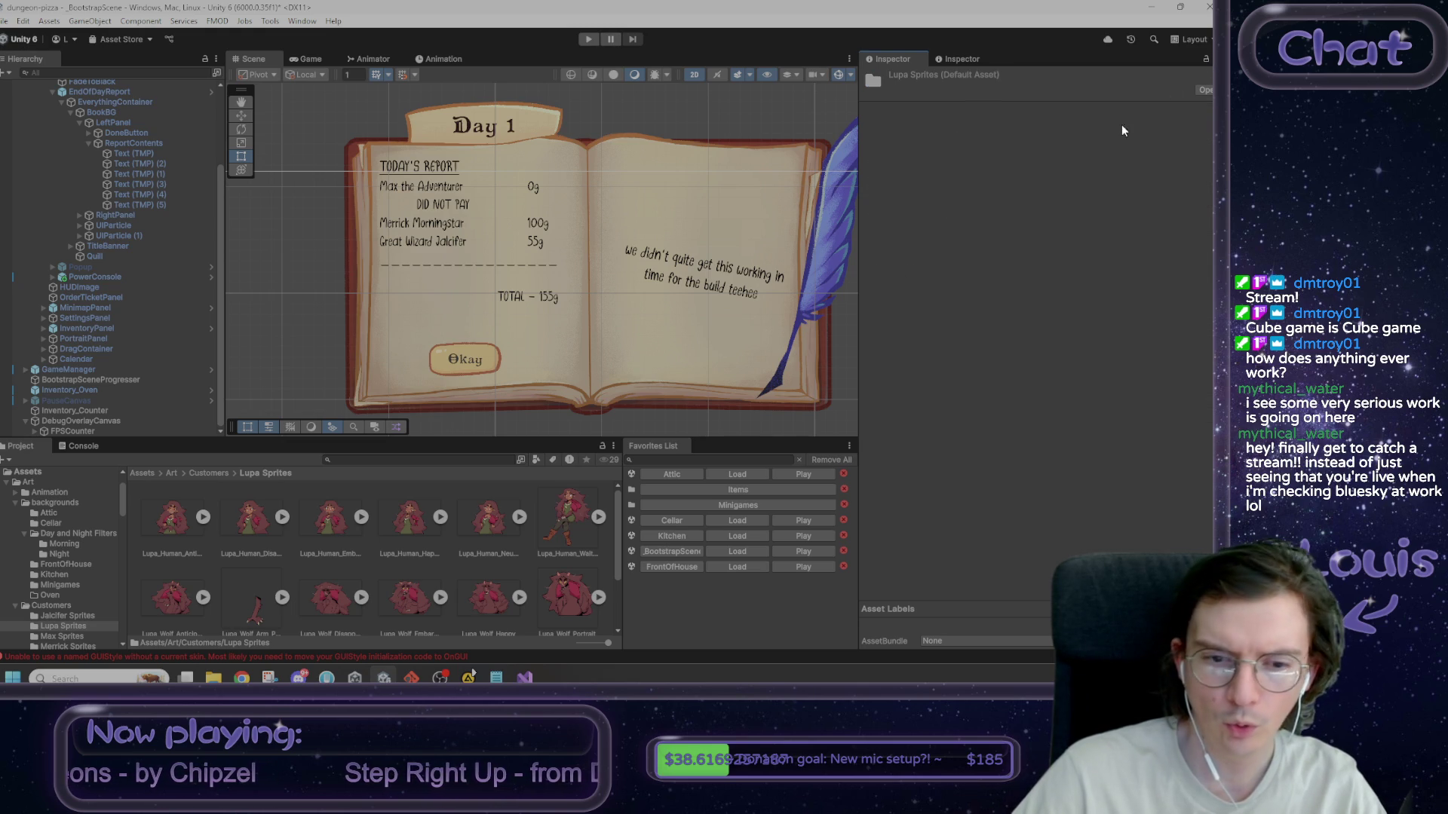
# - Select Werewolf_WolfedOut in Resources/CharacterData and lock the Inspector on it
pyautogui.click(142, 473)
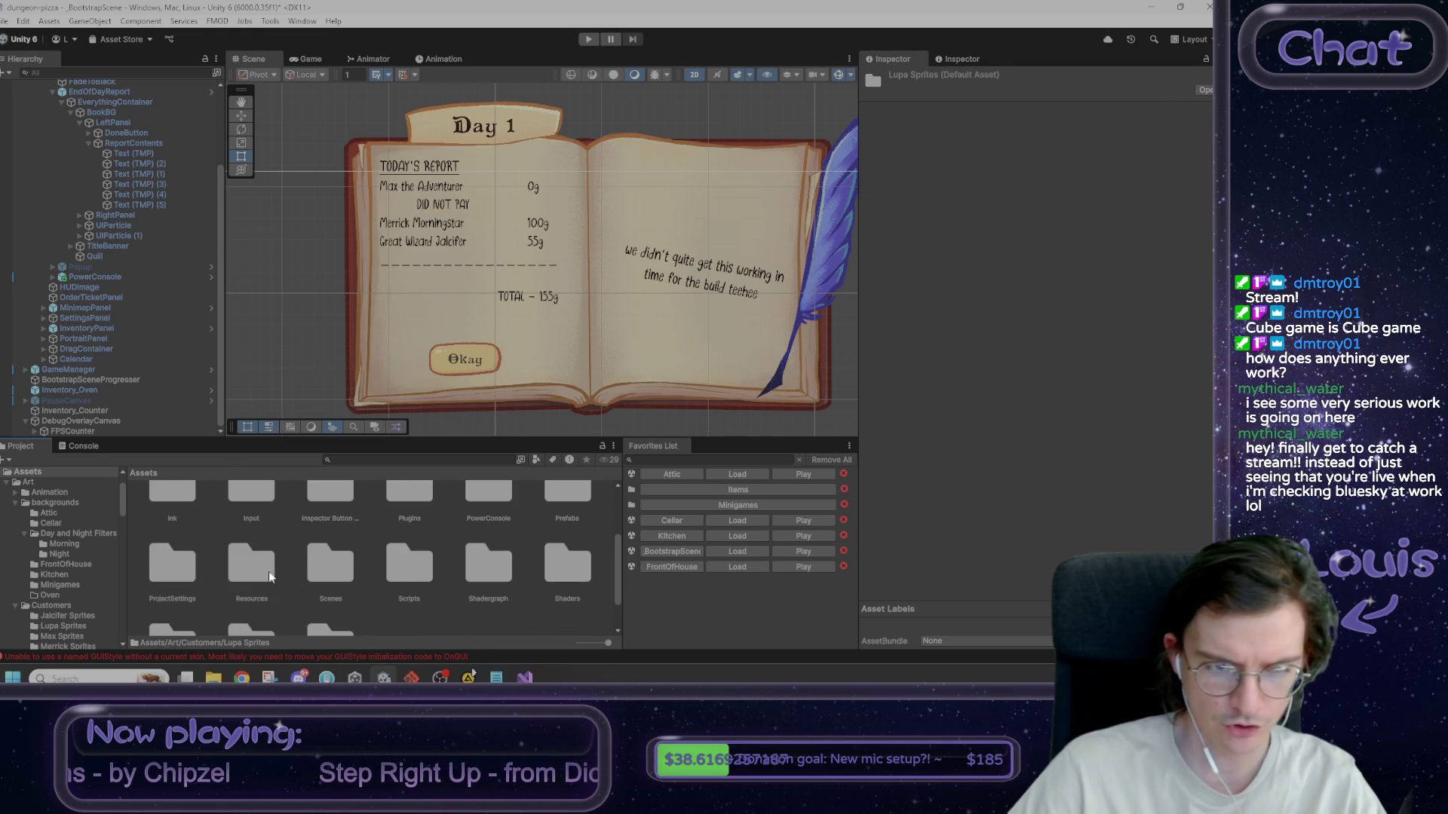
pyautogui.doubleClick(270, 577)
pyautogui.doubleClick(172, 514)
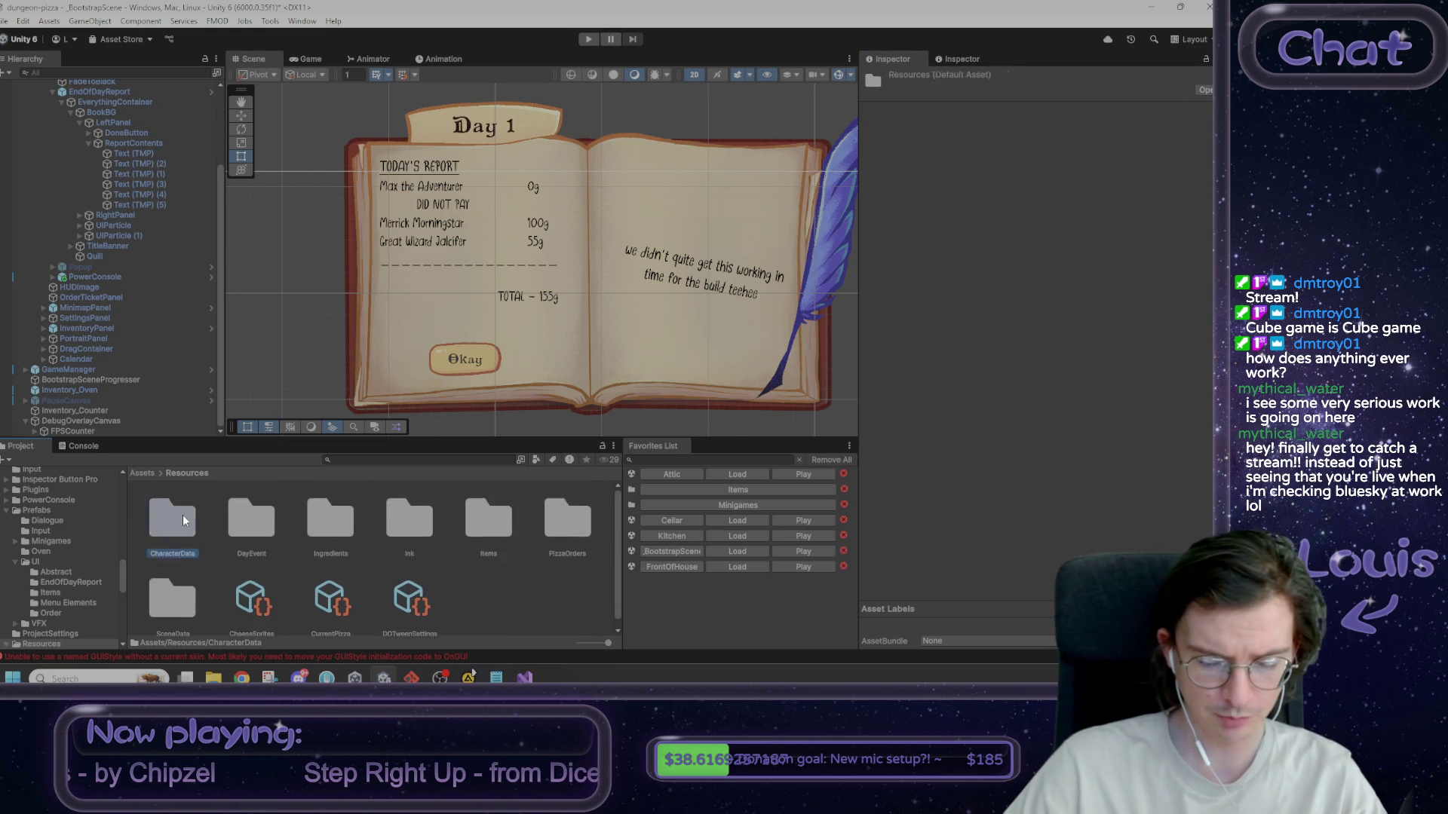
pyautogui.click(260, 598)
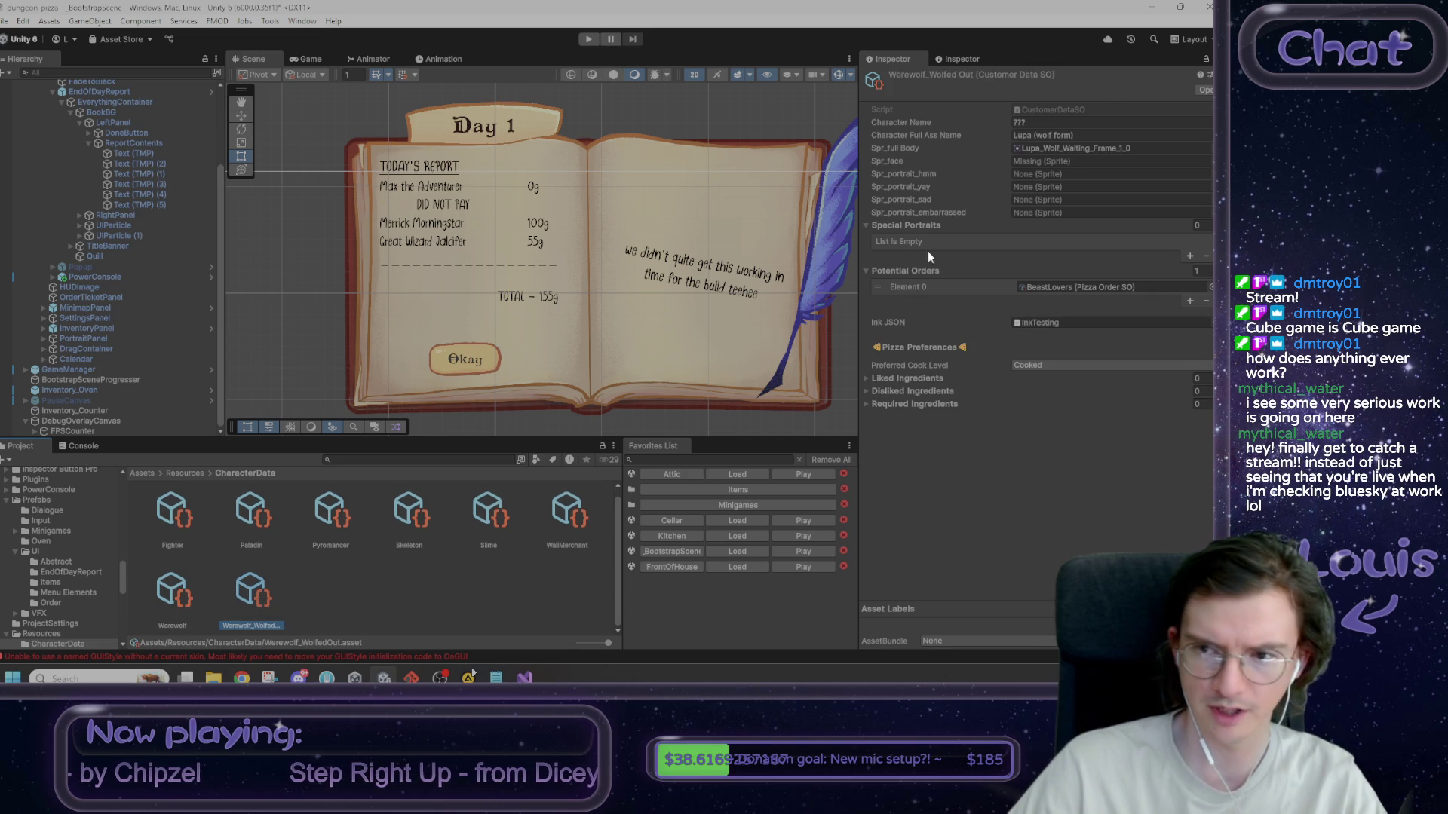
pyautogui.click(1206, 59)
# - Browse to the Art/Customers/Lupa Sprites folder
pyautogui.click(142, 473)
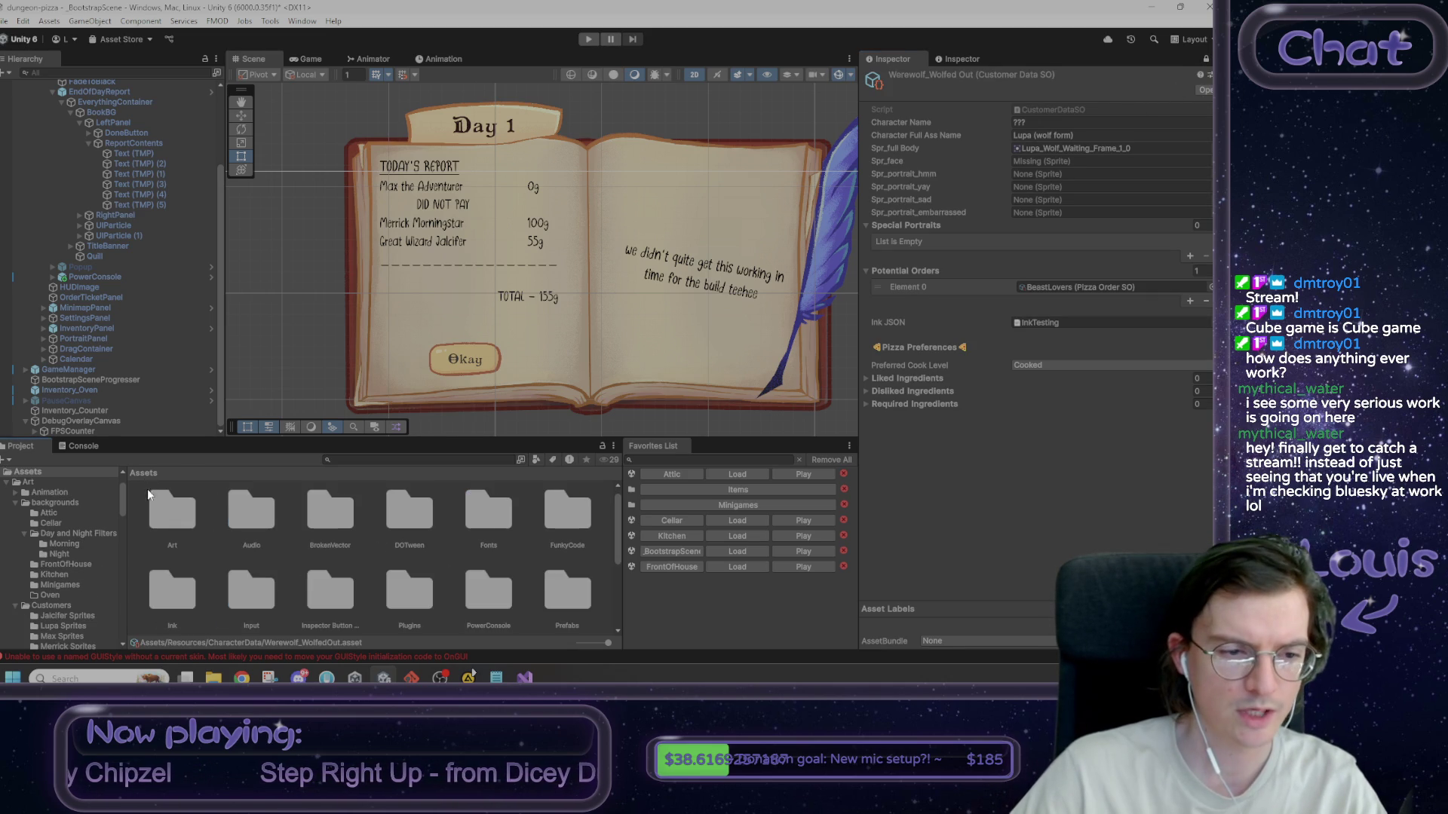
pyautogui.doubleClick(159, 513)
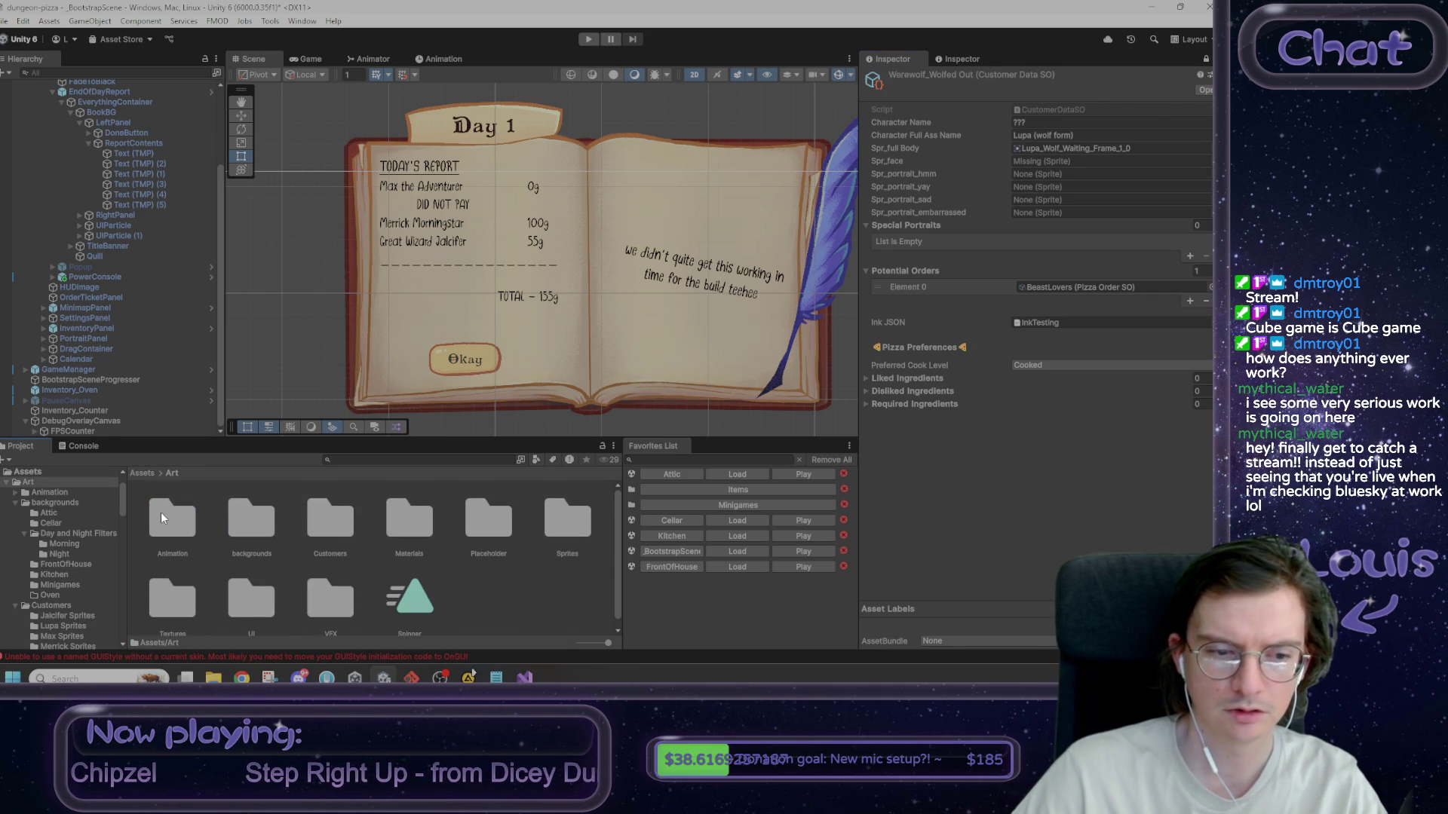
pyautogui.doubleClick(328, 519)
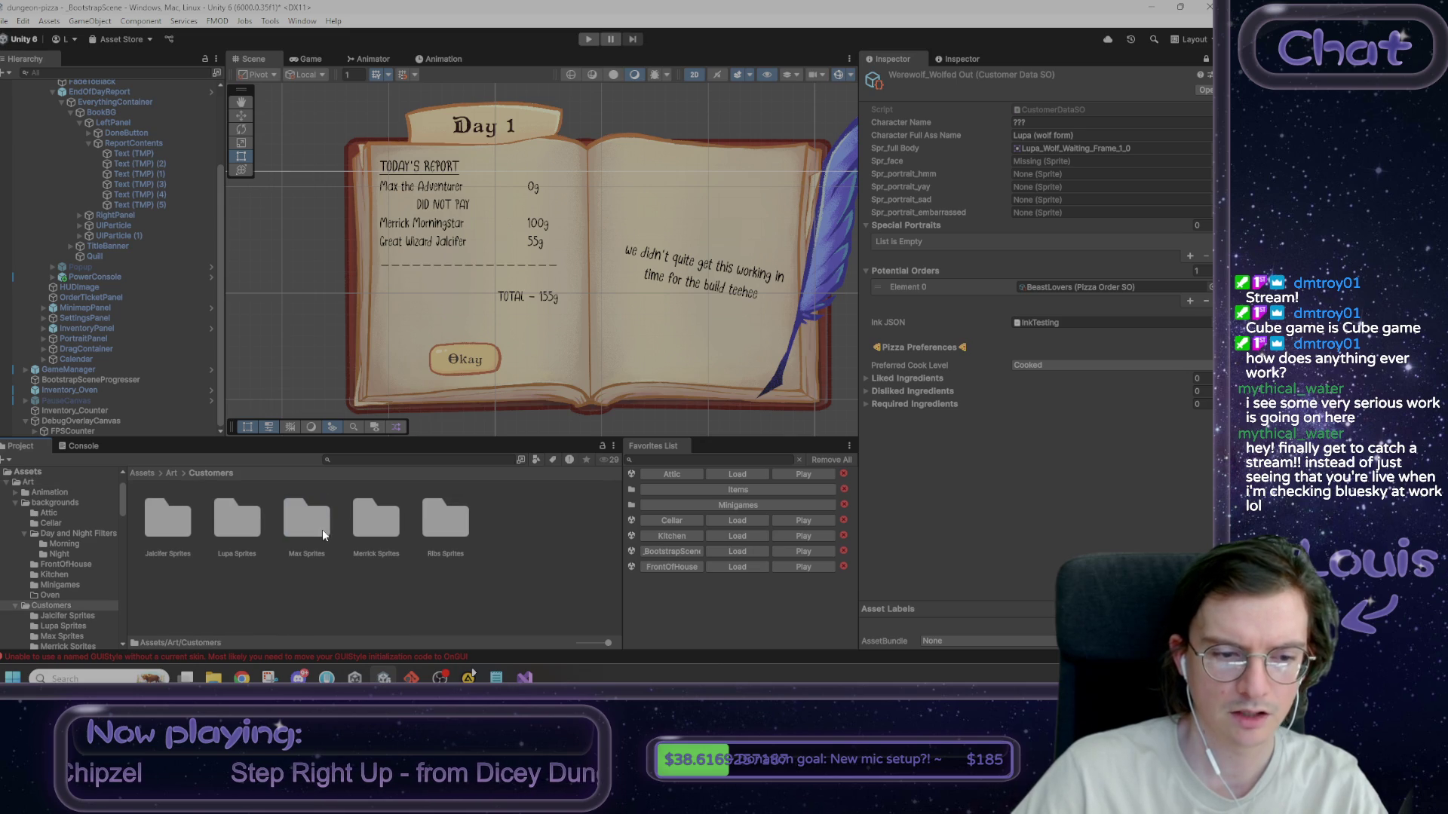
pyautogui.doubleClick(238, 527)
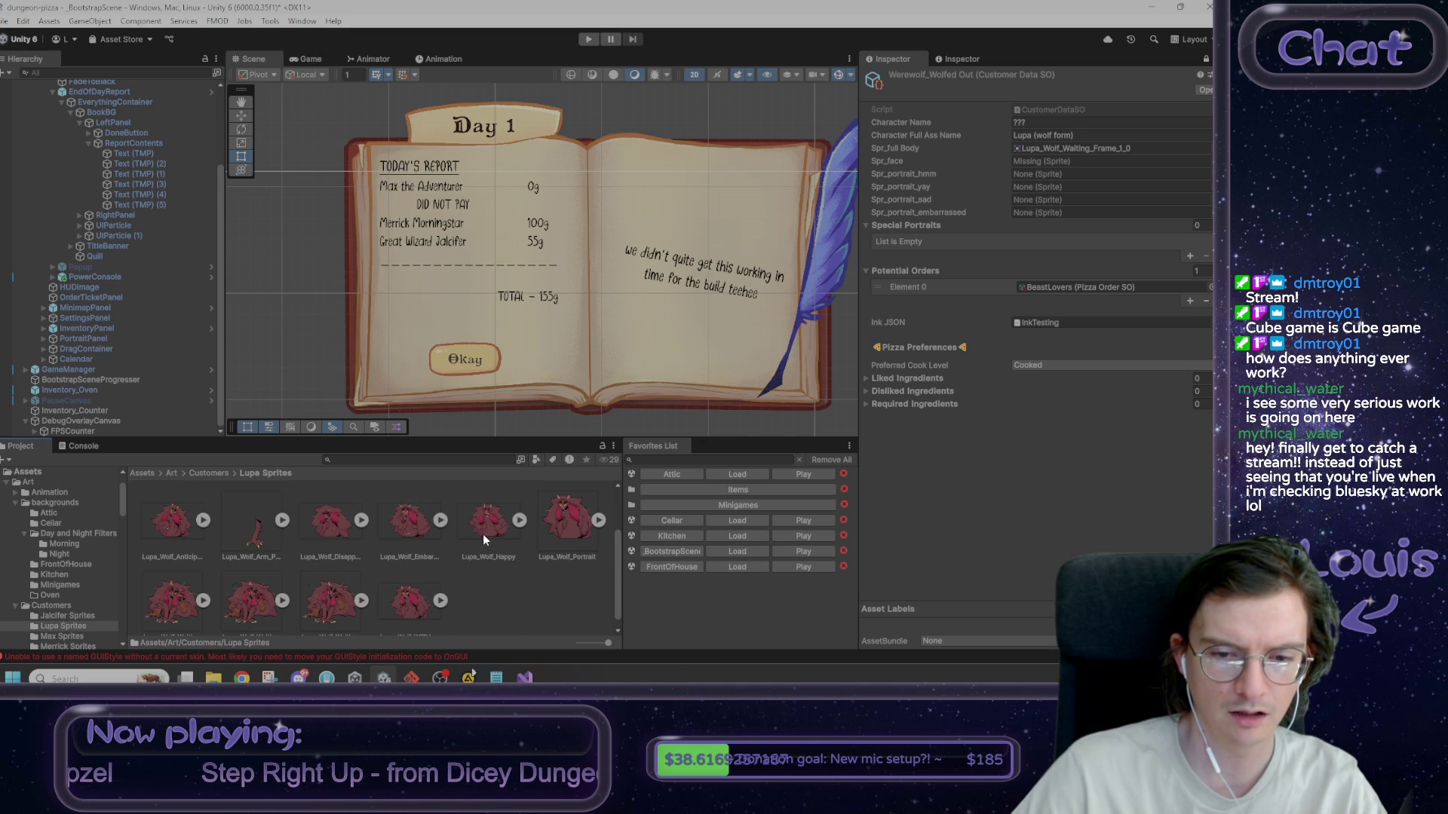
pyautogui.scroll(-1, 499, 539)
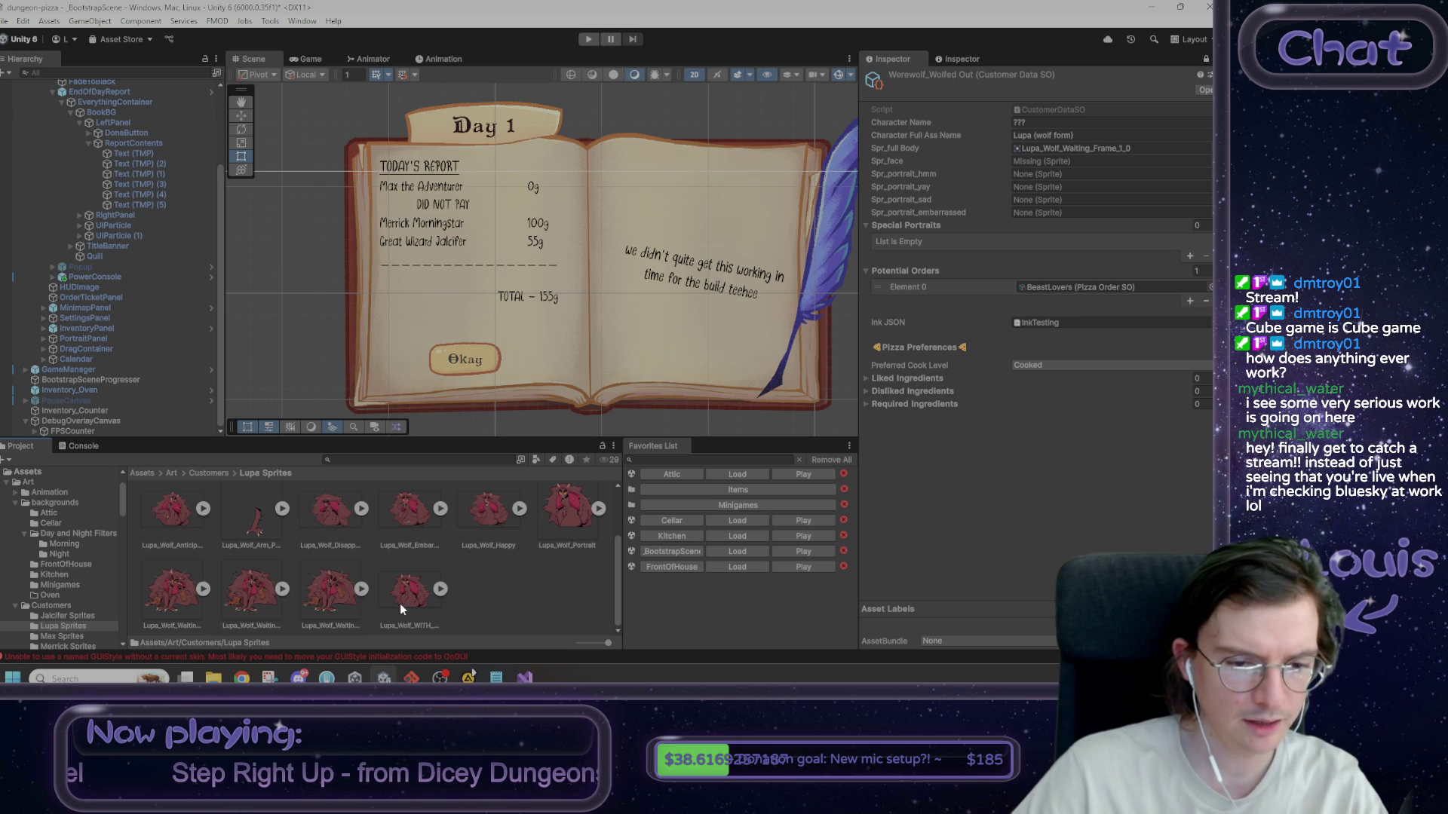
pyautogui.scroll(1, 486, 616)
# - Assign the Lupa_Wolf Portrait face and Anticipation, Happy, Disappointed, Embarassed portraits
pyautogui.moveTo(571, 564)
pyautogui.mouseDown()
pyautogui.moveTo(717, 494)
pyautogui.moveTo(1048, 184)
pyautogui.moveTo(1052, 162)
pyautogui.mouseUp()
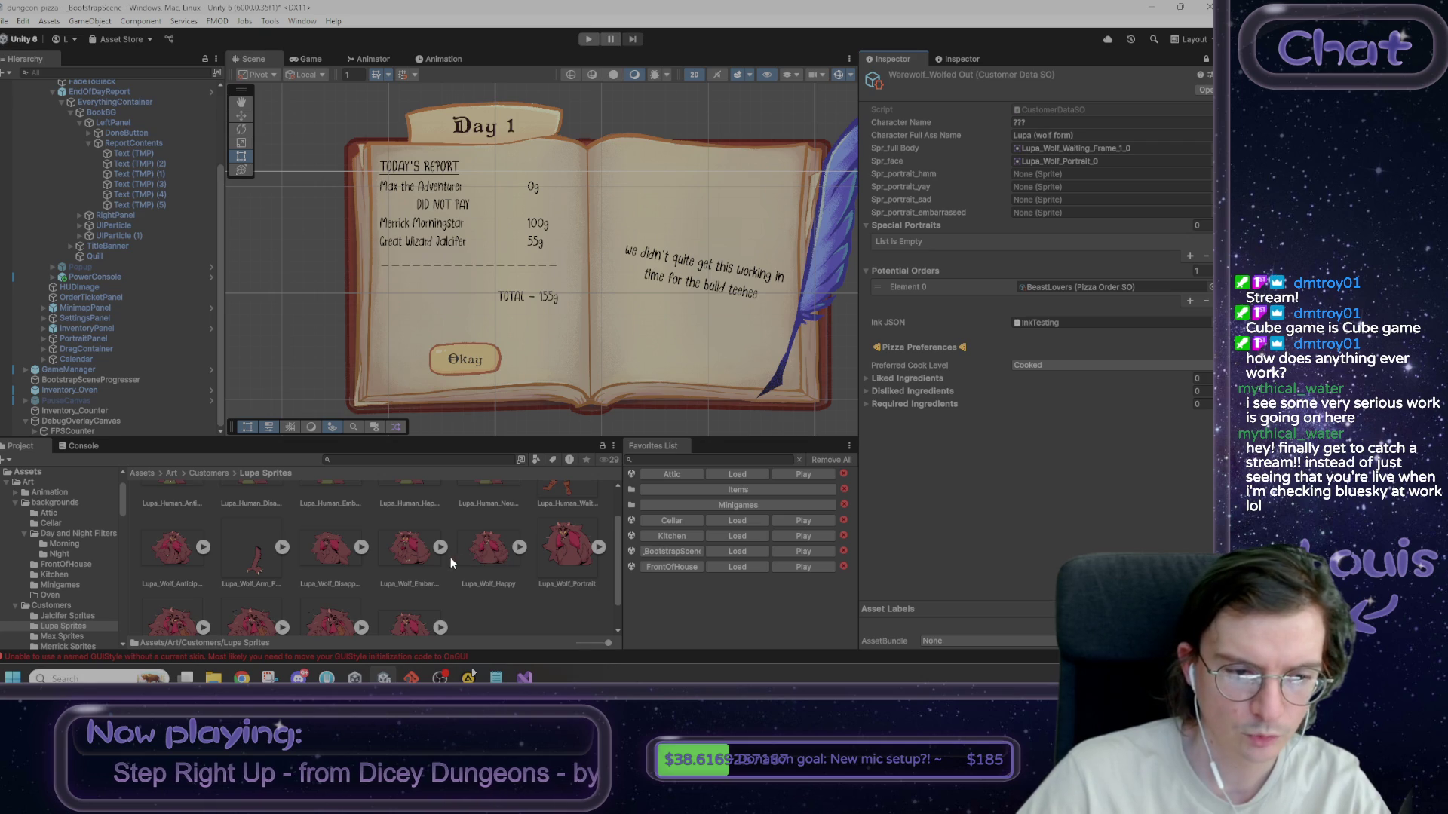
pyautogui.scroll(1, 239, 559)
pyautogui.moveTo(172, 557)
pyautogui.mouseDown()
pyautogui.moveTo(453, 491)
pyautogui.moveTo(1018, 249)
pyautogui.moveTo(1055, 182)
pyautogui.mouseUp()
pyautogui.moveTo(488, 558)
pyautogui.mouseDown()
pyautogui.moveTo(1094, 181)
pyautogui.moveTo(1091, 193)
pyautogui.mouseUp()
pyautogui.moveTo(390, 535)
pyautogui.mouseDown()
pyautogui.moveTo(543, 467)
pyautogui.moveTo(702, 426)
pyautogui.moveTo(1032, 202)
pyautogui.mouseUp()
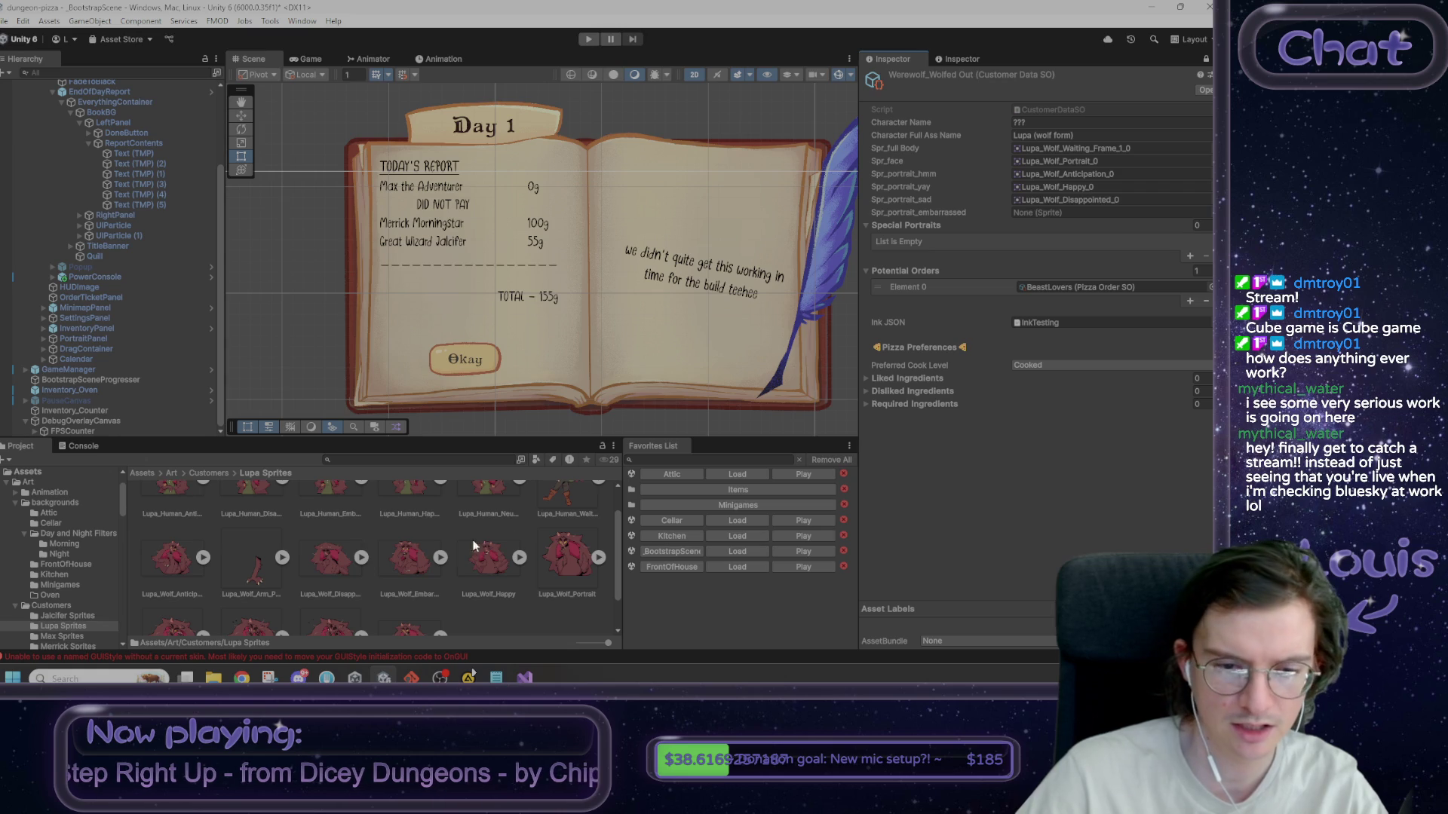
pyautogui.moveTo(414, 568); pyautogui.dragTo(1056, 213)
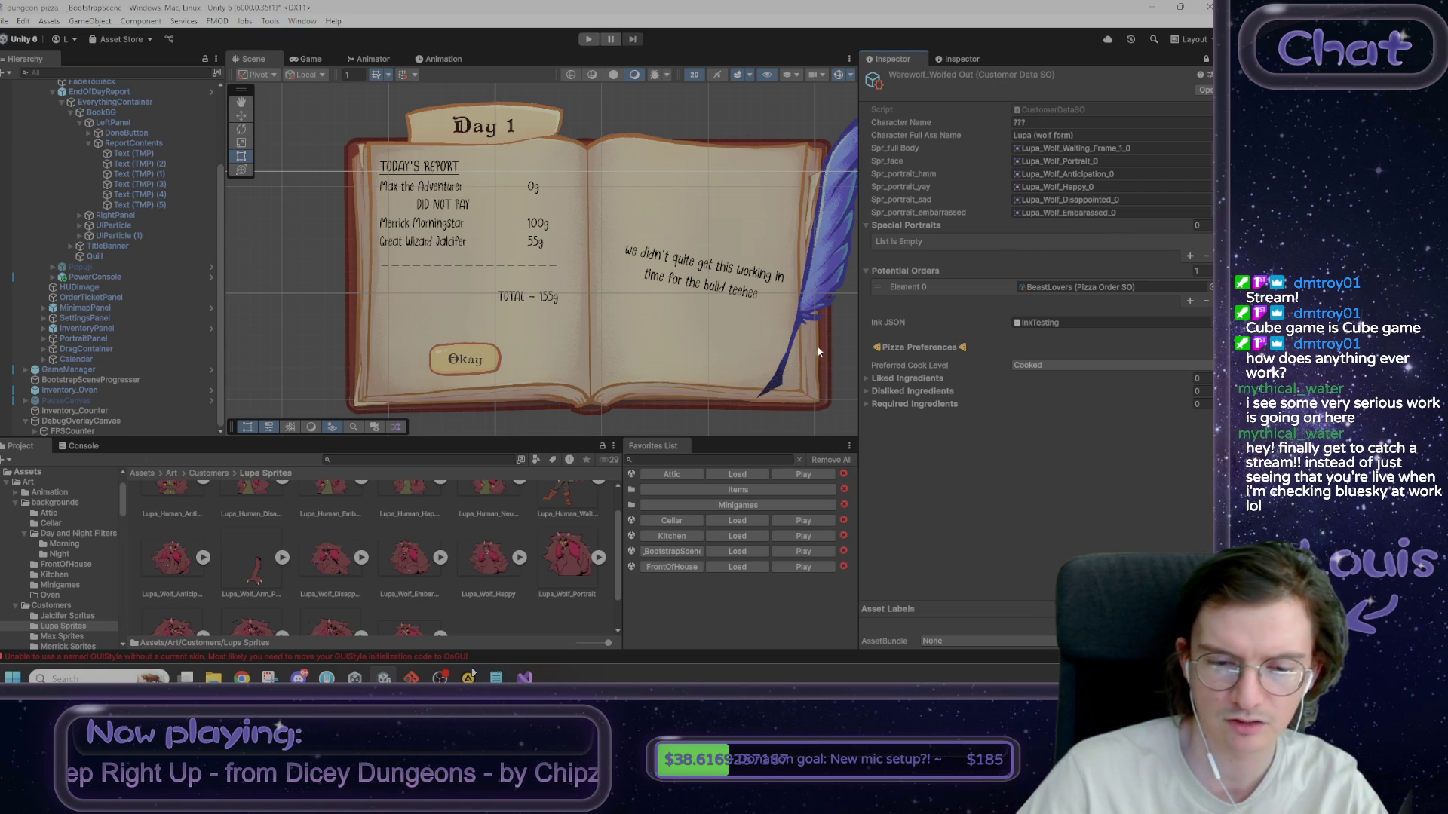
pyautogui.doubleClick(412, 556)
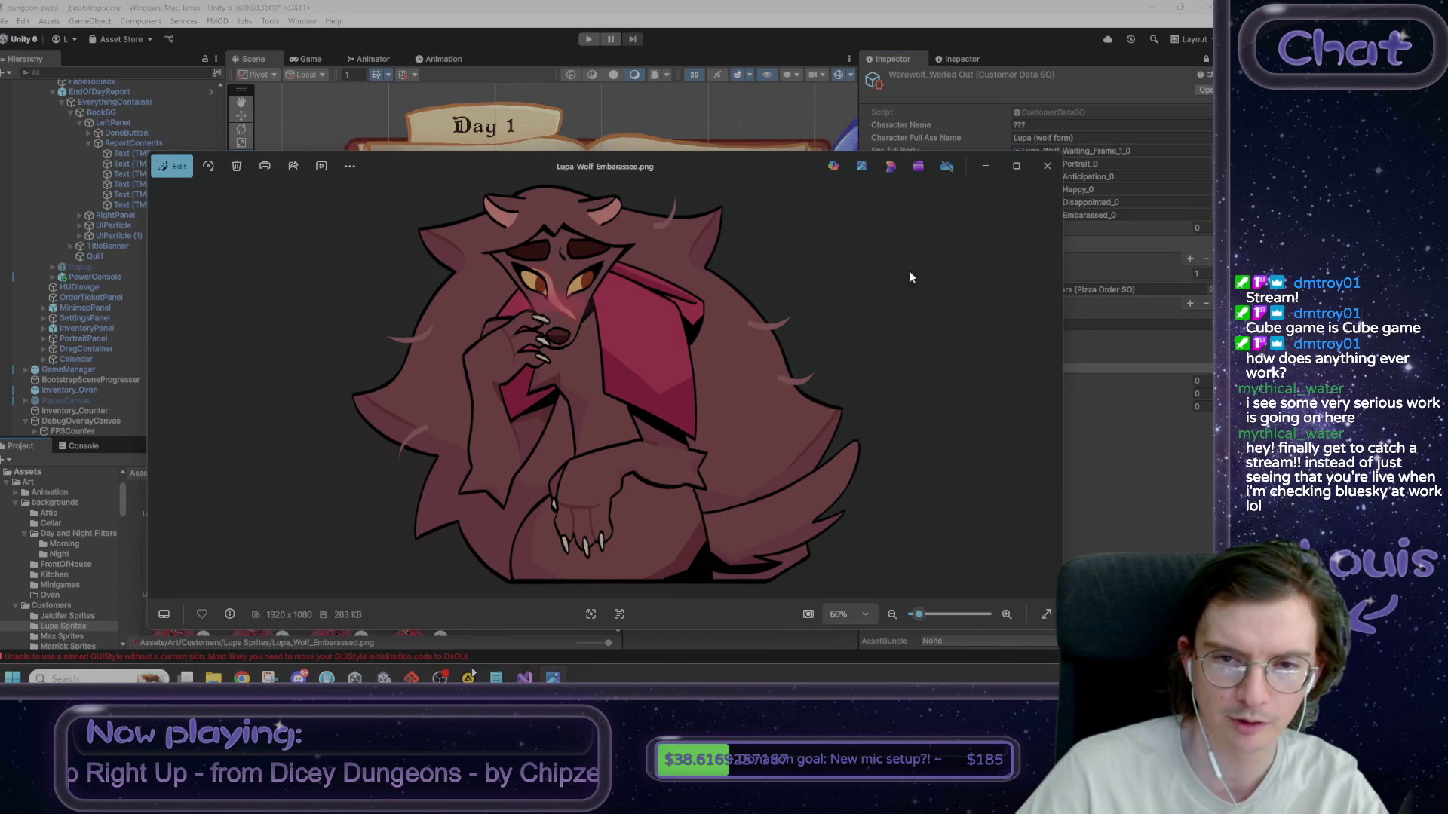
# - Review the Lupa_Human Anticipation and Disappointed images in Photos
pyautogui.click(1051, 169)
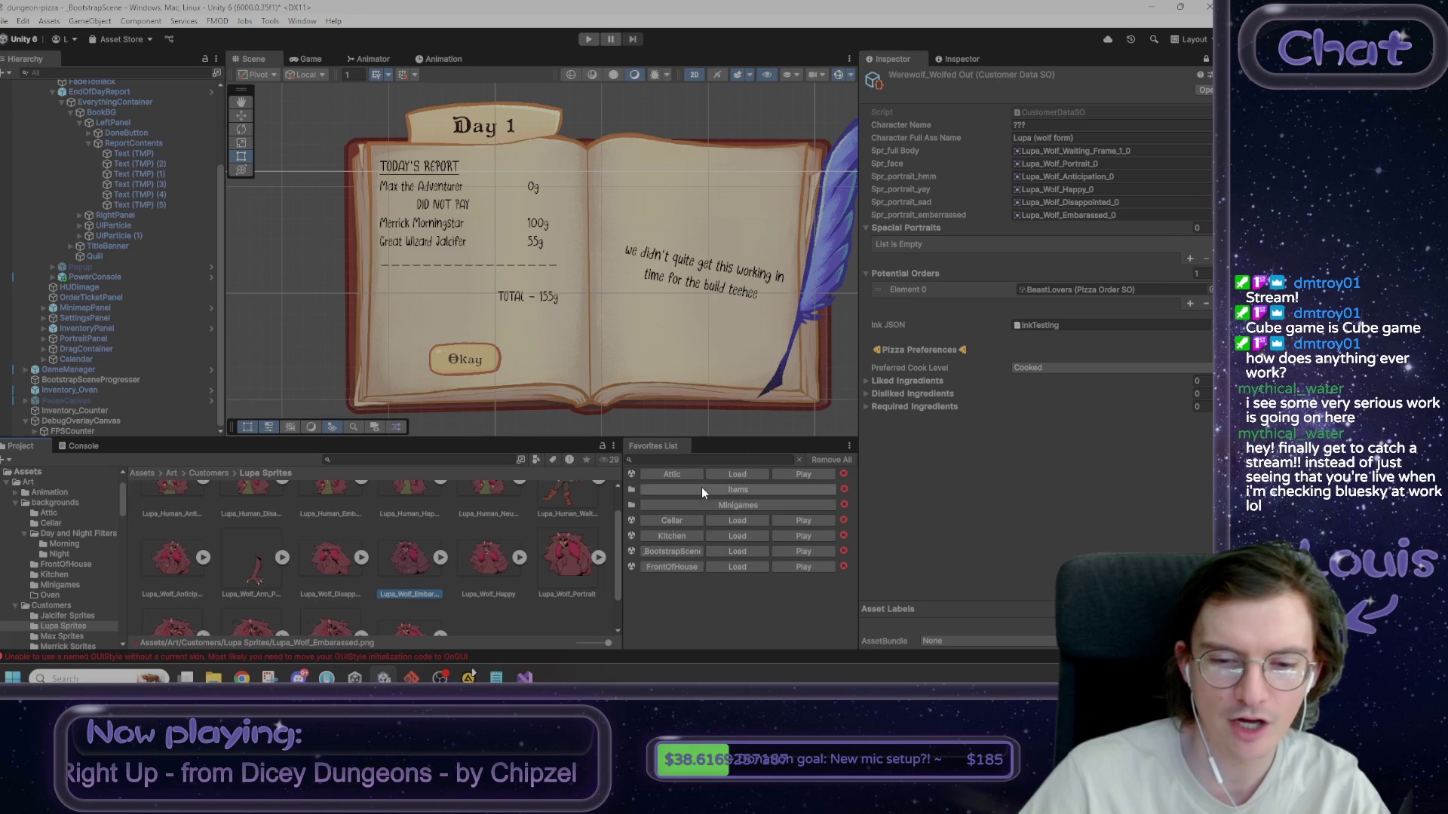
pyautogui.scroll(2, 508, 612)
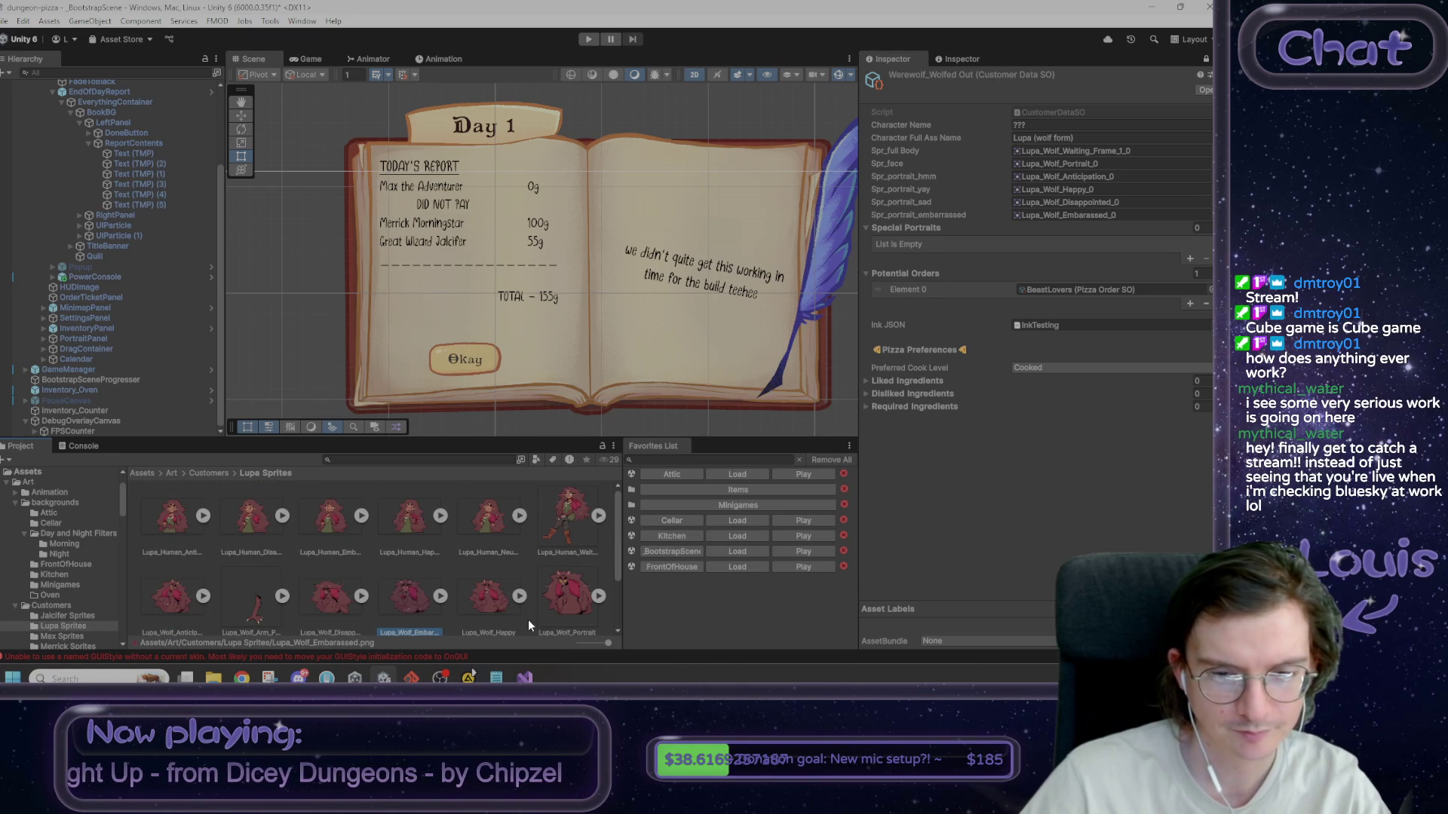
pyautogui.doubleClick(178, 519)
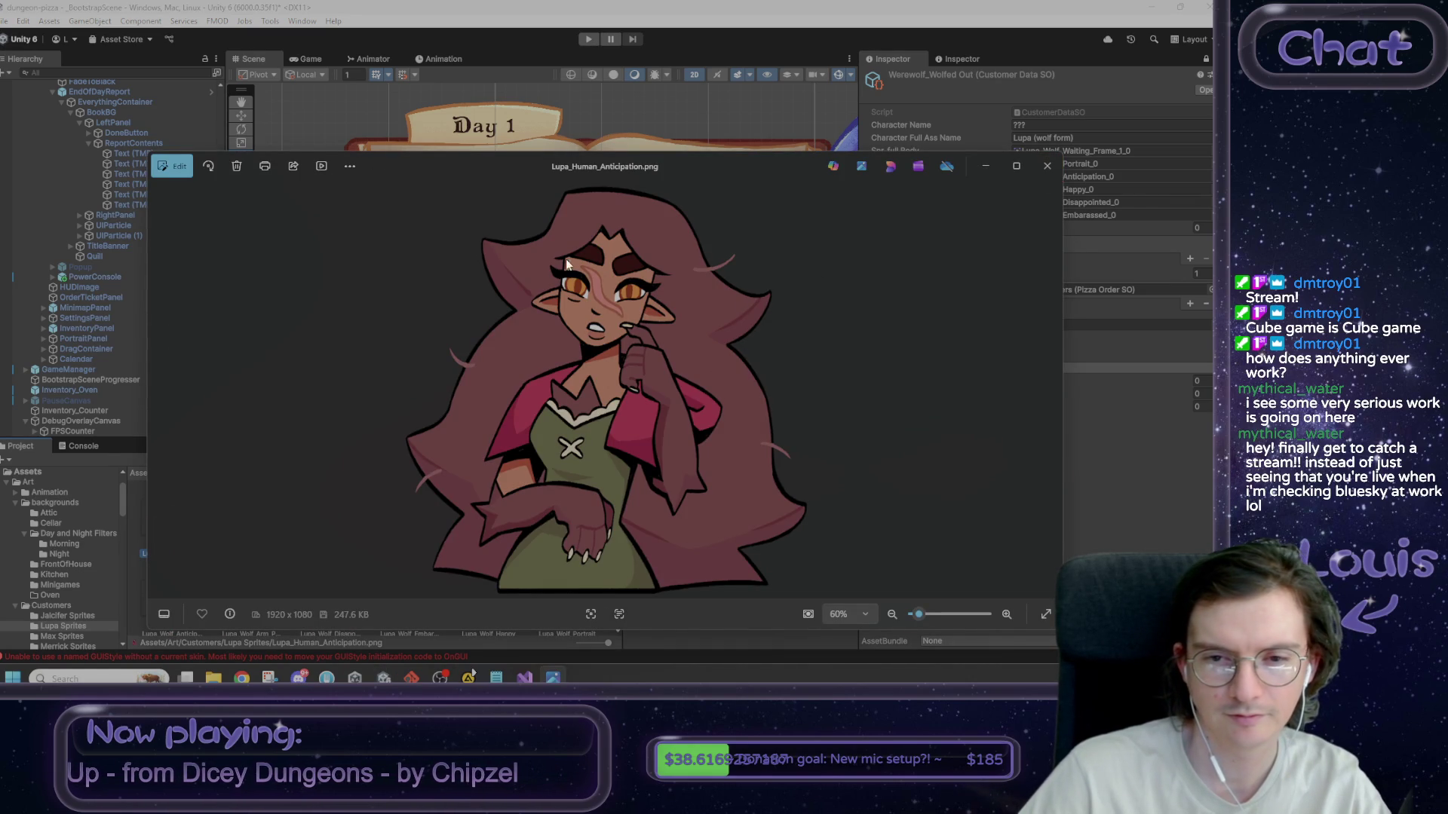
pyautogui.click(1045, 168)
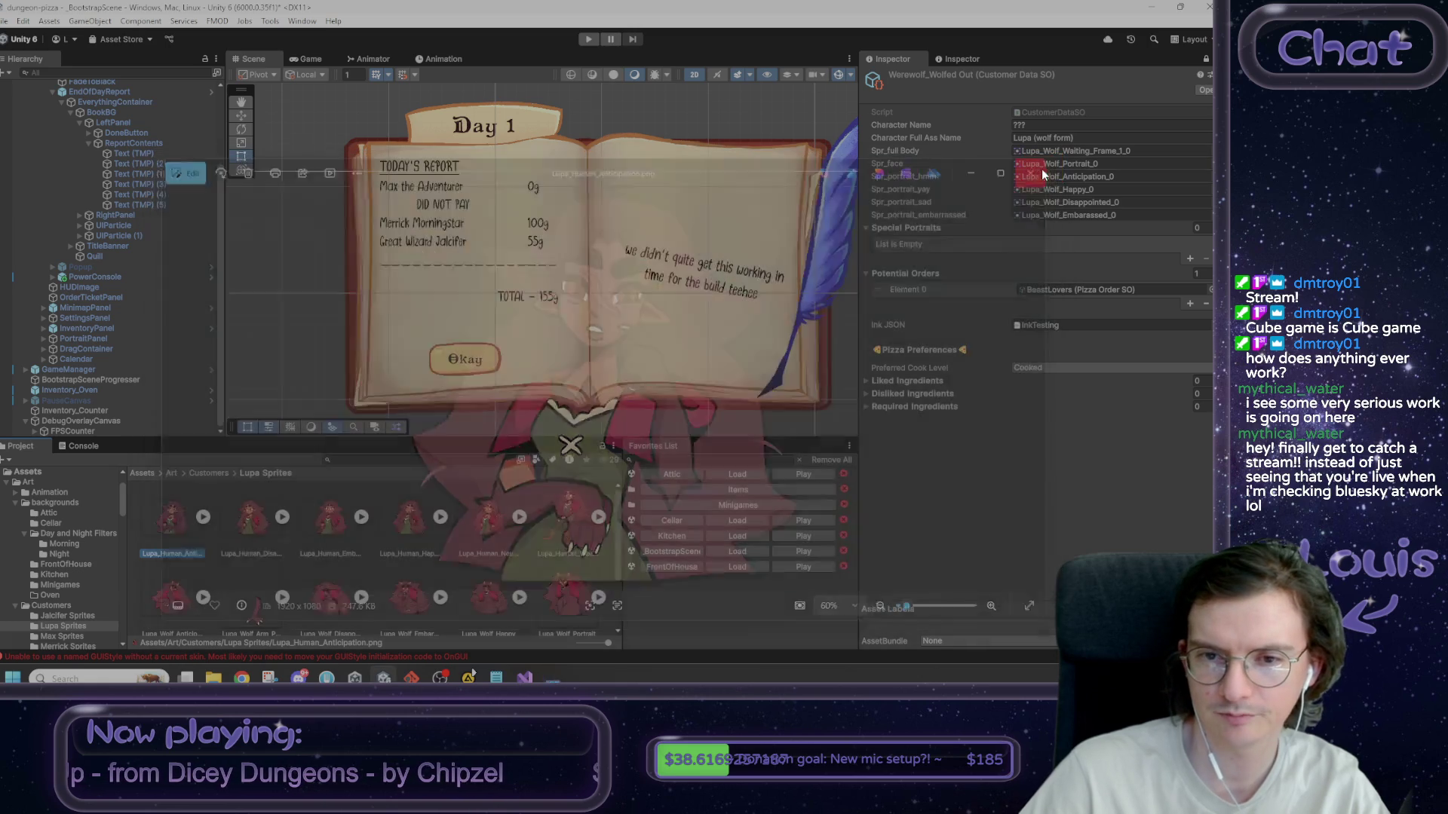
pyautogui.click(996, 552)
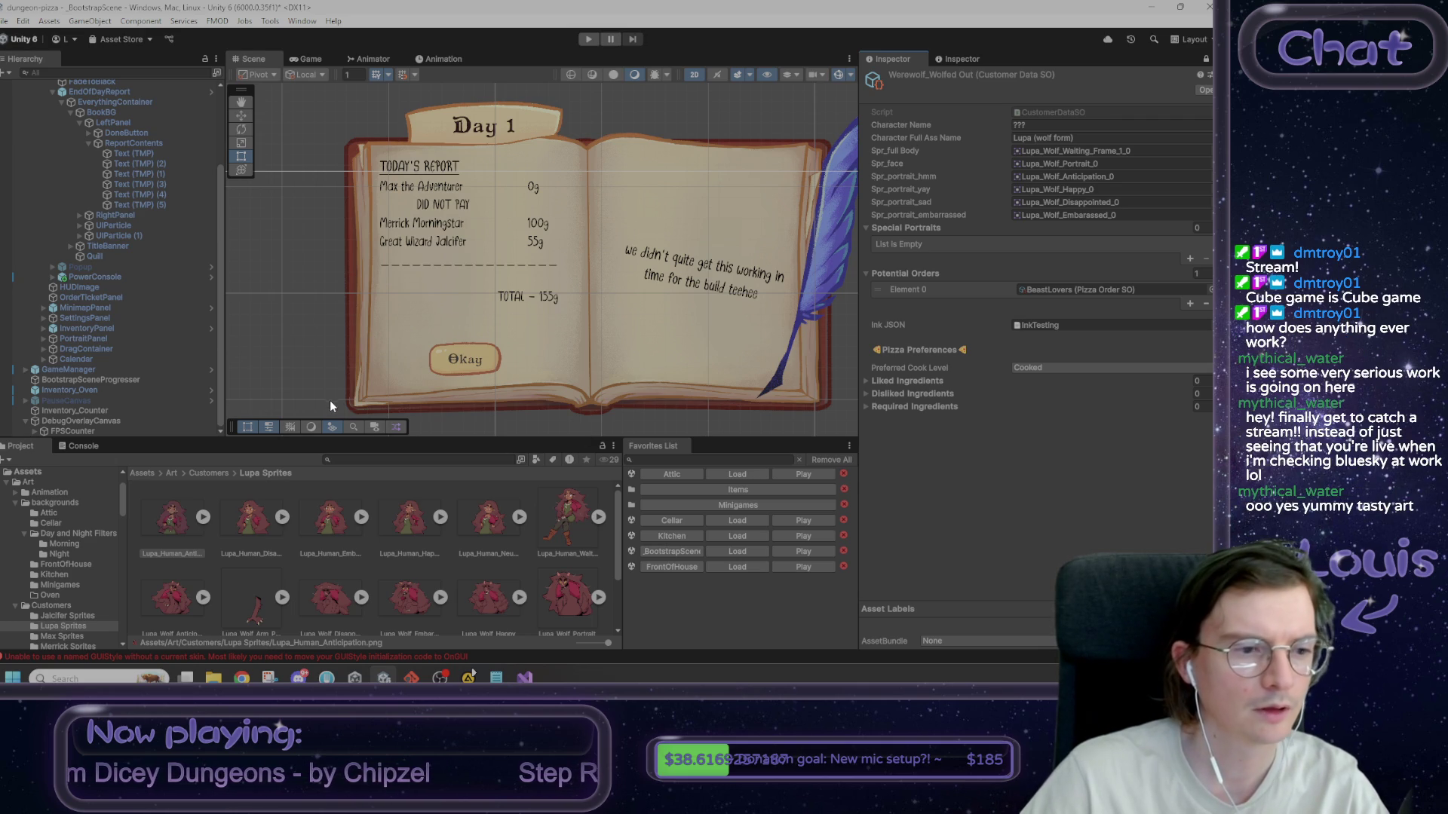
pyautogui.doubleClick(243, 518)
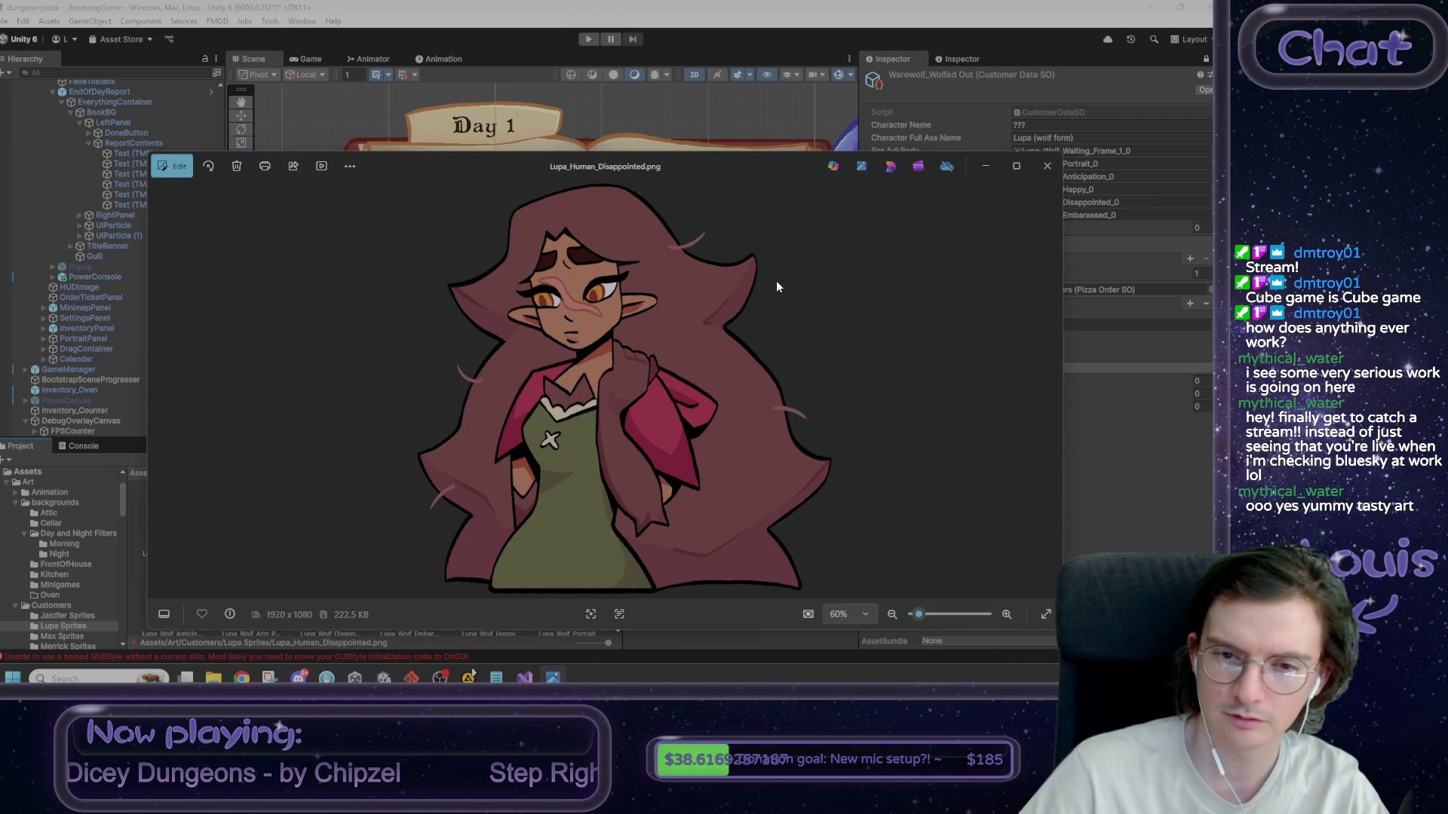
pyautogui.click(1049, 168)
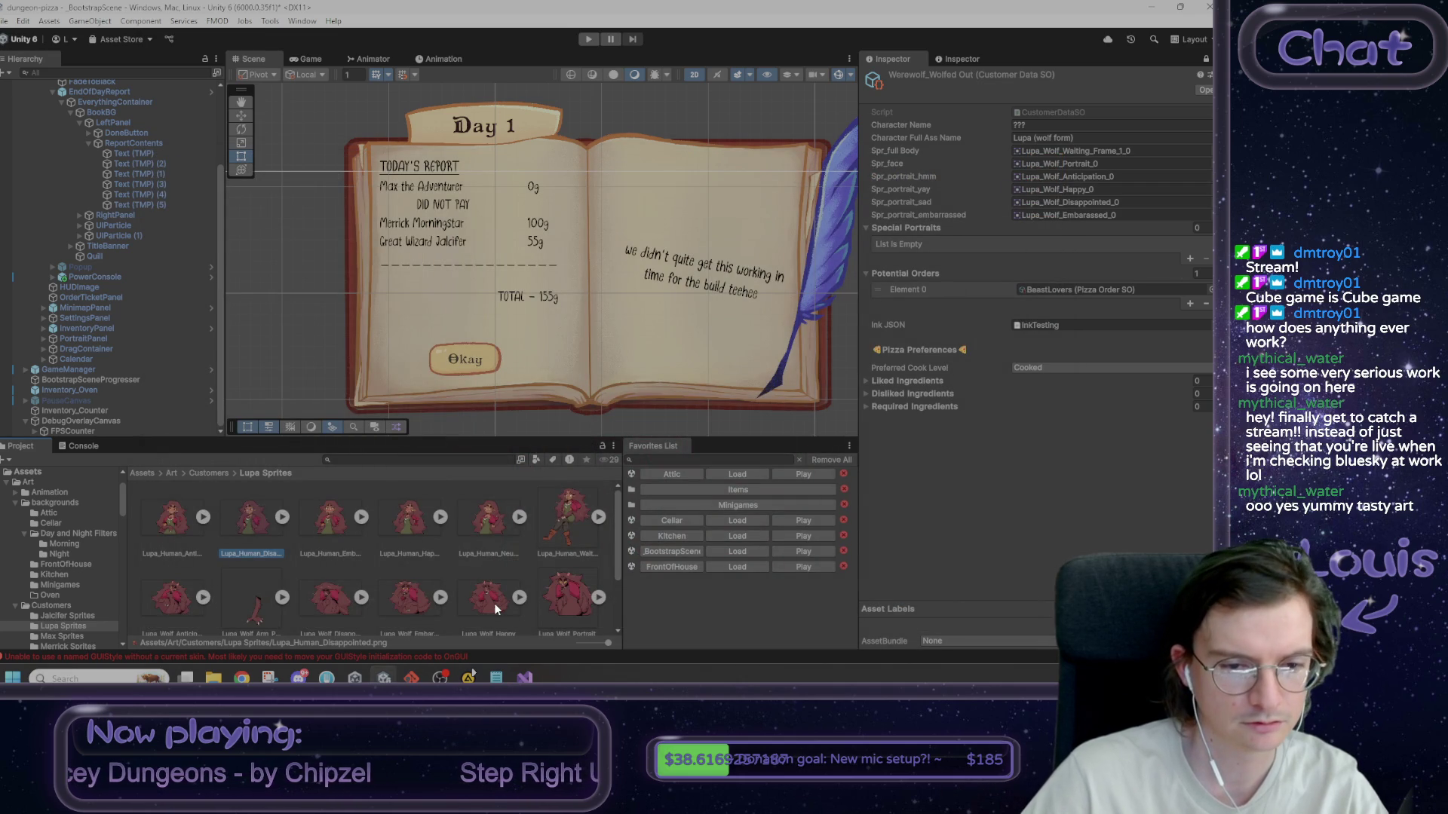
# - Review the Lupa_Wolf Anticipation and WITH_ARM_ORDERING images in Photos
pyautogui.scroll(-2, 495, 604)
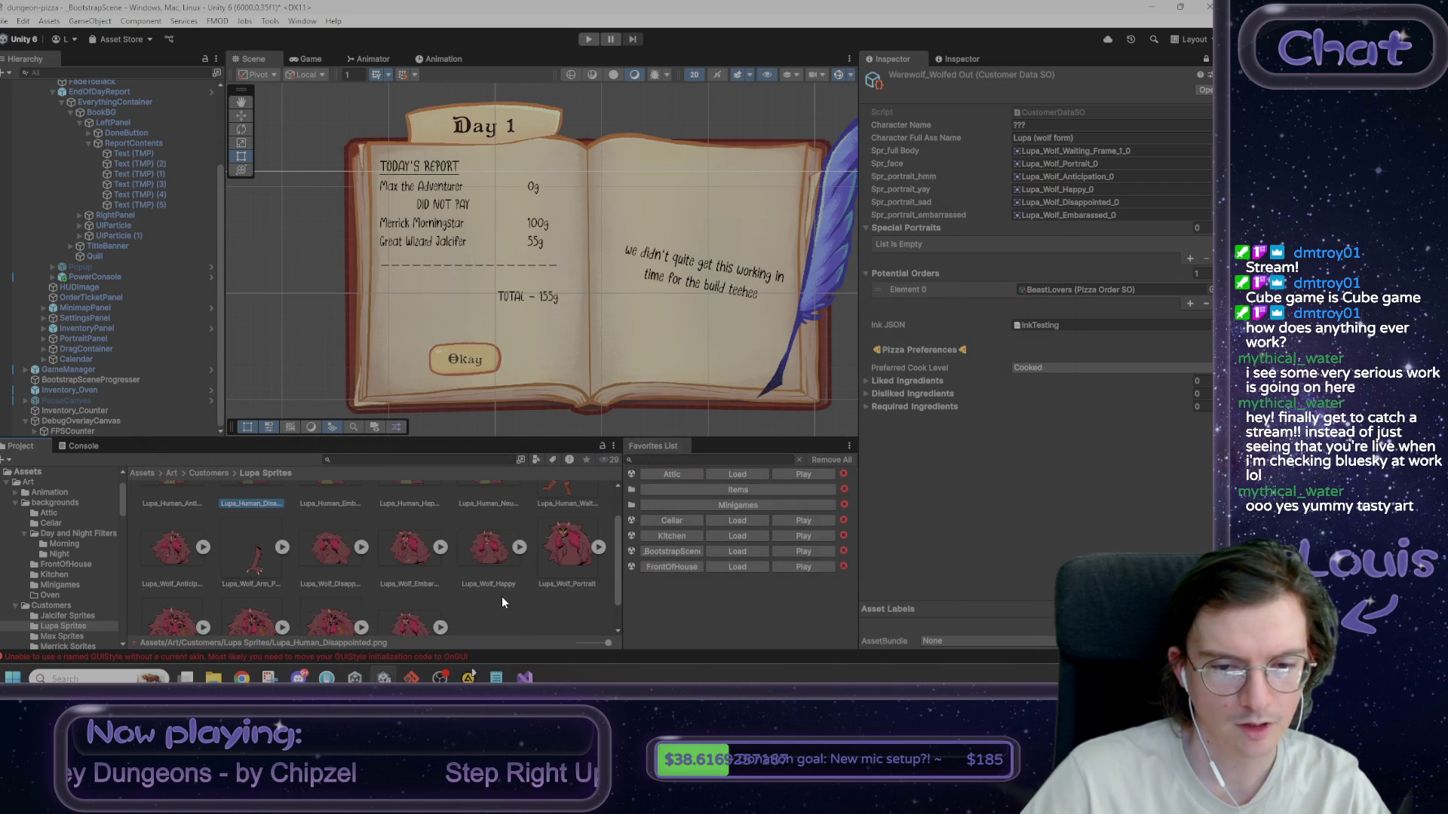
pyautogui.scroll(-1, 503, 602)
pyautogui.doubleClick(169, 504)
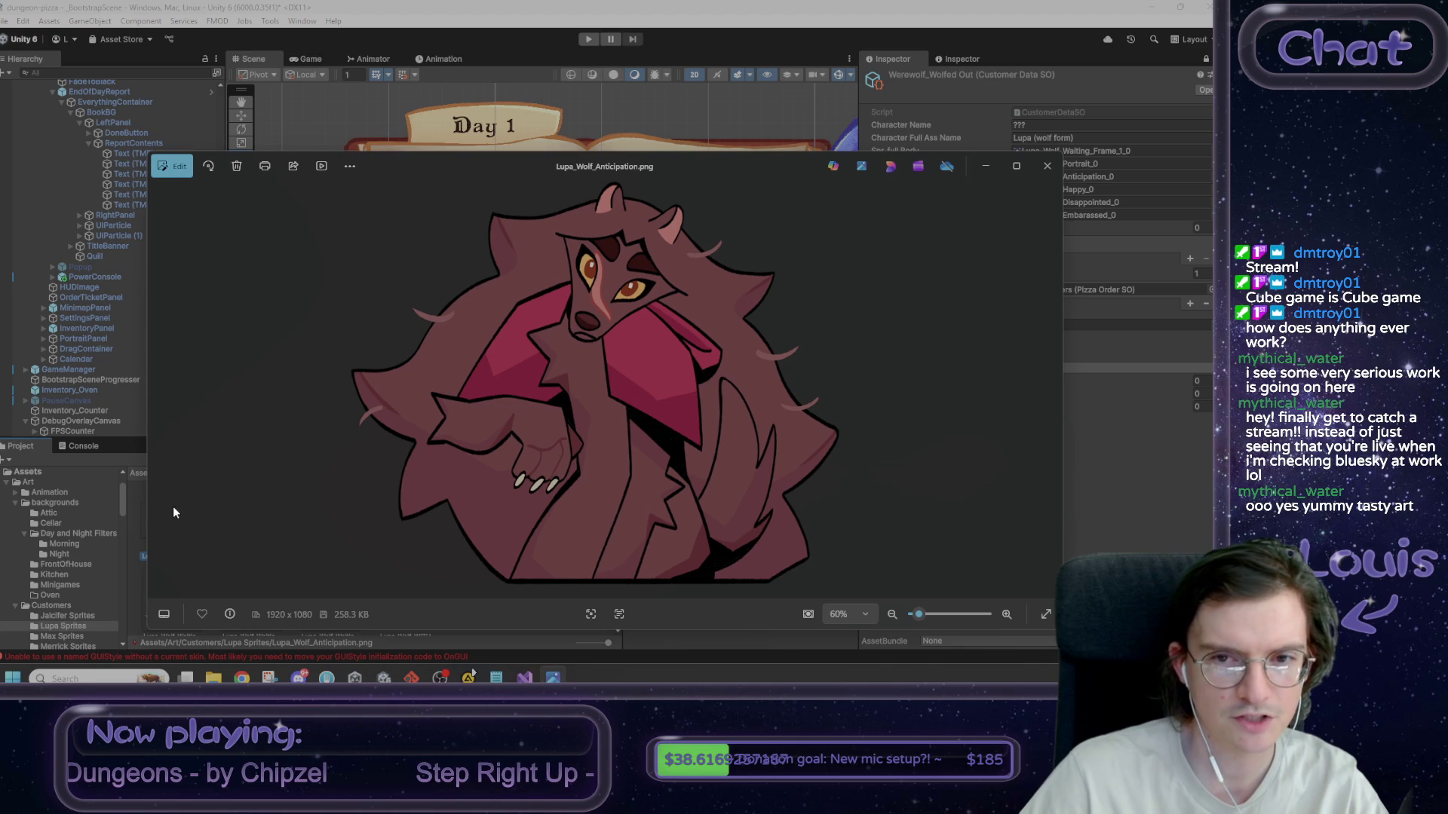
pyautogui.click(1049, 168)
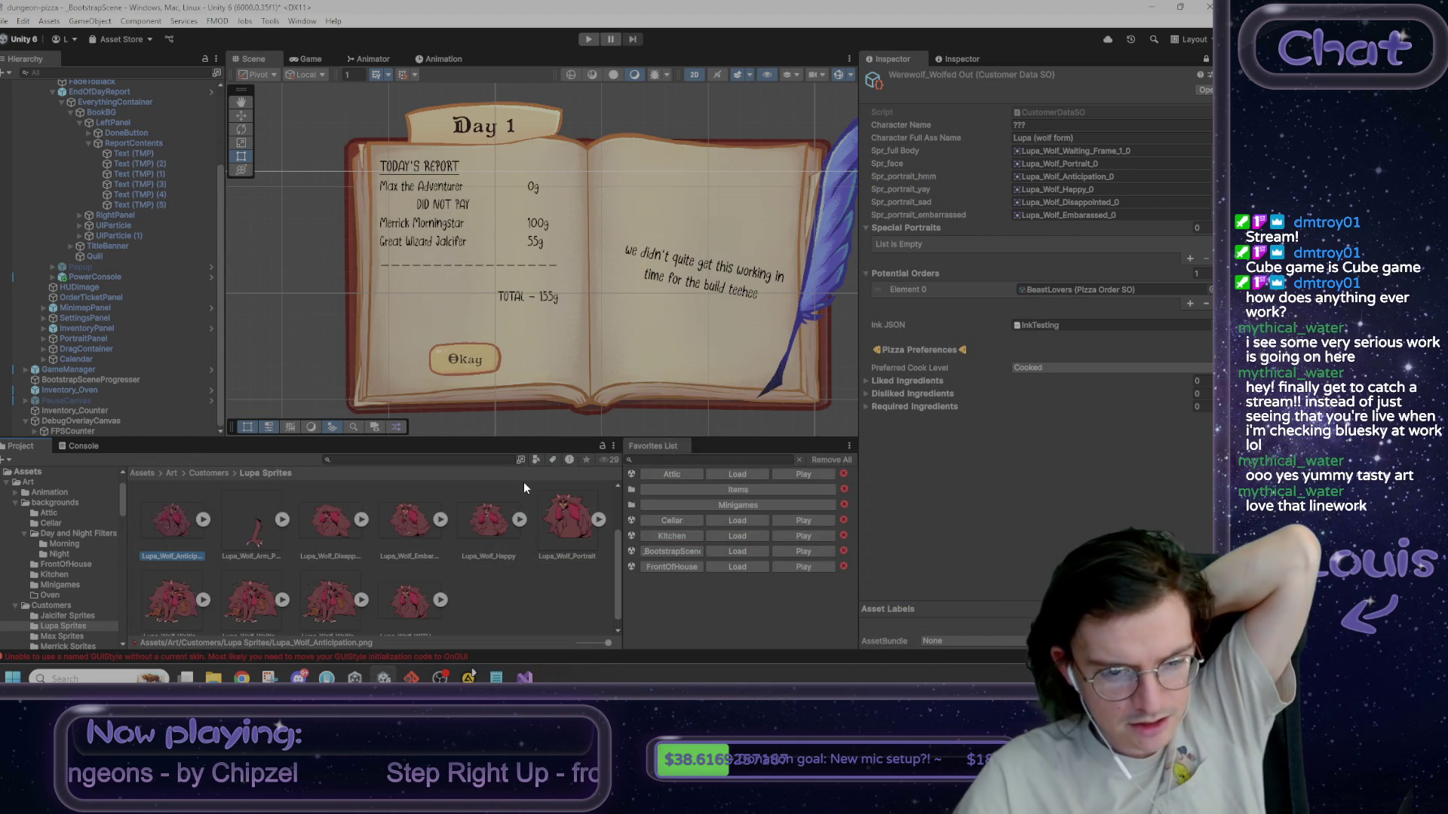
pyautogui.scroll(-1, 510, 541)
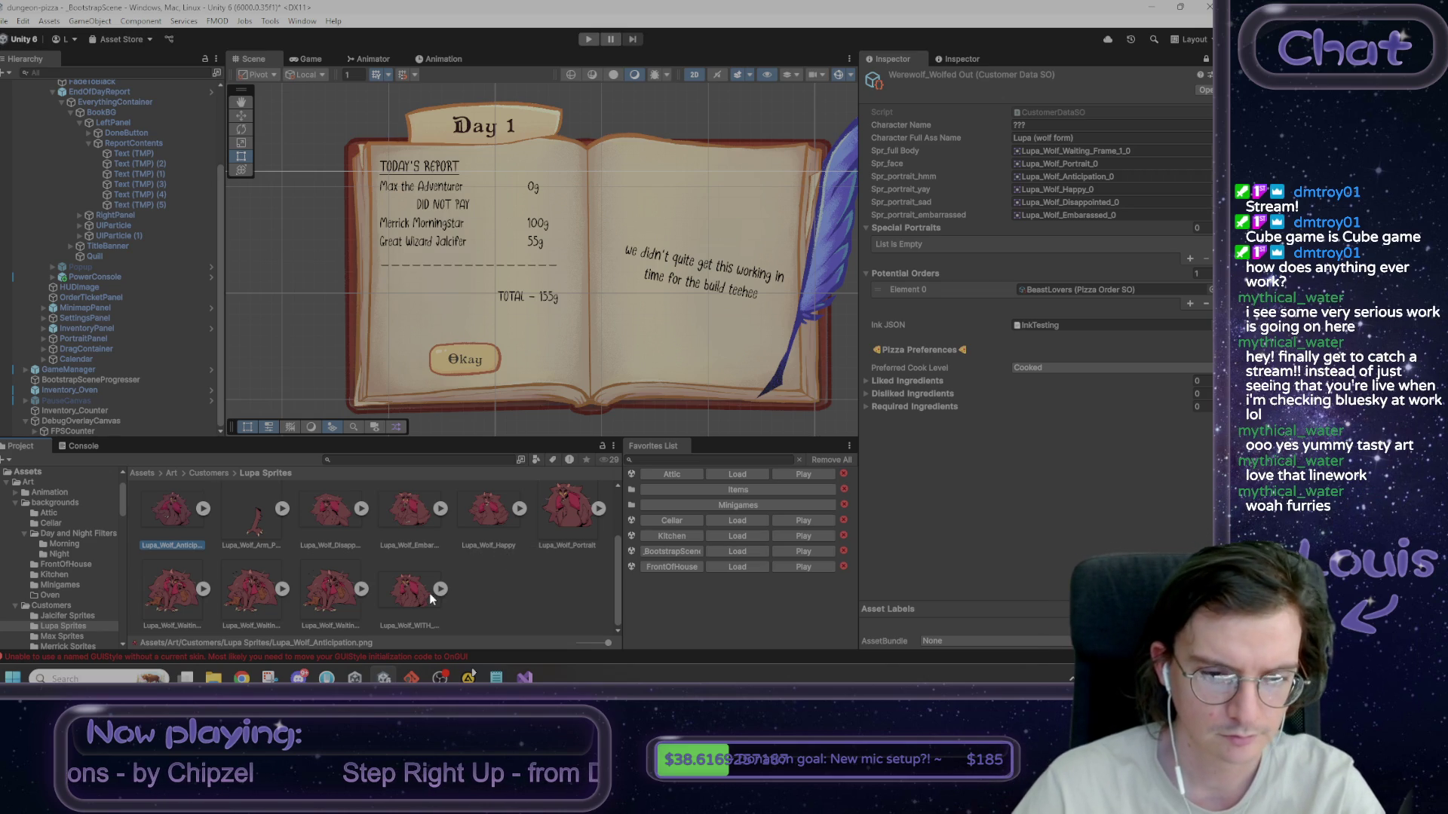
pyautogui.doubleClick(408, 599)
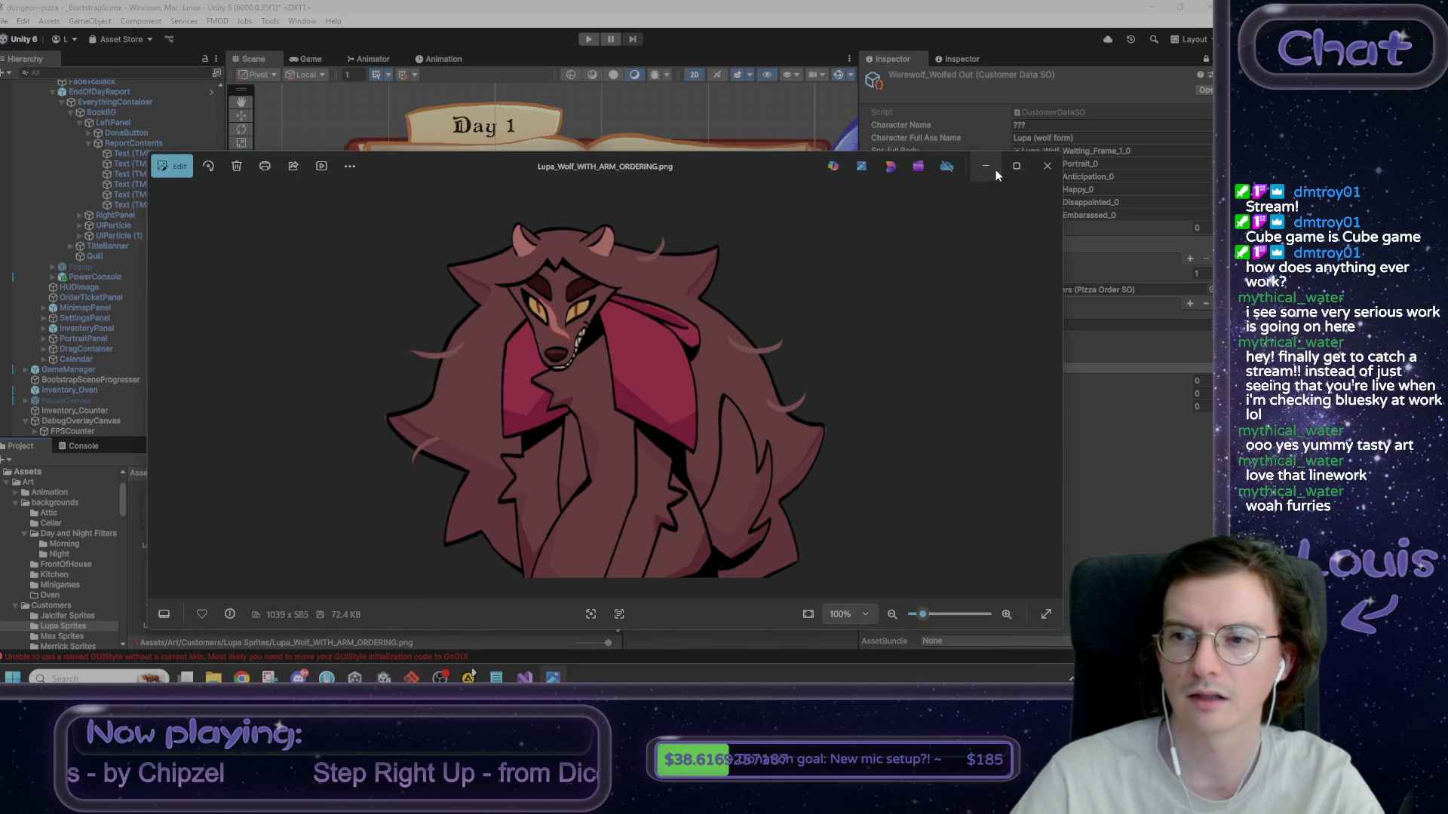
pyautogui.click(1048, 166)
# - Set the wolf form's full-body sprite to Lupa_Wolf_WITH_ARM_ORDERING and view its import settings
pyautogui.click(1076, 153)
pyautogui.moveTo(1075, 153); pyautogui.dragTo(1074, 155)
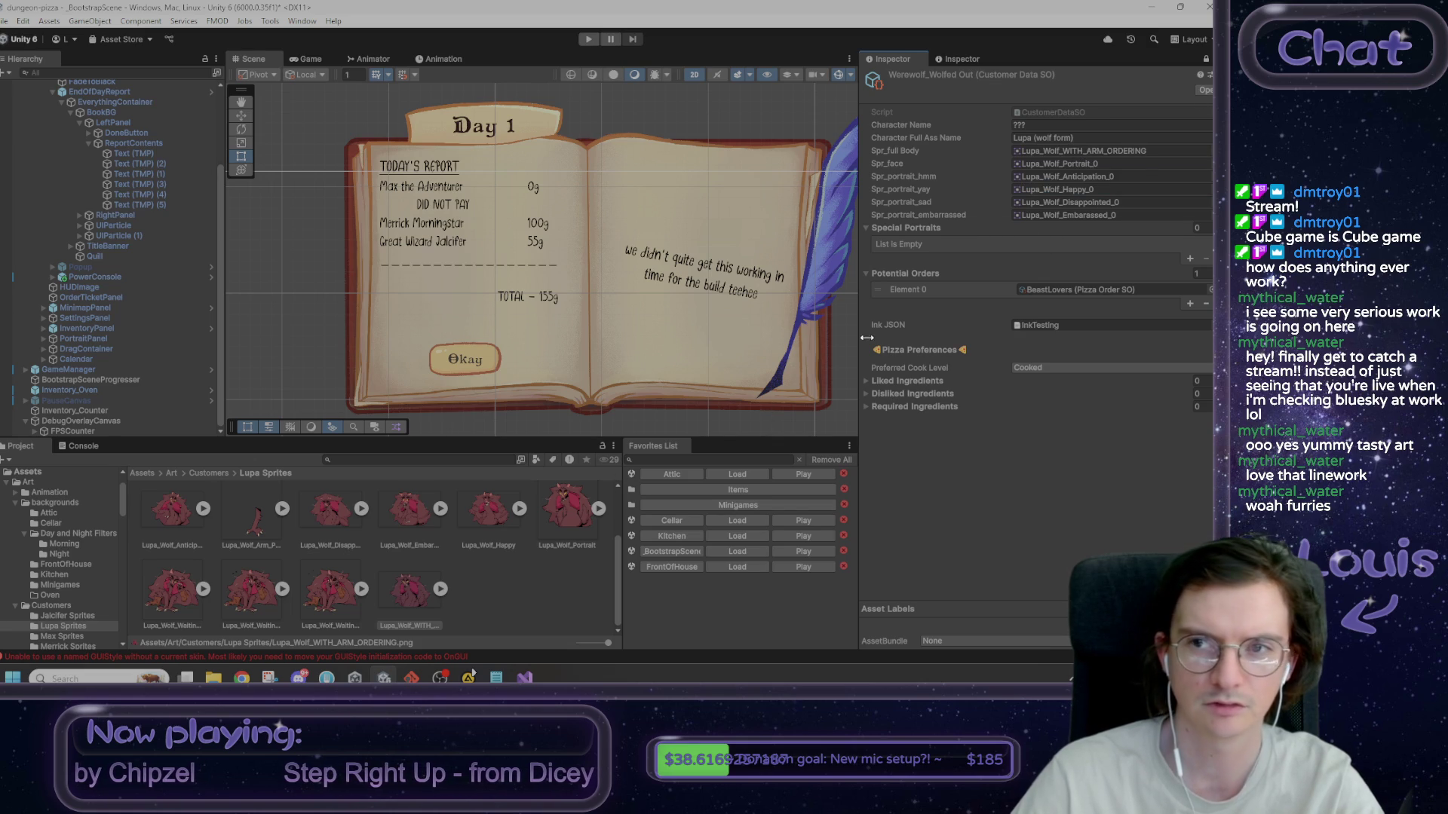
pyautogui.click(1205, 59)
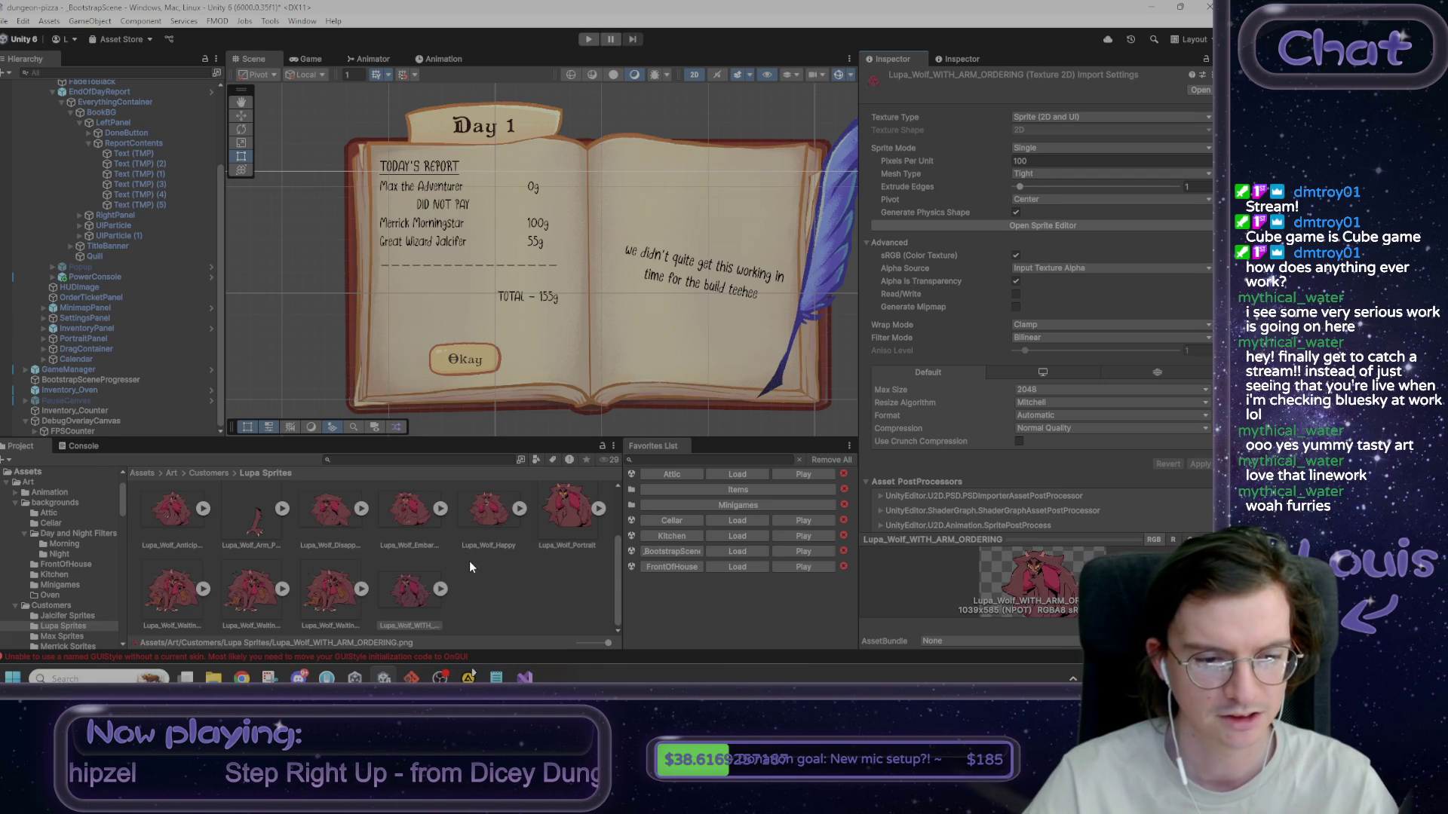
# - Save the bootstrap scene, load FrontOfHouse from Favorites, and bring up the Notepad task notes
pyautogui.scroll(2, 465, 603)
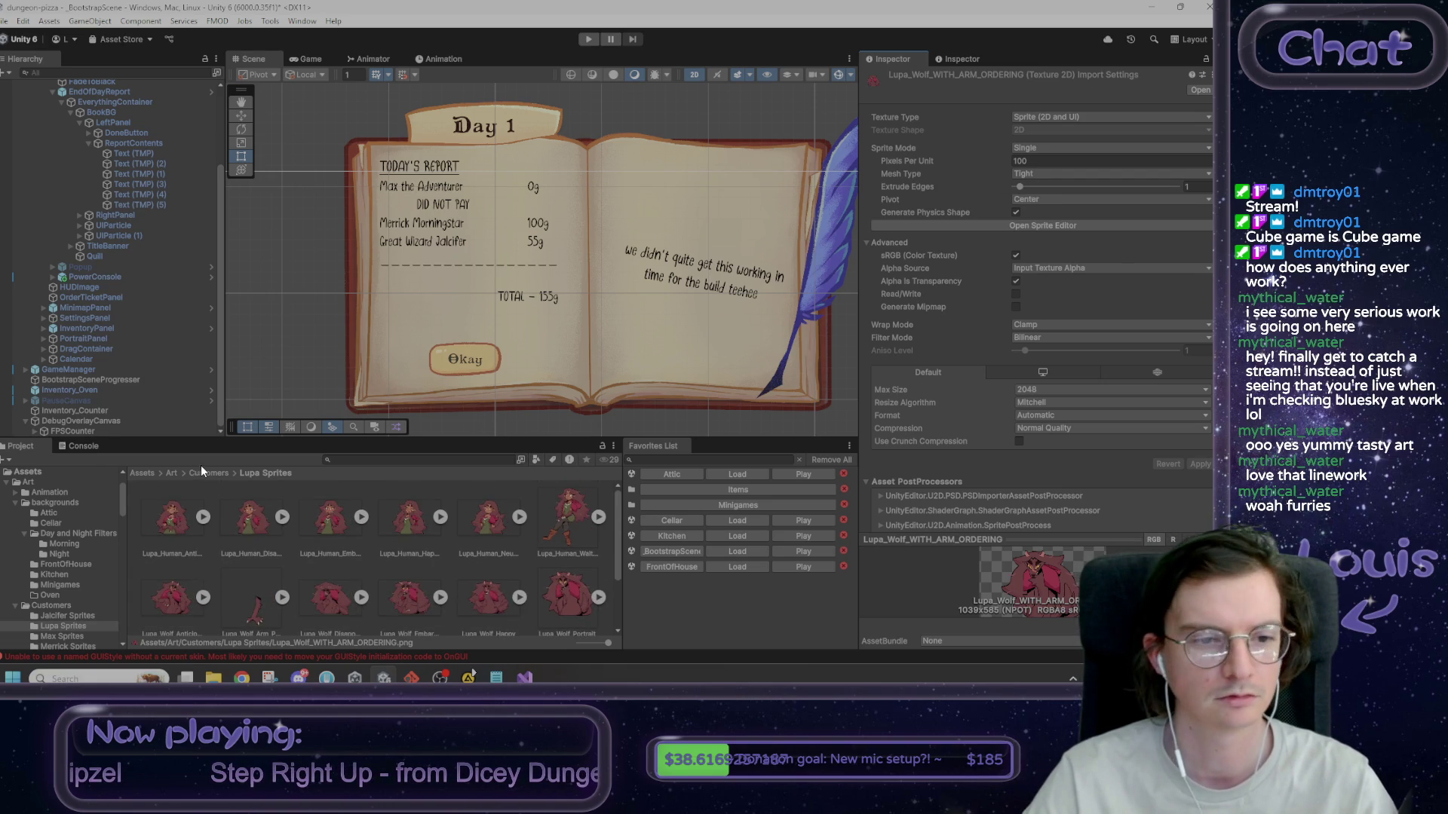
pyautogui.click(305, 314)
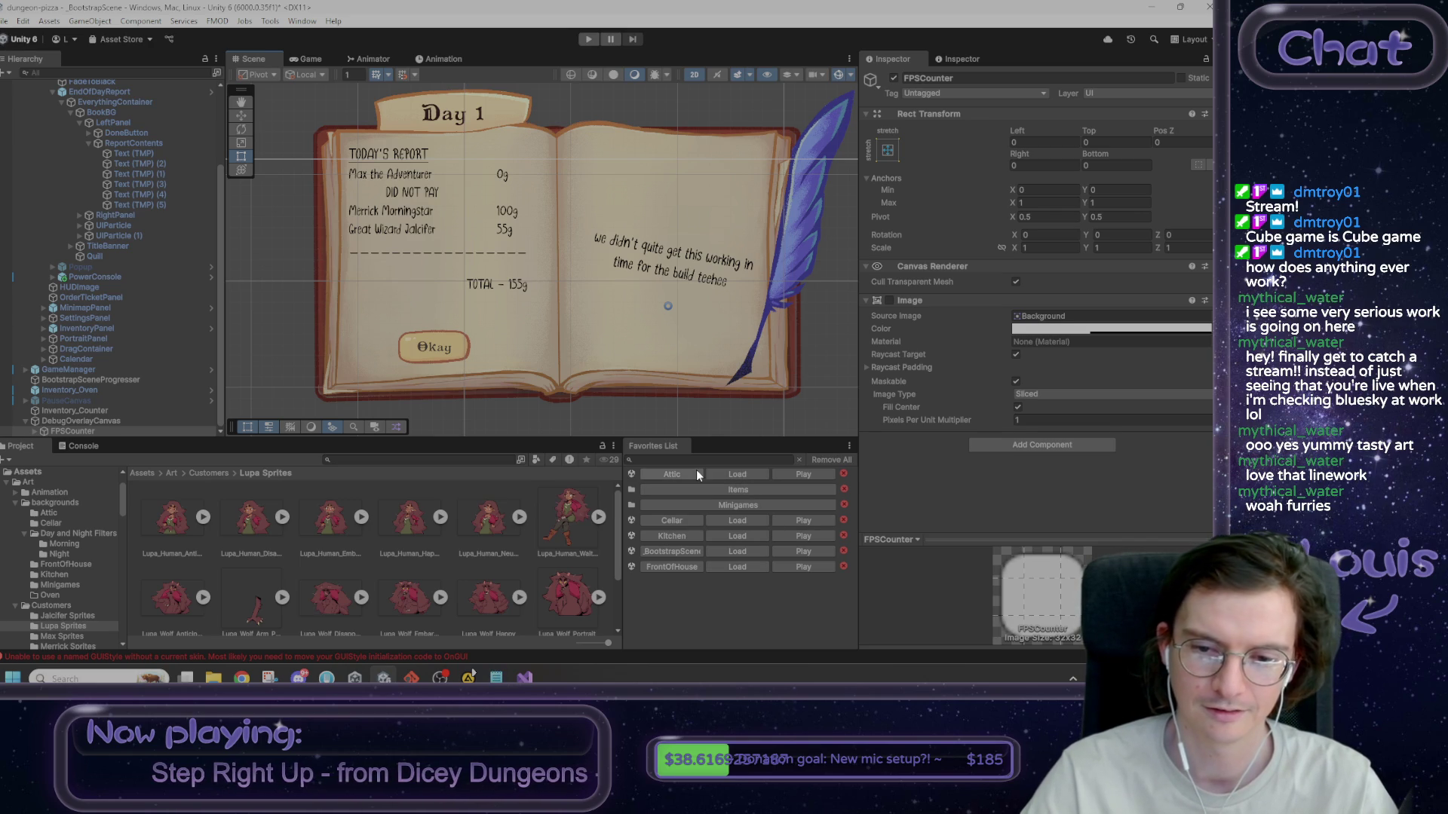
pyautogui.click(729, 572)
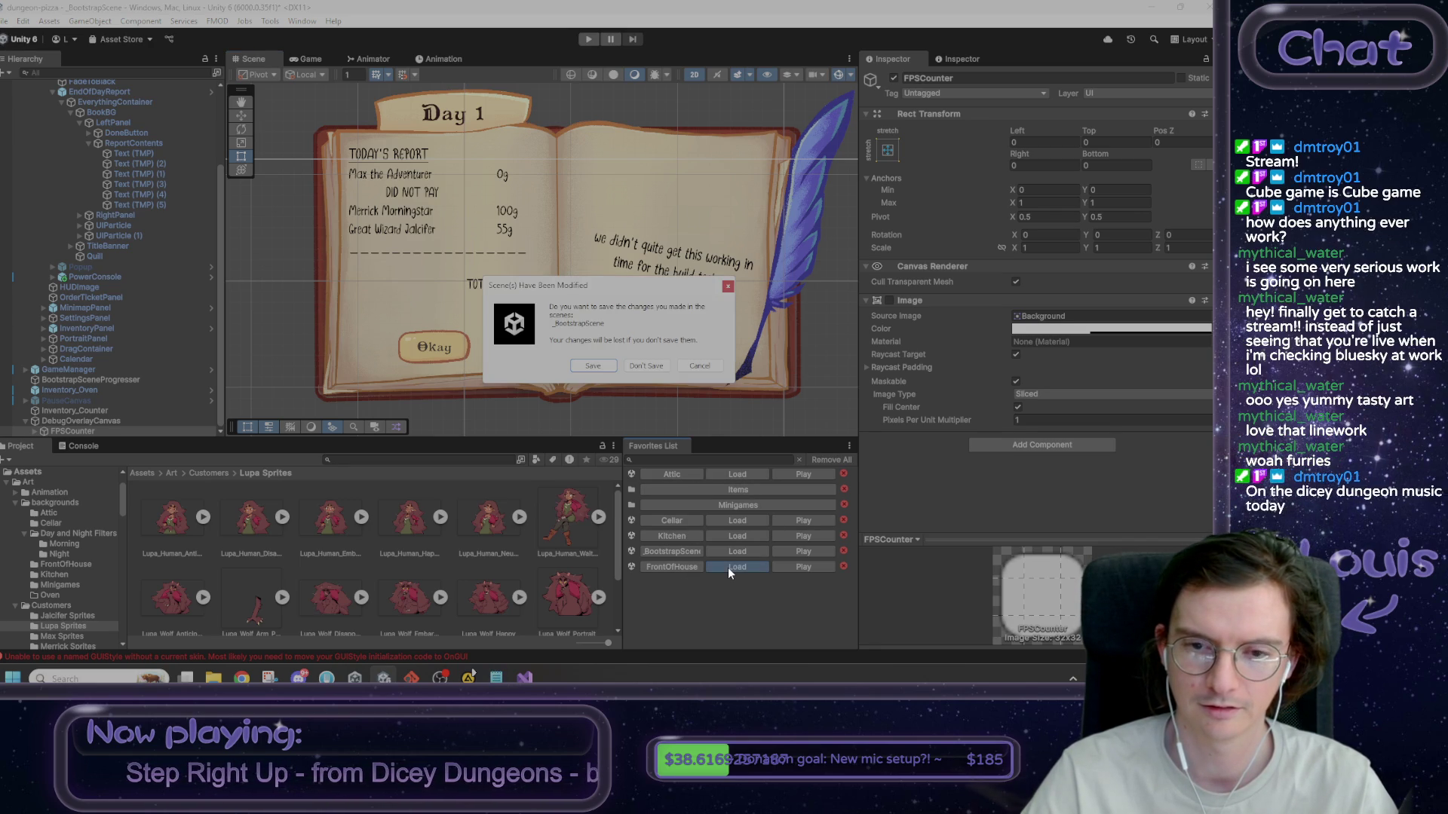
pyautogui.click(590, 368)
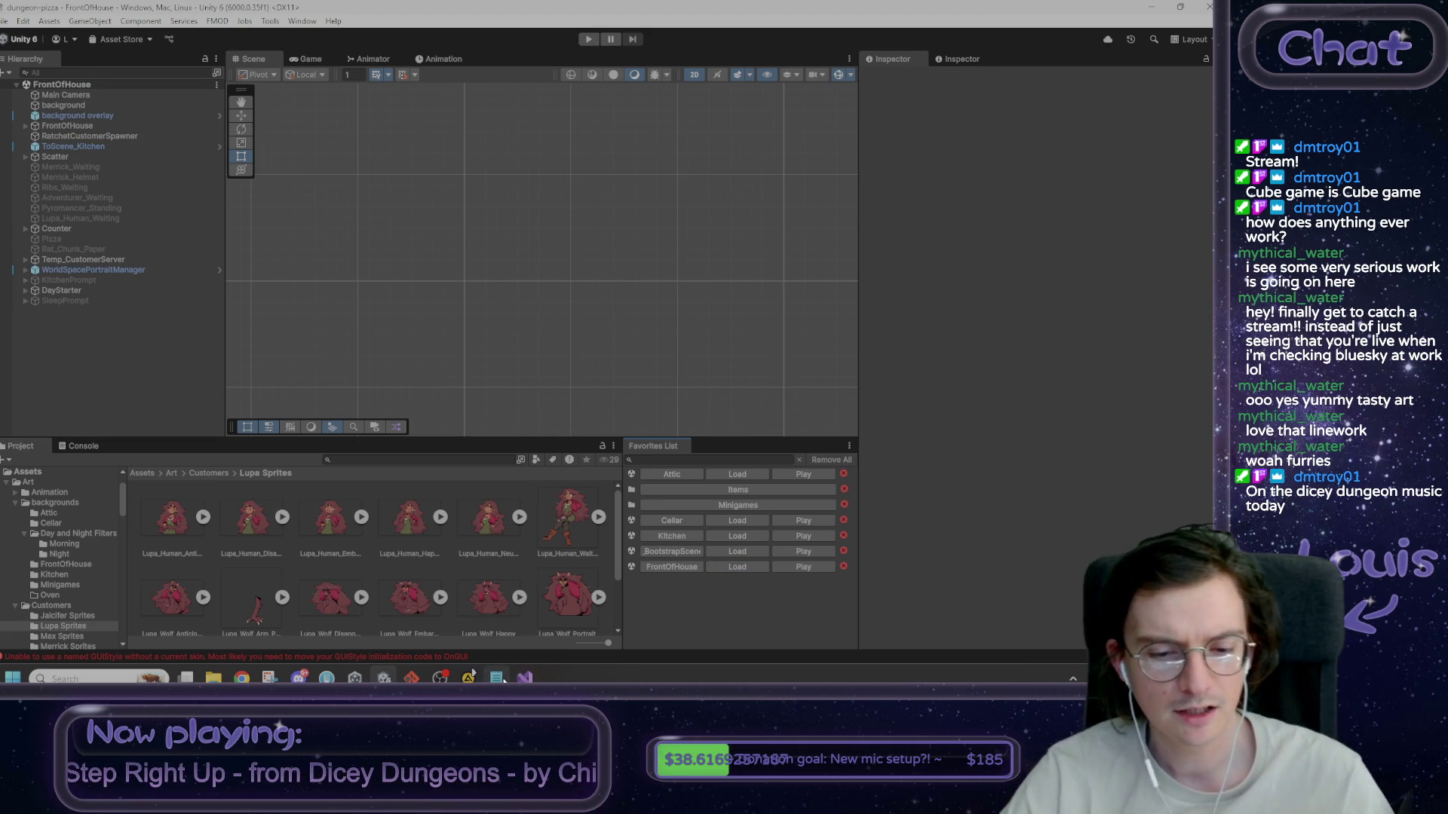
pyautogui.click(497, 678)
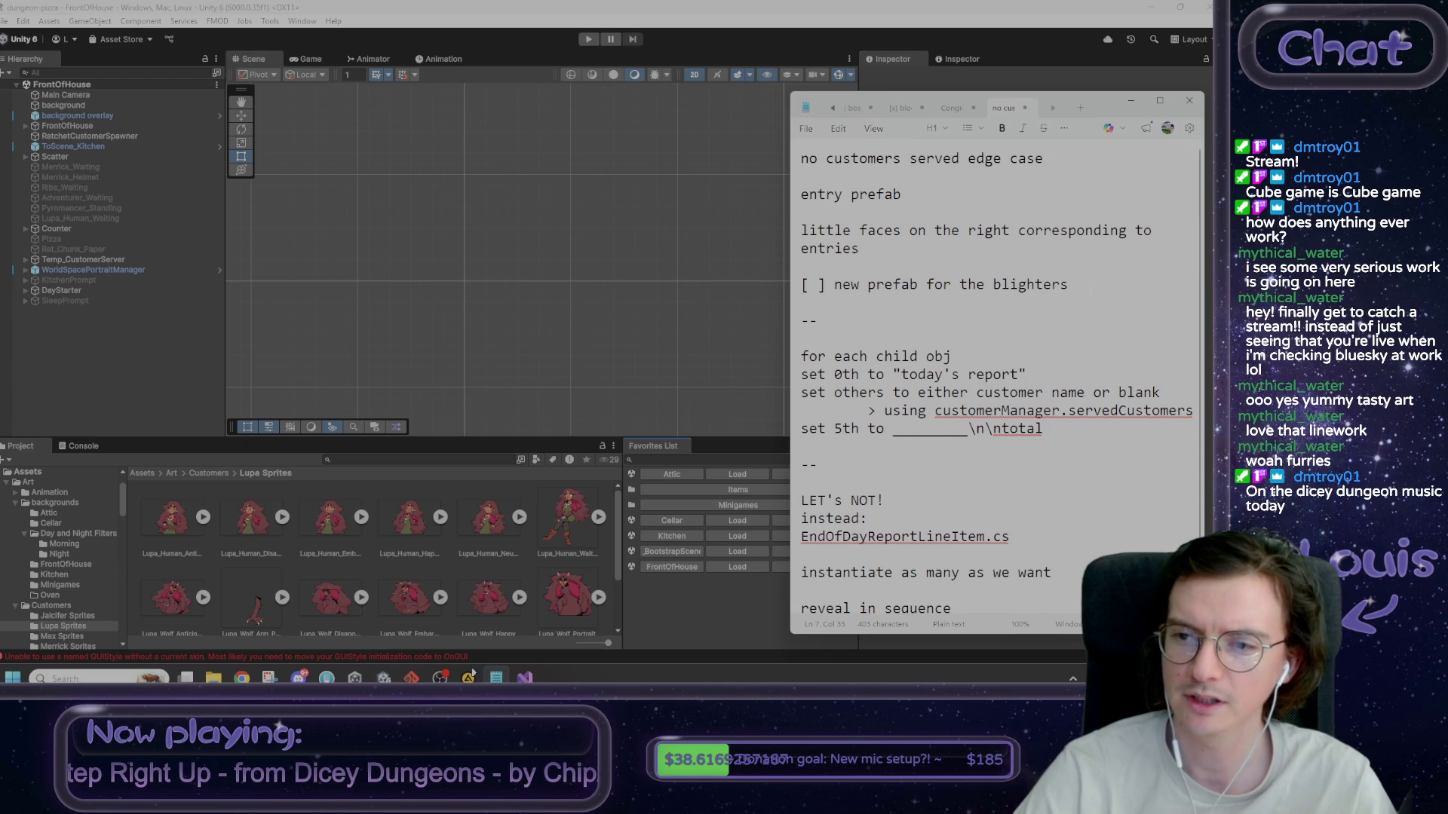
# - Add a note that 'full ass name' was added as customer data for the end of day report
pyautogui.press('Return')
pyautogui.press('Return')
pyautogui.write('--')
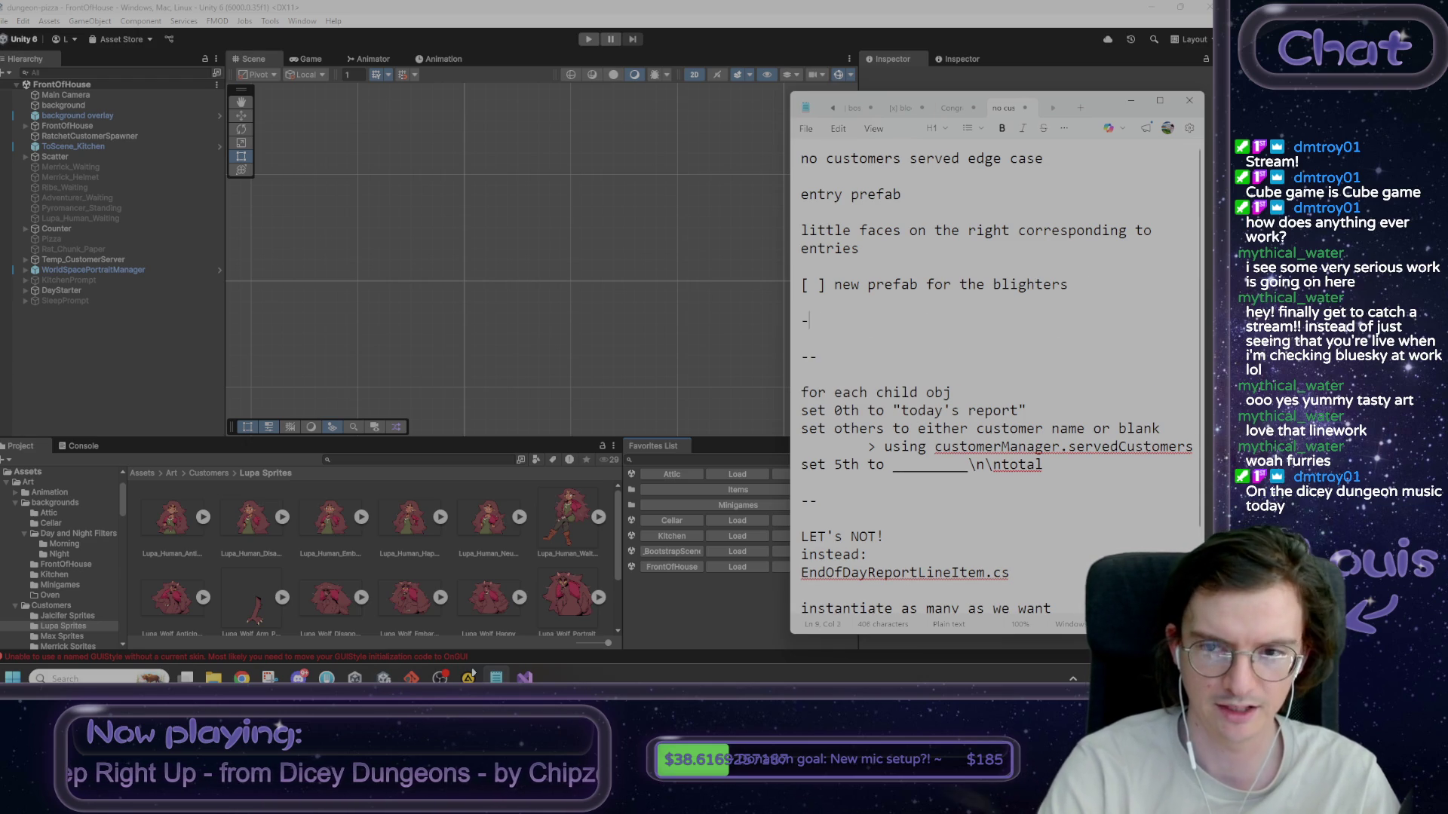
pyautogui.press('Return')
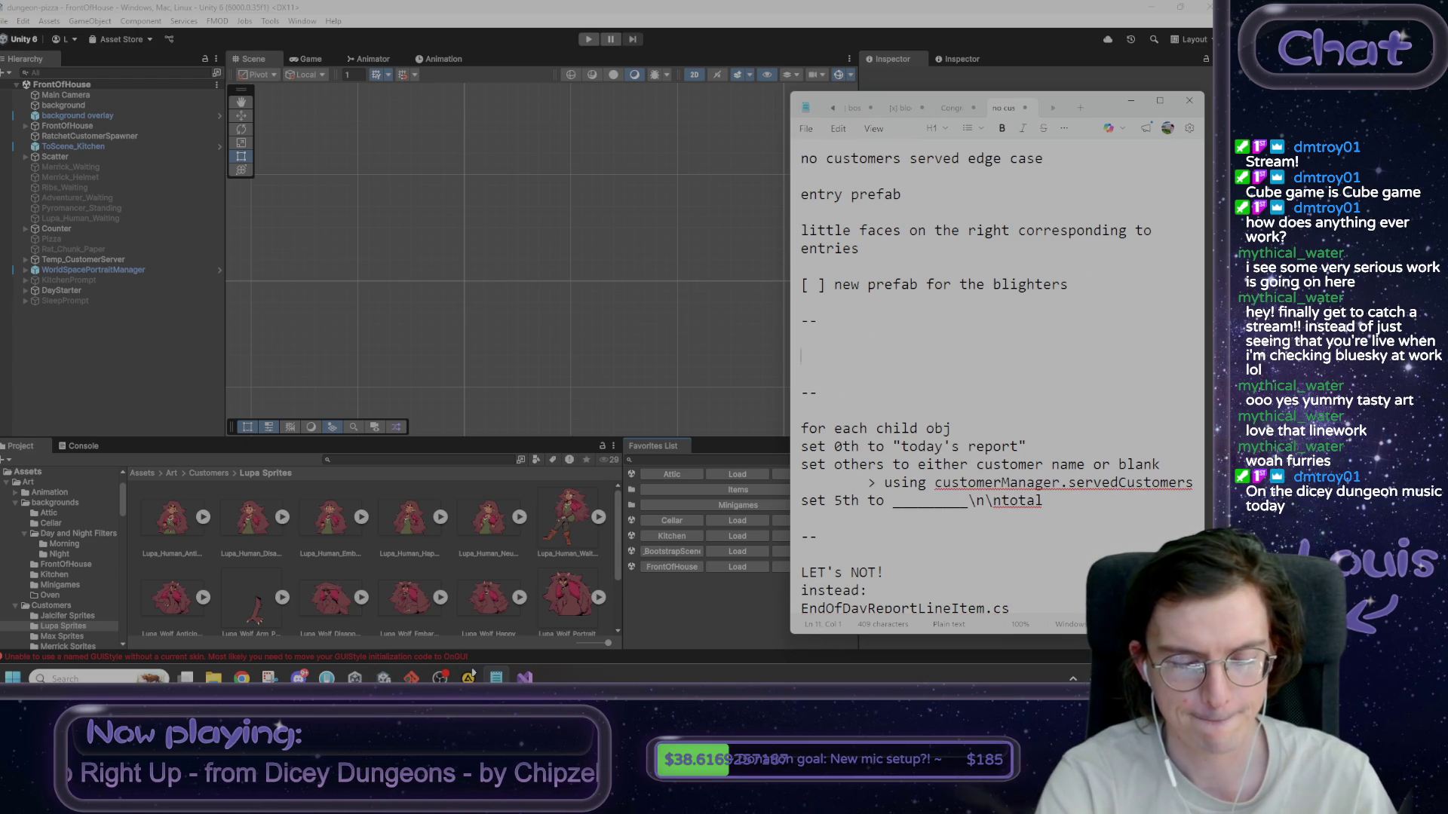
pyautogui.write('Added')
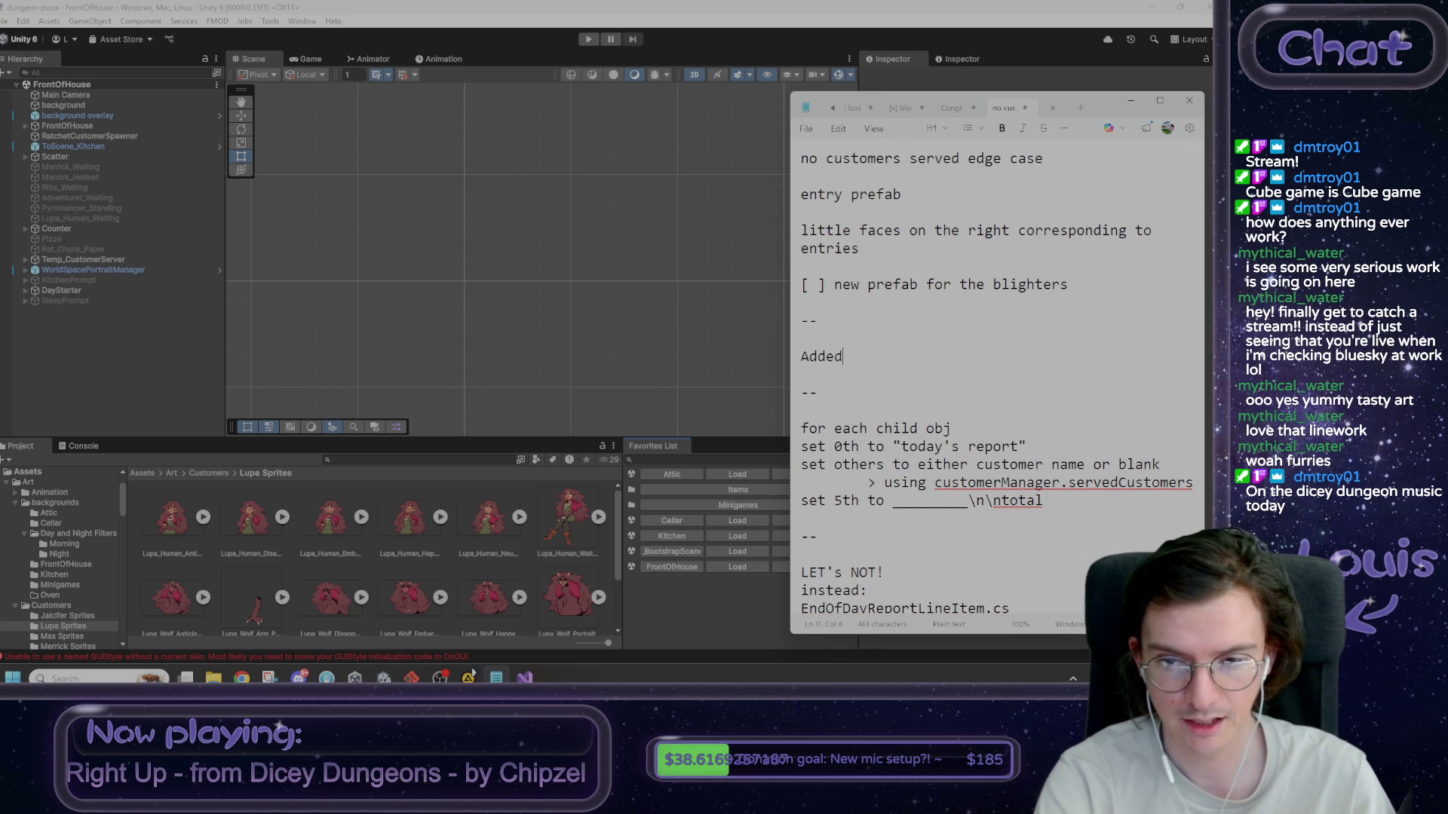
pyautogui.write(' "full ass name" f')
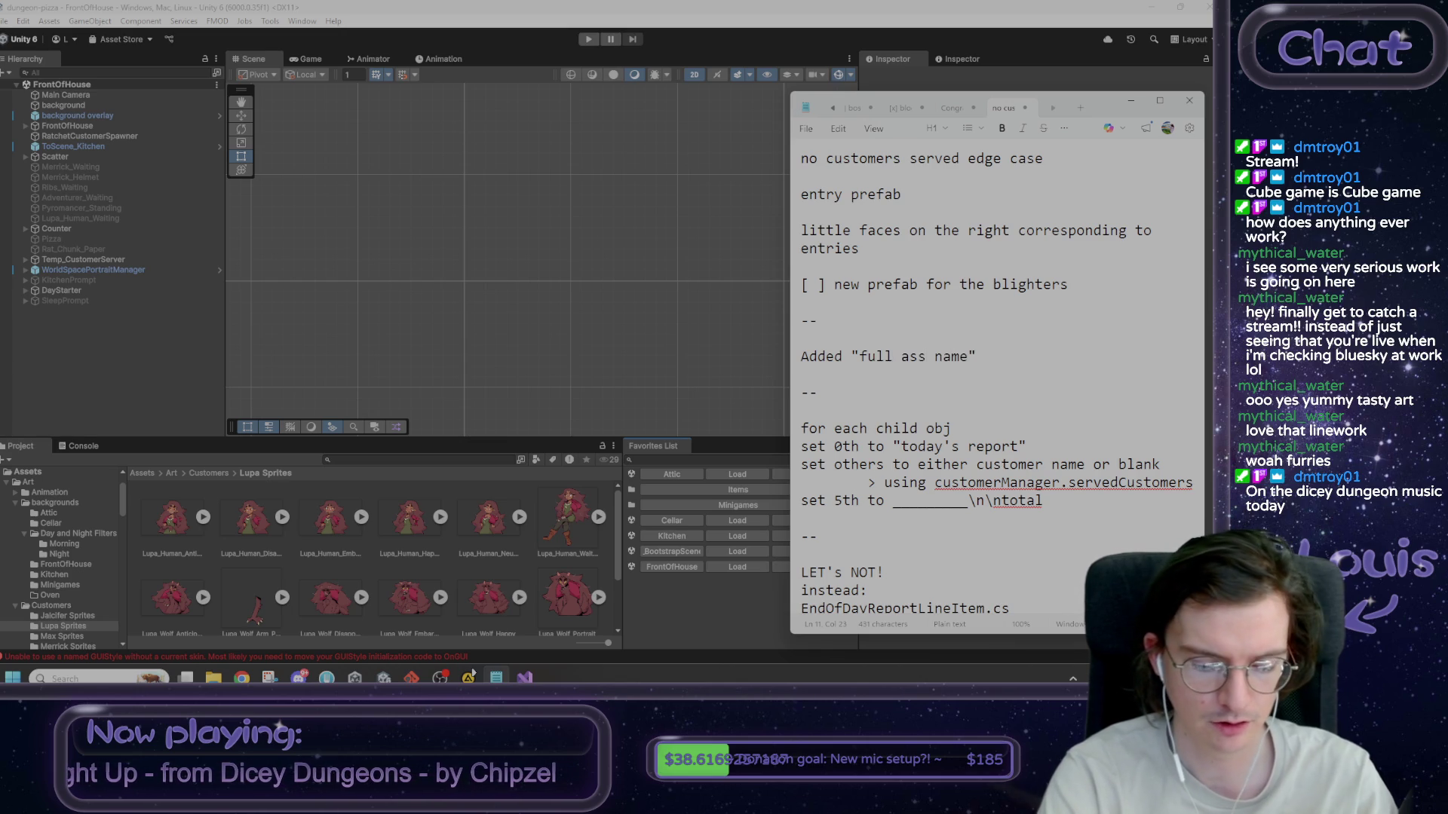
pyautogui.write('or each custom')
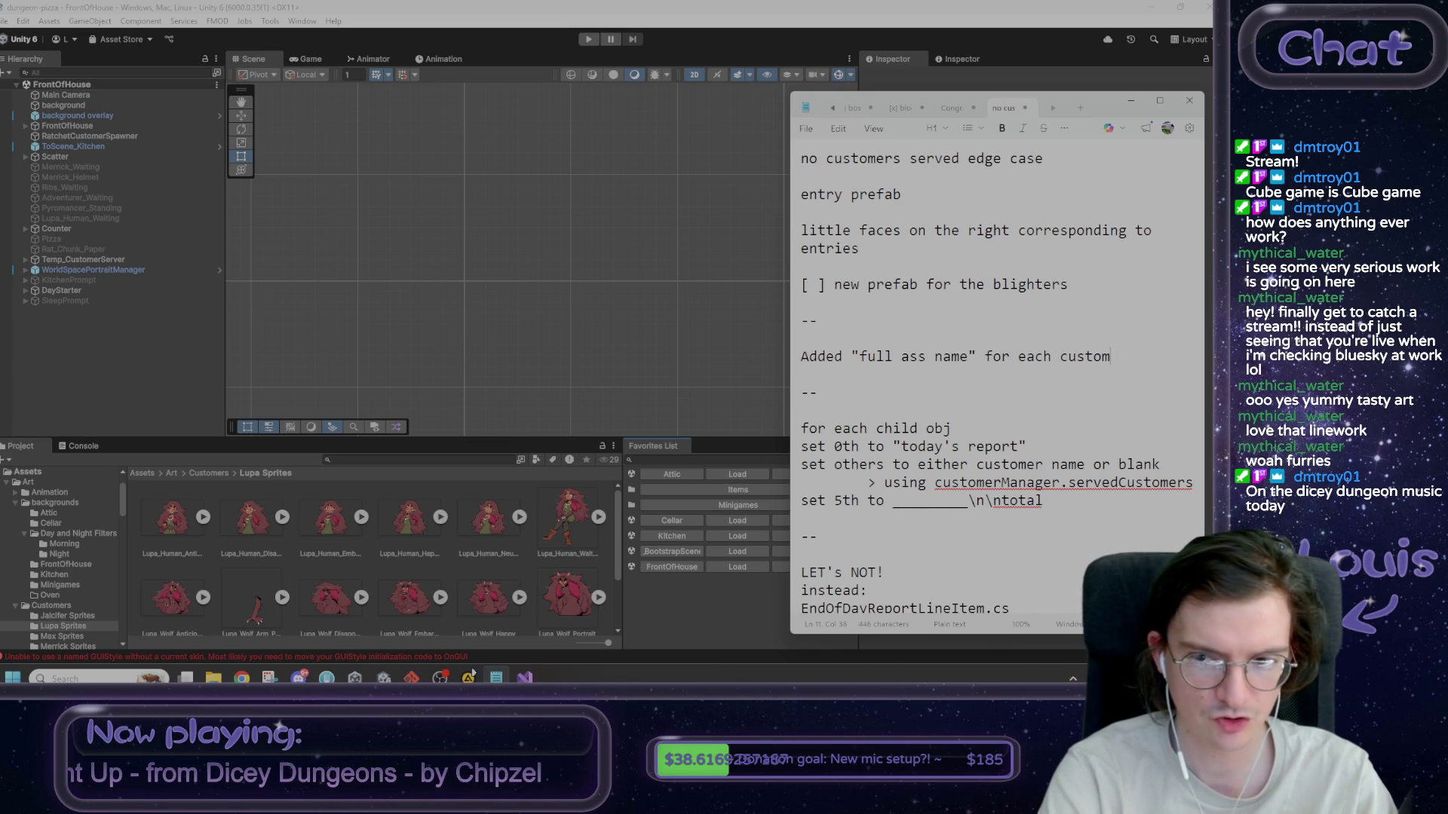
pyautogui.write('er for the end o')
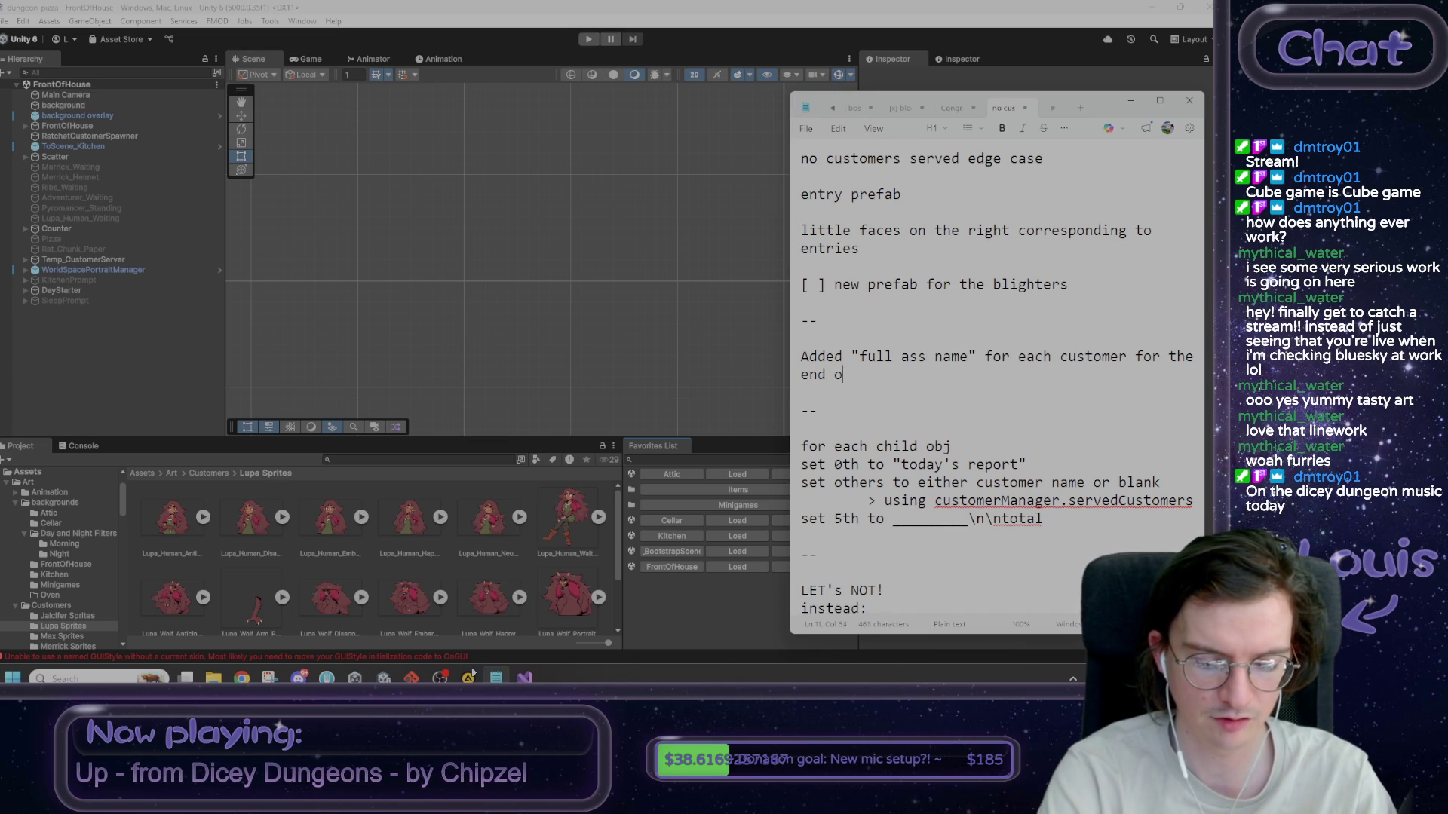
pyautogui.write('f day report.')
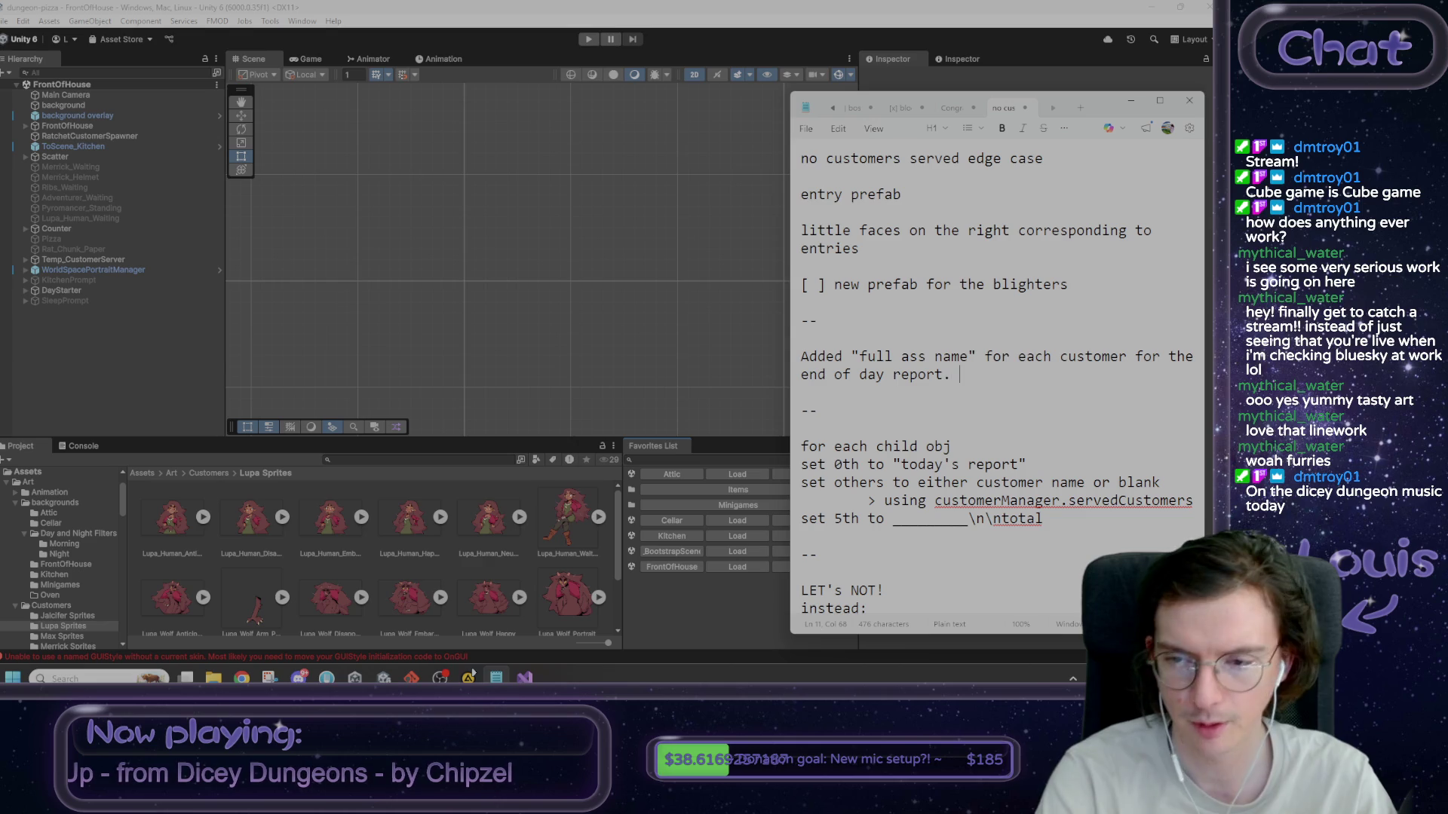
pyautogui.doubleClick(1035, 356)
pyautogui.press('BackSpace')
pyautogui.write('data')
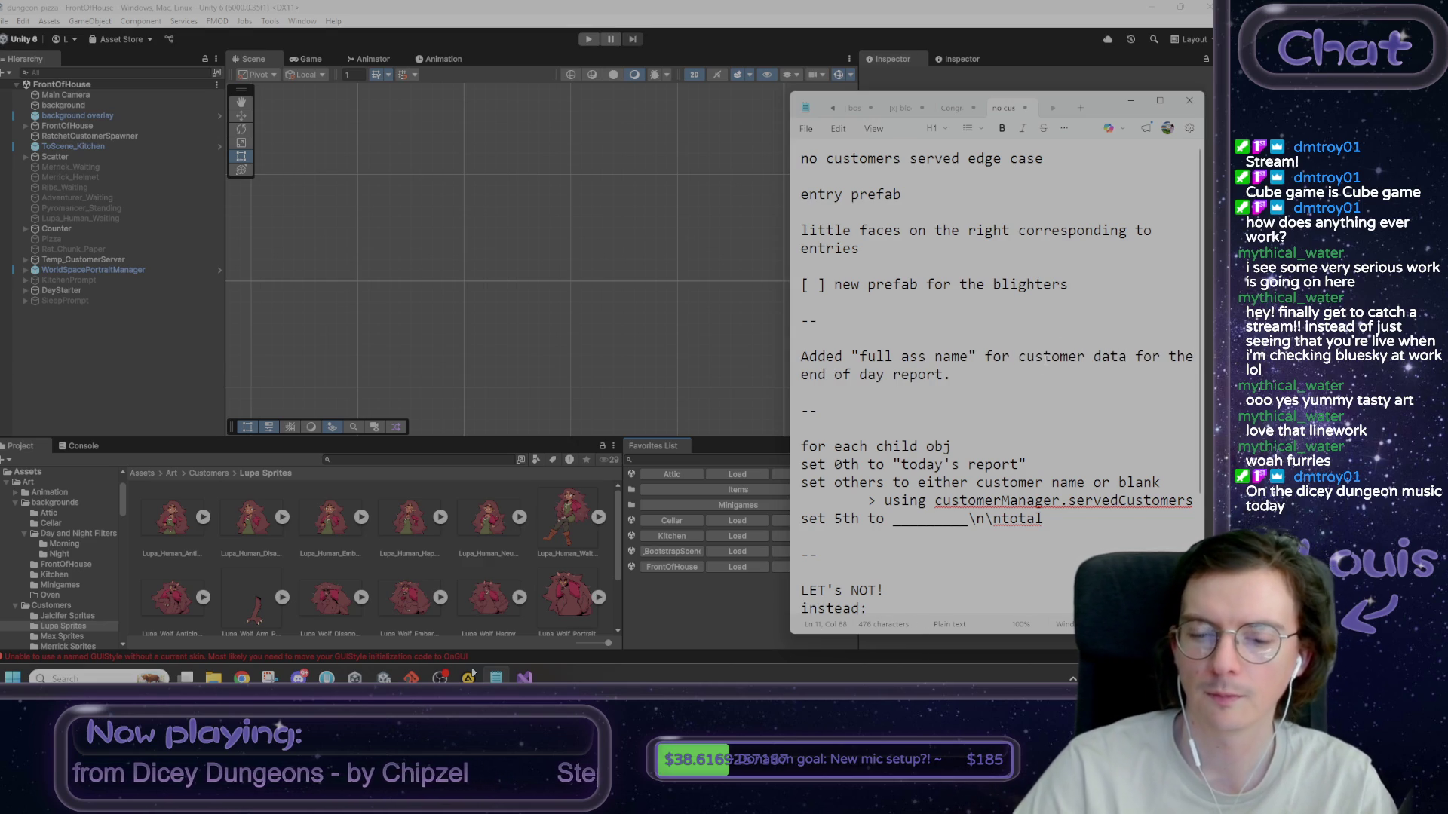
# - Add the line 'Data entry for lupa spritebooth forms' and select the two new note lines
pyautogui.press('Return')
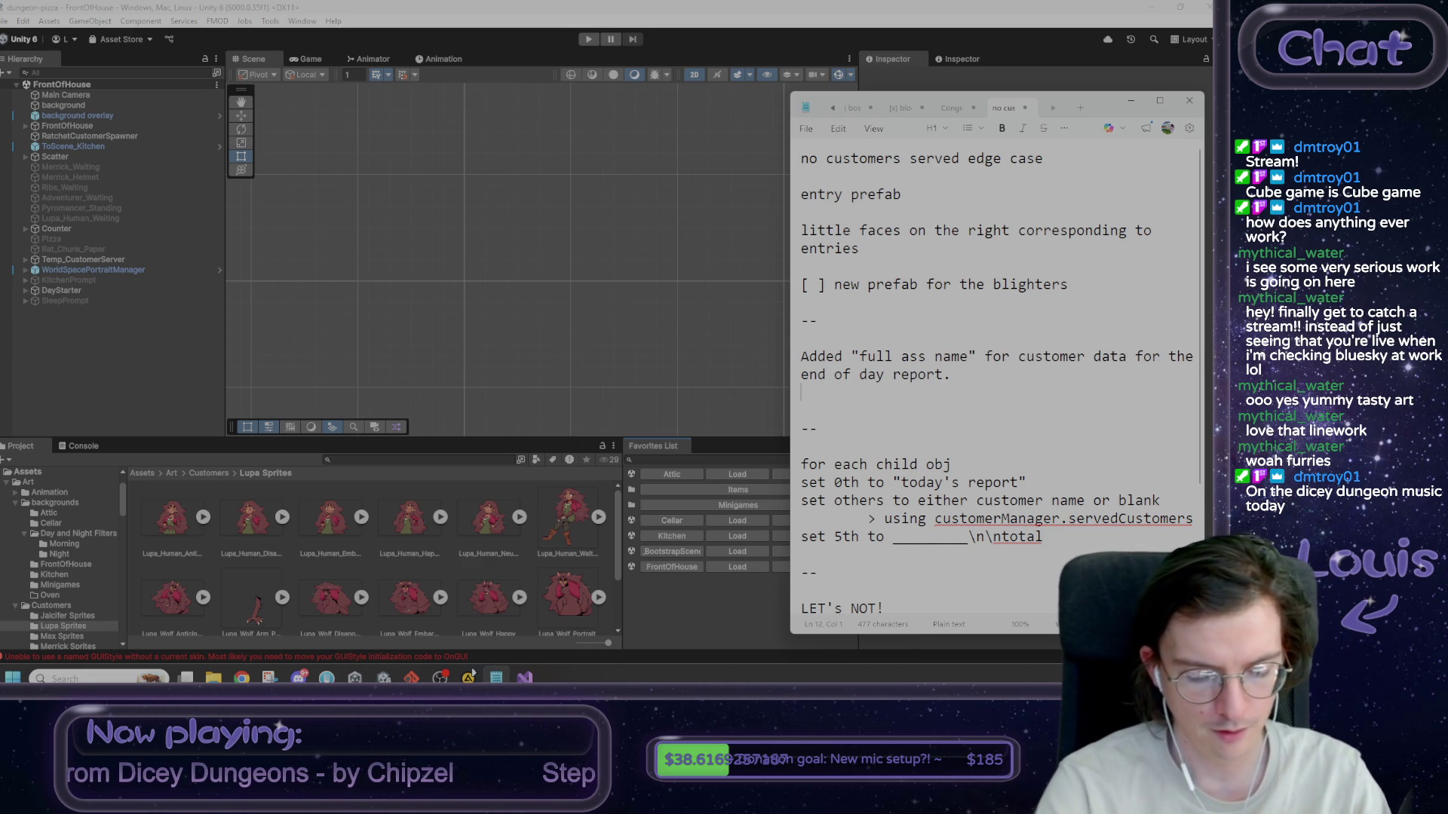
pyautogui.write('Dat')
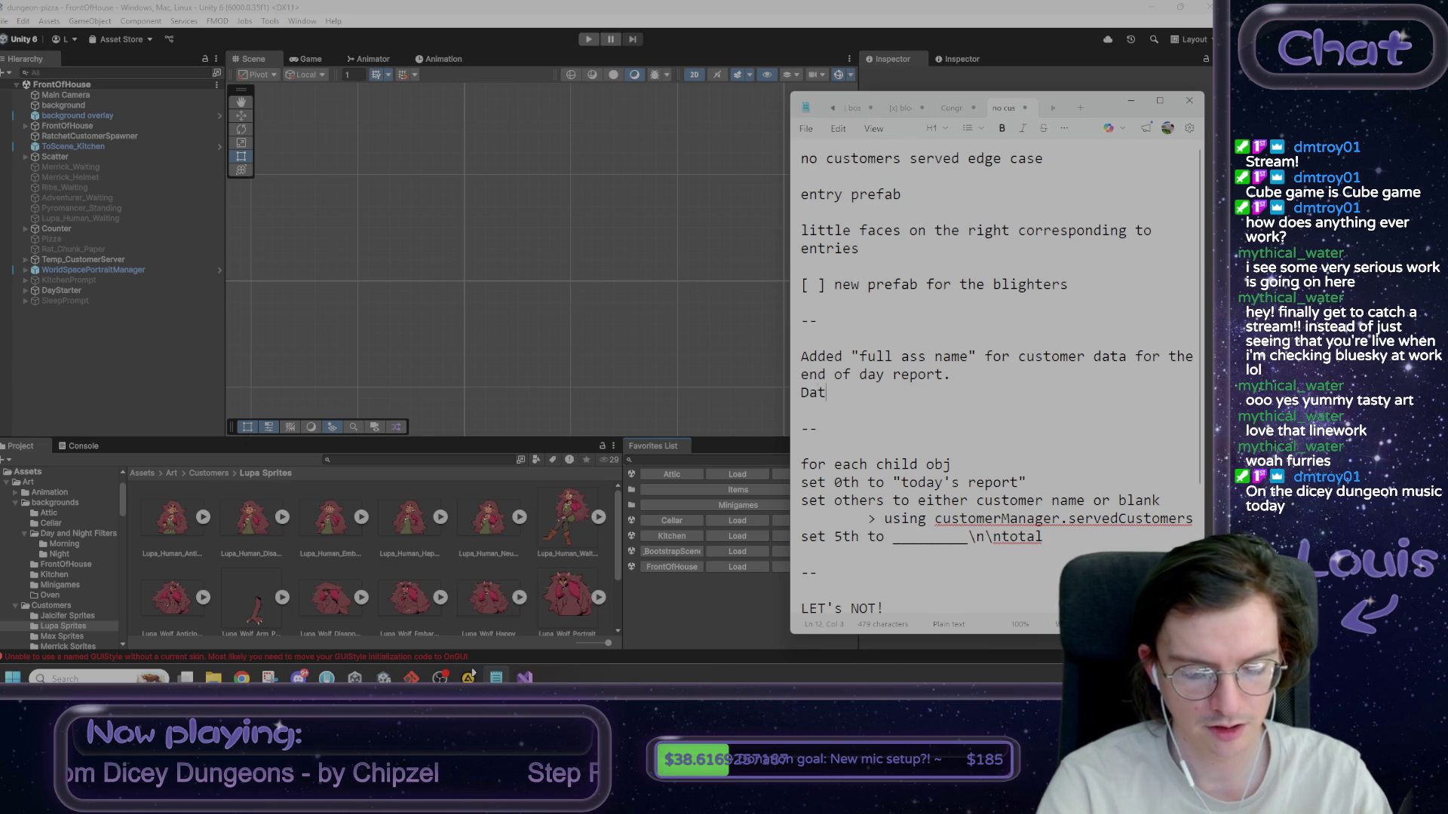
pyautogui.write('a entry ')
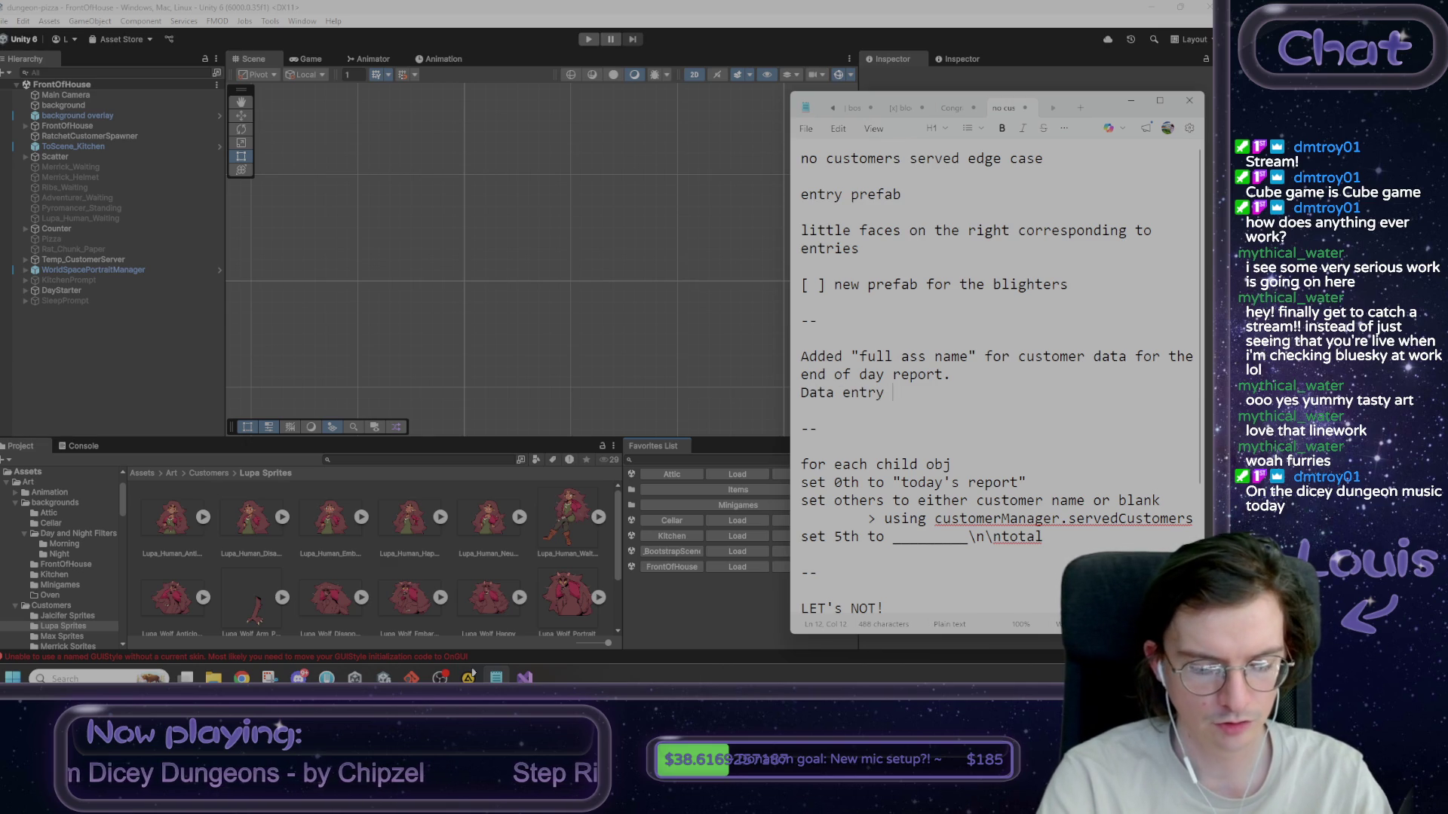
pyautogui.write('for lupa sprites')
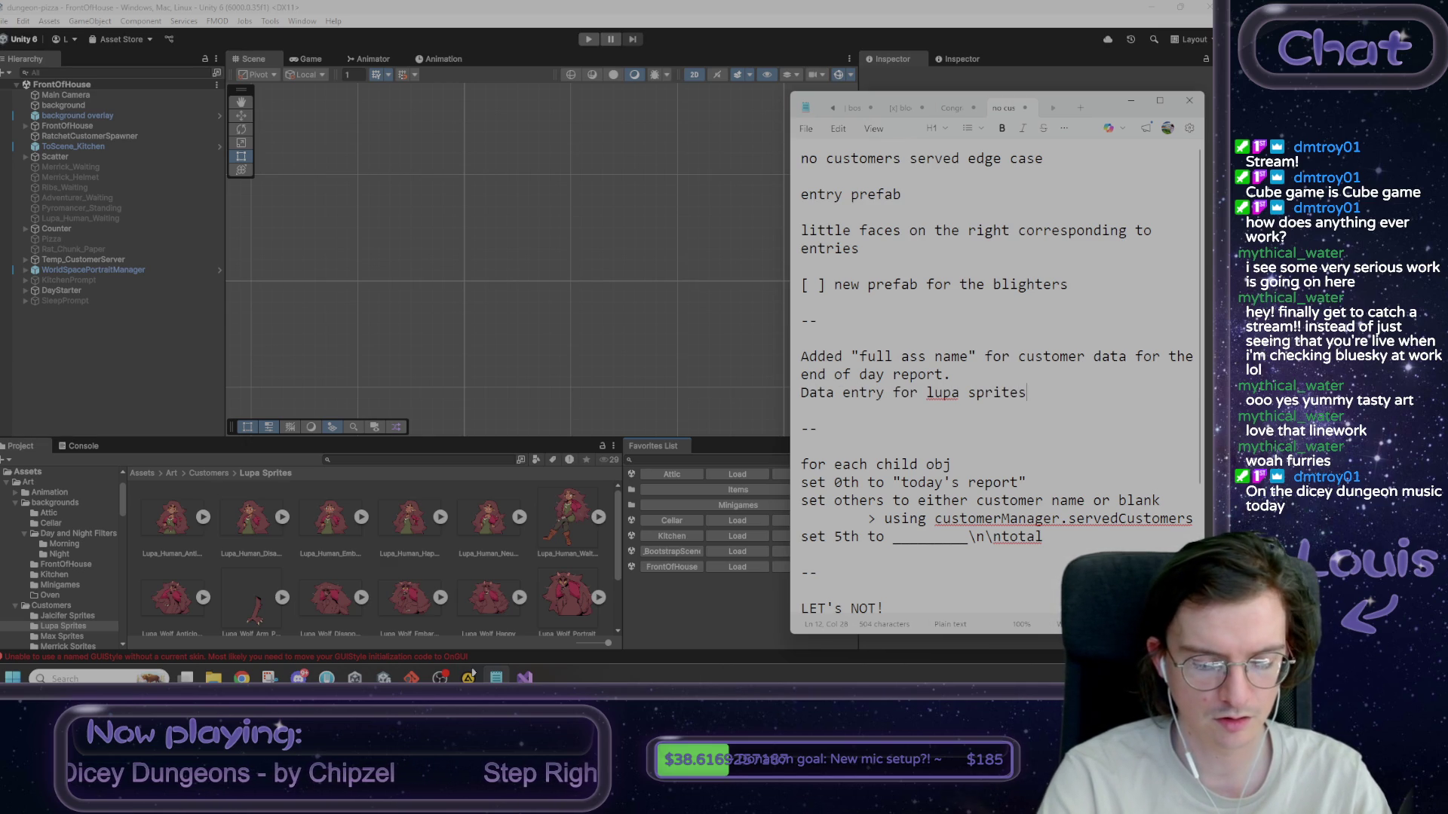
pyautogui.write(' (bo')
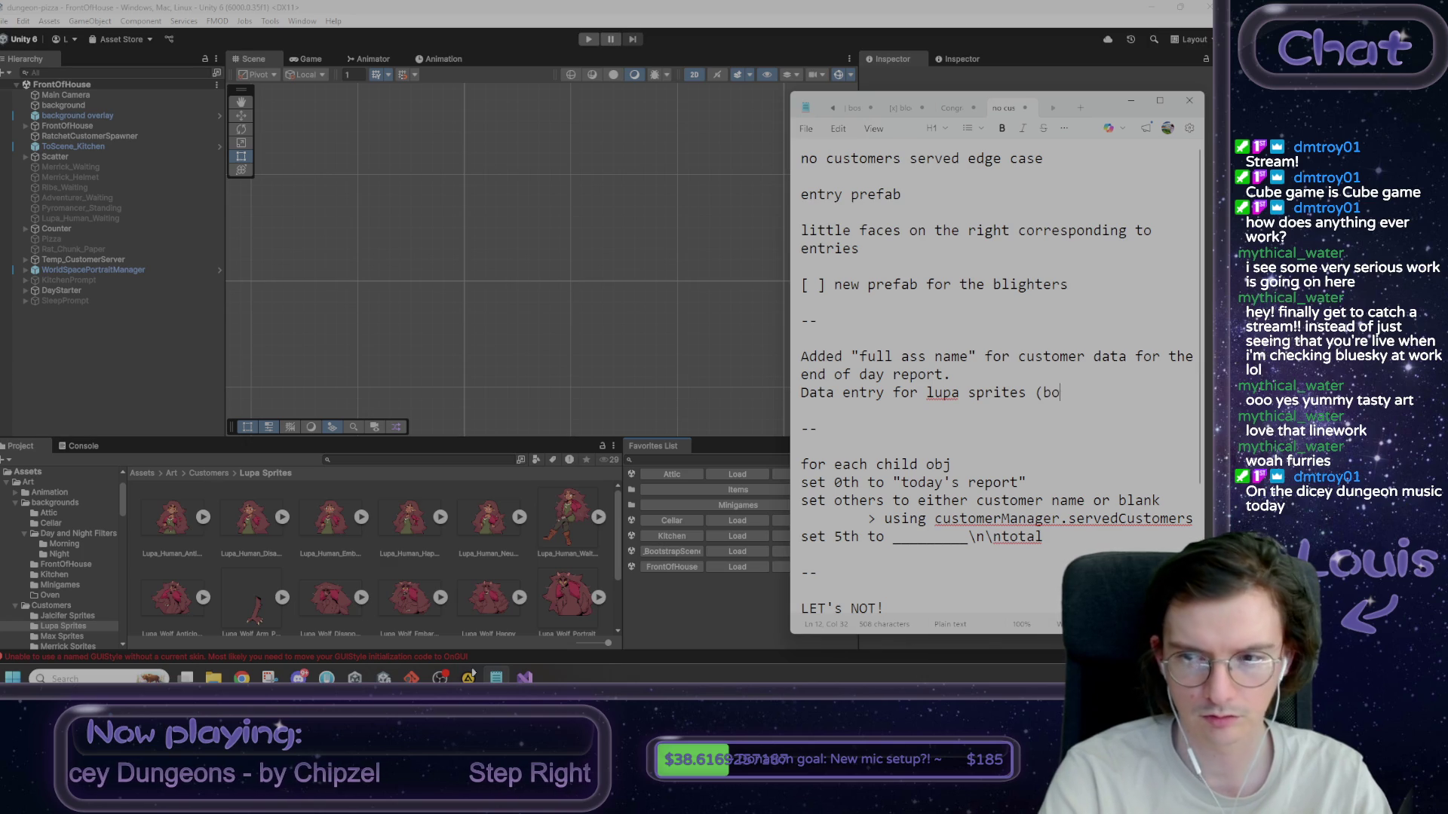
pyautogui.write('oth forms')
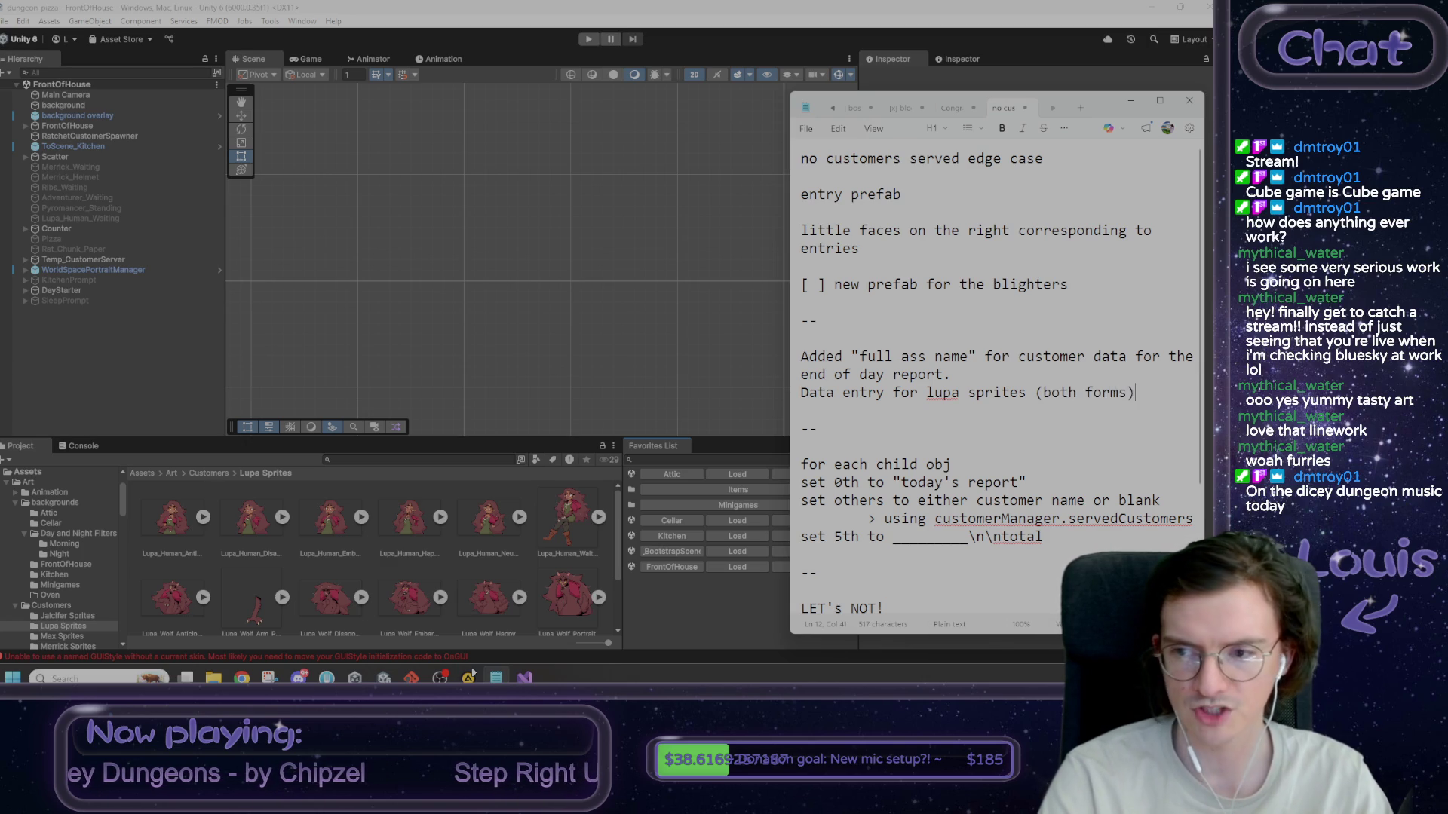
pyautogui.hotkey('shift', 'Up')
pyautogui.hotkey('shift', 'Up')
pyautogui.hotkey('shift', 'Home')
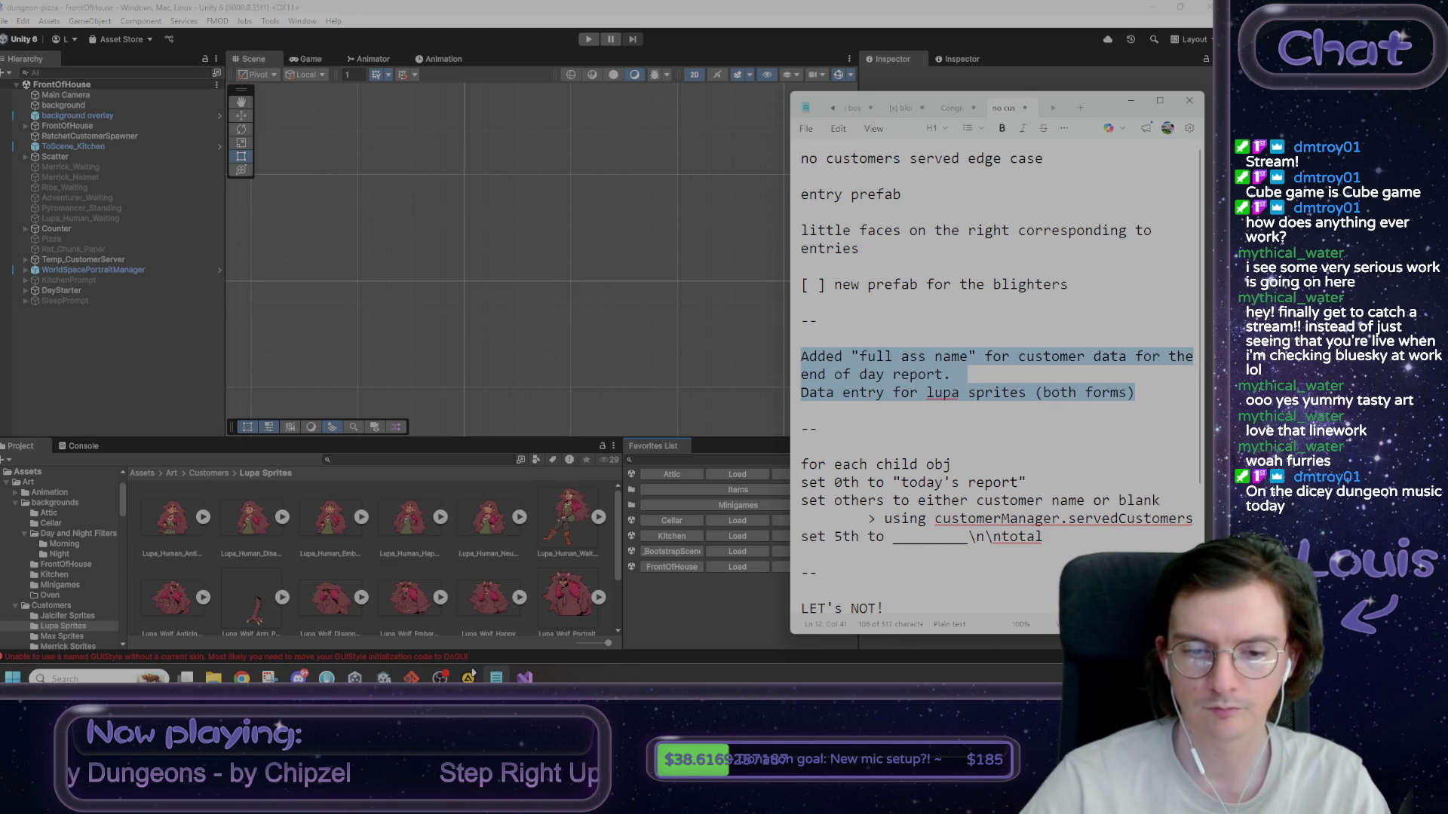
pyautogui.click(472, 674)
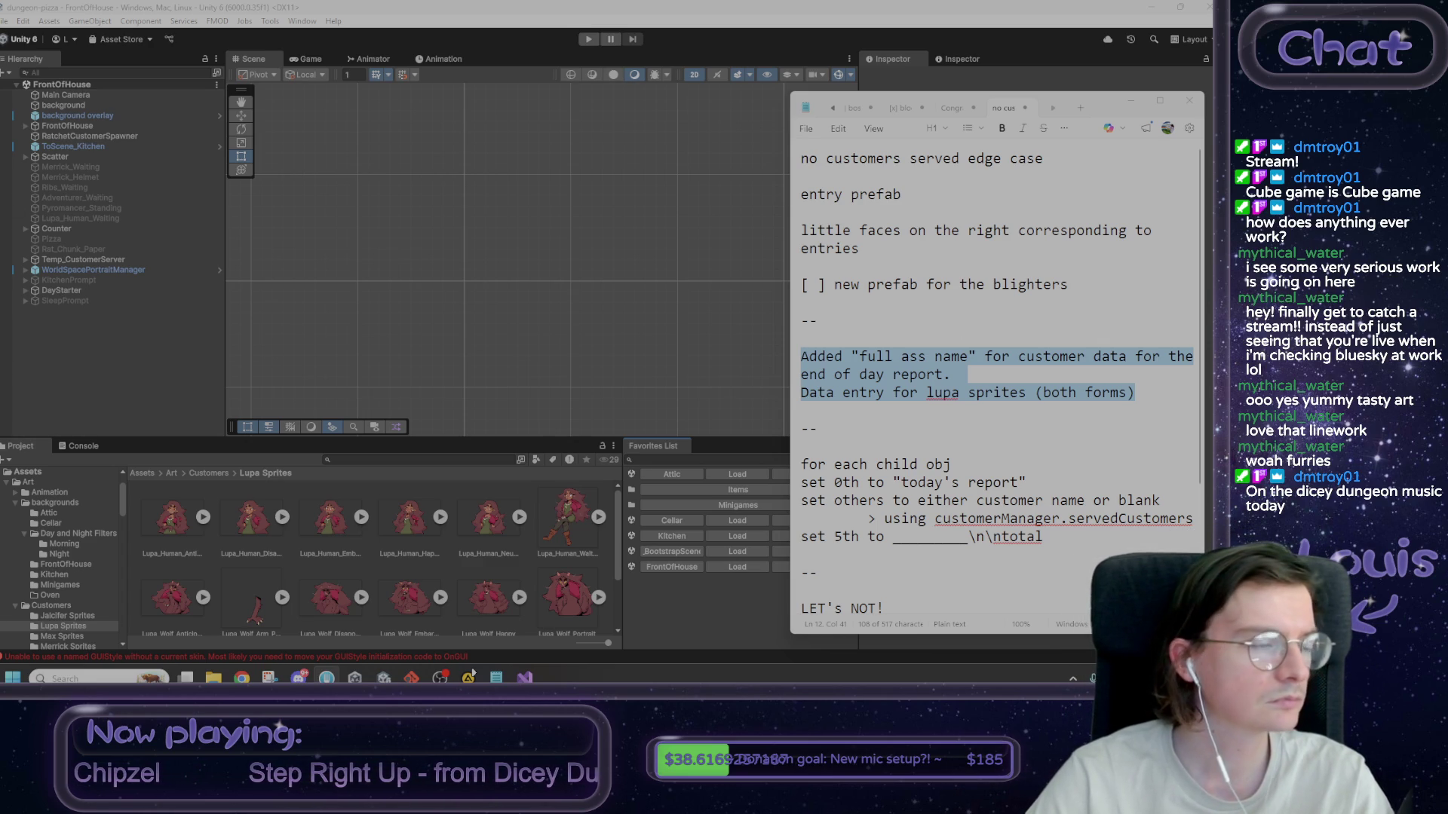
# - Load _BootstrapScene from Favorites and frame the Max the Adventurer report line
pyautogui.click(963, 5)
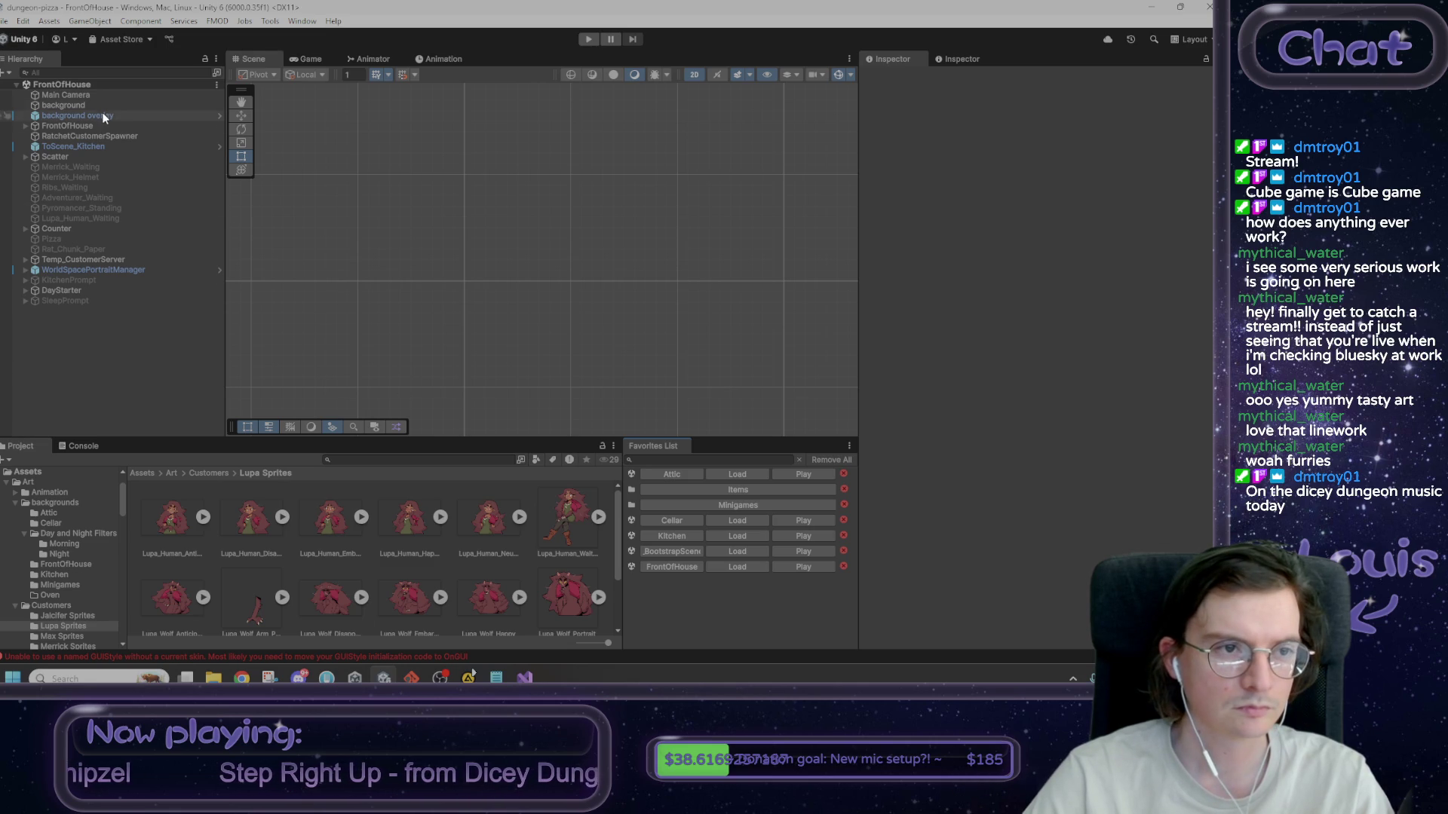
pyautogui.click(737, 551)
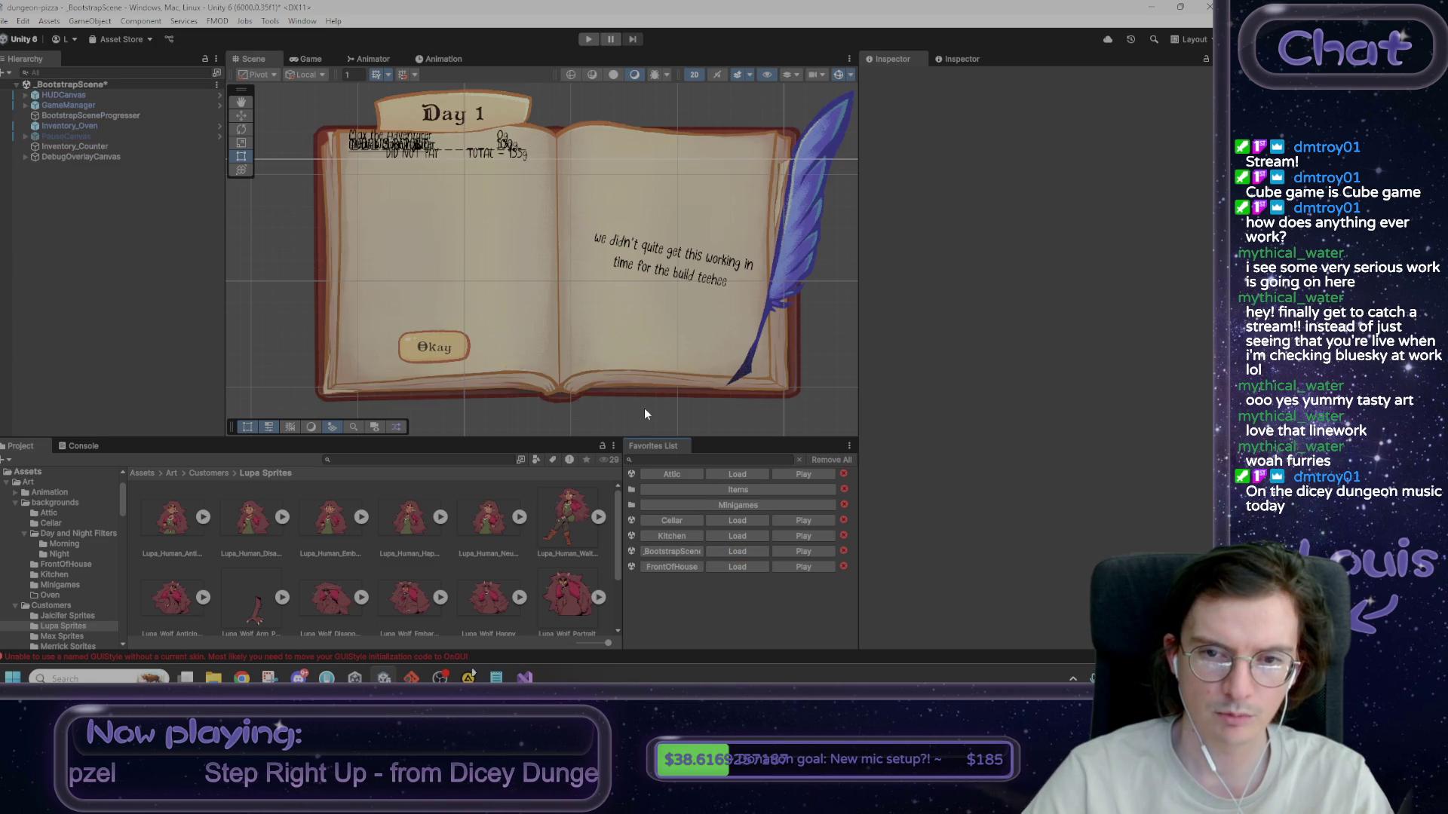
pyautogui.click(386, 142)
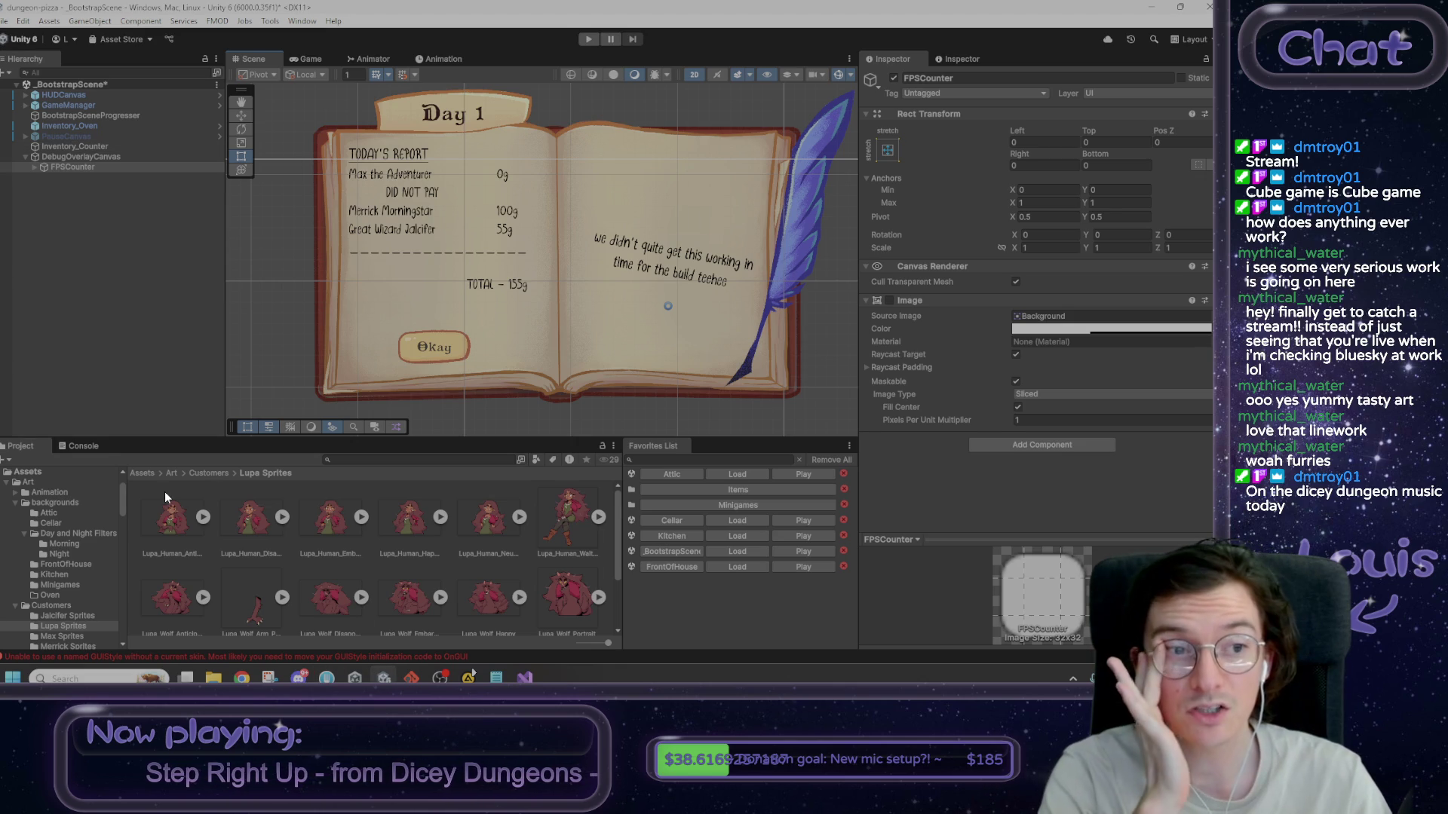
pyautogui.click(417, 187)
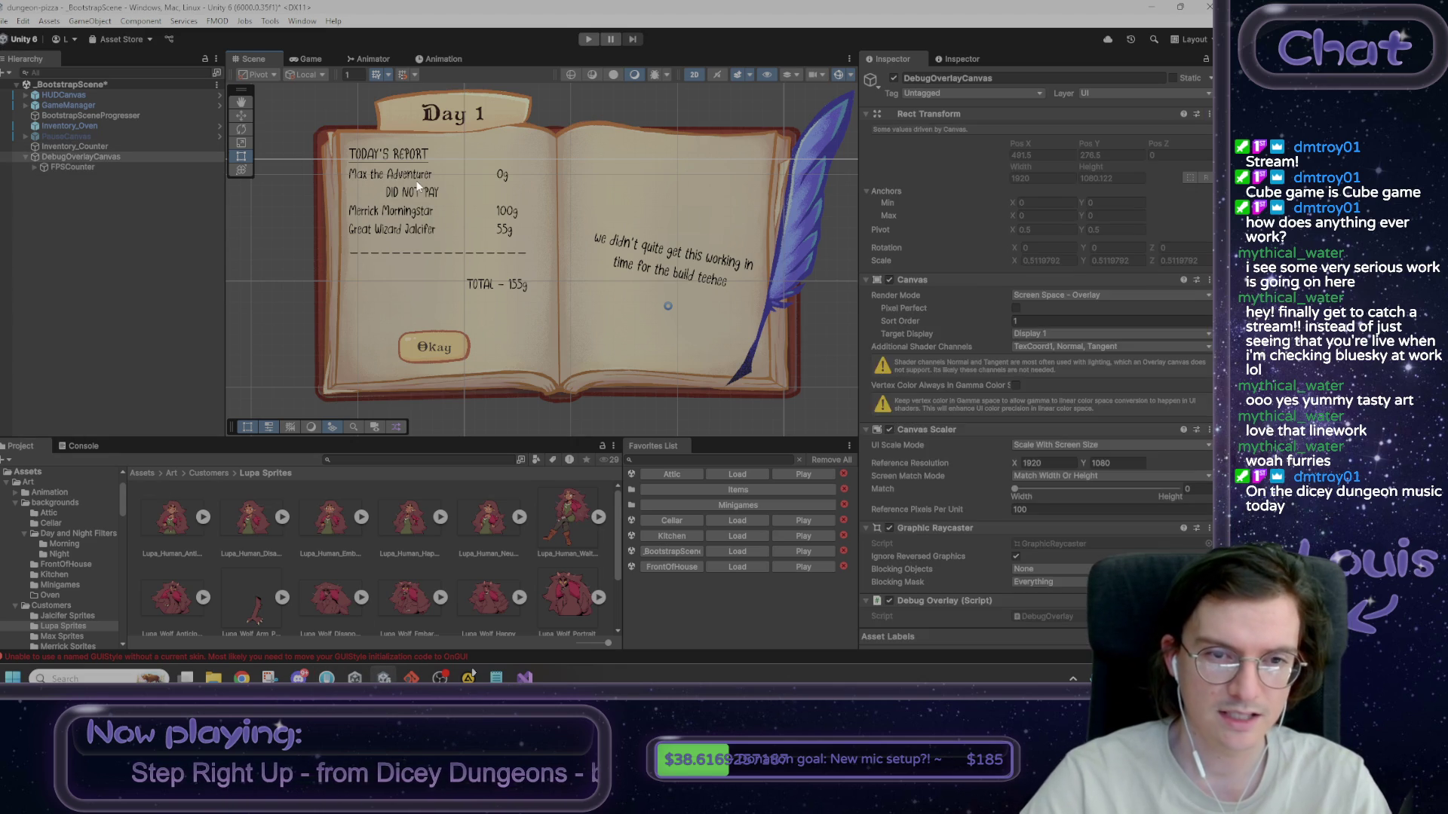
pyautogui.click(416, 188)
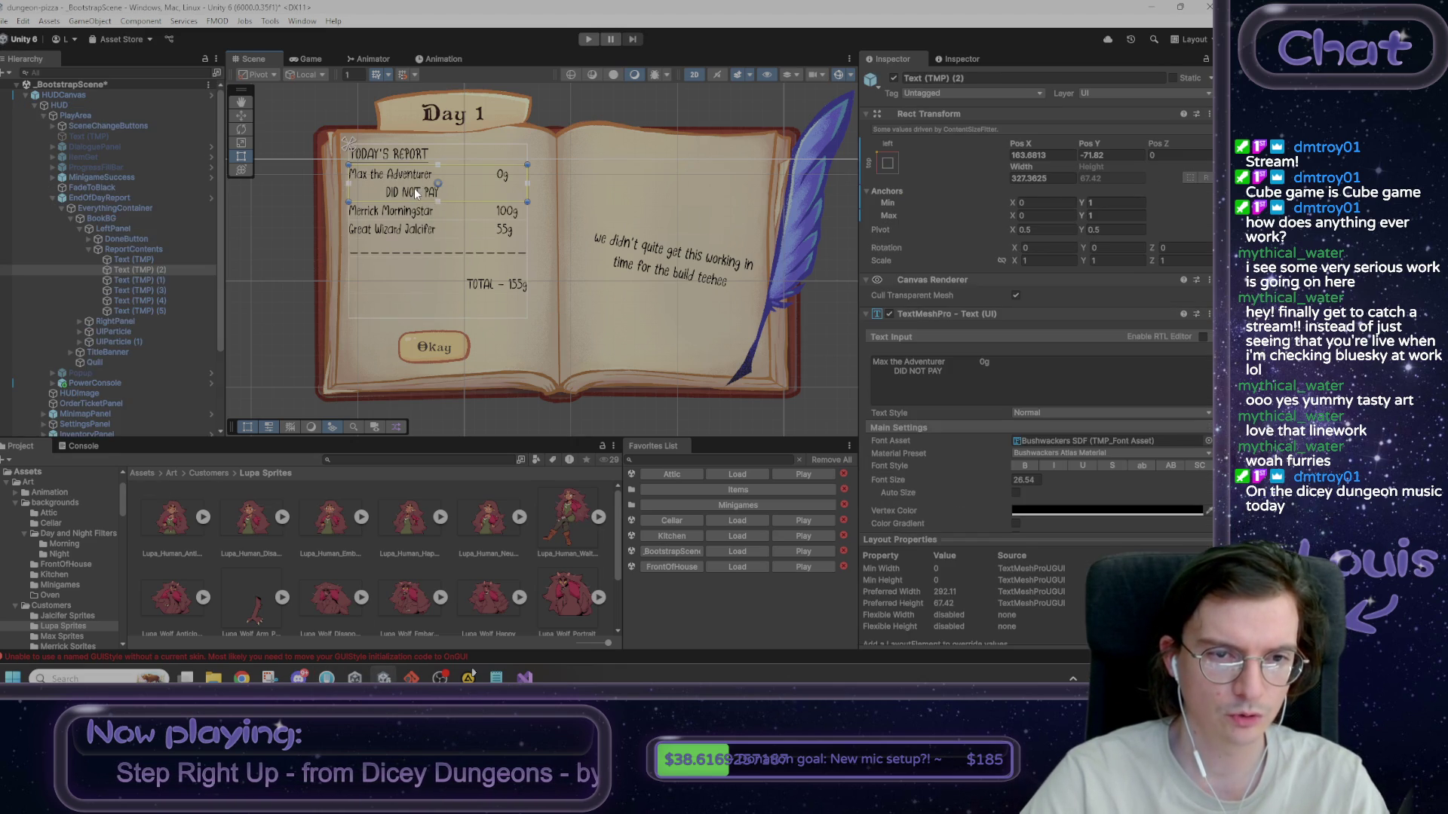
pyautogui.press('f')
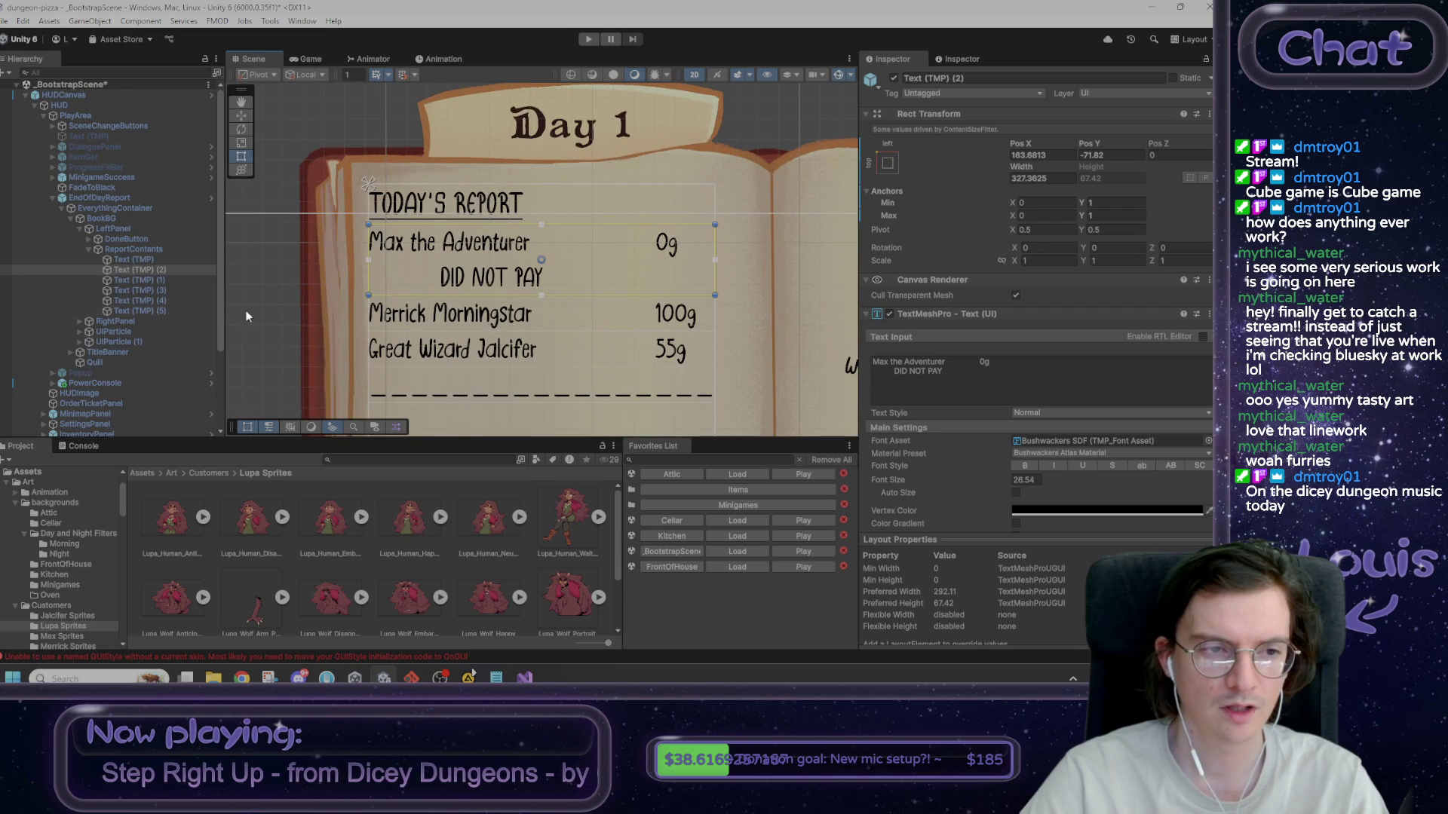
# - Try adding and reparenting objects under the report lines, then reload the scene without saving
pyautogui.rightClick(152, 270)
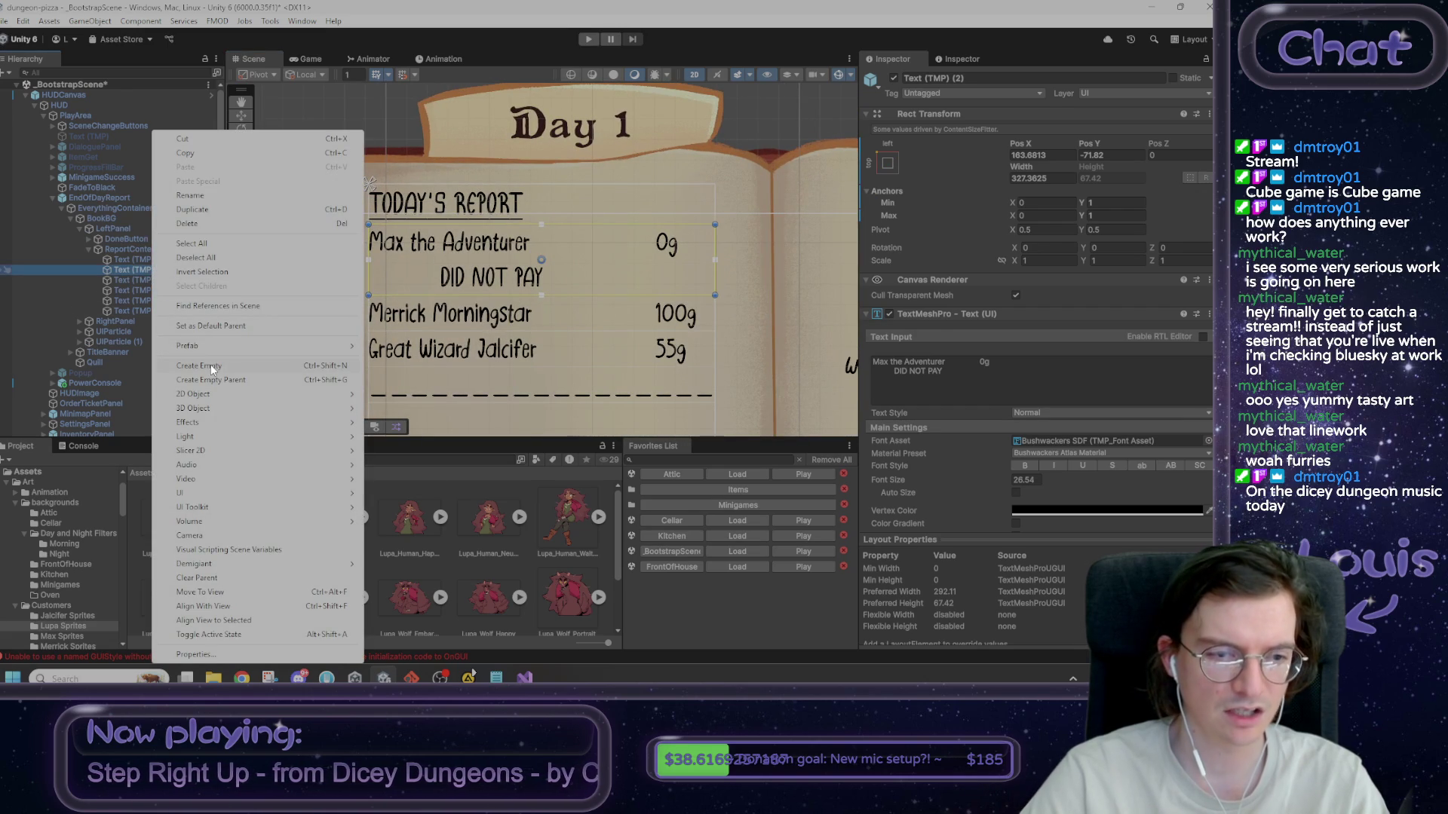
pyautogui.click(211, 366)
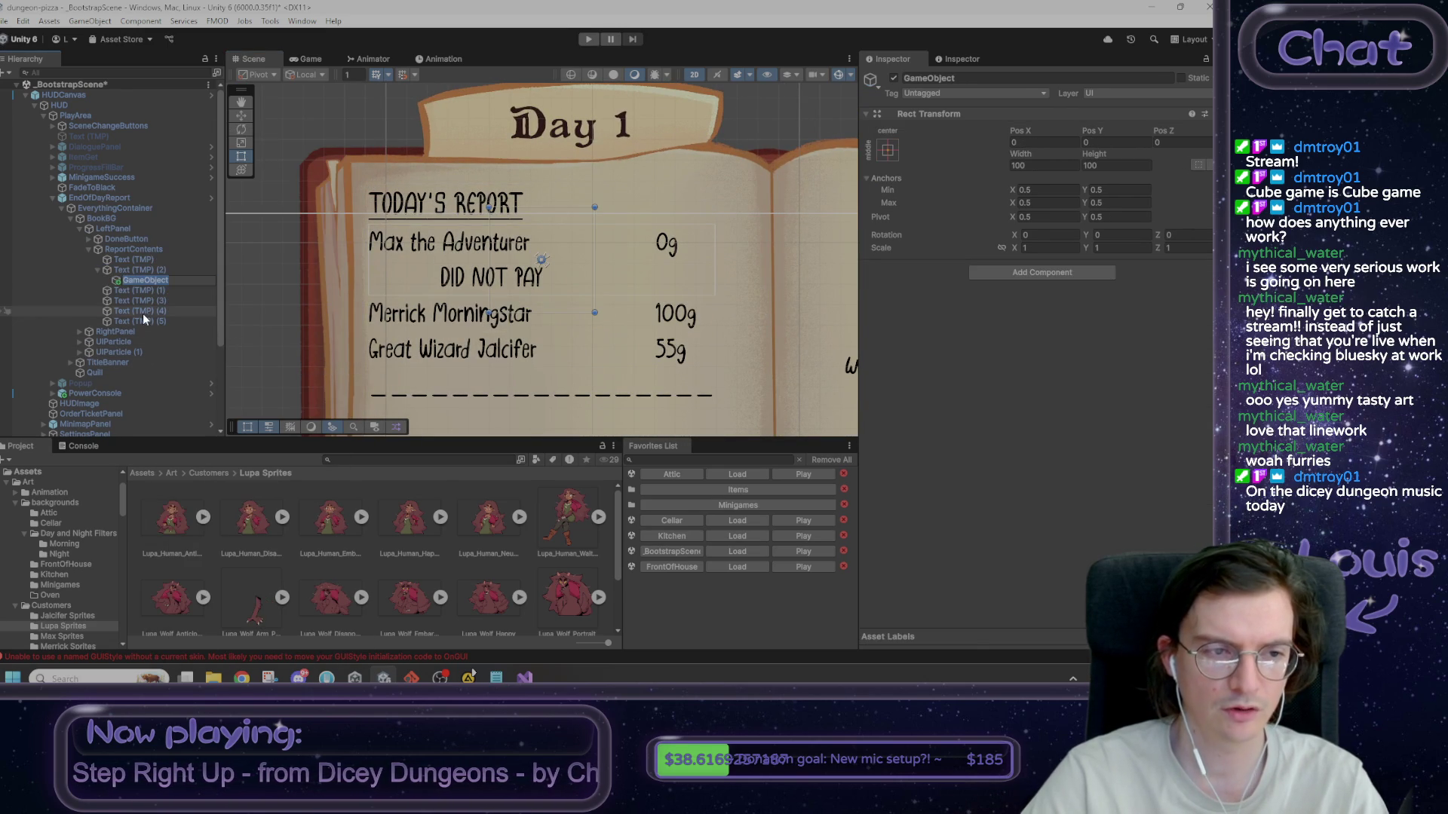
pyautogui.hotkey('ctrl', 'z')
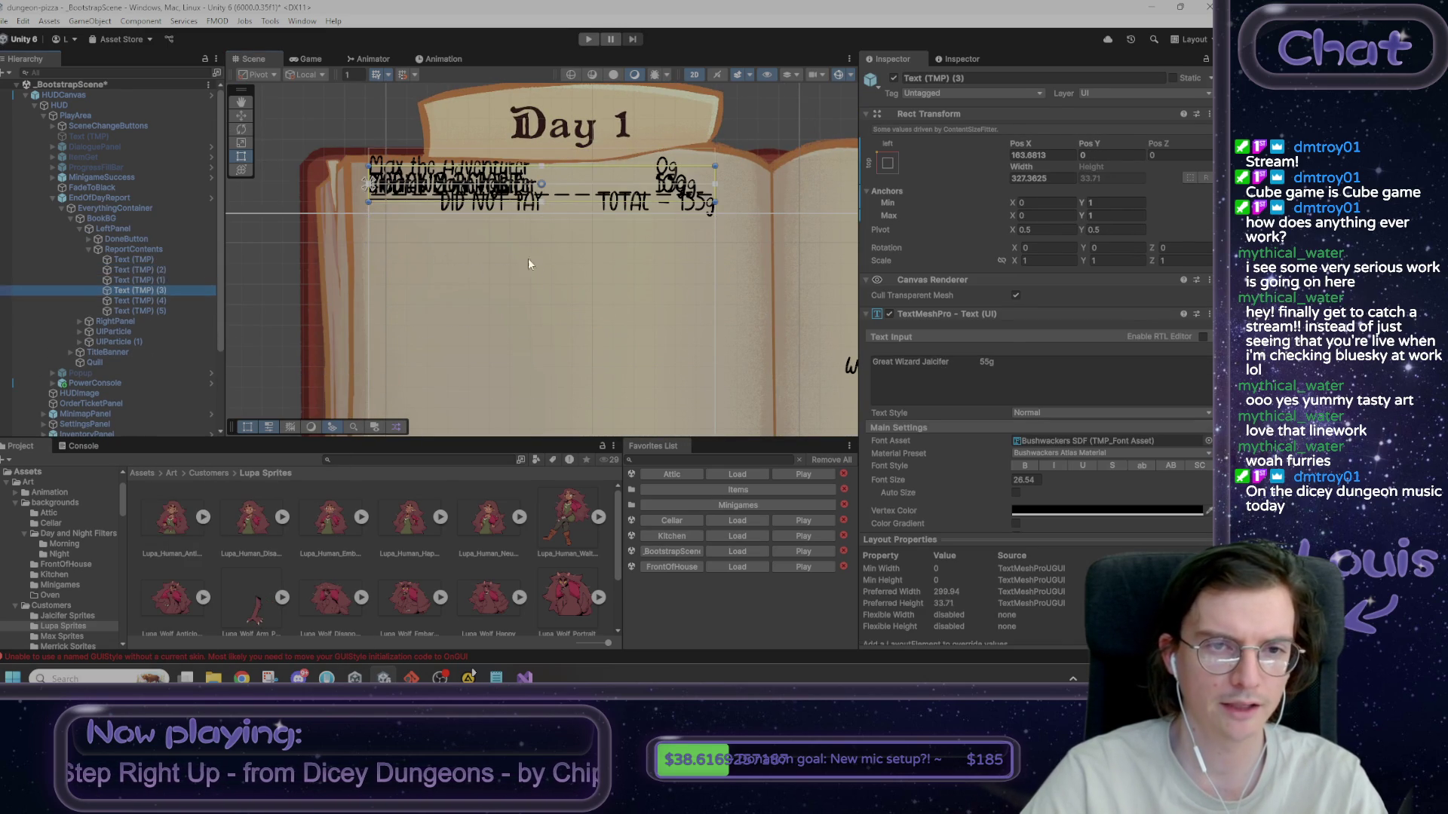
pyautogui.click(540, 343)
pyautogui.scroll(-3, 567, 303)
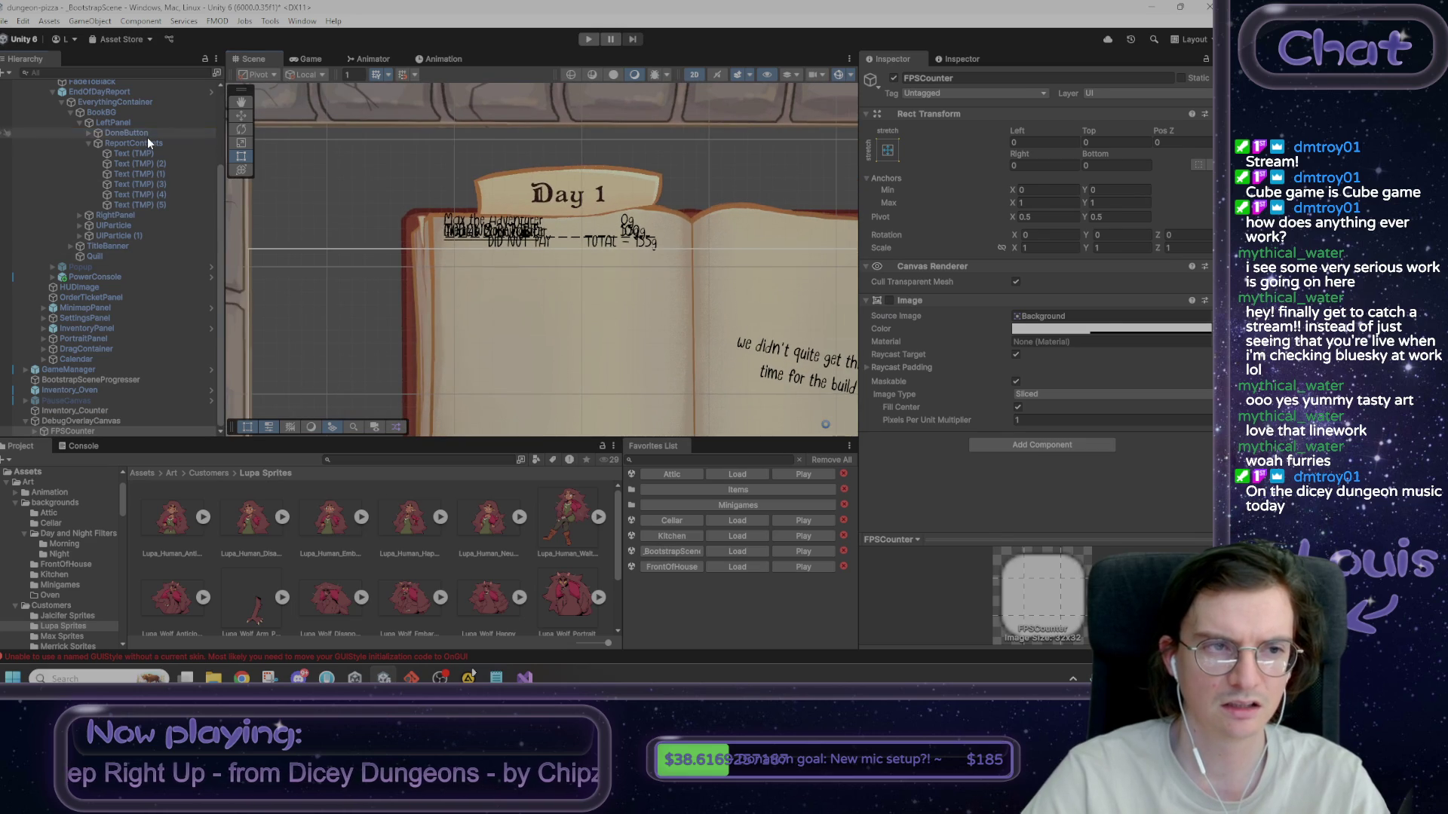
pyautogui.moveTo(147, 134); pyautogui.dragTo(147, 151)
pyautogui.click(144, 173)
pyautogui.scroll(2, 573, 333)
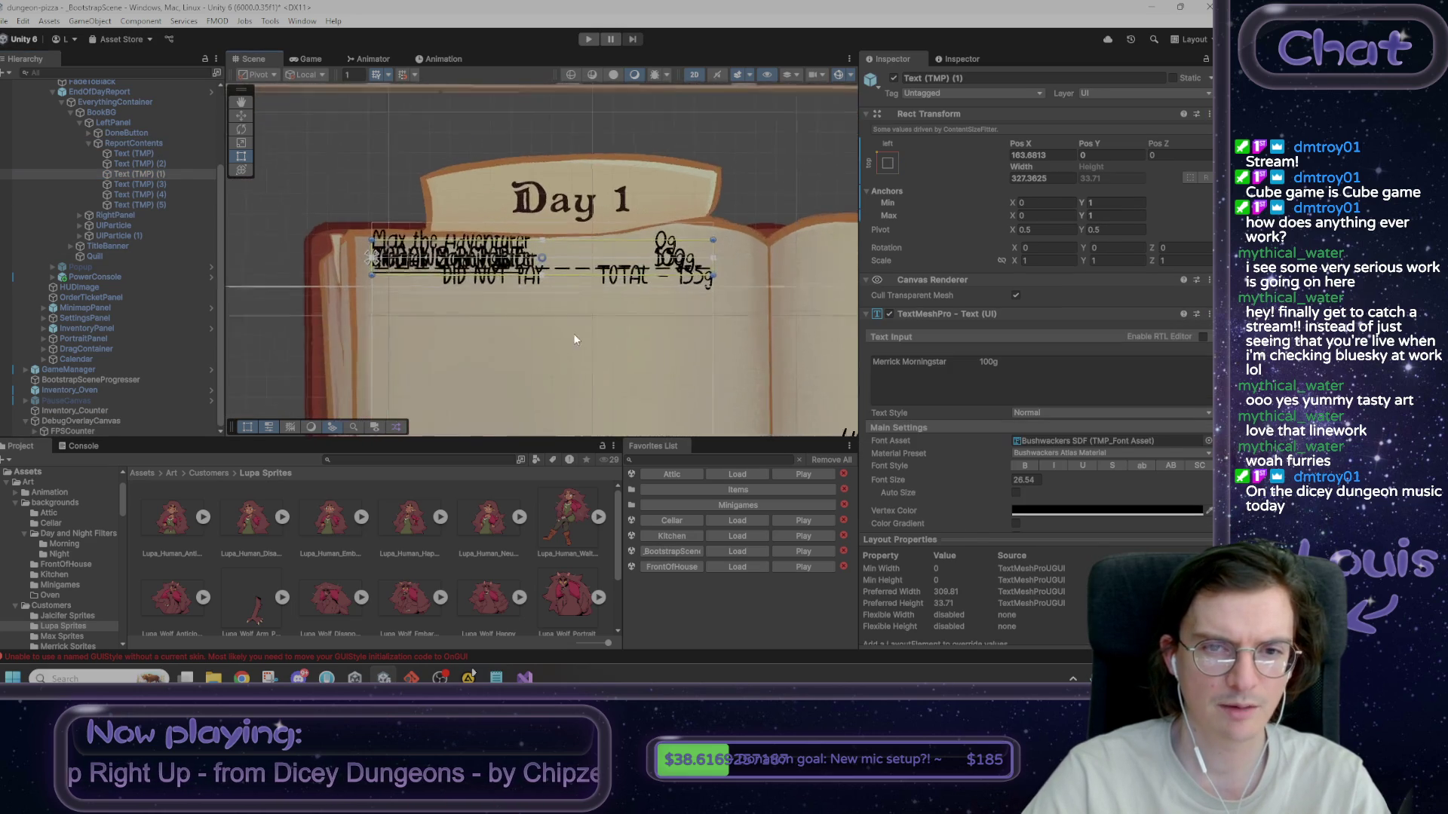
pyautogui.scroll(-2, 554, 226)
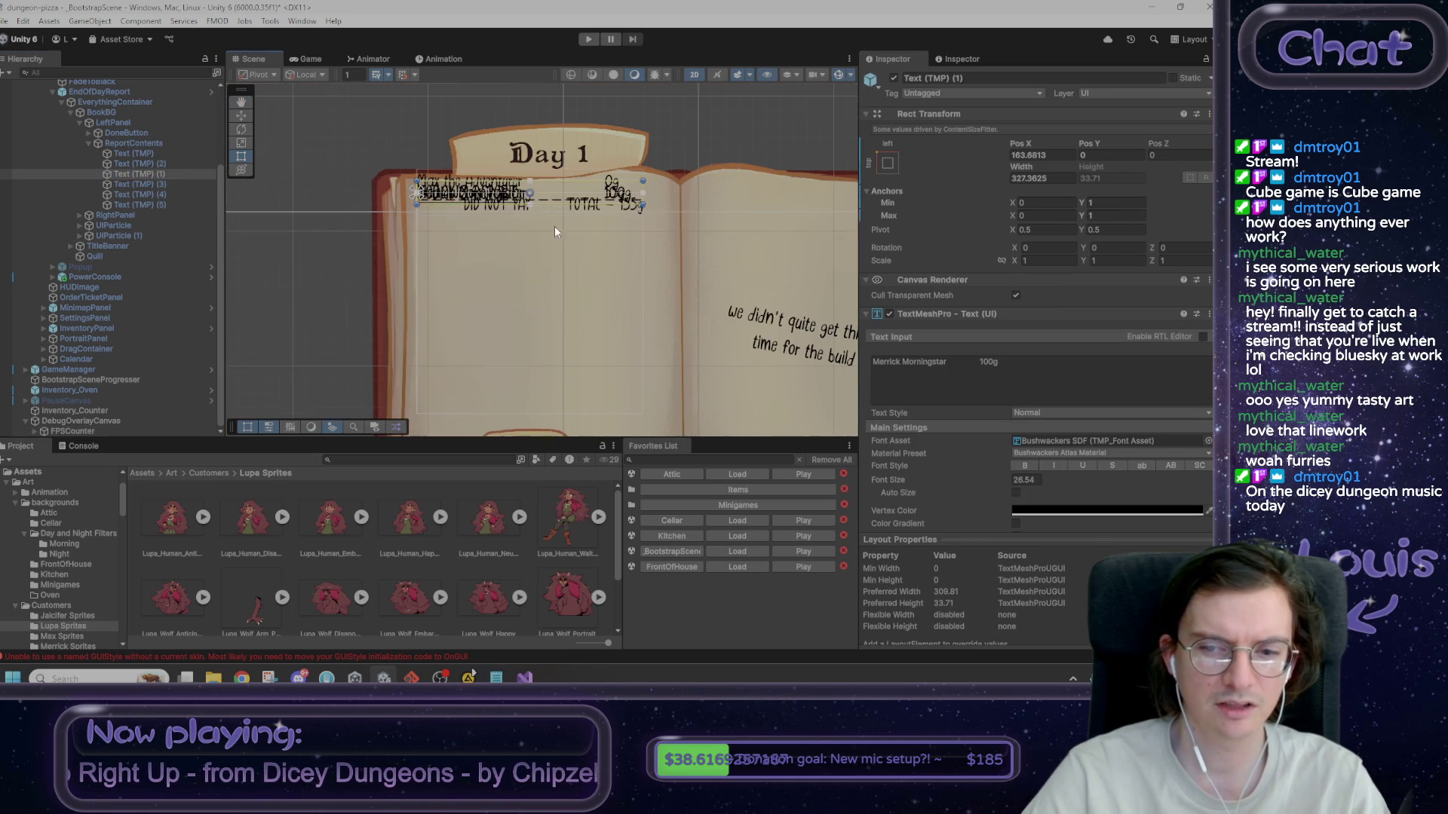
pyautogui.click(737, 551)
pyautogui.click(647, 368)
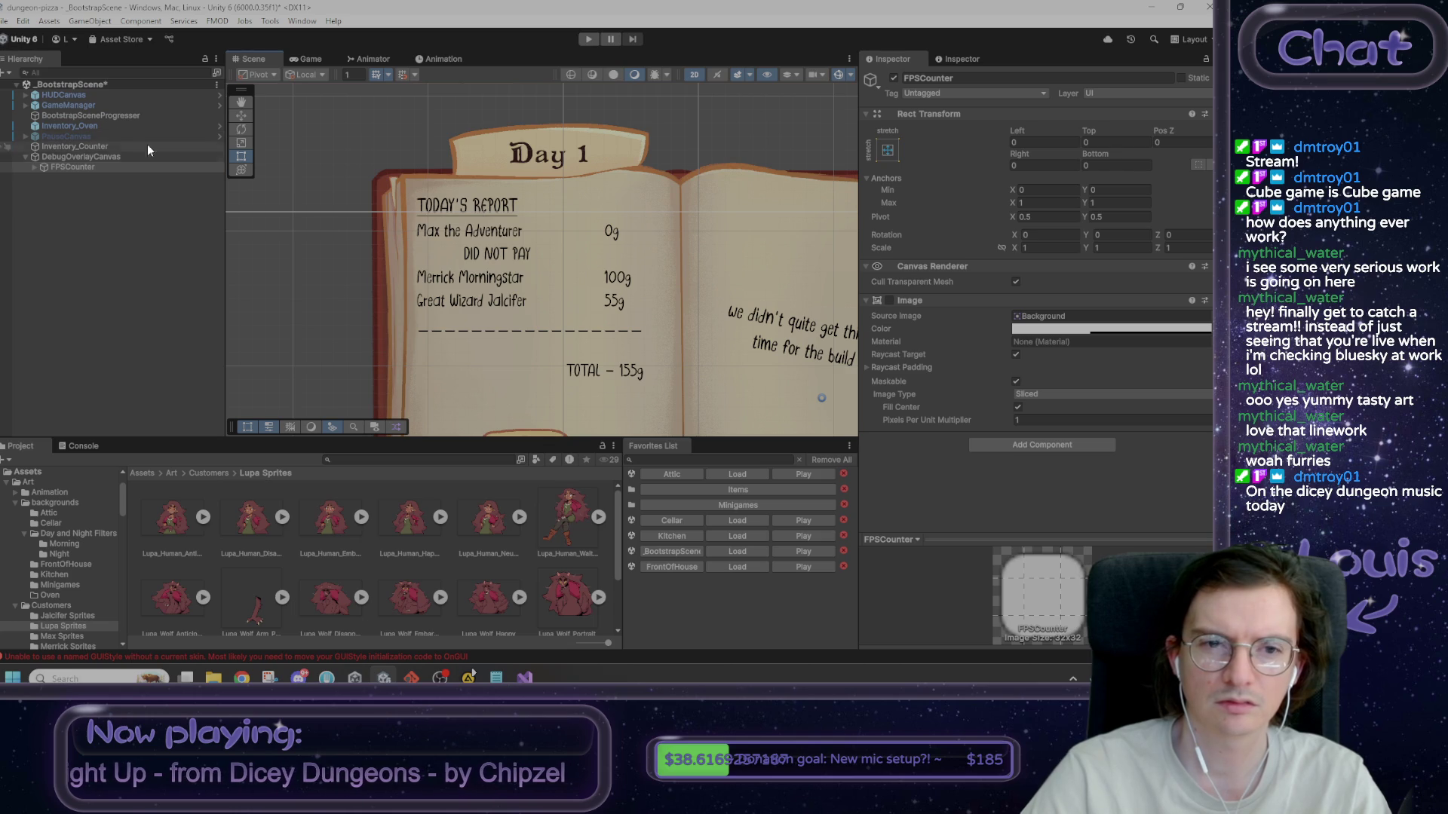
# - Create an empty GameObject from the Max the Adventurer report line's context menu
pyautogui.click(496, 247)
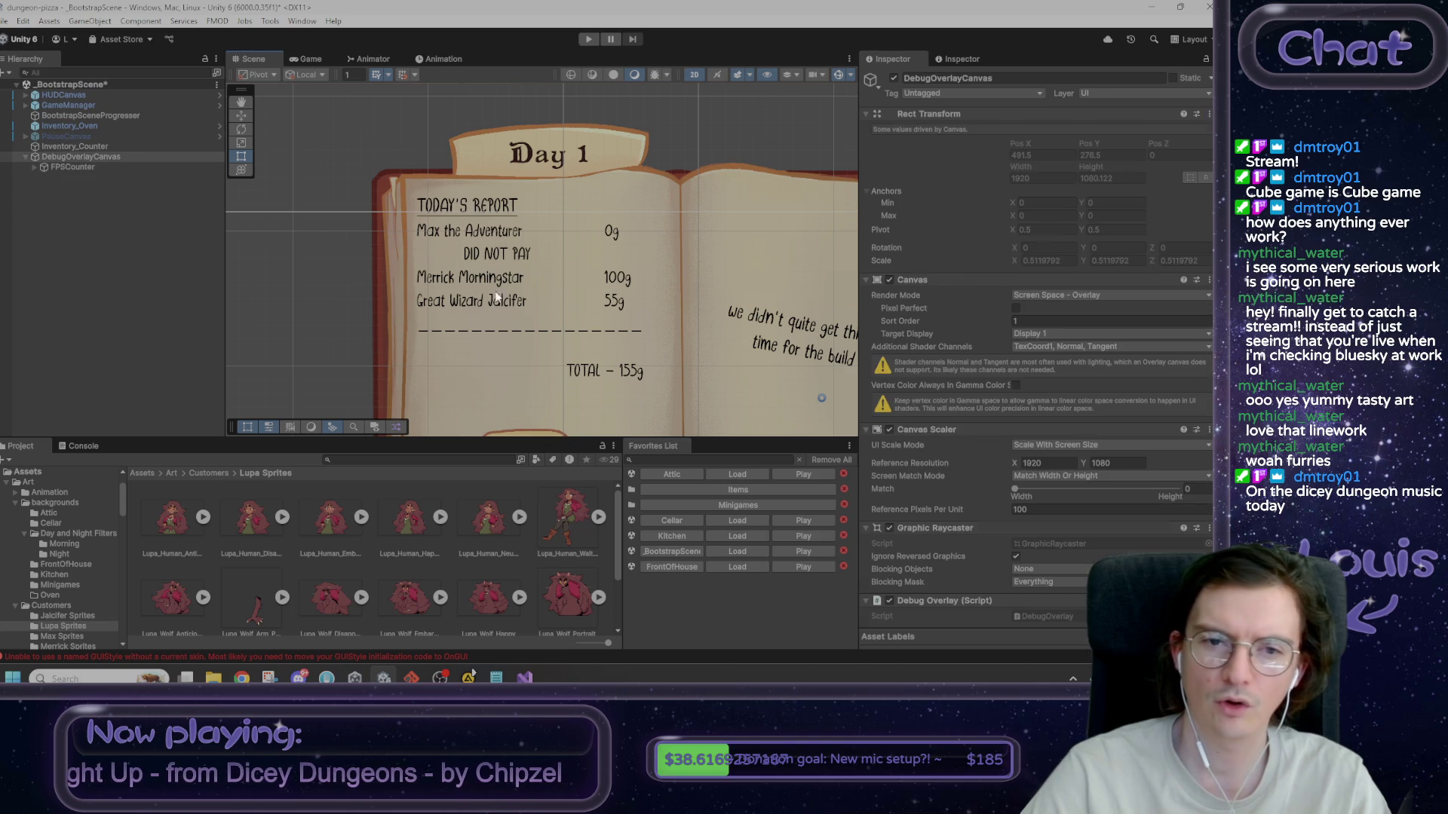
pyautogui.click(494, 240)
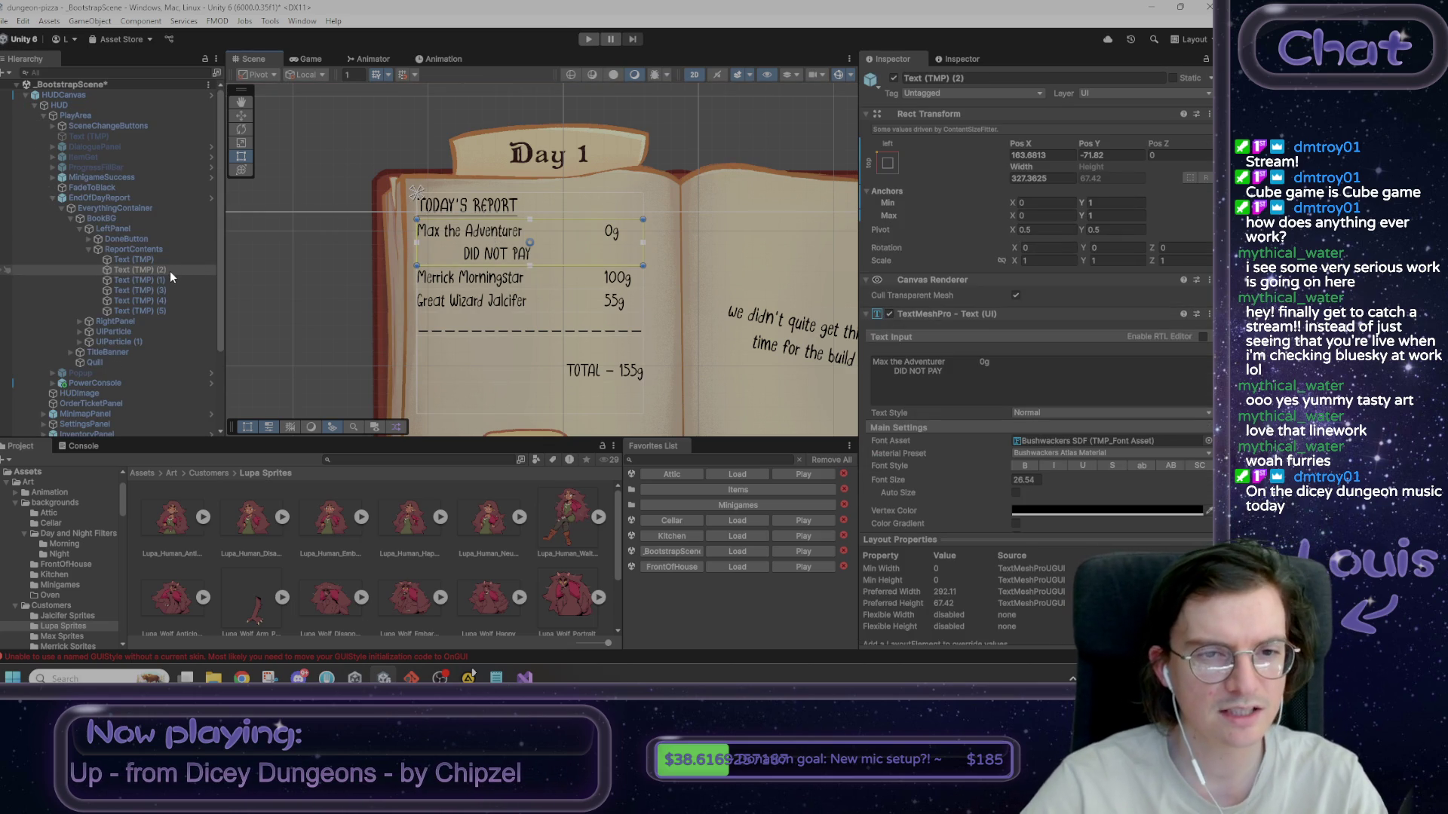
pyautogui.rightClick(169, 270)
pyautogui.click(230, 380)
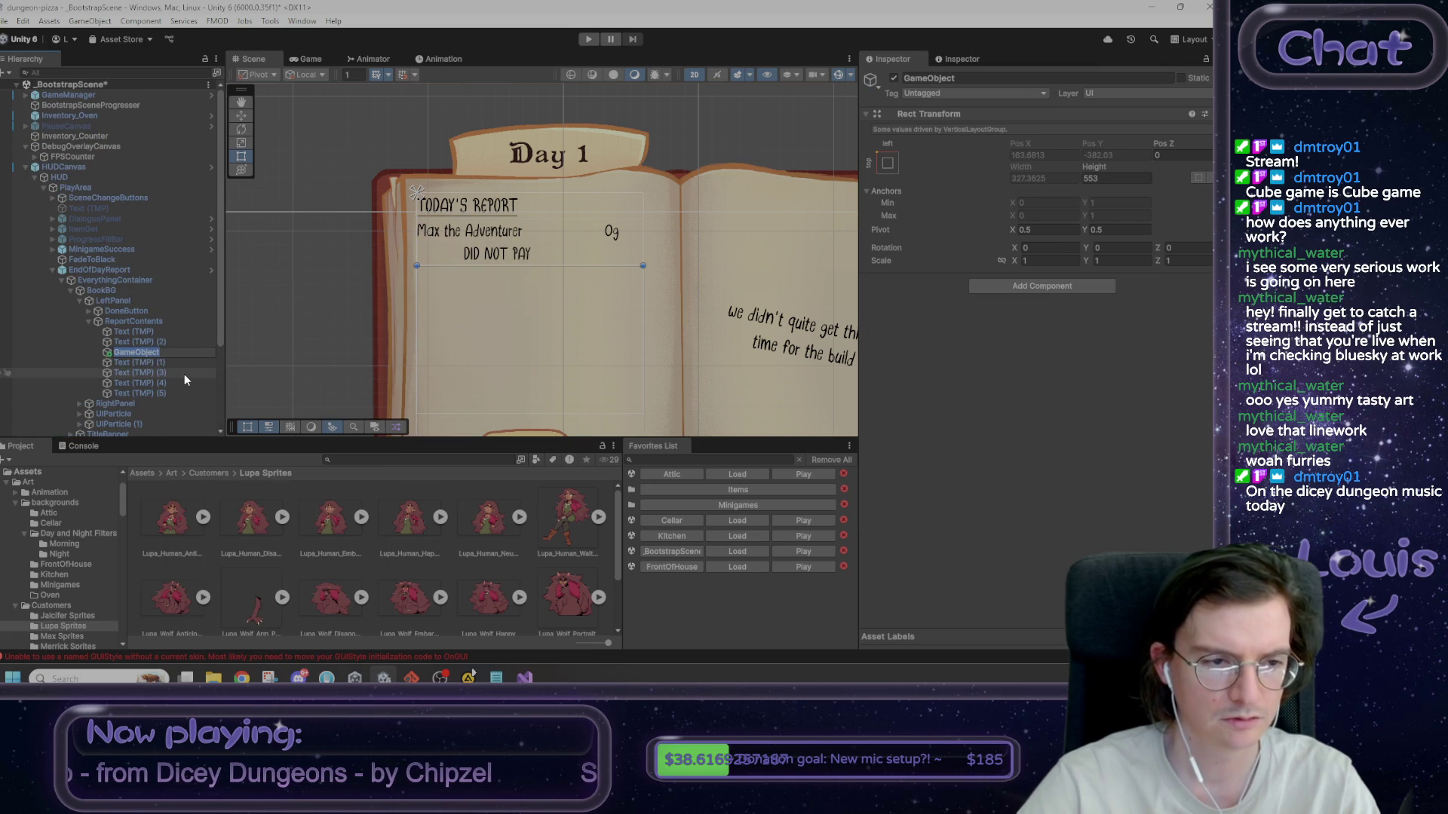
pyautogui.press('Return')
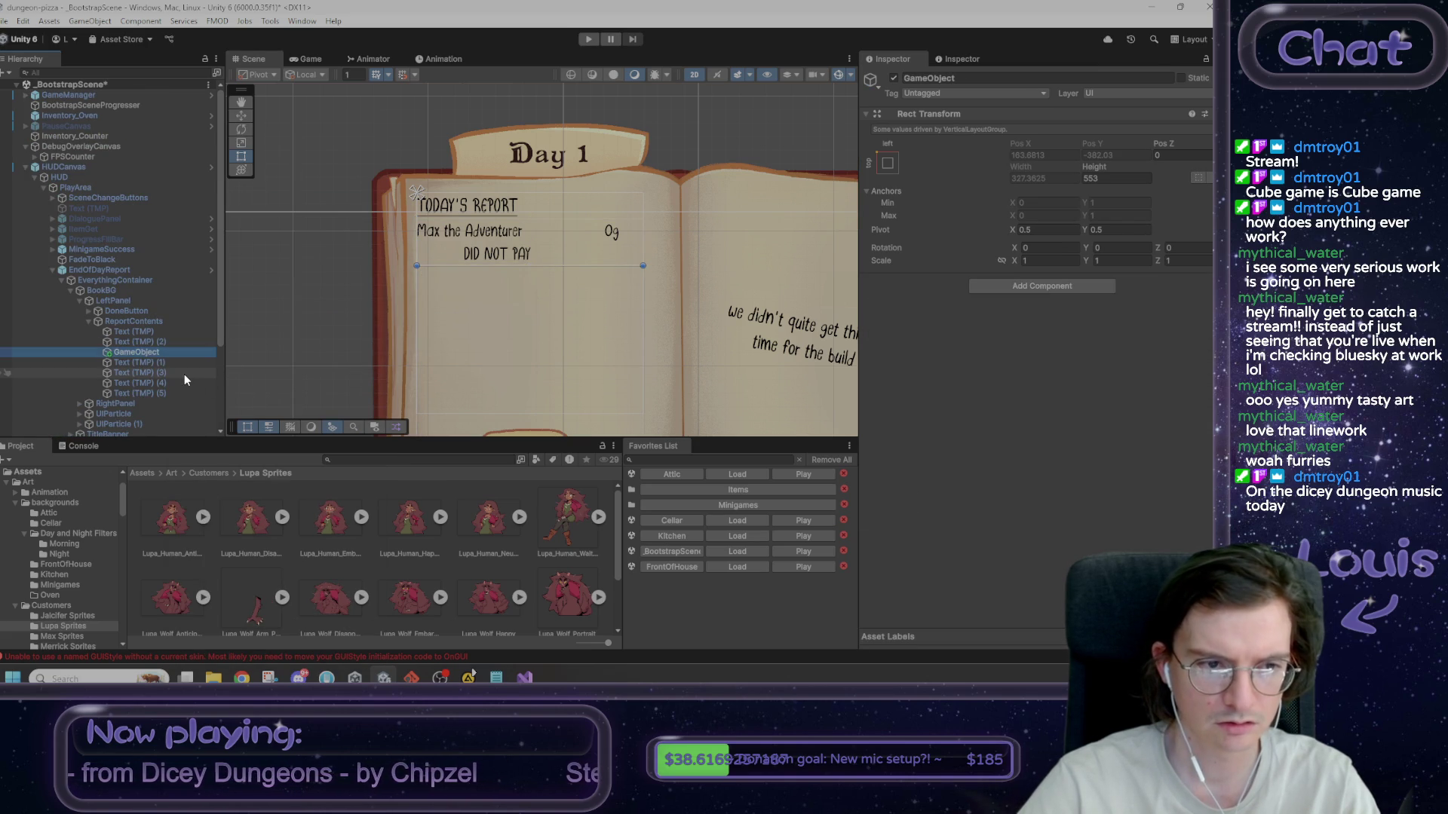
# - Try parenting the empty GameObject to Text (TMP) (2), triggering the prefab restructure warning
pyautogui.moveTo(148, 354); pyautogui.dragTo(148, 347)
pyautogui.click(143, 360)
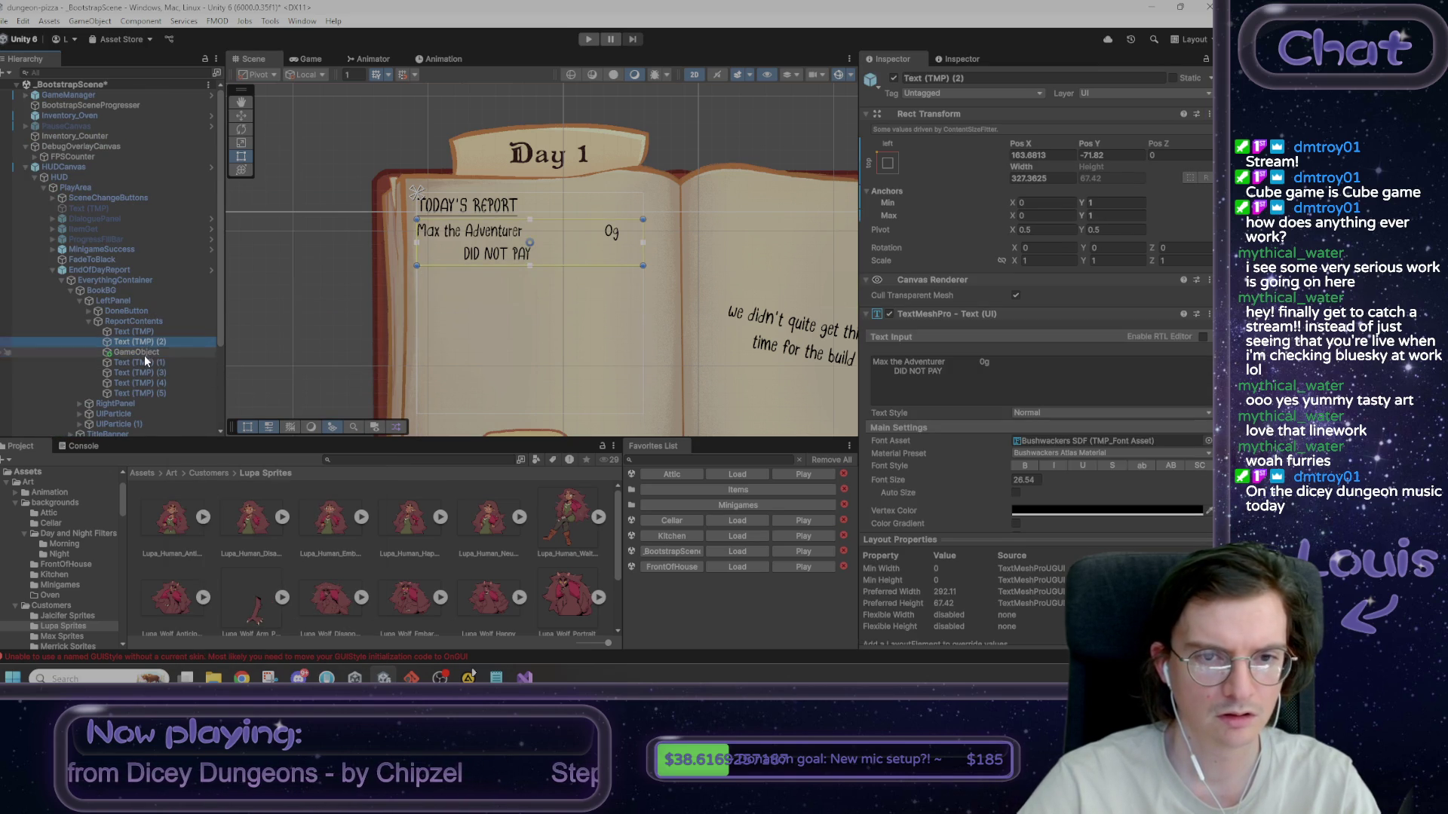
pyautogui.click(151, 370)
pyautogui.click(893, 78)
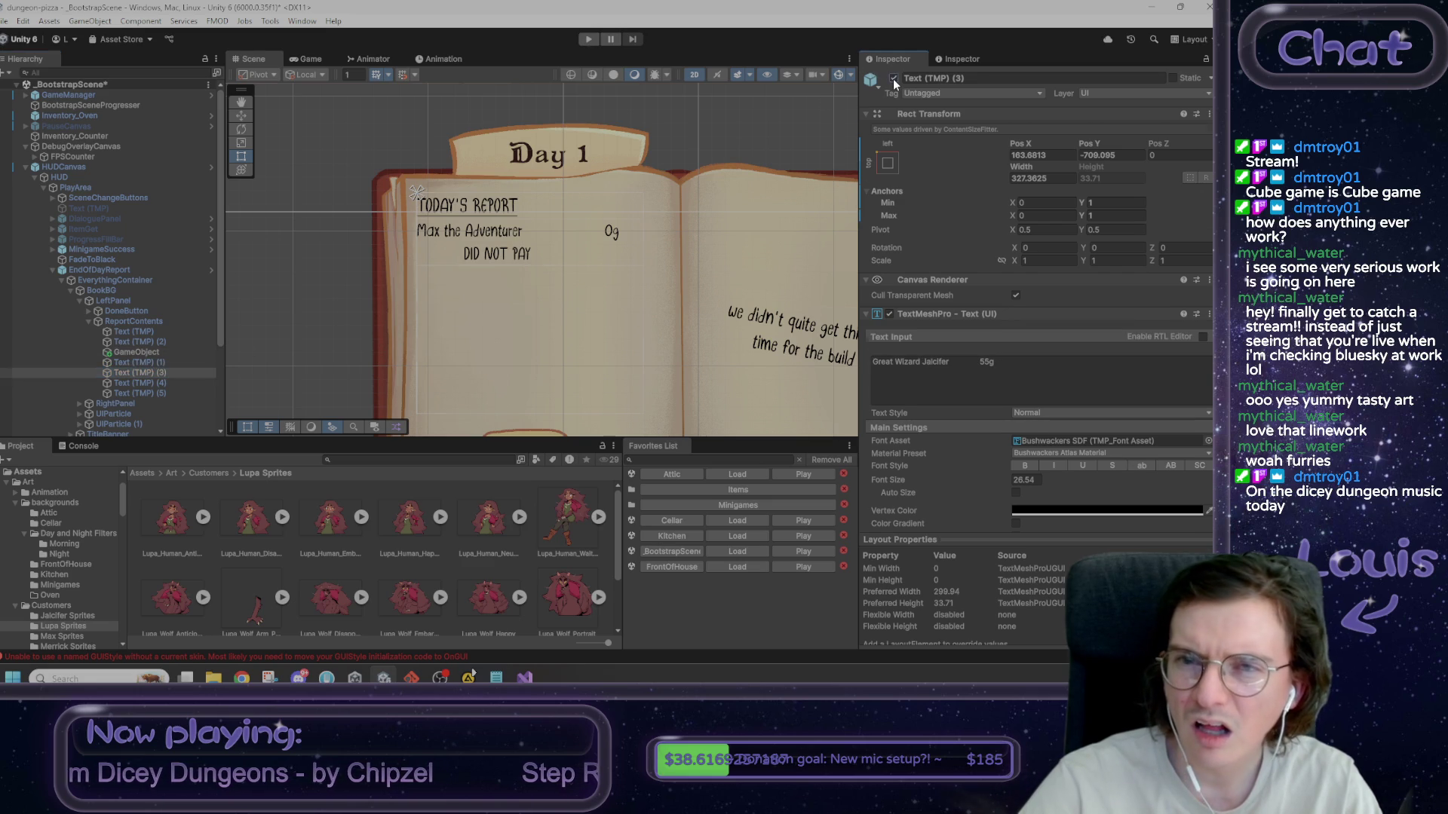
pyautogui.click(894, 79)
pyautogui.click(152, 353)
pyautogui.press('f')
pyautogui.moveTo(589, 338)
pyautogui.mouseDown()
pyautogui.moveTo(522, 164)
pyautogui.moveTo(525, 112)
pyautogui.mouseUp()
pyautogui.scroll(-5, 564, 276)
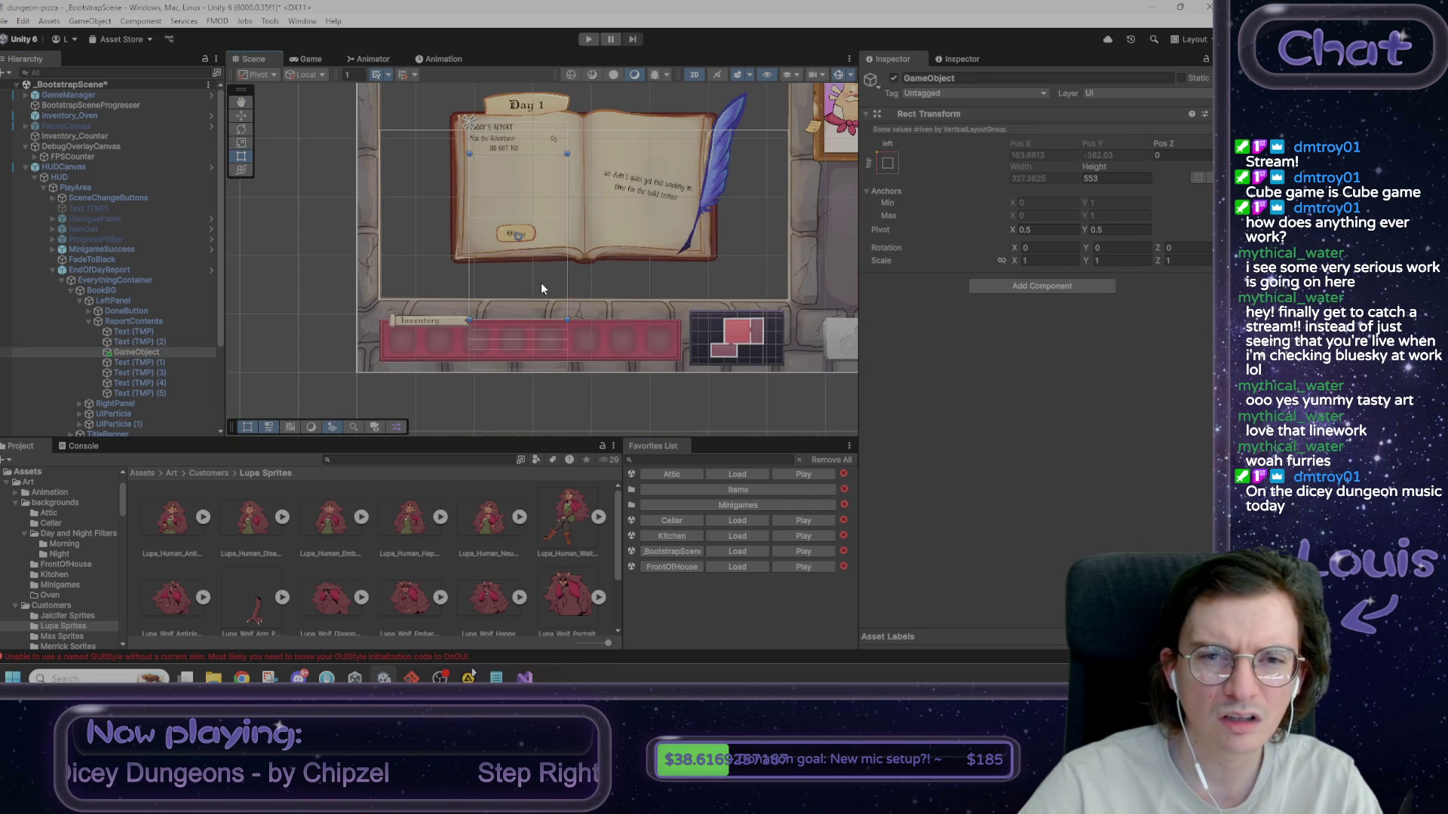
pyautogui.scroll(3, 540, 207)
pyautogui.moveTo(155, 353); pyautogui.dragTo(148, 351)
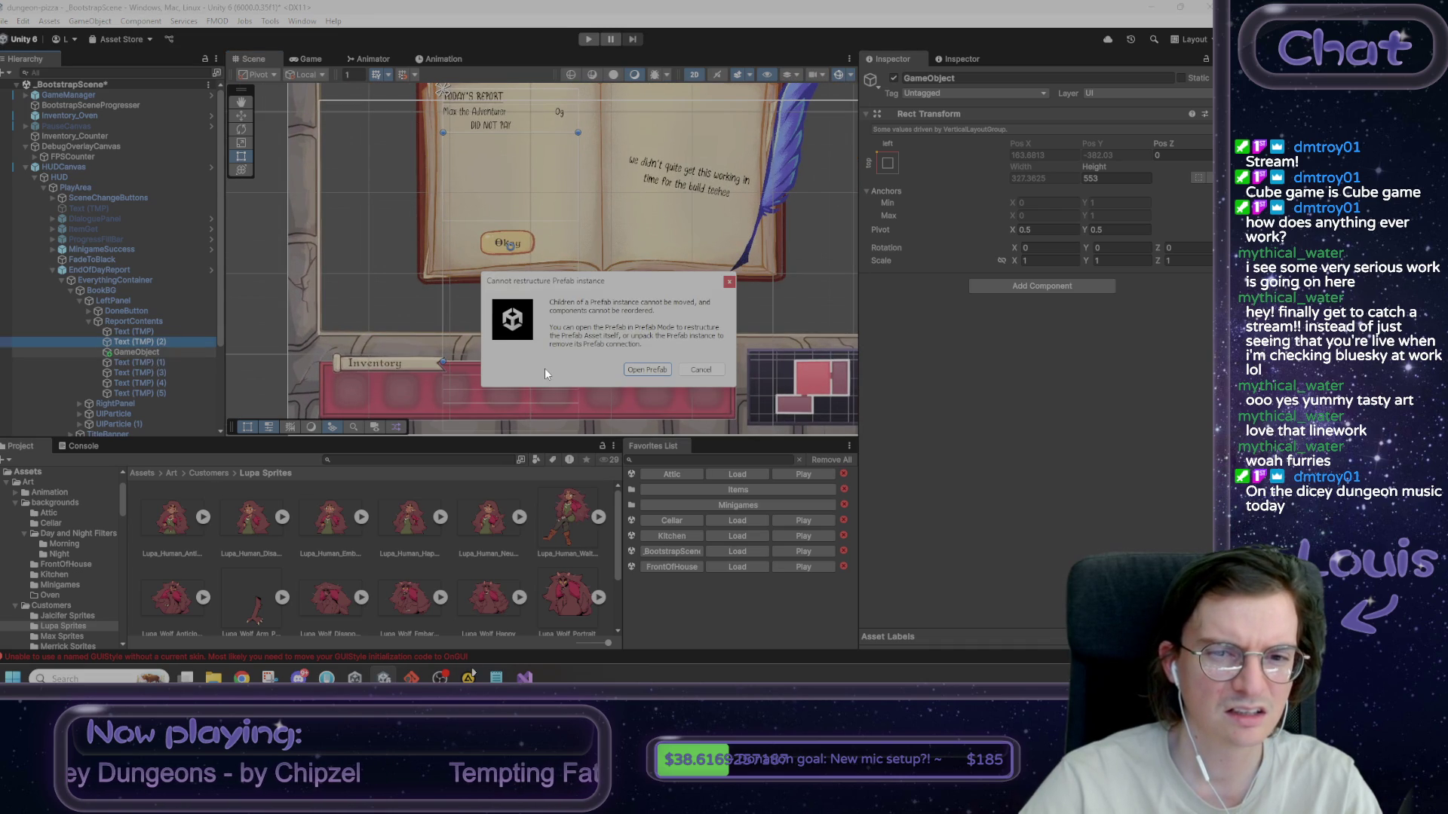
# - Open the EndOfDayReport prefab for editing
pyautogui.click(650, 370)
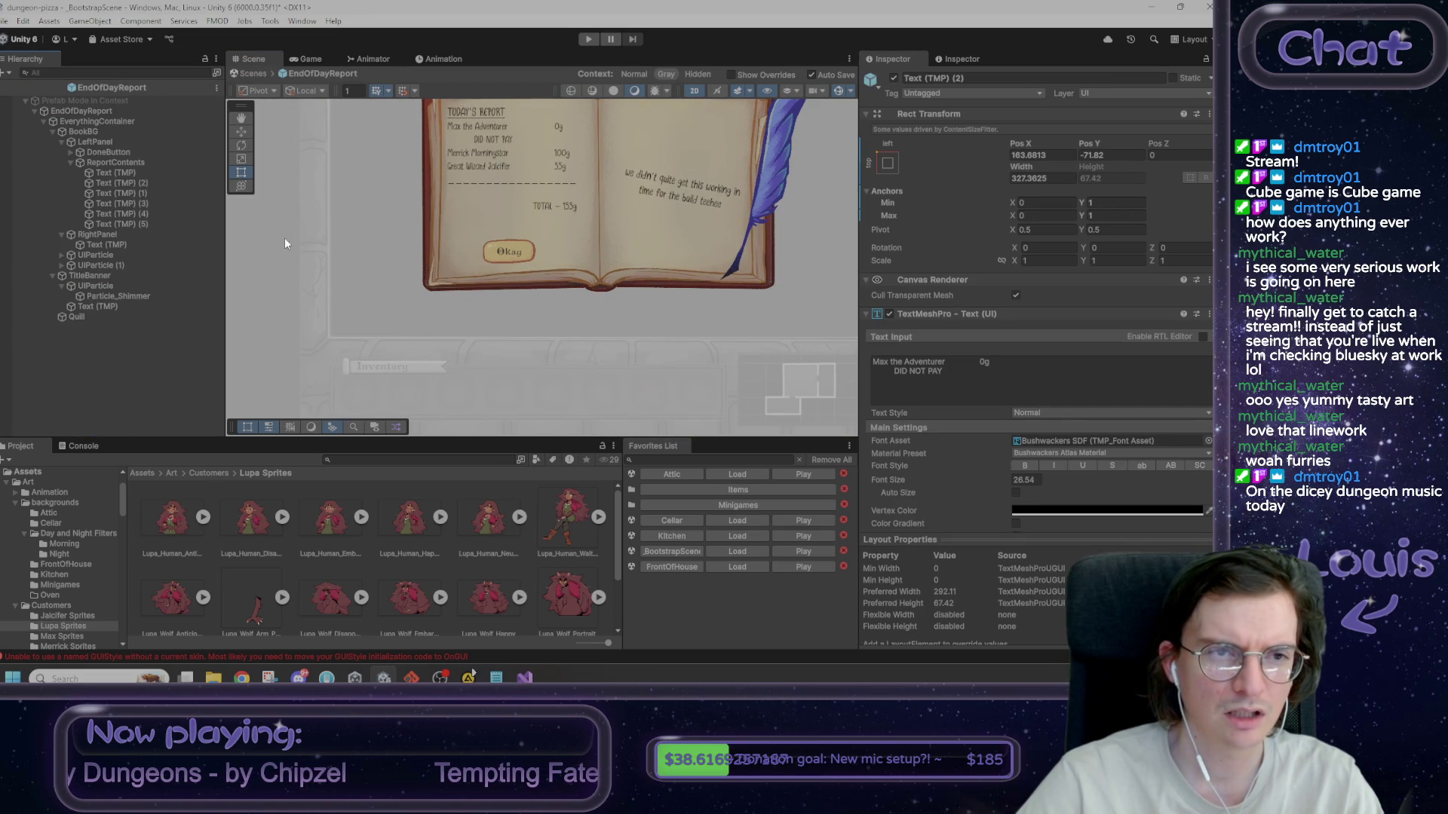
pyautogui.click(253, 73)
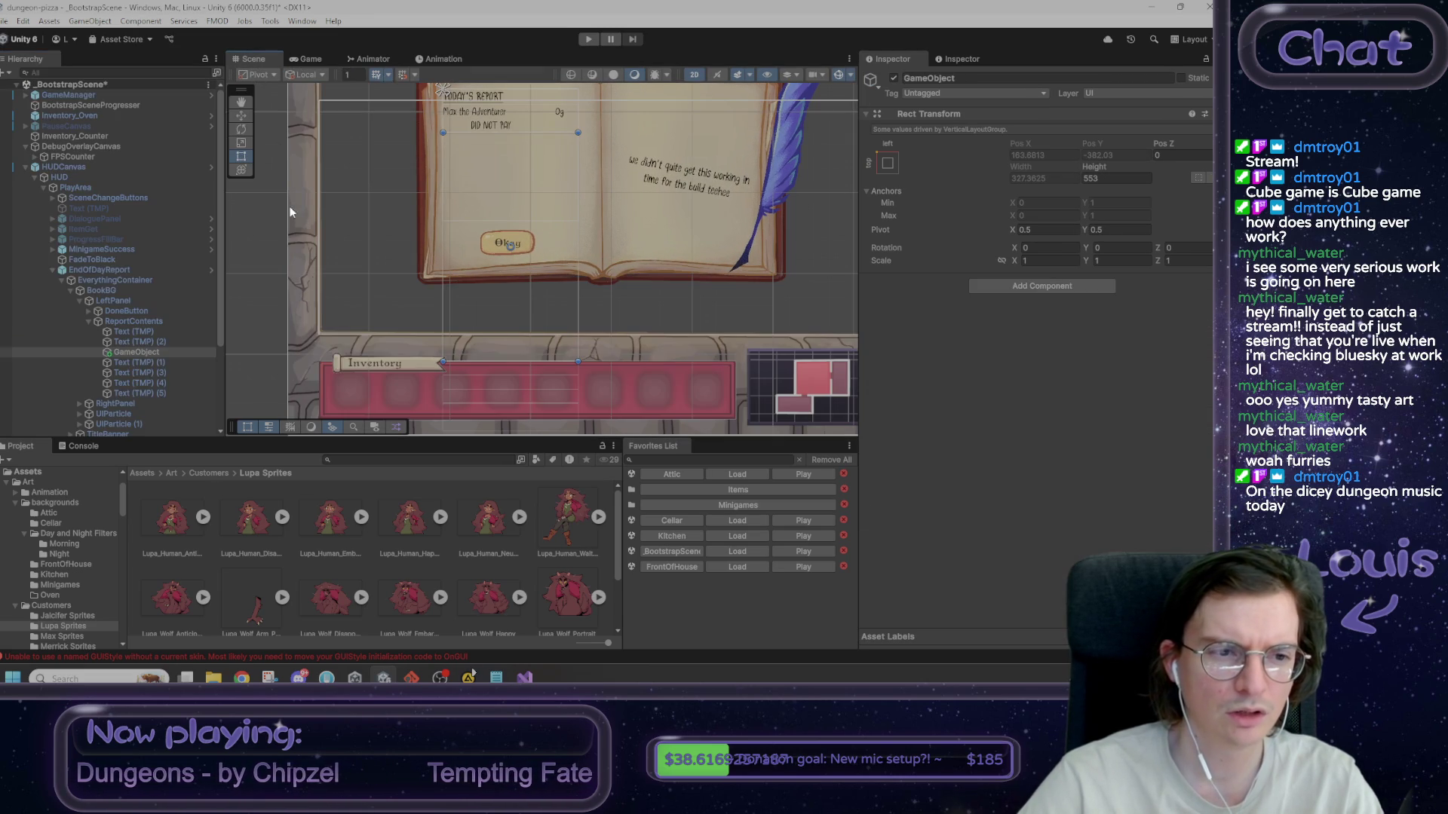
pyautogui.click(157, 345)
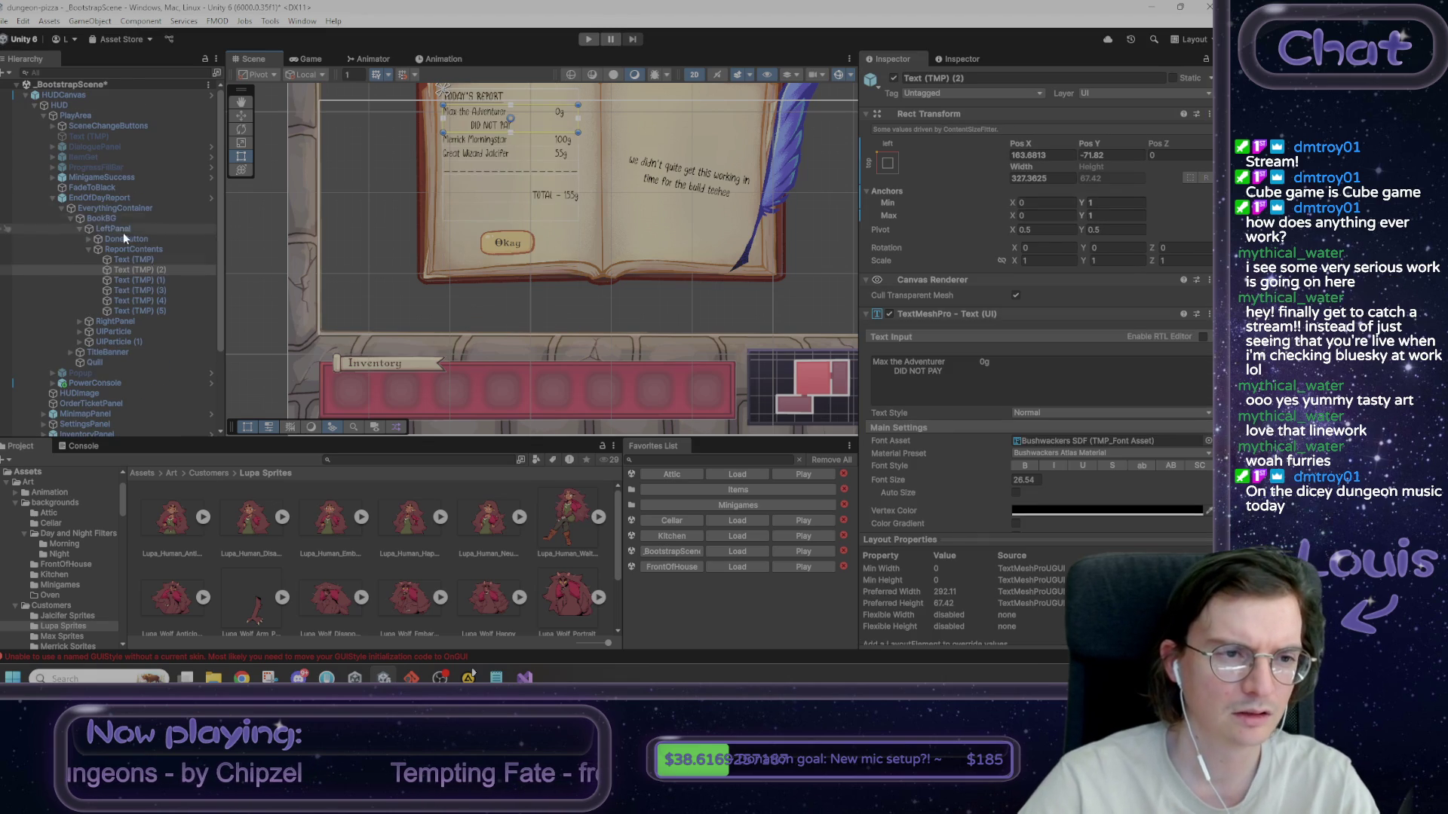
pyautogui.rightClick(157, 273)
pyautogui.moveTo(251, 345)
pyautogui.click(453, 345)
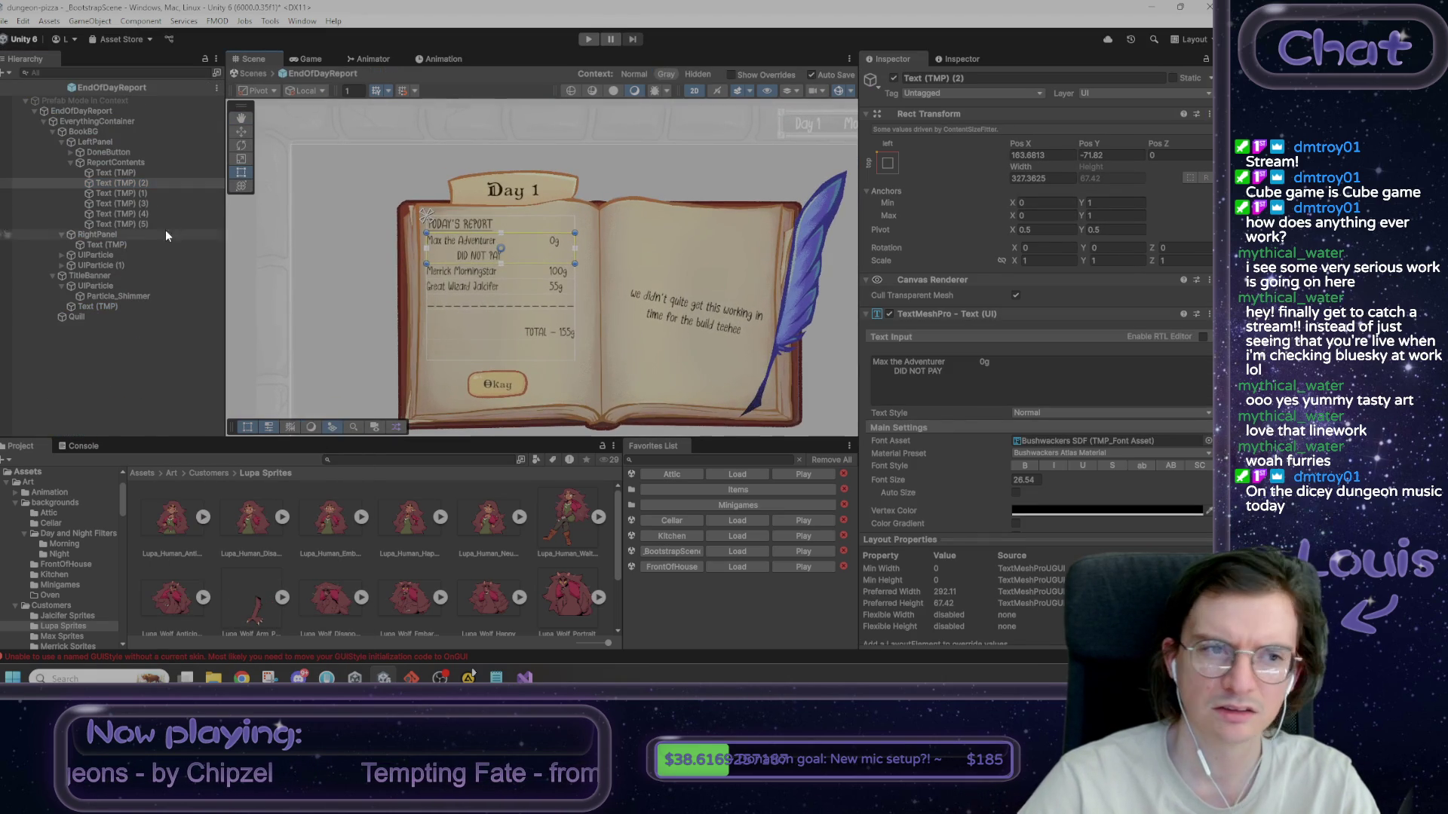
# - Wrap the Max the Adventurer text in a new empty parent and start naming it
pyautogui.rightClick(123, 185)
pyautogui.click(211, 362)
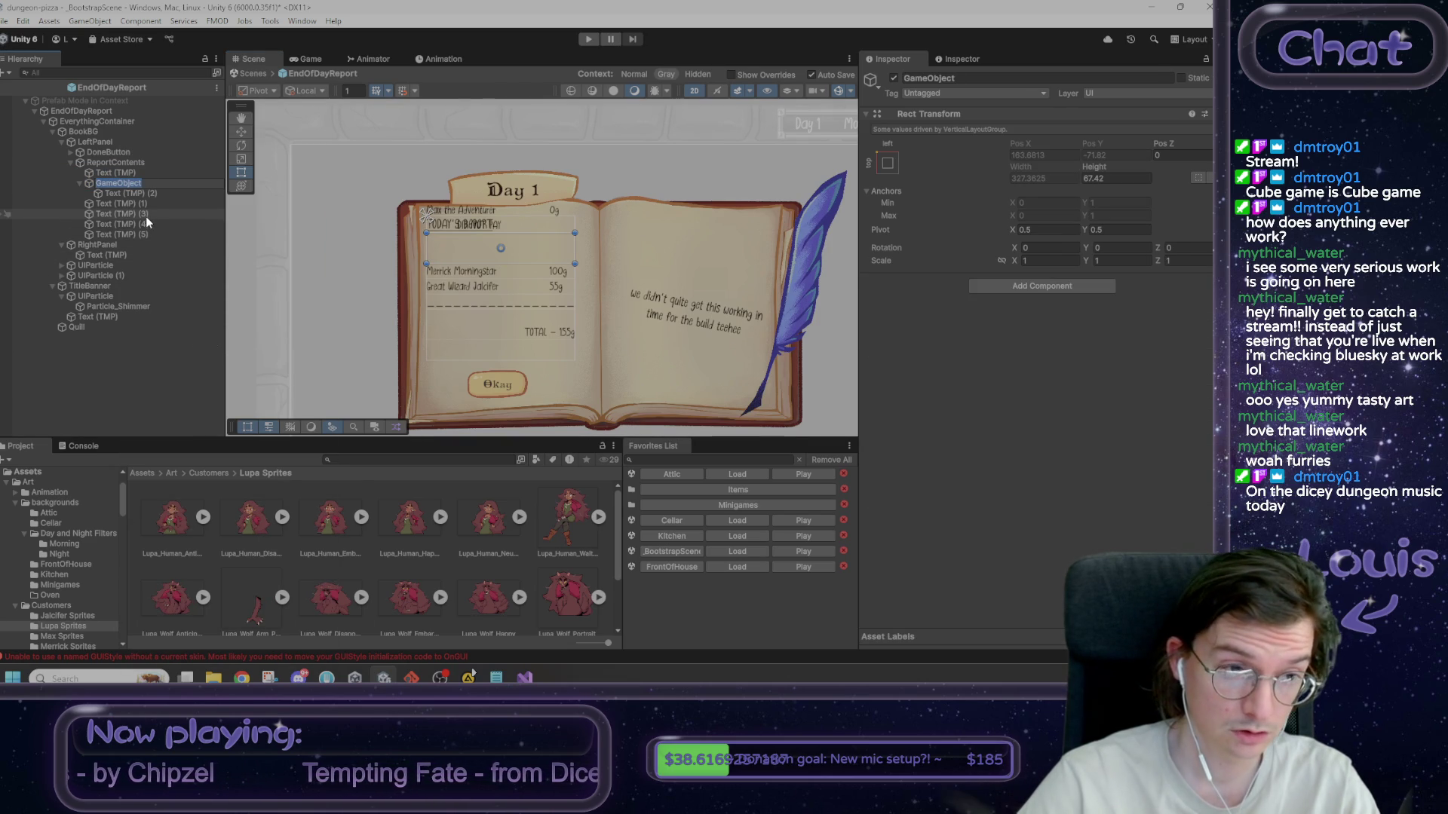
pyautogui.write('End')
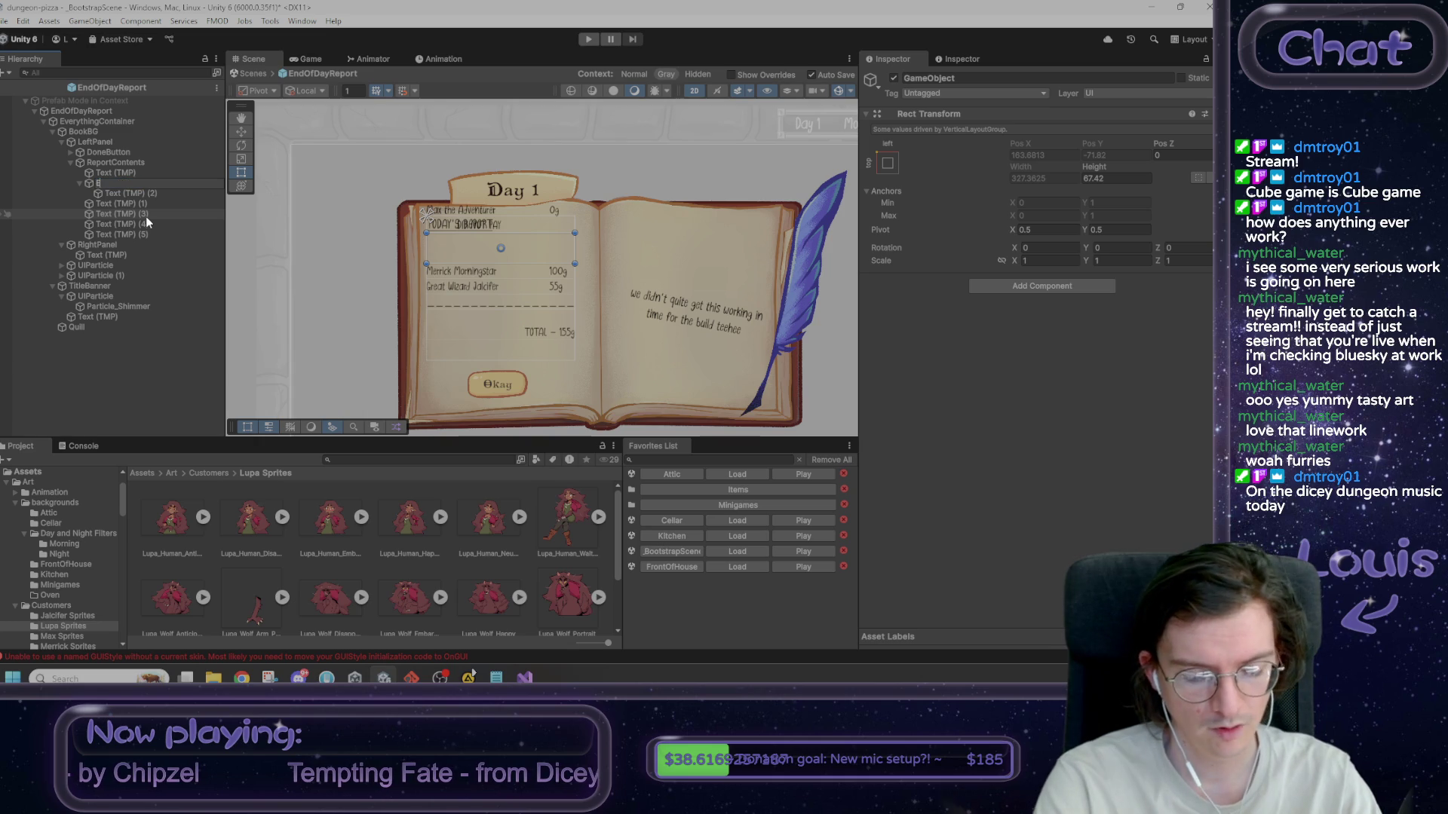
pyautogui.press('BackSpace')
pyautogui.press('BackSpace')
pyautogui.press('BackSpace')
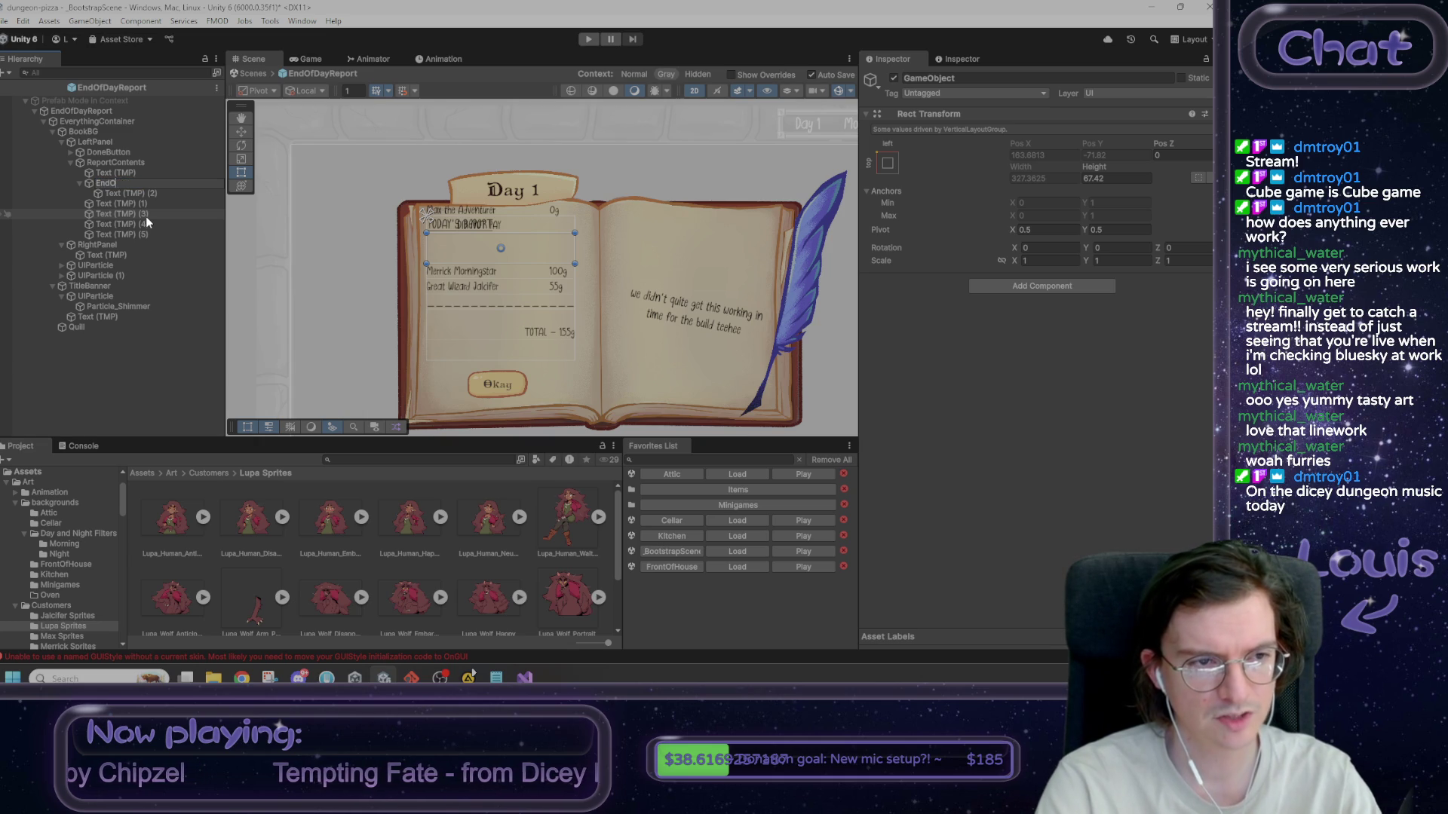
# - Name the parent Entry and stretch its Max the Adventurer text to fill it at Pos Y 0
pyautogui.write('try')
pyautogui.press('Return')
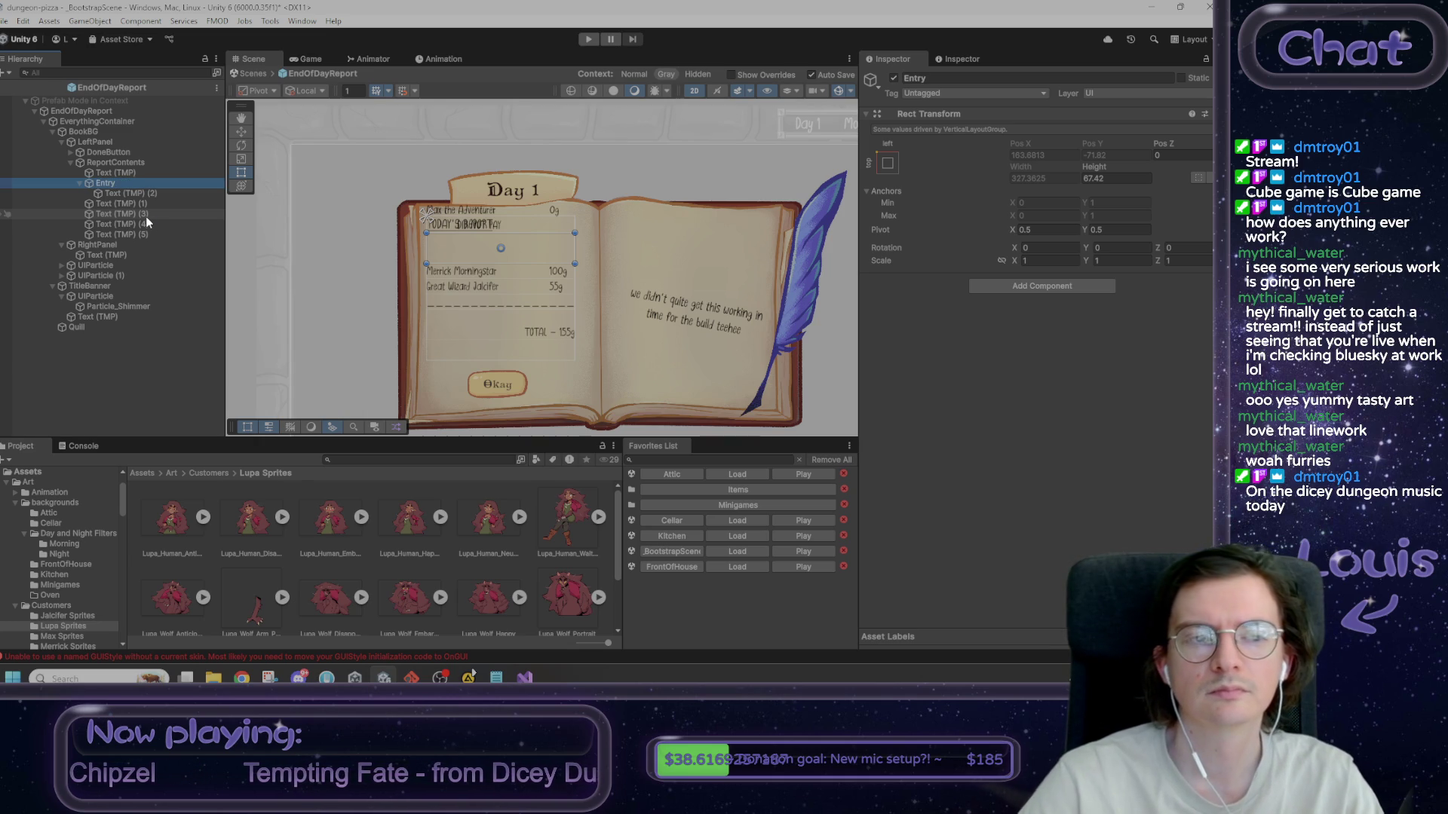
pyautogui.click(142, 195)
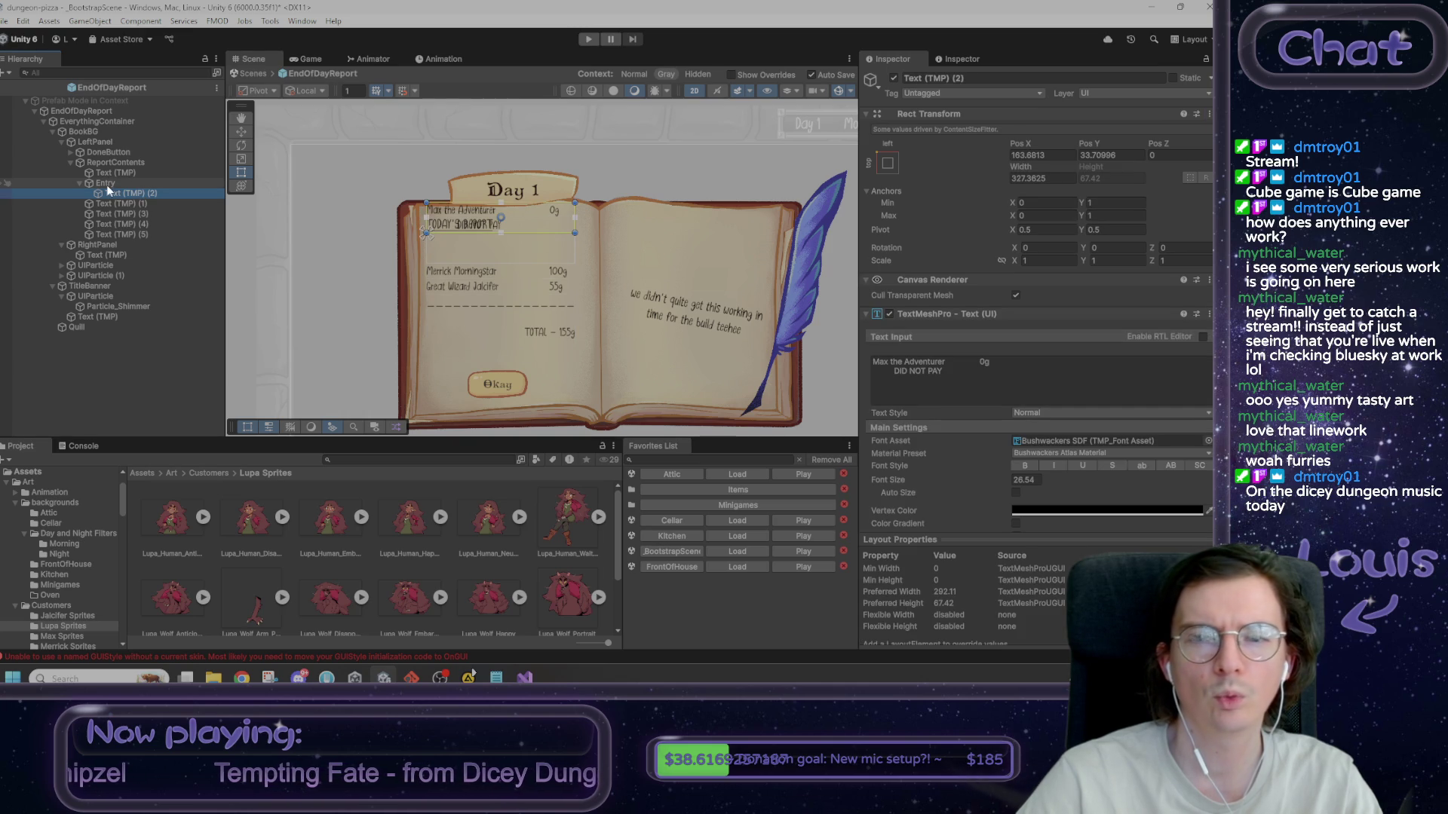
pyautogui.click(887, 163)
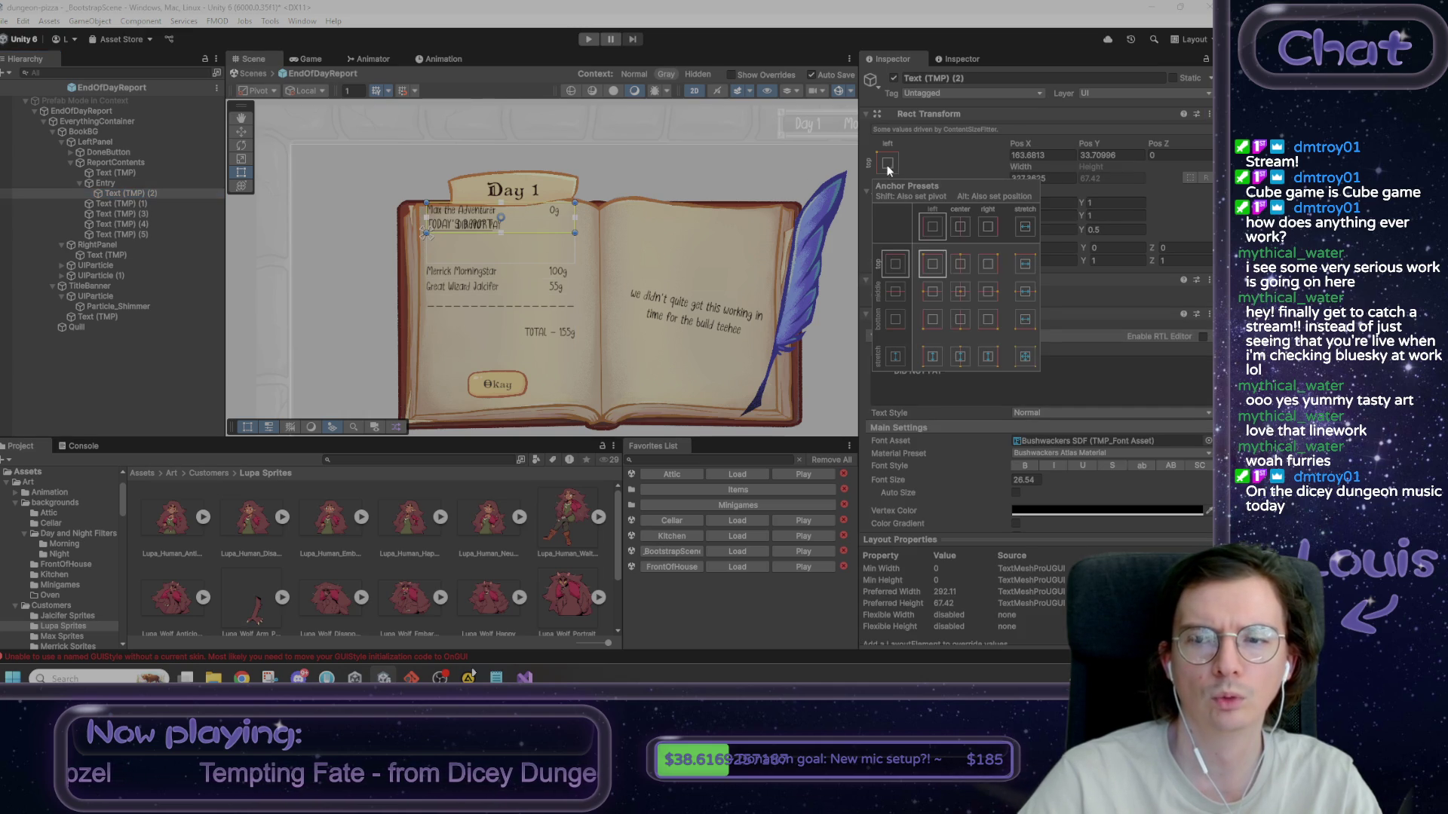
pyautogui.click(1026, 356)
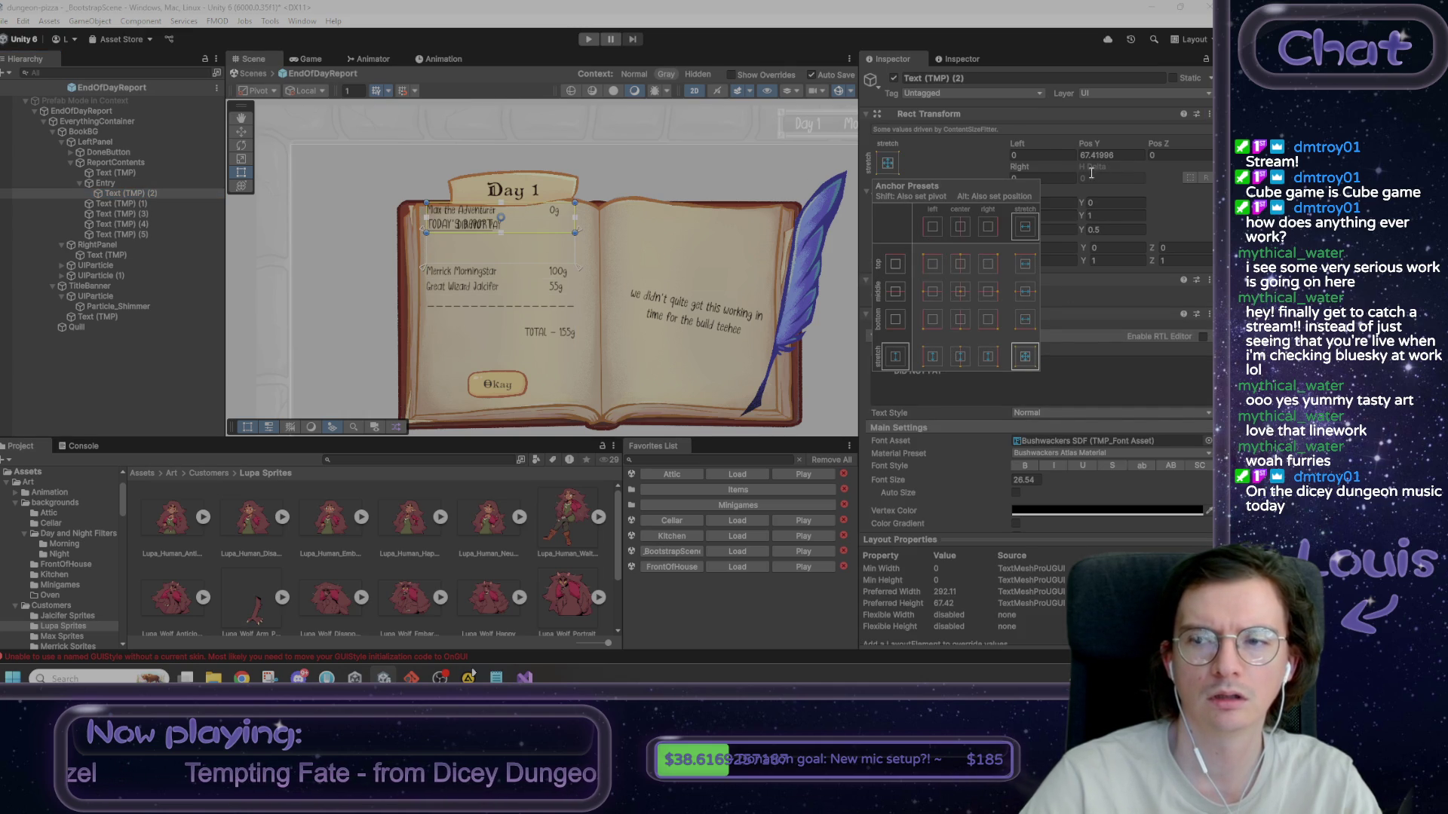
pyautogui.click(1109, 157)
pyautogui.write('0')
pyautogui.press('Return')
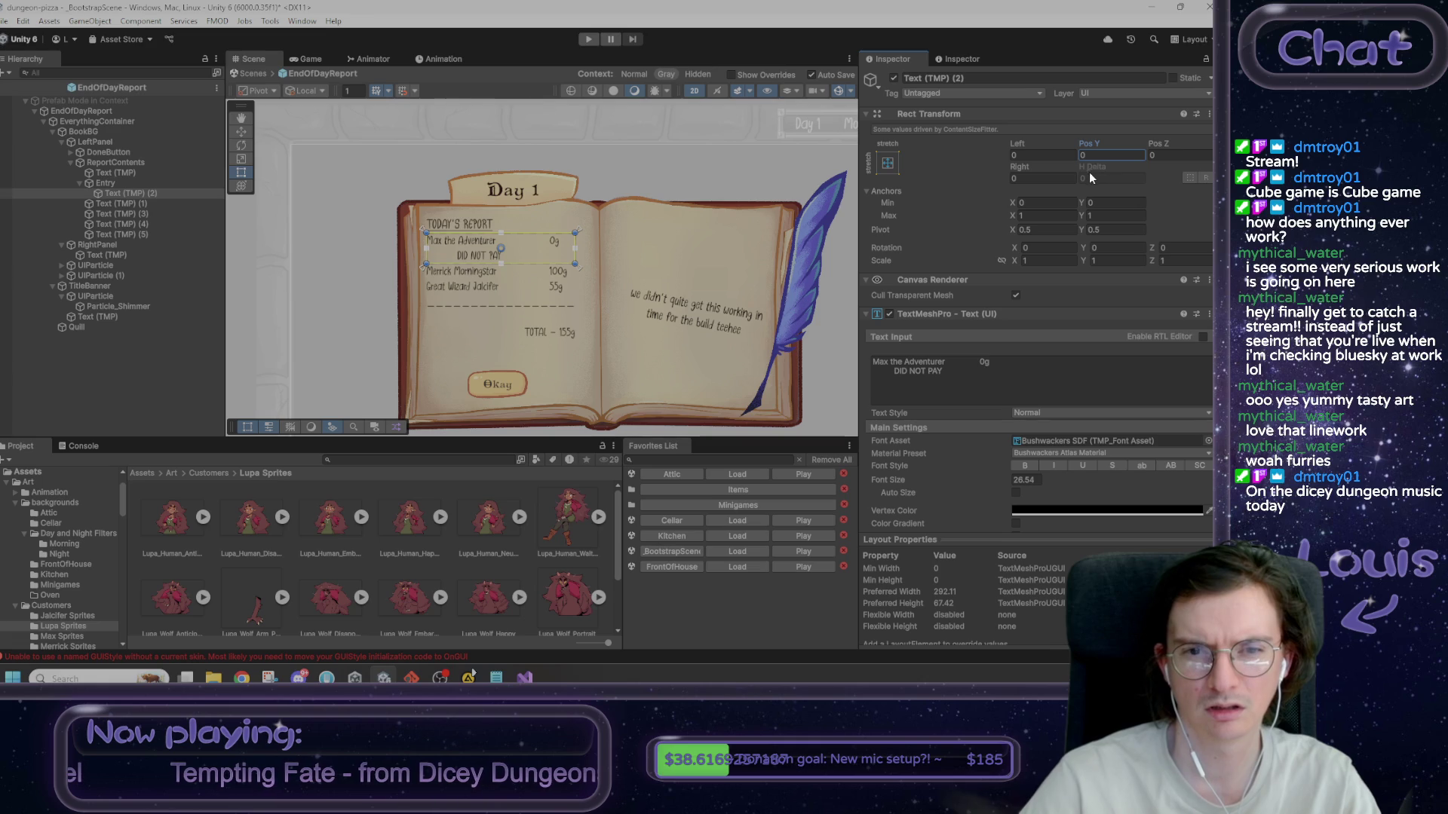
# - Frame Entry in the scene view and reselect the Max the Adventurer text
pyautogui.click(142, 183)
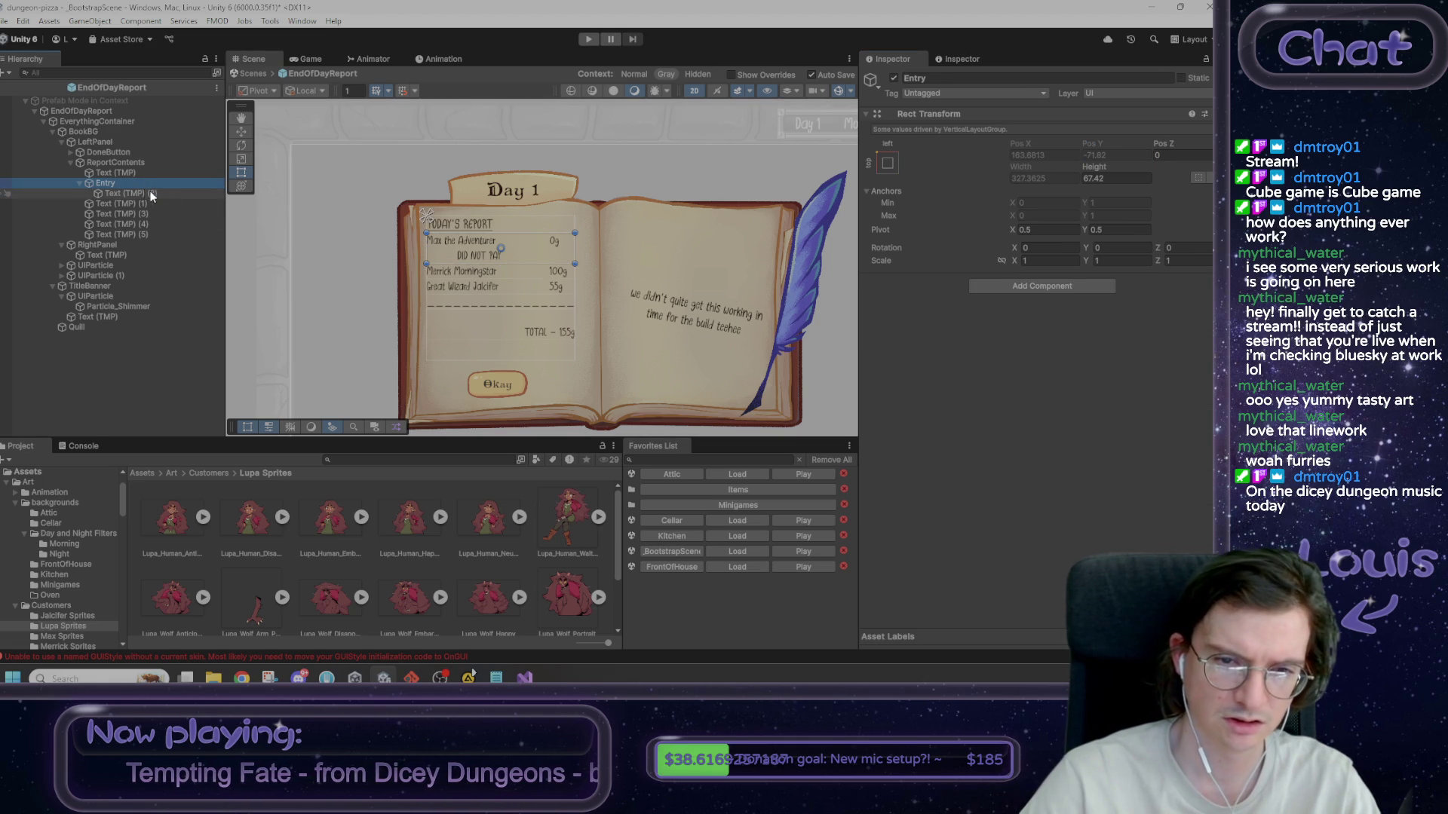
pyautogui.doubleClick(144, 189)
pyautogui.moveTo(455, 256); pyautogui.dragTo(494, 306)
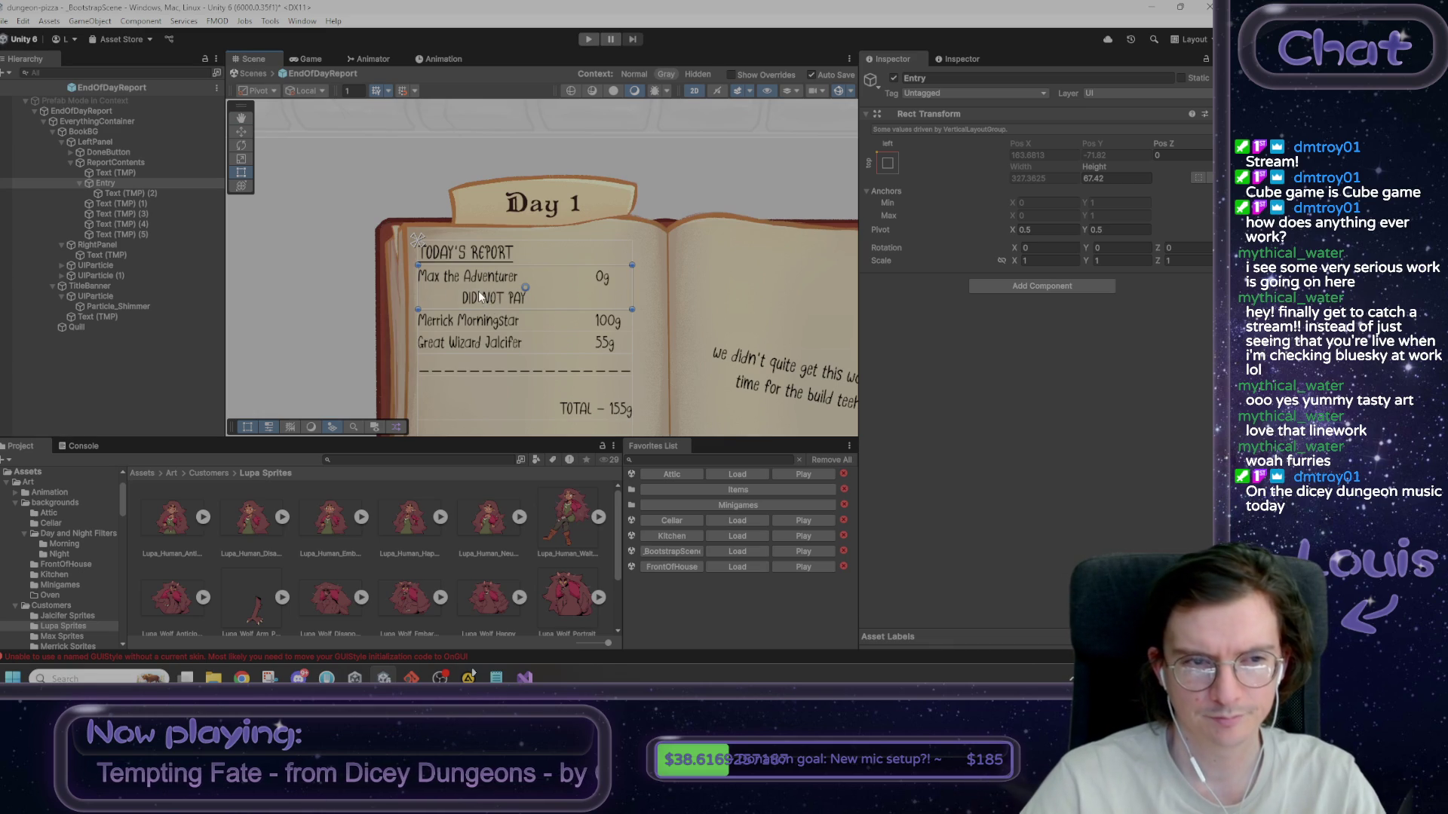
pyautogui.click(132, 194)
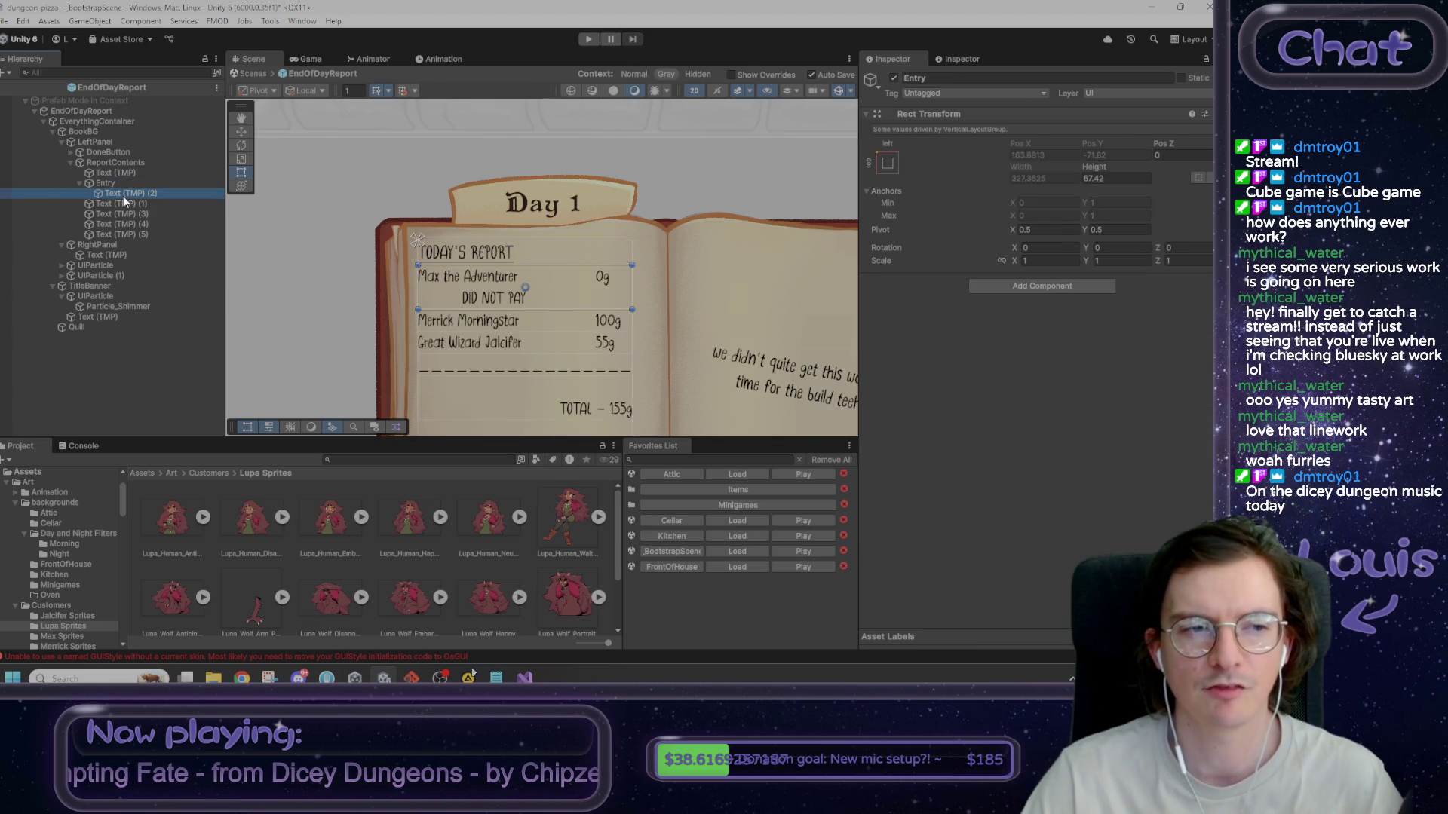
# - Duplicate the text, rename the original to Name, and cut it to read 'Max the Adventurer'
pyautogui.hotkey('ctrl', 'd')
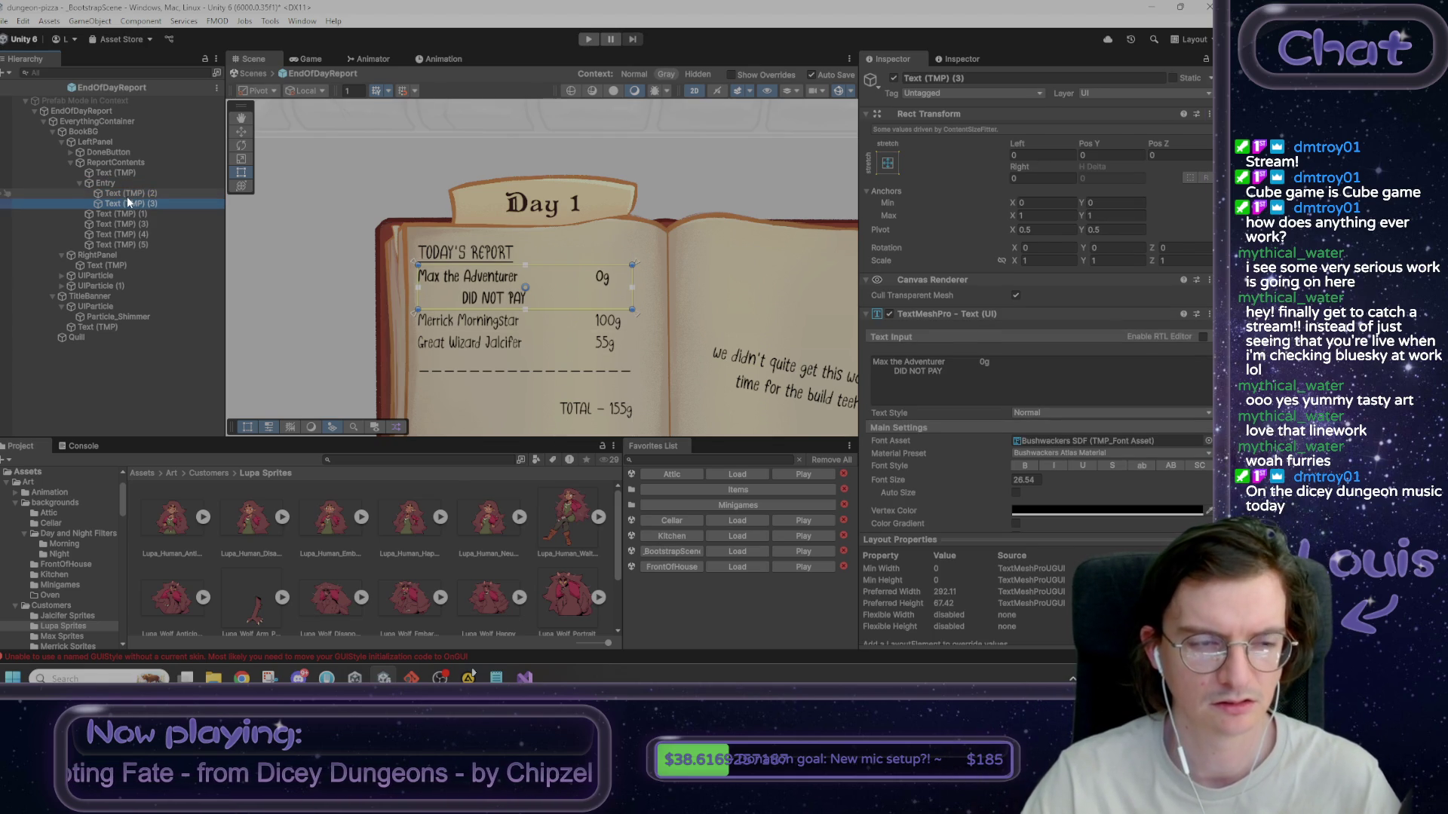
pyautogui.click(111, 194)
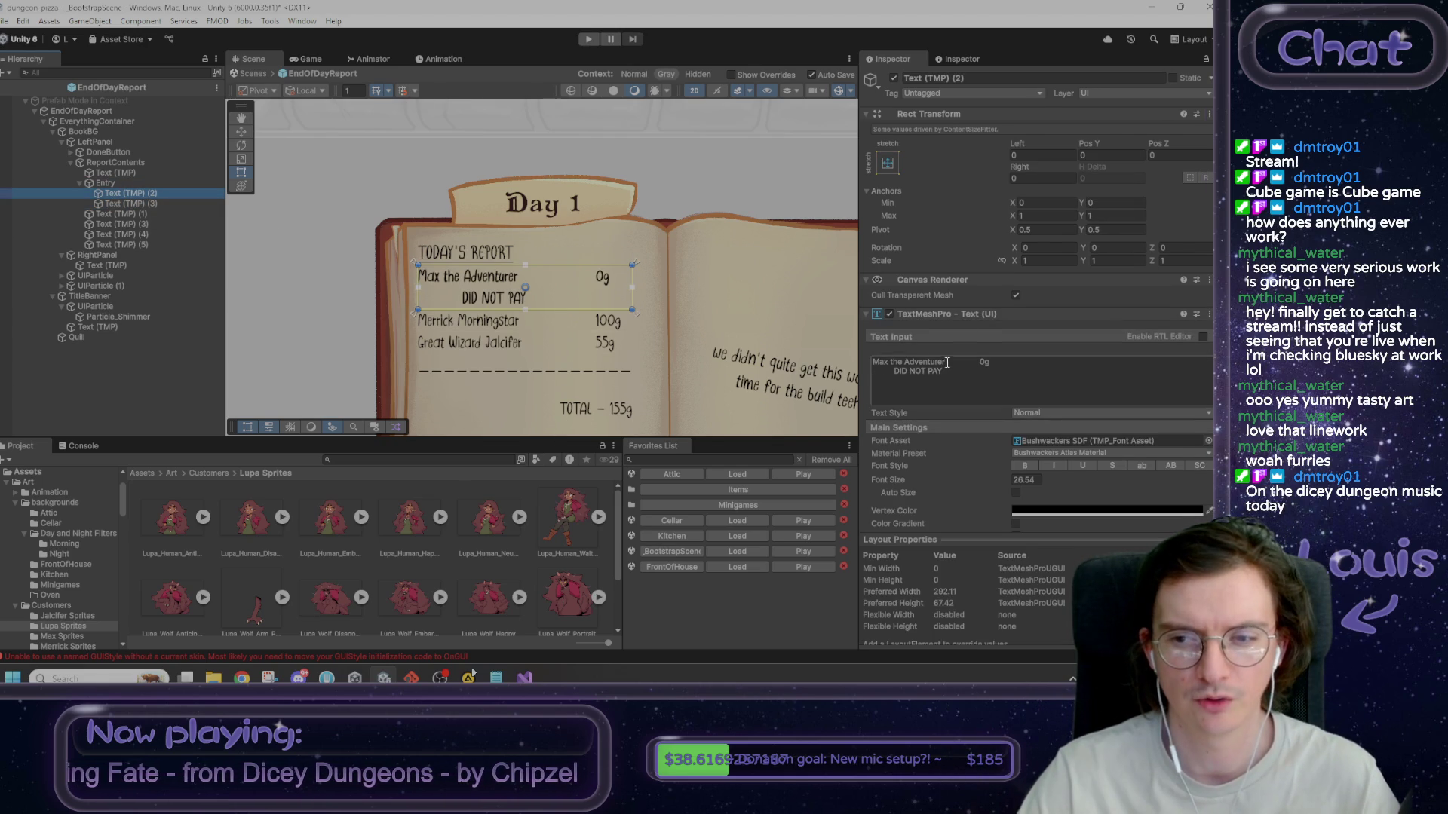
pyautogui.click(984, 78)
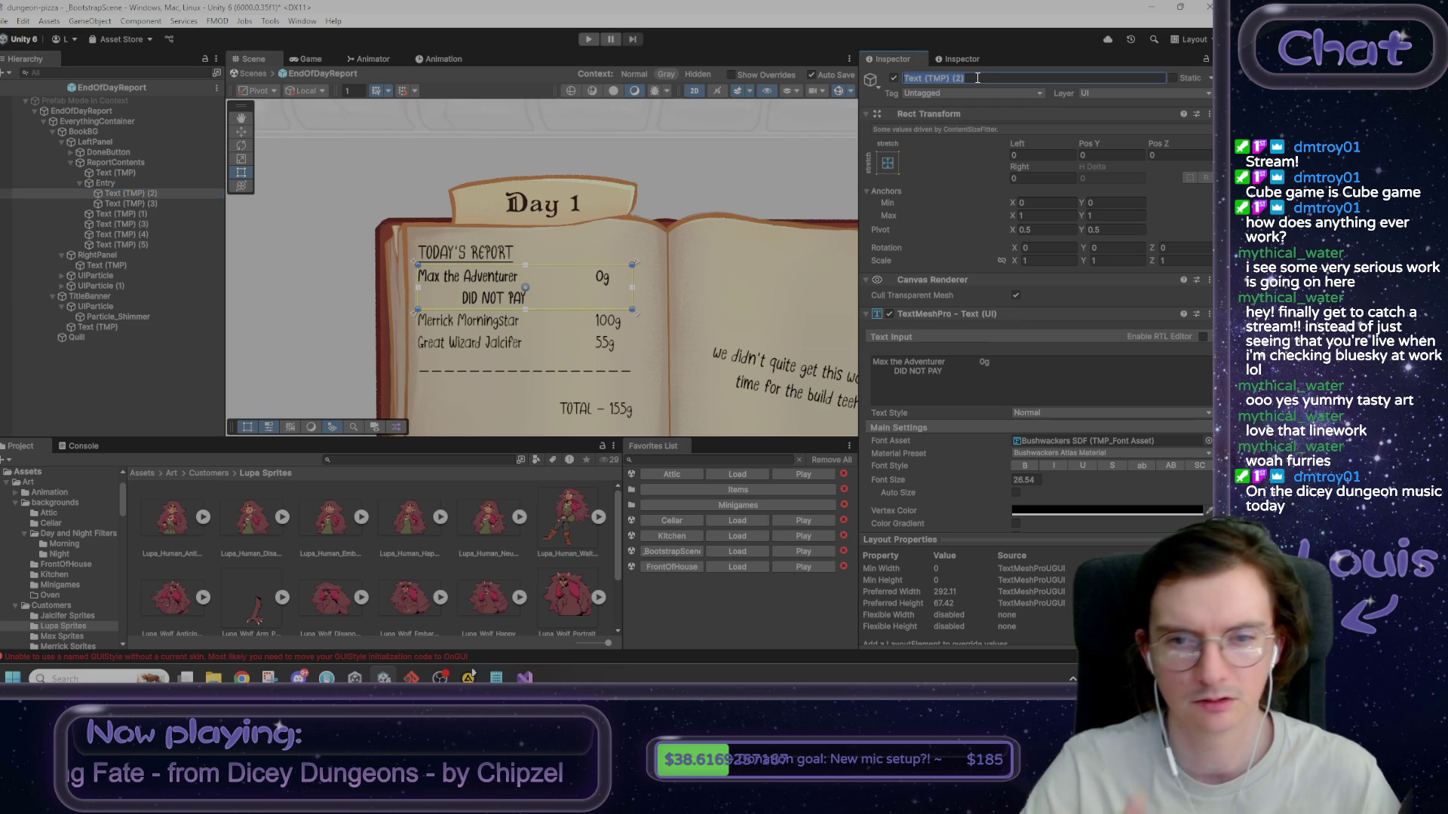
pyautogui.write('Name')
pyautogui.press('Return')
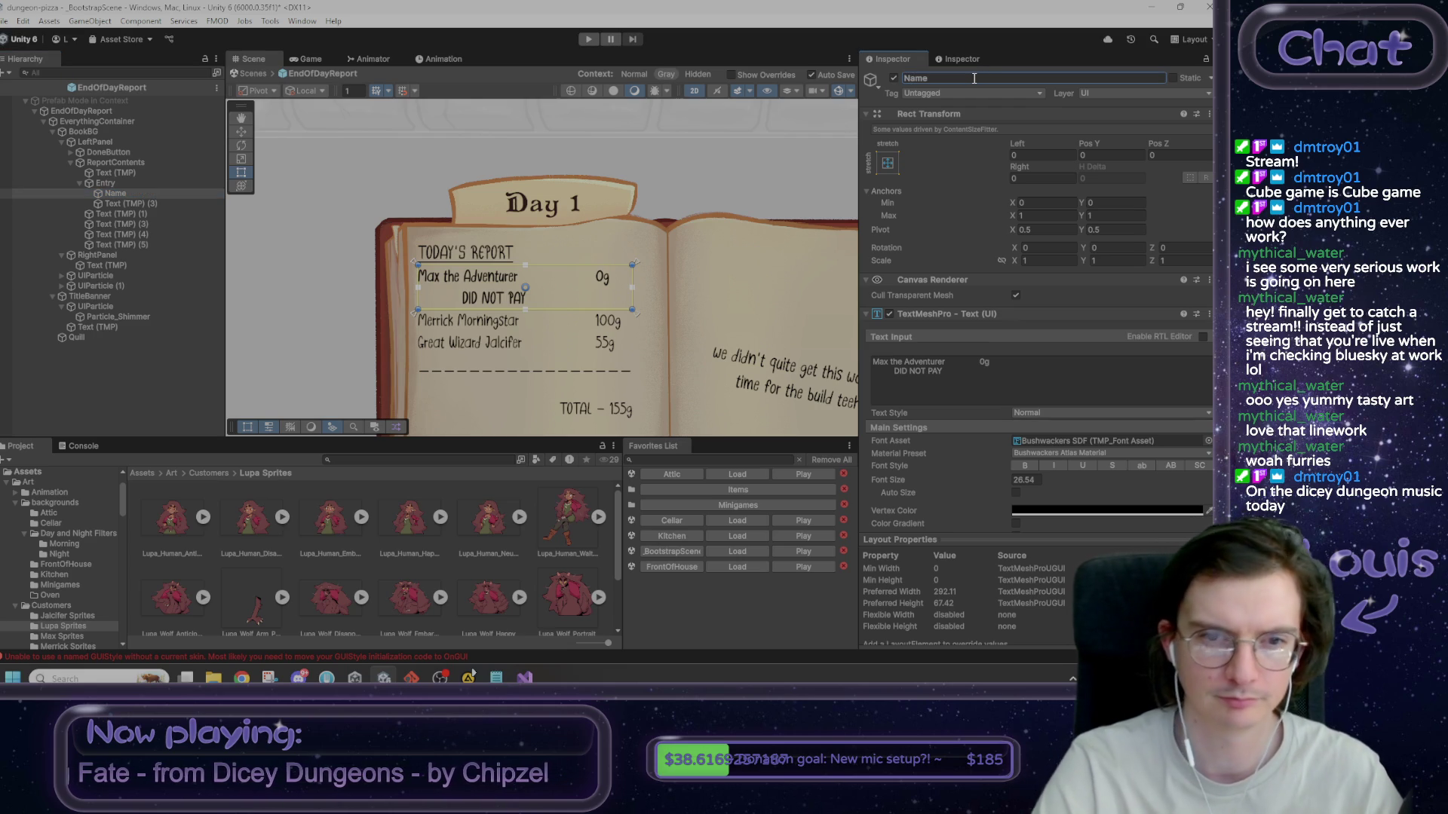
pyautogui.moveTo(987, 382); pyautogui.dragTo(826, 370)
pyautogui.press('BackSpace')
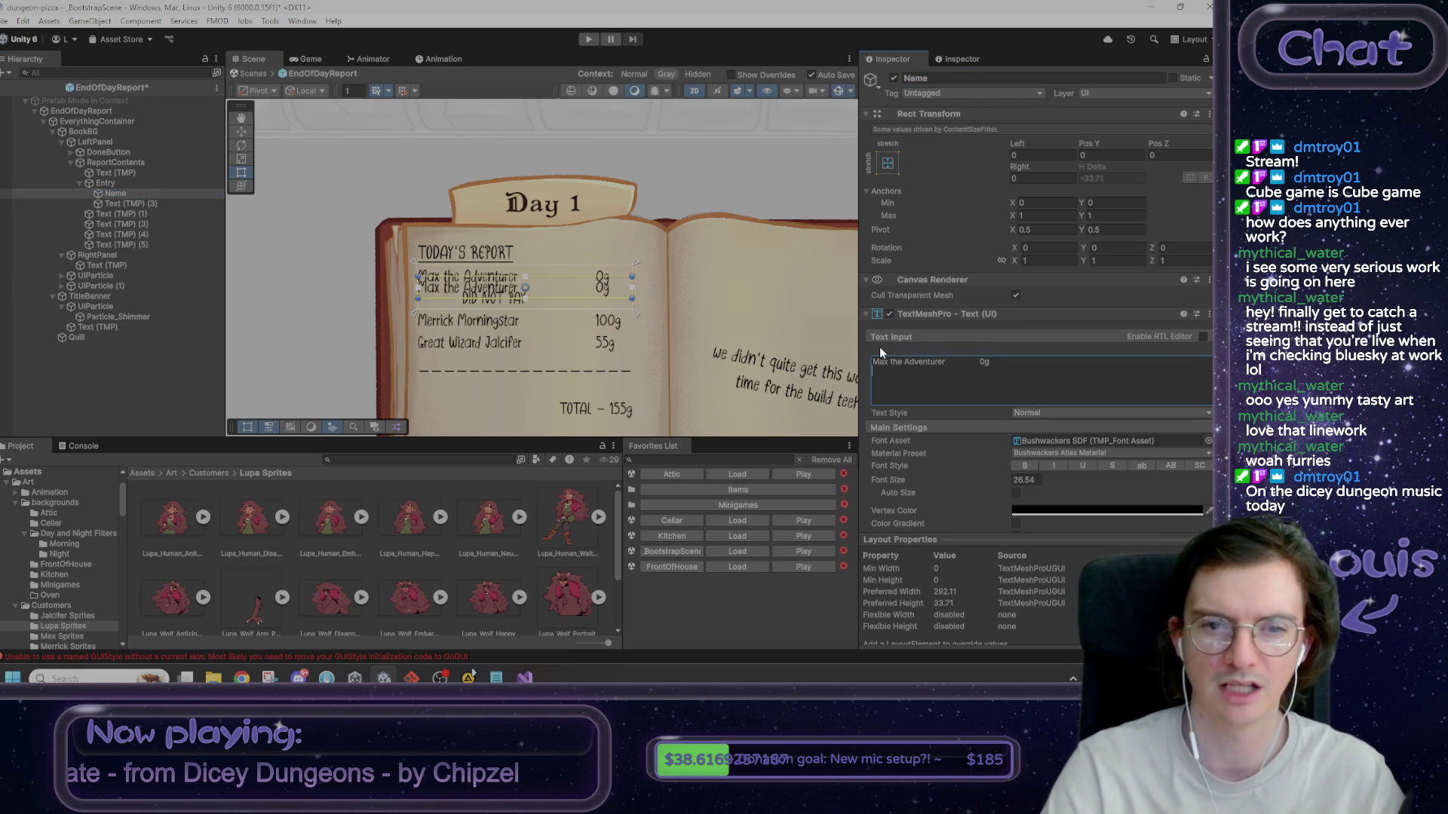
pyautogui.press('BackSpace')
pyautogui.press('BackSpace')
pyautogui.press('BackSpace')
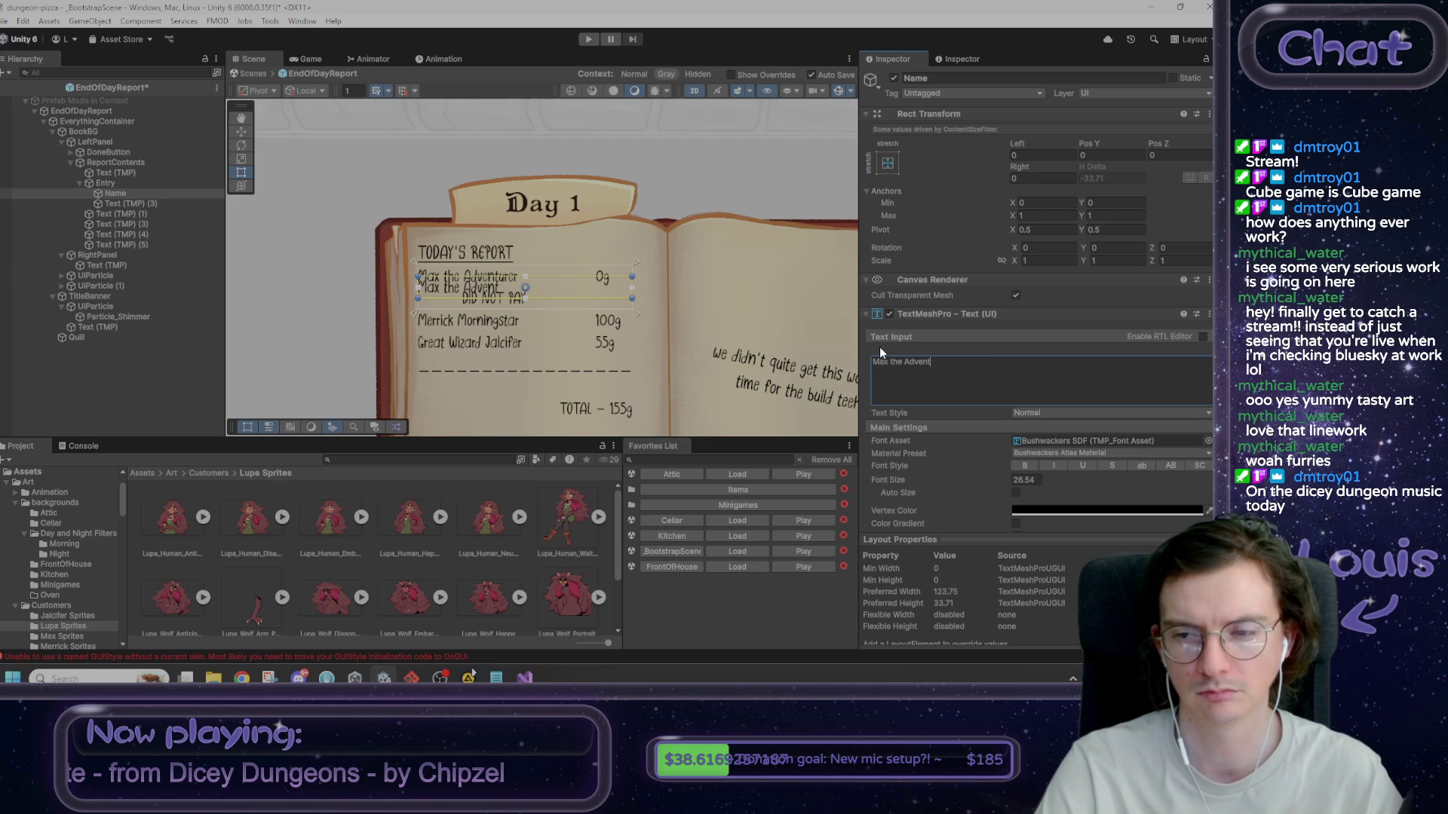
pyautogui.write('urer')
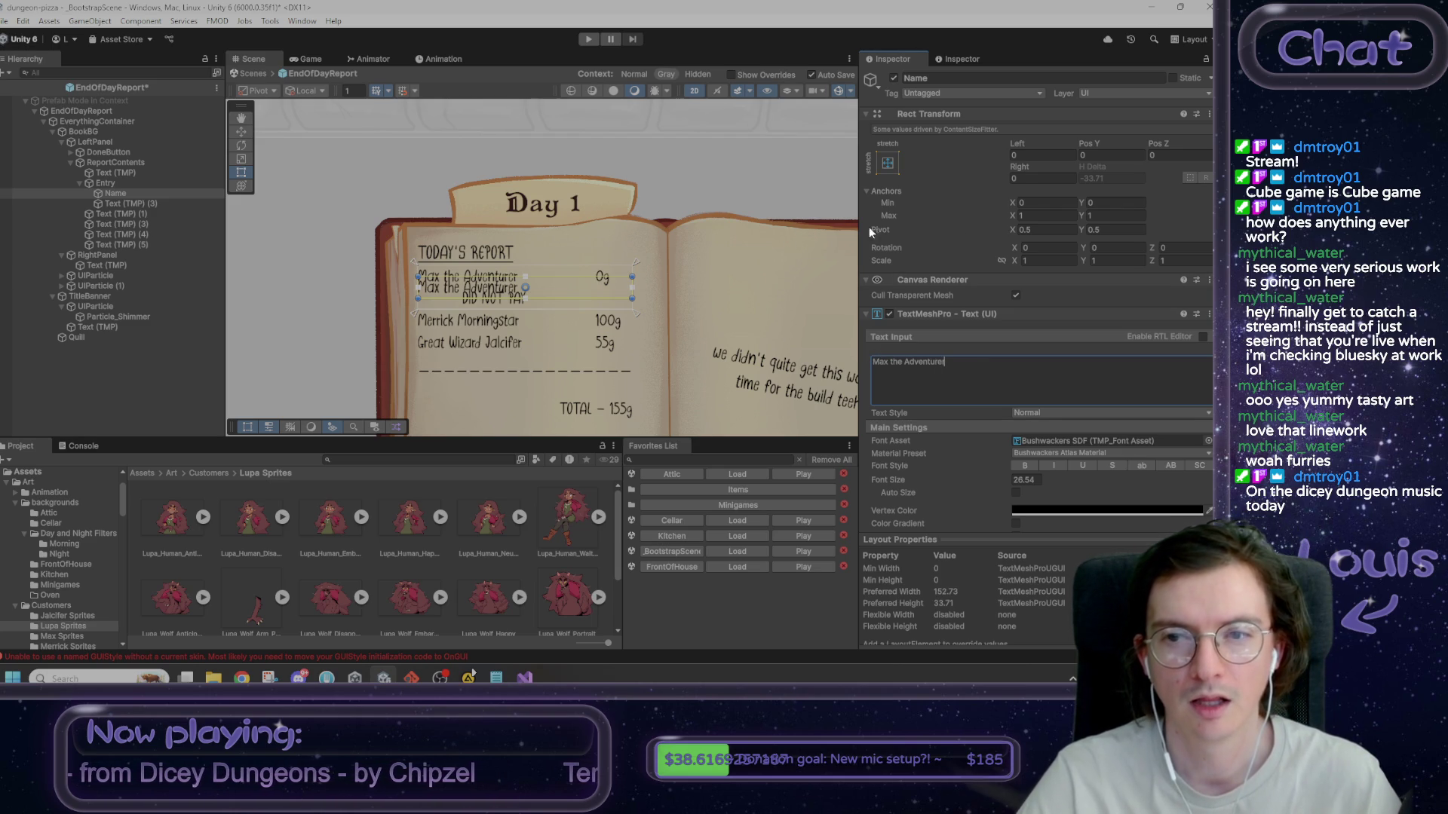
# - Rename the duplicate to Note and delete its 'Max the Adventurer 0g' line
pyautogui.click(141, 204)
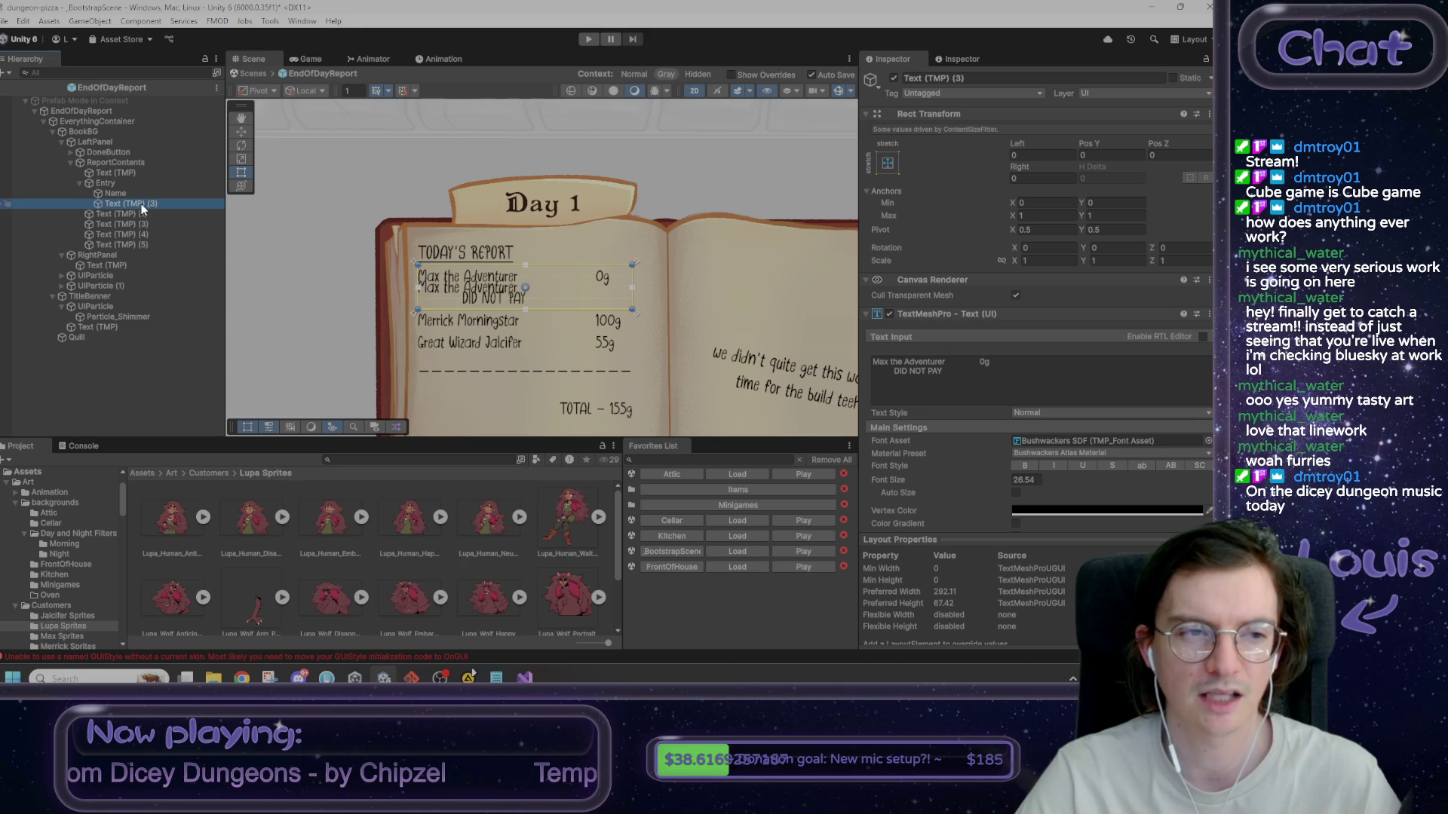
pyautogui.click(121, 193)
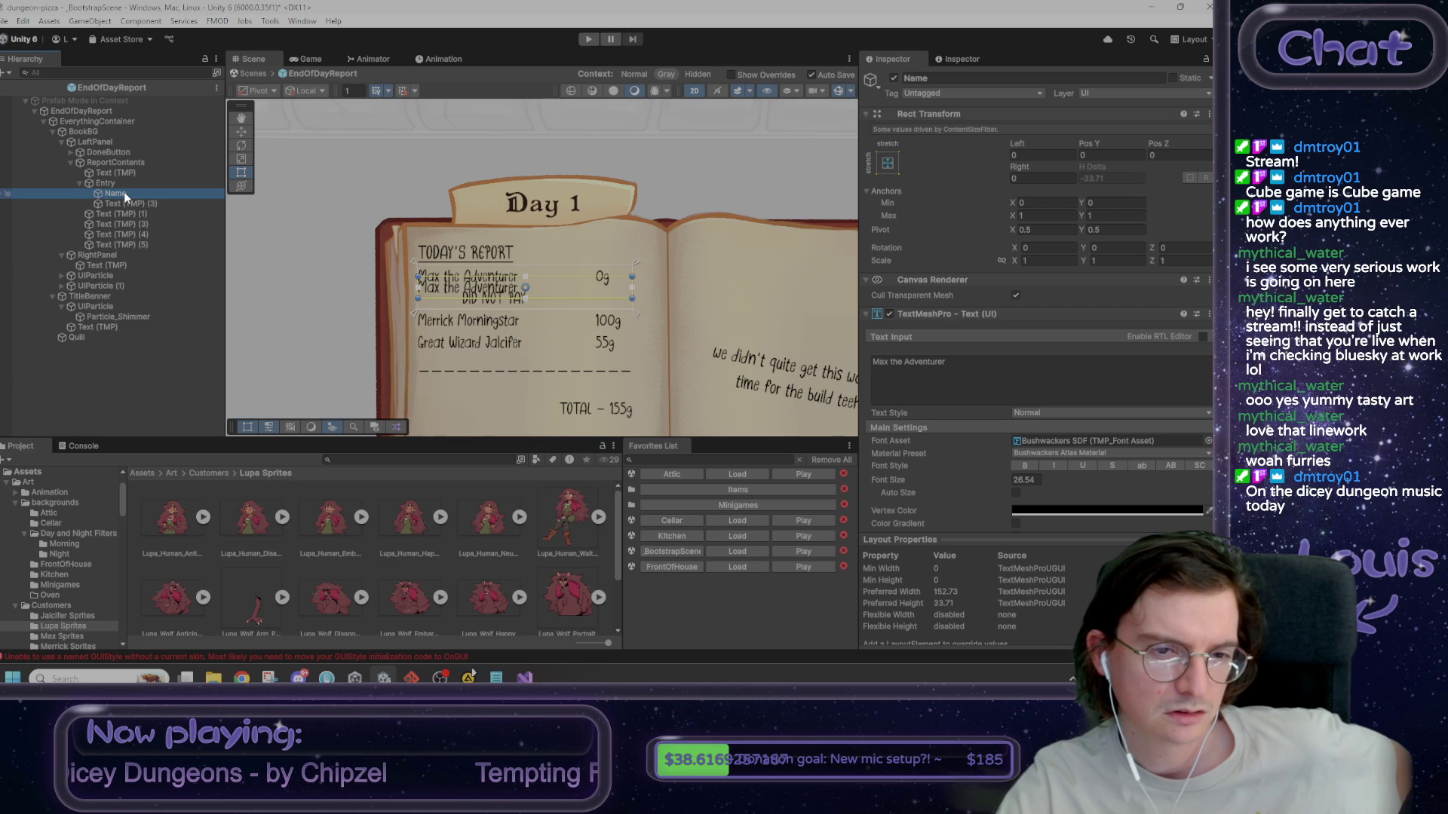
pyautogui.click(124, 204)
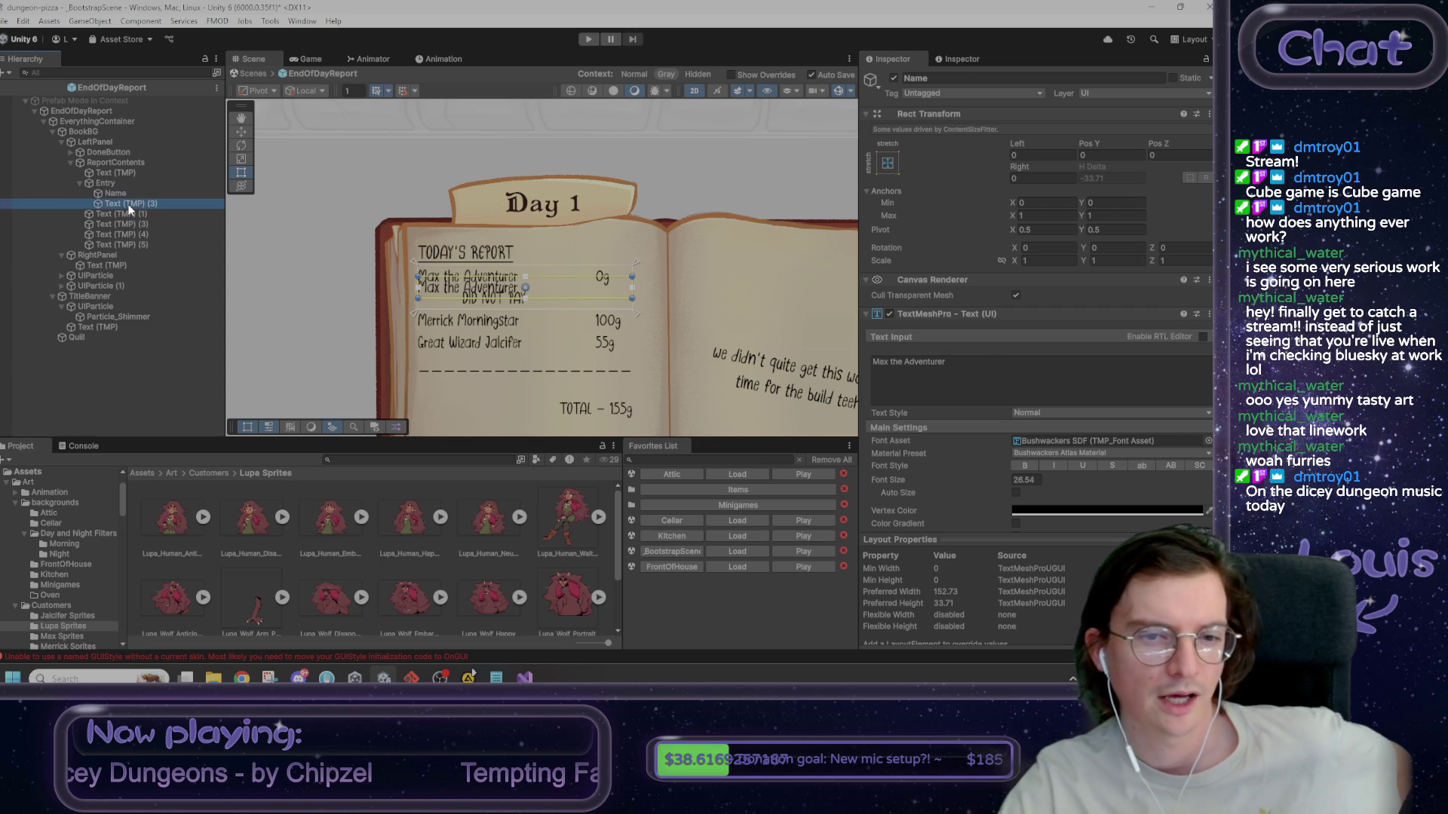
pyautogui.click(1005, 79)
pyautogui.write('N')
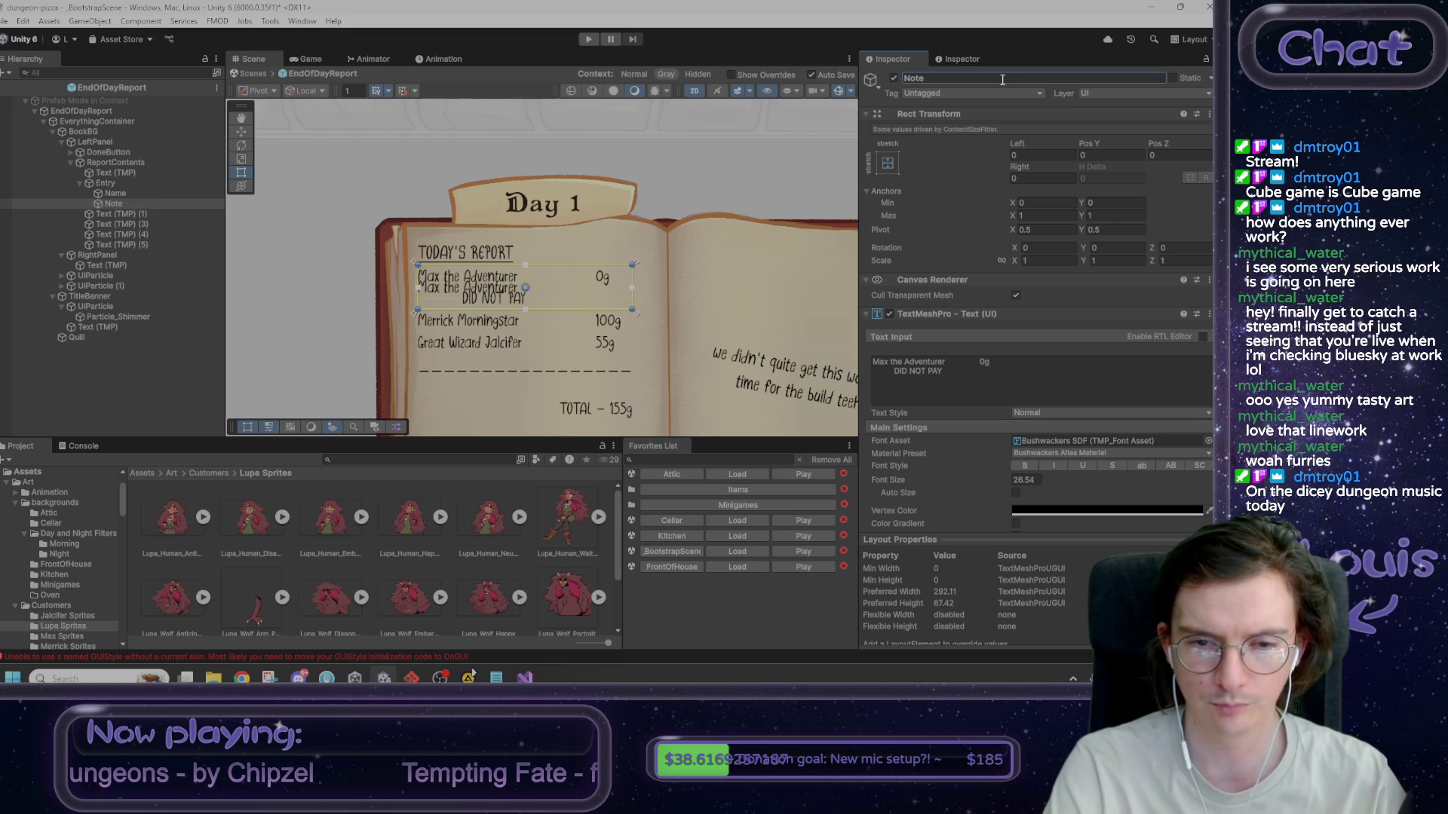
pyautogui.click(1012, 358)
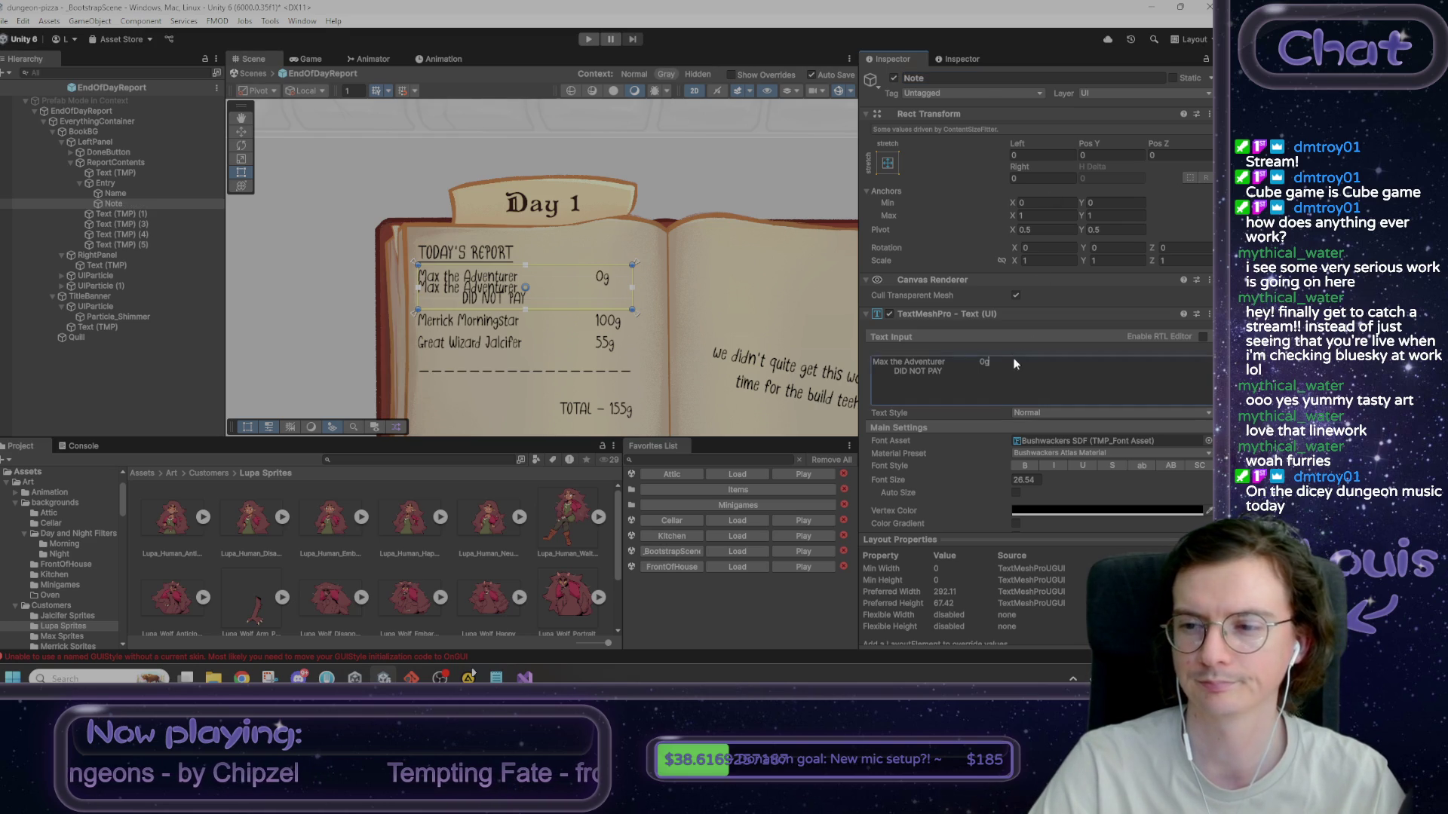
pyautogui.click(992, 363)
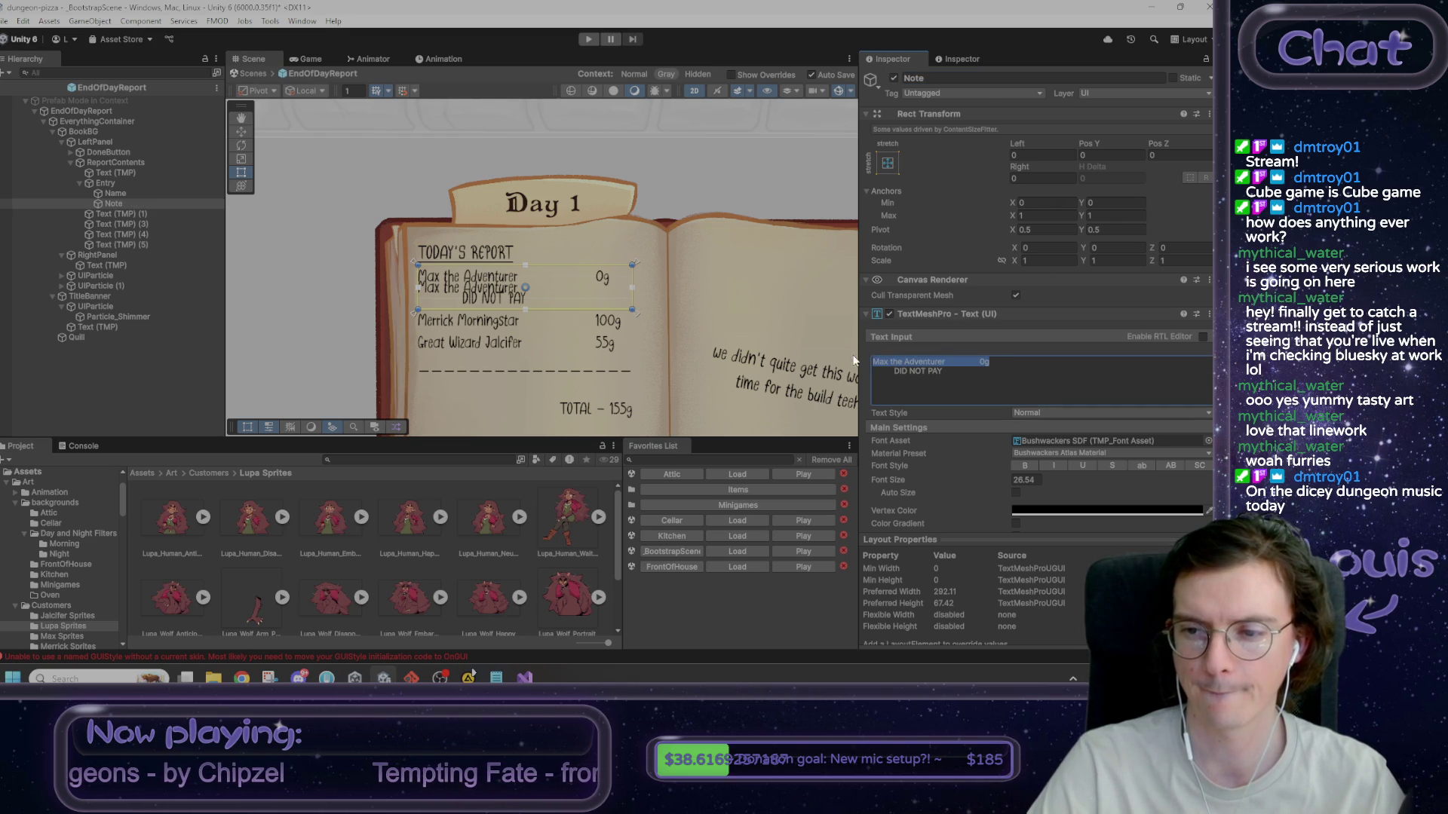
pyautogui.press('BackSpace')
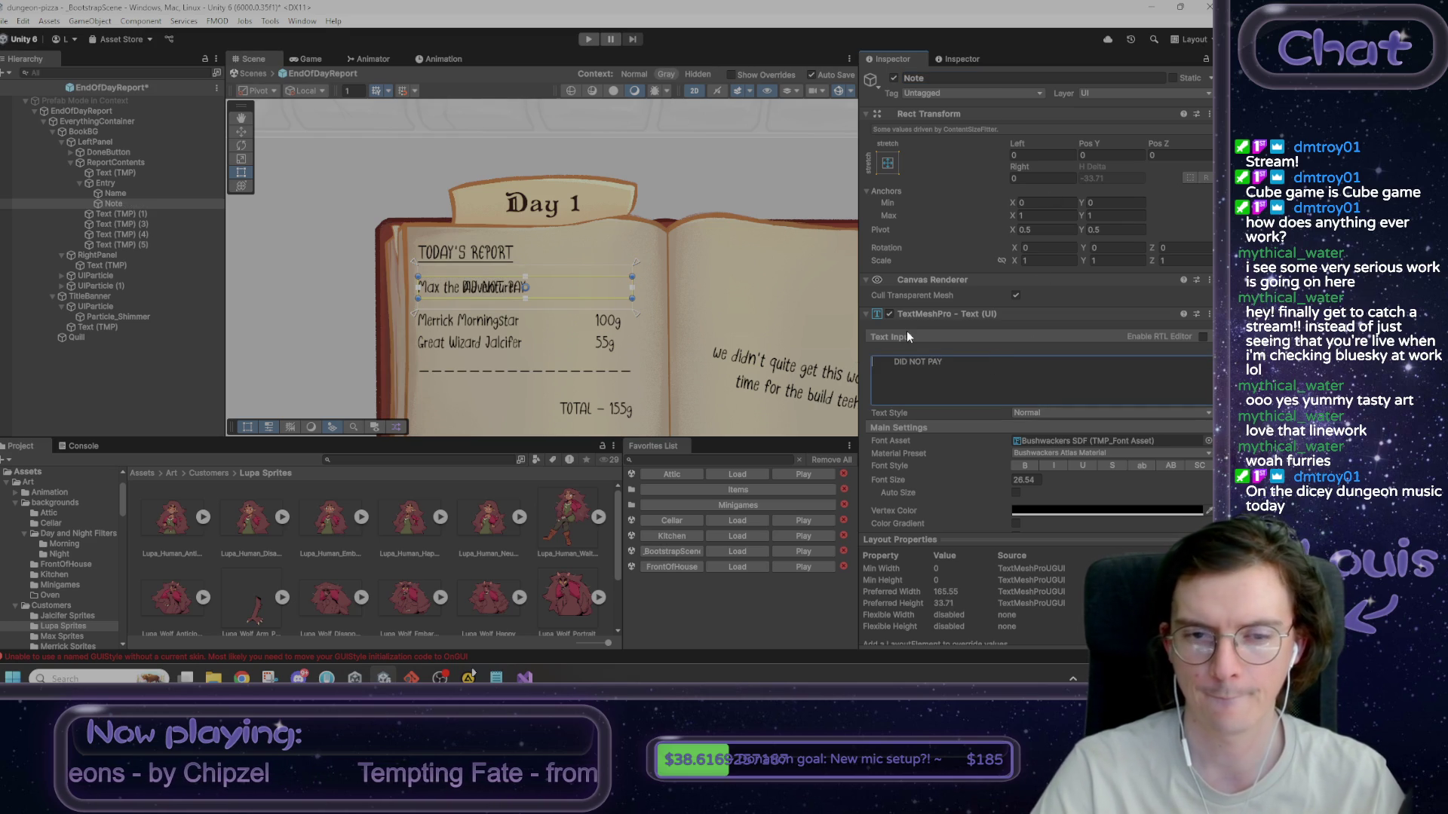
pyautogui.click(106, 186)
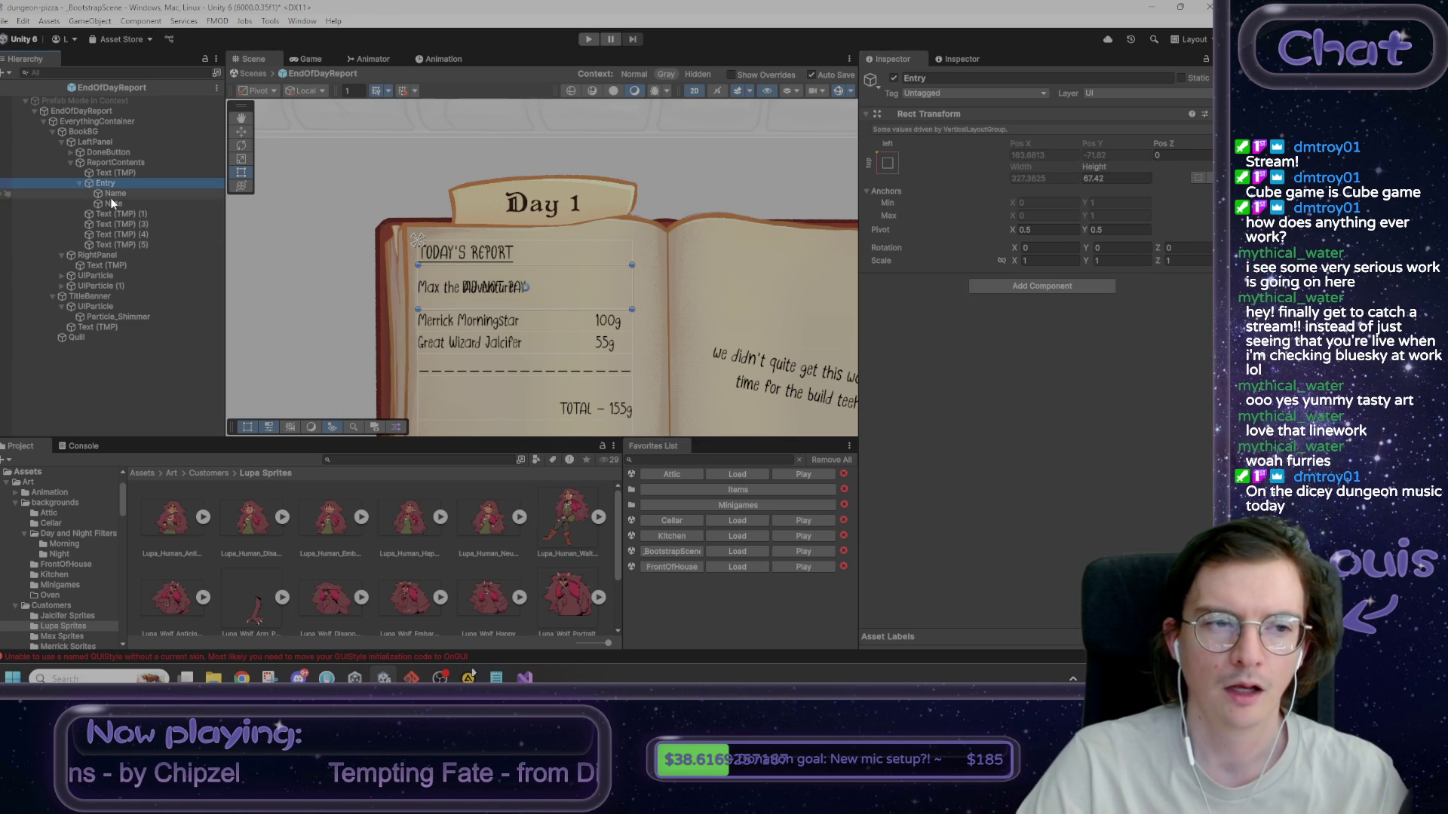
# - Add a Vertical Layout Group to Entry with Control Child Size Width enabled
pyautogui.click(1021, 288)
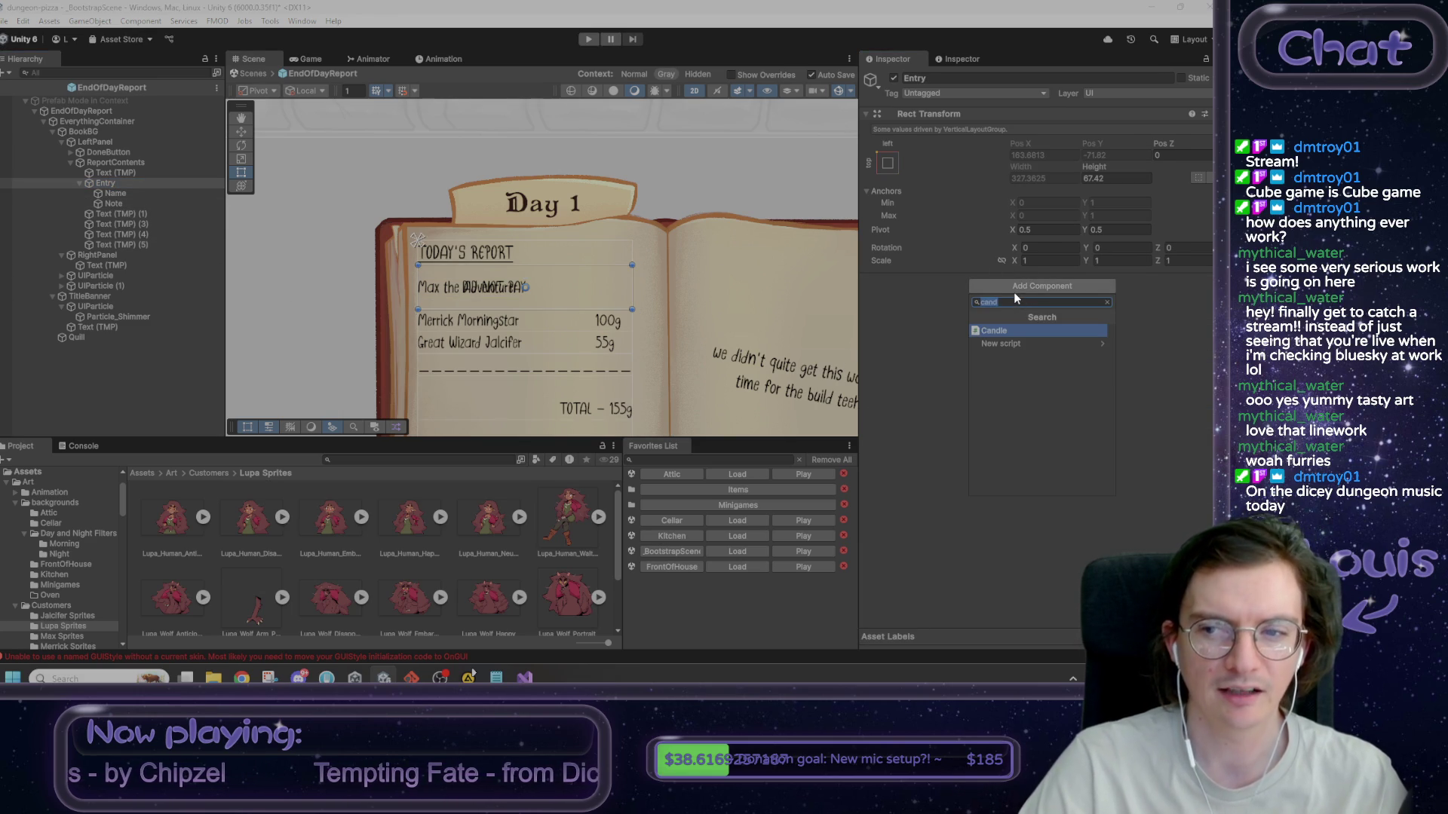
pyautogui.write('verti')
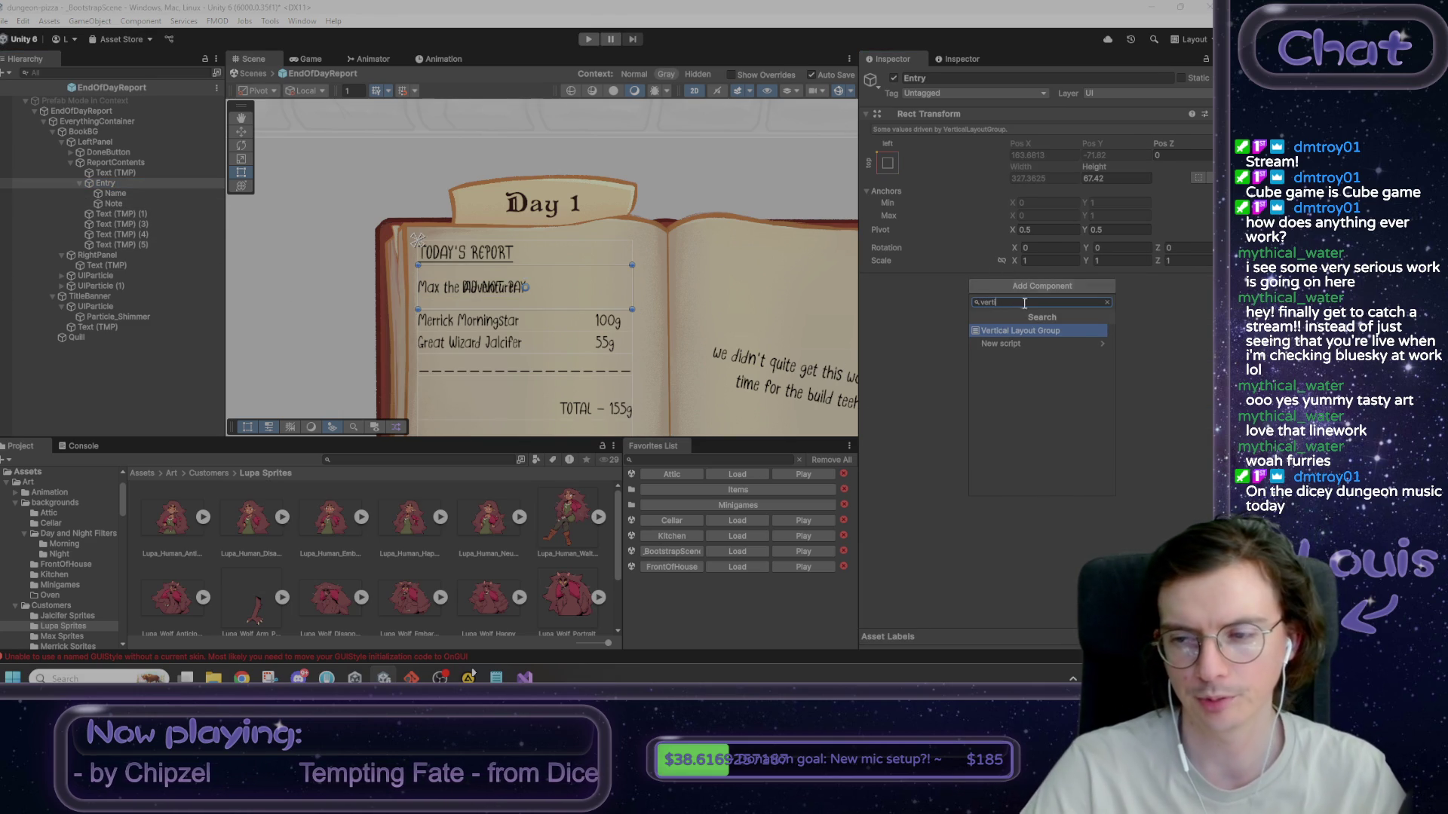
pyautogui.click(1027, 332)
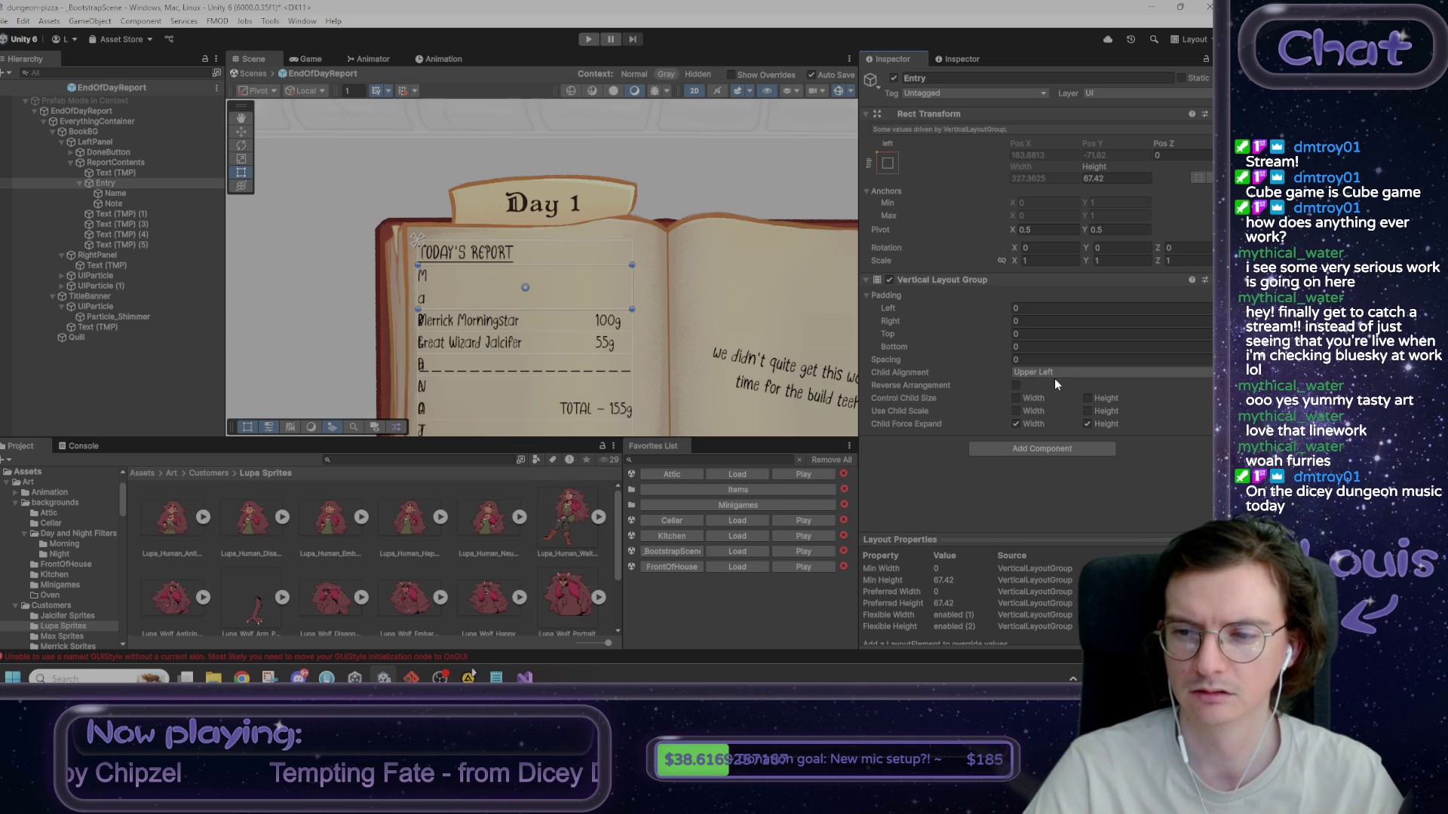
pyautogui.click(1030, 401)
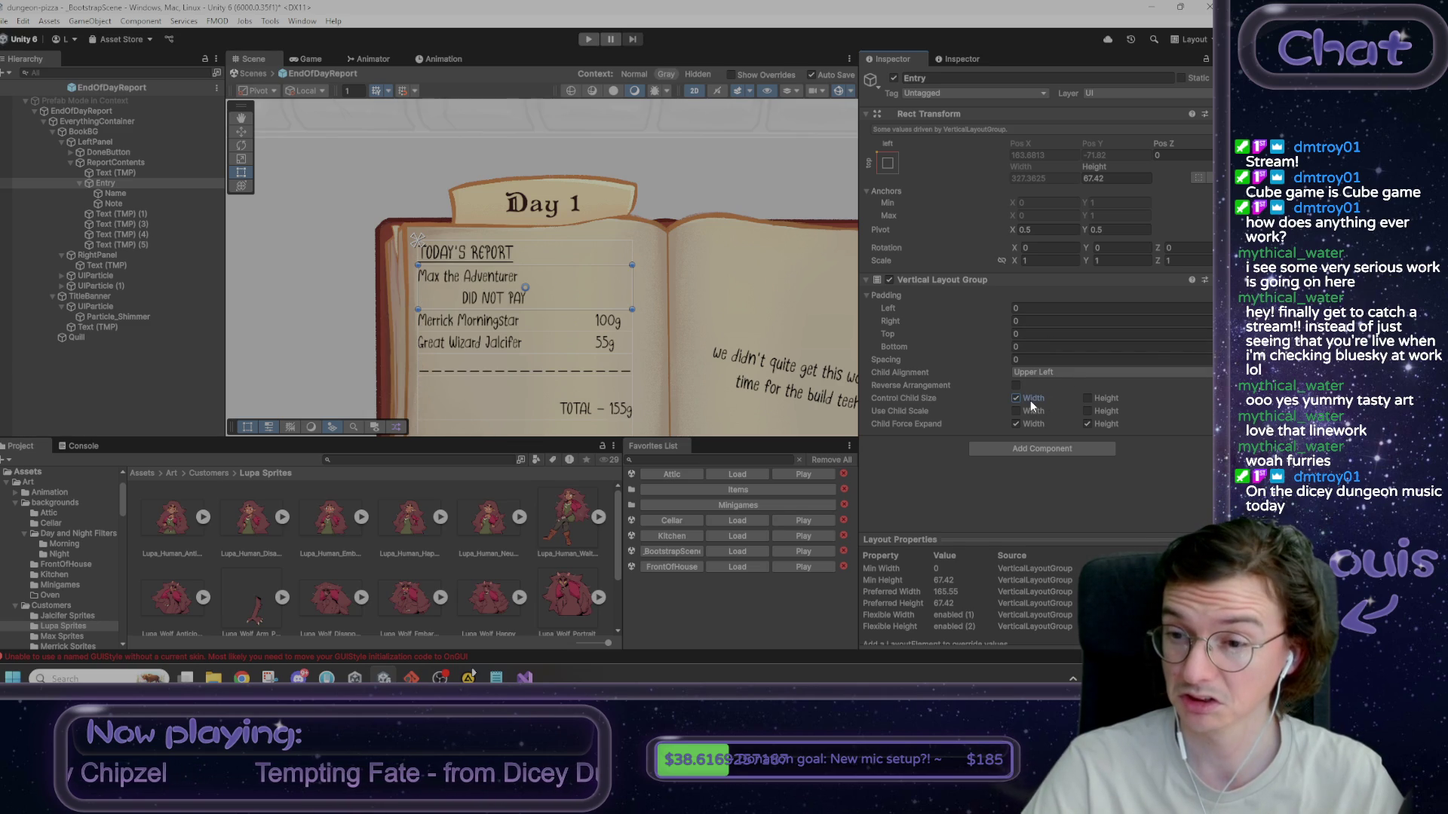
pyautogui.click(1088, 399)
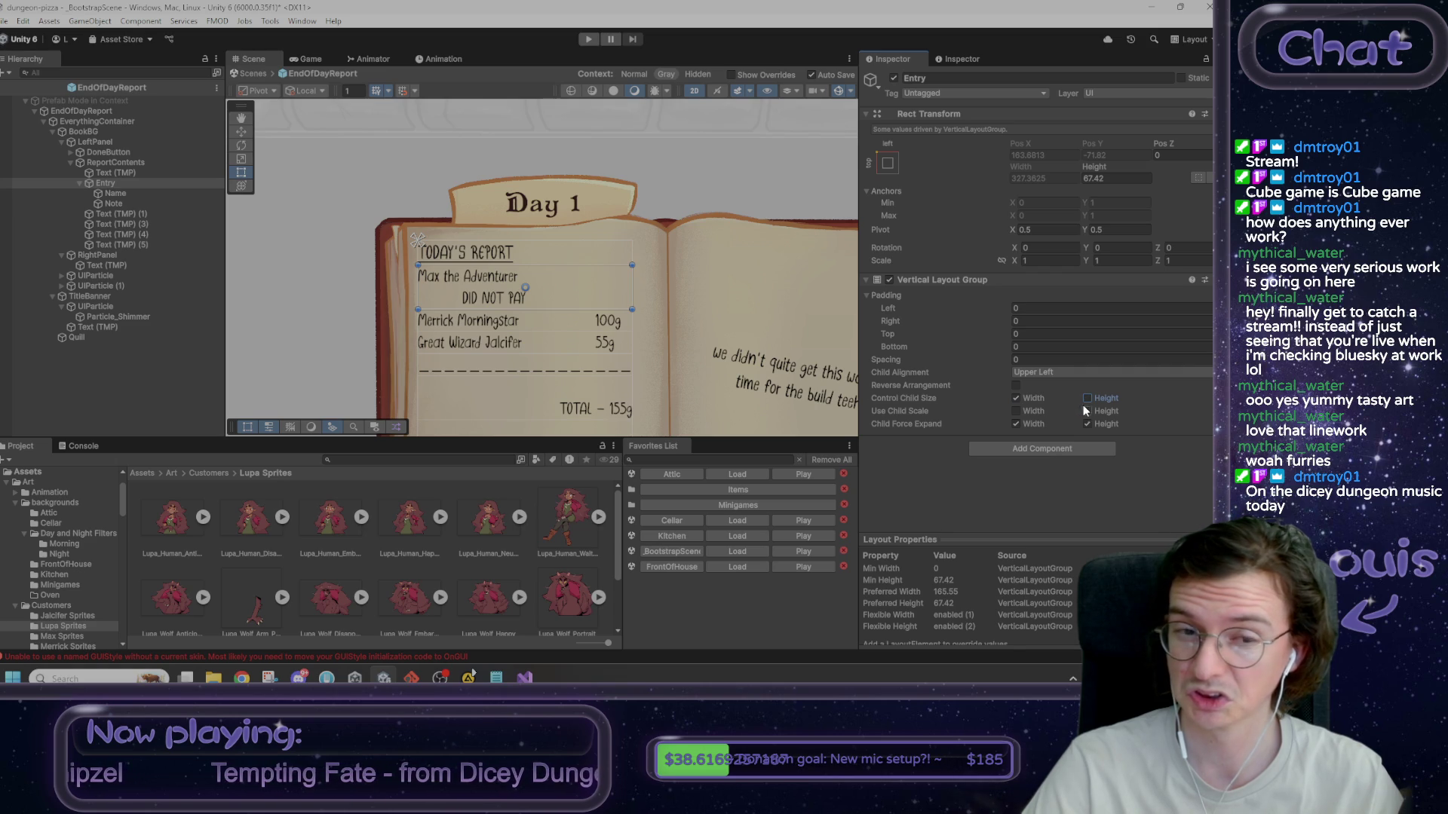
# - Duplicate the Note object and adjust the layout's child height scale and expand options
pyautogui.click(113, 204)
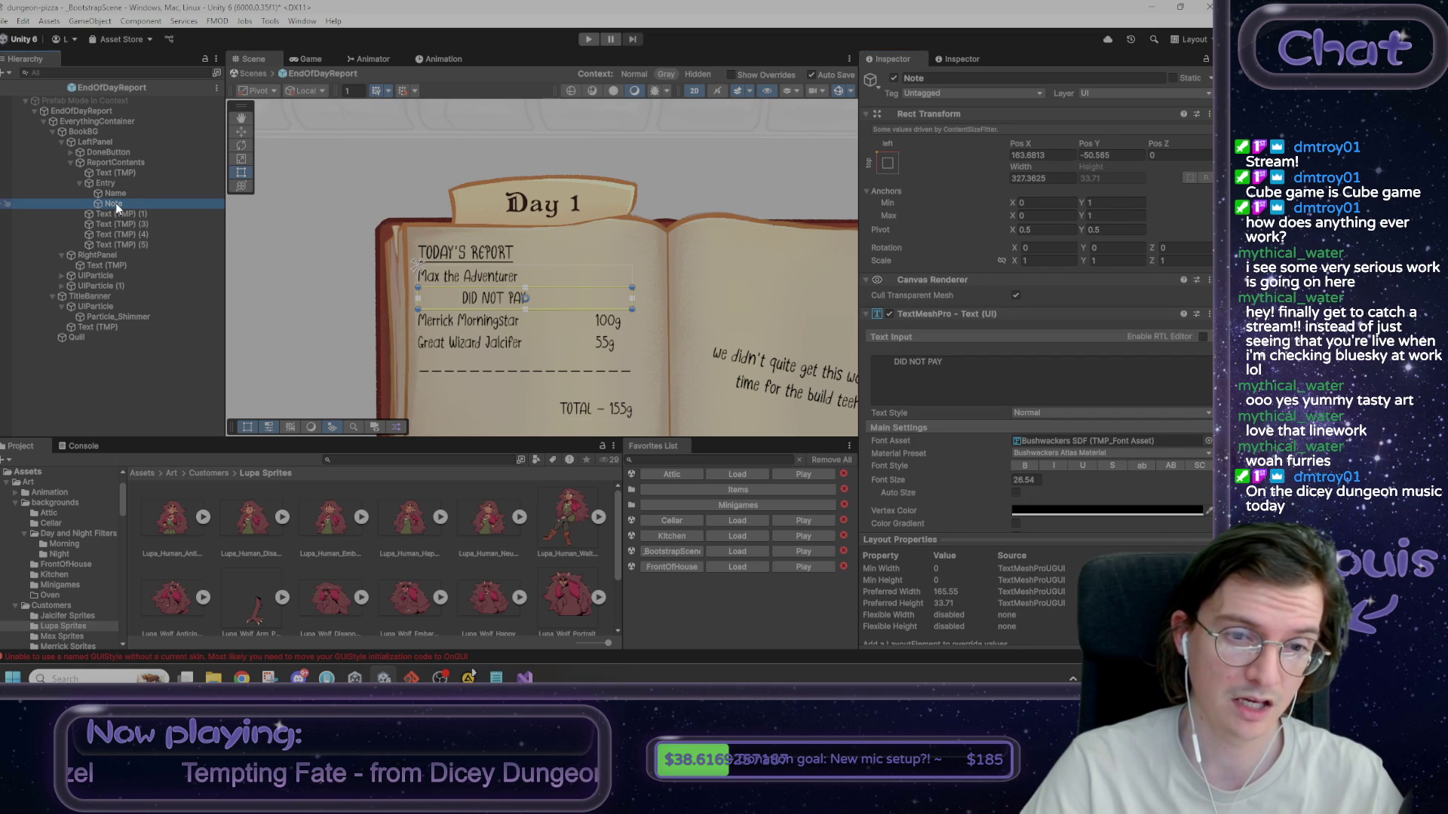
pyautogui.hotkey('ctrl', 'd')
pyautogui.click(116, 202)
pyautogui.click(115, 184)
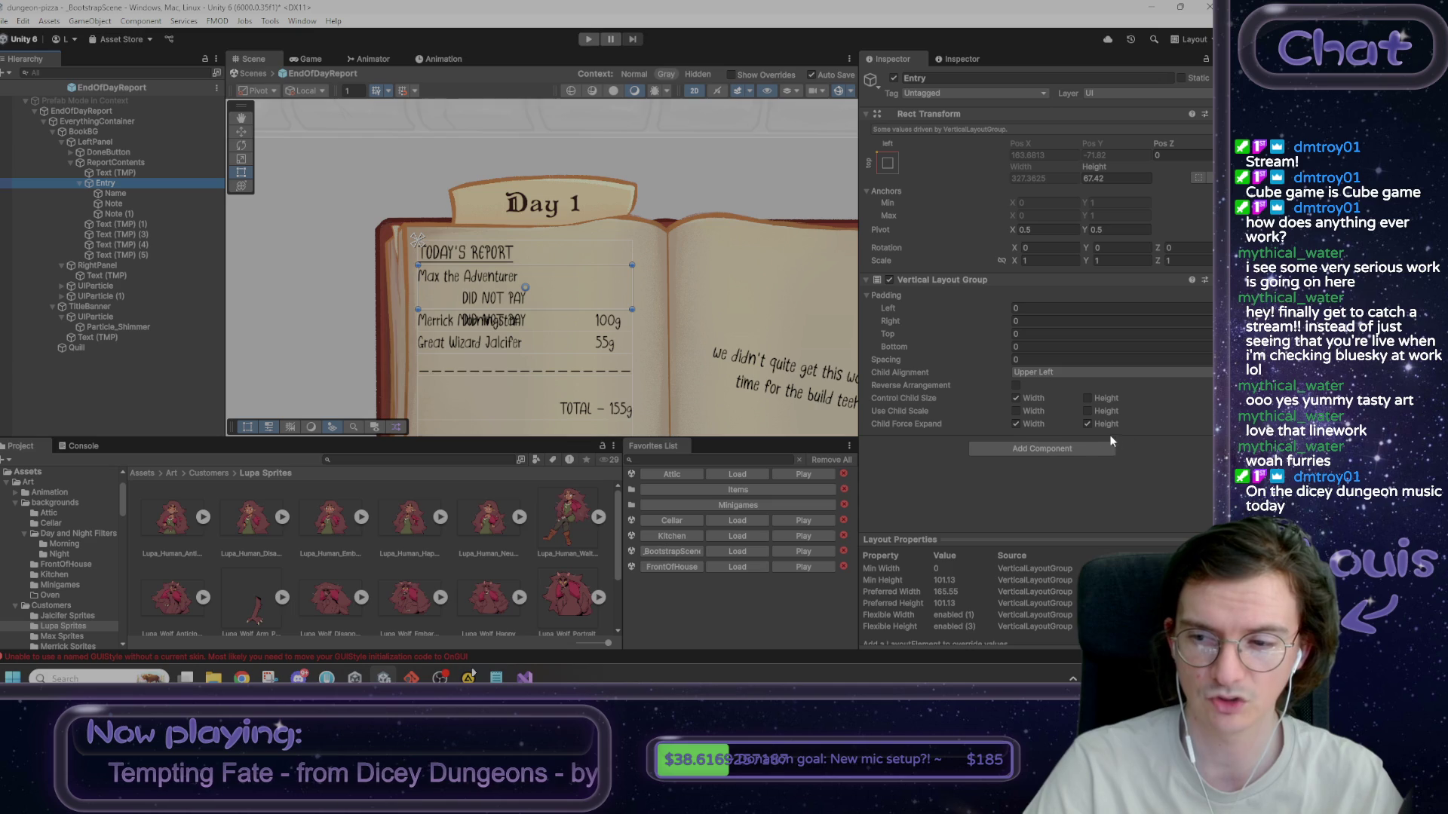
pyautogui.click(1088, 412)
pyautogui.click(1088, 411)
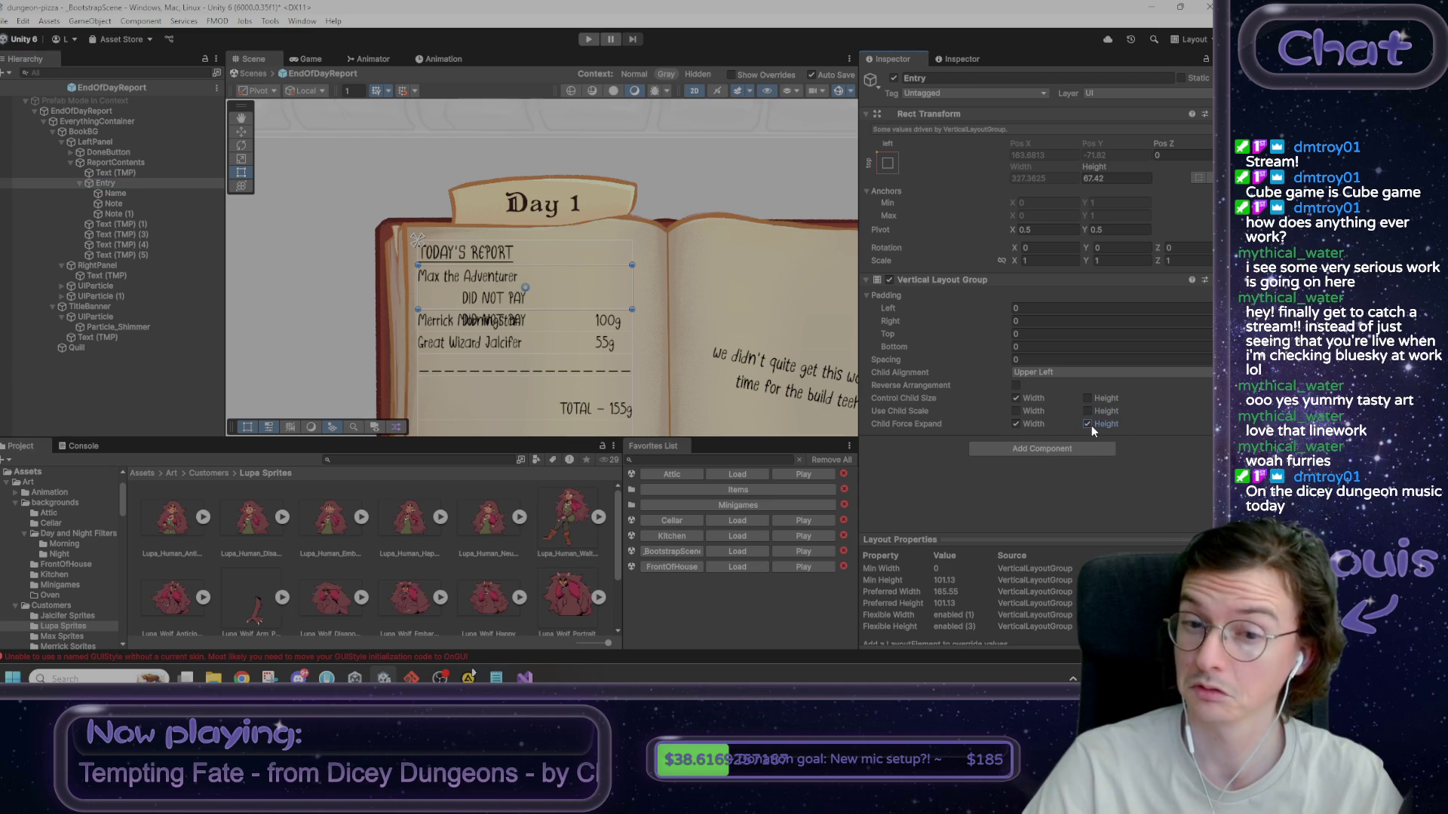
pyautogui.click(1088, 424)
pyautogui.click(1088, 424)
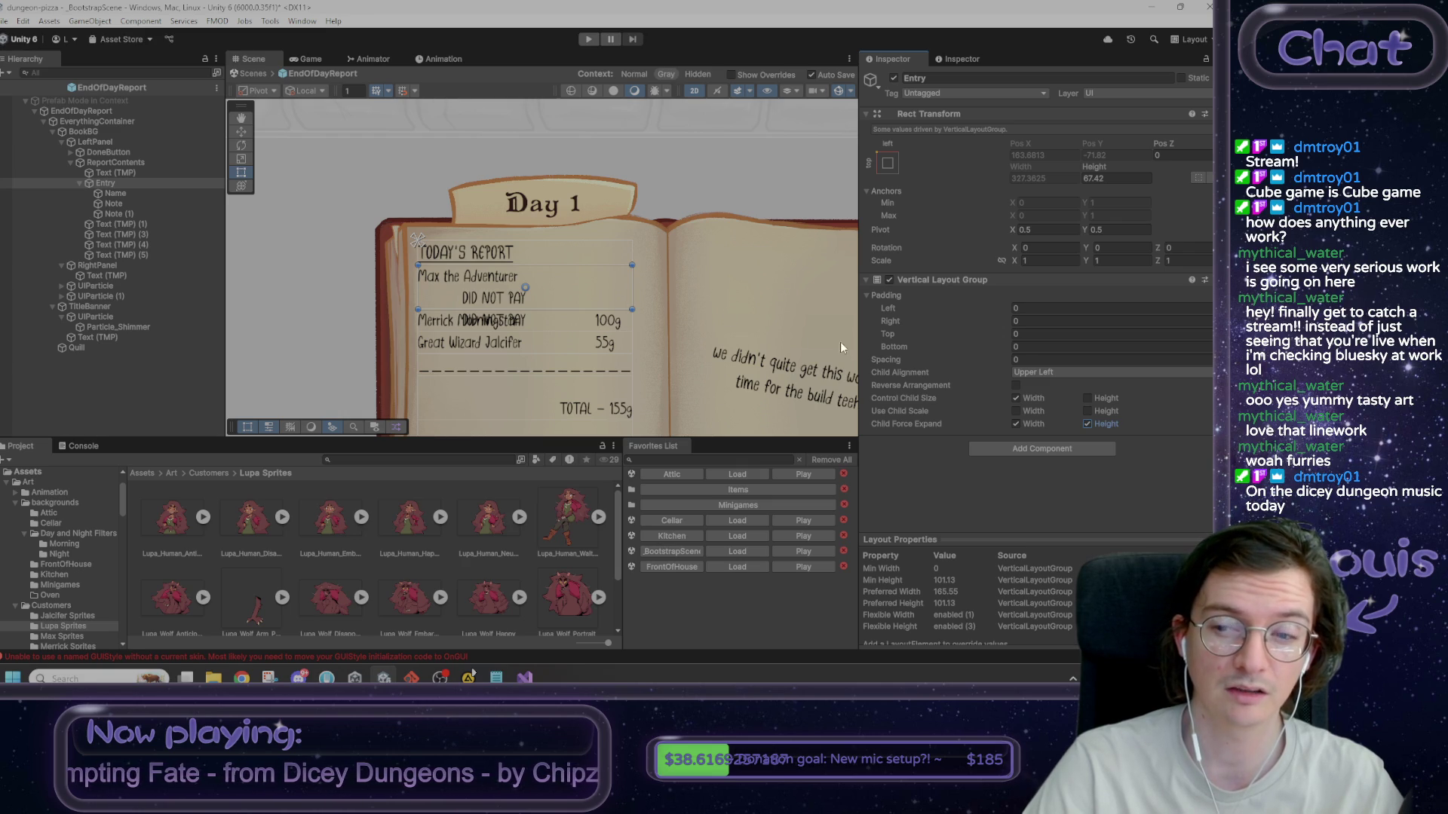
pyautogui.click(1024, 447)
pyautogui.write('content')
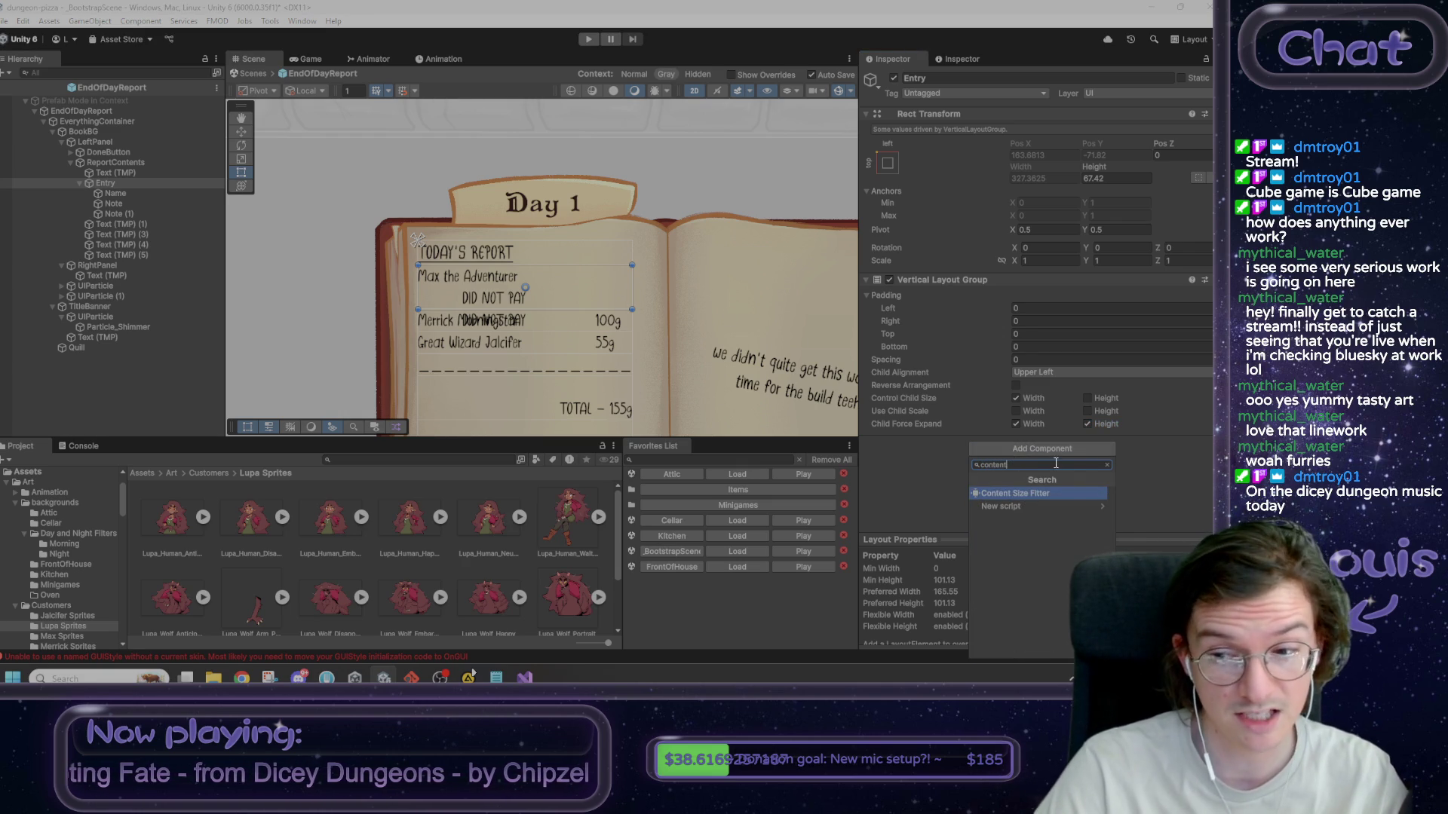
# - Add a Content Size Fitter to Entry with Vertical Fit set to Preferred Size
pyautogui.click(1060, 494)
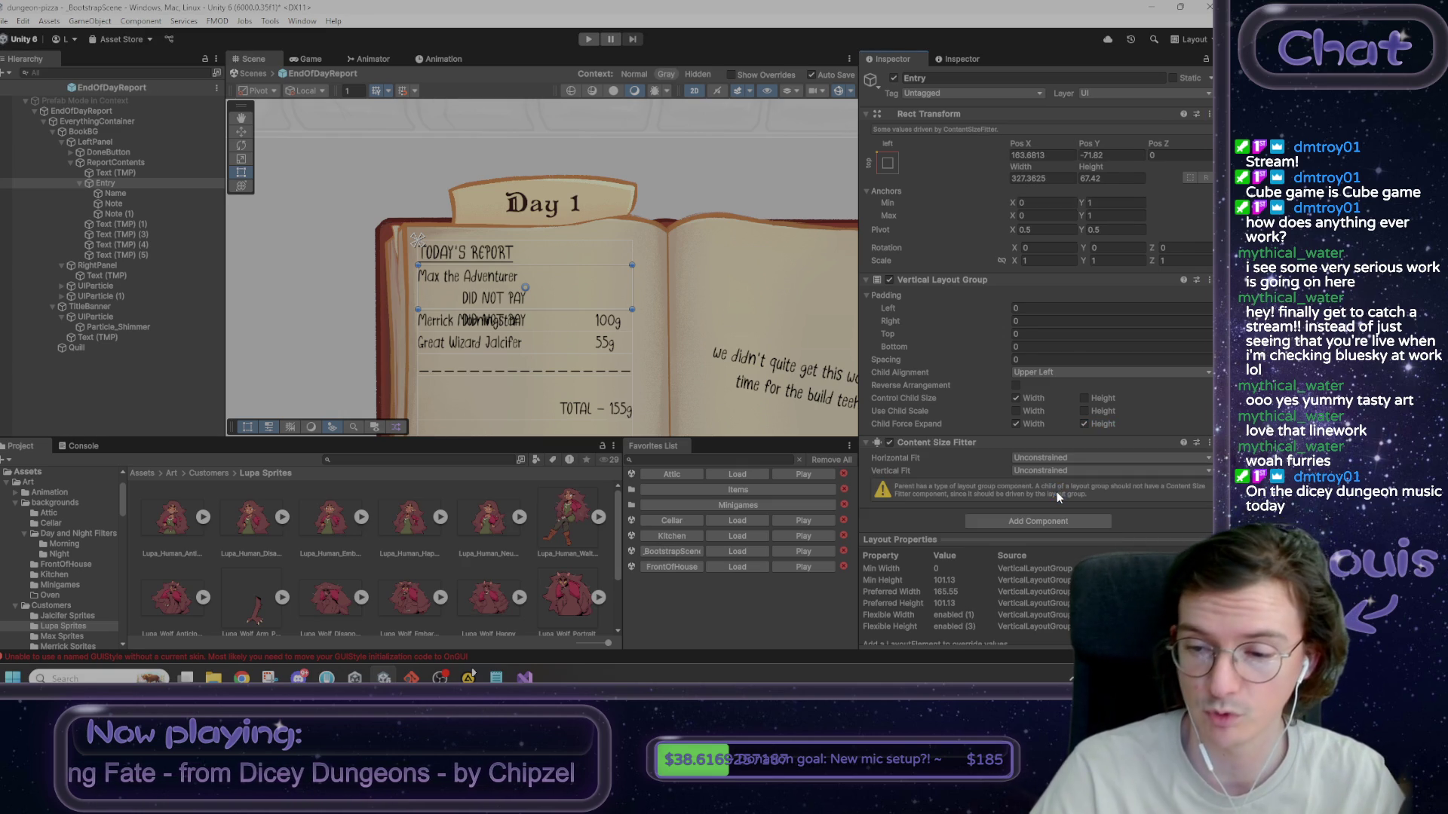
pyautogui.click(1035, 471)
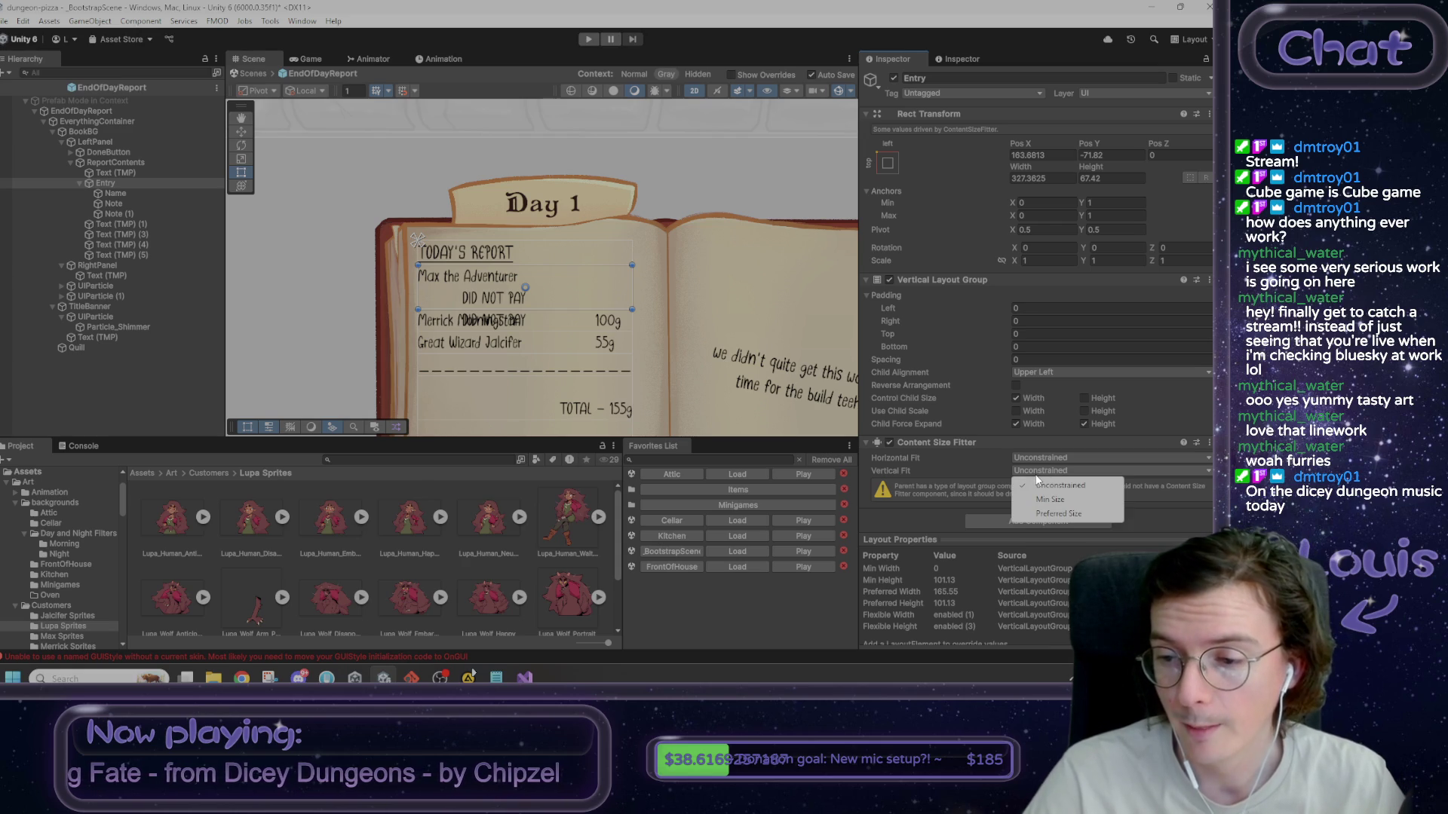
pyautogui.click(1065, 510)
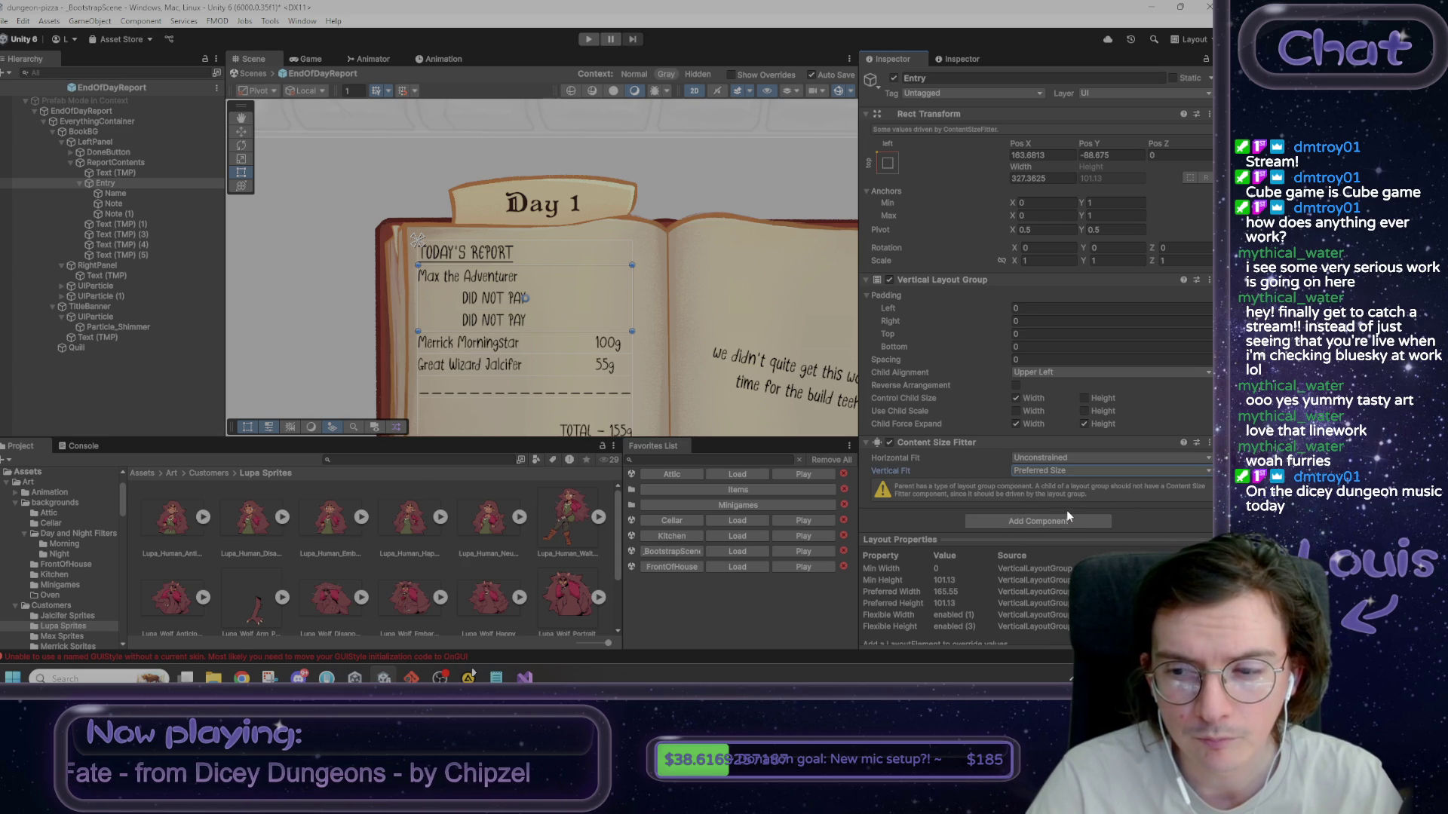
# - Compare the Note objects by toggling them, then delete the duplicate Note (1)
pyautogui.click(134, 213)
pyautogui.click(894, 78)
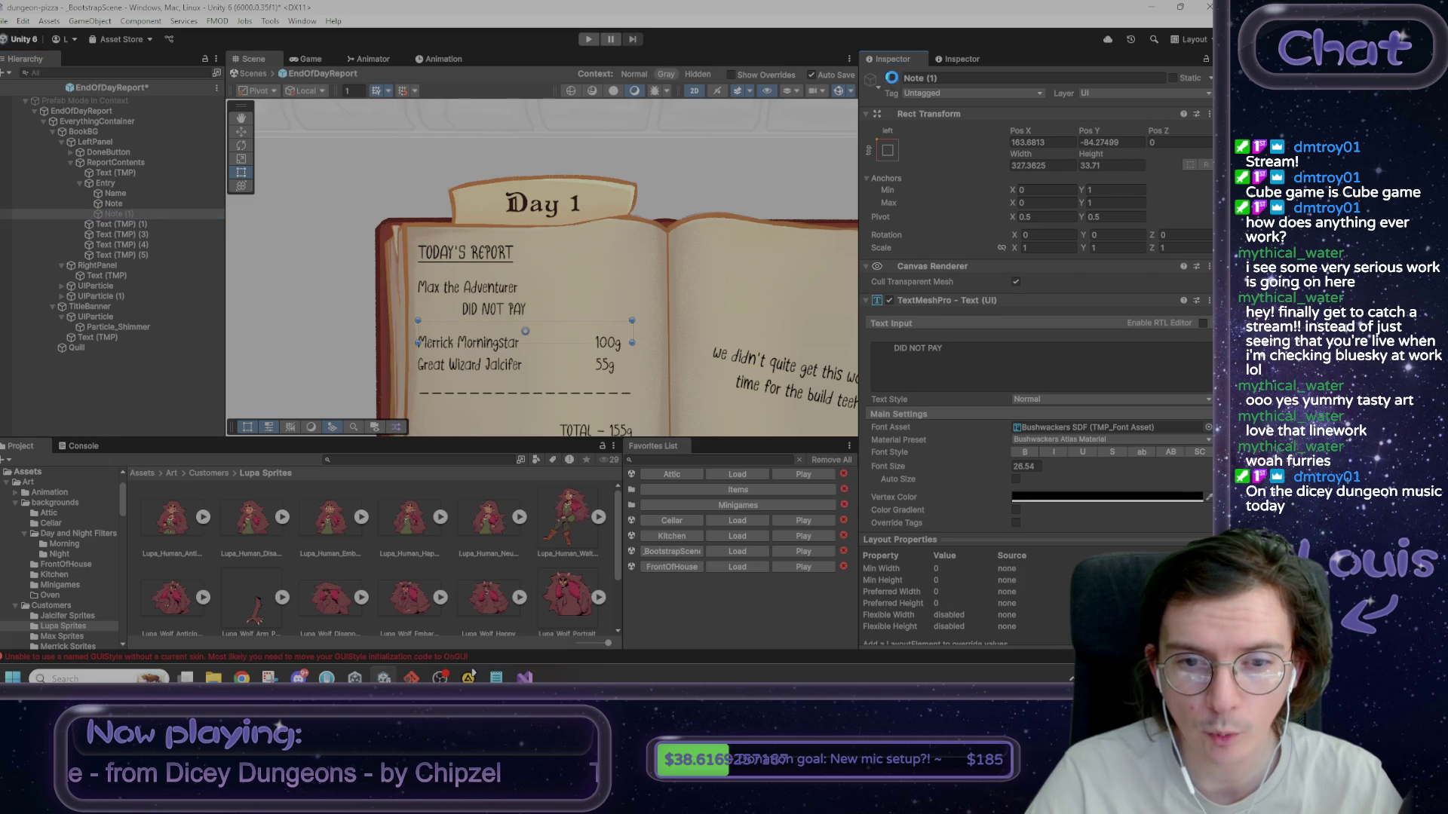
pyautogui.click(894, 79)
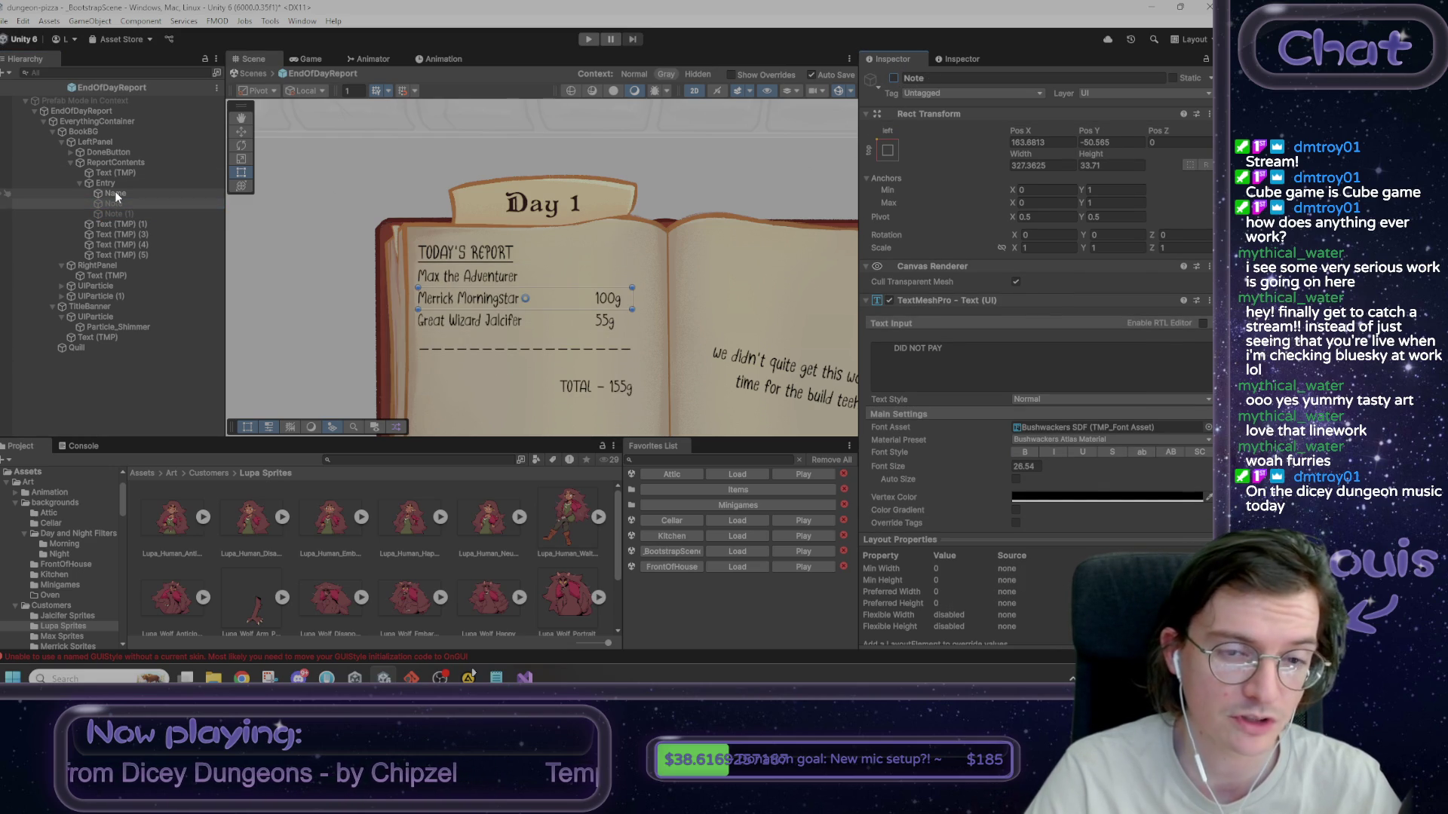
pyautogui.click(894, 79)
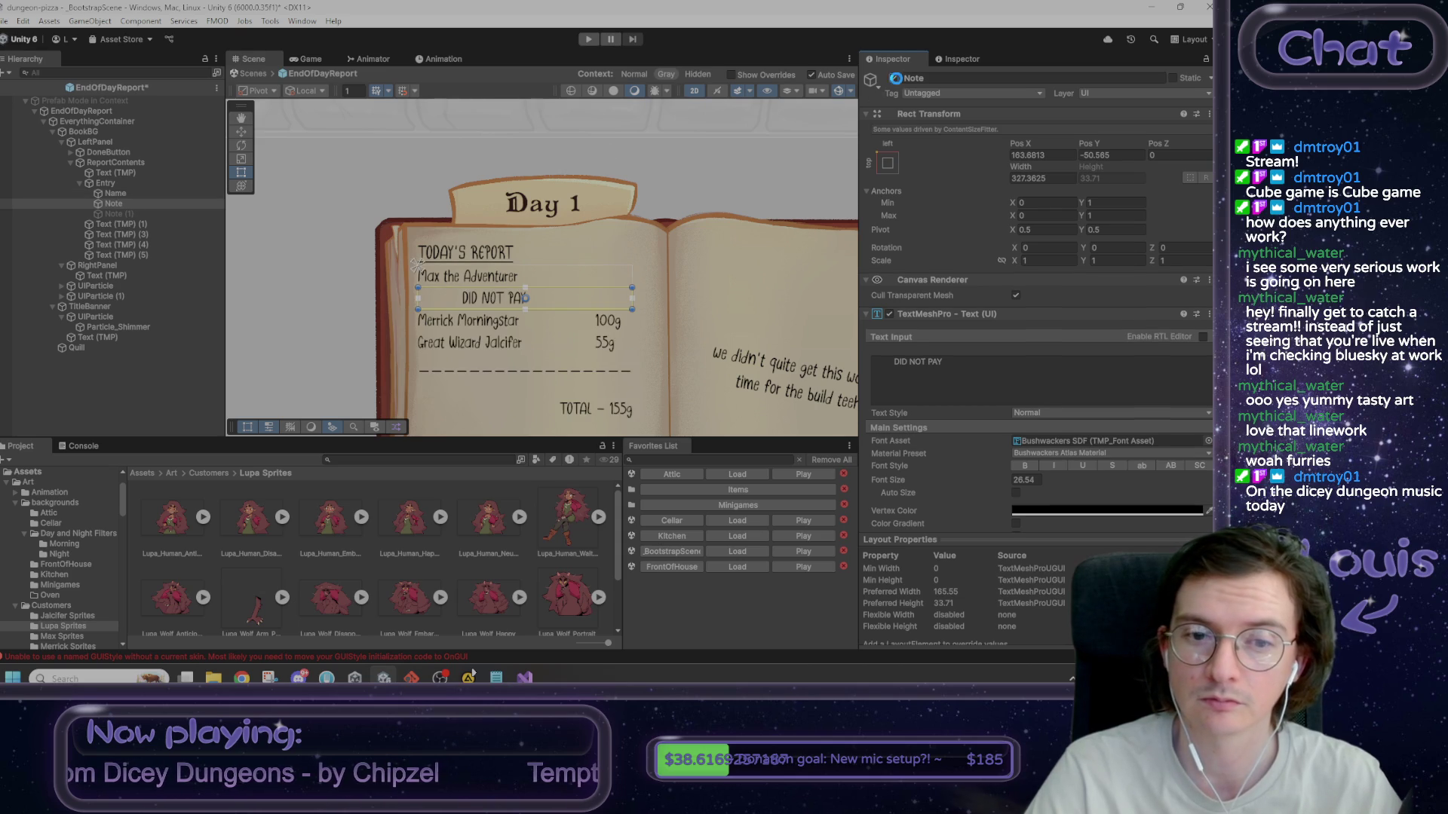
pyautogui.click(131, 214)
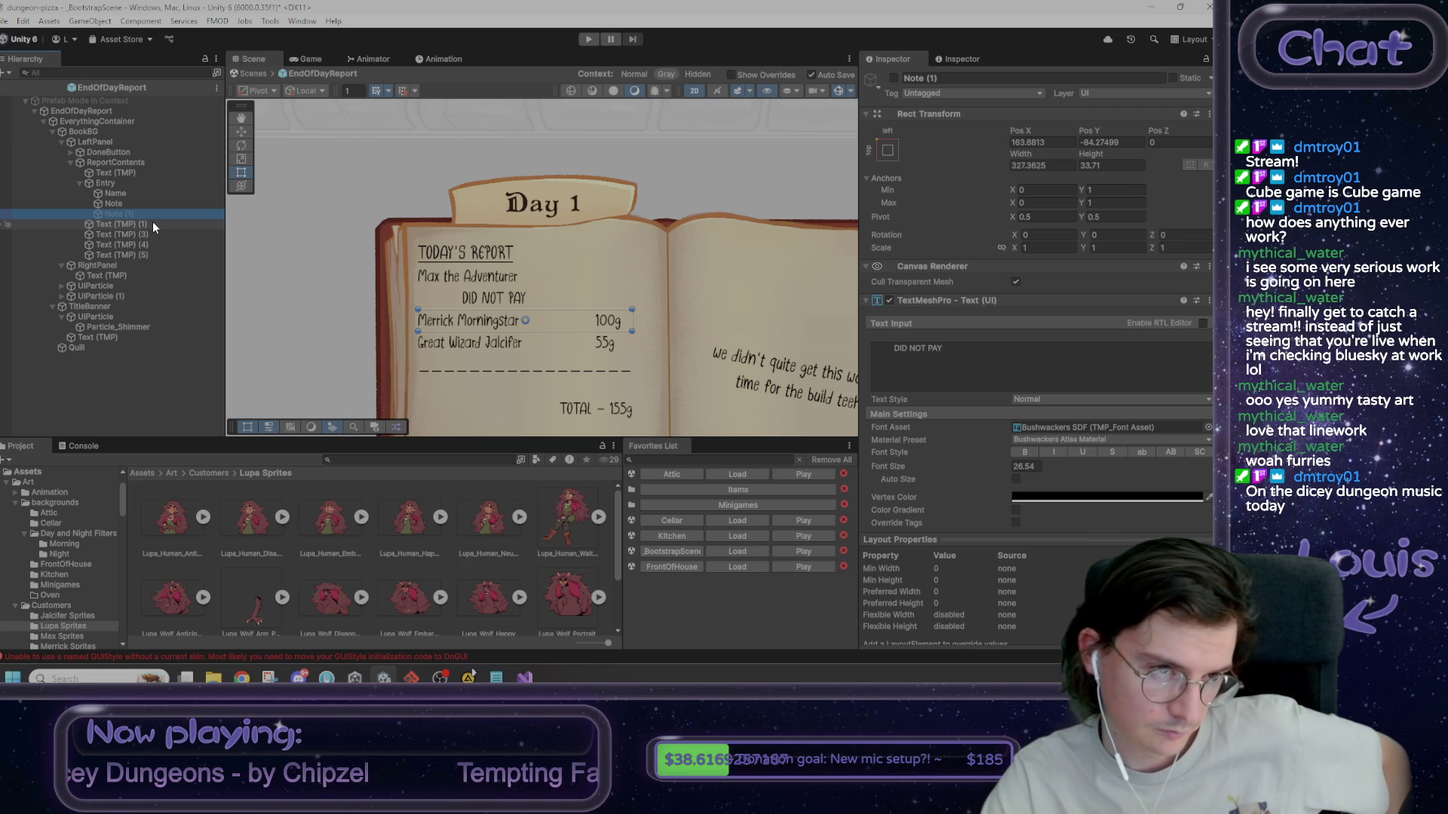
pyautogui.press('Delete')
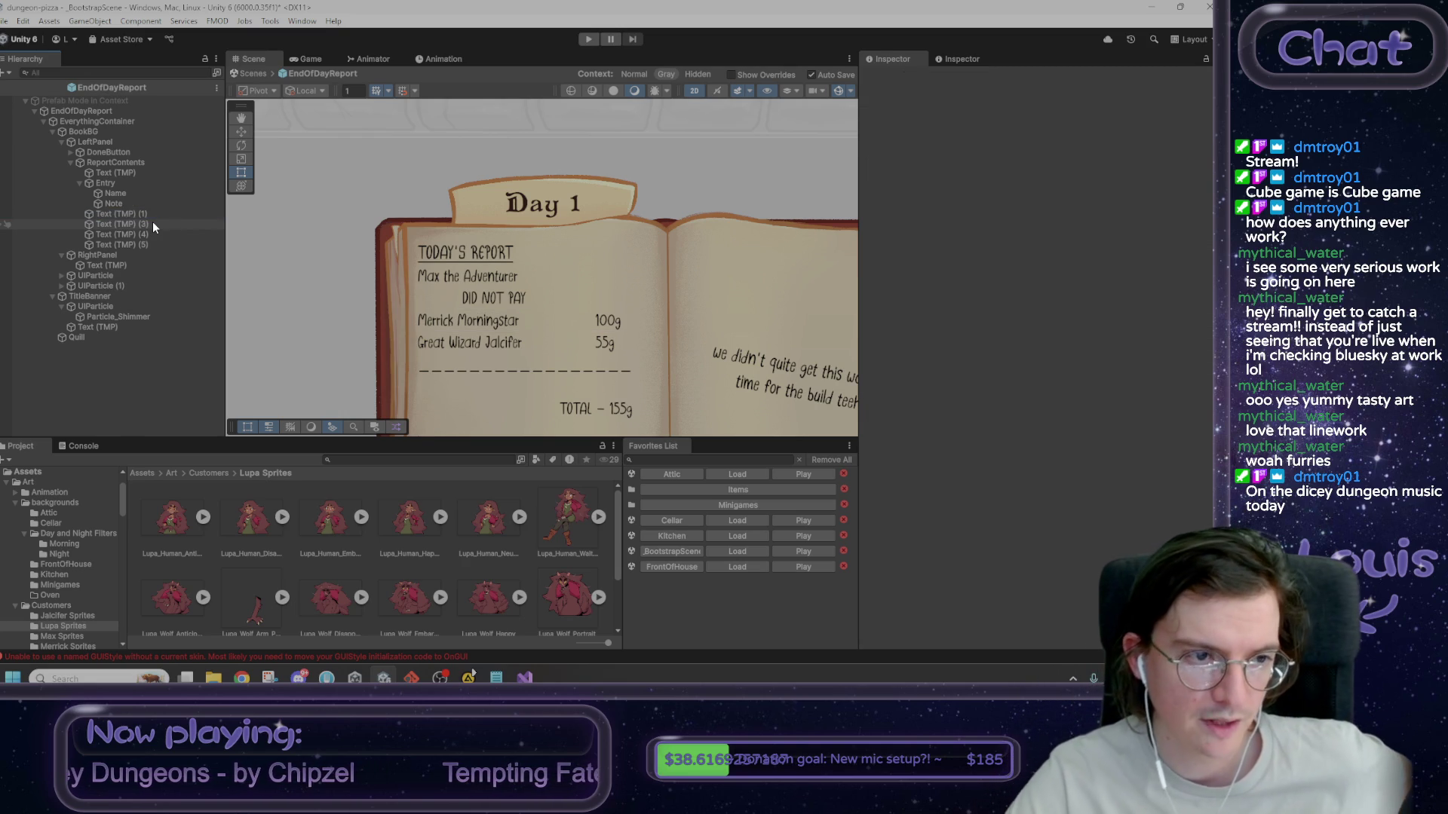
# - Test a 'more note' second line in the Note text, then remove it
pyautogui.click(155, 205)
pyautogui.click(964, 367)
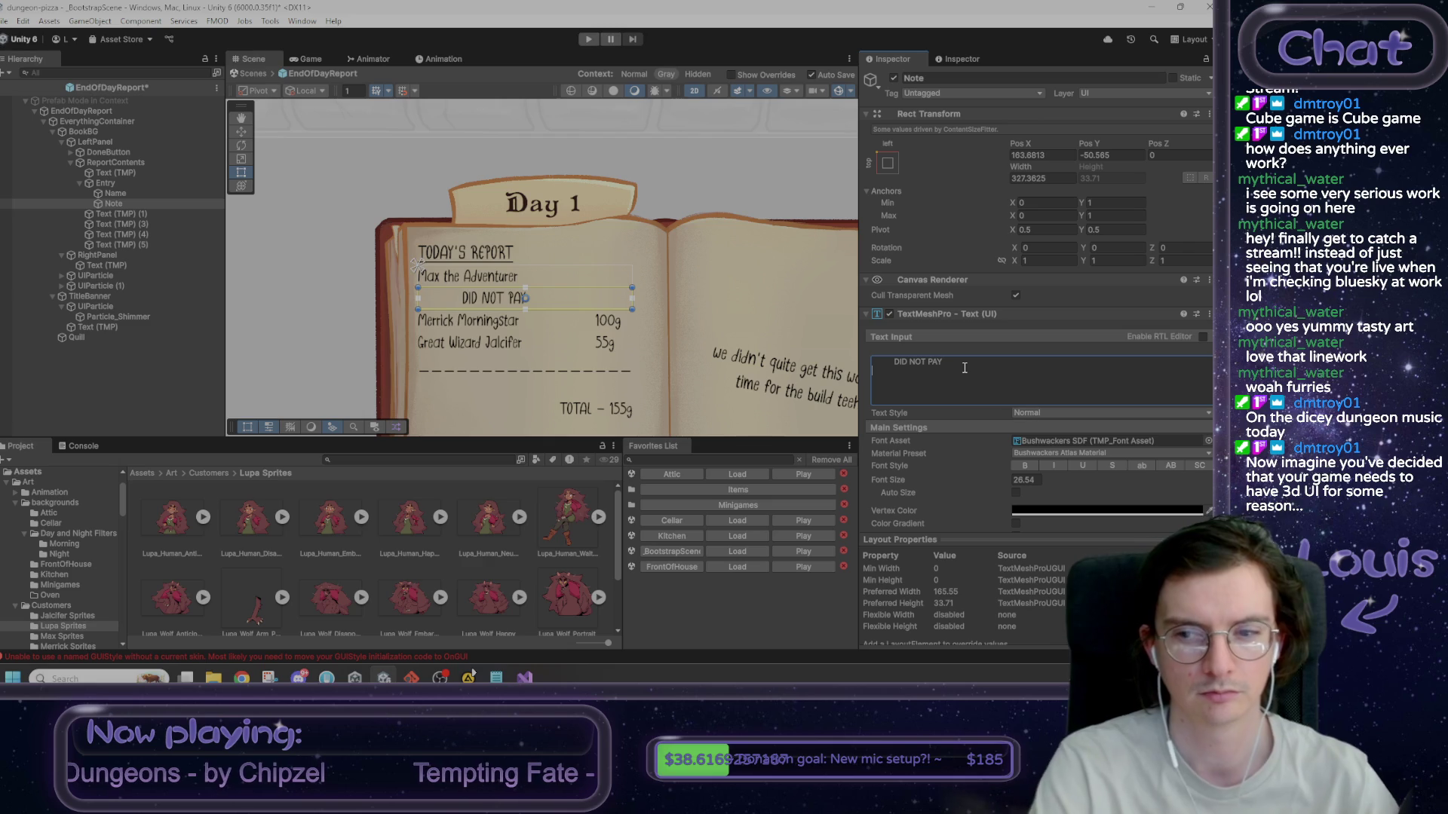
pyautogui.press('Return')
pyautogui.write('more note')
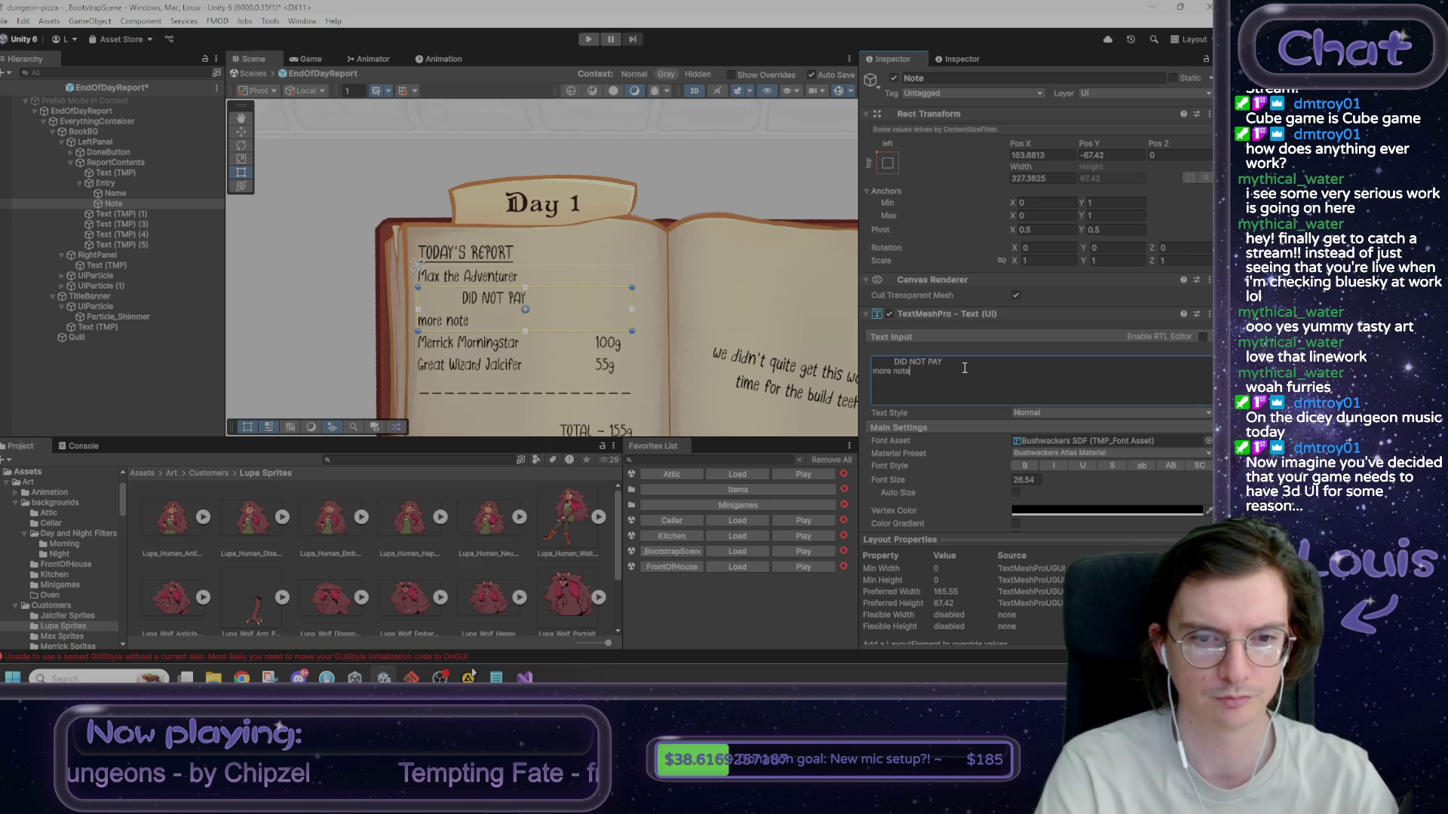
pyautogui.press('BackSpace')
pyautogui.press('BackSpace')
pyautogui.press('BackSpace')
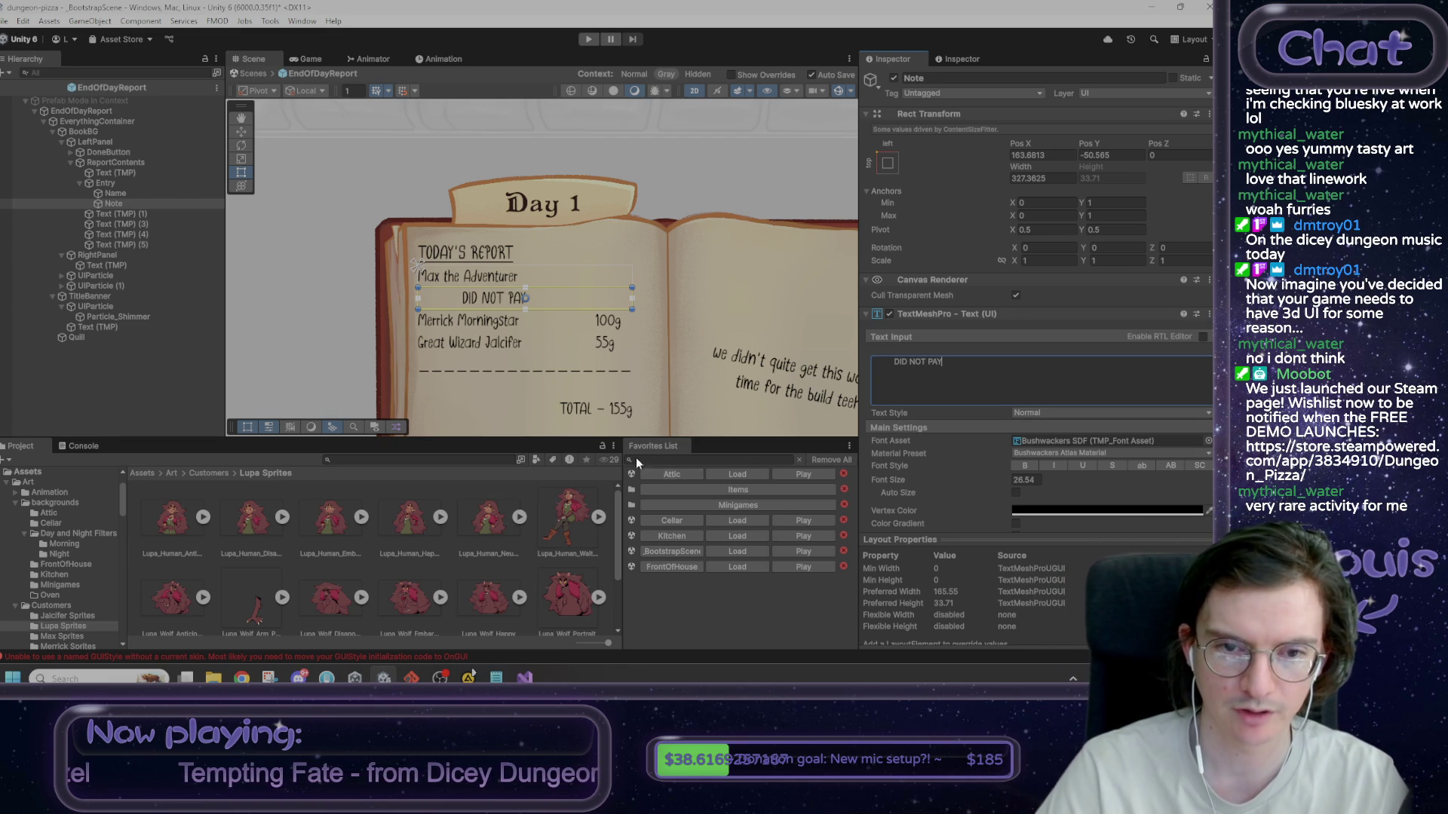
pyautogui.click(117, 194)
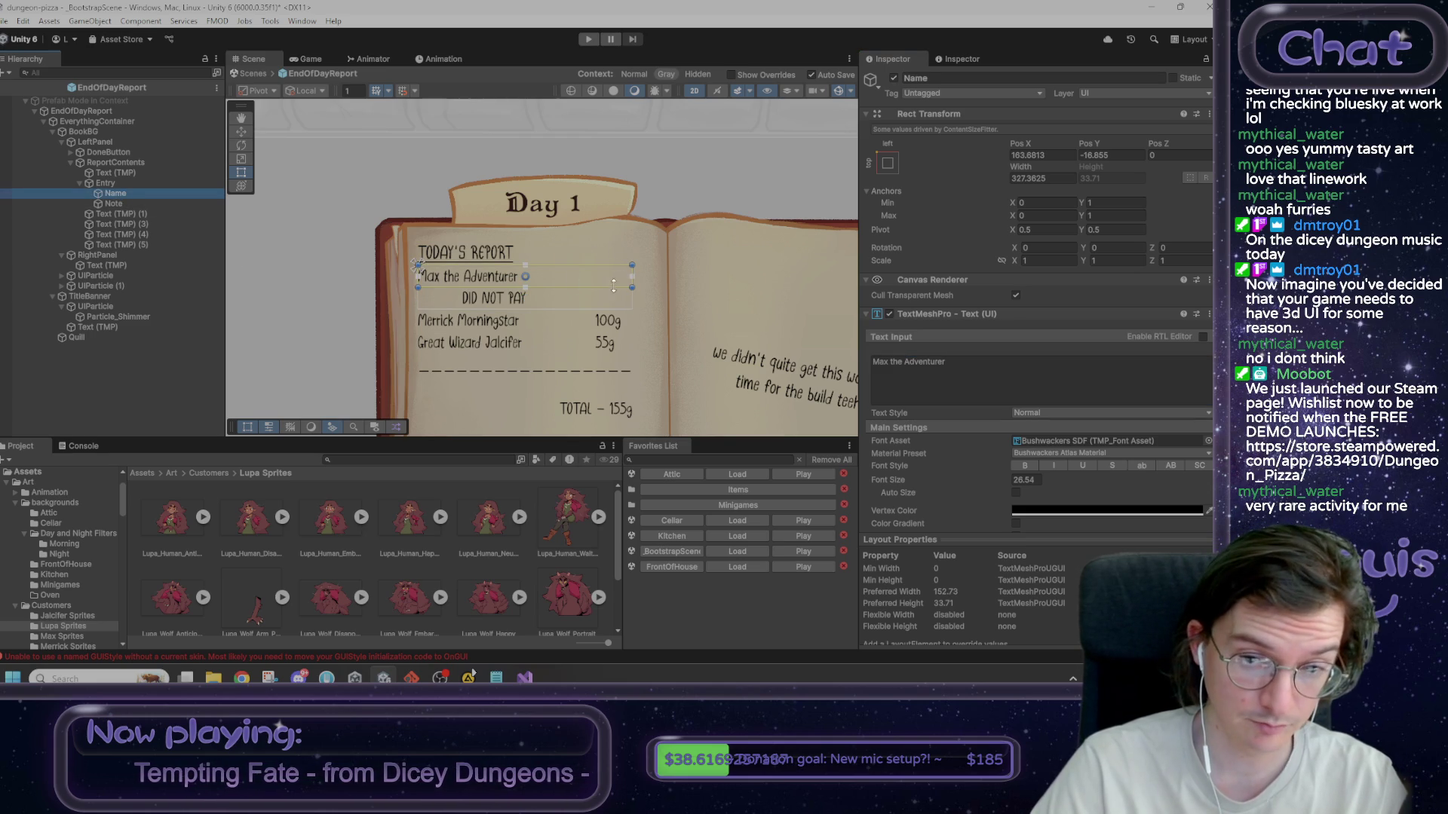
# - Wrap Name in a new empty parent named NameAndMonis
pyautogui.rightClick(115, 194)
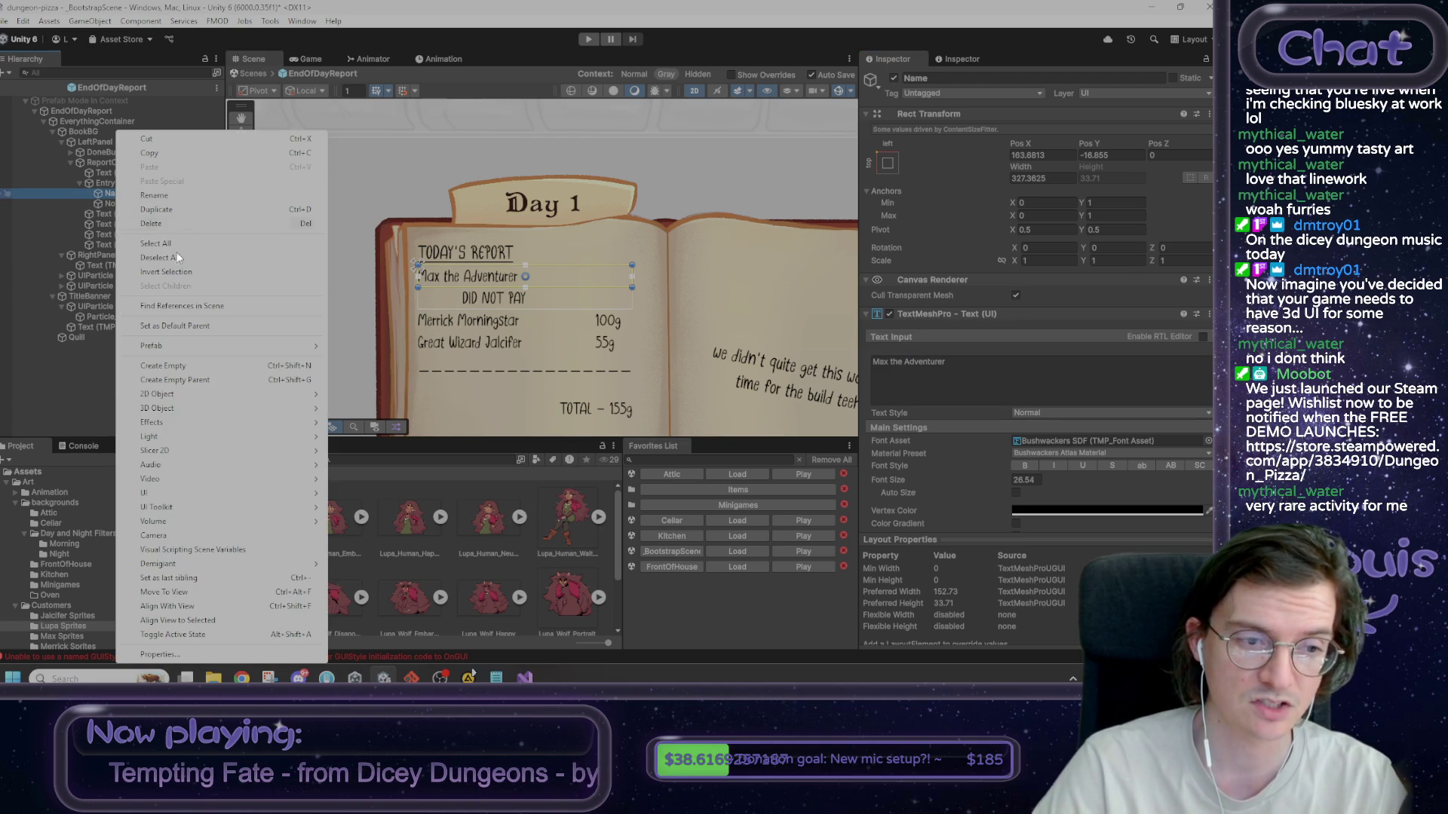
pyautogui.click(208, 380)
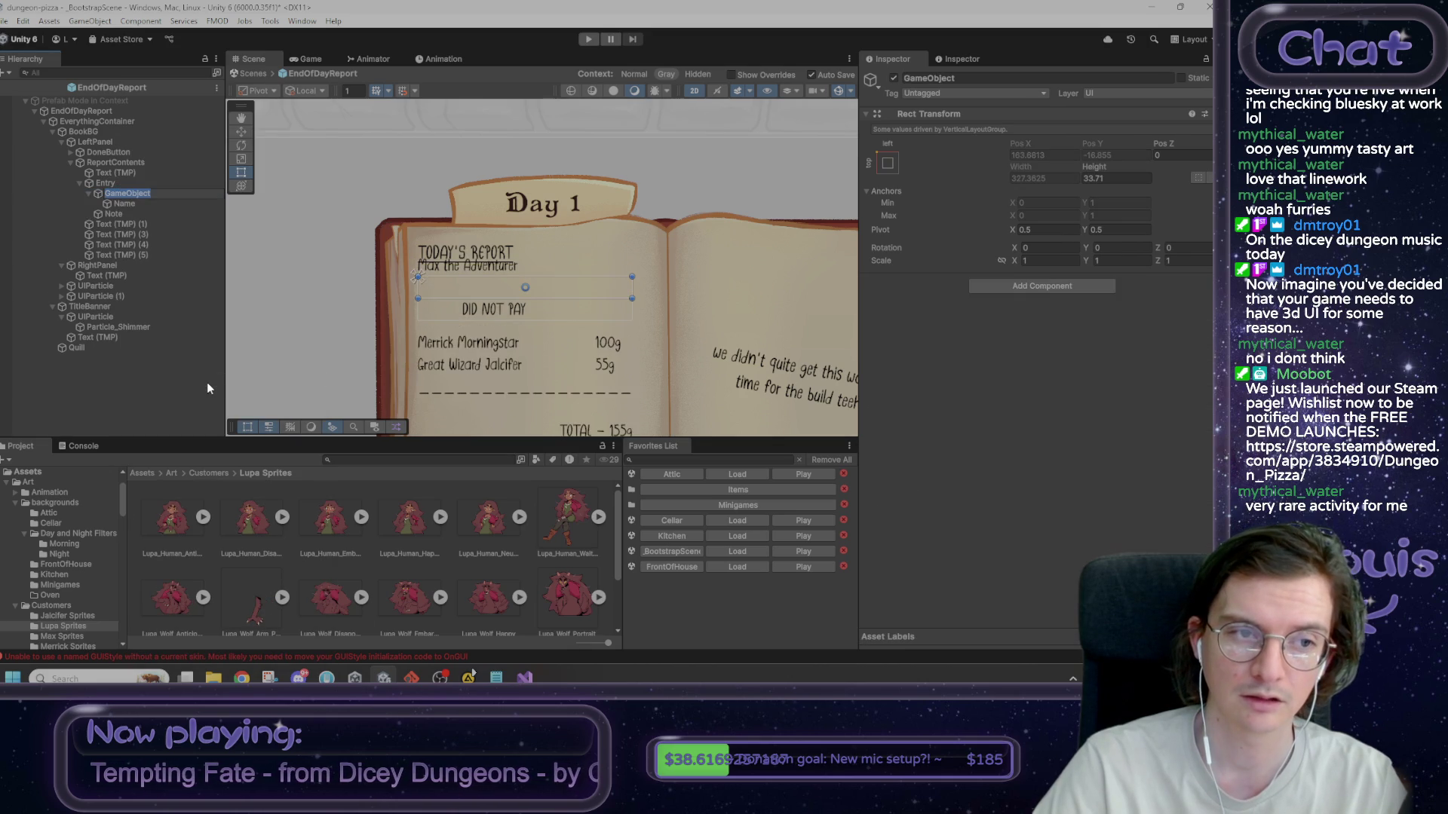
pyautogui.write('Name')
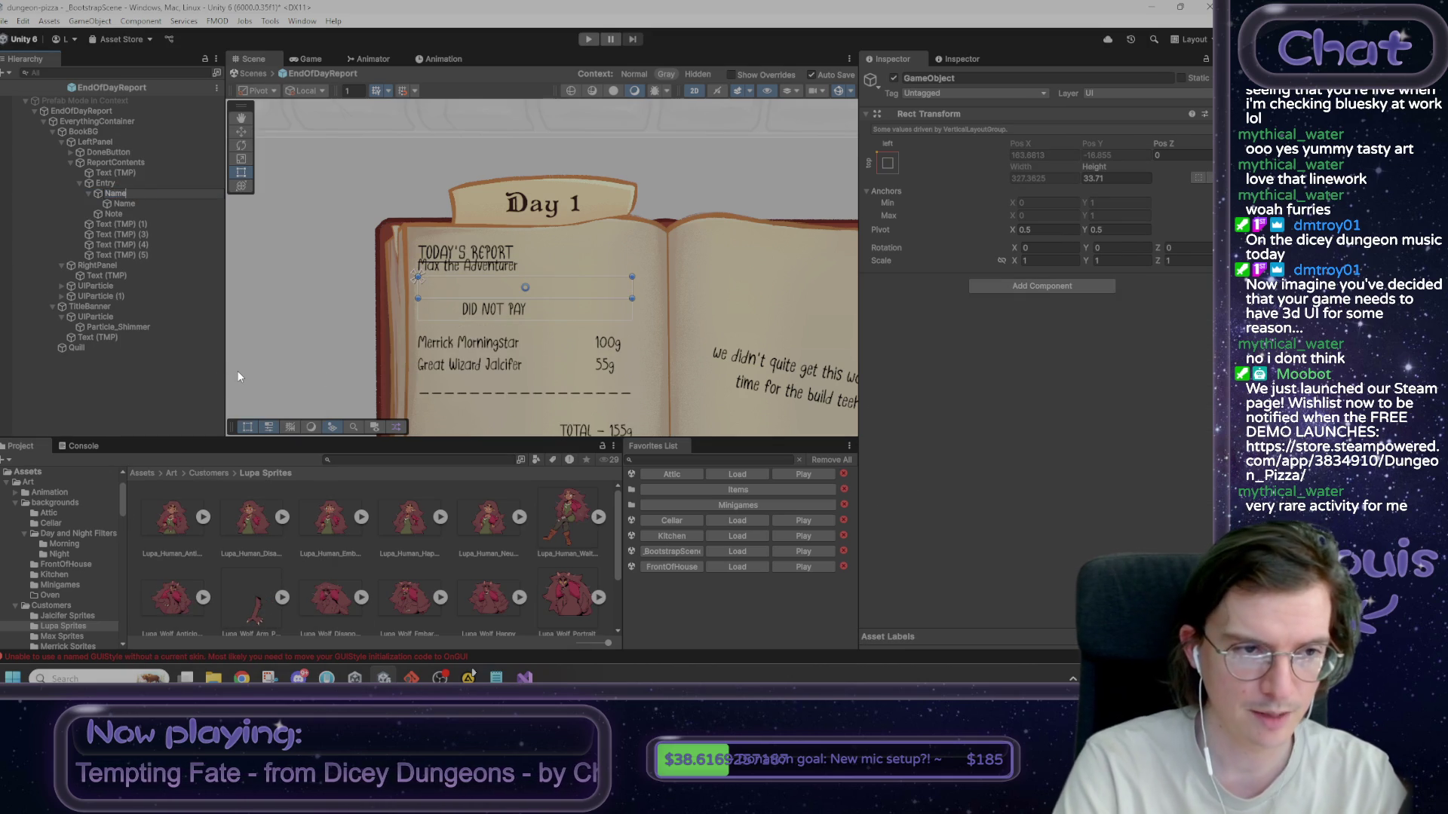
pyautogui.write('And')
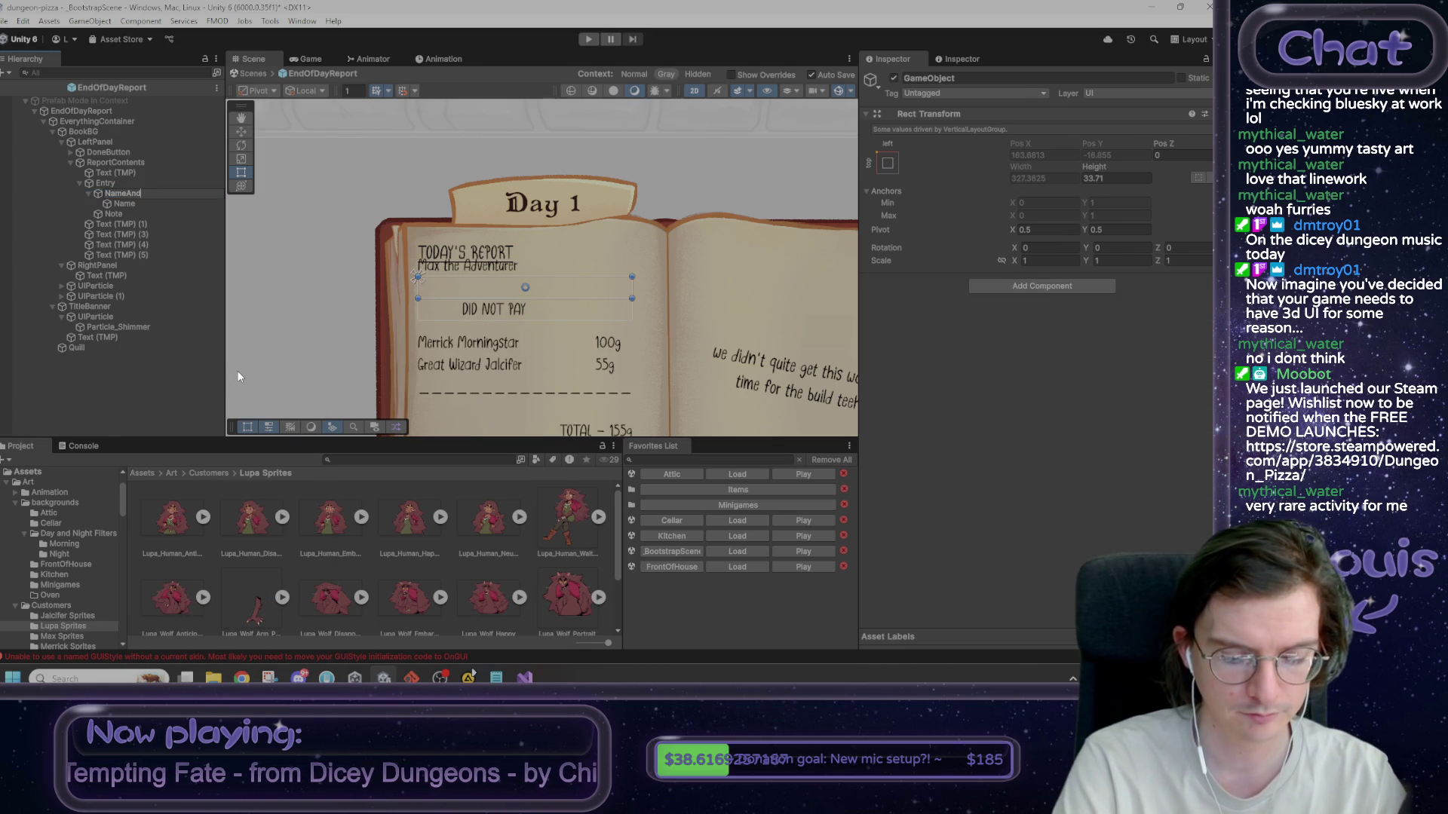
pyautogui.write('Monis')
pyautogui.press('Return')
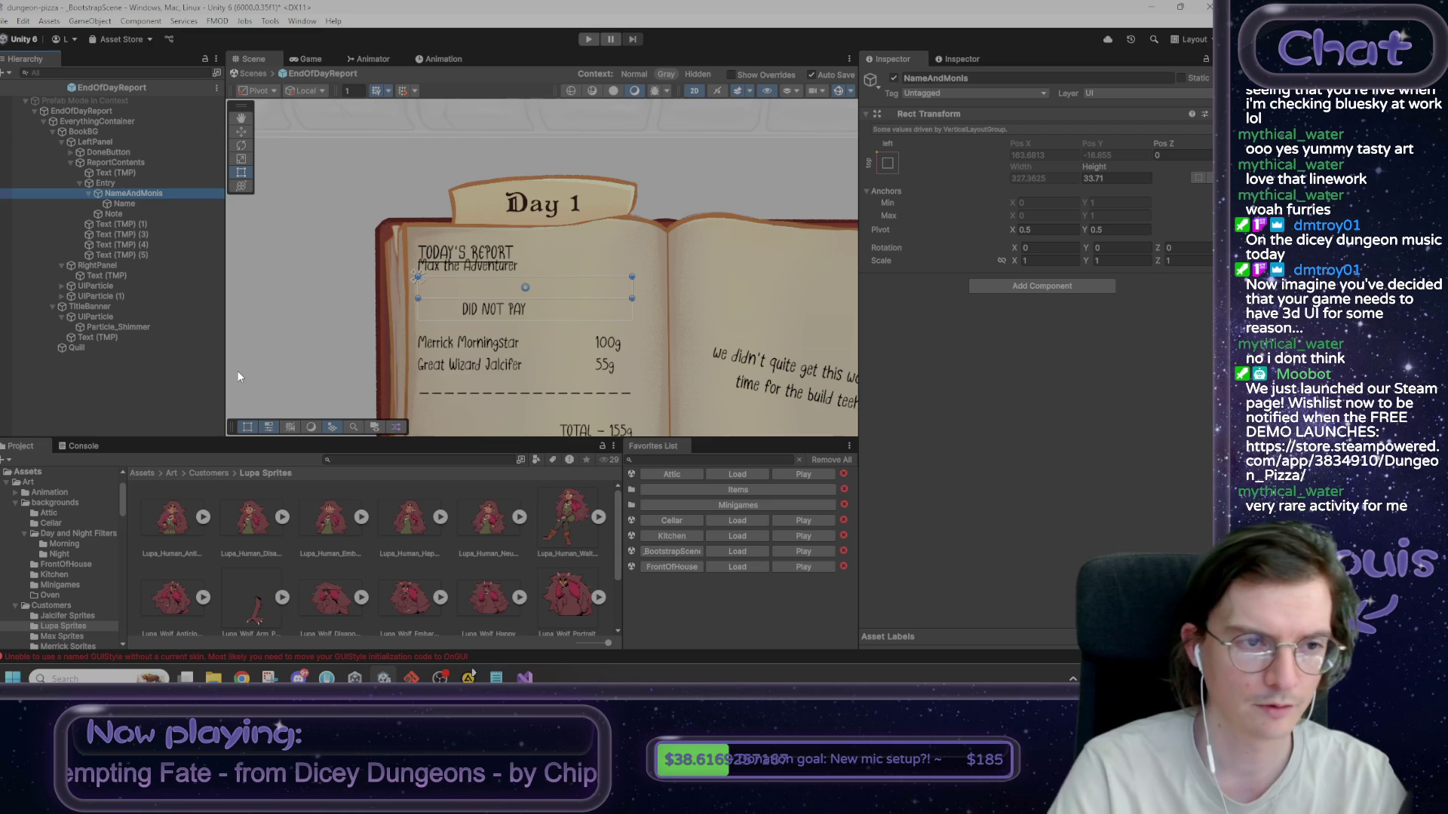
# - Check the Name text's anchor presets and duplicate the Name object
pyautogui.click(124, 204)
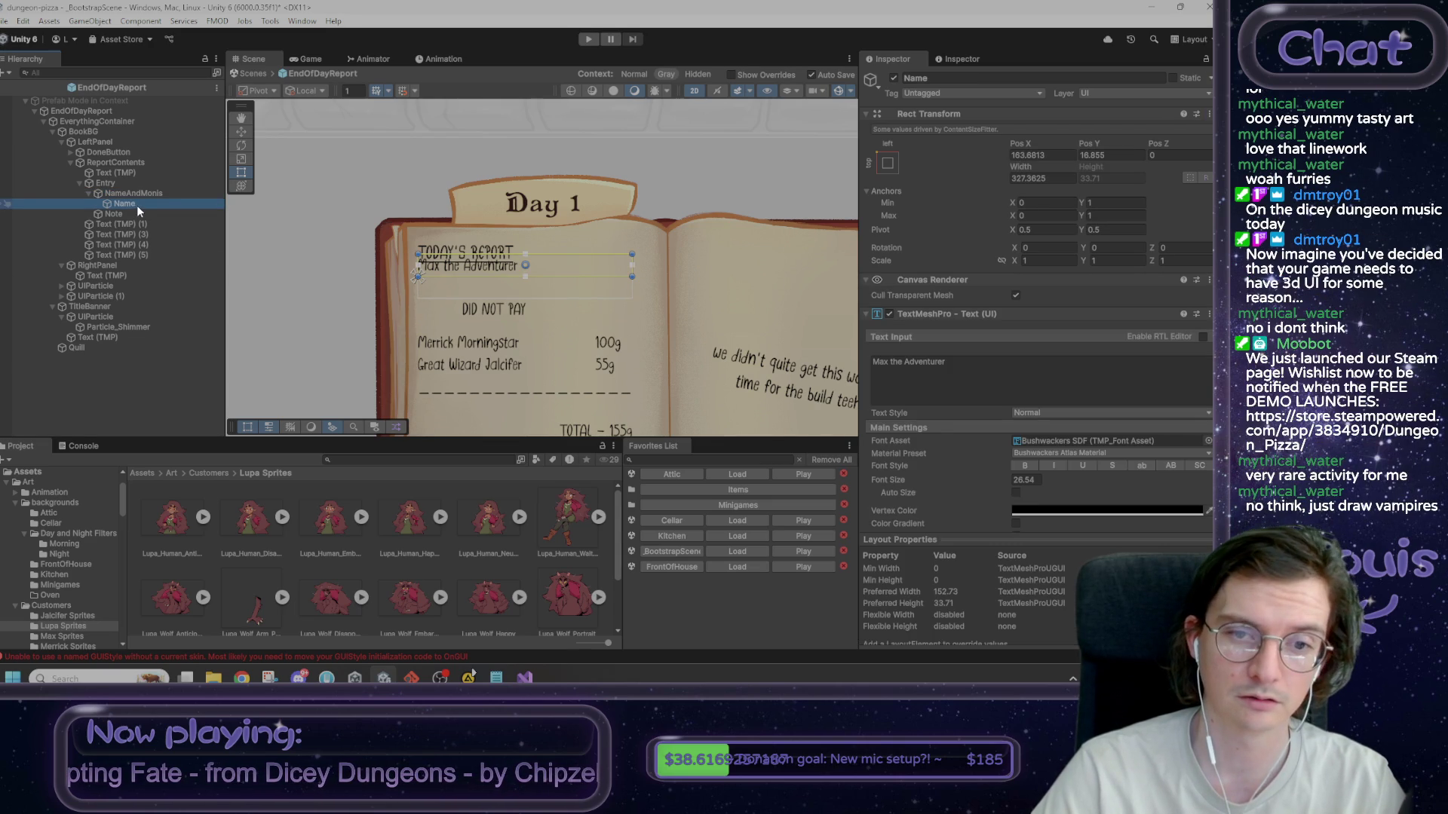
pyautogui.click(138, 193)
pyautogui.click(134, 203)
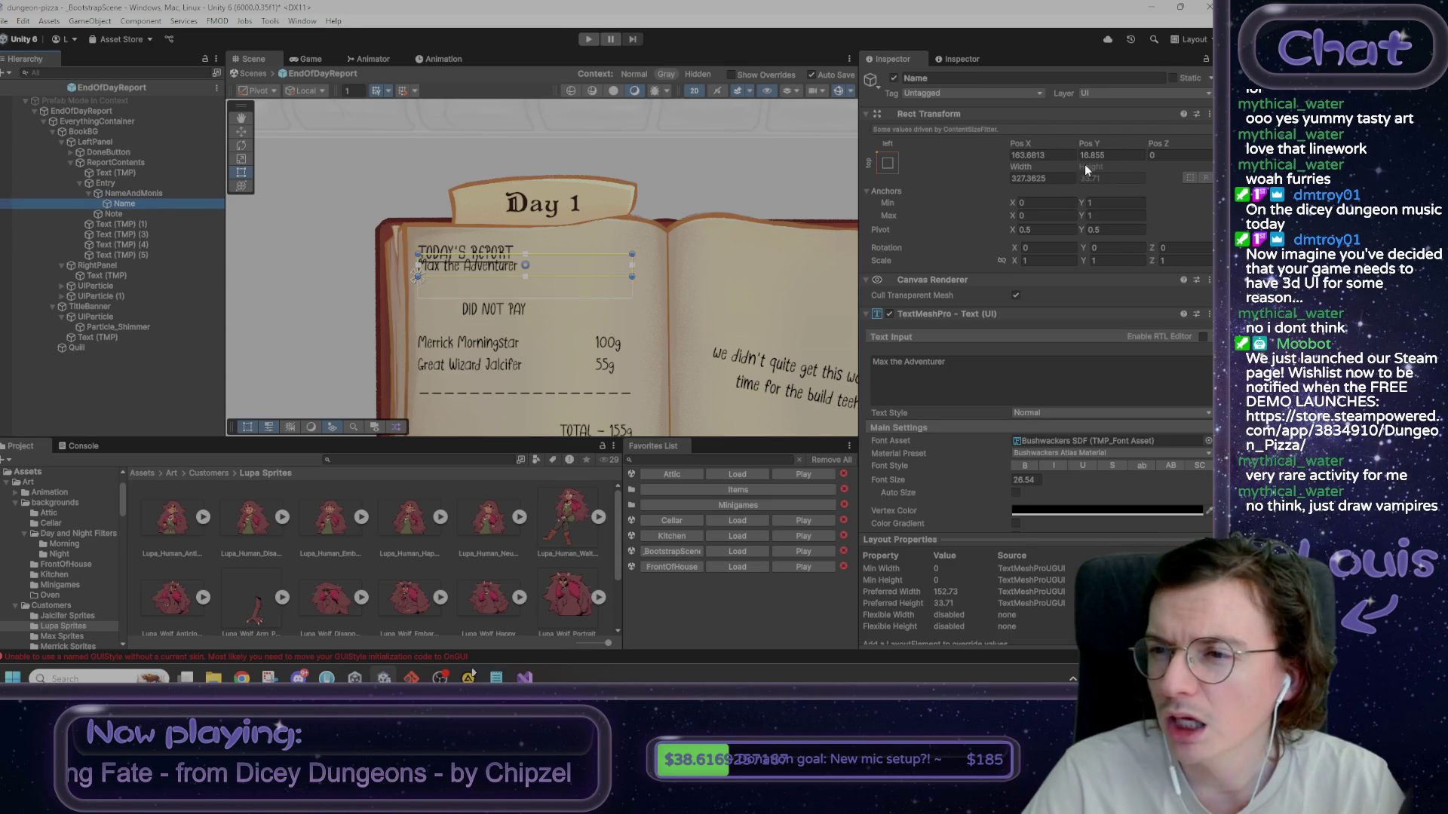
pyautogui.click(889, 165)
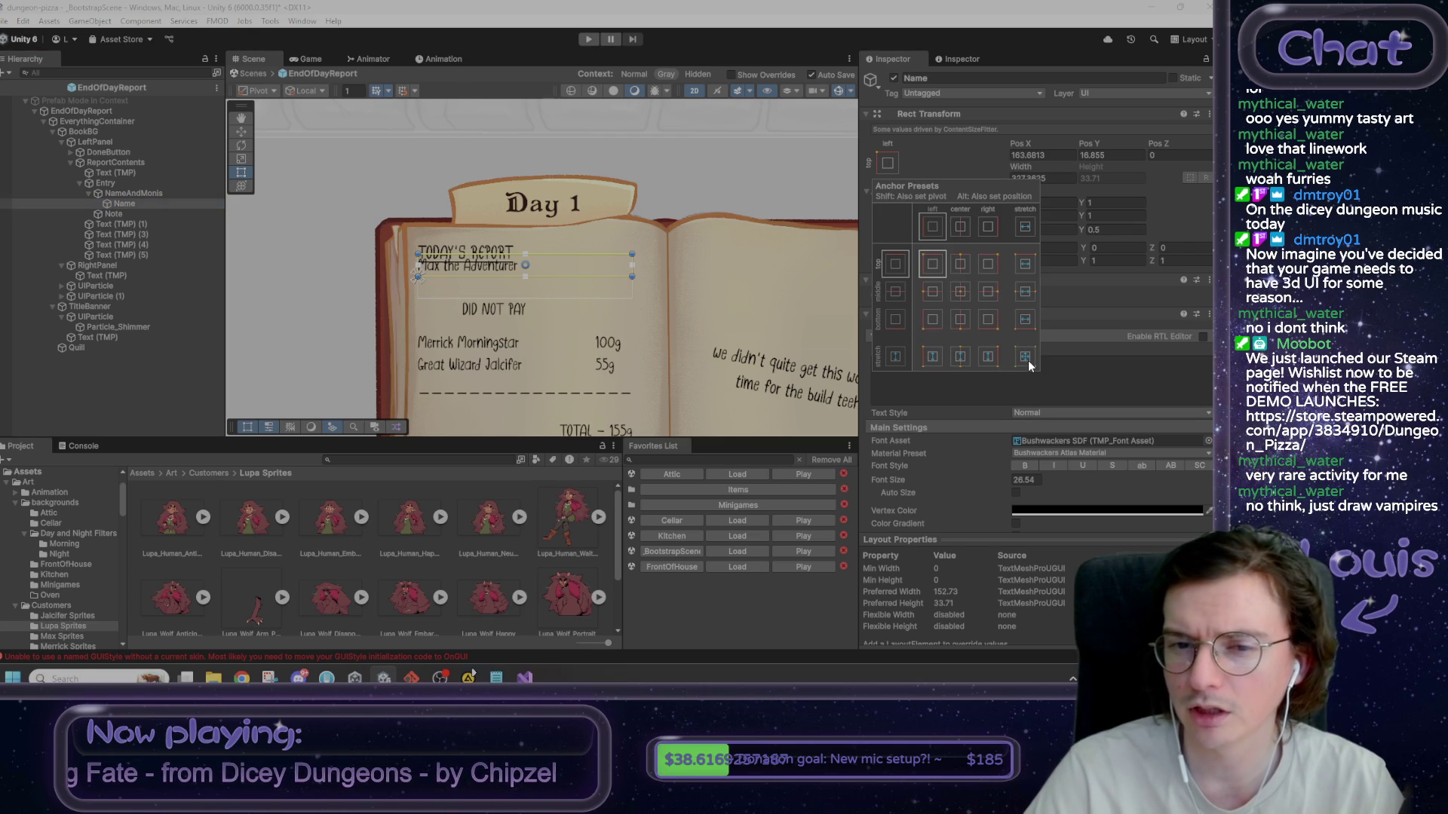
pyautogui.click(116, 193)
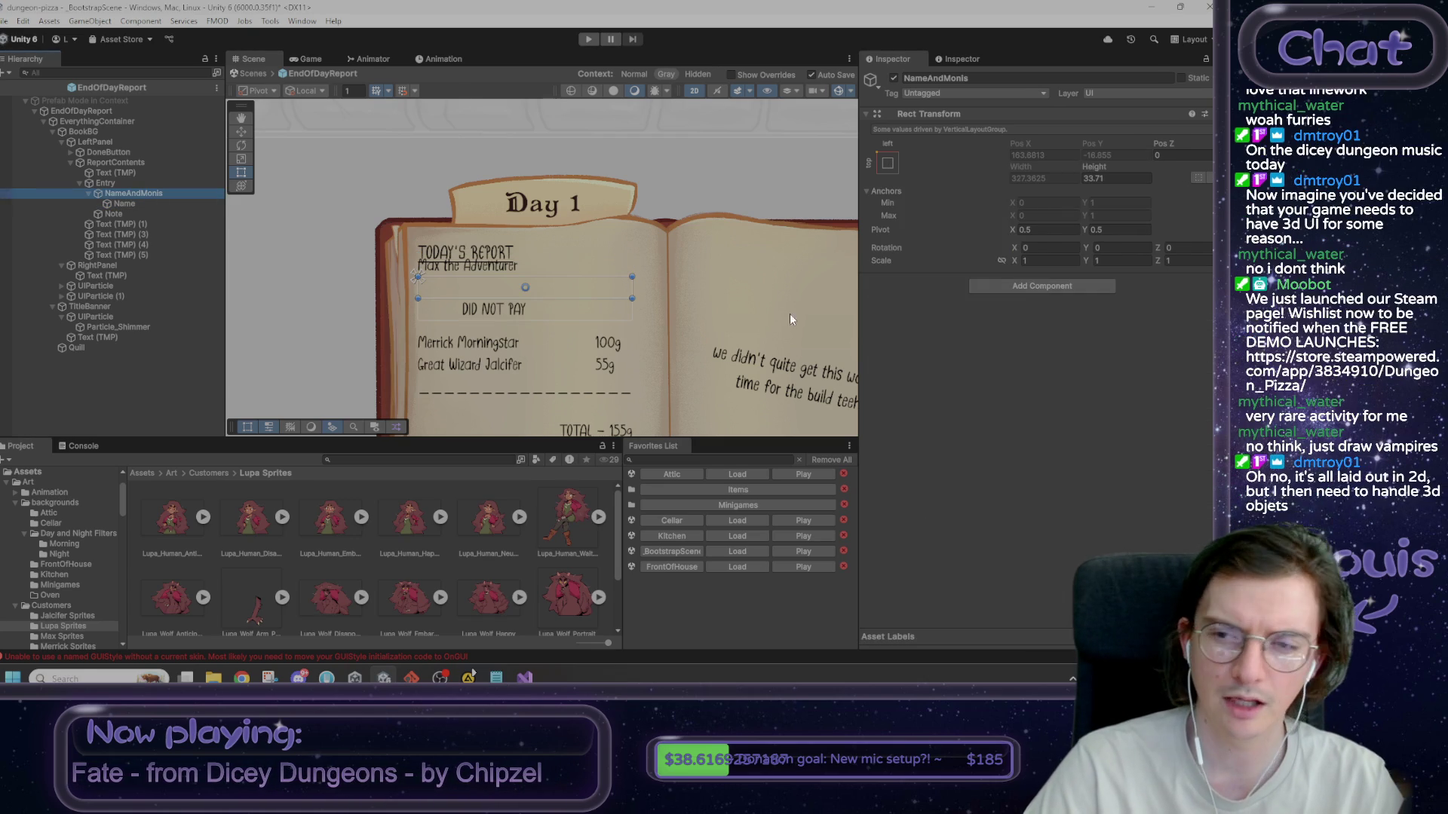
pyautogui.click(138, 204)
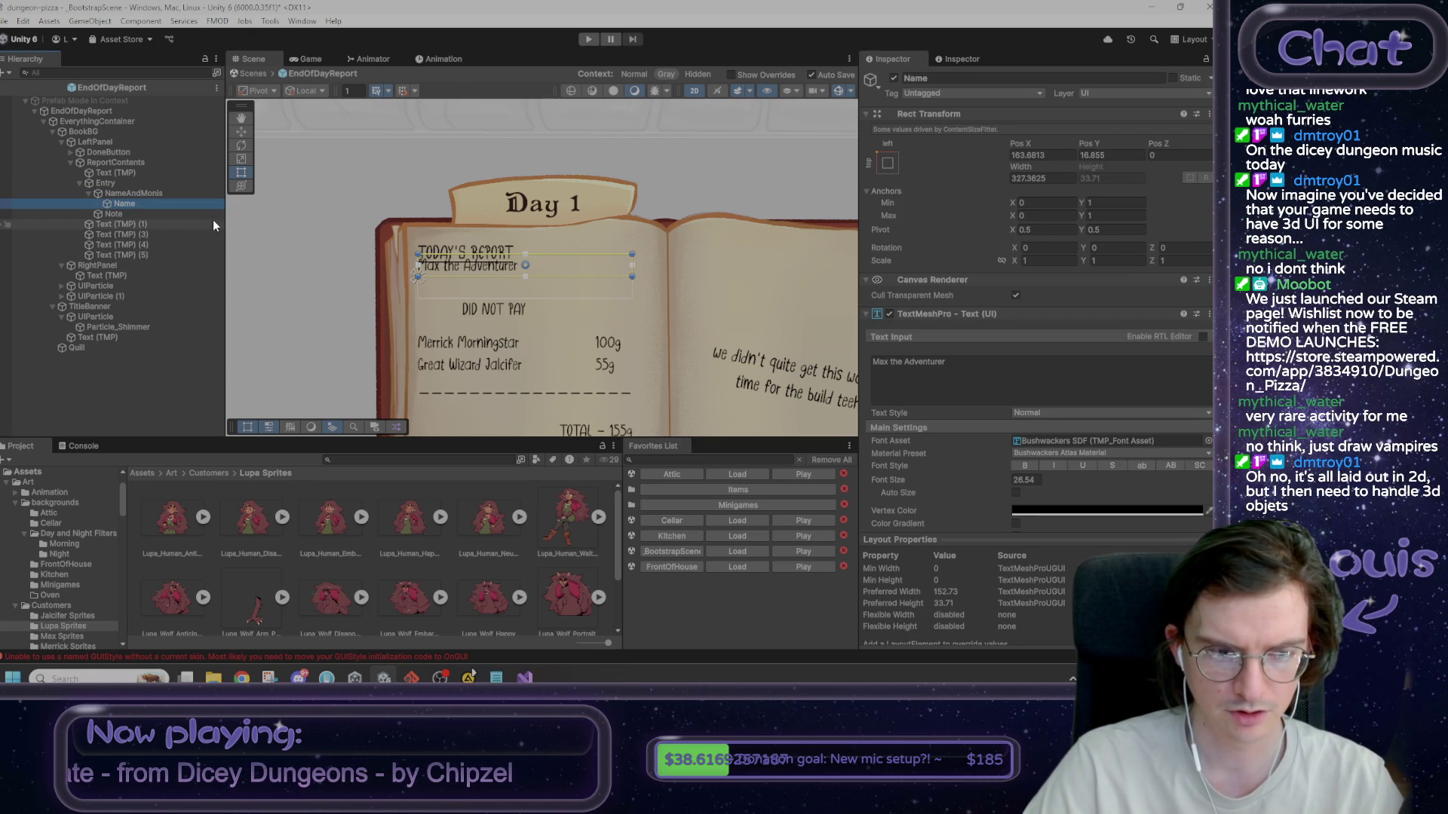
pyautogui.hotkey('ctrl', 'd')
# - Rename the duplicate to Money and give it right-aligned '0g' text
pyautogui.click(944, 78)
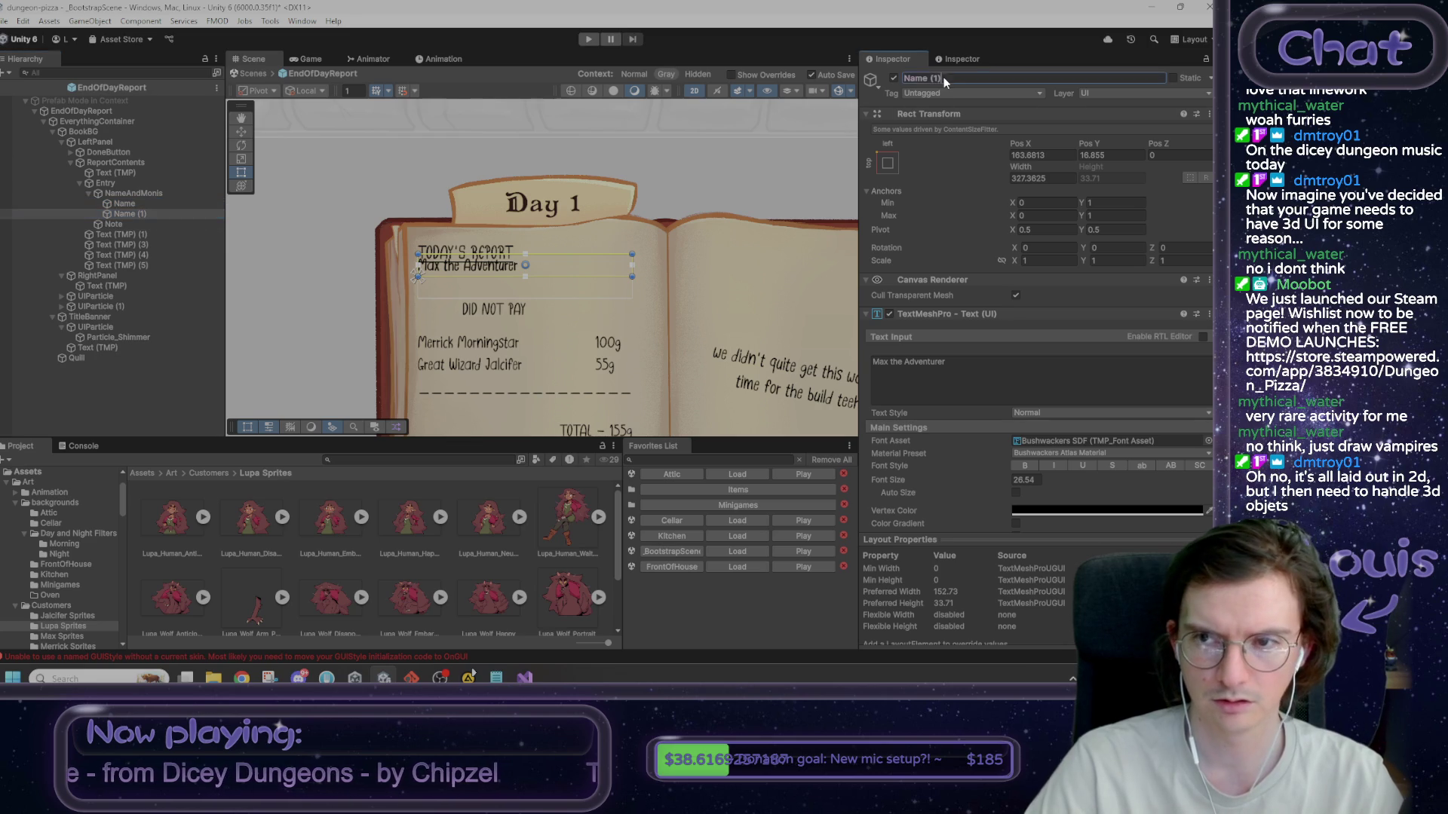
pyautogui.write('Money')
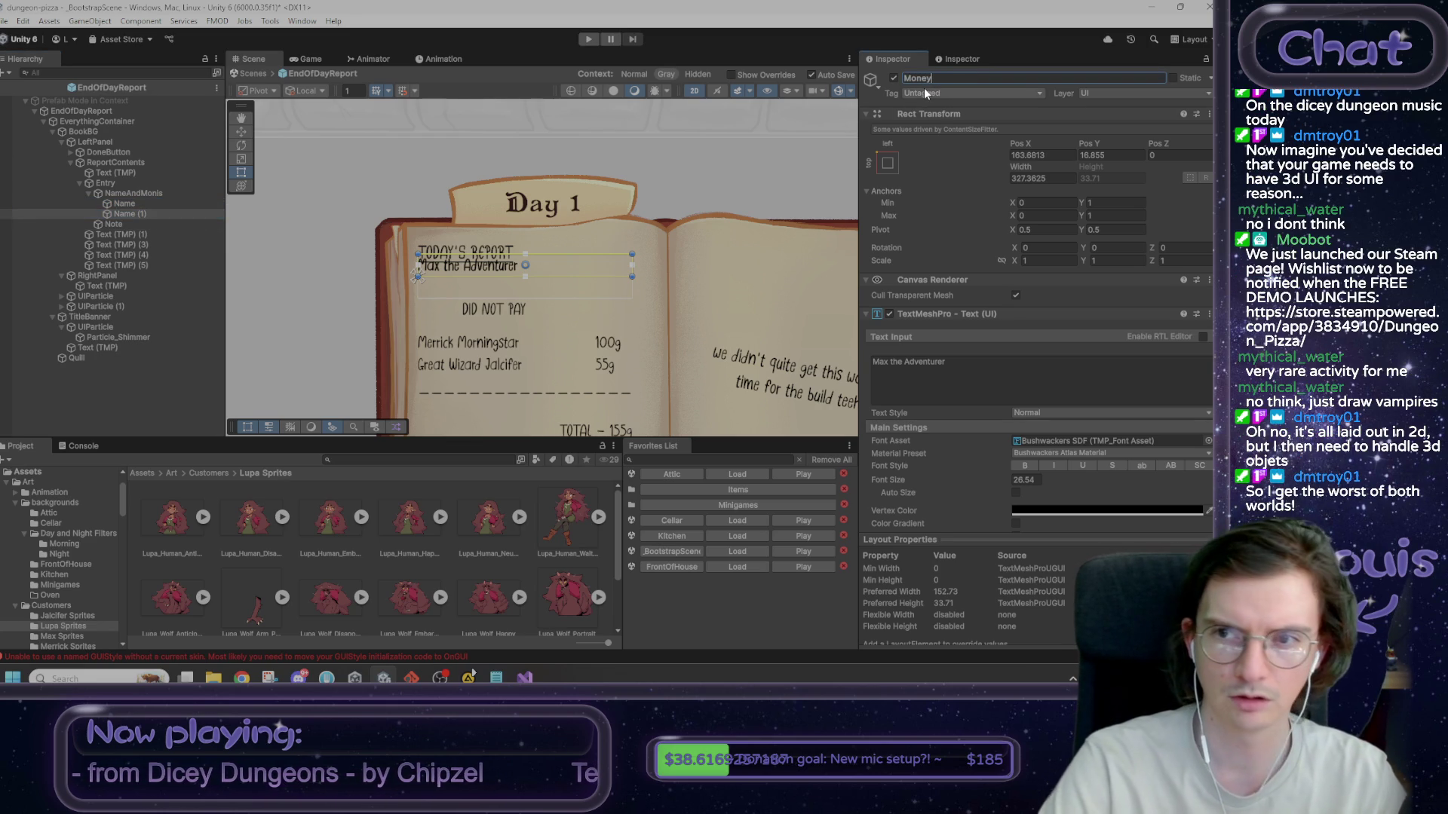
pyautogui.click(917, 360)
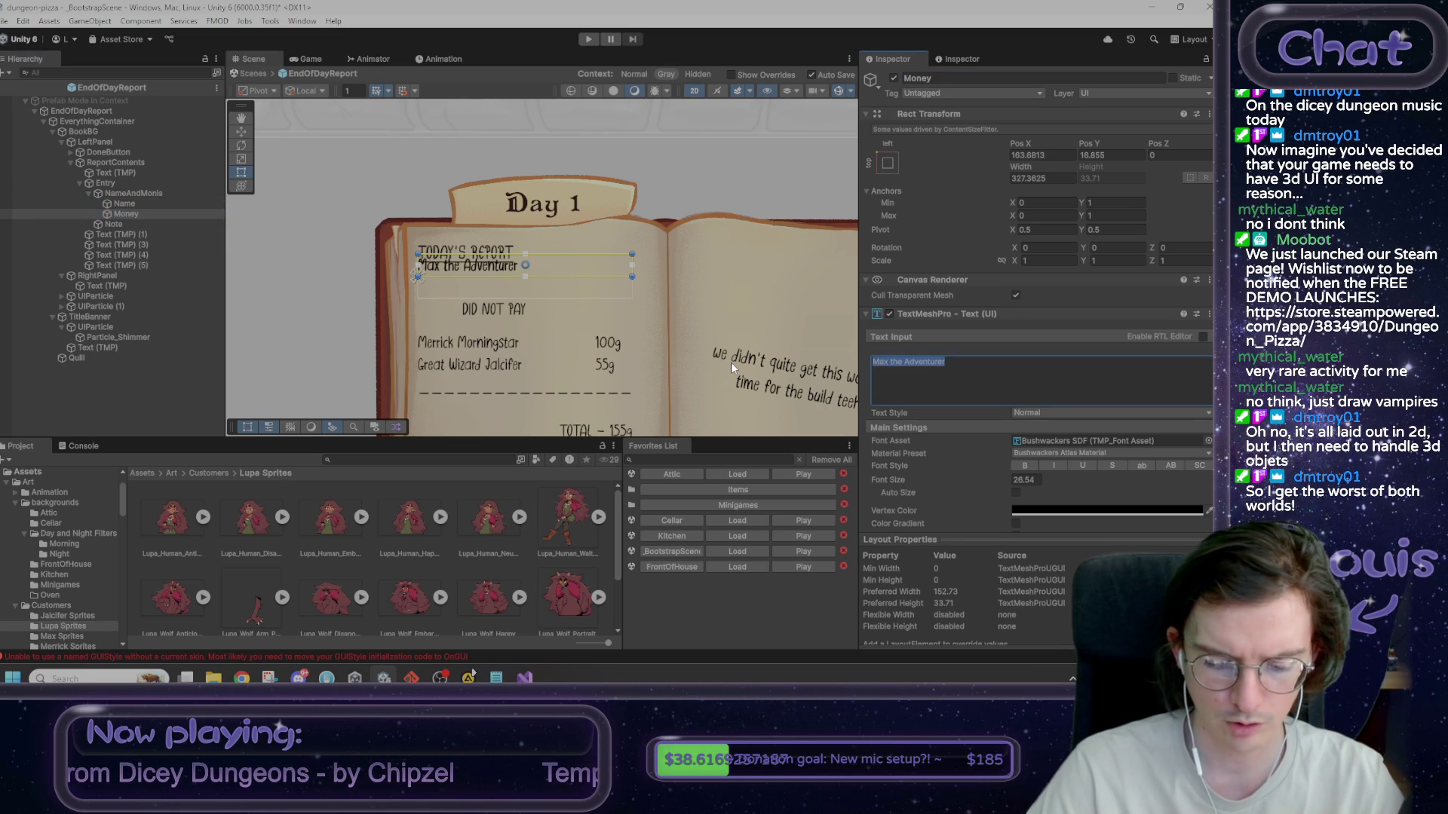
pyautogui.write('0g')
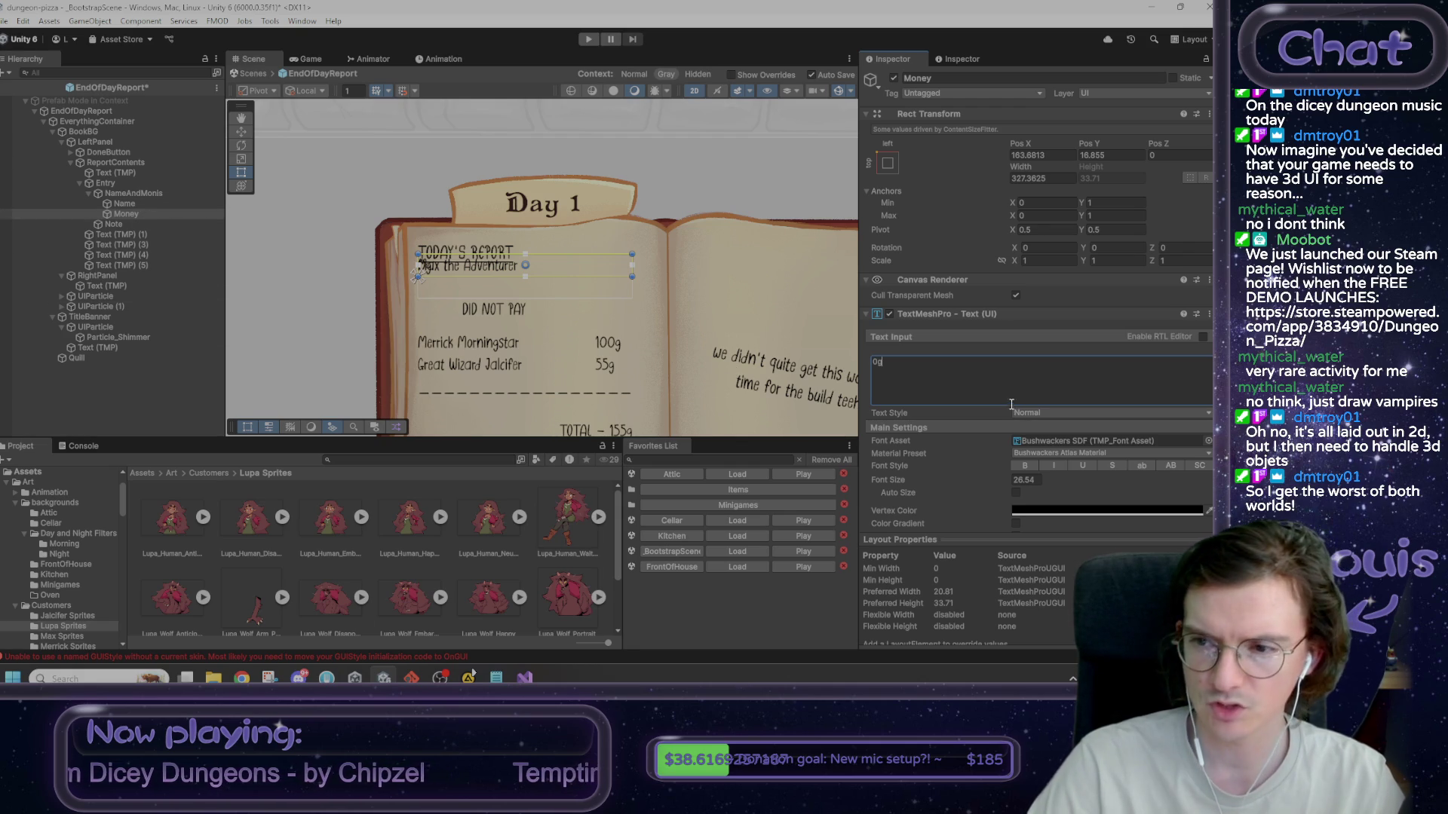
pyautogui.scroll(-5, 1009, 403)
pyautogui.click(1048, 447)
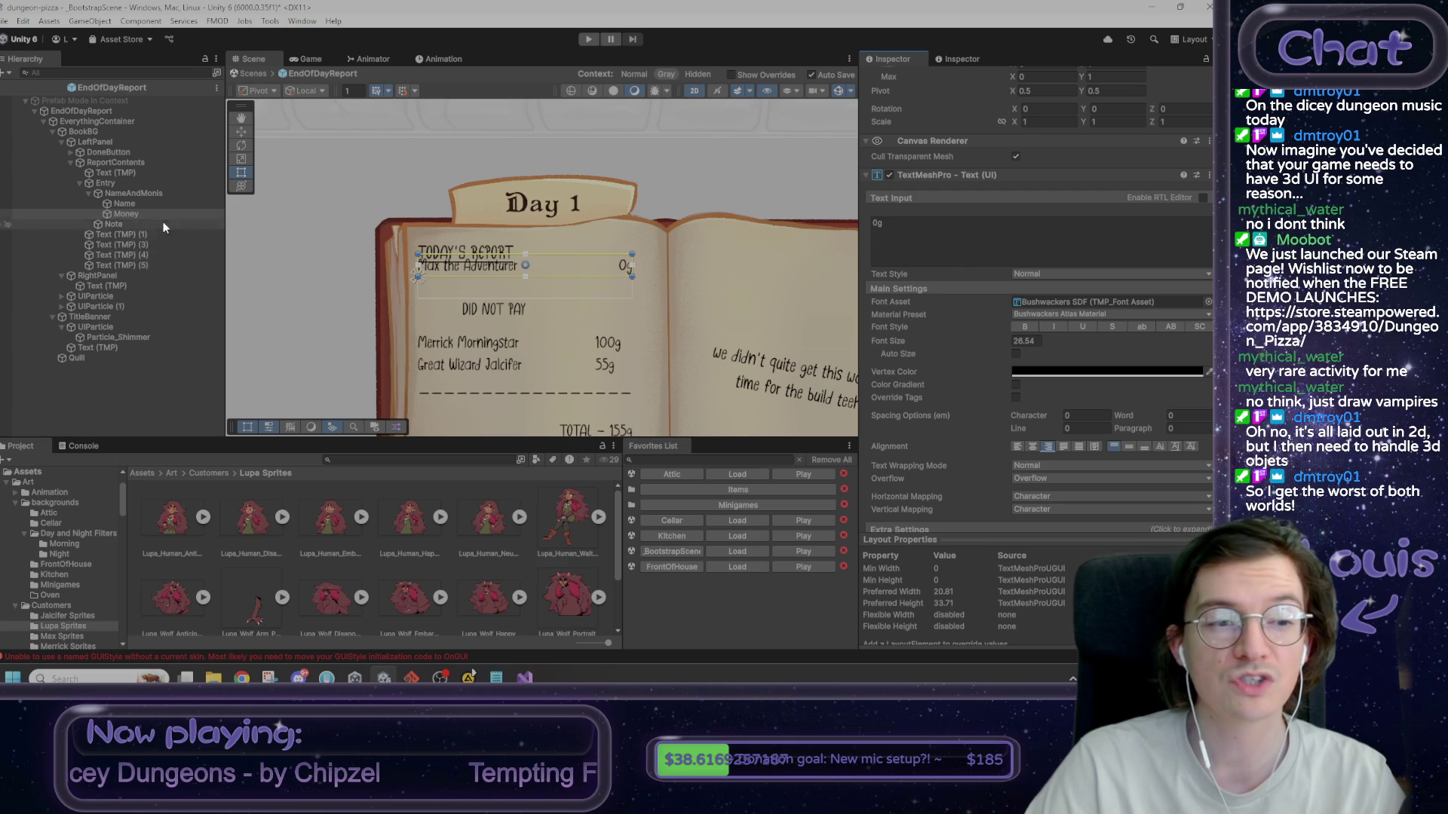
# - Compare the Name and Money objects under NameAndMonis and open an object's context menu
pyautogui.click(147, 194)
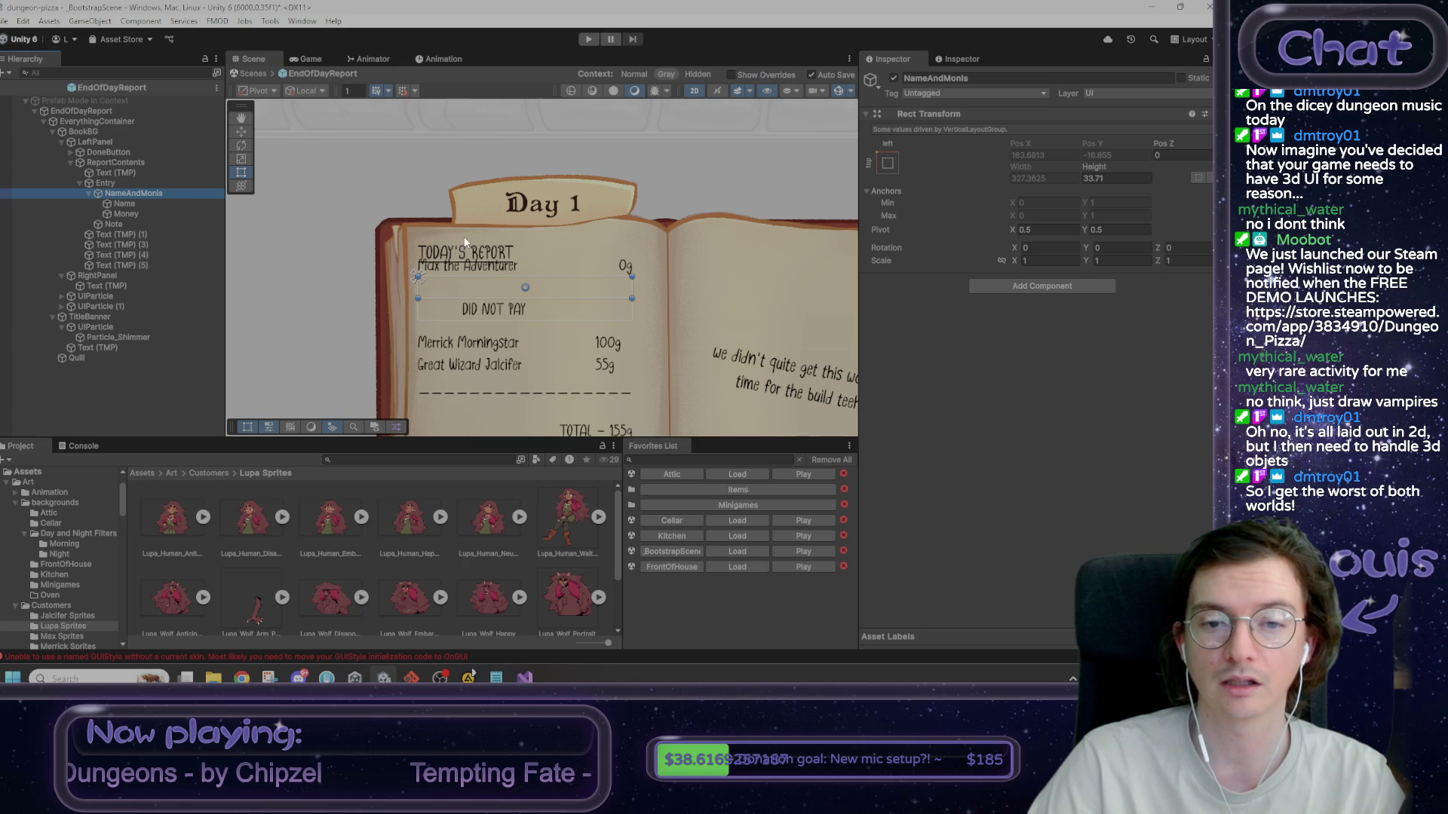
pyautogui.click(137, 205)
pyautogui.click(136, 213)
pyautogui.click(132, 205)
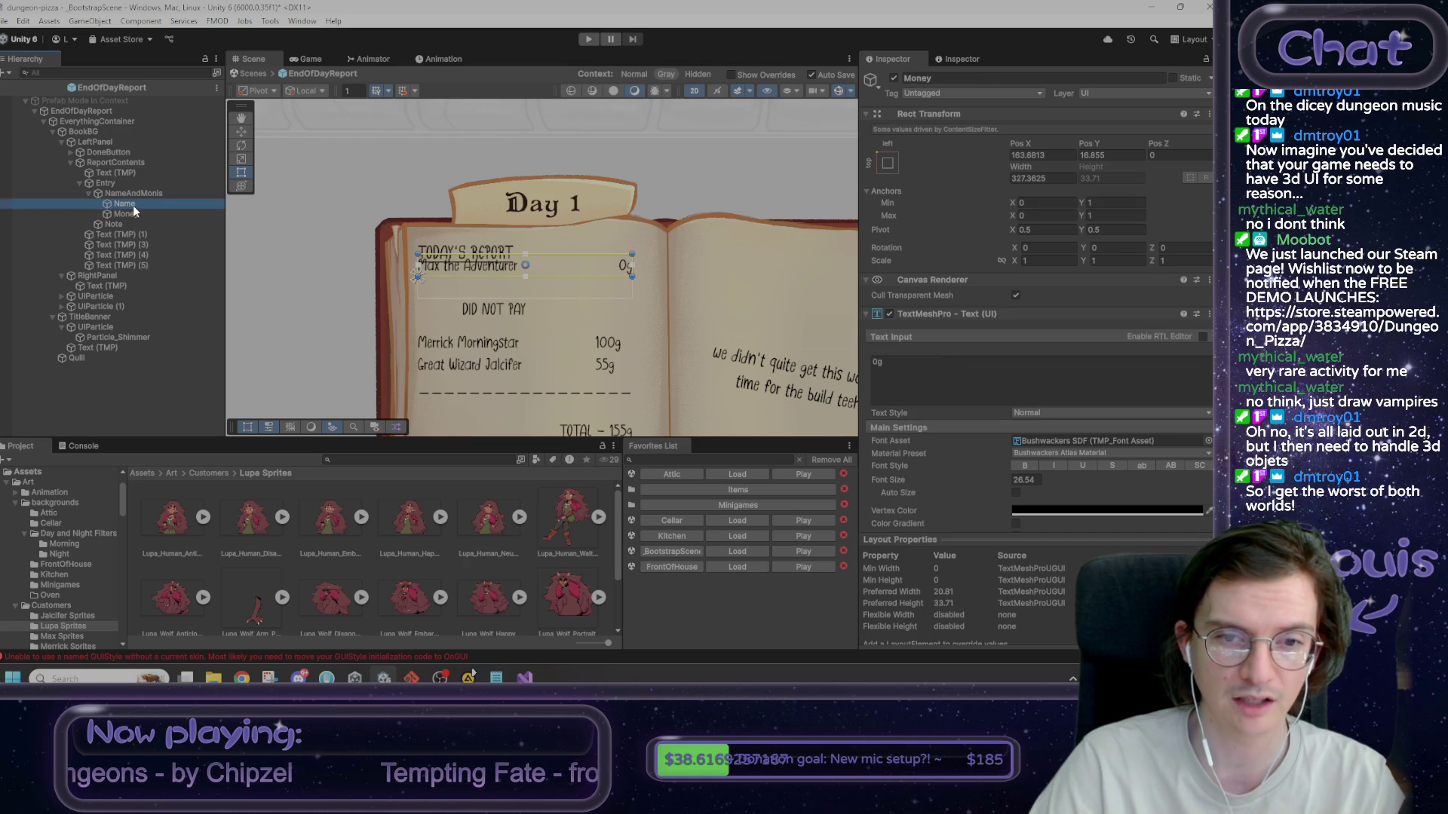
pyautogui.click(133, 212)
pyautogui.click(136, 205)
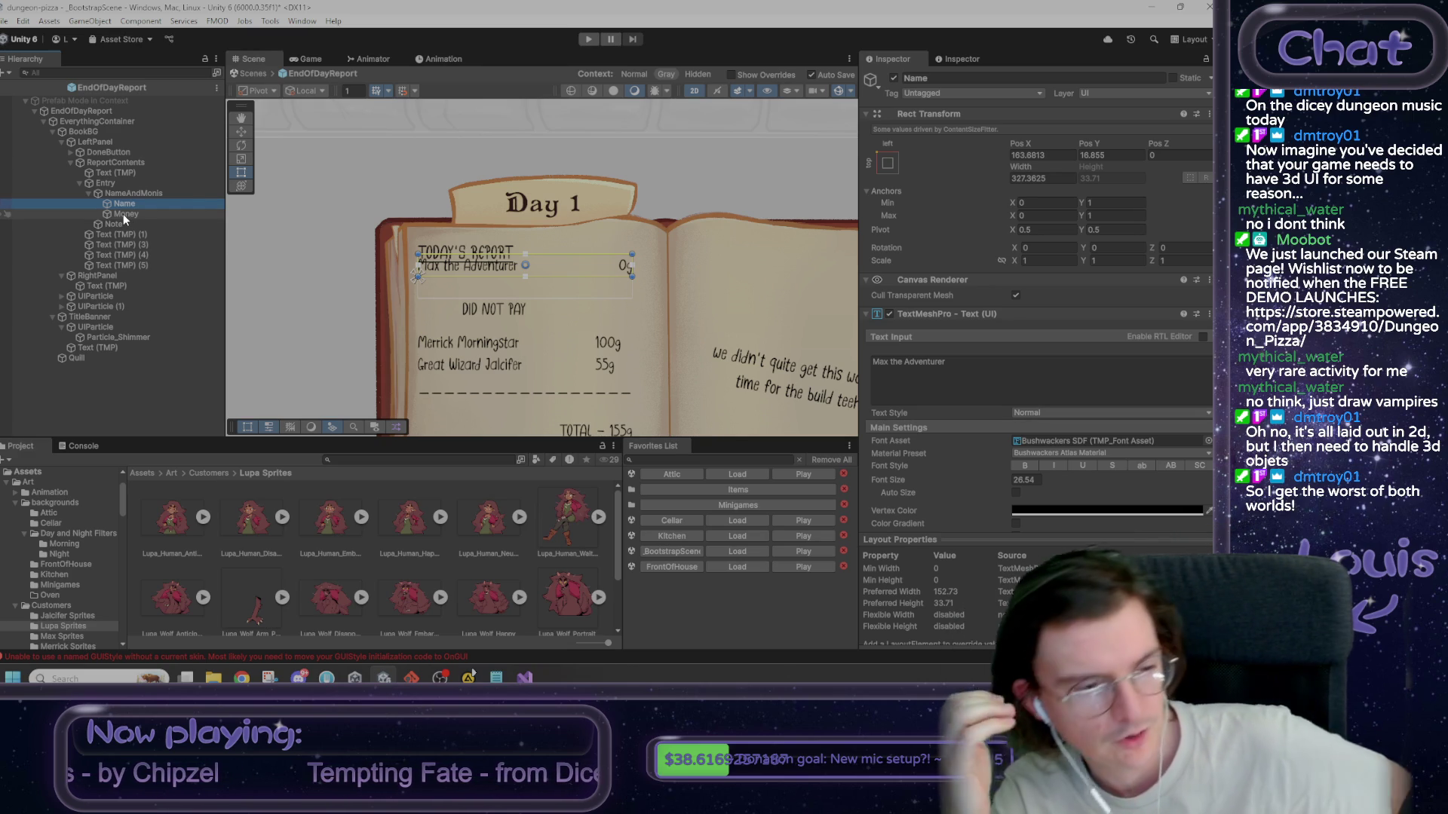
pyautogui.rightClick(124, 214)
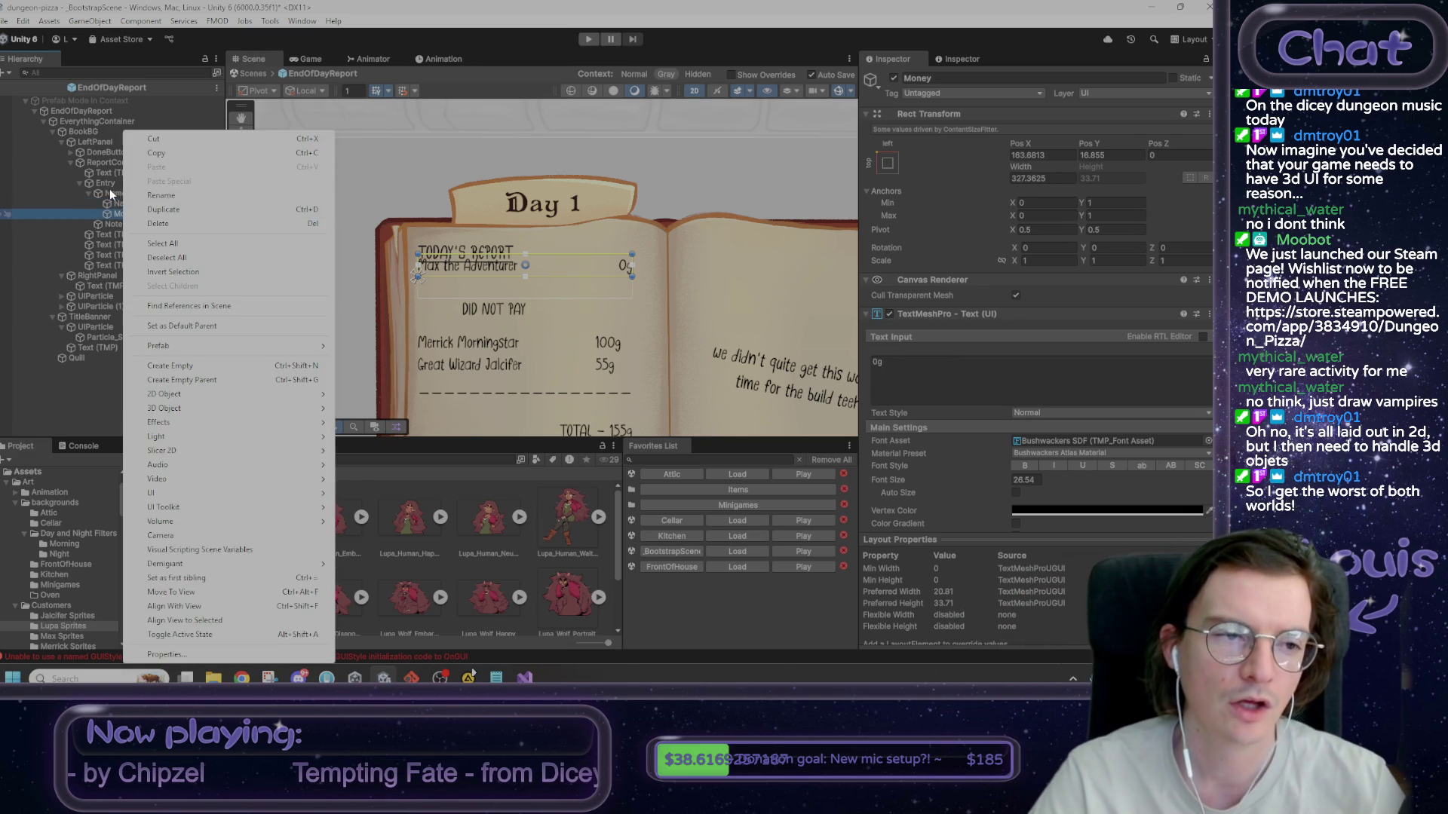
# - Set both Name and Money texts to horizontal-stretch anchors with Pos Y 0
pyautogui.click(112, 190)
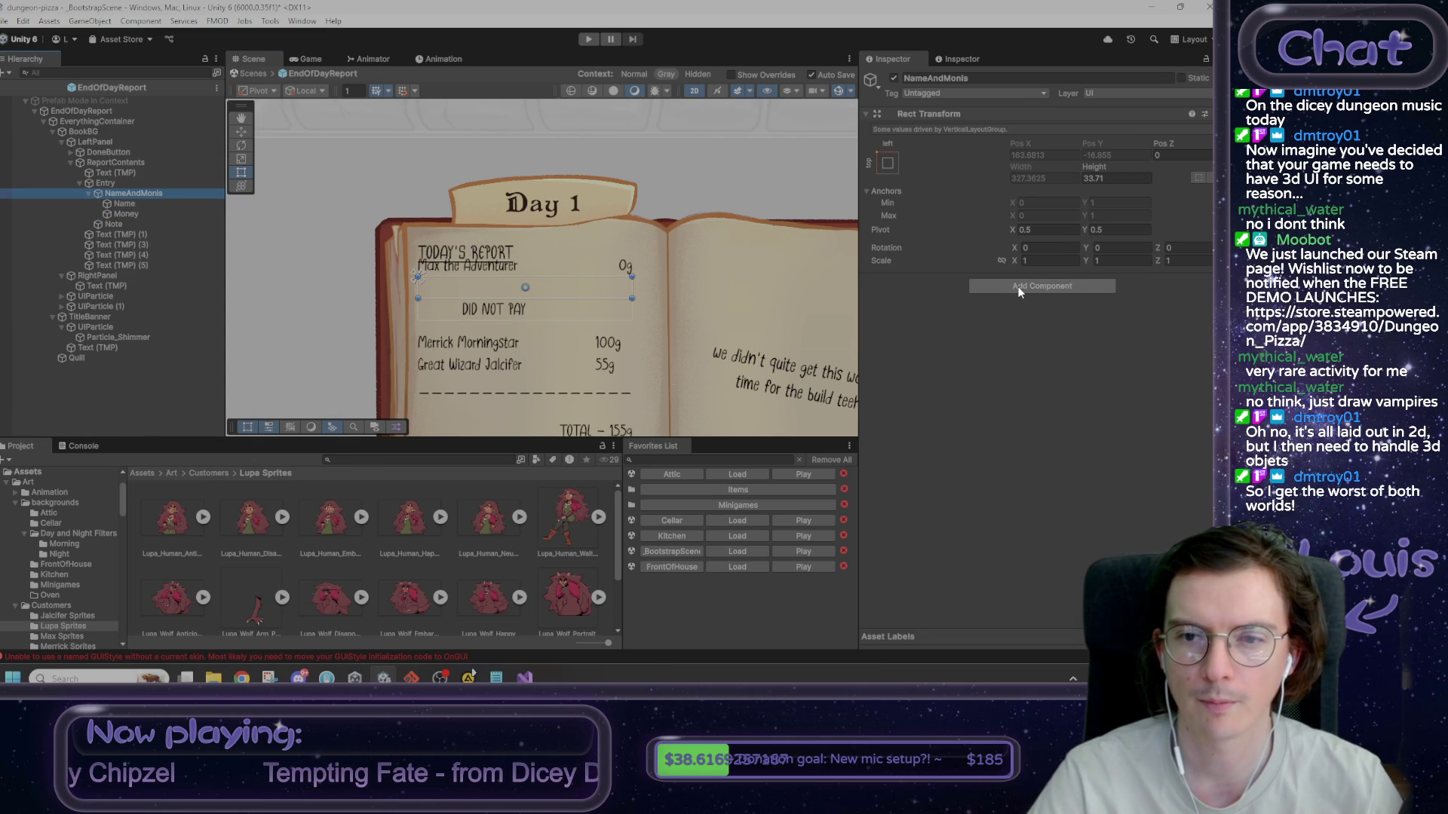
pyautogui.click(158, 206)
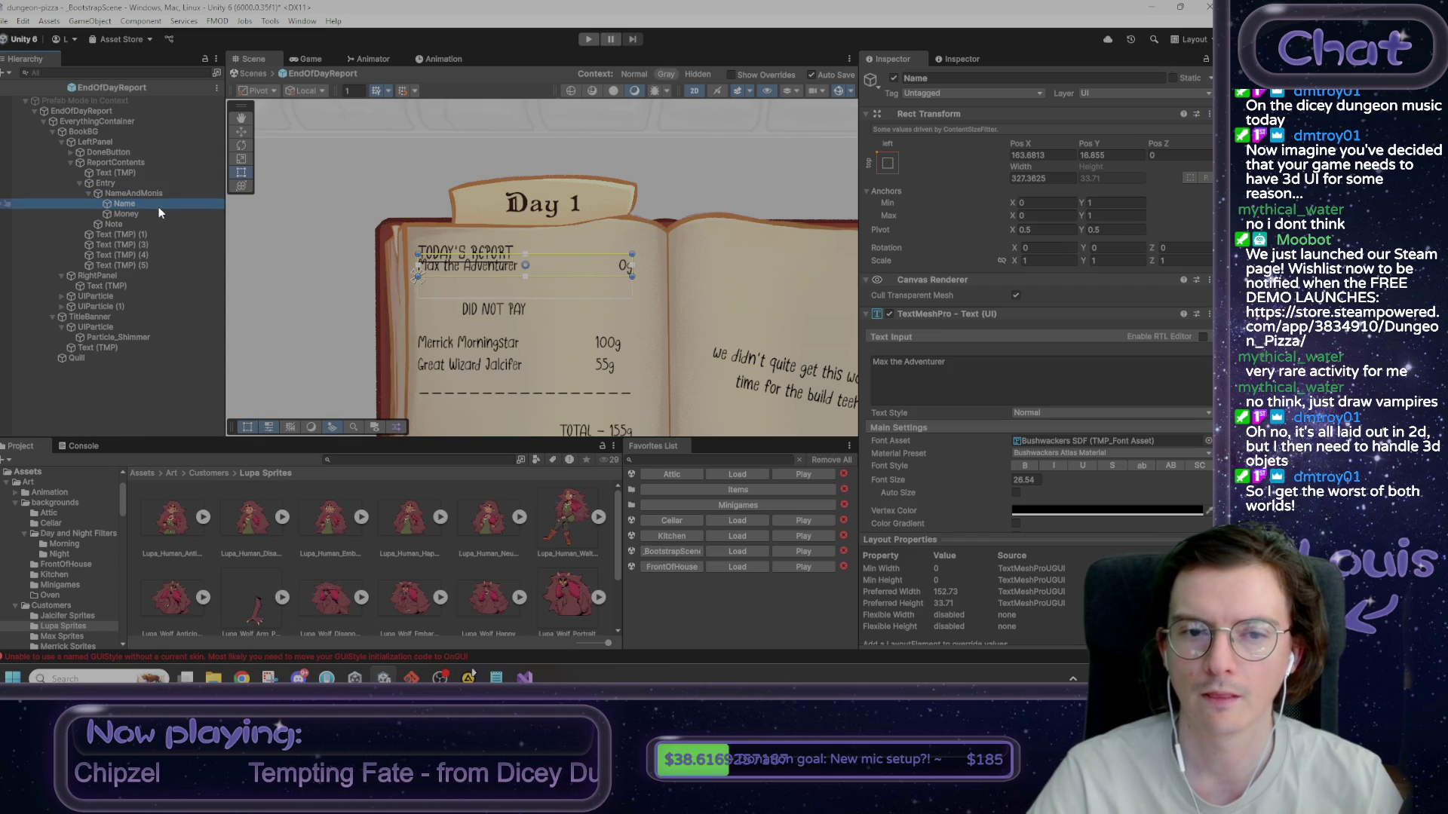
pyautogui.click(182, 213)
pyautogui.keyDown('ctrl'); pyautogui.click(156, 204); pyautogui.keyUp('ctrl')
pyautogui.click(887, 163)
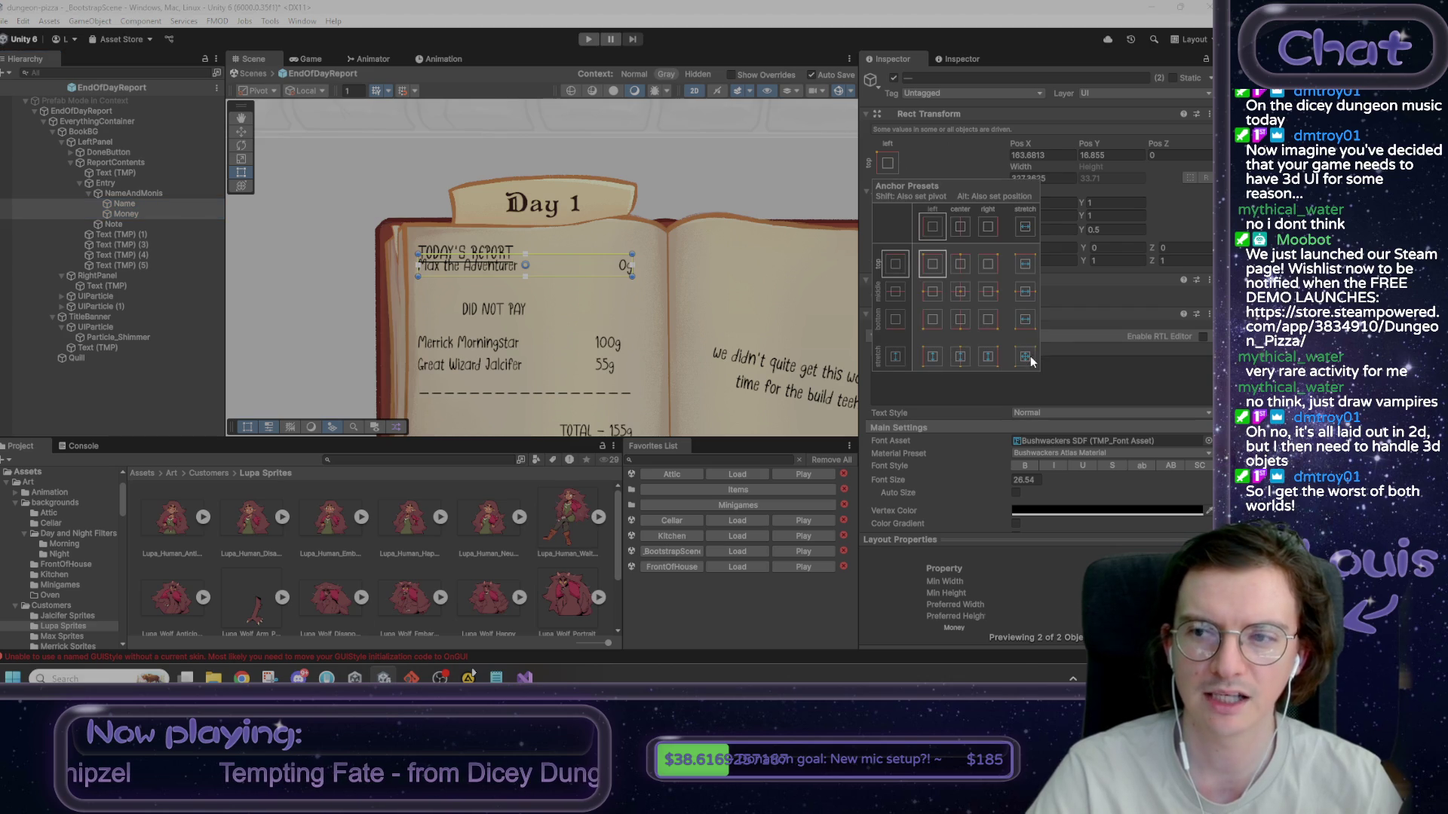
pyautogui.click(1025, 291)
pyautogui.click(1108, 155)
pyautogui.write('0')
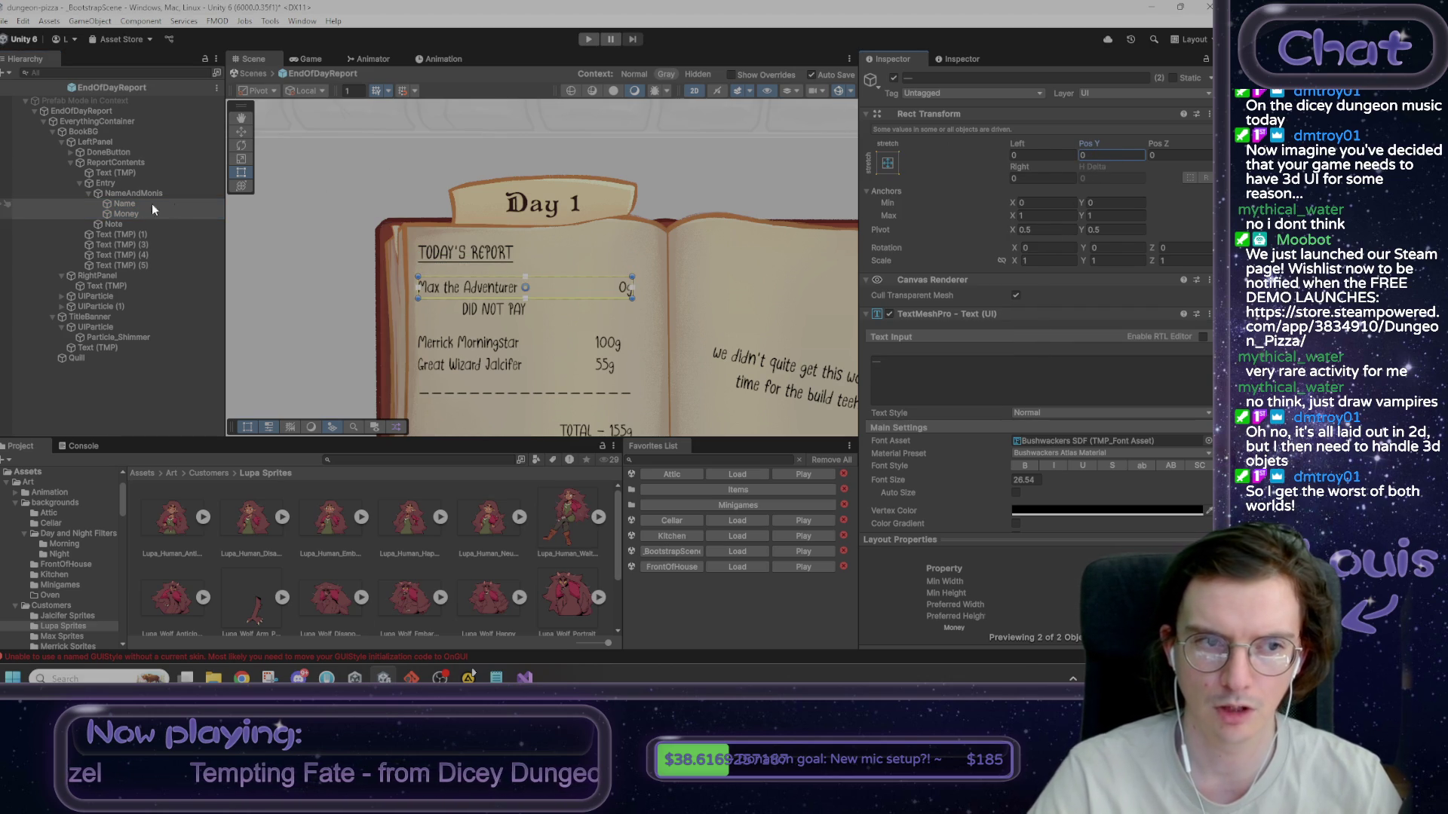
pyautogui.click(133, 196)
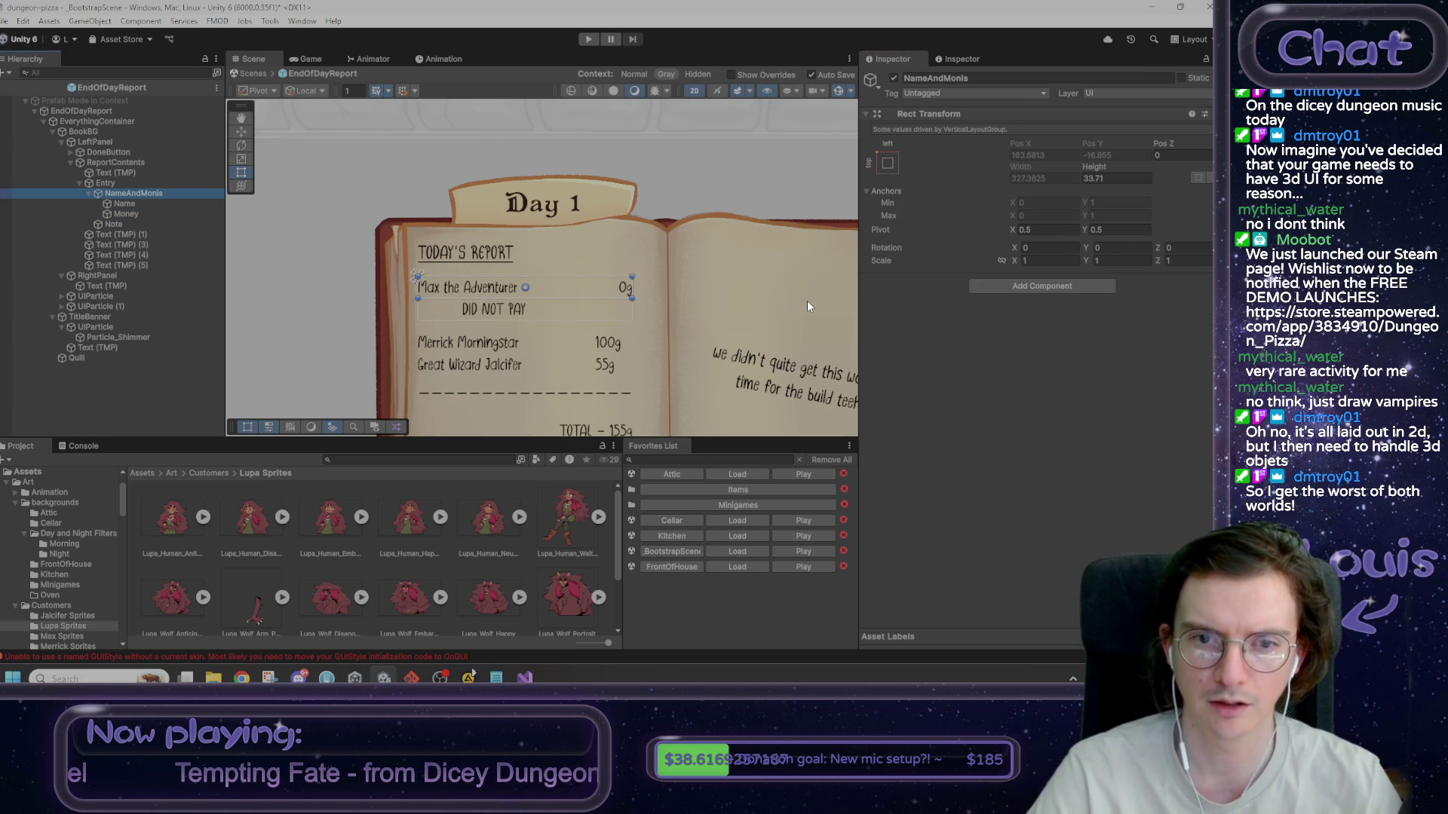
# - Add a Content Size Fitter to NameAndMonis with Horizontal Fit set to Preferred Size
pyautogui.click(1074, 288)
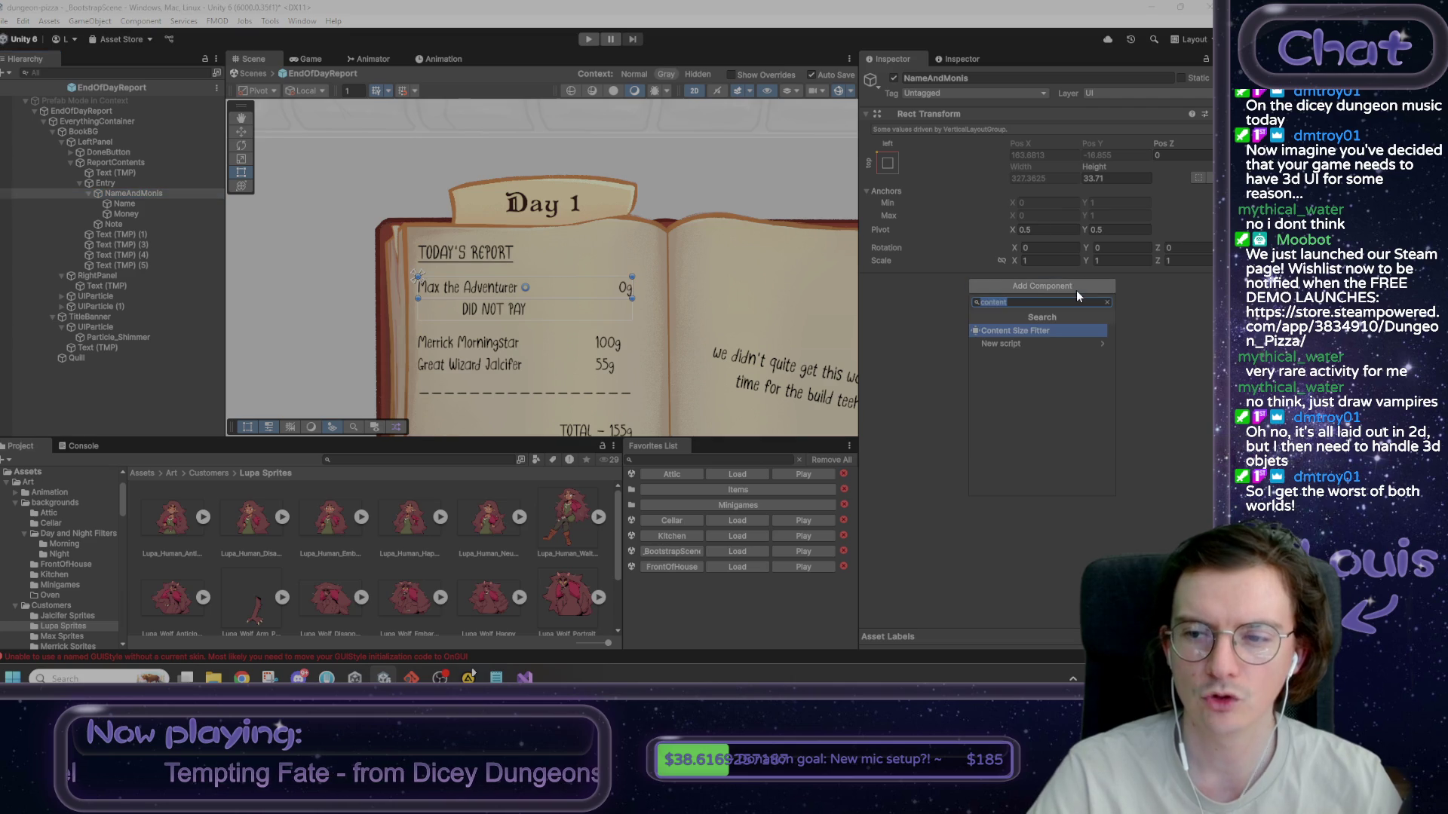
pyautogui.click(1044, 332)
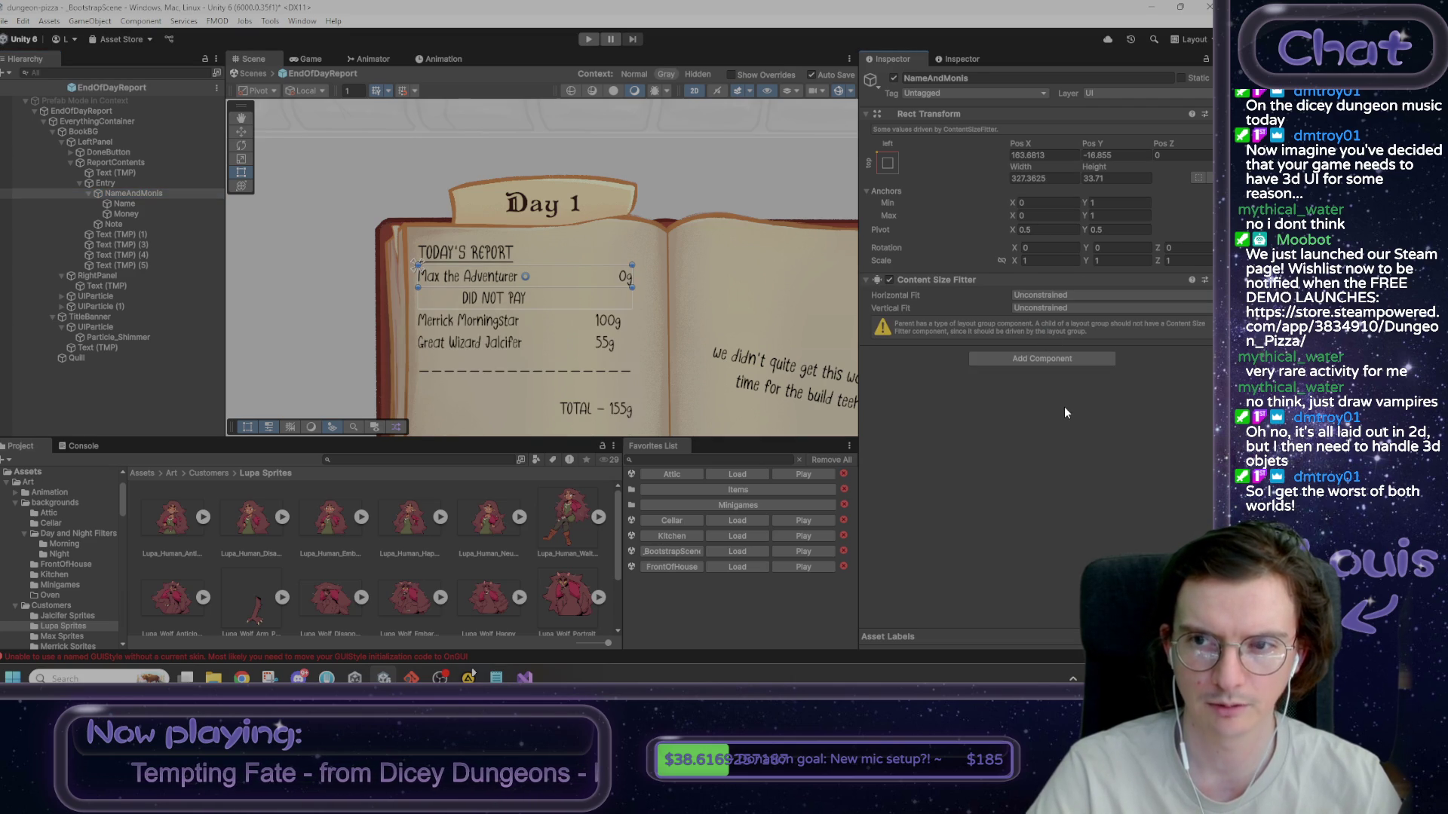
pyautogui.click(1060, 308)
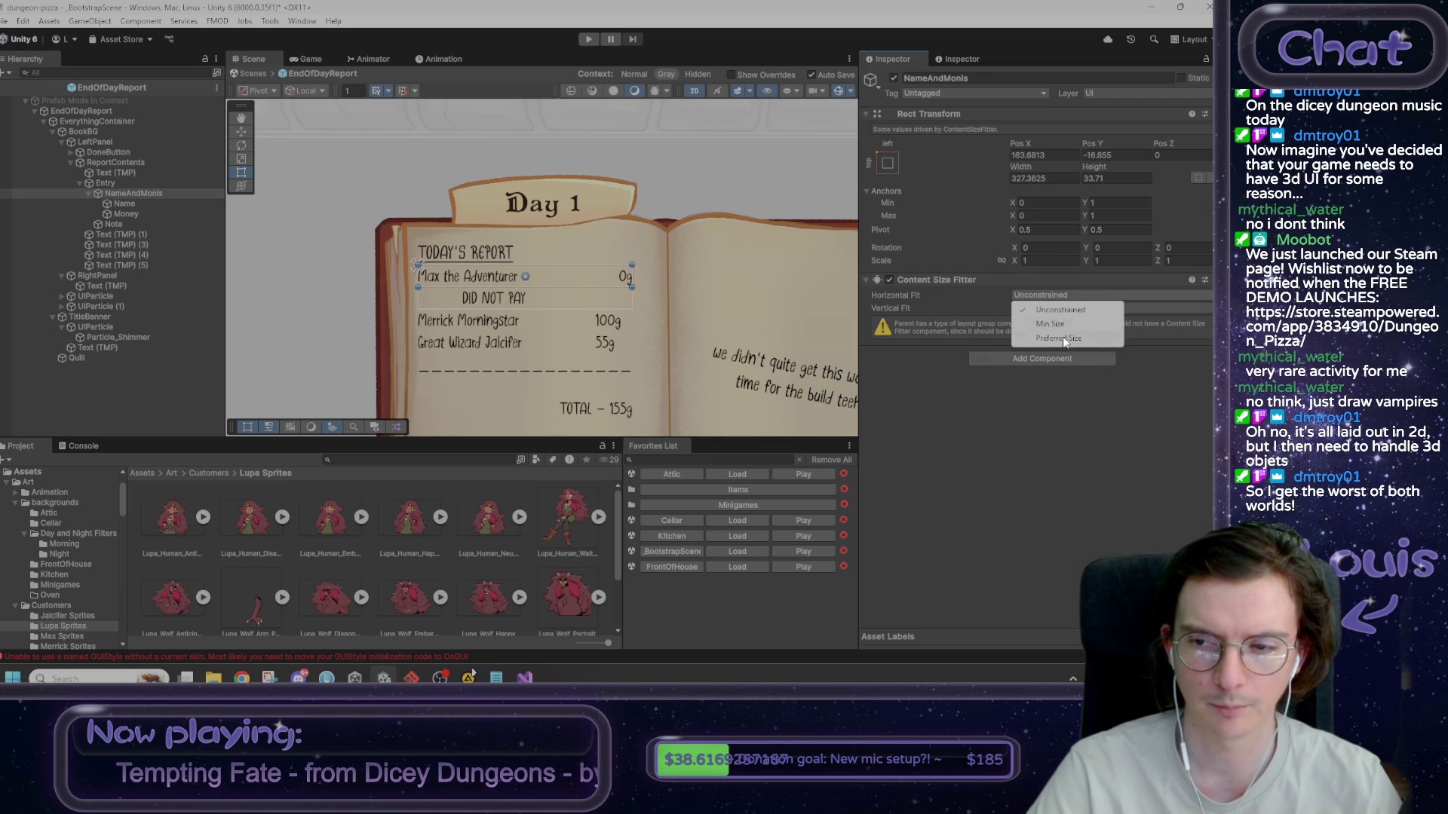
pyautogui.click(1063, 338)
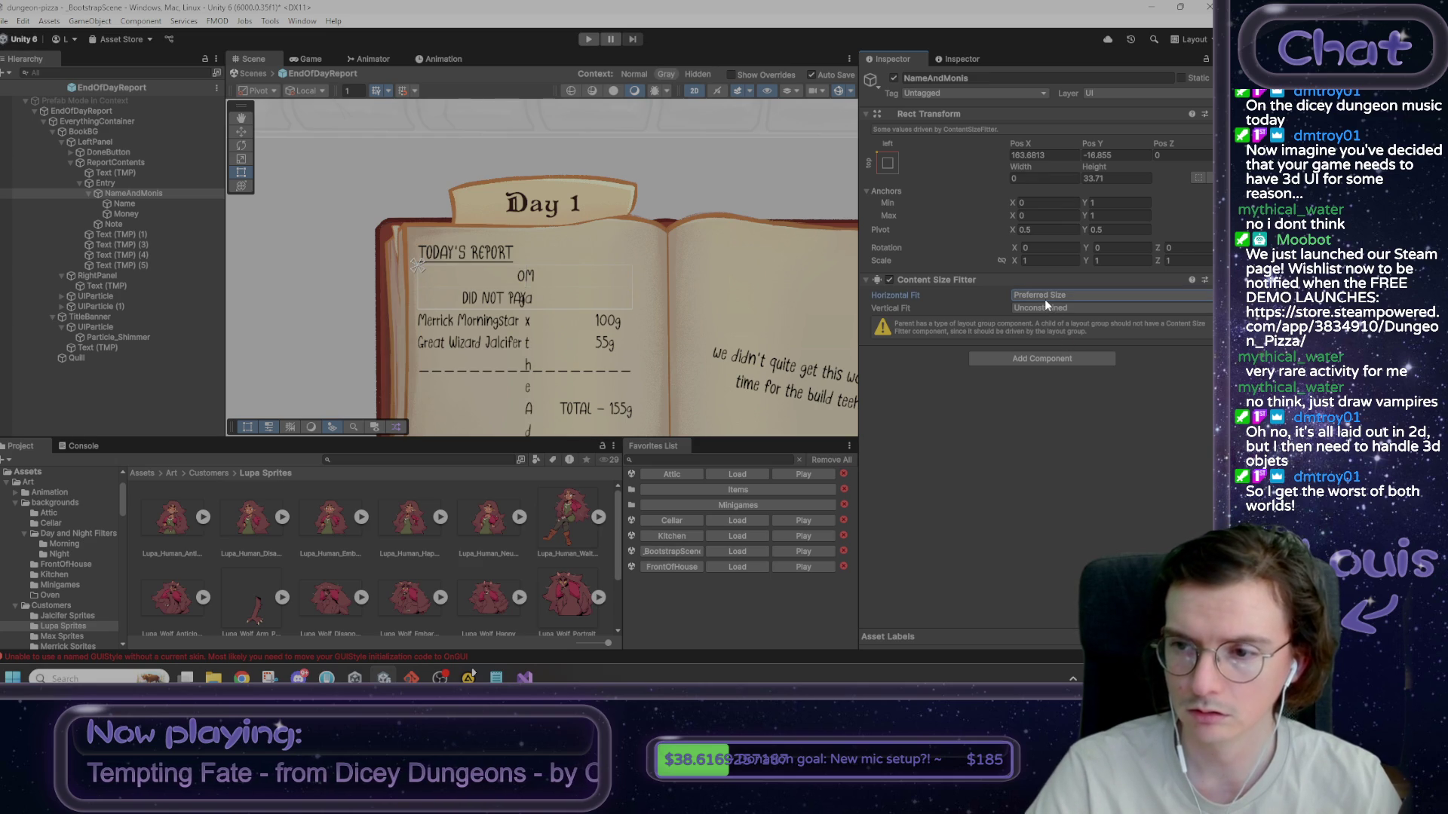
pyautogui.click(145, 202)
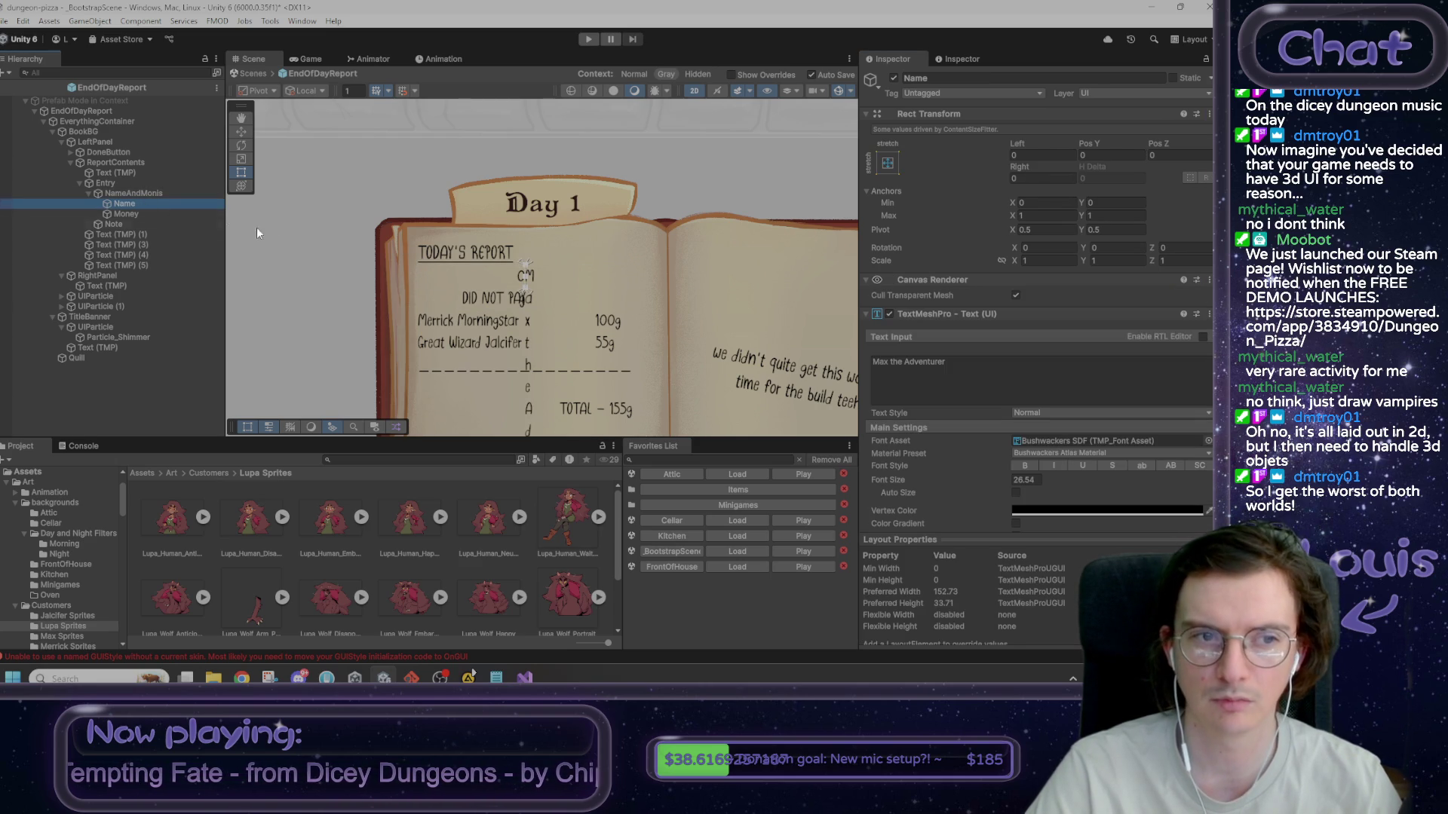
pyautogui.scroll(-5, 1011, 418)
# - Add a Layout Element to Name and set its Horizontal Fit to Preferred Size
pyautogui.click(1029, 519)
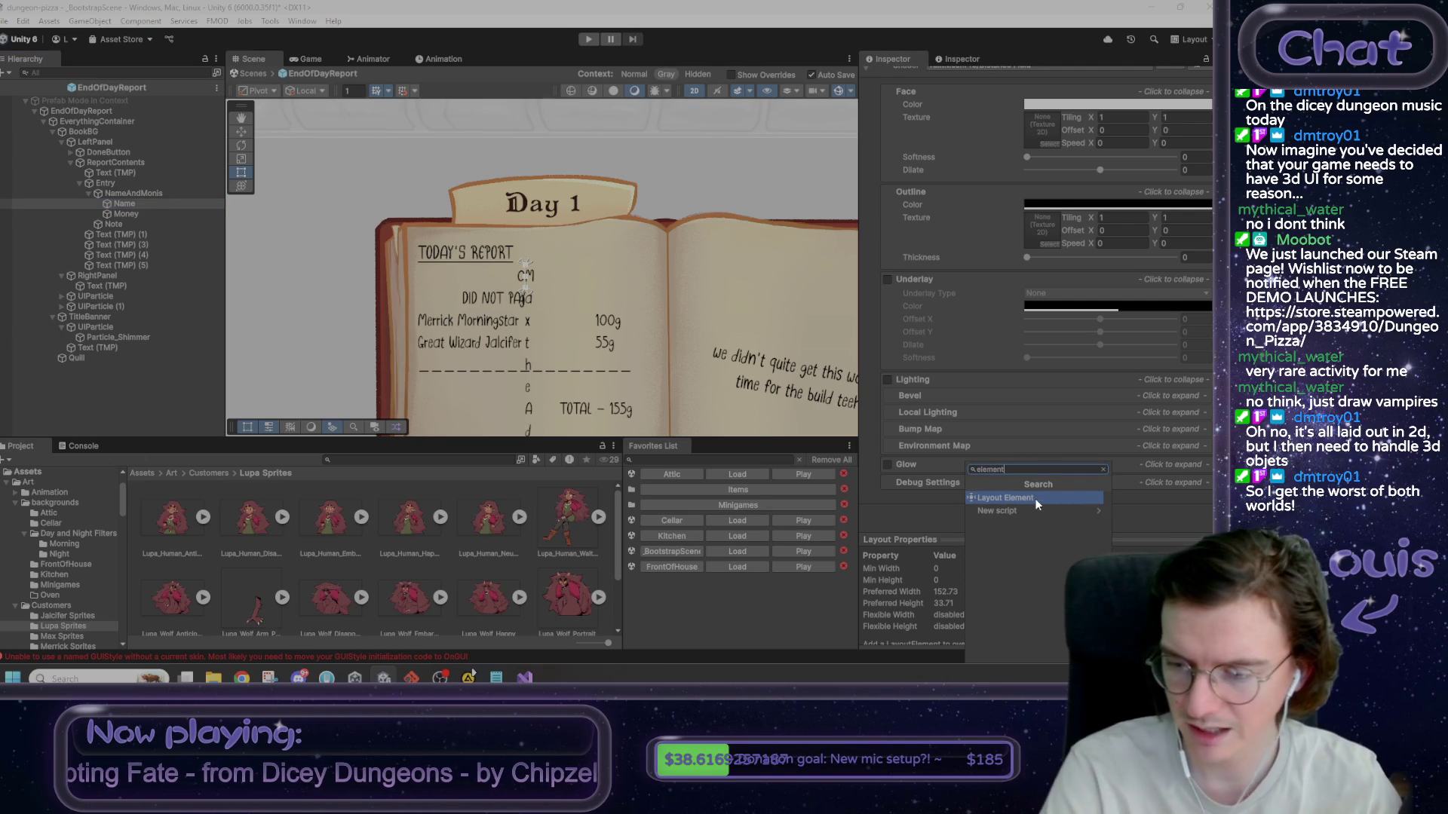
pyautogui.click(1036, 501)
pyautogui.scroll(5, 1031, 483)
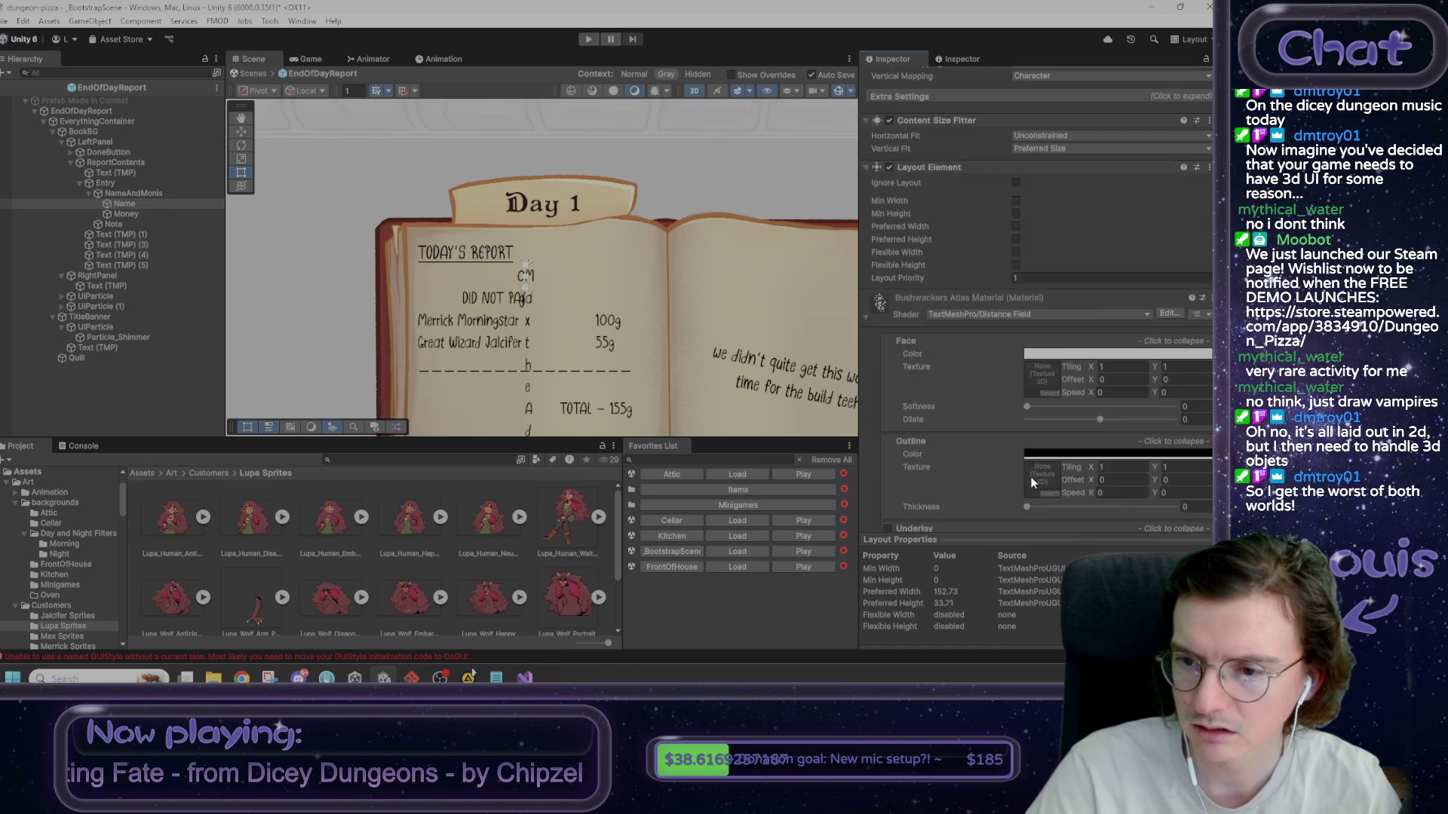
pyautogui.scroll(5, 1030, 465)
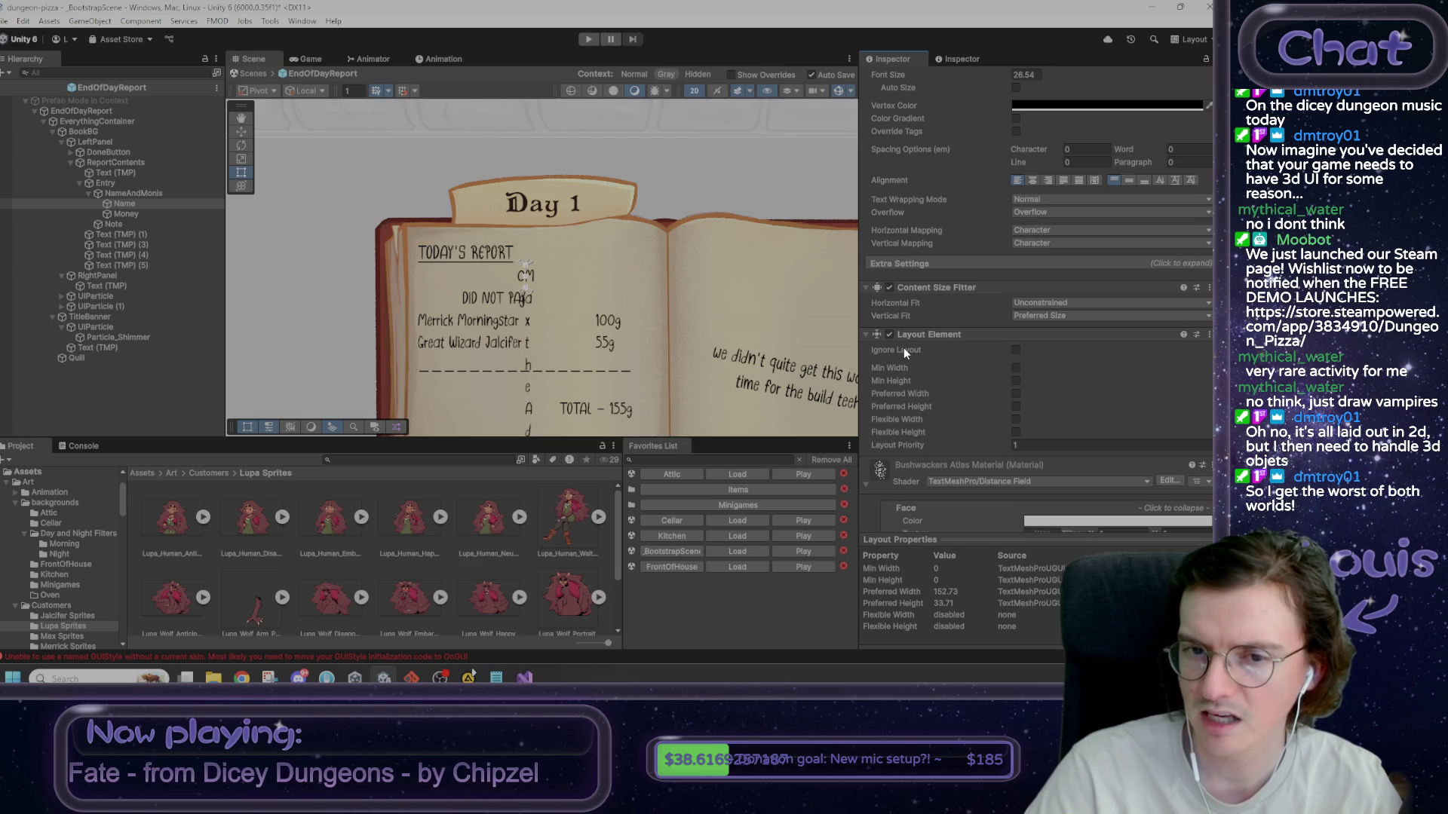
pyautogui.click(1032, 306)
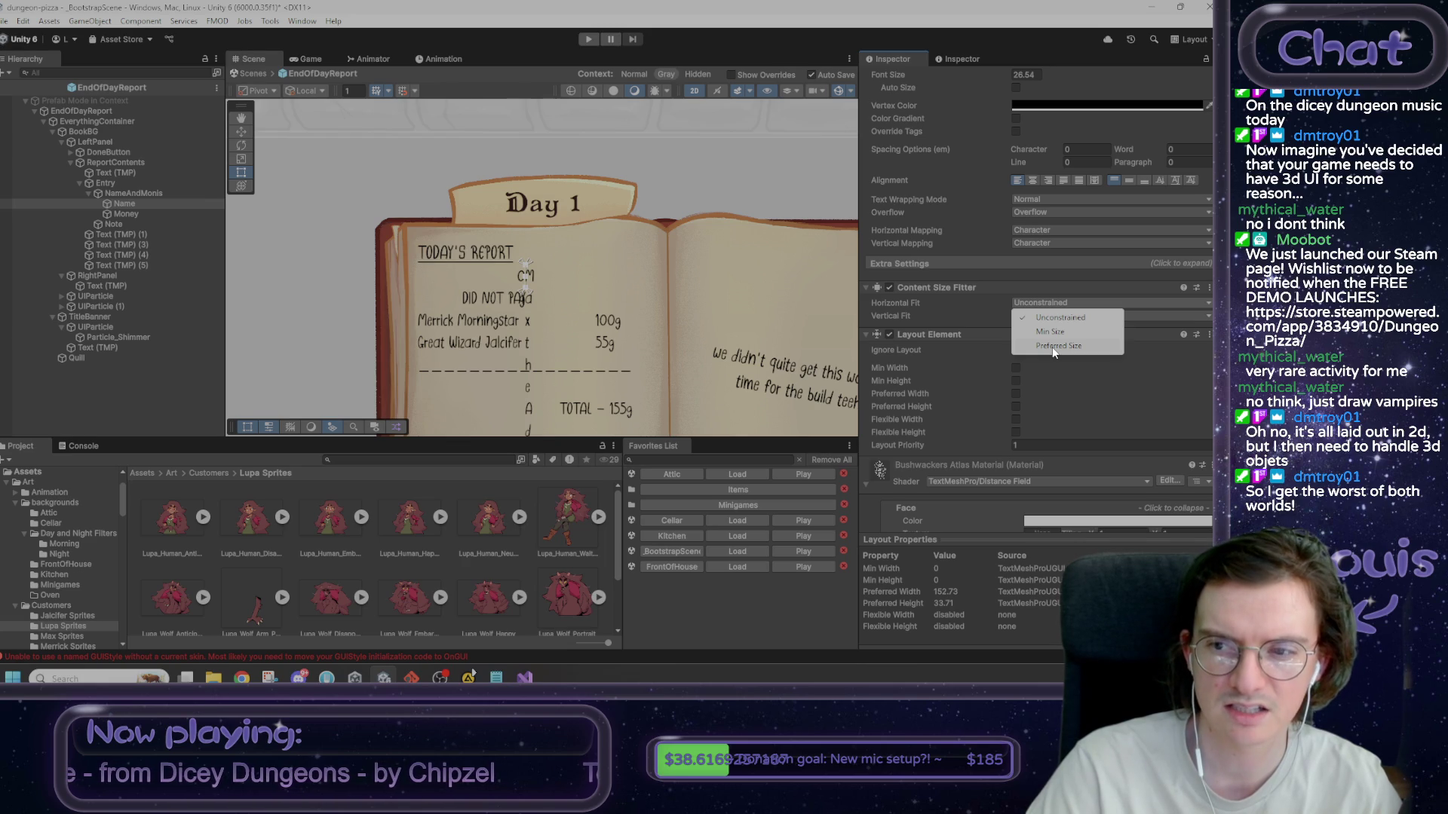
pyautogui.click(1053, 348)
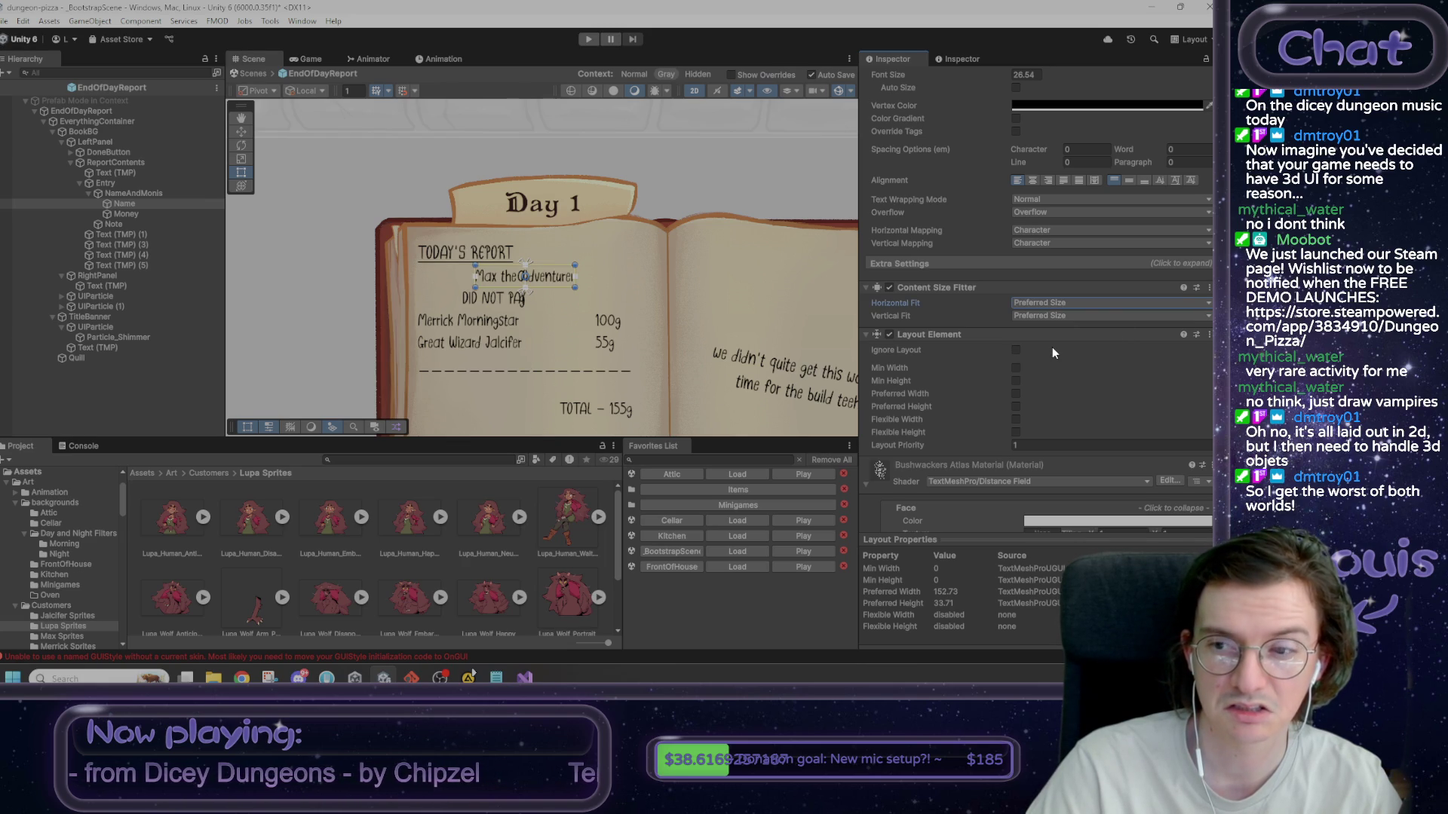
pyautogui.click(1040, 301)
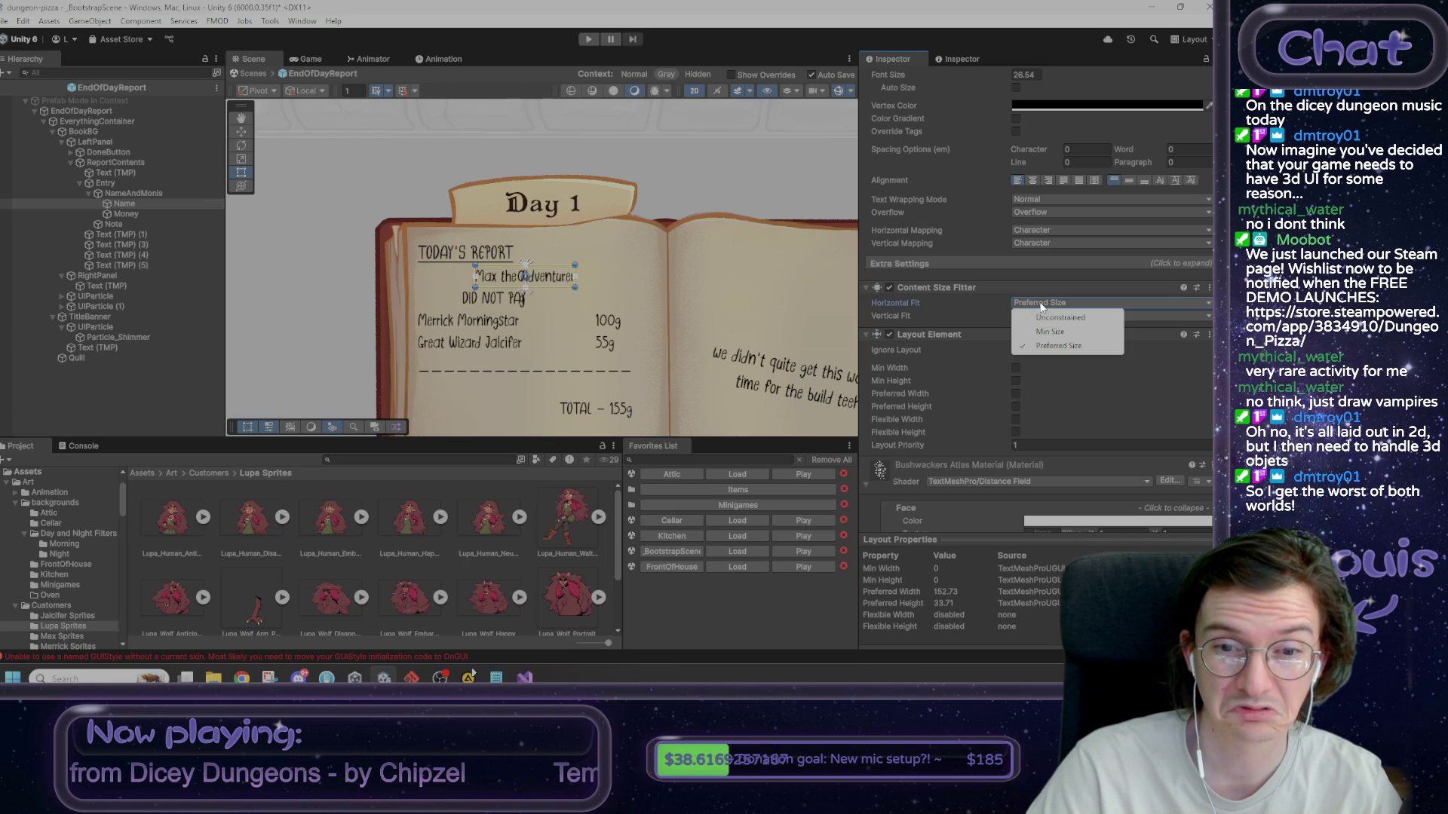
pyautogui.scroll(10, 981, 300)
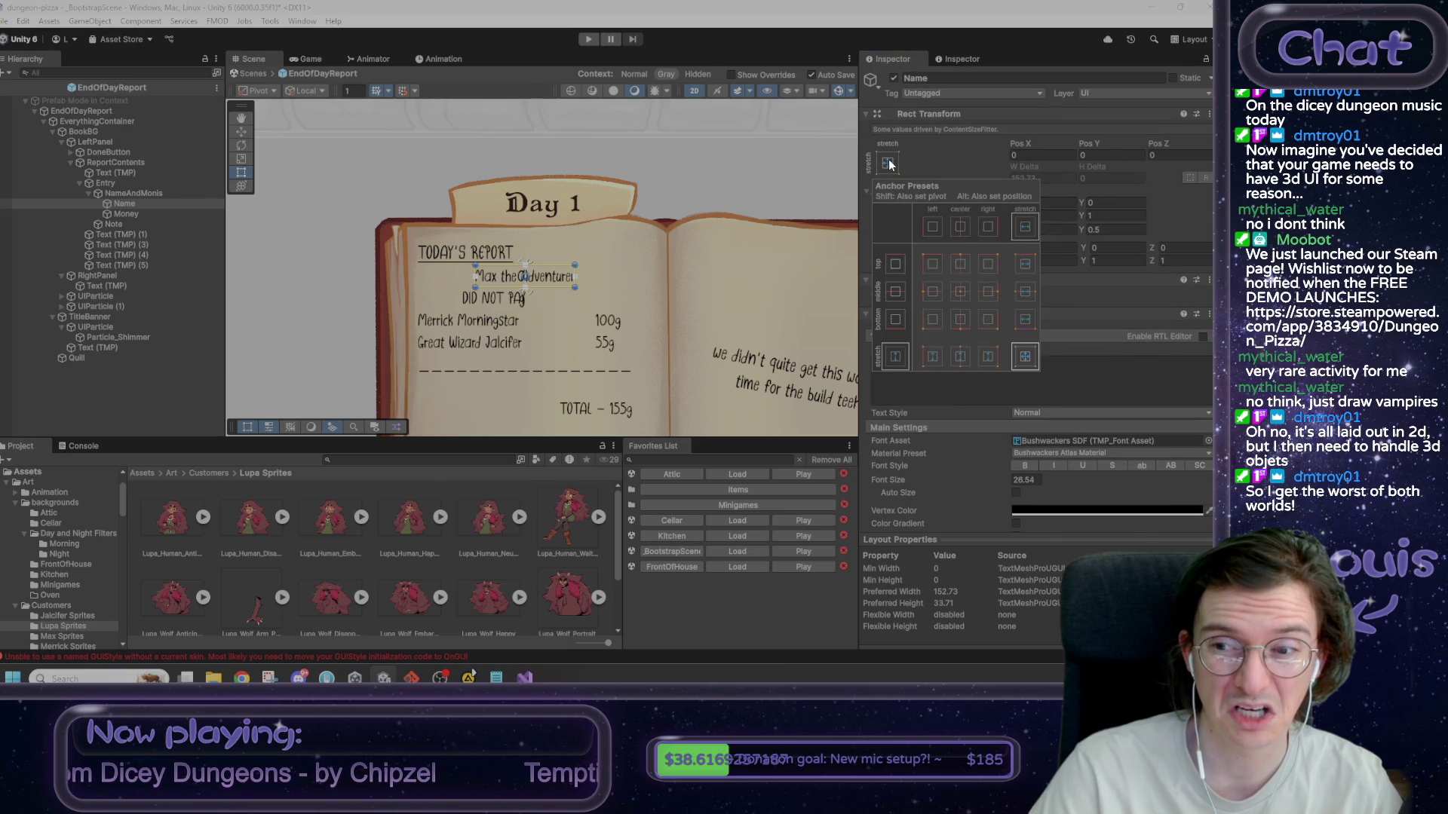
pyautogui.scroll(-5, 1075, 322)
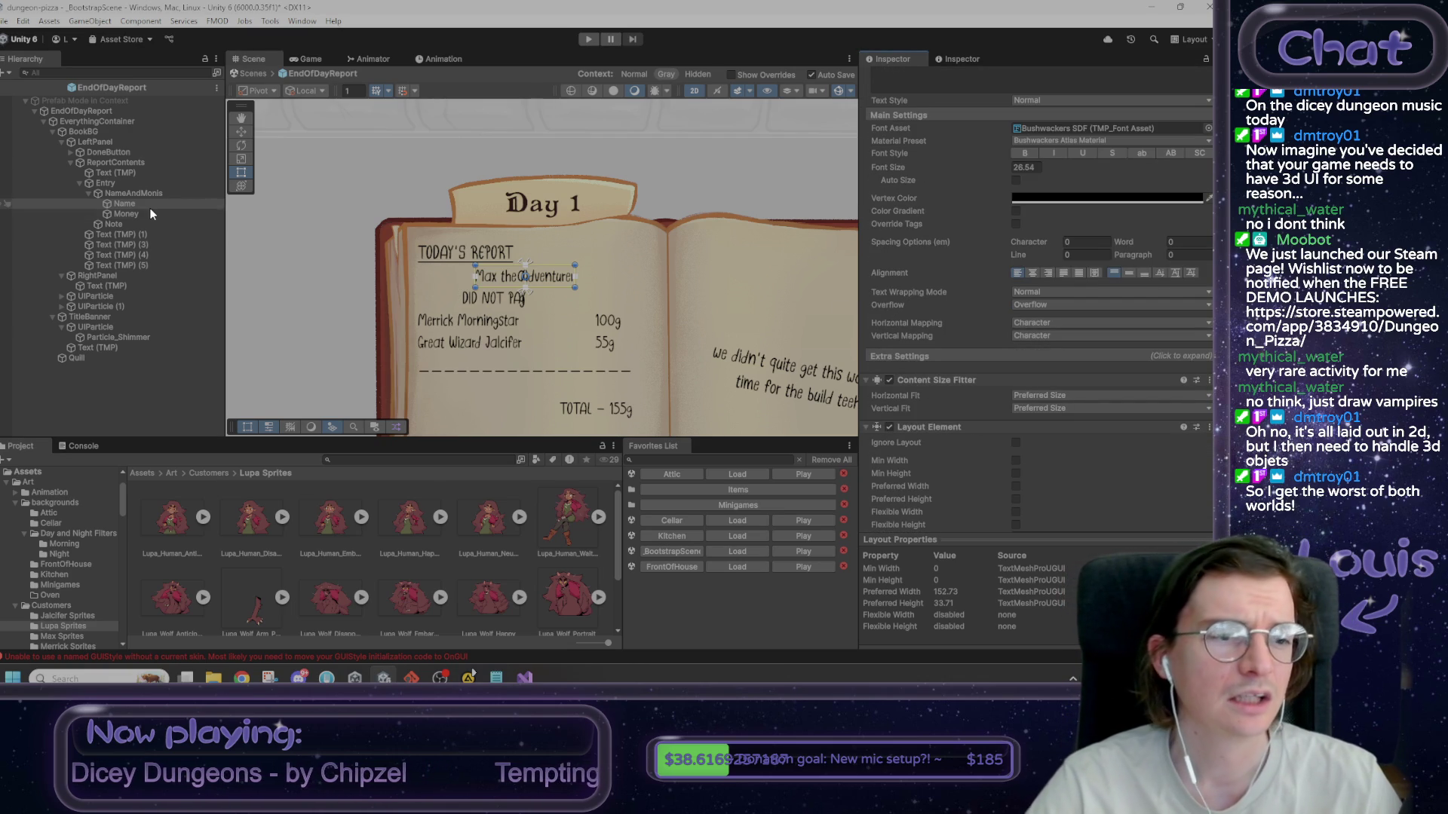
# - Remove Name's Layout Element and set Money's Horizontal Fit to Preferred Size
pyautogui.rightClick(957, 431)
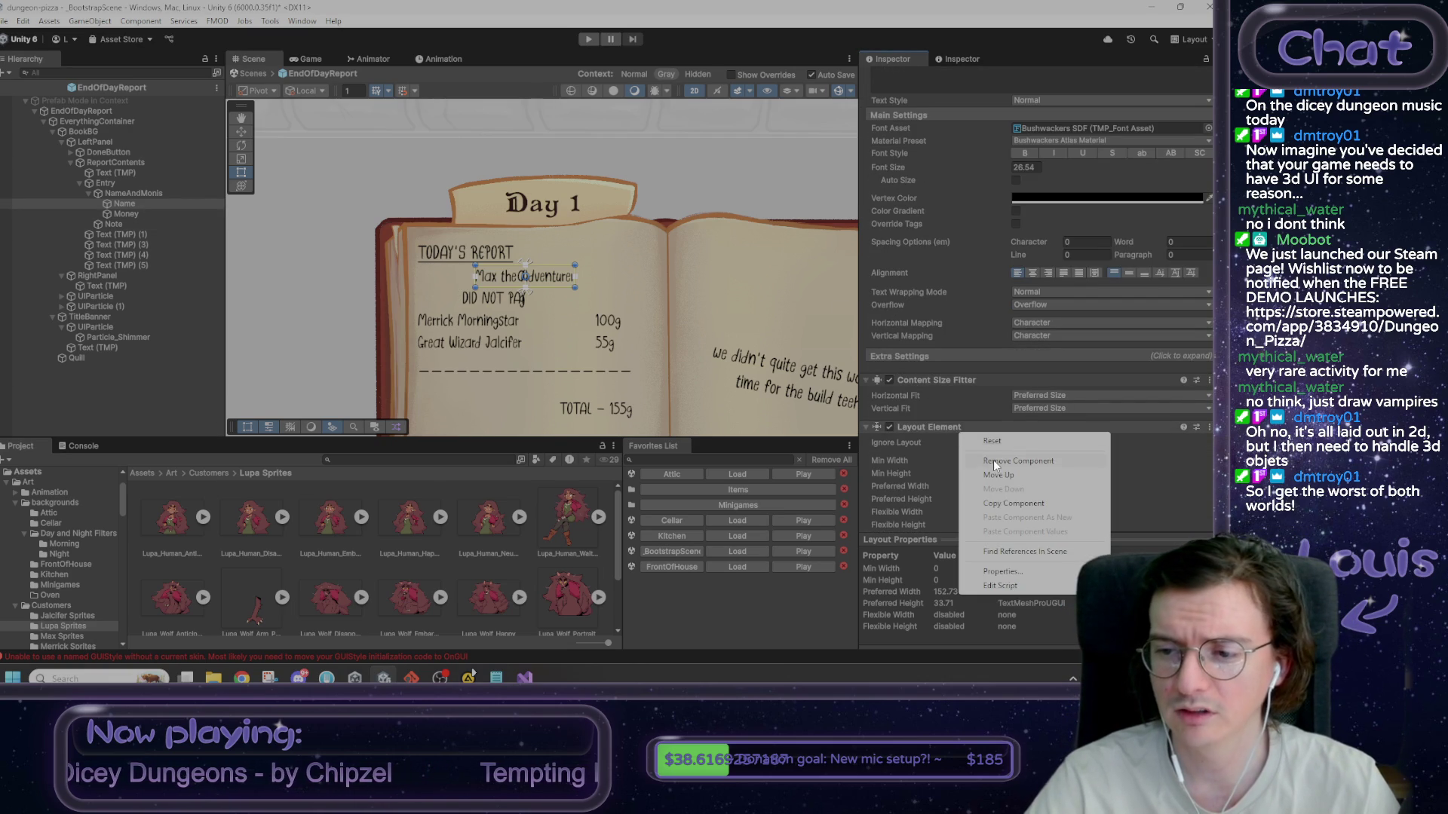
pyautogui.click(993, 460)
pyautogui.click(126, 214)
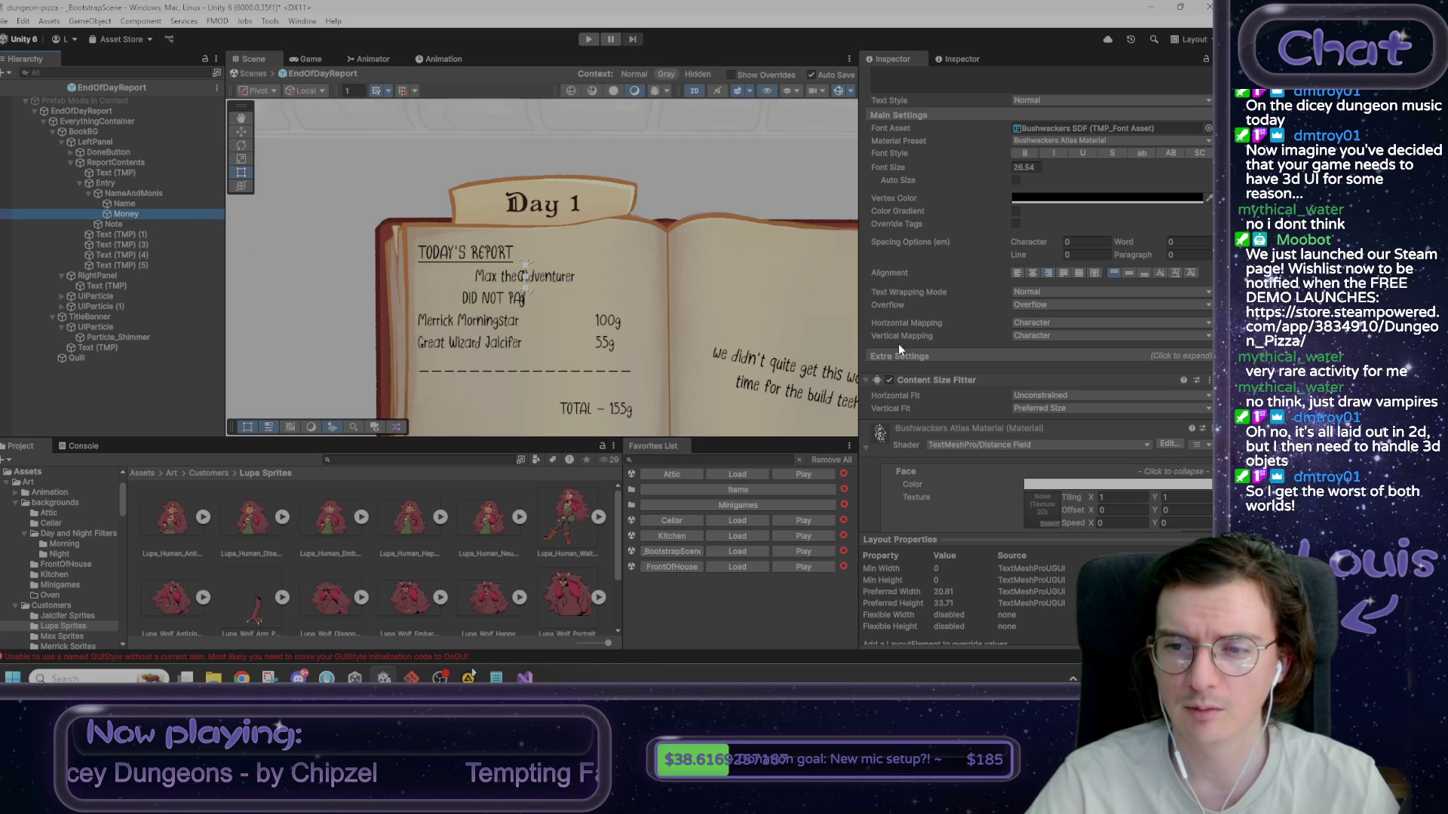
pyautogui.click(1030, 394)
pyautogui.click(1079, 440)
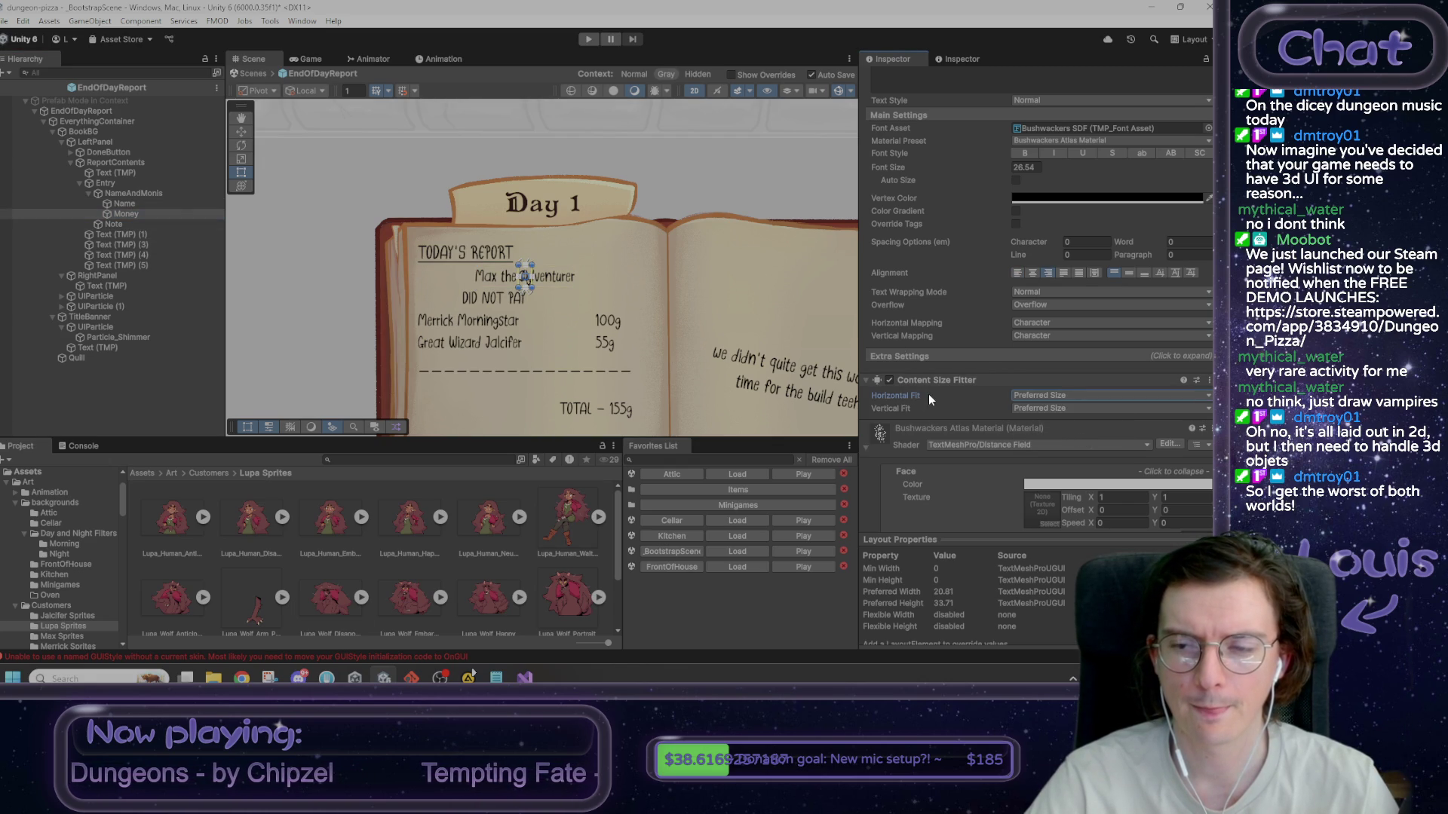
pyautogui.click(138, 193)
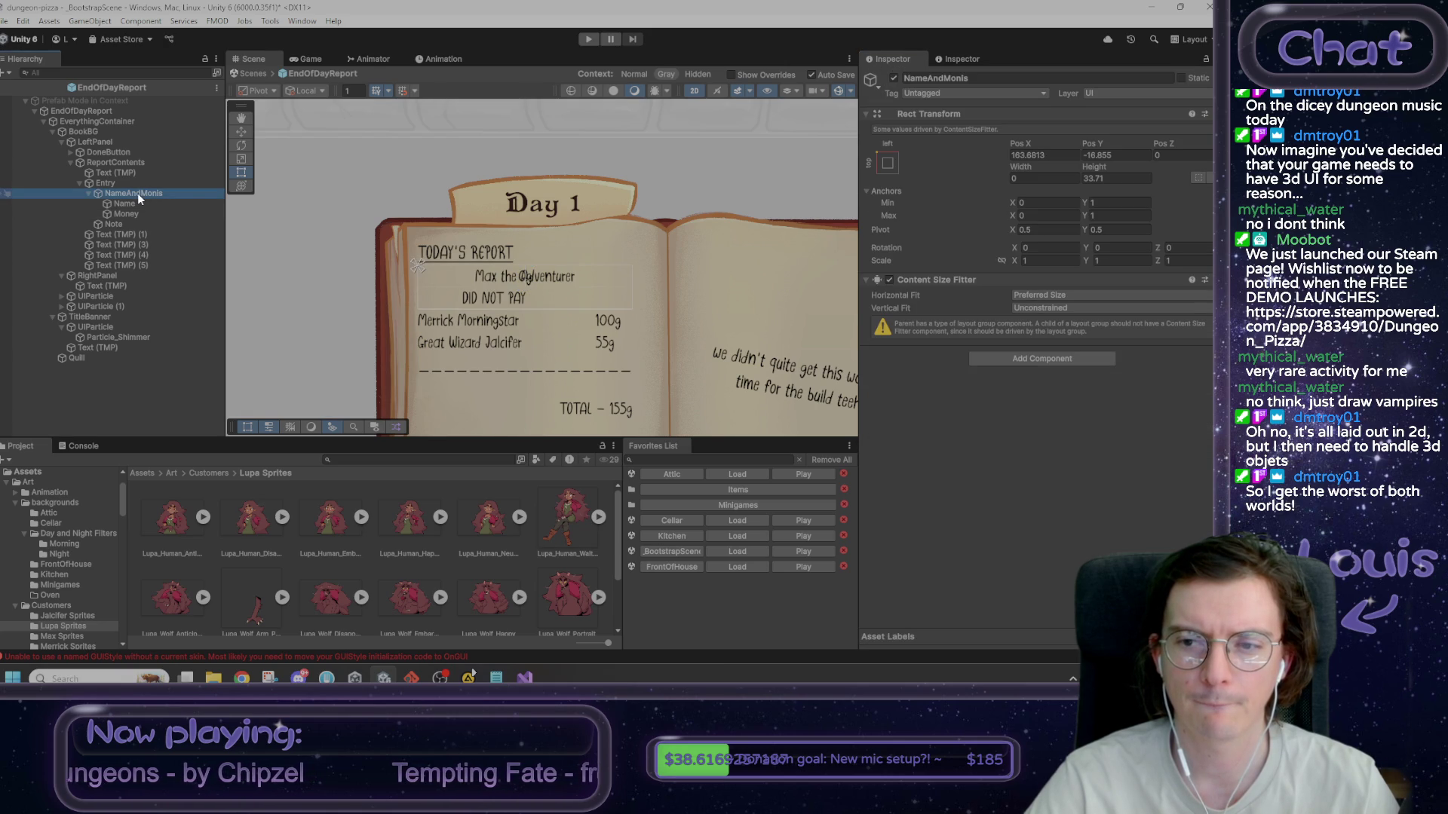
# - Try Preferred Size vertical fit on NameAndMonis, then revert it to Unconstrained
pyautogui.click(1035, 304)
pyautogui.click(1057, 348)
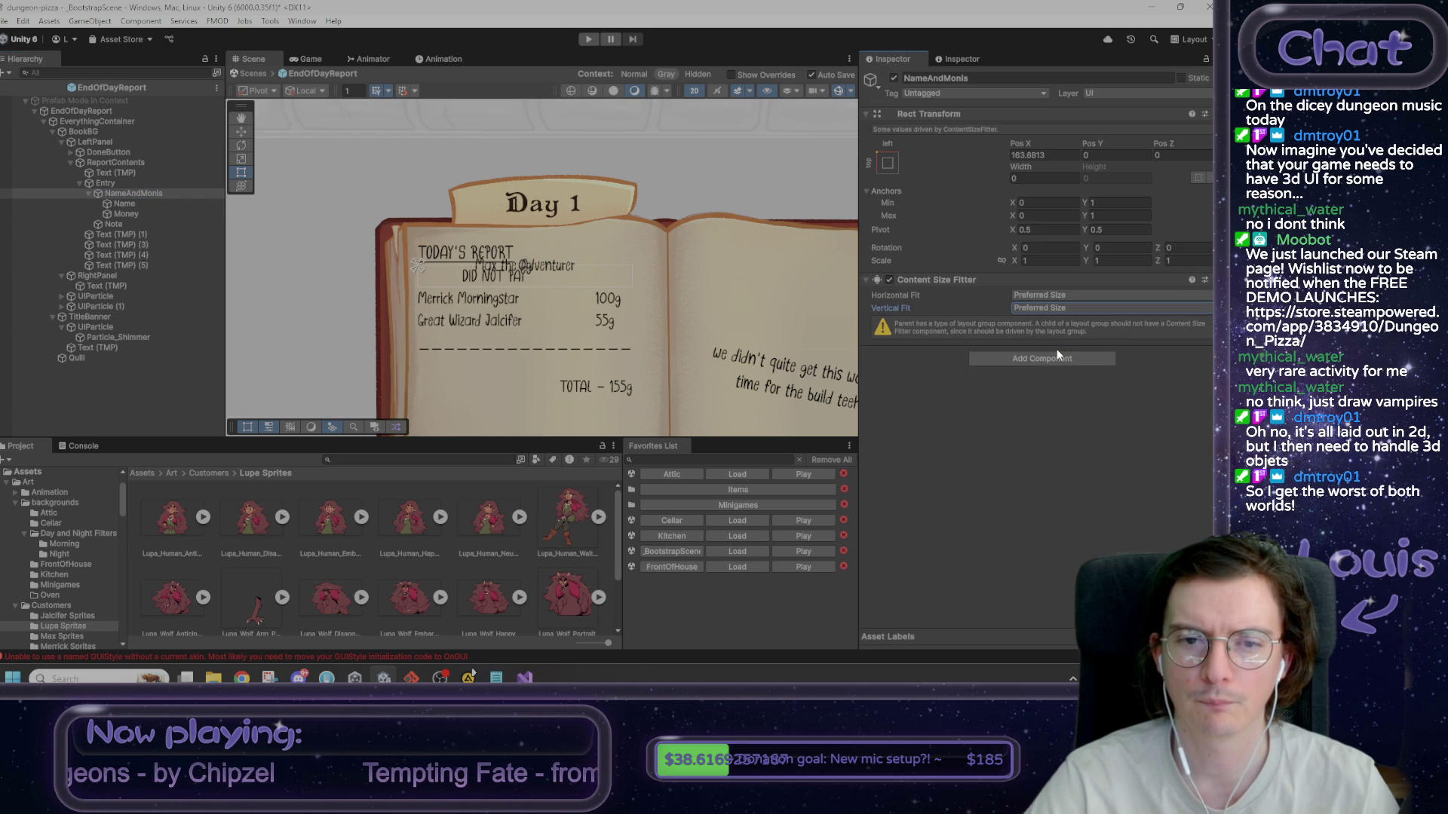
pyautogui.click(1048, 308)
pyautogui.click(1052, 322)
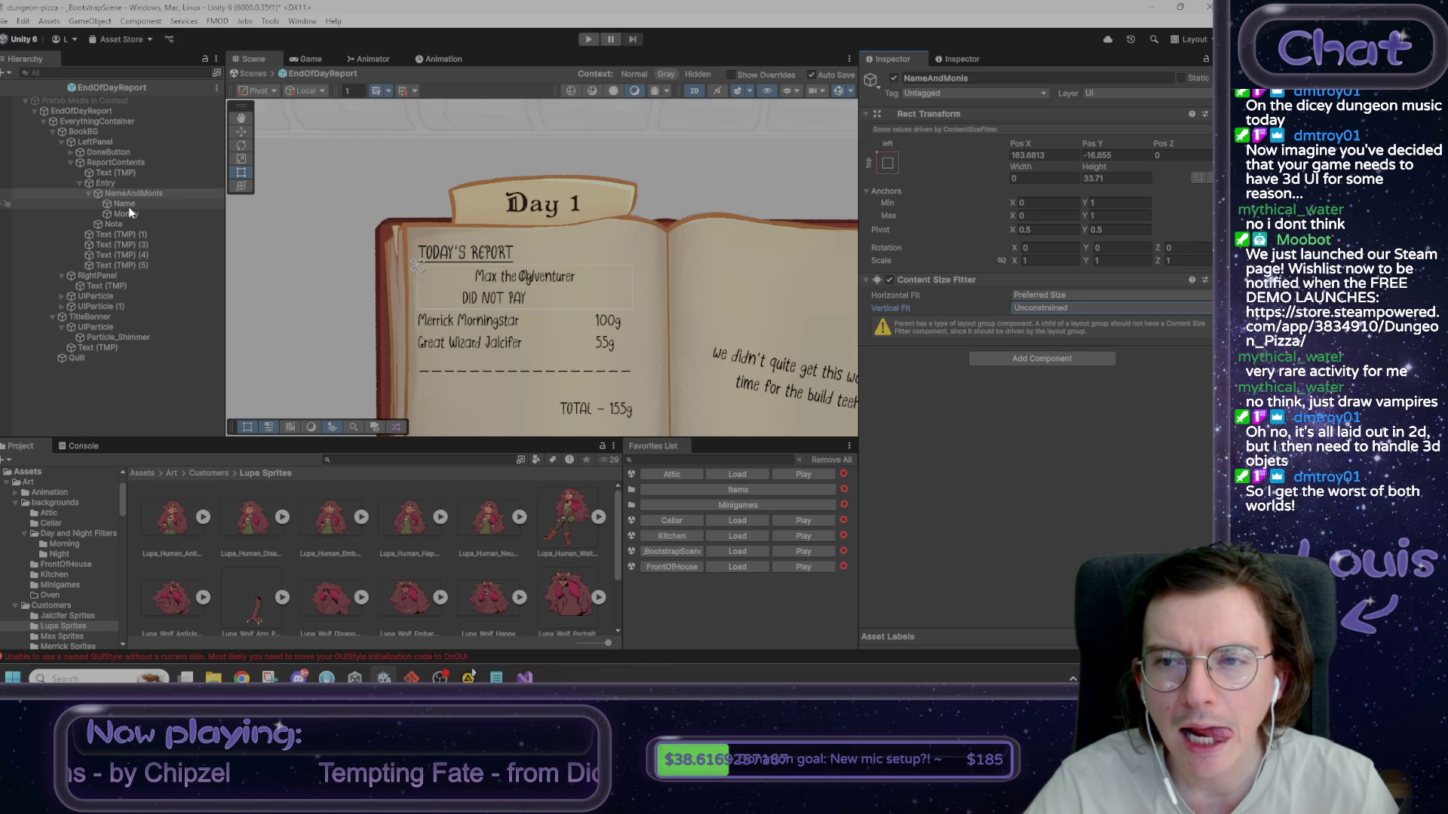
# - Replace NameAndMonis's Content Size Fitter with a Horizontal Layout Group
pyautogui.rightClick(971, 281)
pyautogui.click(1014, 309)
pyautogui.click(1015, 291)
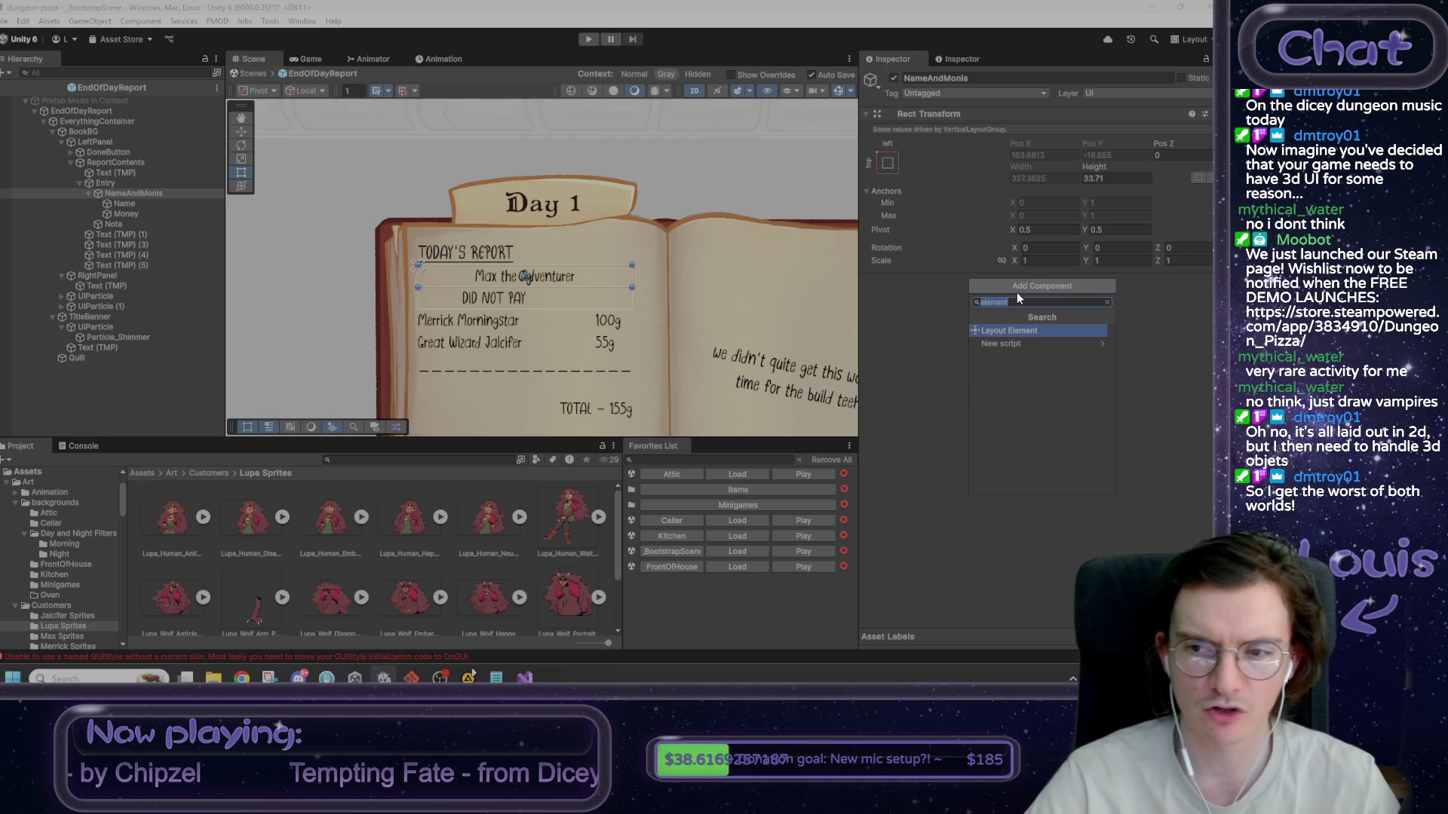
pyautogui.write('horizontal')
pyautogui.press('Return')
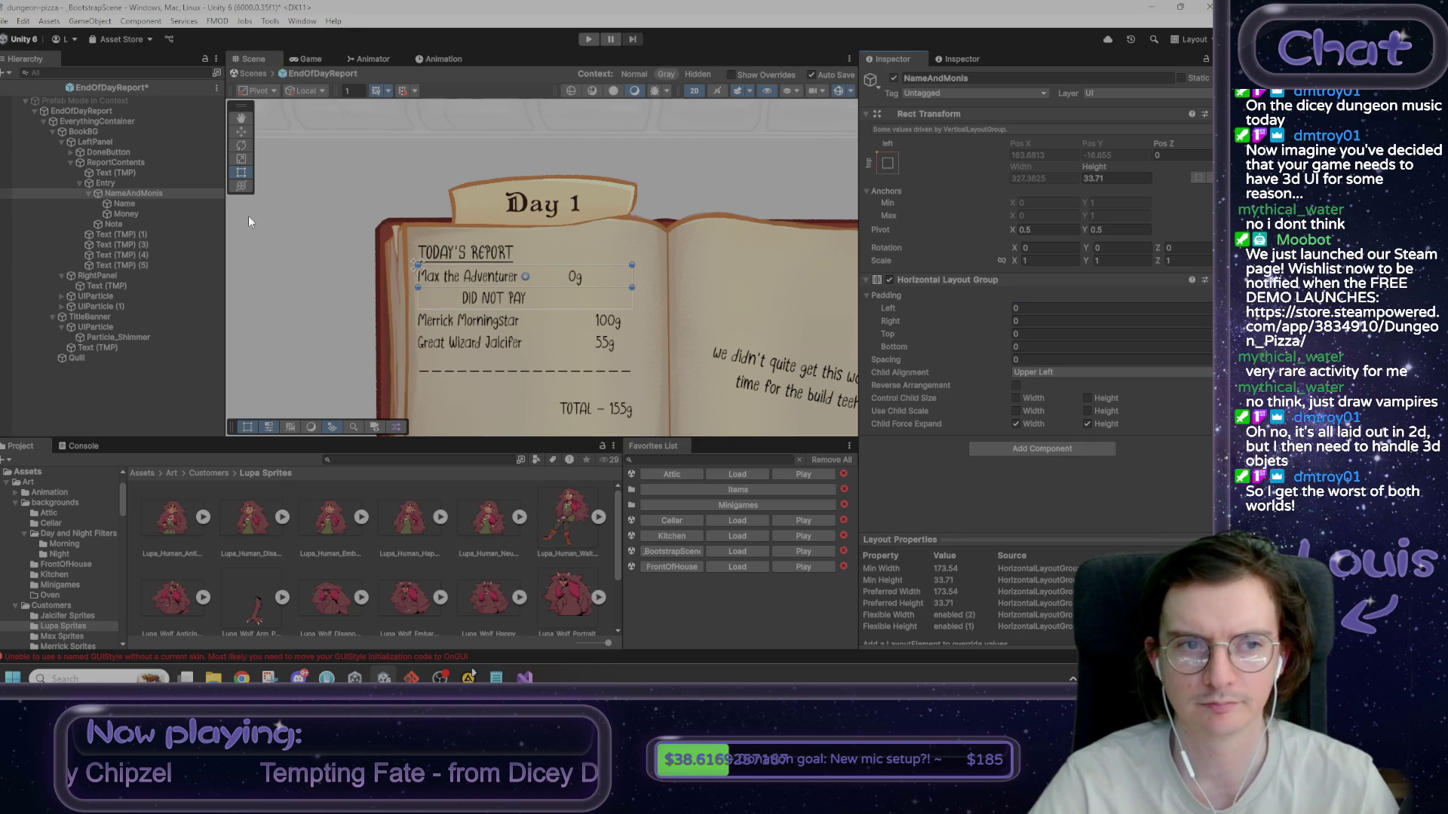
pyautogui.click(125, 213)
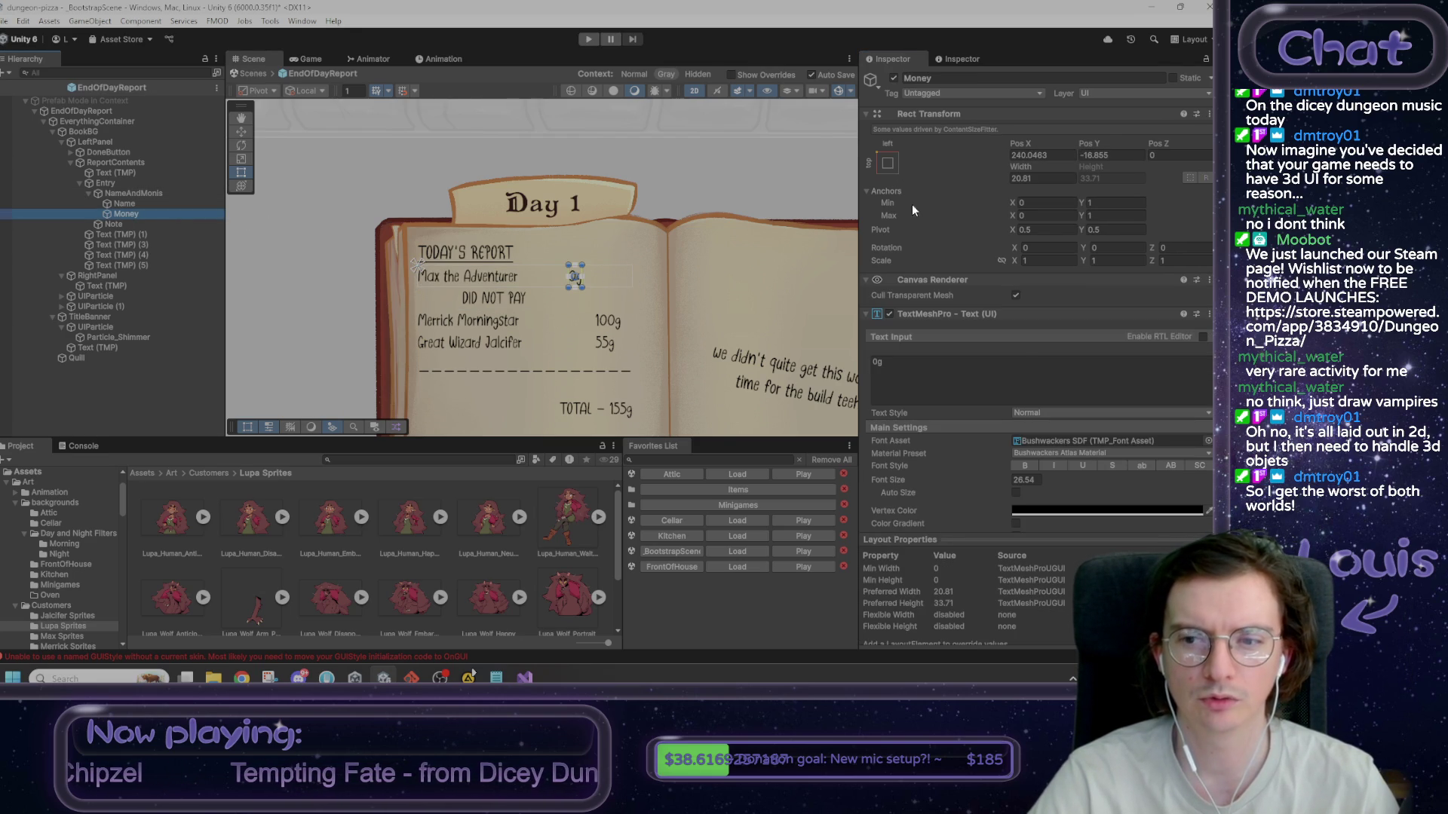
# - Right-align the Money text and enable Control Child Size Width on NameAndMonis
pyautogui.scroll(-5, 1033, 374)
pyautogui.click(1047, 412)
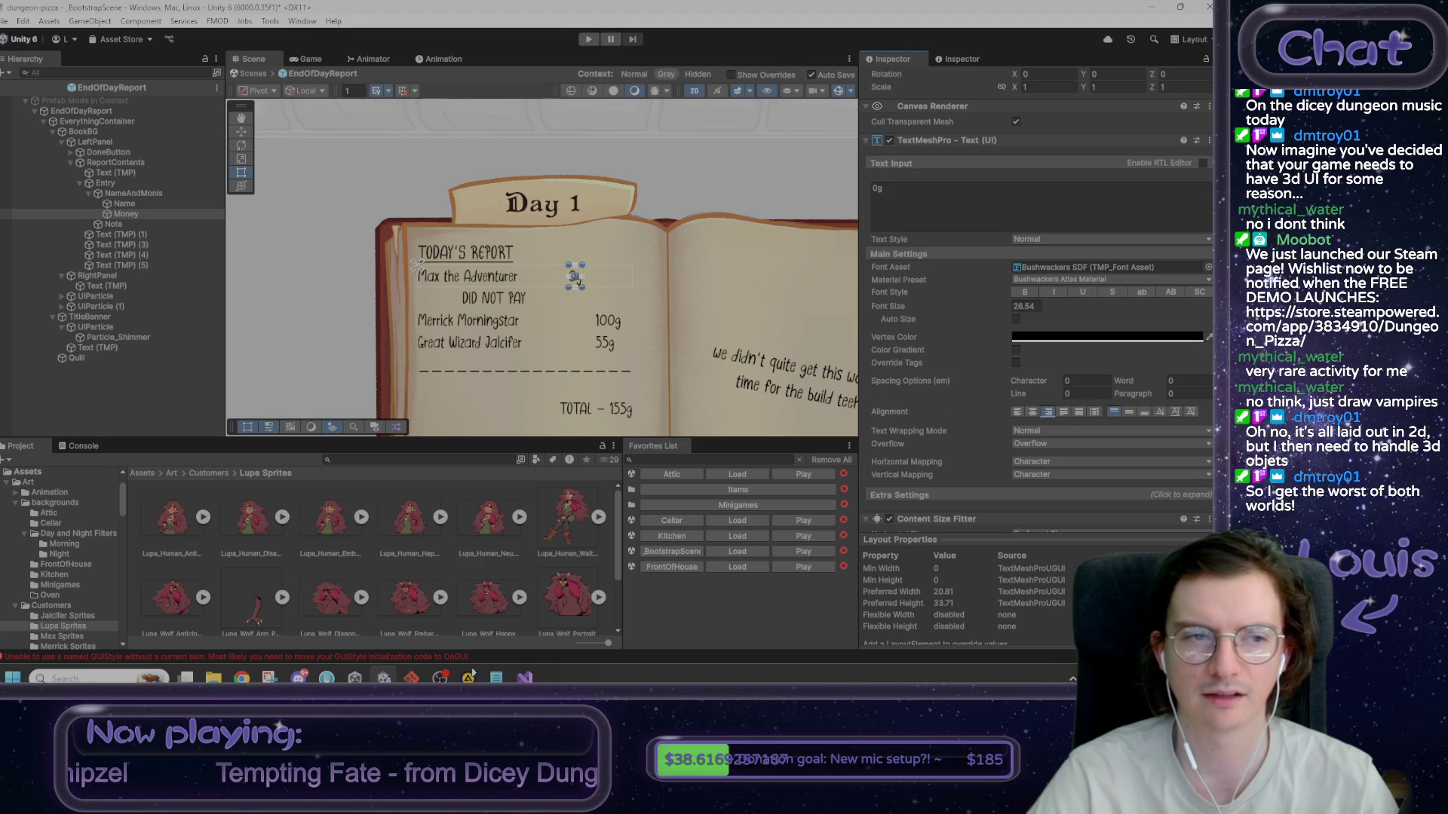
pyautogui.click(139, 193)
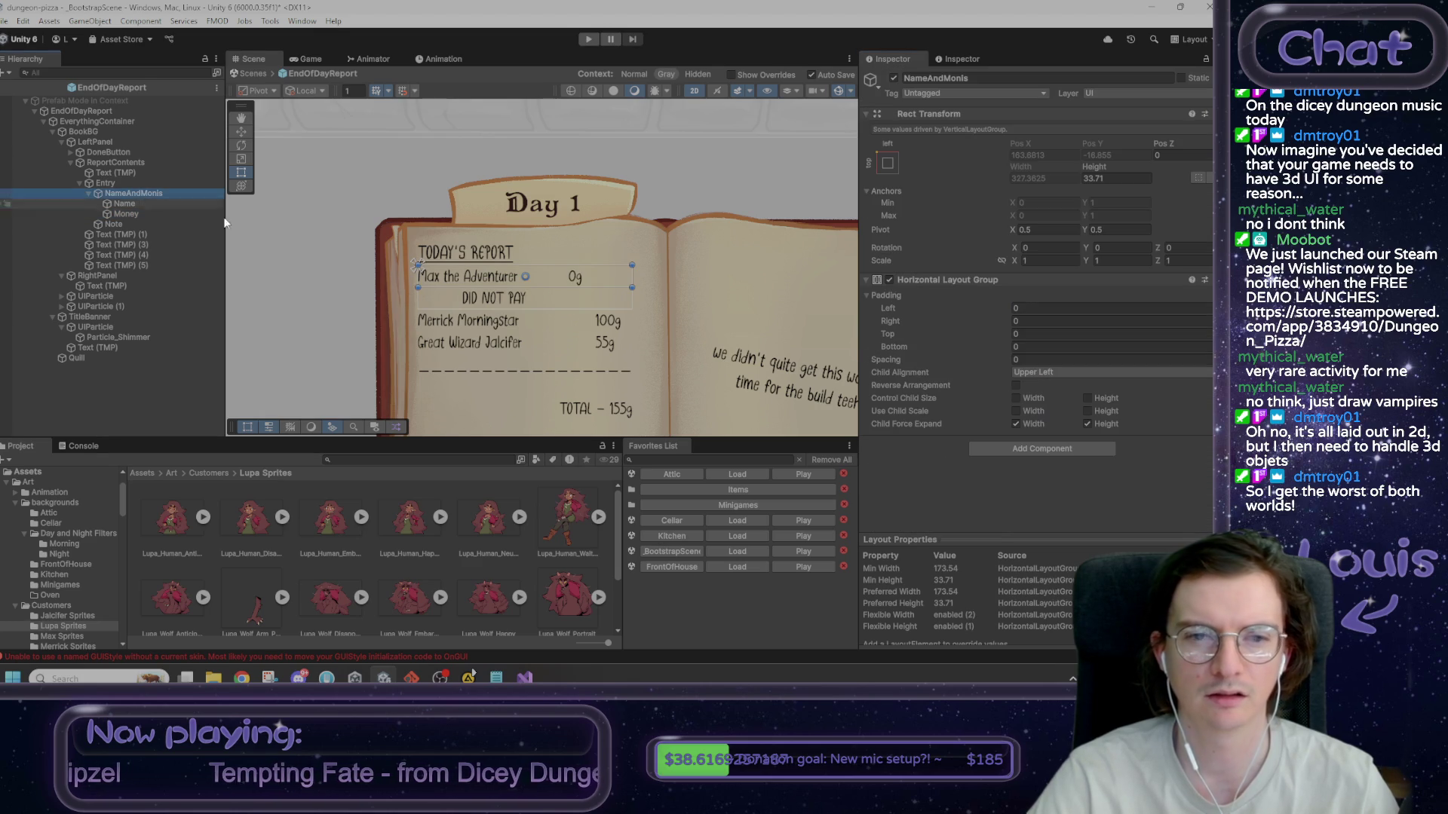
pyautogui.click(1017, 399)
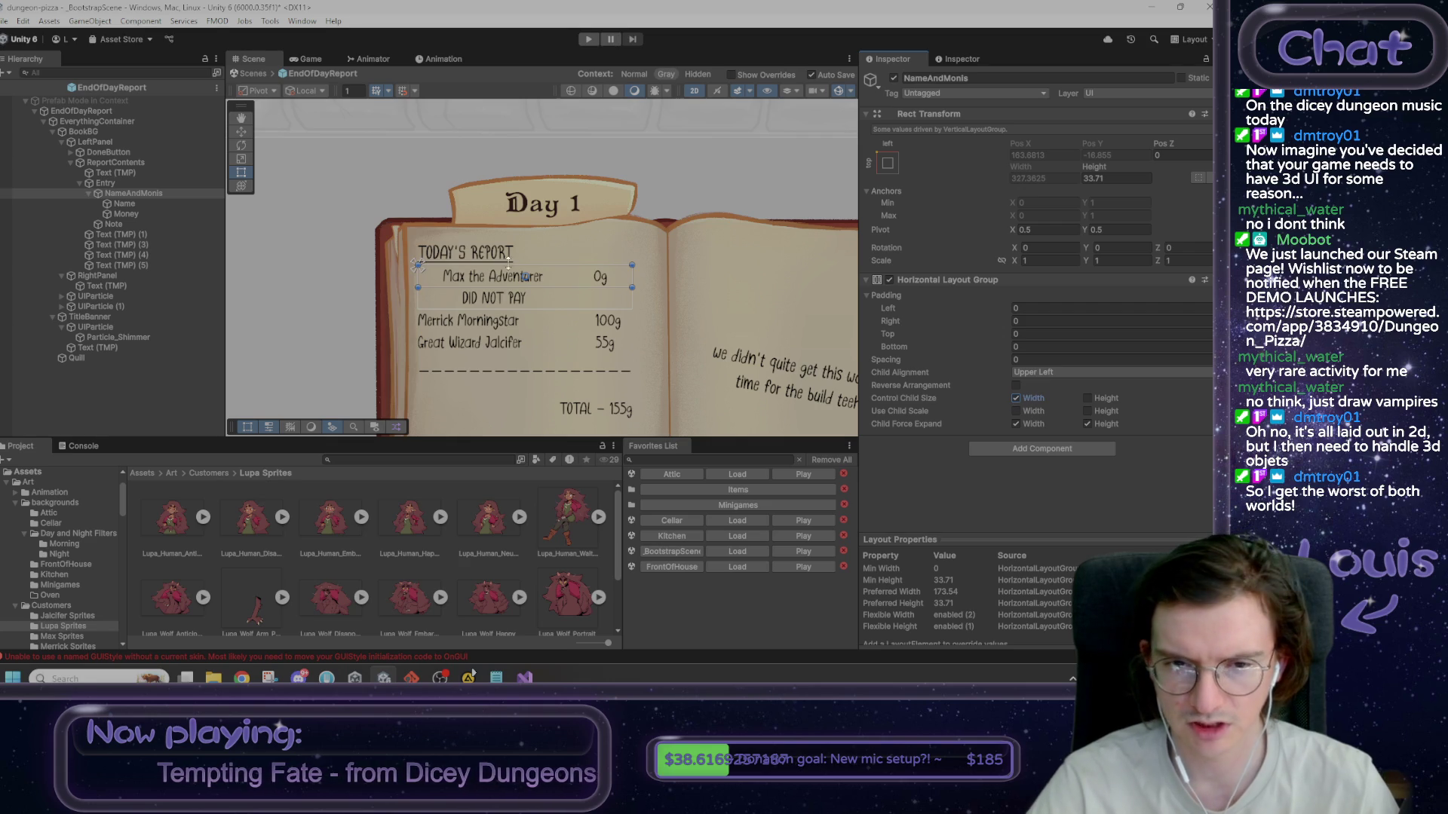
# - Test toggling the Horizontal Layout Group and Child Force Expand Width, leaving both on
pyautogui.click(152, 203)
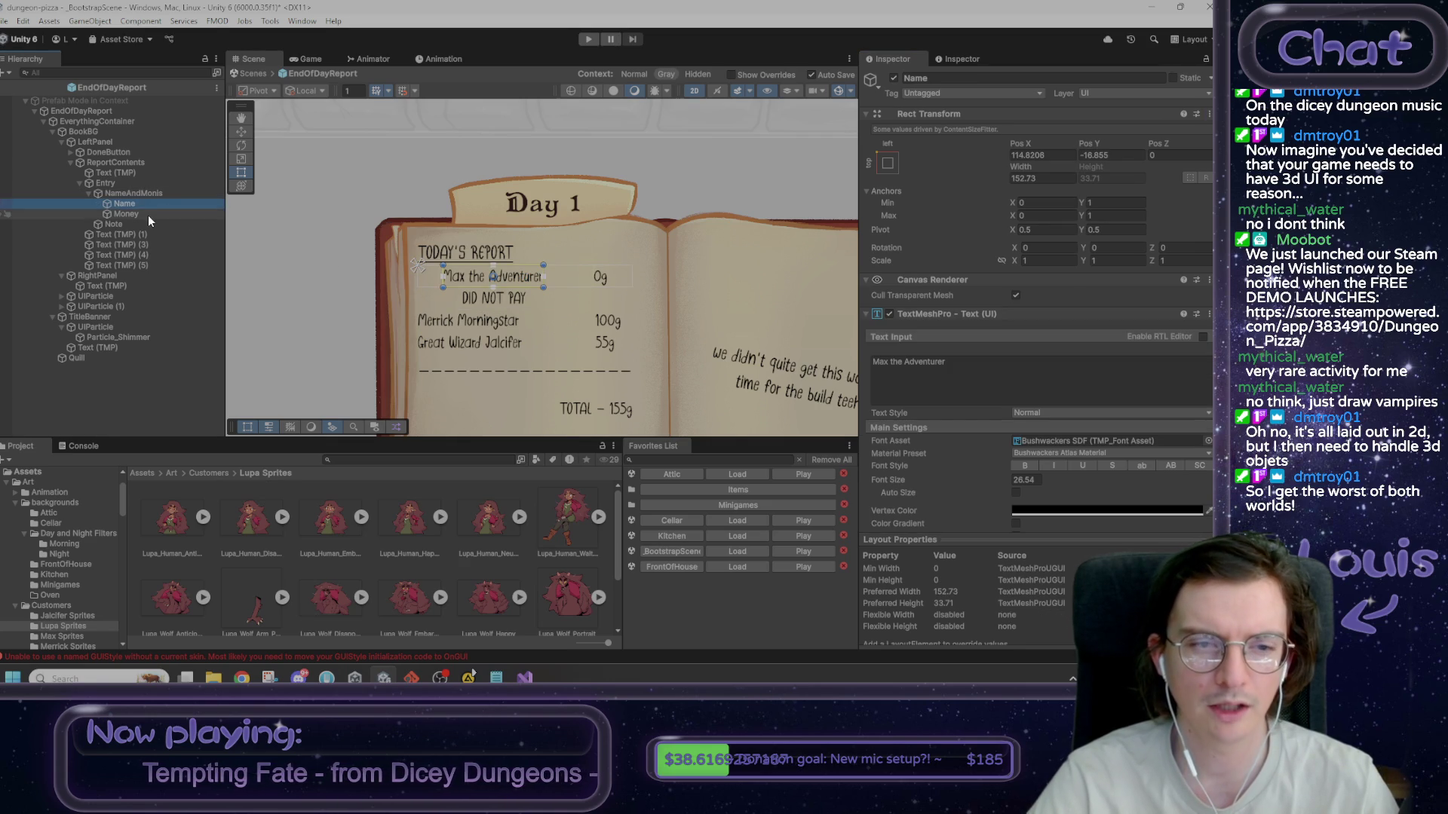
pyautogui.click(138, 193)
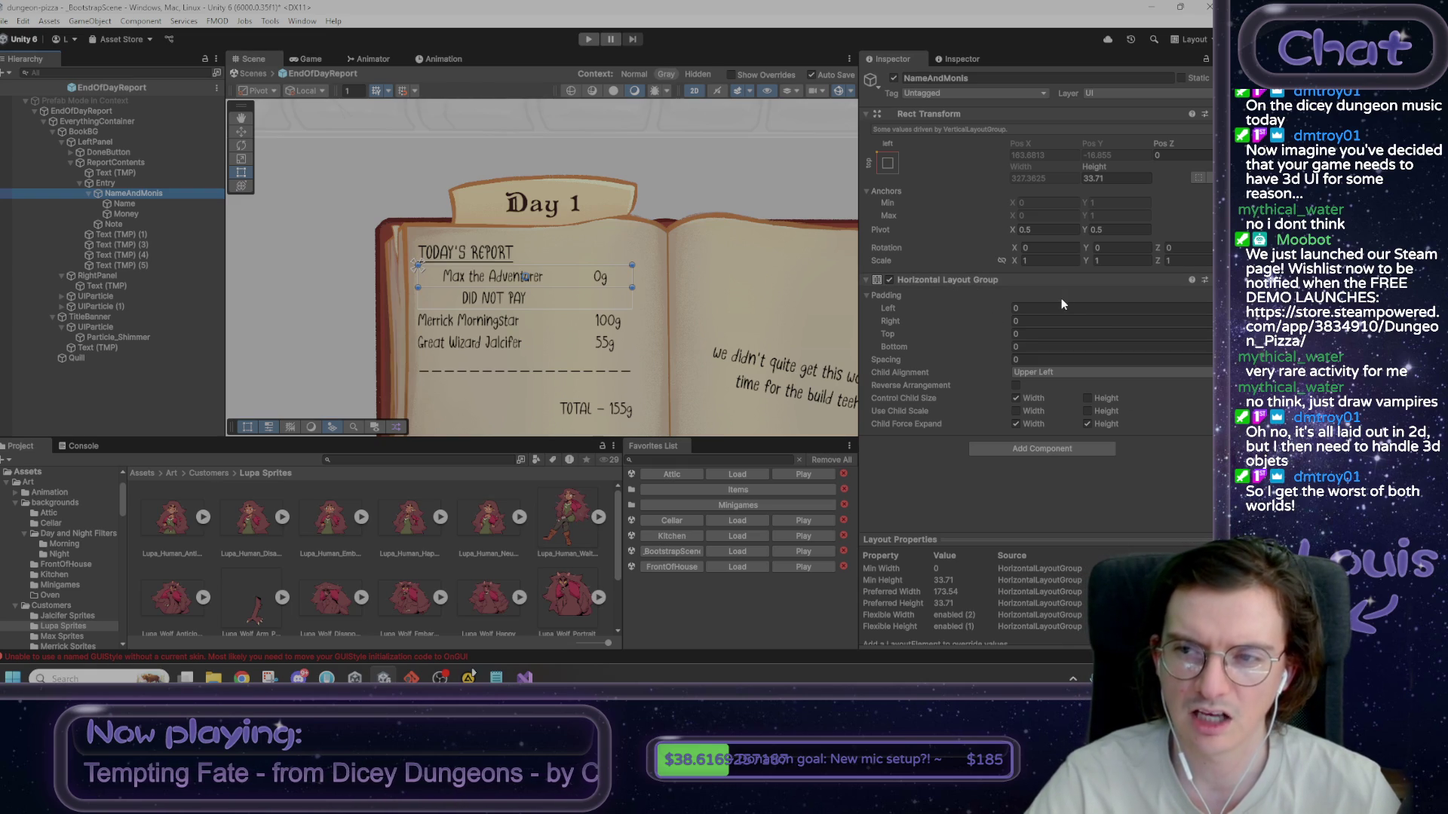
pyautogui.click(125, 205)
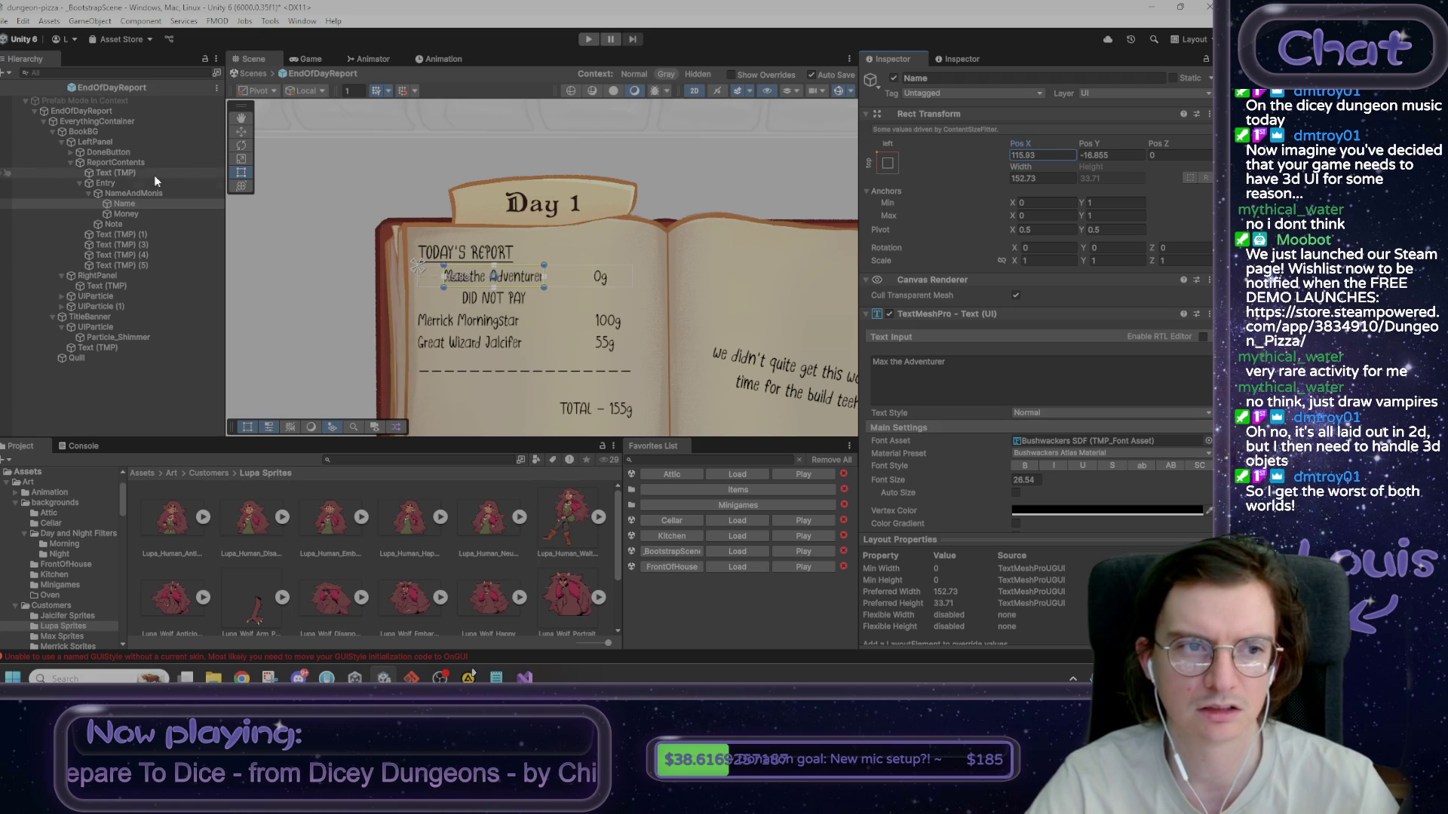
pyautogui.click(134, 193)
pyautogui.click(889, 280)
pyautogui.click(889, 280)
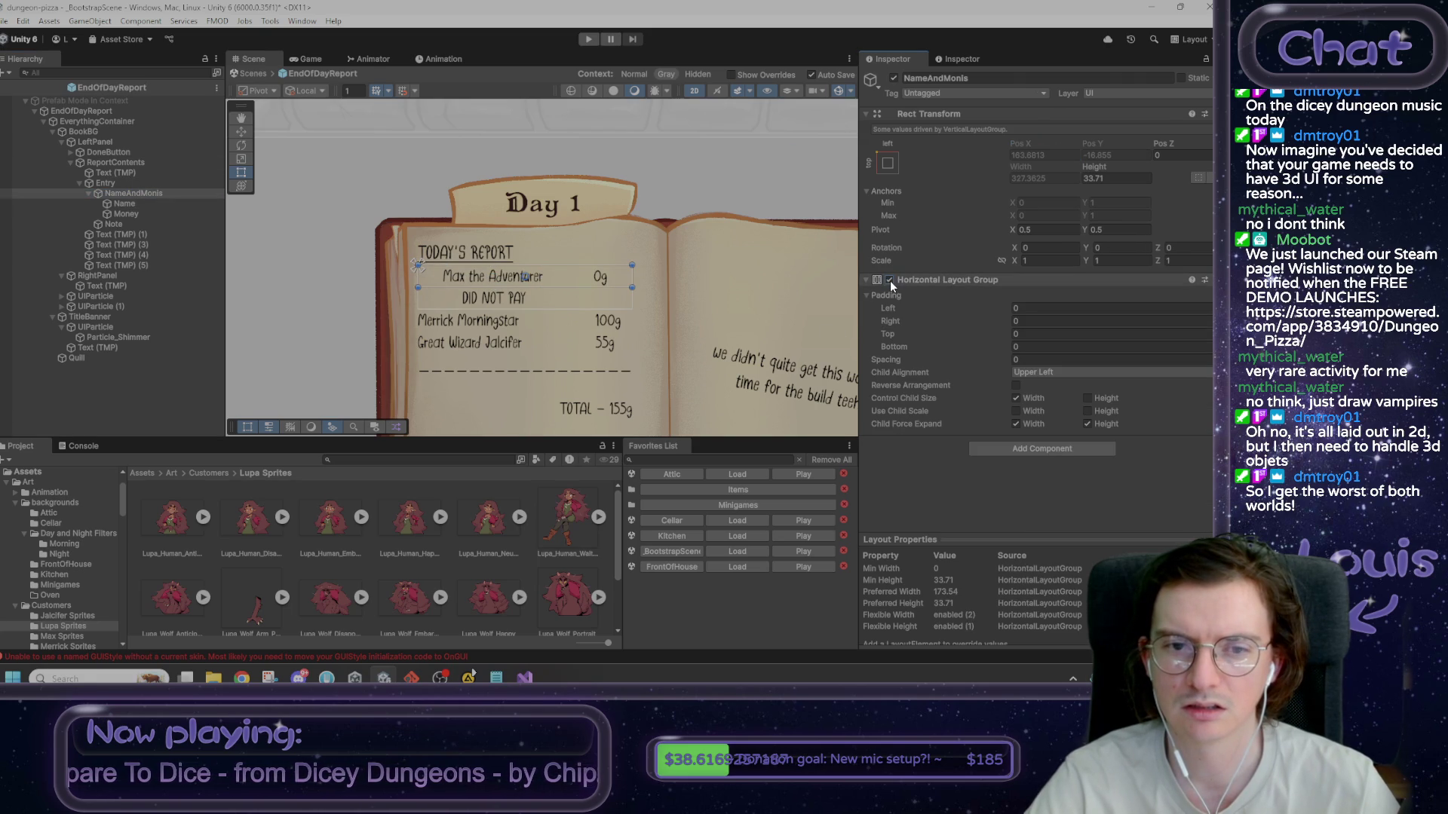
pyautogui.click(1018, 425)
pyautogui.click(1018, 425)
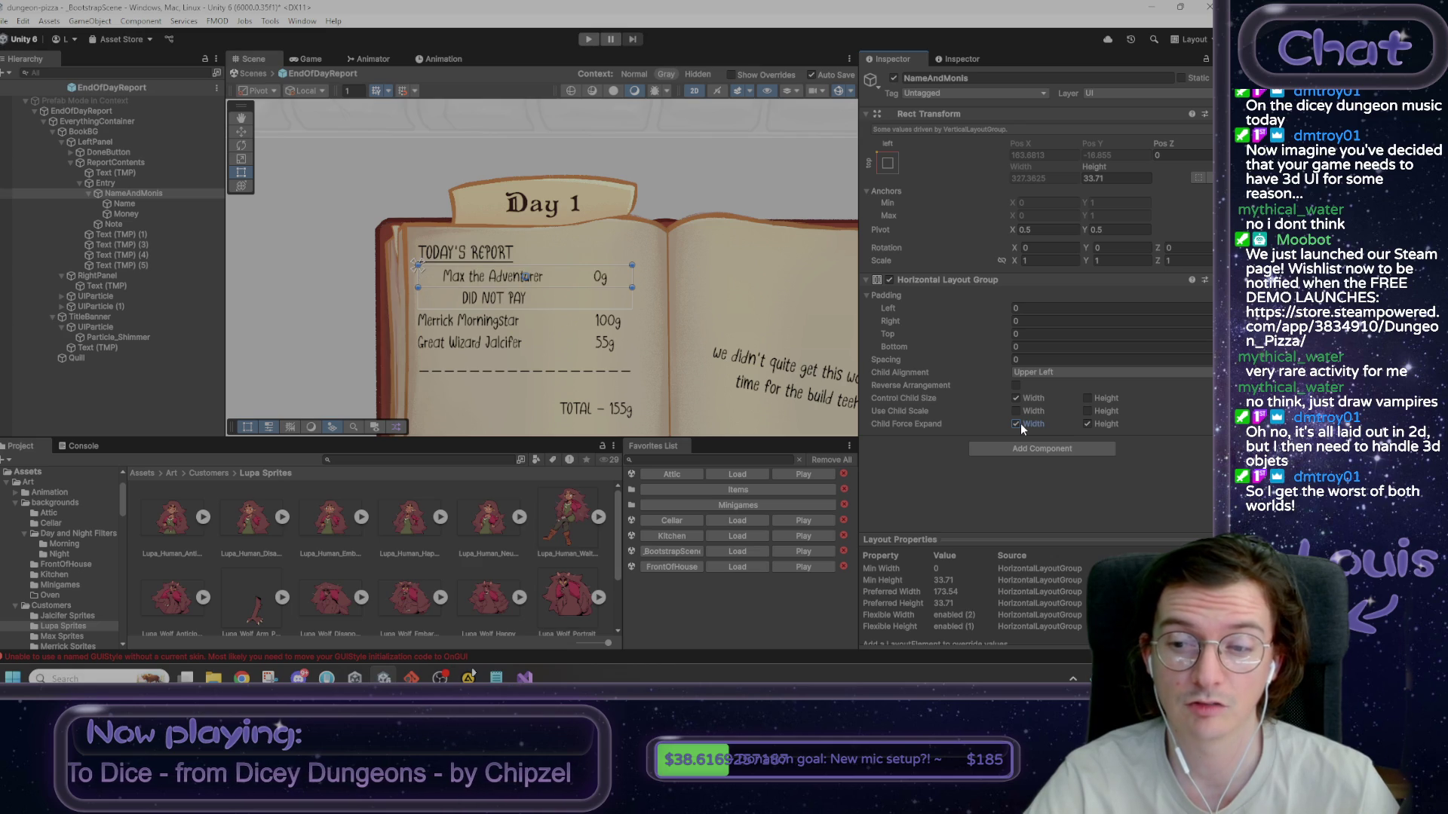
pyautogui.click(125, 203)
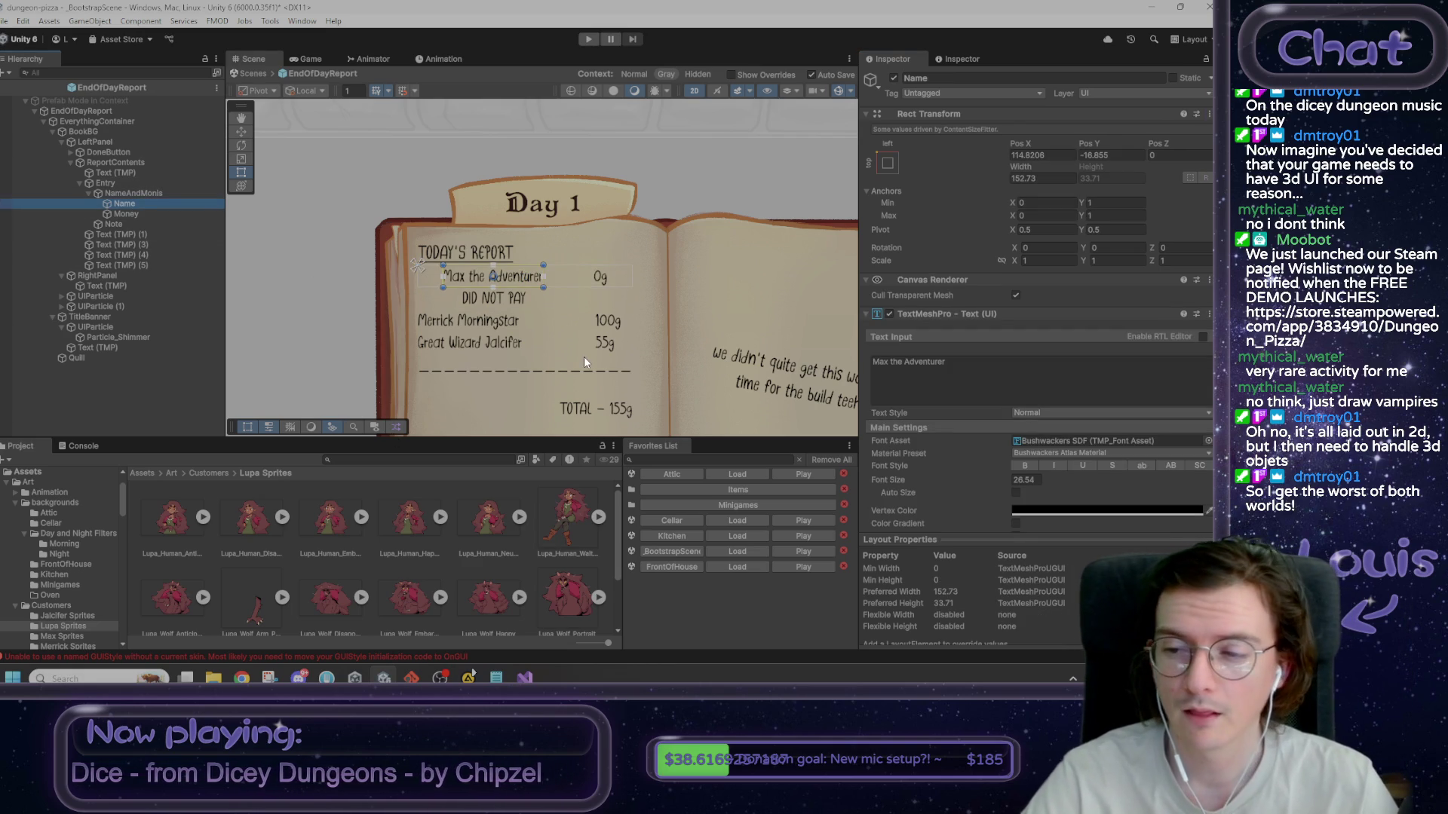
# - Disable and remove the Content Size Fitter from the Name text
pyautogui.scroll(-5, 1132, 439)
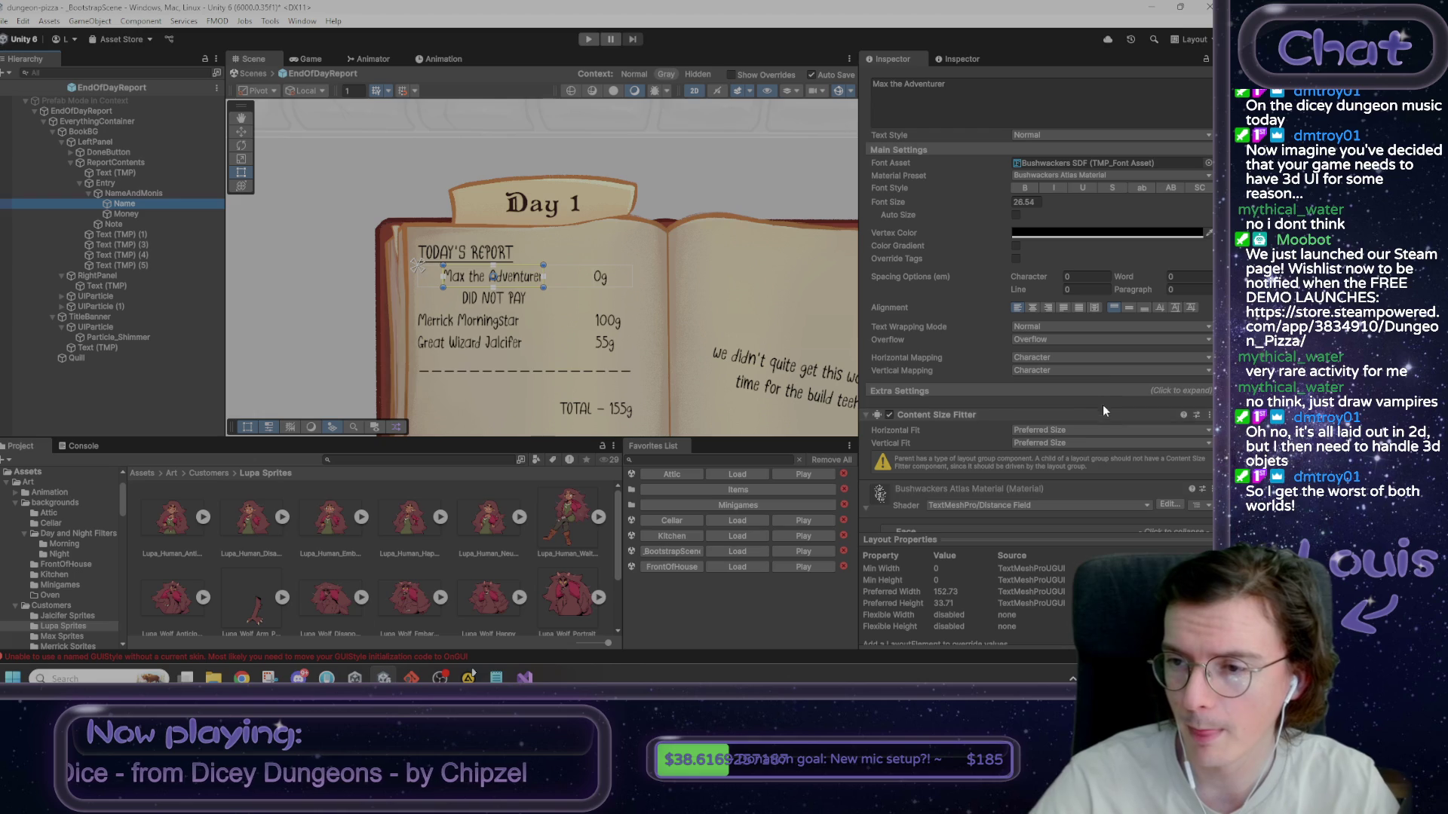
pyautogui.scroll(-3, 1107, 381)
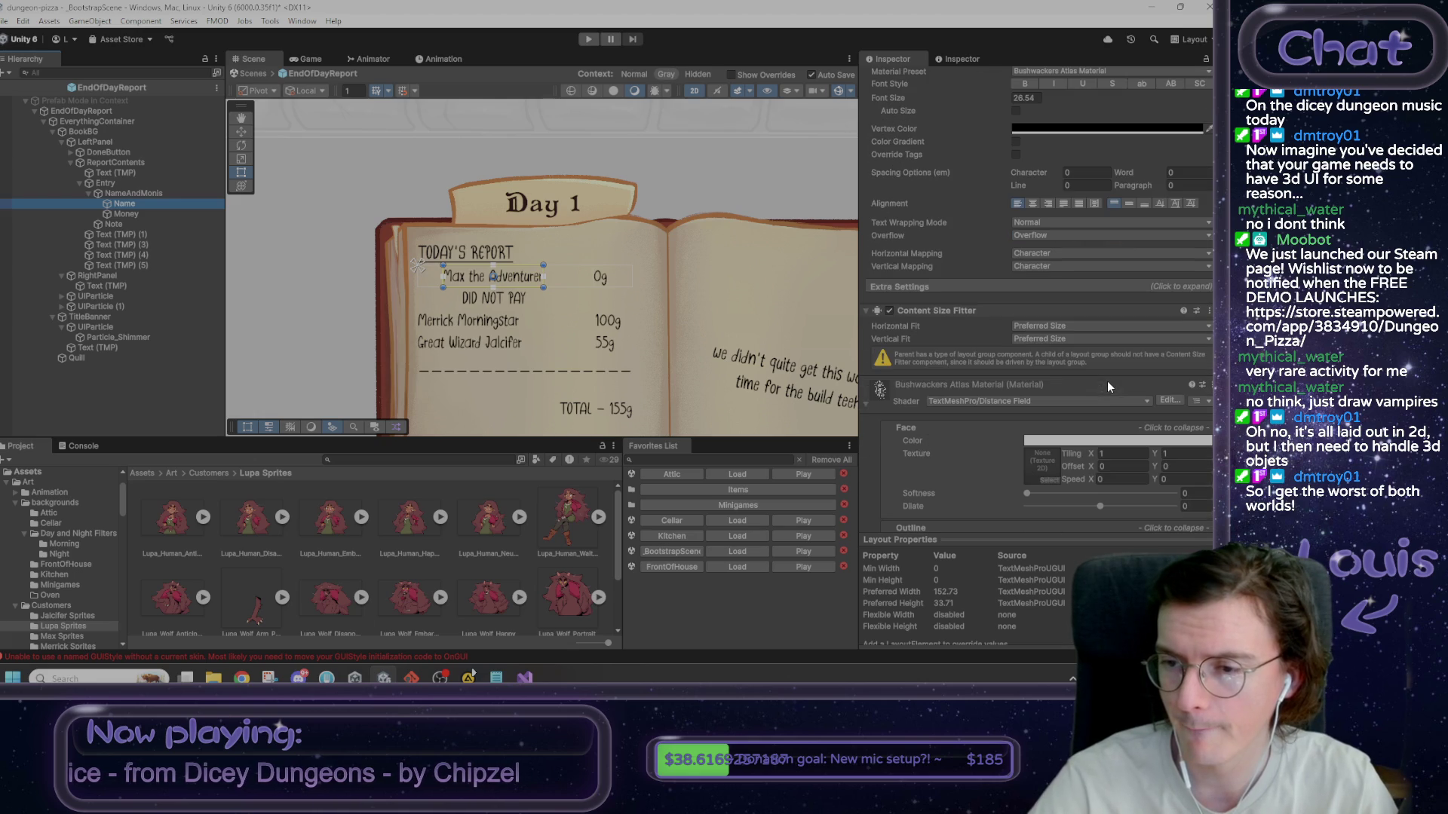
pyautogui.click(1054, 325)
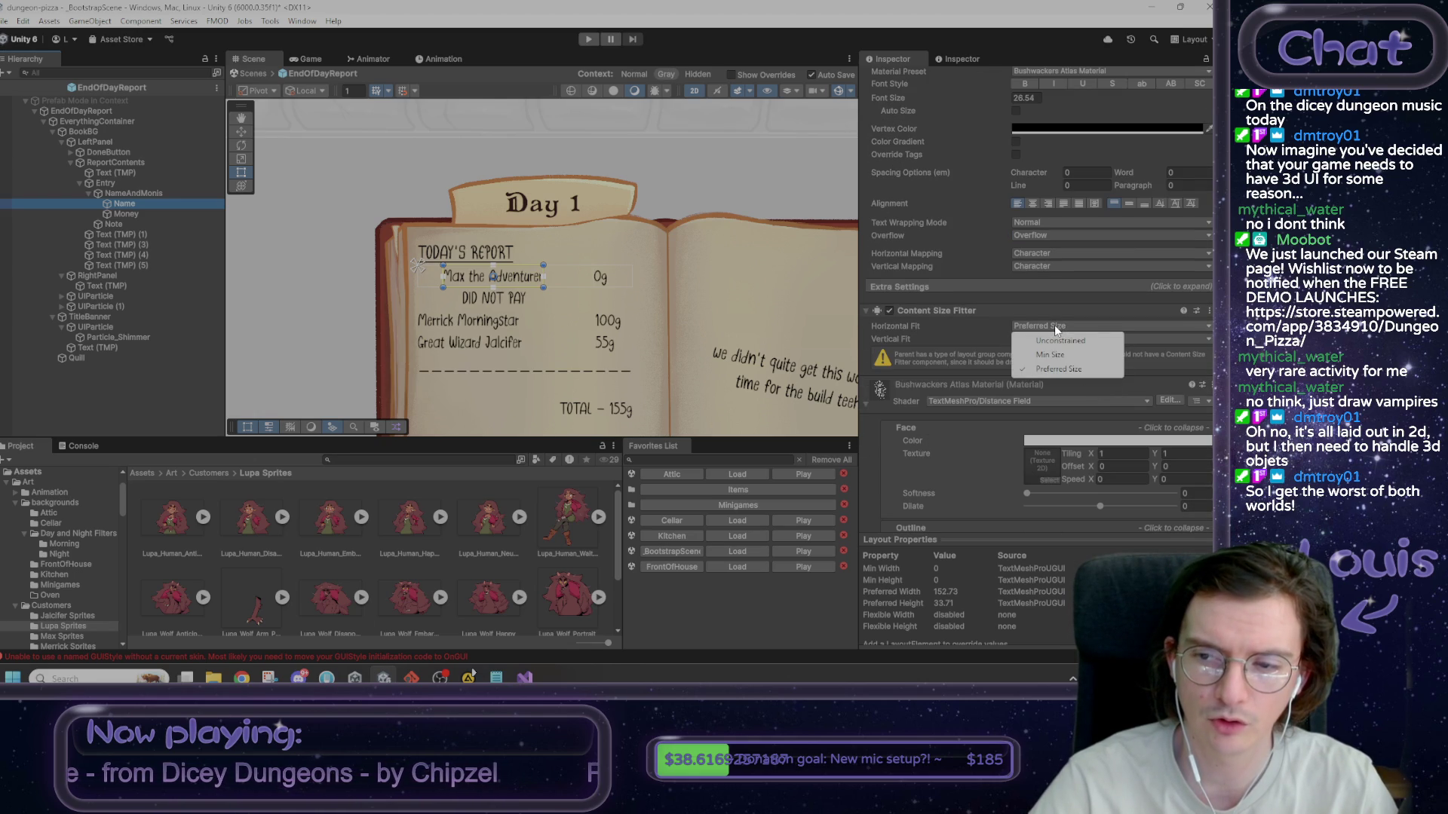
pyautogui.click(997, 324)
pyautogui.click(890, 311)
pyautogui.rightClick(911, 309)
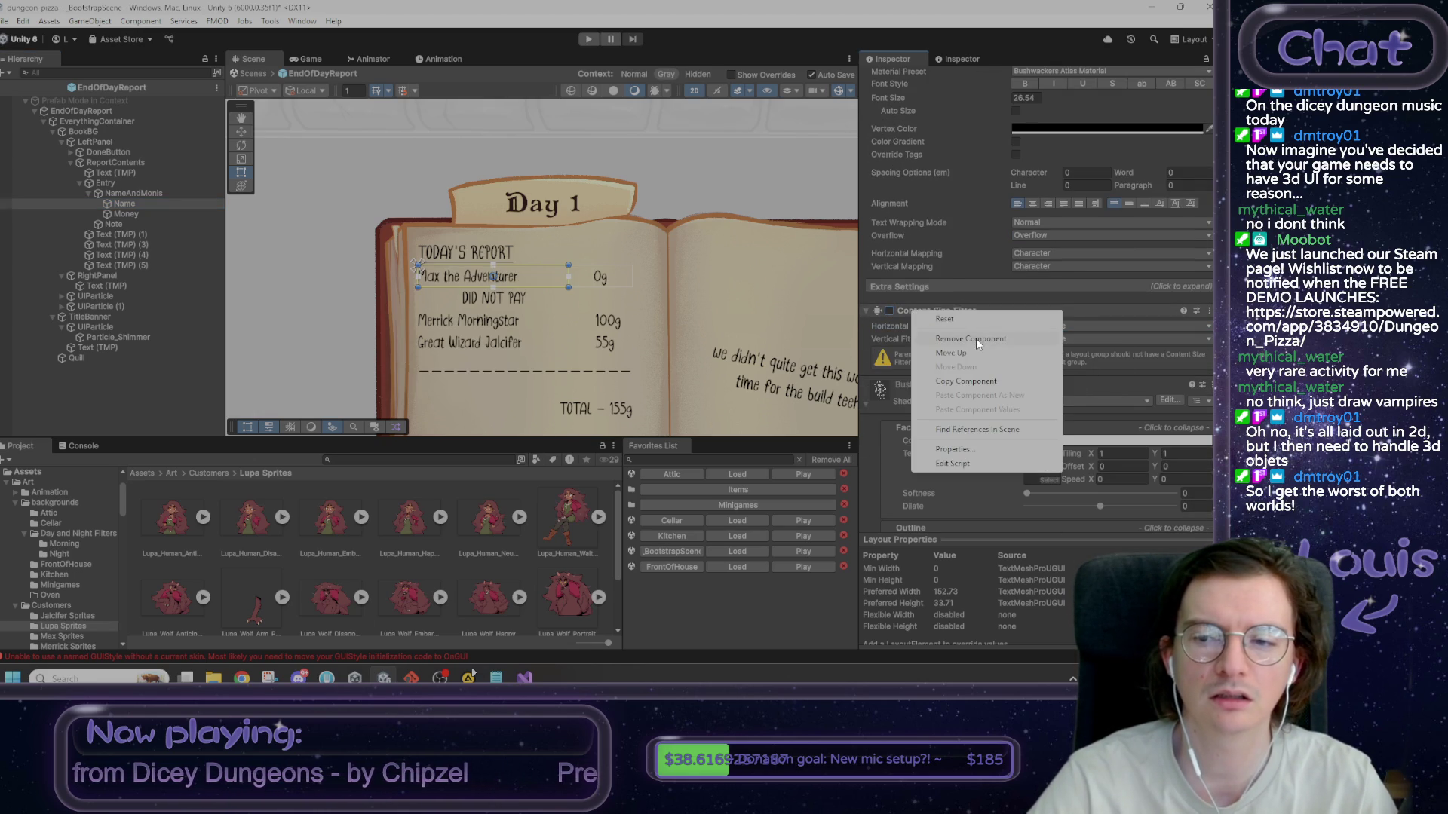
pyautogui.click(976, 337)
# - Remove the Content Size Fitter from the Money text as well
pyautogui.click(189, 214)
pyautogui.rightClick(961, 310)
pyautogui.click(1007, 340)
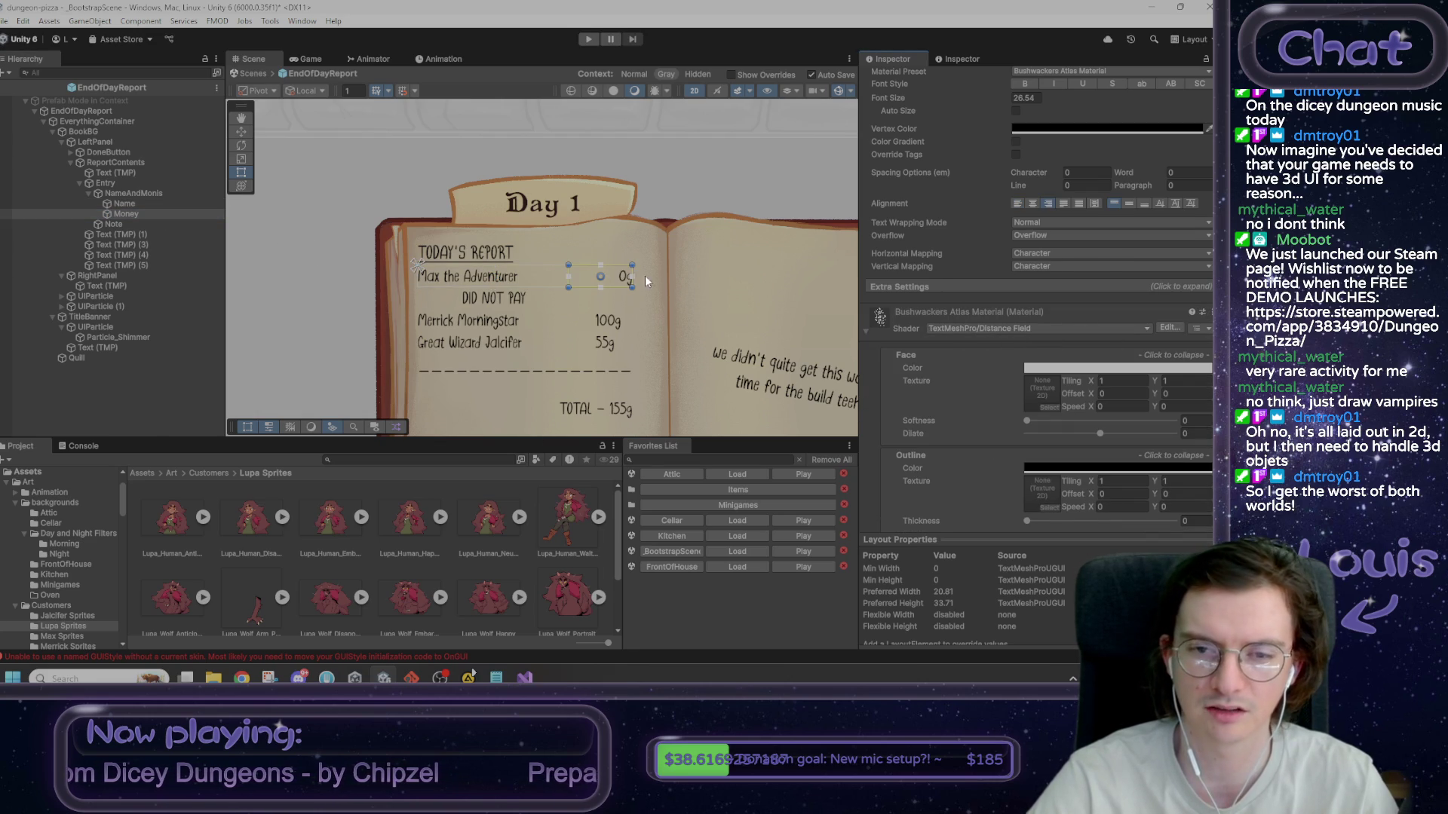
pyautogui.click(136, 205)
pyautogui.click(136, 192)
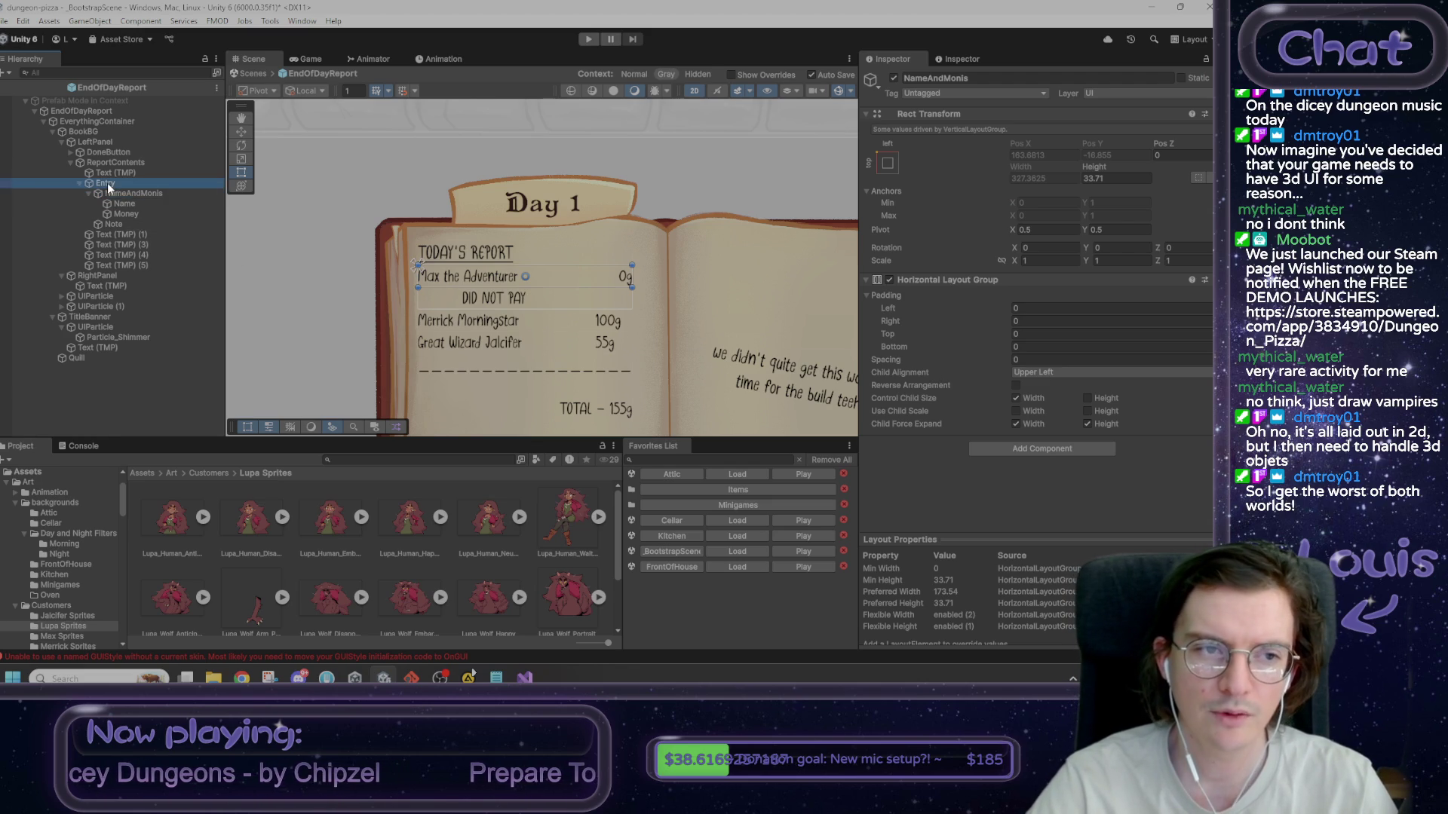
pyautogui.click(124, 202)
pyautogui.click(123, 223)
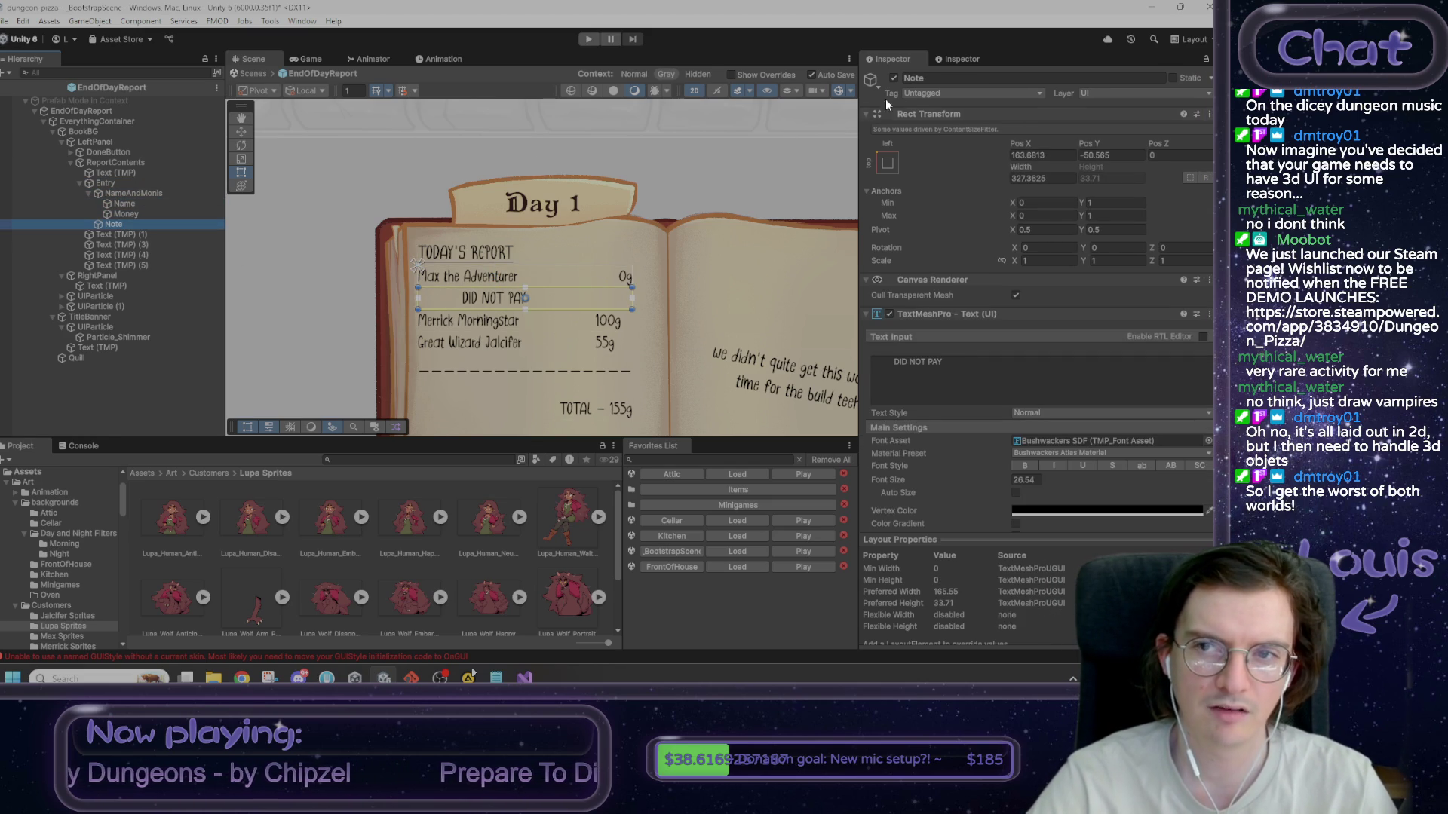
pyautogui.click(893, 78)
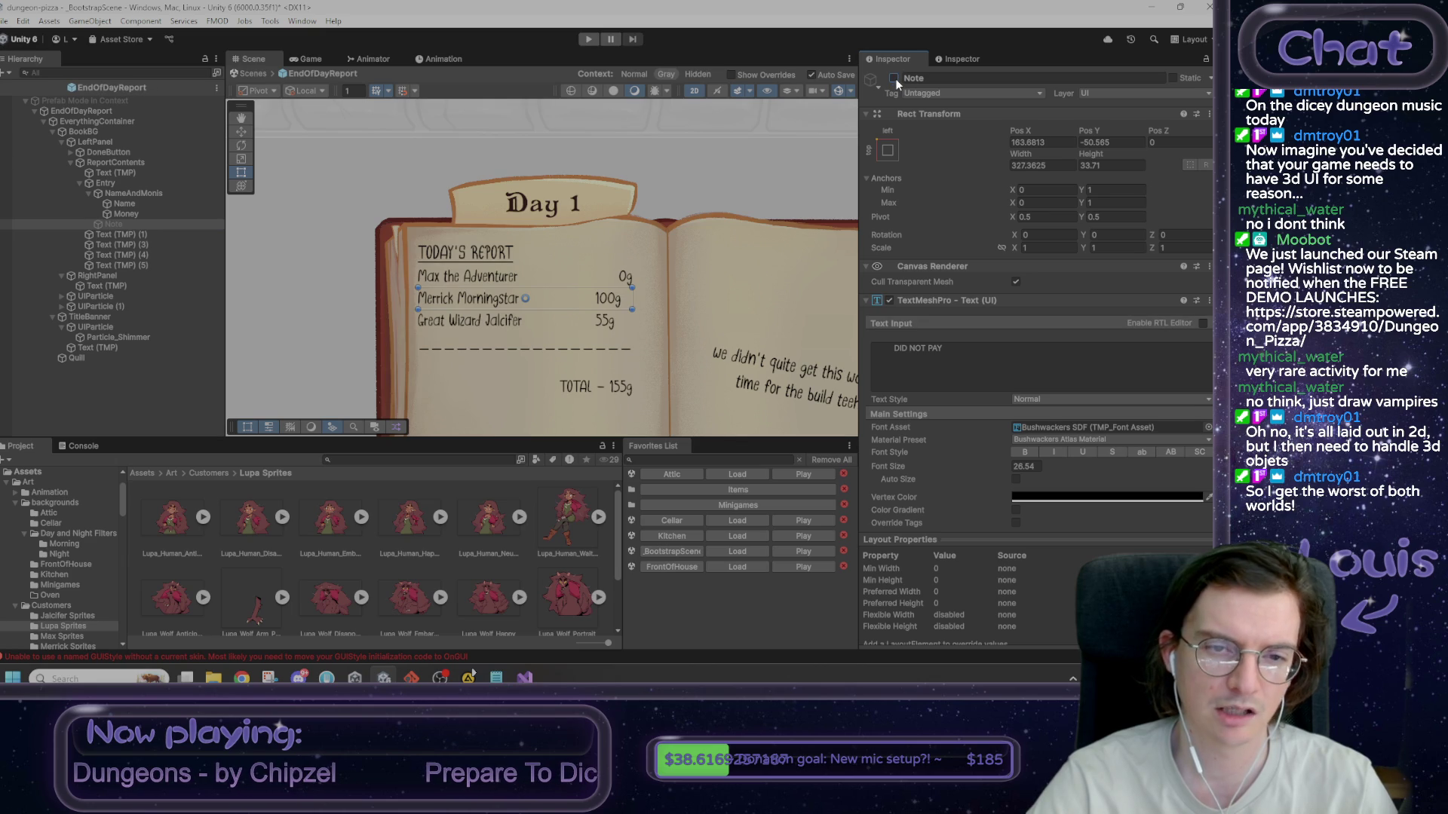
pyautogui.click(893, 78)
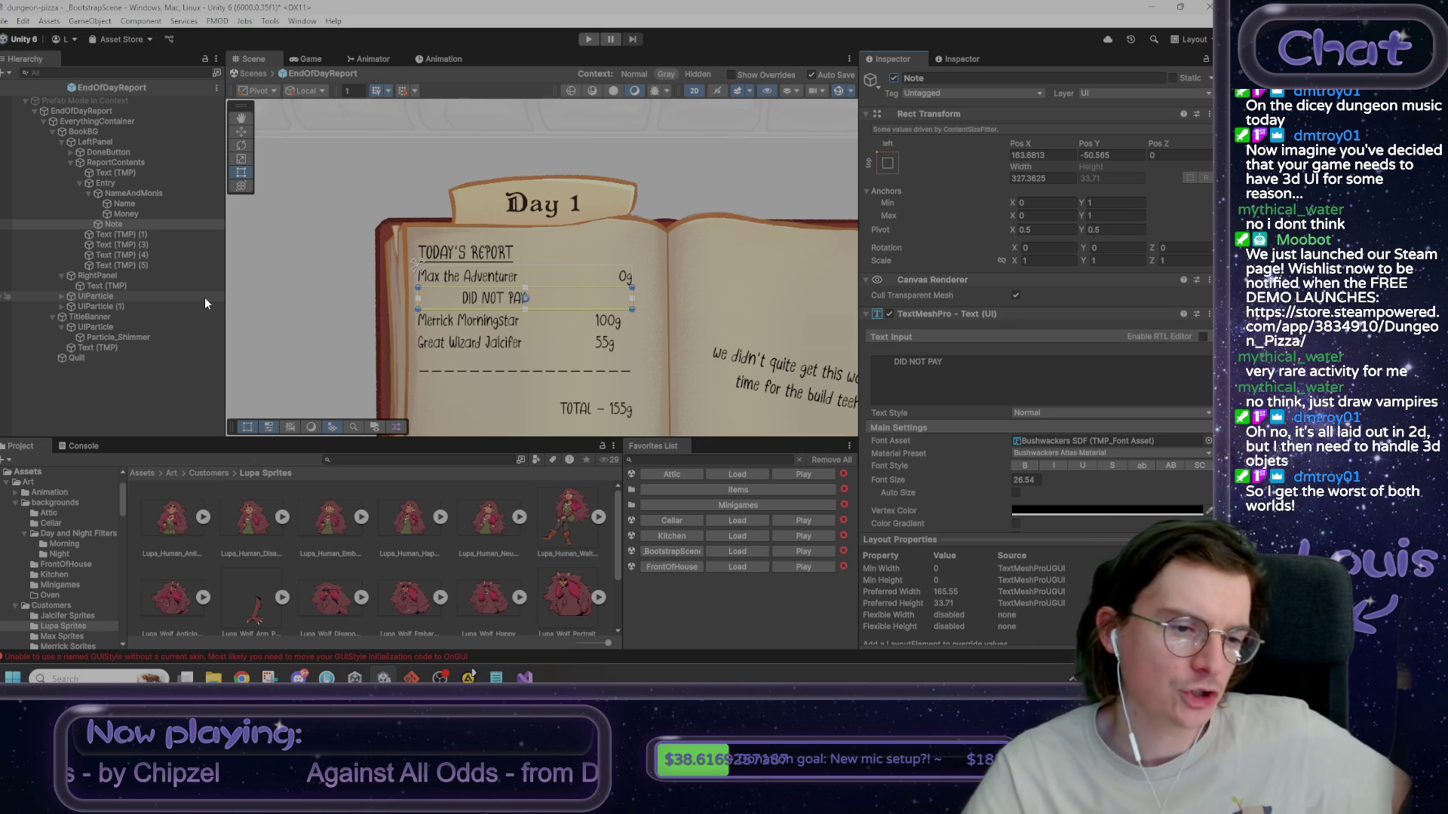
pyautogui.click(116, 184)
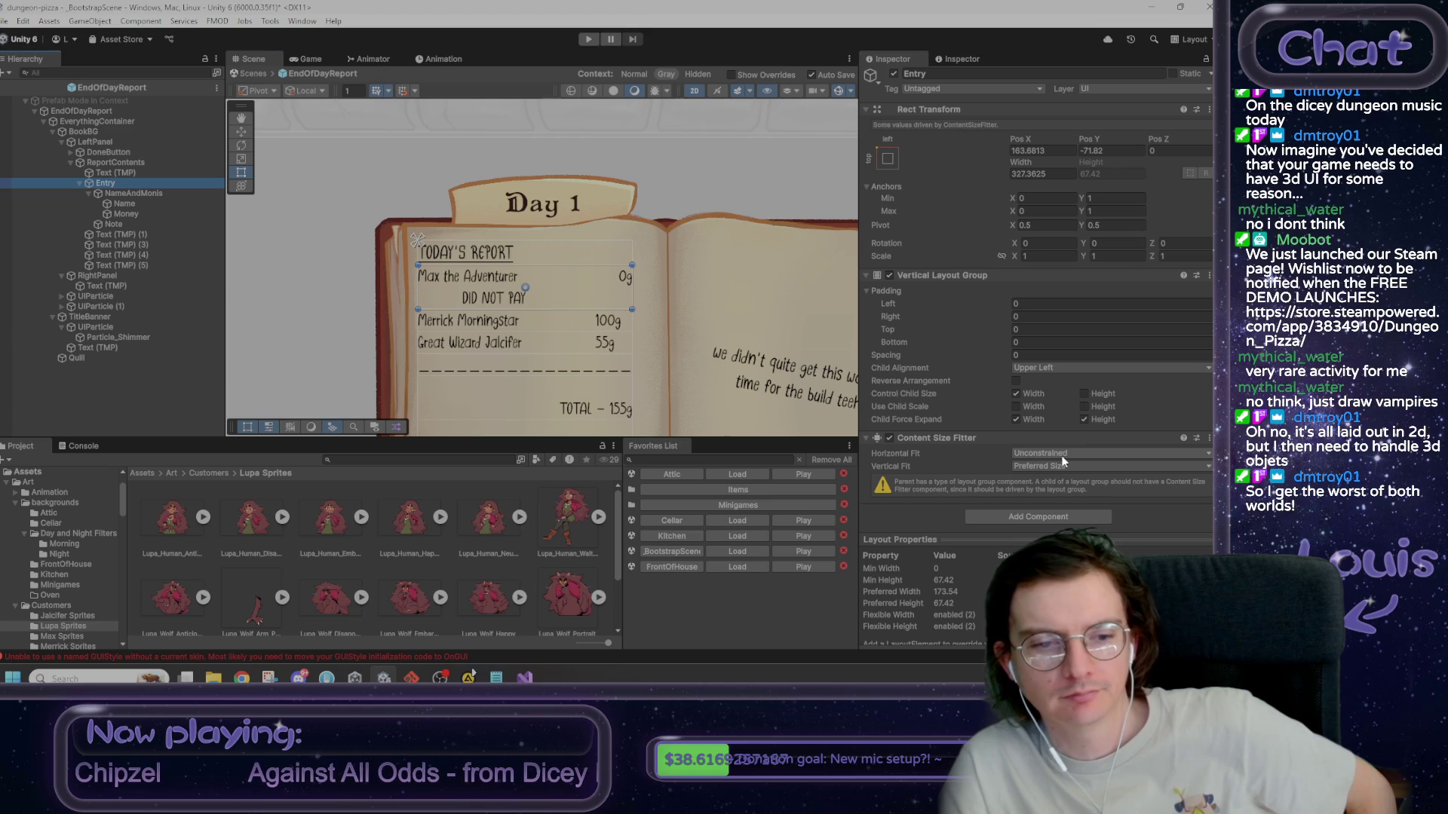
pyautogui.click(140, 472)
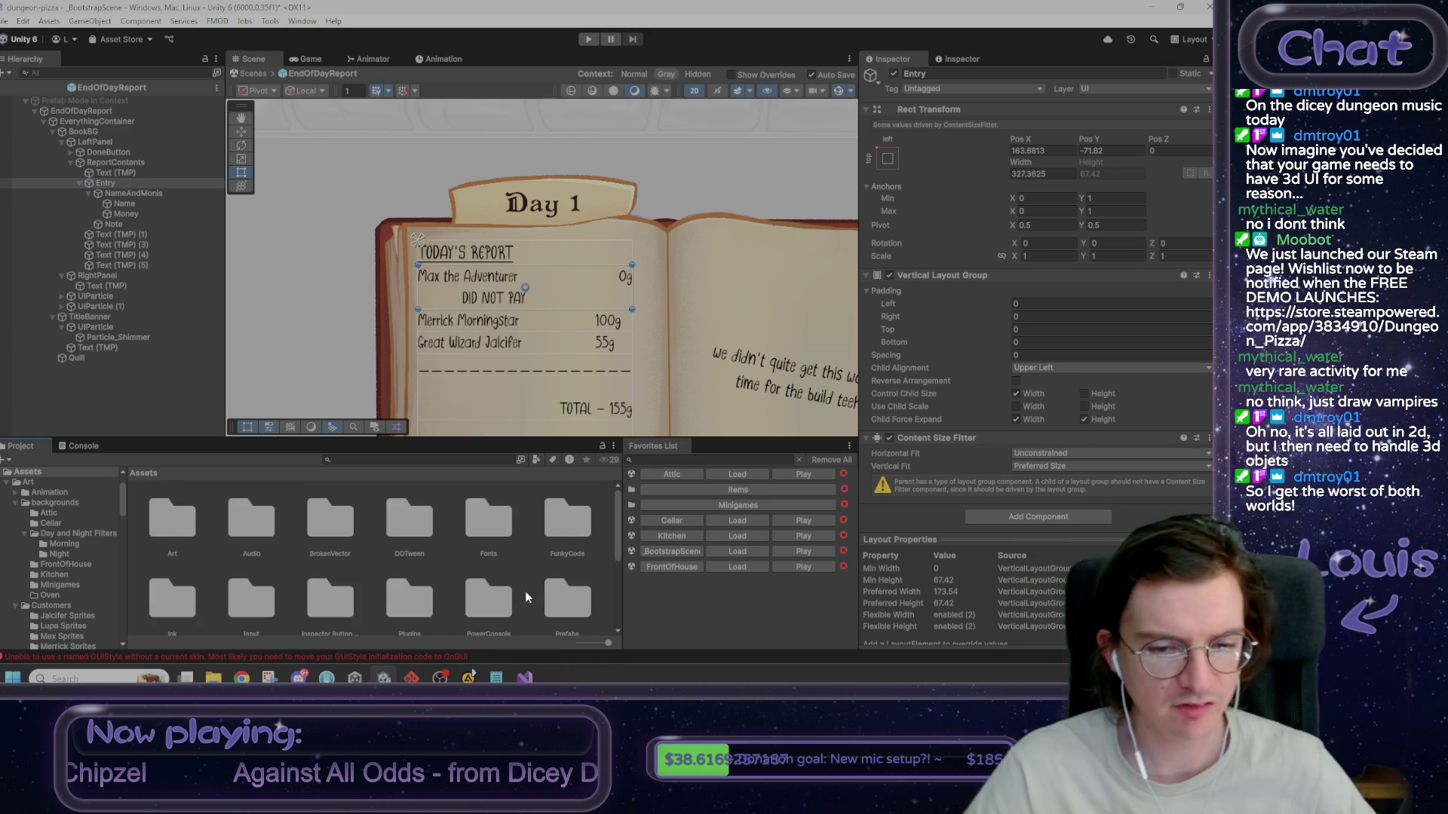
# - Browse to Assets > Scripts > UI in the Project window
pyautogui.click(592, 642)
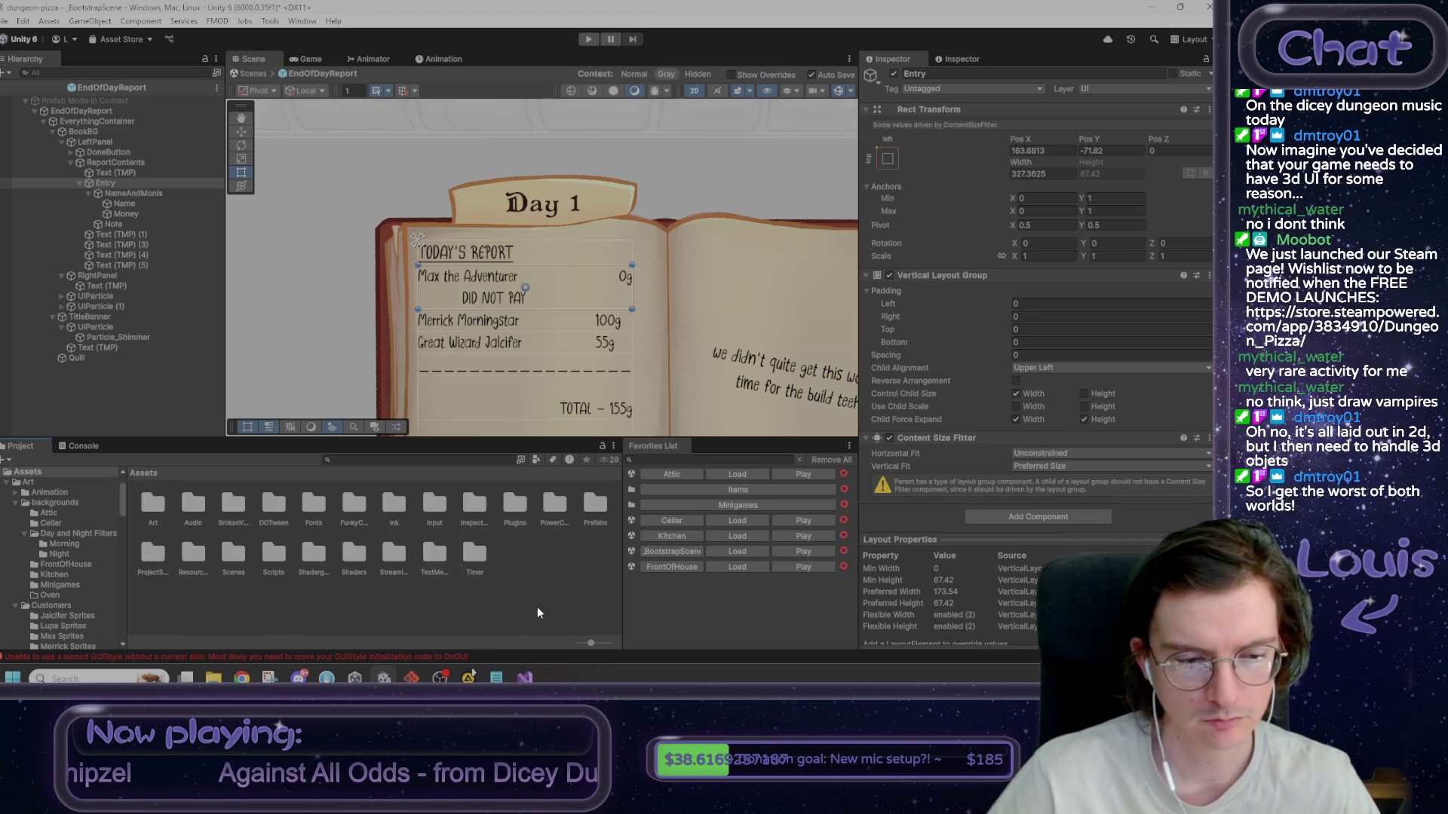
pyautogui.doubleClick(273, 559)
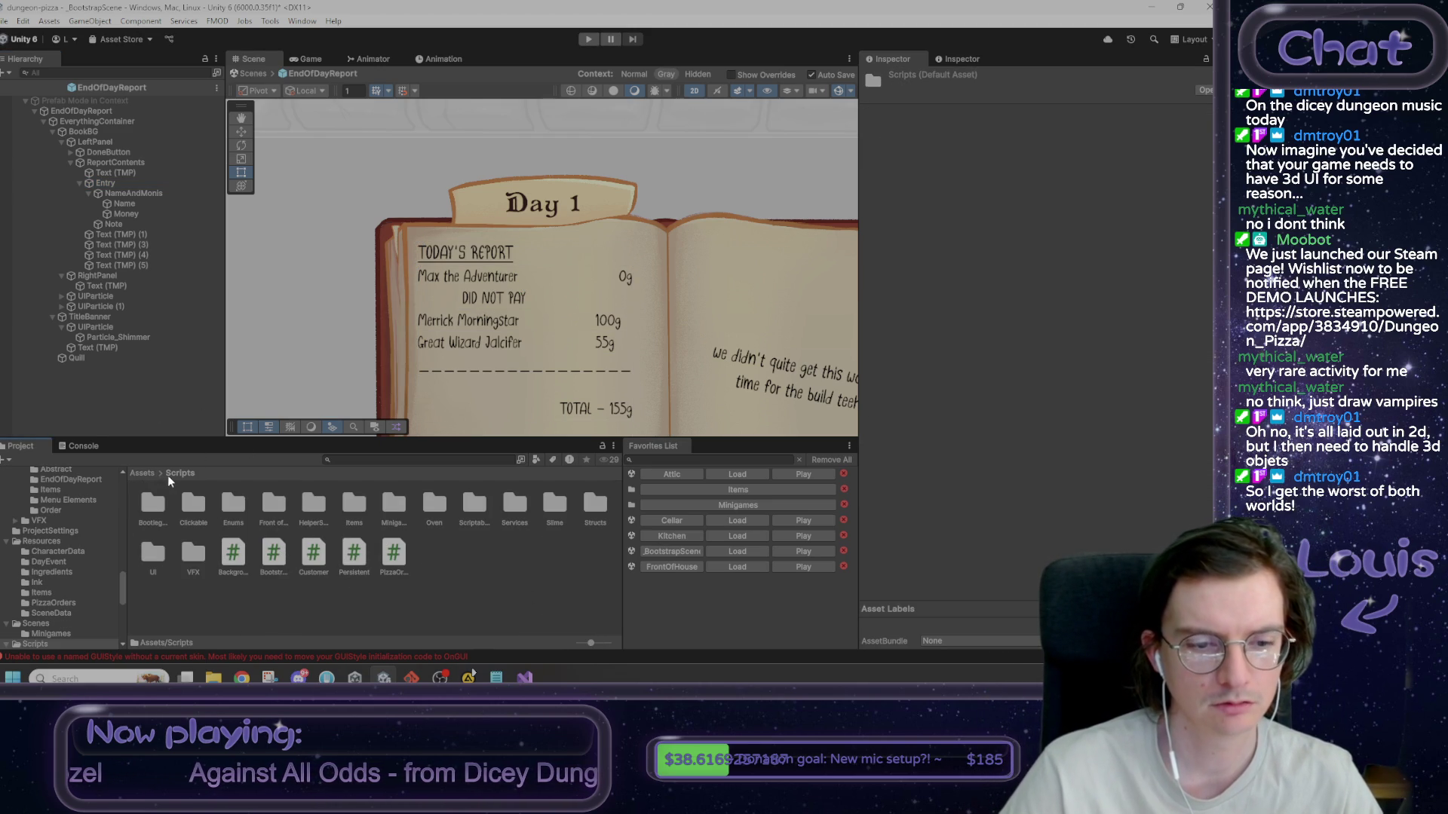
pyautogui.doubleClick(155, 558)
pyautogui.moveTo(591, 643); pyautogui.dragTo(599, 641)
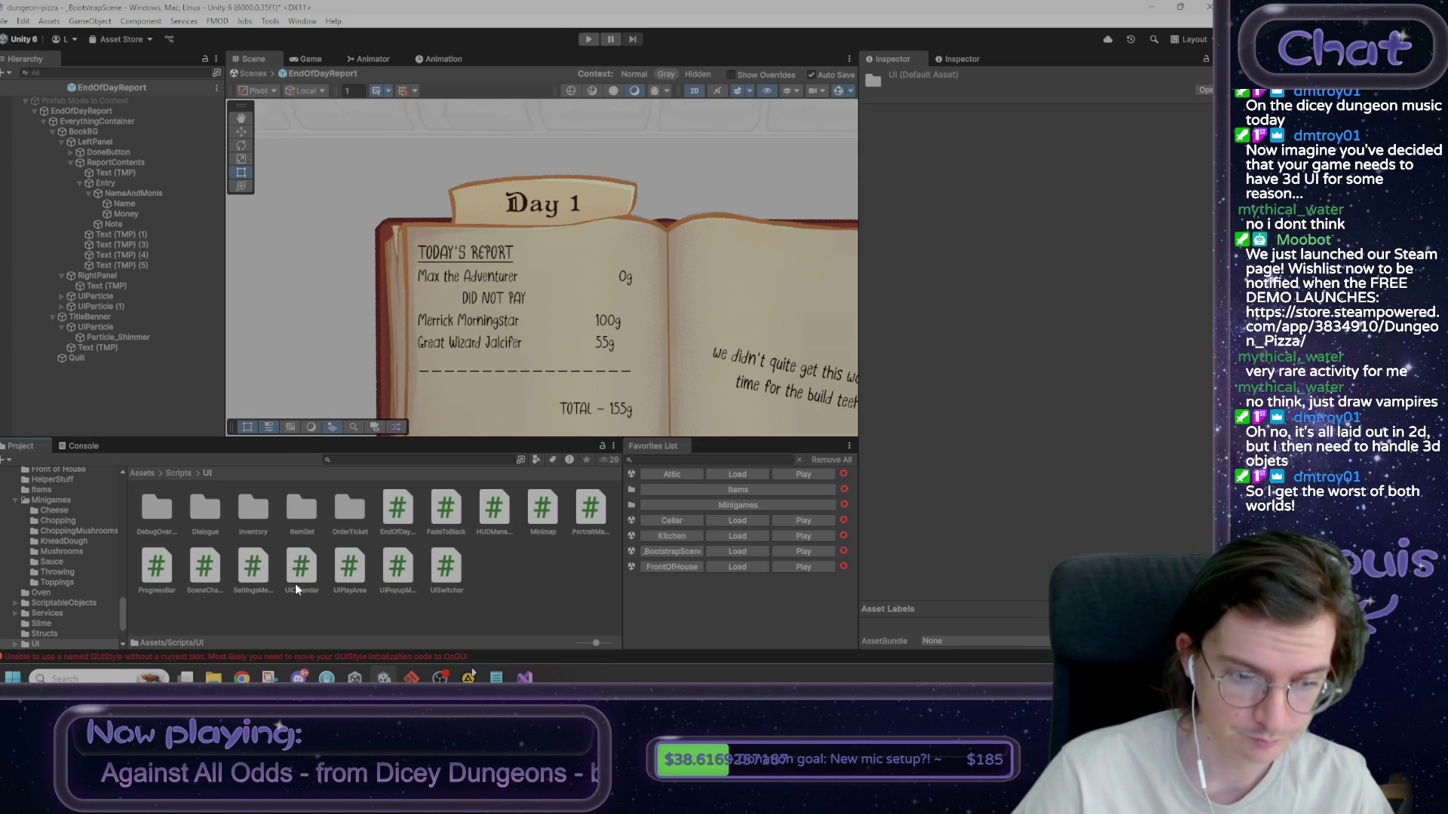
# - Create an EndOfDay folder there and open EndOfDayReport in Visual Studio
pyautogui.rightClick(510, 576)
pyautogui.moveTo(559, 172)
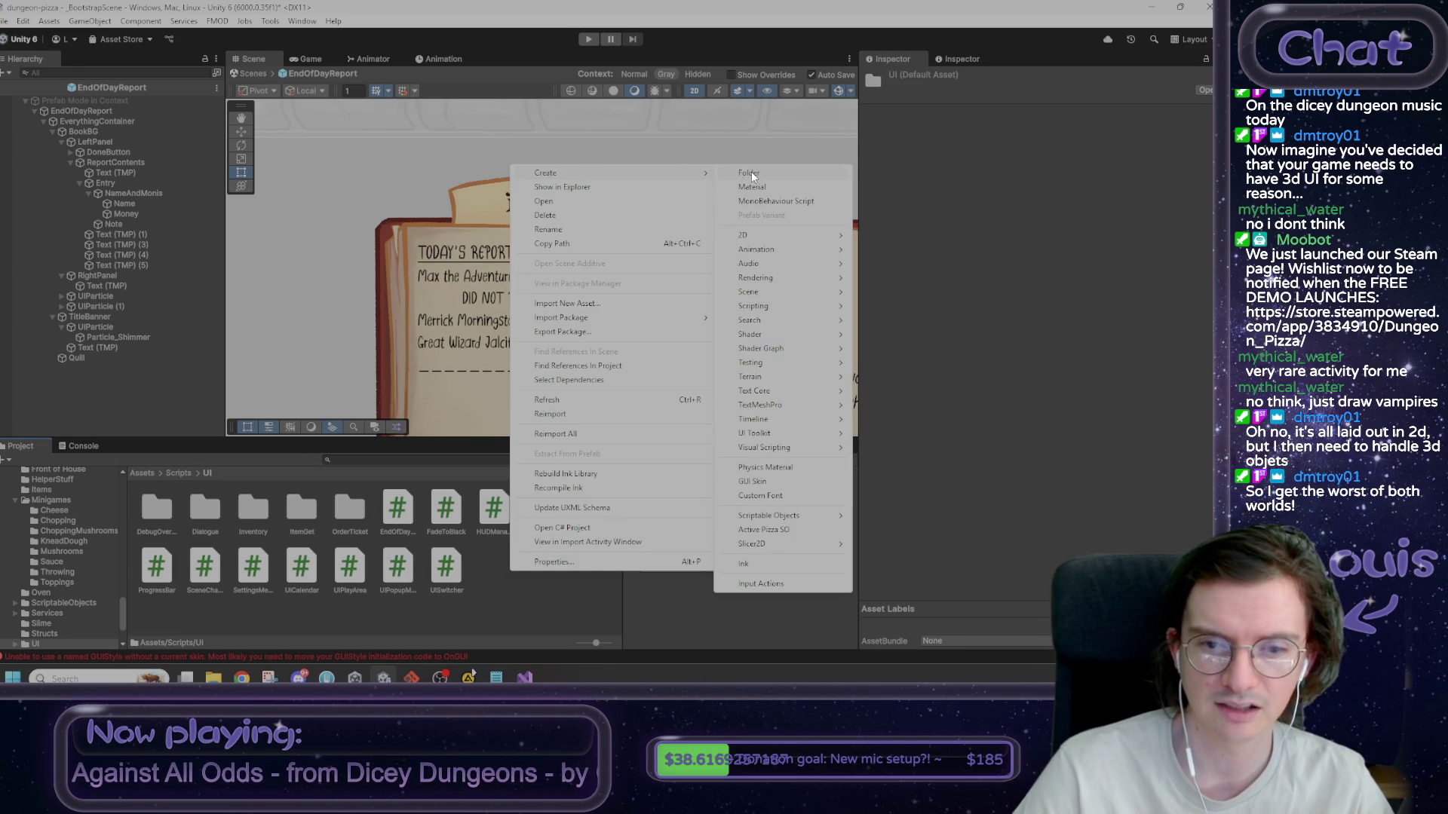
pyautogui.click(751, 174)
pyautogui.write('EndOfDay')
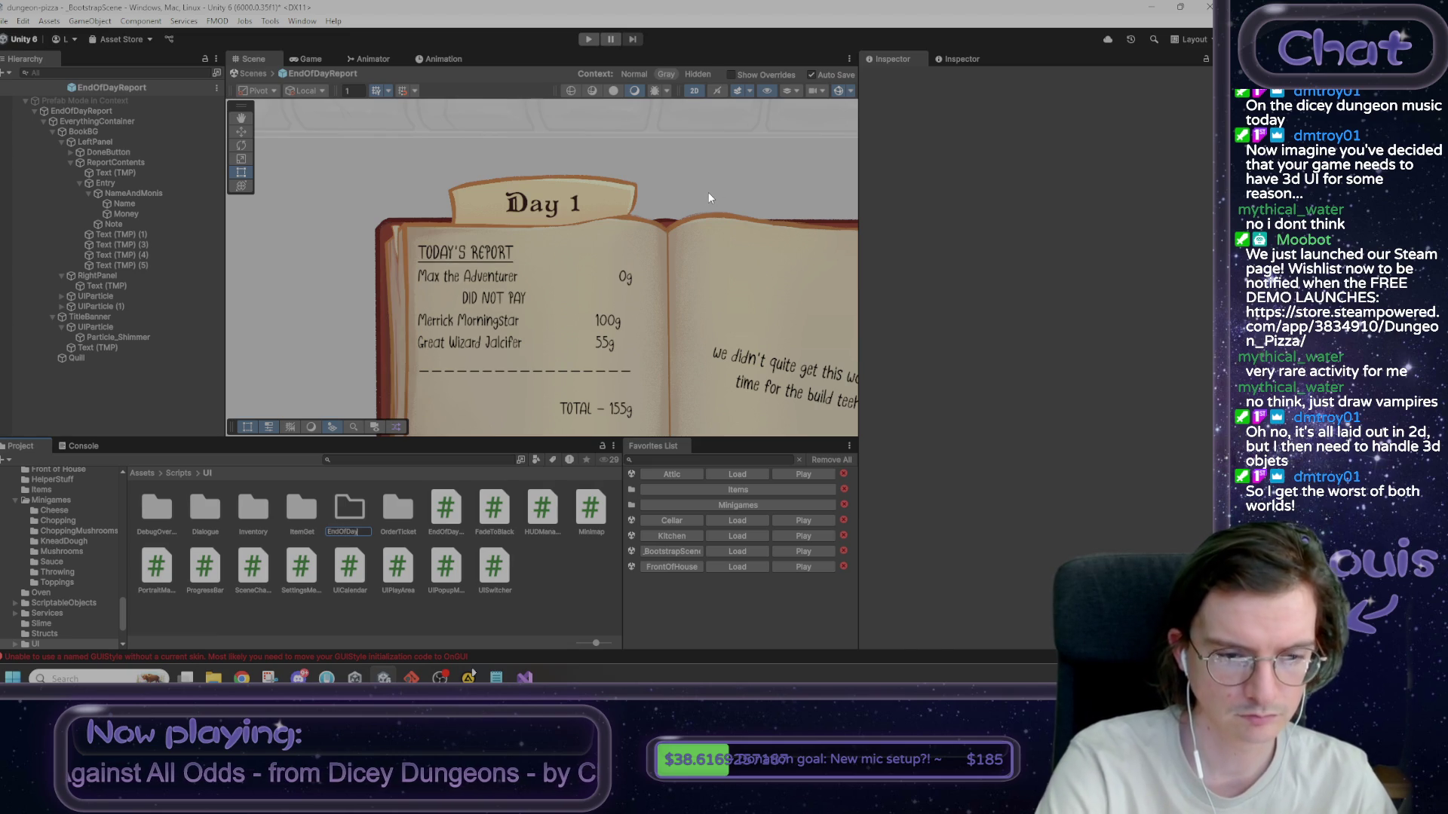
pyautogui.press('Return')
pyautogui.doubleClick(448, 528)
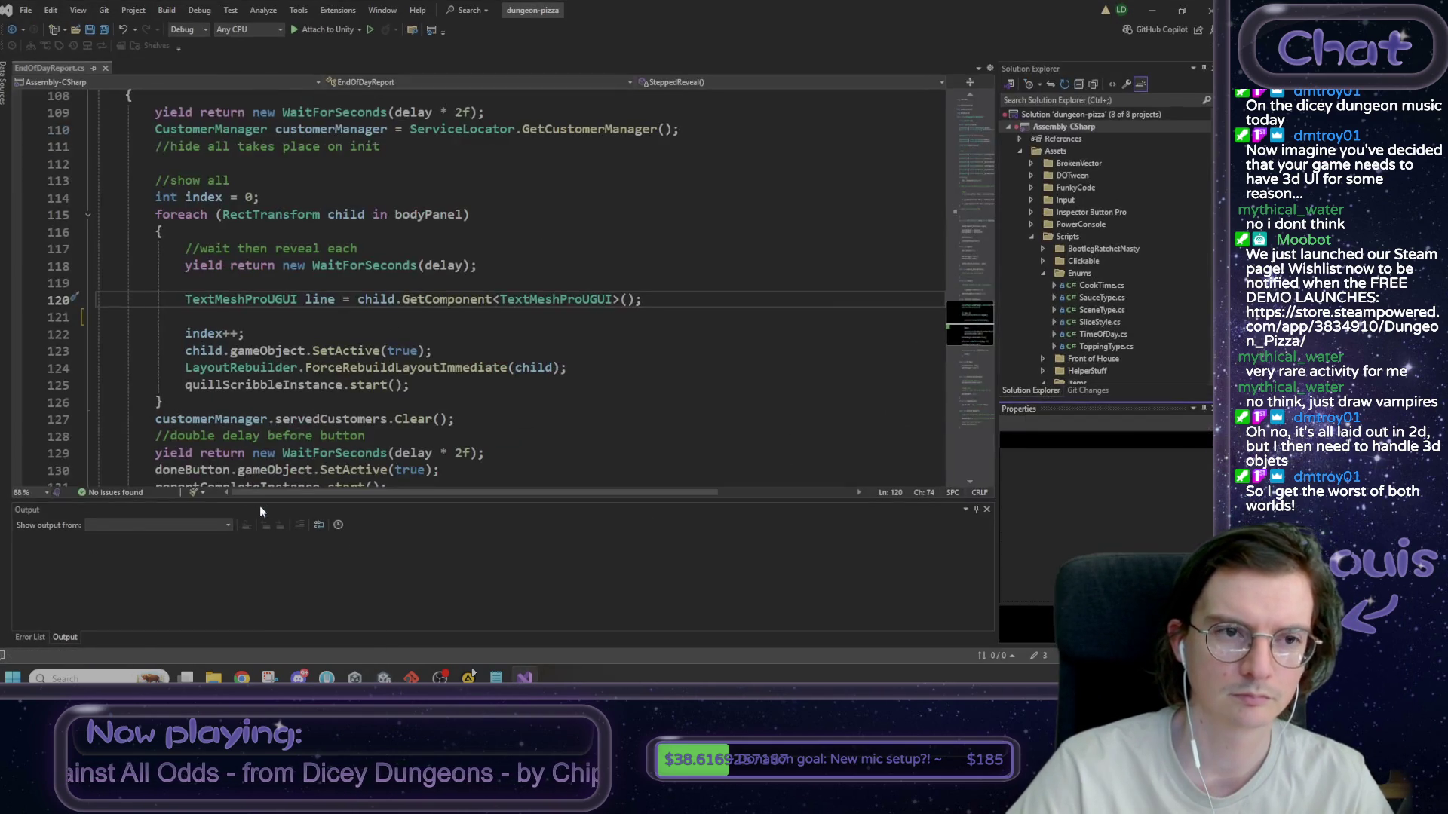
# - Move the EndOfDayReport script into the EndOfDay folder and open that folder
pyautogui.hotkey('alt', 'Tab')
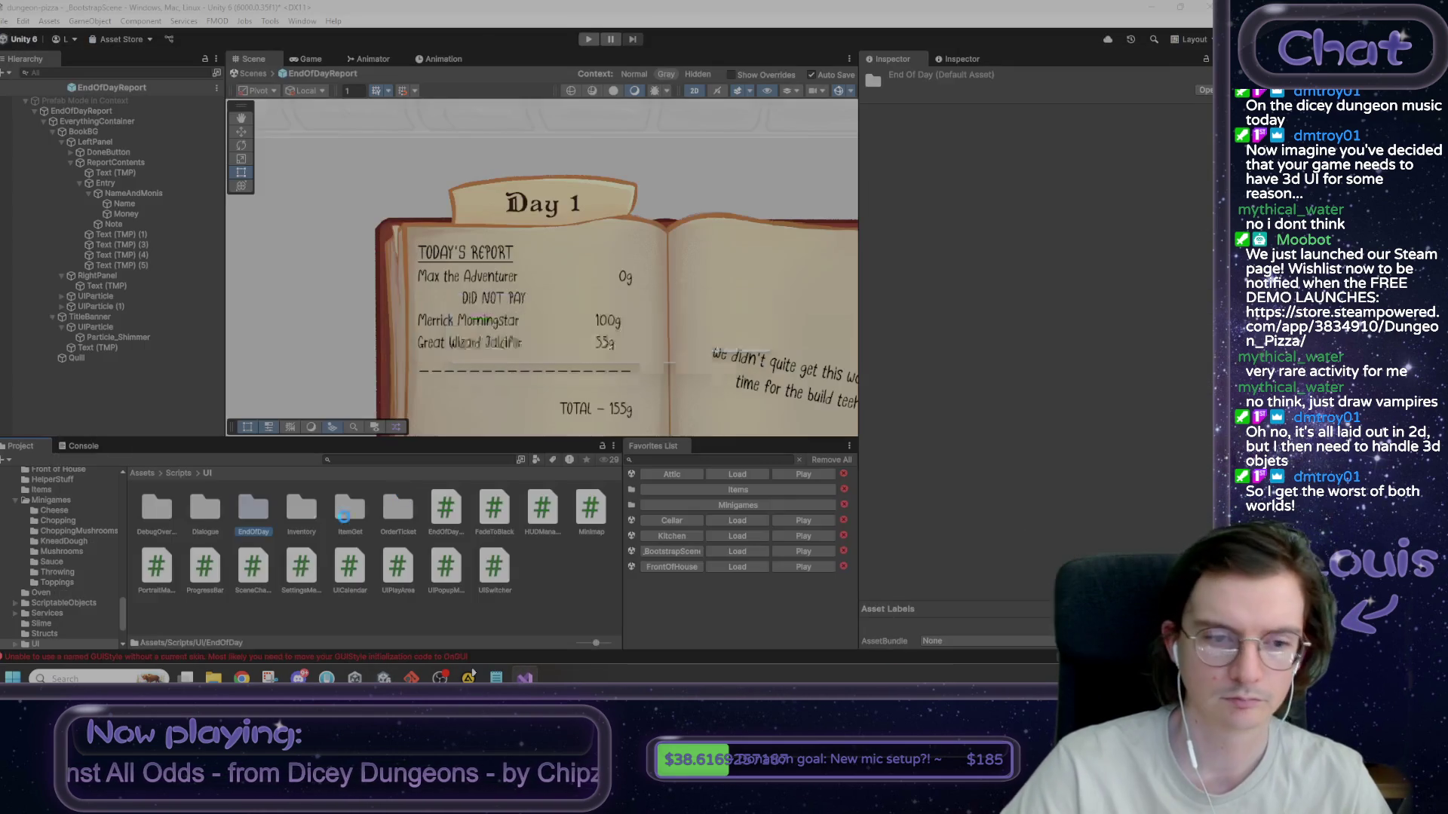
pyautogui.moveTo(446, 507)
pyautogui.mouseDown()
pyautogui.moveTo(373, 472)
pyautogui.moveTo(263, 510)
pyautogui.mouseUp()
pyautogui.doubleClick(260, 510)
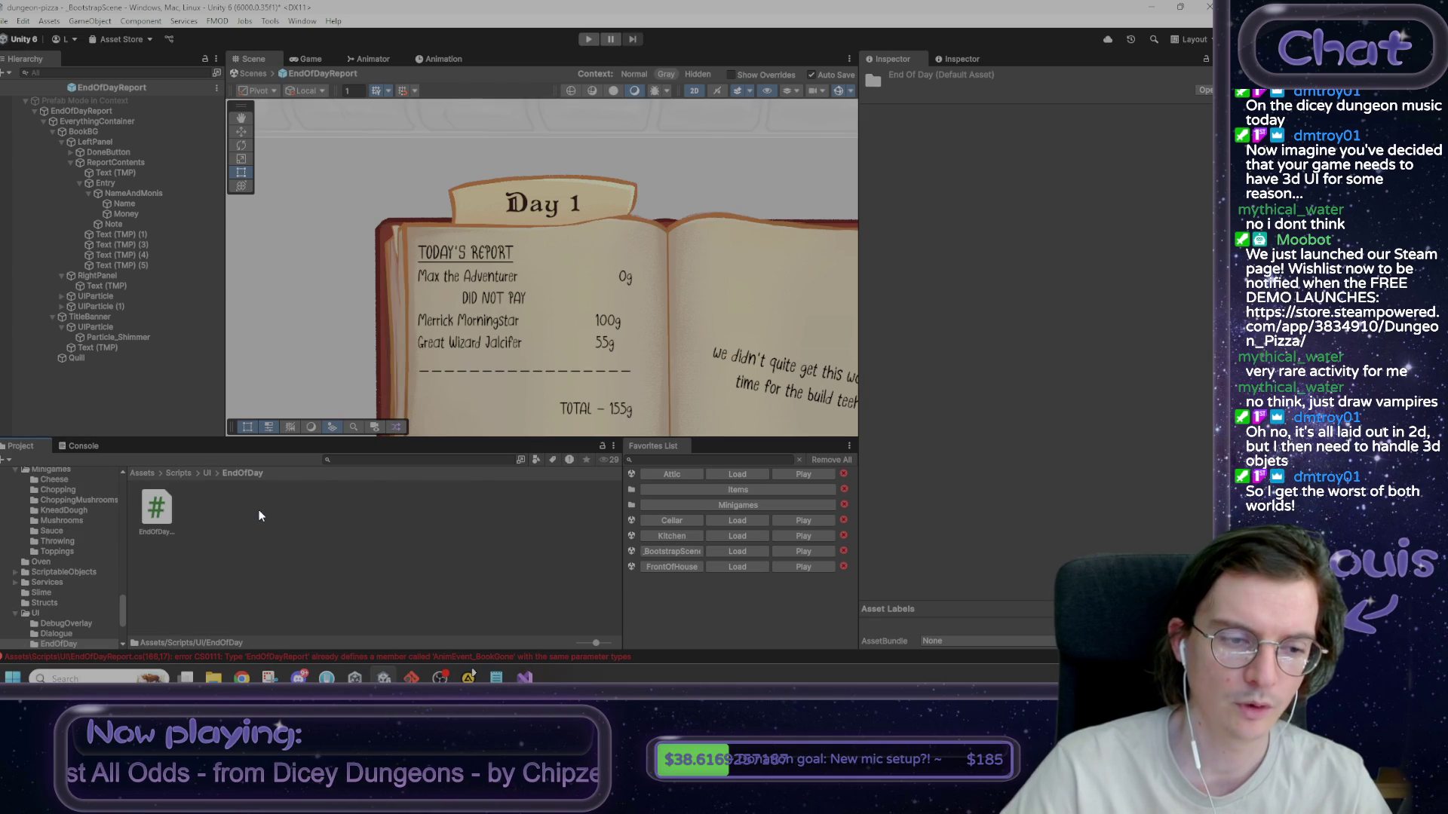
# - Create a new MonoBehaviour script named ReportEntry inside the EndOfDay folder
pyautogui.rightClick(259, 511)
pyautogui.moveTo(362, 111)
pyautogui.click(521, 145)
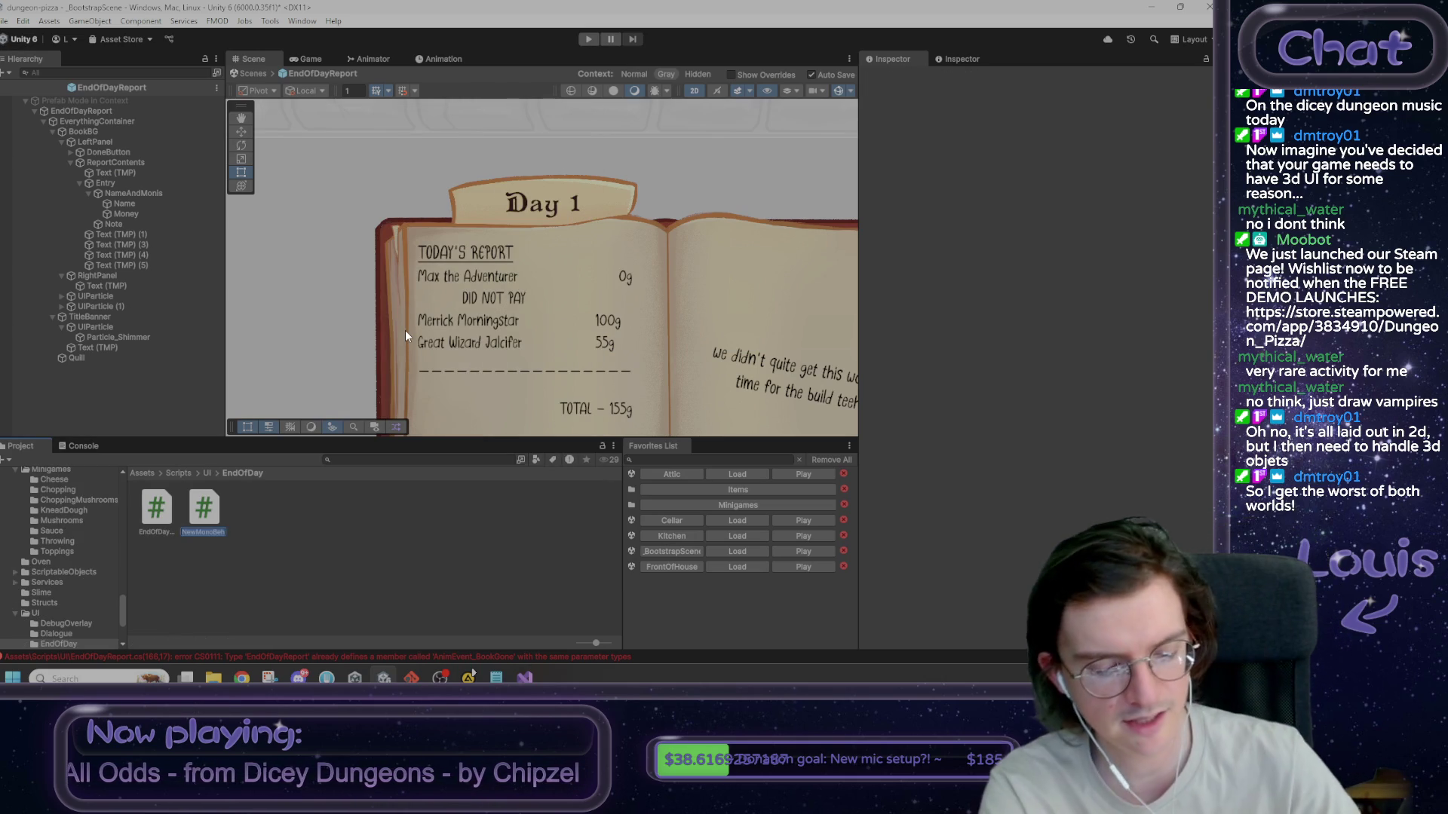
pyautogui.write('EndOf')
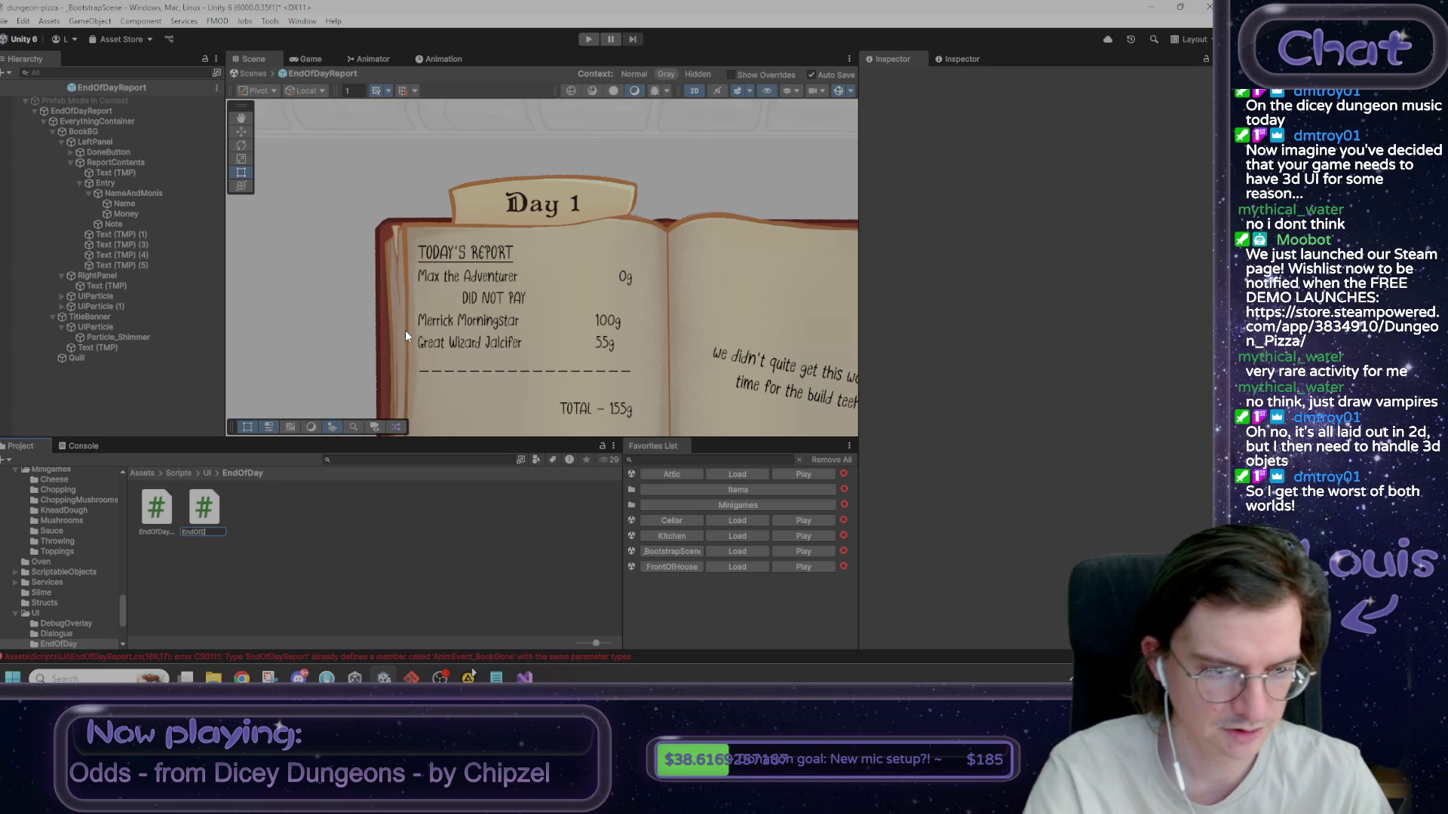
pyautogui.hotkey('ctrl', 'BackSpace')
pyautogui.write('ReportEntry')
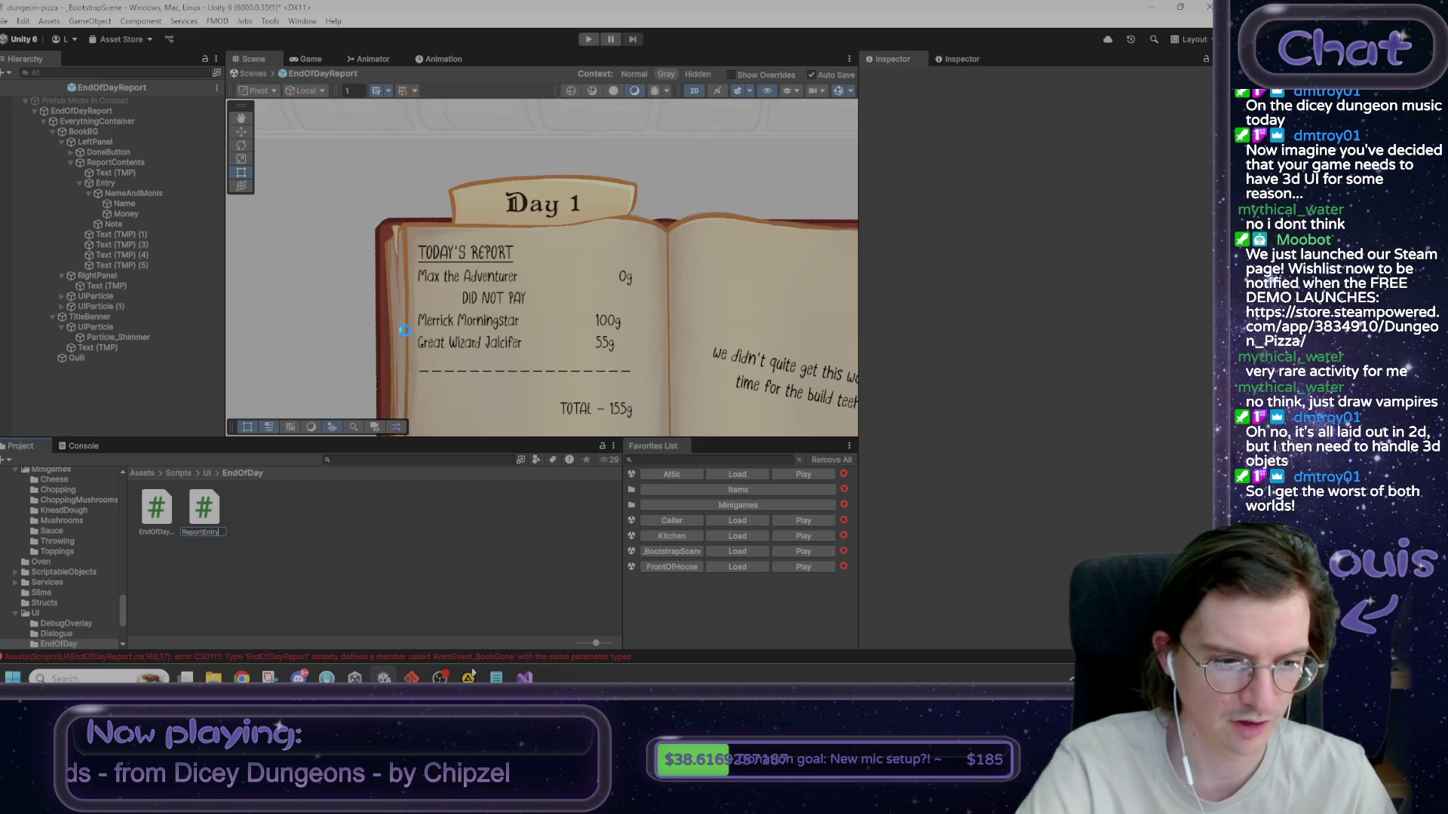
pyautogui.hotkey('alt', 'Tab')
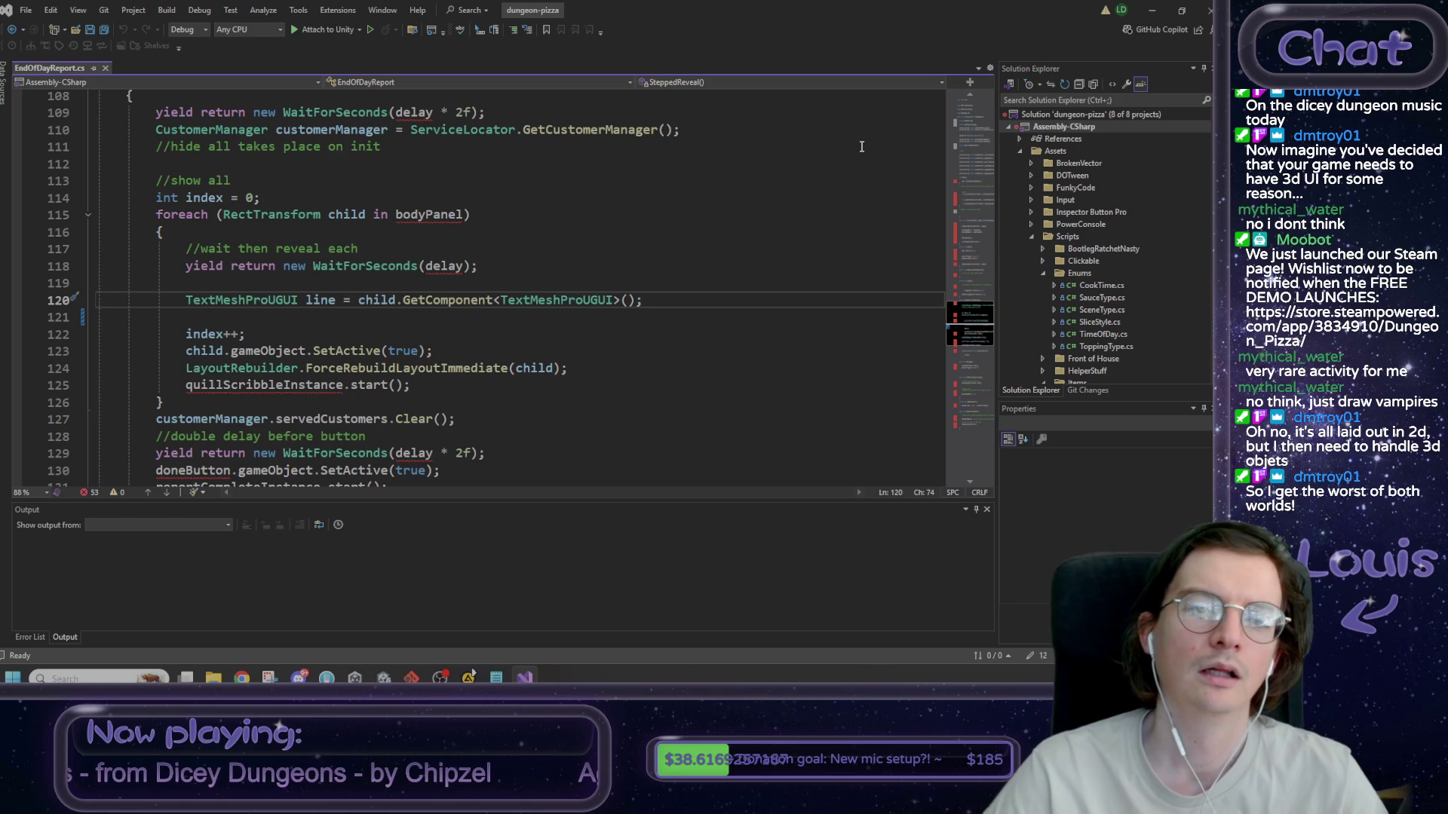
pyautogui.scroll(4, 432, 123)
pyautogui.click(411, 148)
pyautogui.scroll(9, 504, 351)
pyautogui.scroll(18, 504, 351)
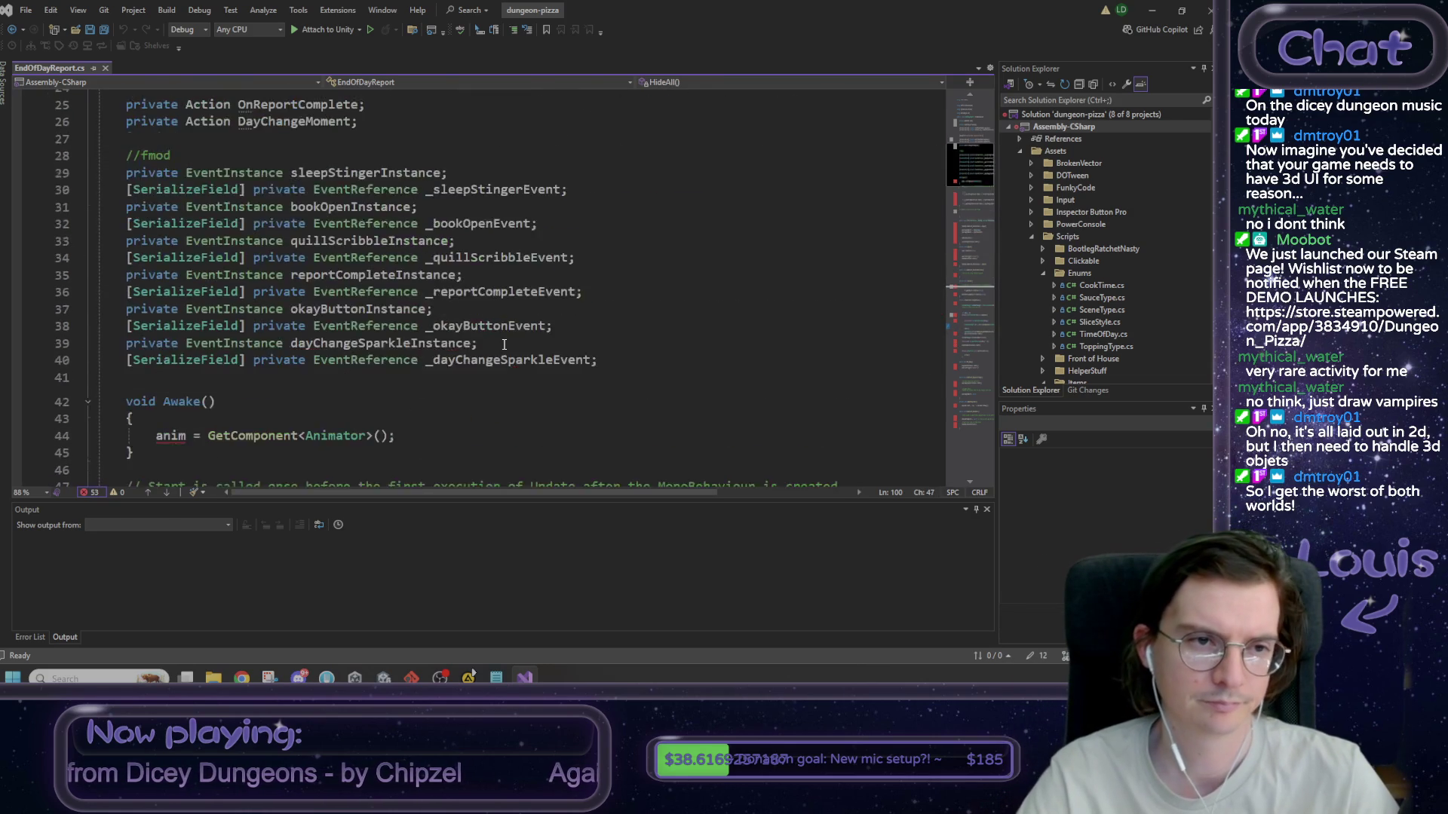
pyautogui.scroll(-10, 504, 345)
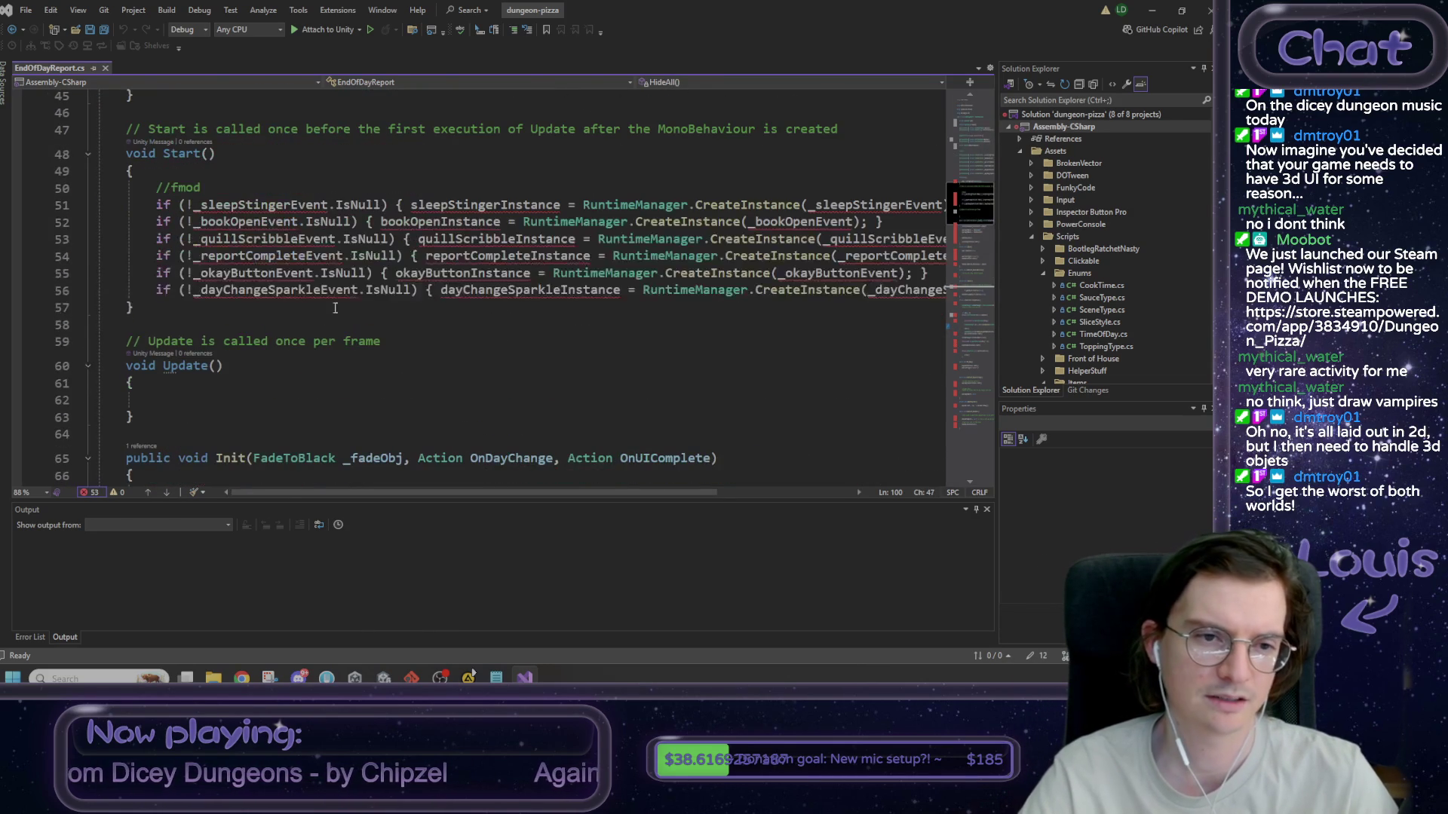
pyautogui.click(263, 209)
pyautogui.scroll(7, 302, 264)
pyautogui.scroll(-3, 340, 340)
# - Return from Visual Studio to Unity and deselect the ReportEntry script
pyautogui.click(363, 360)
pyautogui.click(1151, 11)
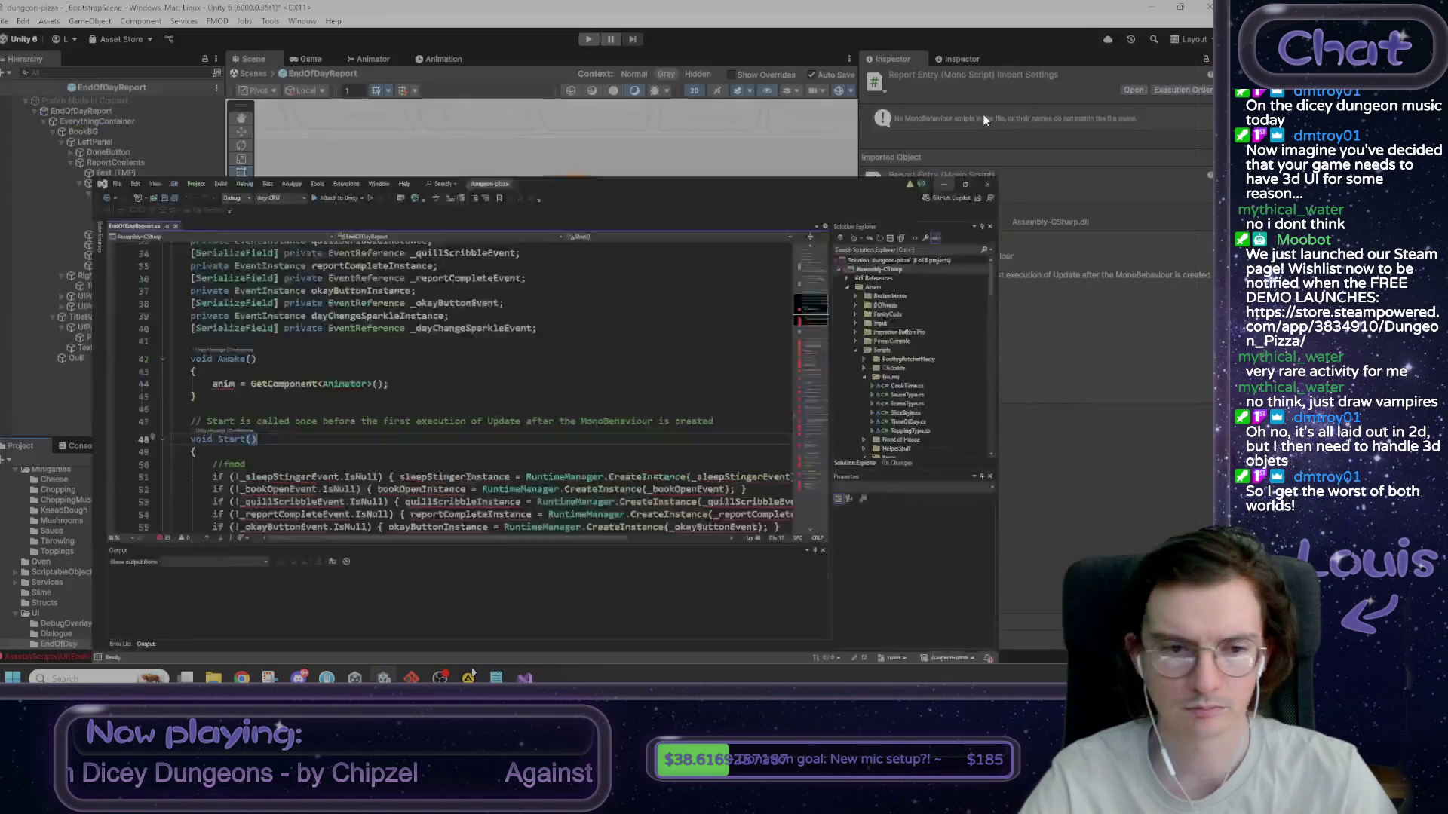
pyautogui.click(257, 562)
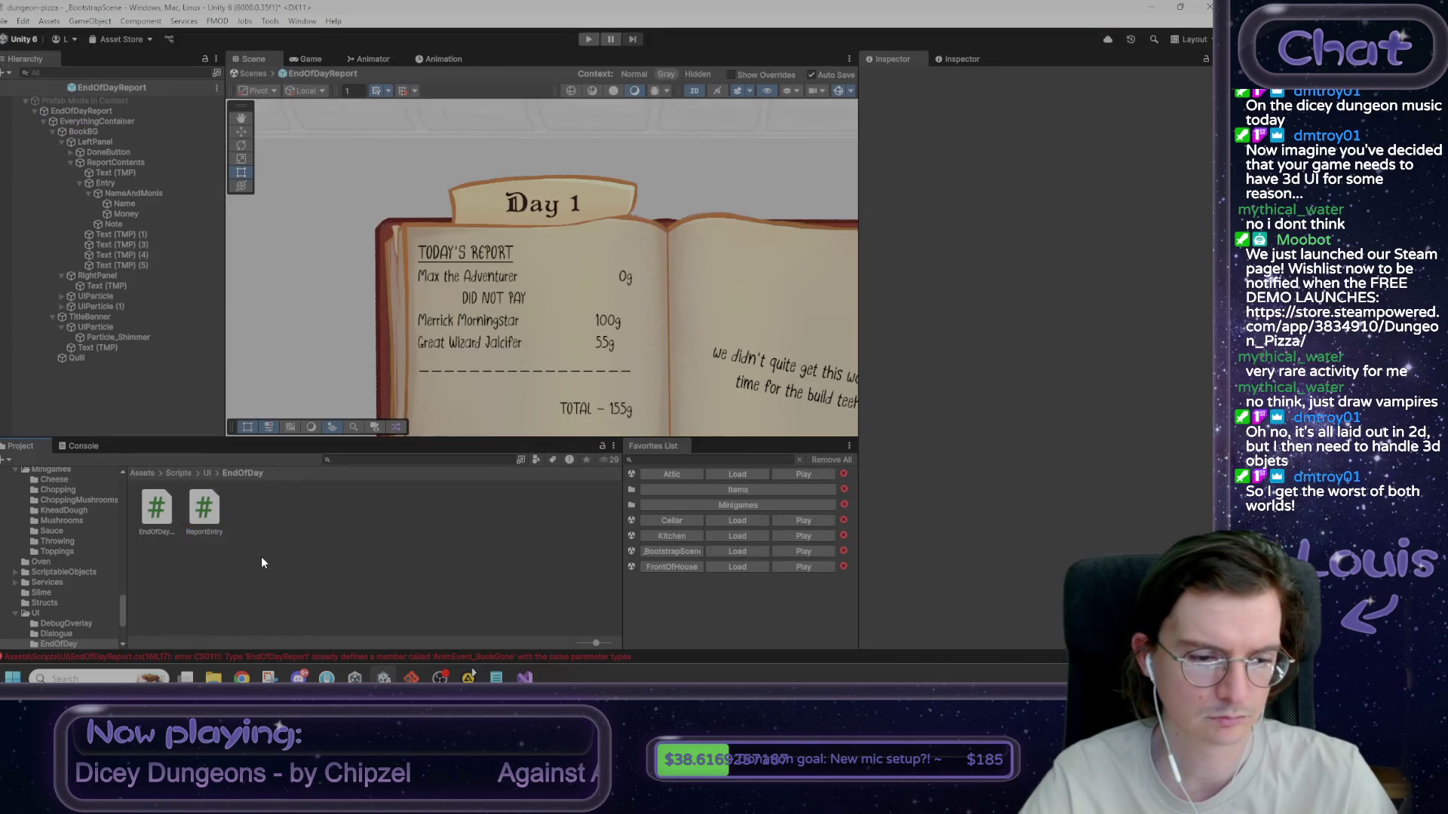
# - Clear the Console to the CS0111 EndOfDayReport errors and open one in Visual Studio
pyautogui.click(93, 444)
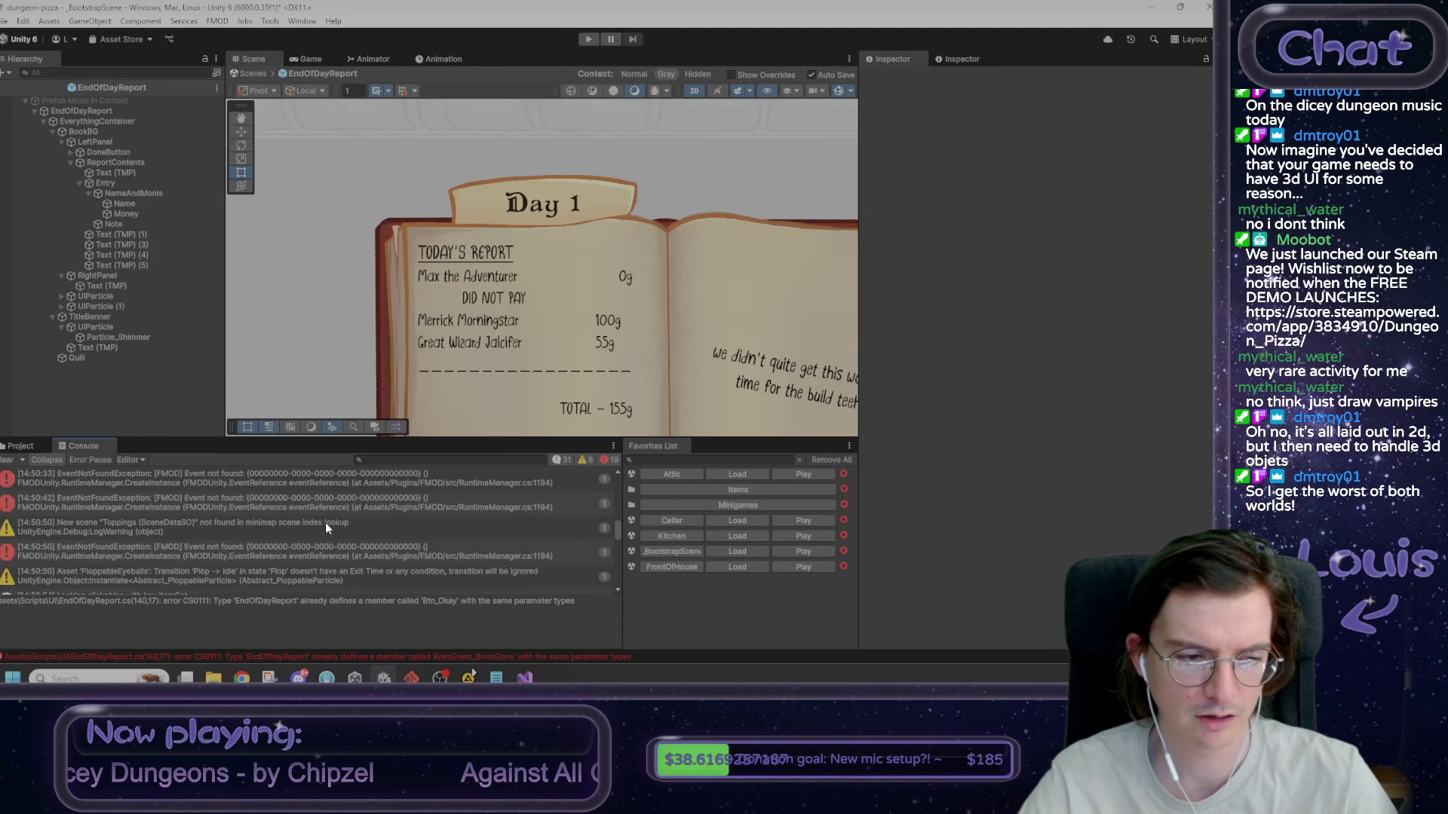
pyautogui.click(14, 460)
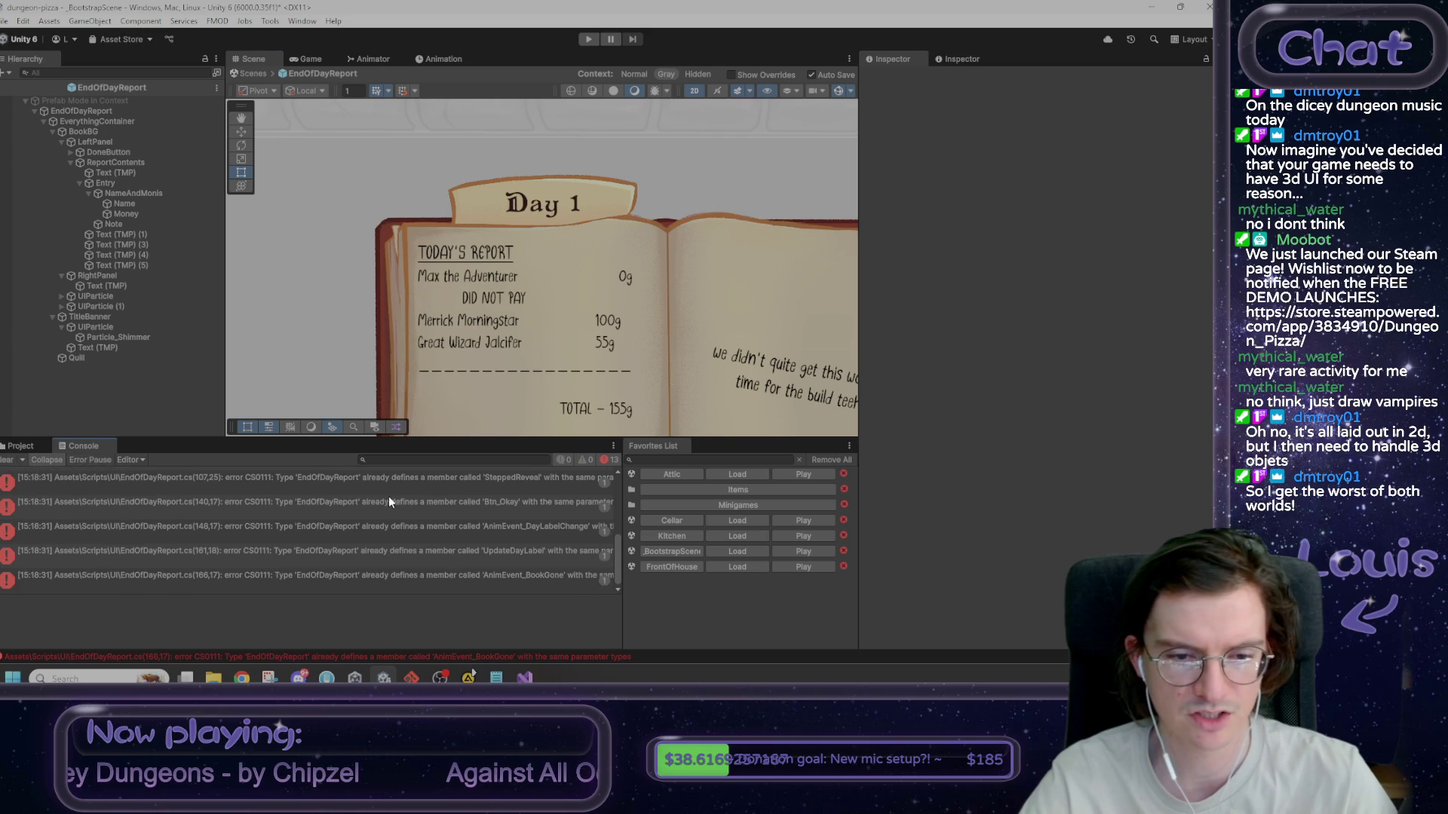
pyautogui.scroll(3, 399, 502)
pyautogui.doubleClick(360, 472)
pyautogui.moveTo(973, 128)
pyautogui.mouseDown()
pyautogui.moveTo(986, 426)
pyautogui.moveTo(1001, 441)
pyautogui.moveTo(1003, 100)
pyautogui.mouseUp()
# - Scroll through EndOfDayReport.cs, then minimise Visual Studio back to Unity's console
pyautogui.scroll(-16, 789, 279)
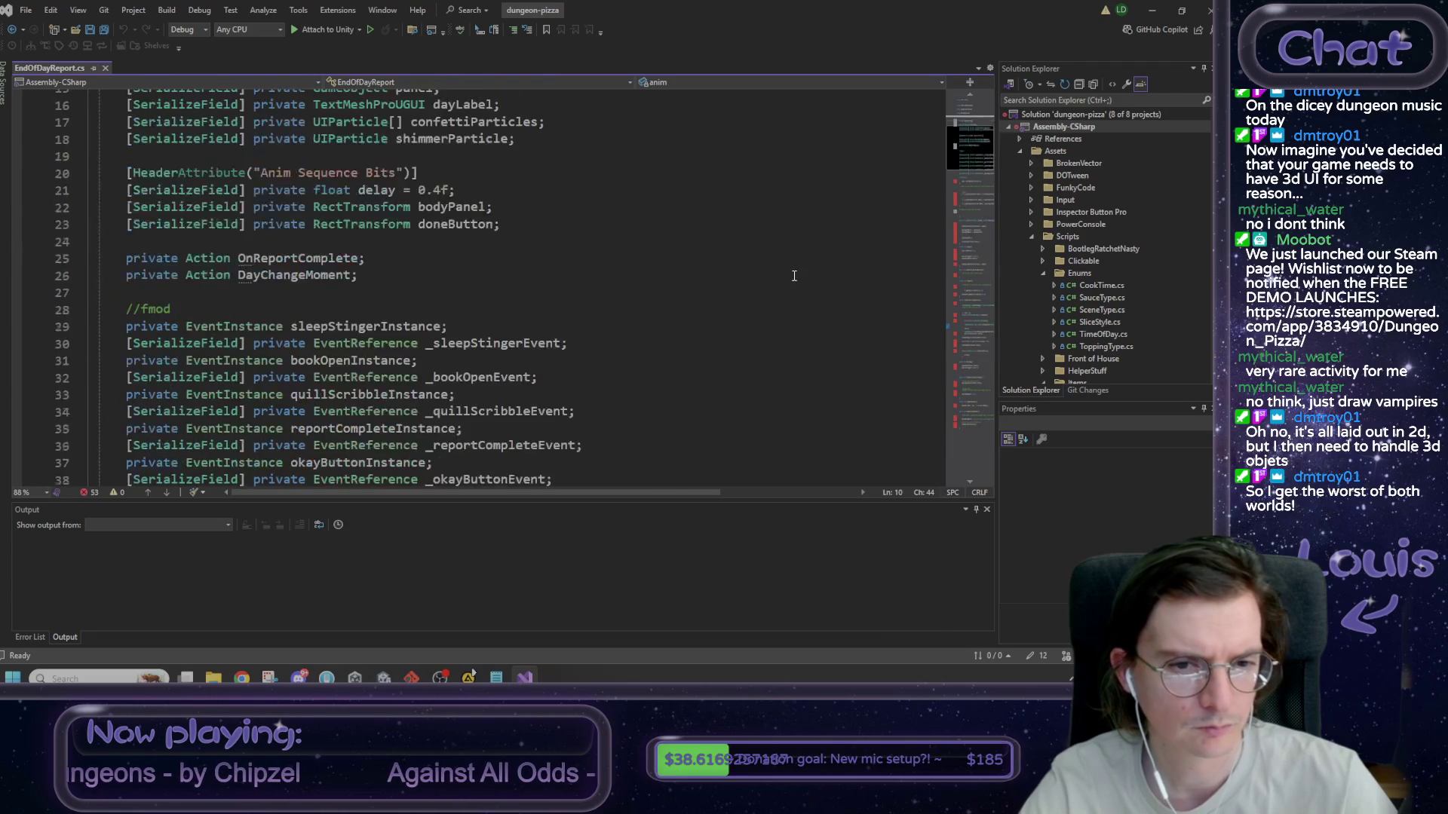
pyautogui.scroll(1, 790, 279)
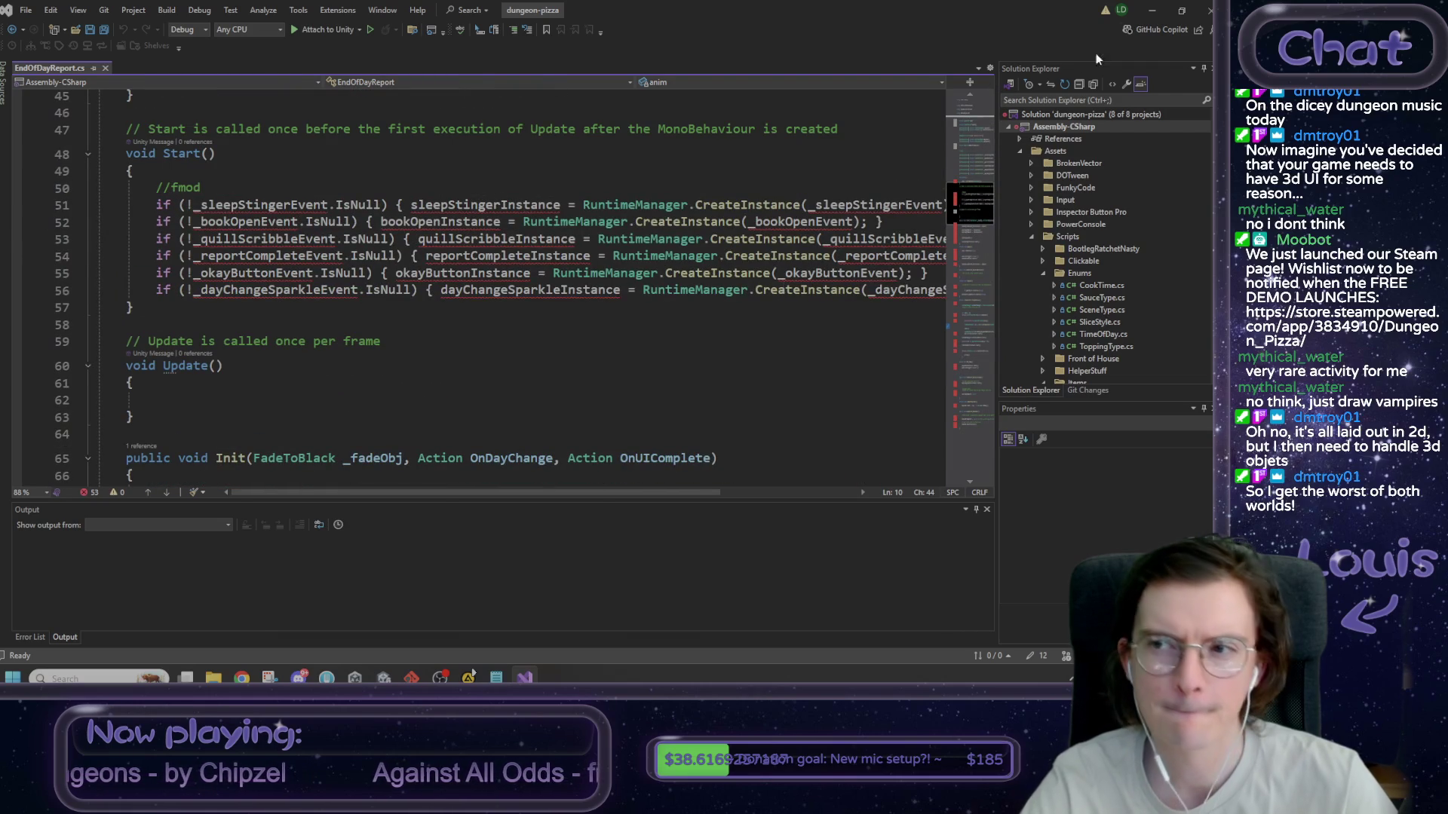
pyautogui.click(1151, 12)
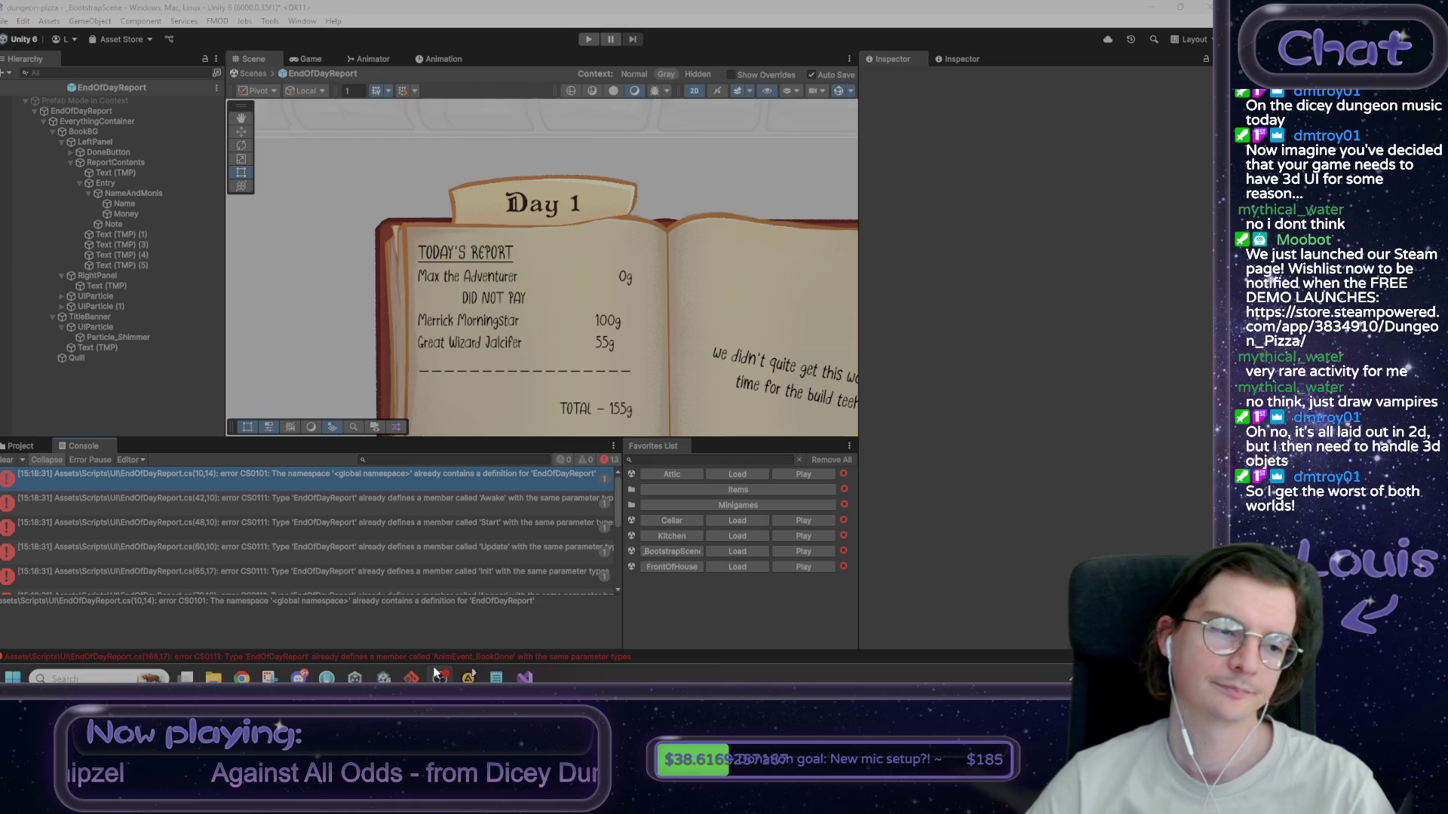
pyautogui.moveTo(440, 675)
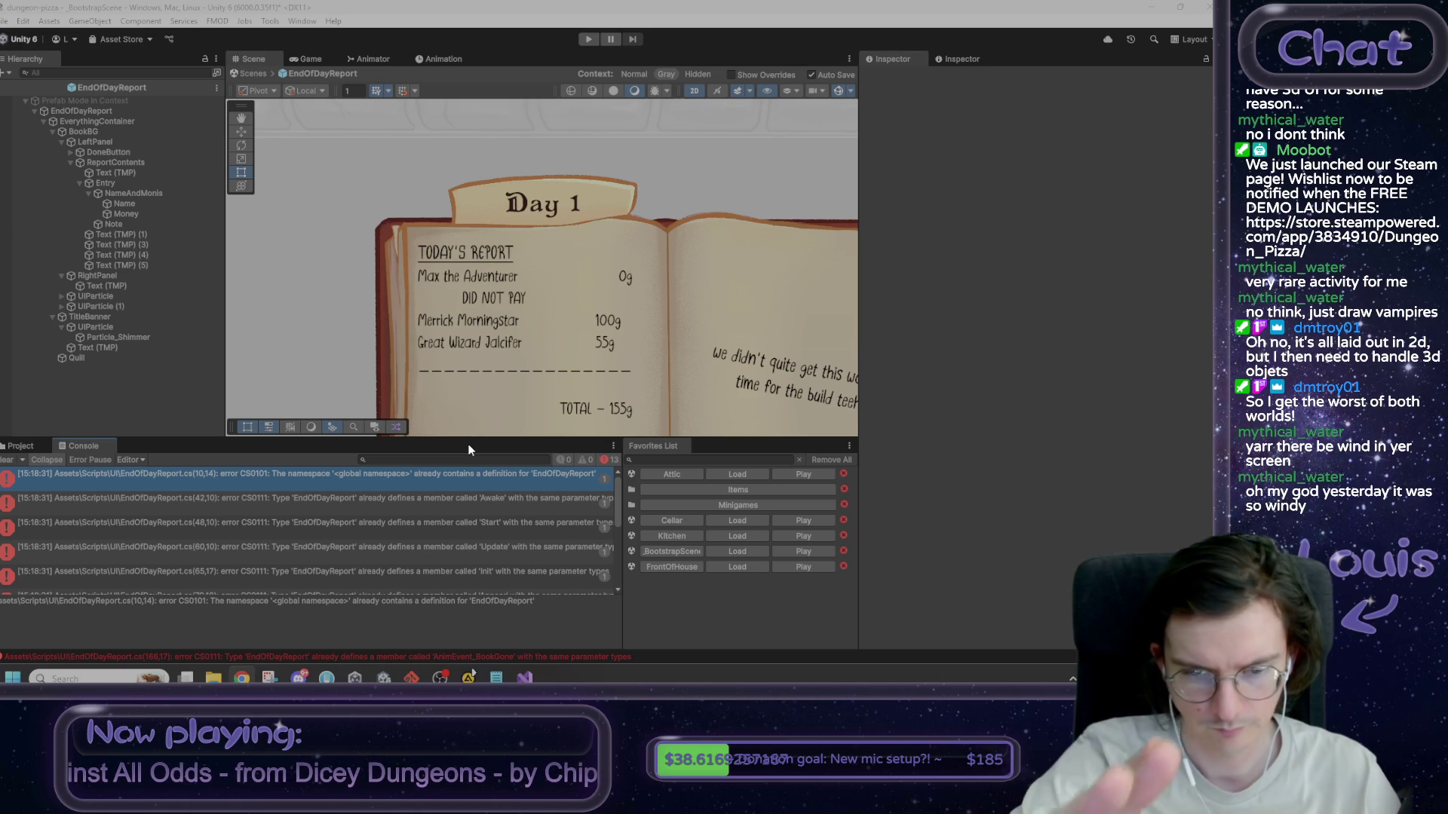
pyautogui.click(194, 499)
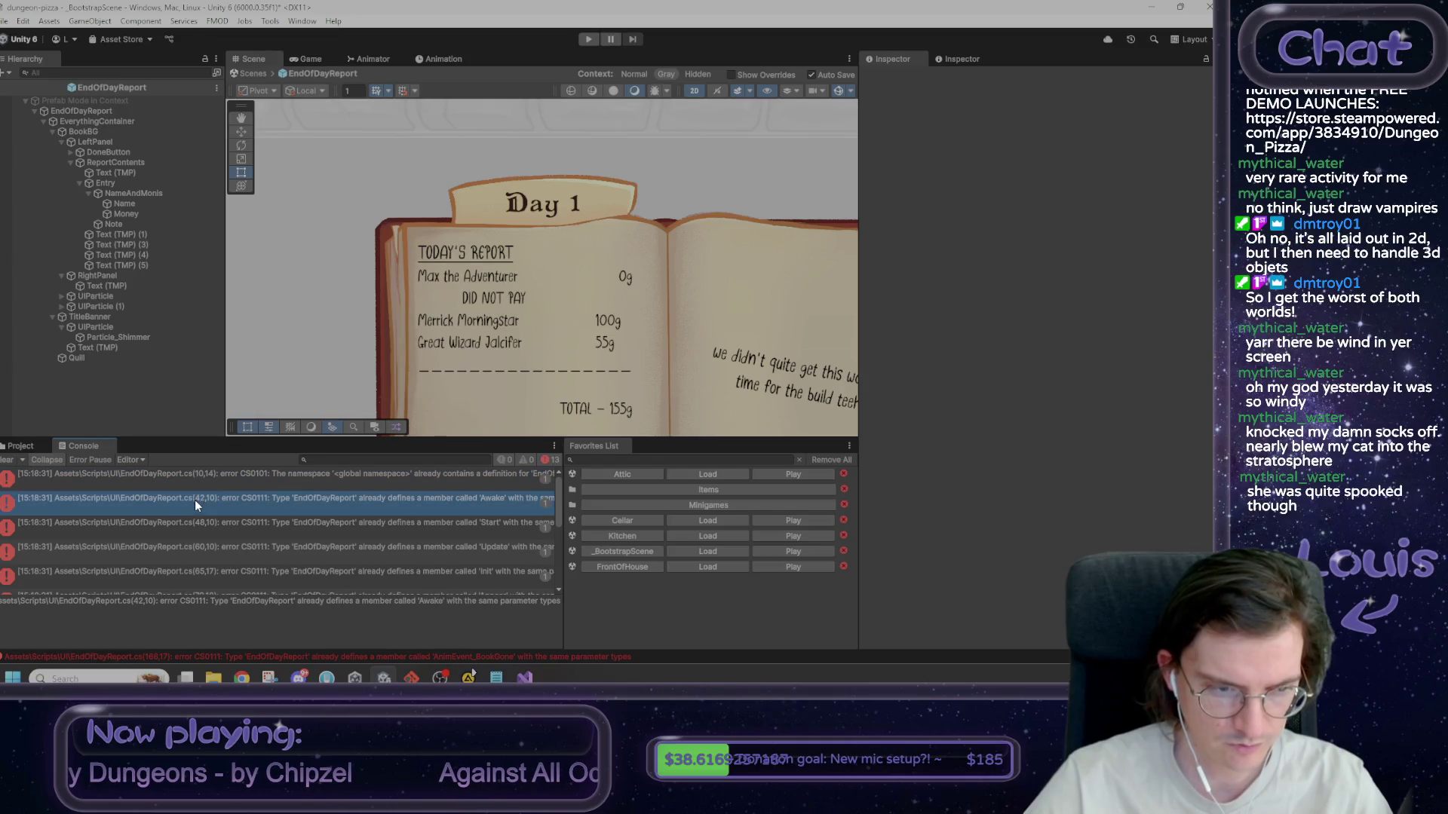
# - Compare the EndOfDayReport.cs copies in Scripts/UI and the EndOfDay folder with the prefab's script
pyautogui.click(178, 478)
pyautogui.click(25, 449)
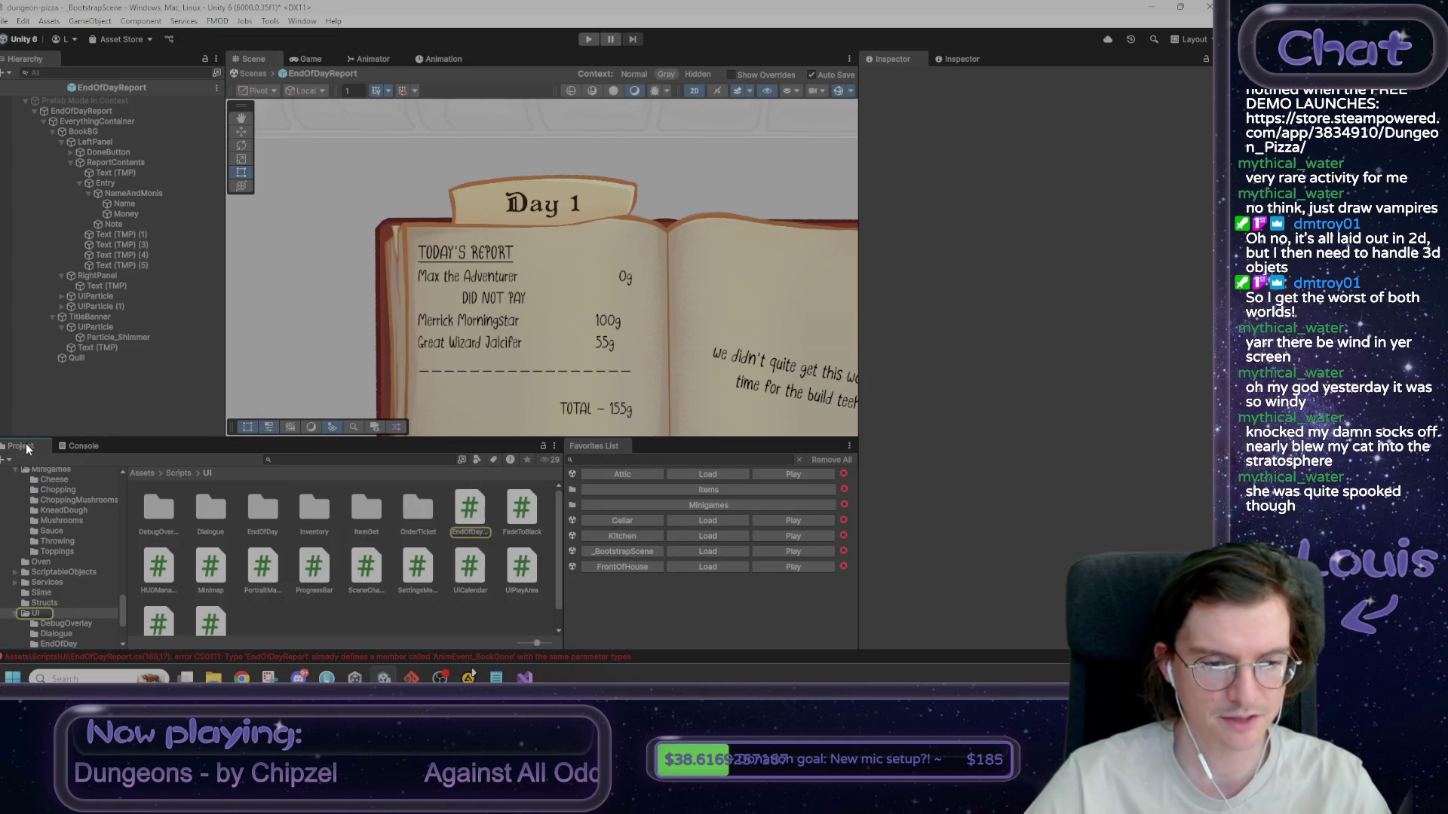
pyautogui.click(456, 512)
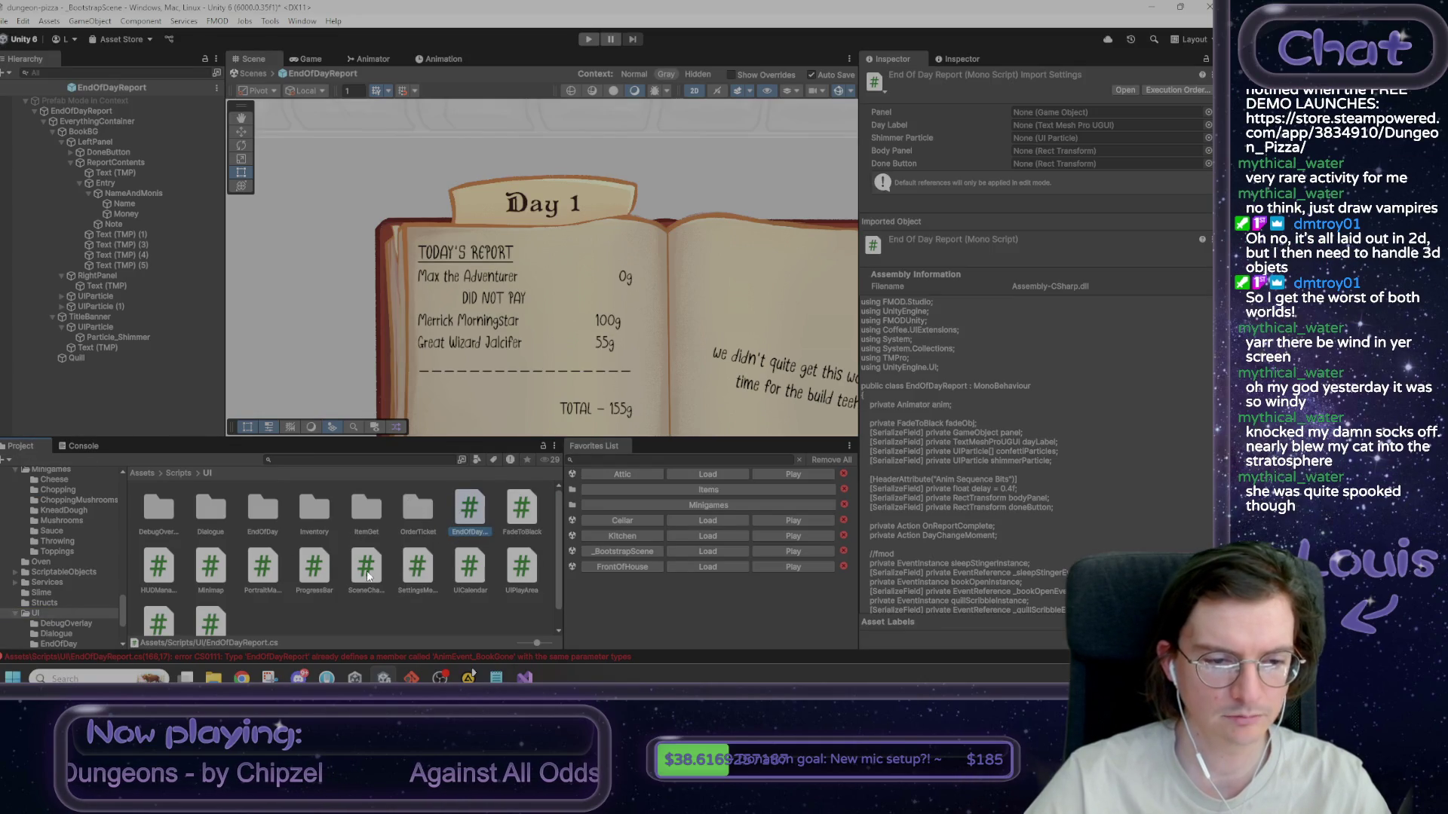
pyautogui.doubleClick(256, 509)
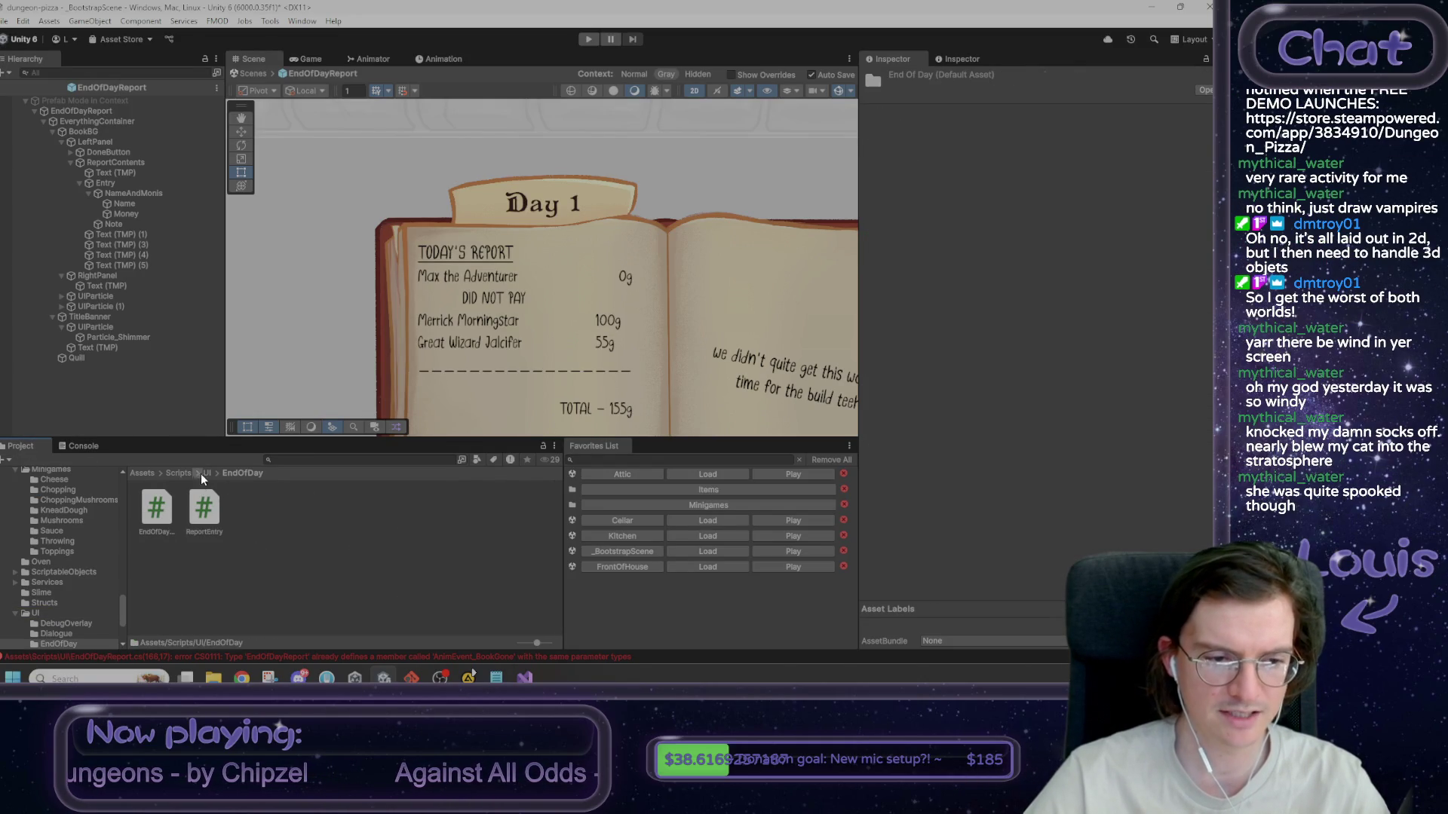
pyautogui.click(207, 473)
pyautogui.doubleClick(257, 516)
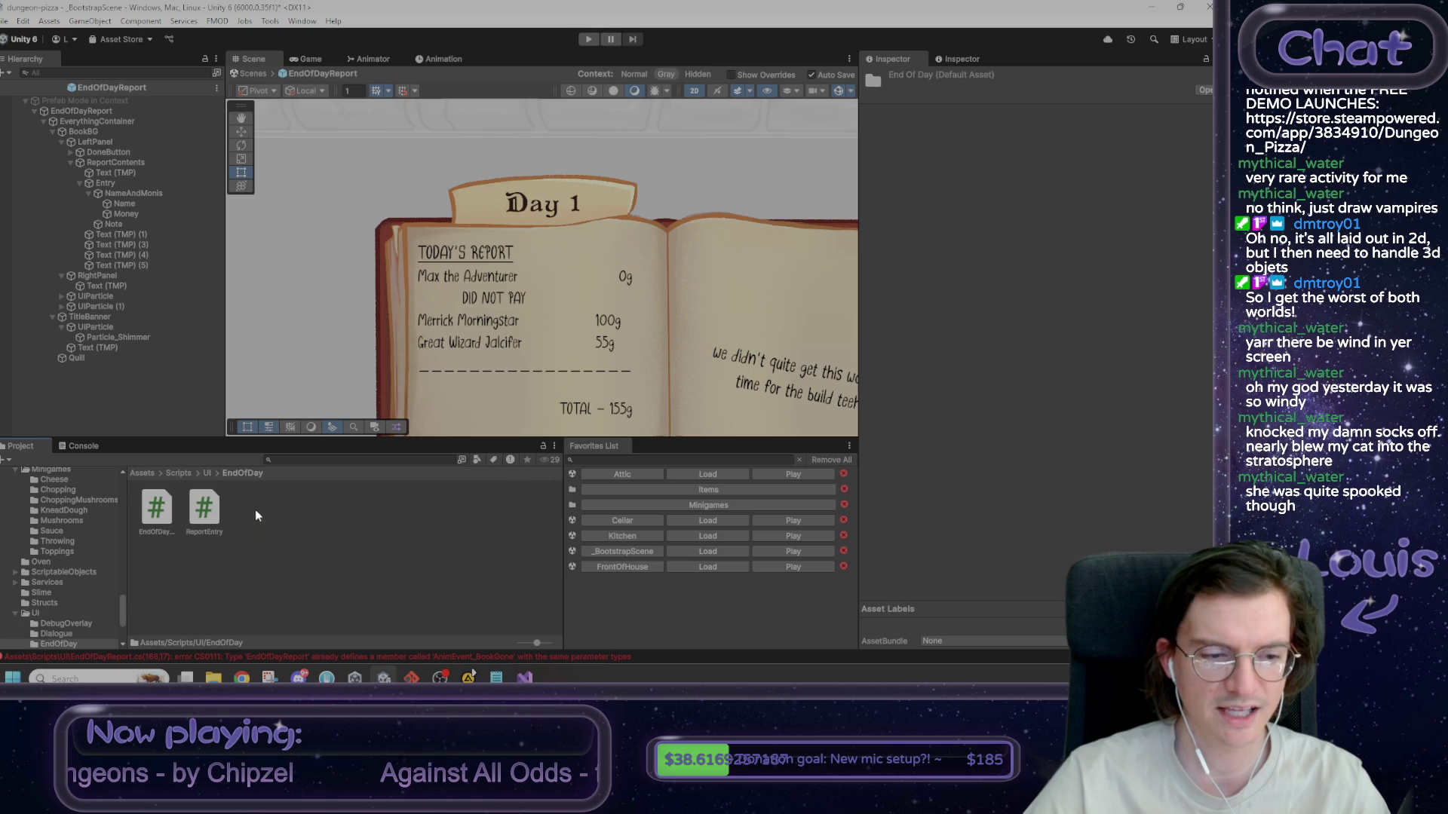
pyautogui.click(115, 110)
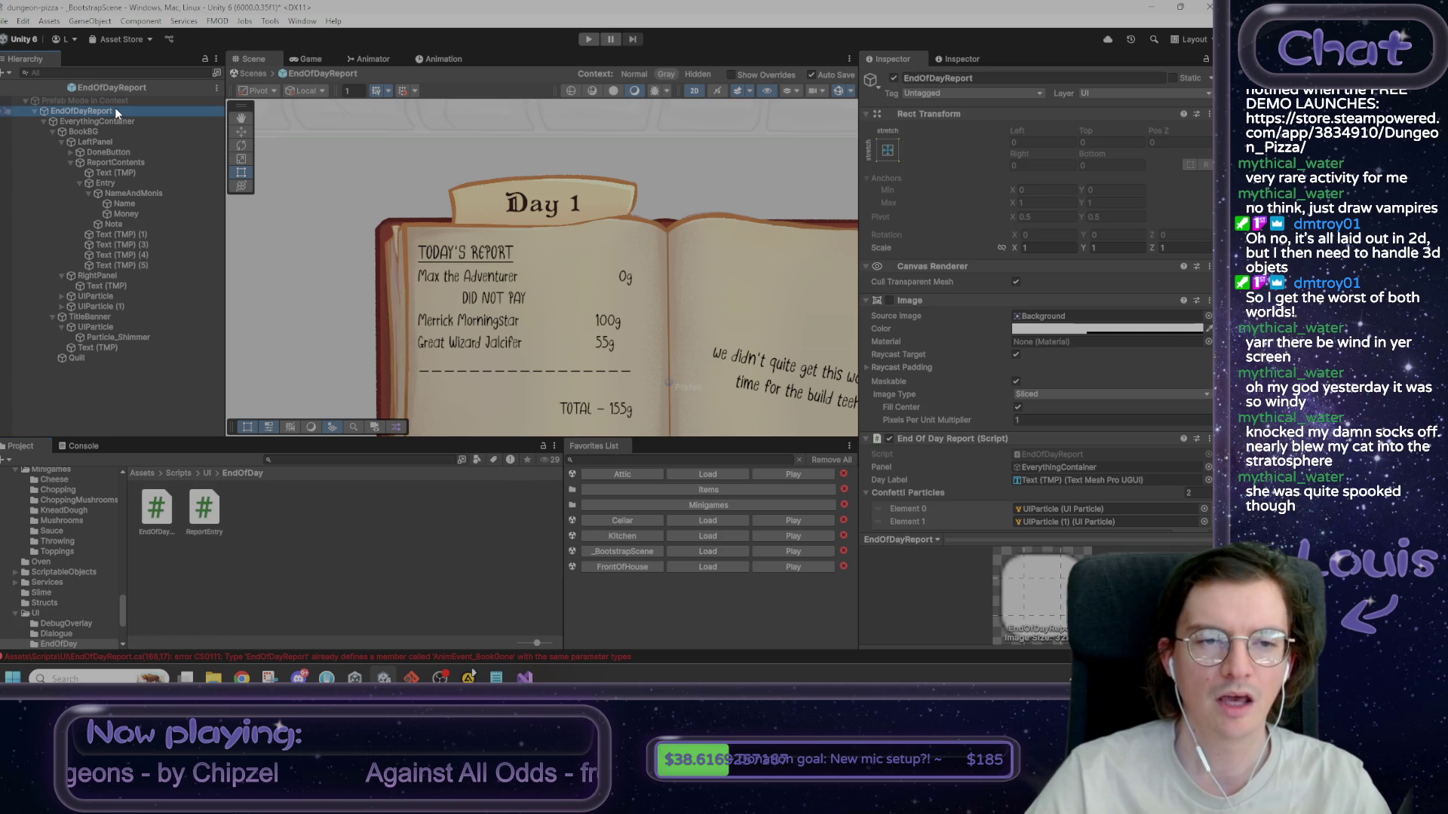
pyautogui.click(1030, 452)
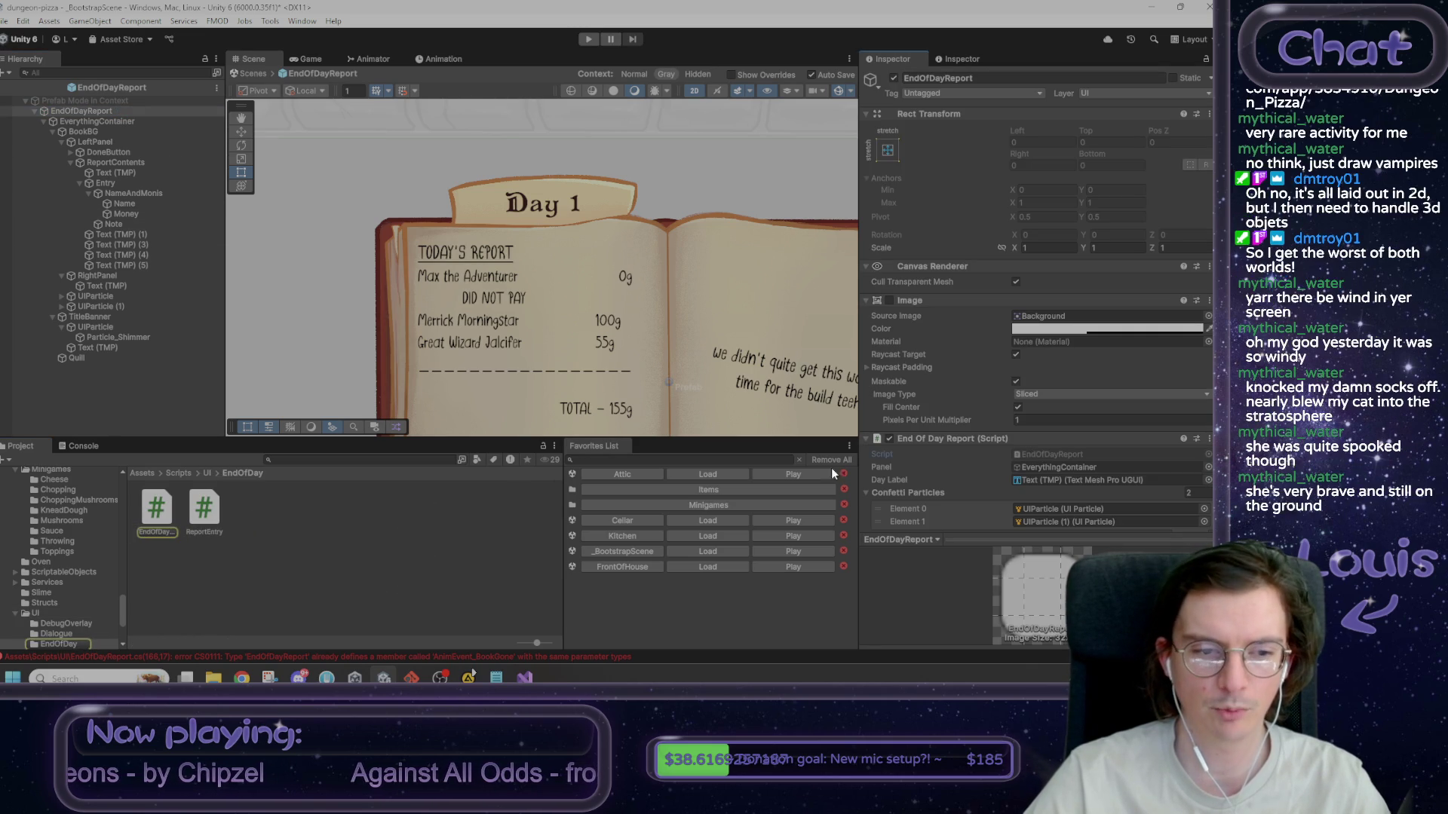
# - Delete the stray EndOfDayReport.cs from Scripts/UI and confirm the deletion
pyautogui.click(202, 472)
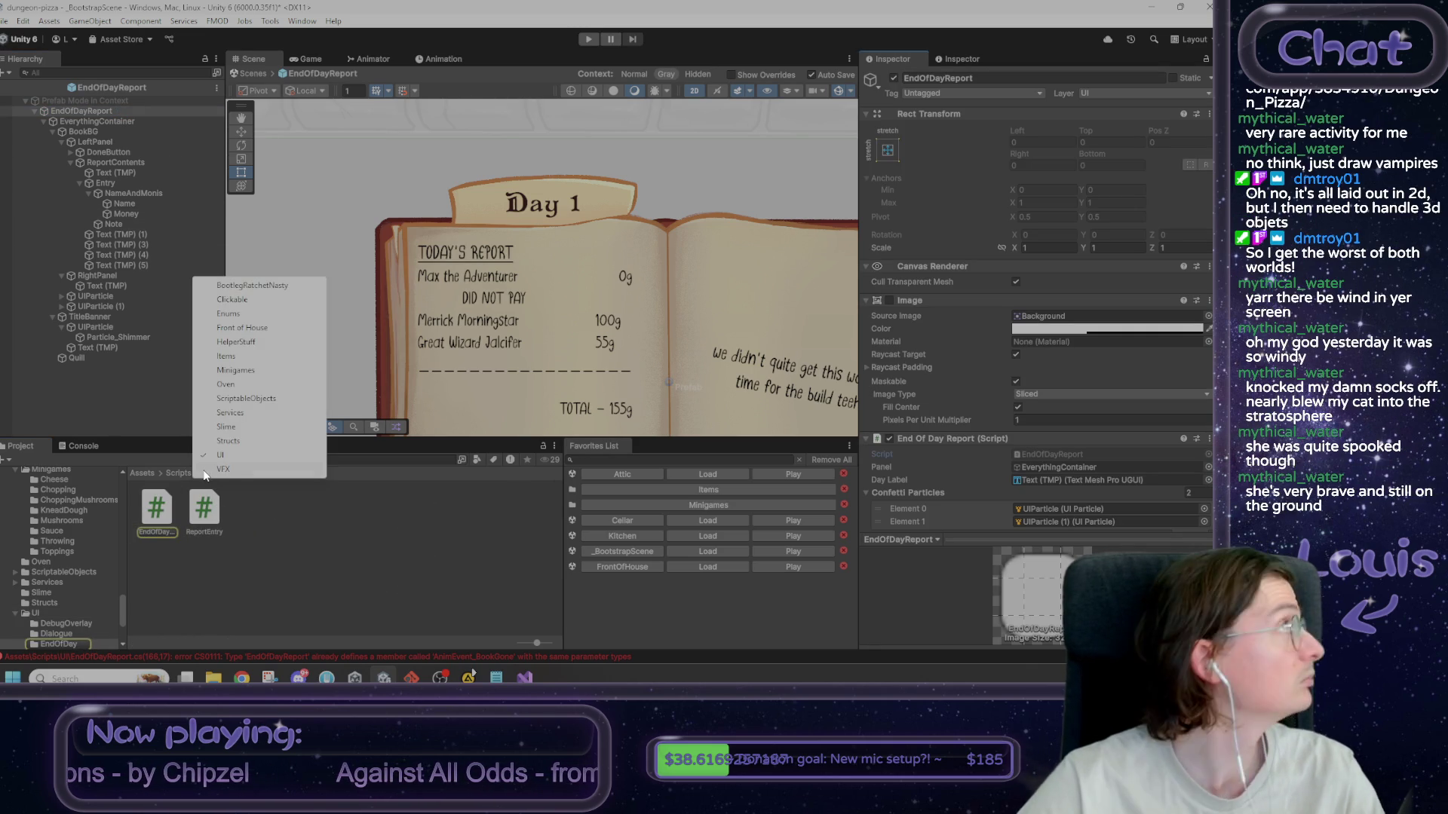
pyautogui.click(236, 531)
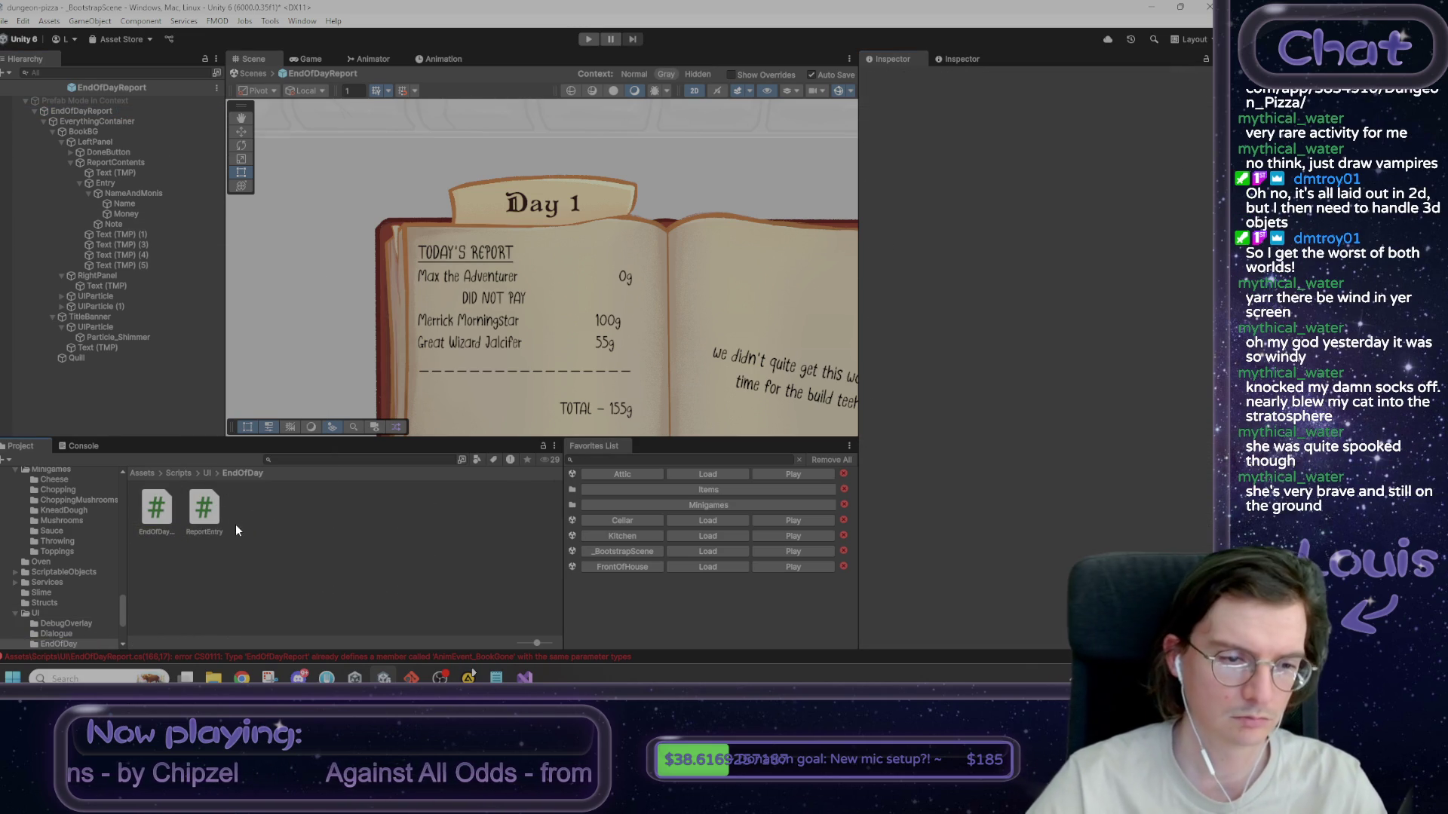
pyautogui.click(207, 472)
pyautogui.click(479, 511)
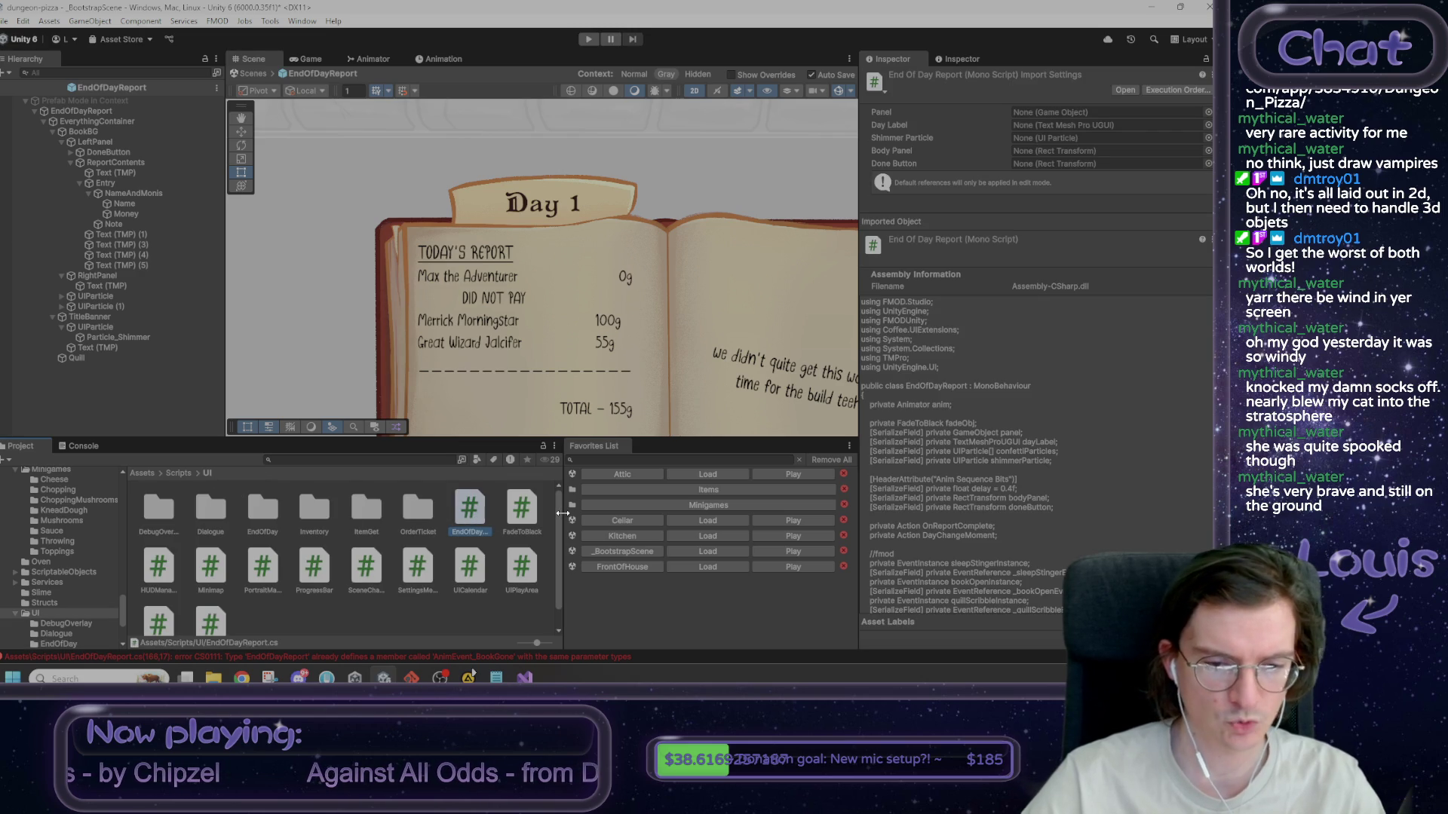
pyautogui.press('Delete')
pyautogui.click(628, 362)
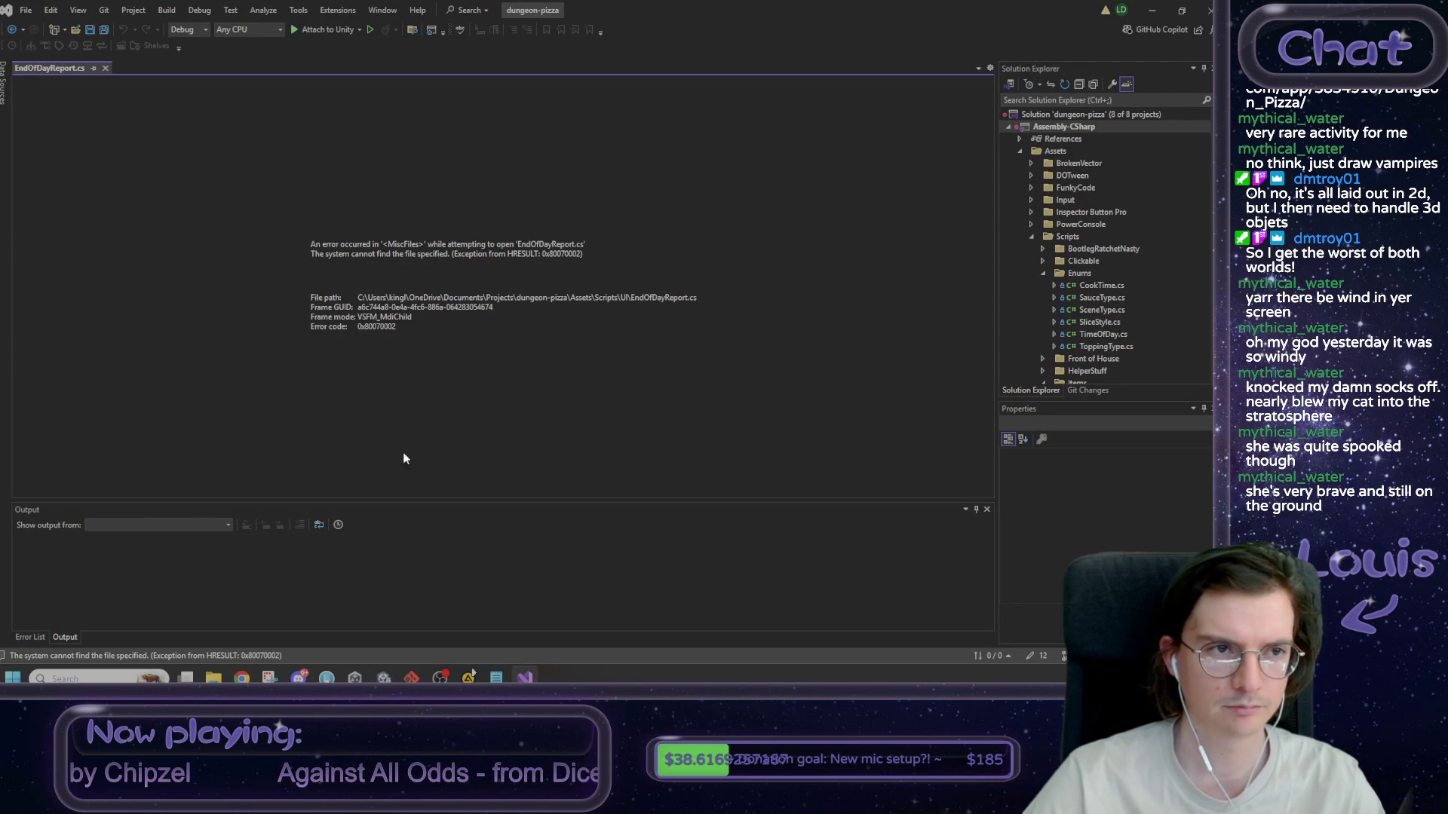
# - Close the broken EndOfDayReport tab and reopen EndOfDay/EndOfDayReport.cs in Visual Studio
pyautogui.click(105, 68)
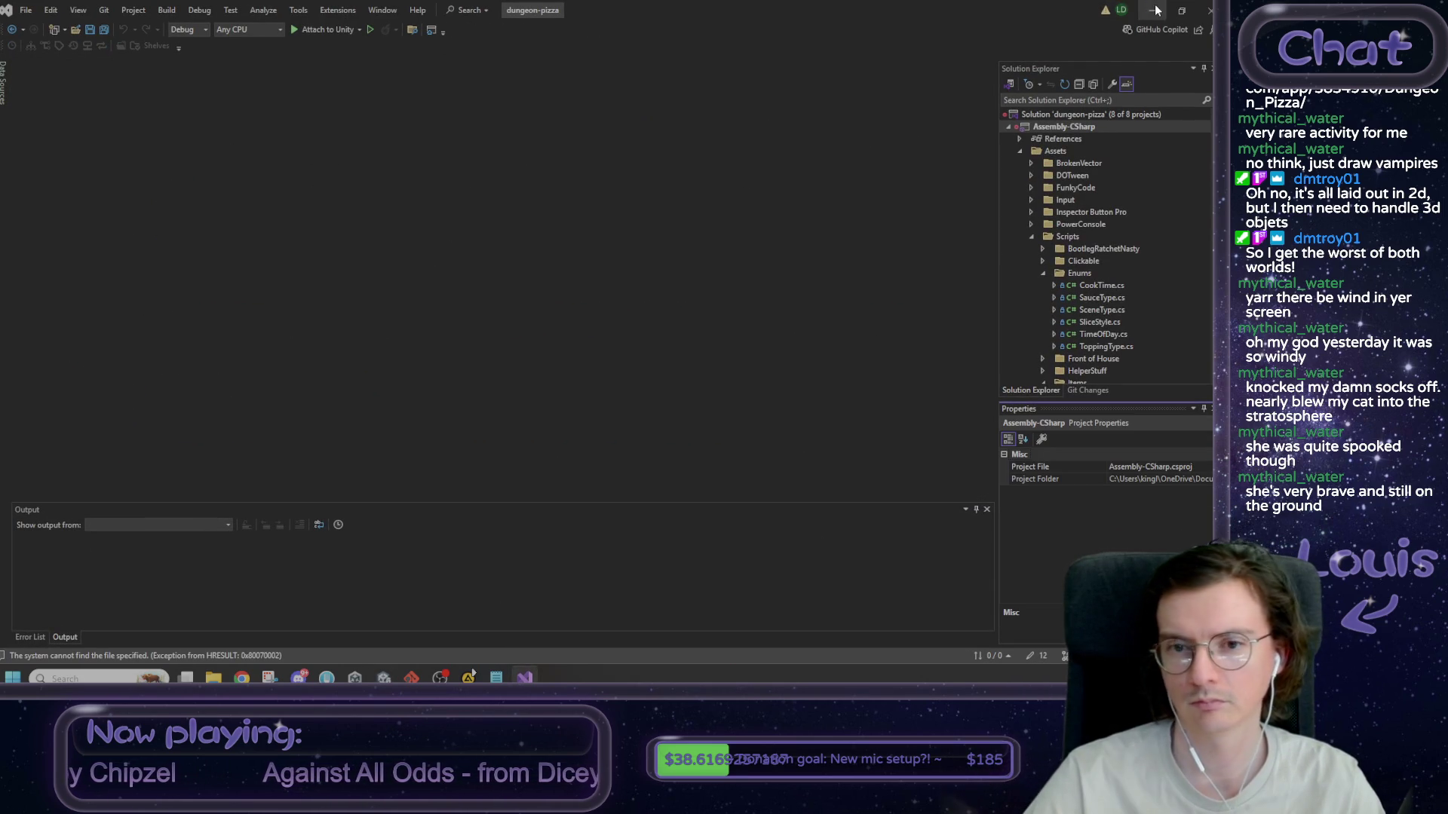
pyautogui.hotkey('alt', 'Tab')
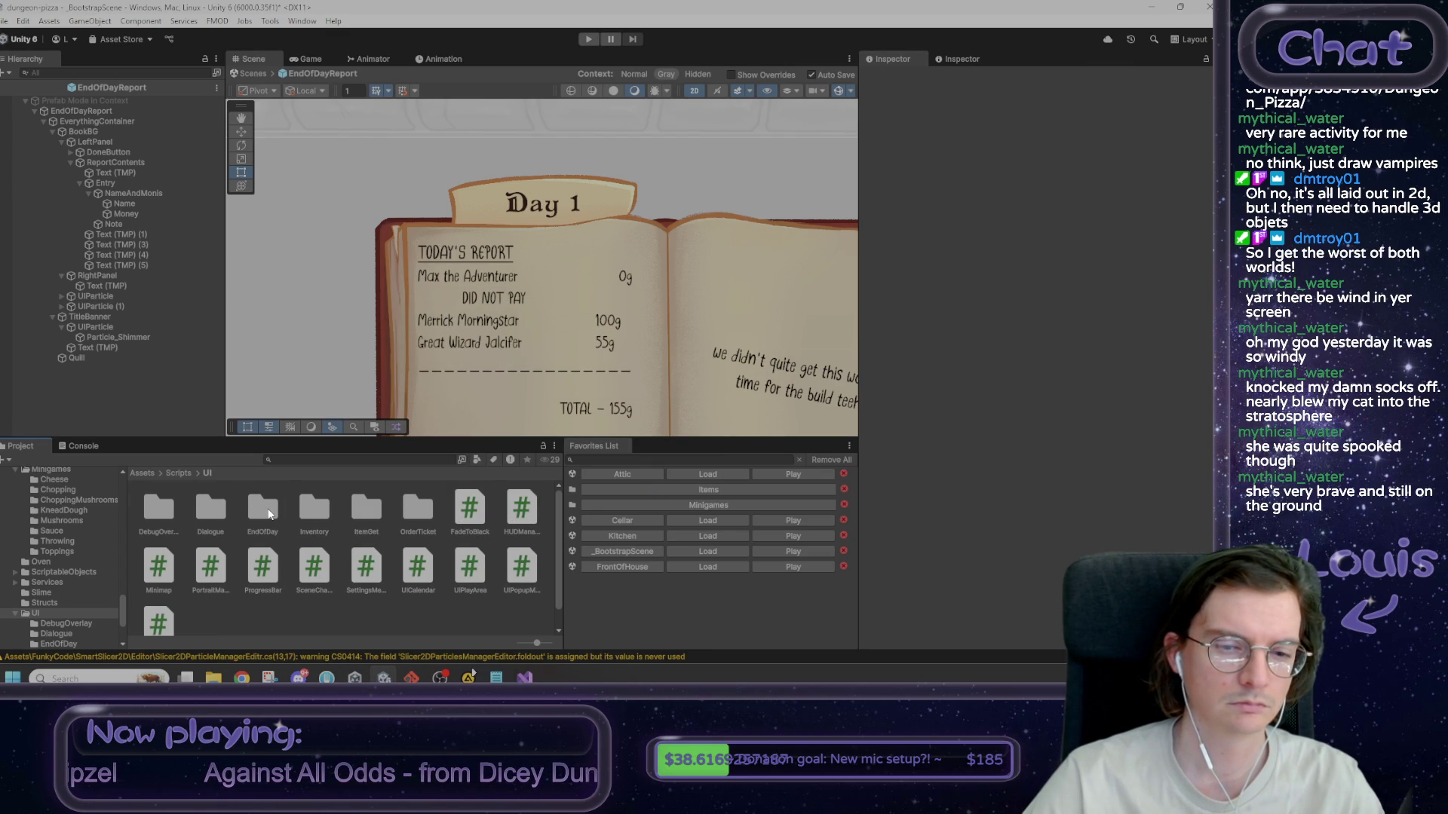
pyautogui.doubleClick(264, 510)
pyautogui.doubleClick(154, 510)
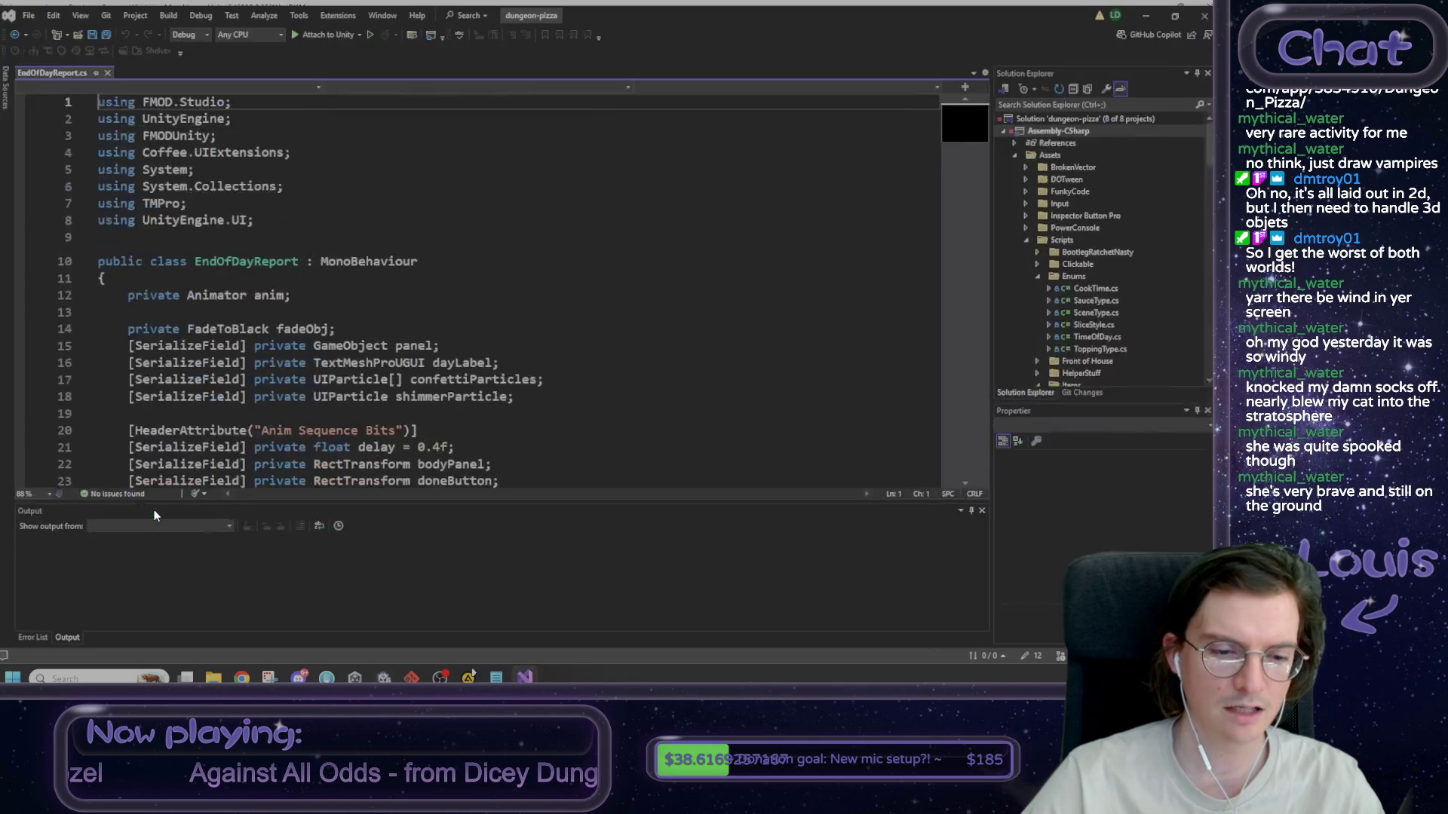
pyautogui.scroll(-15, 483, 286)
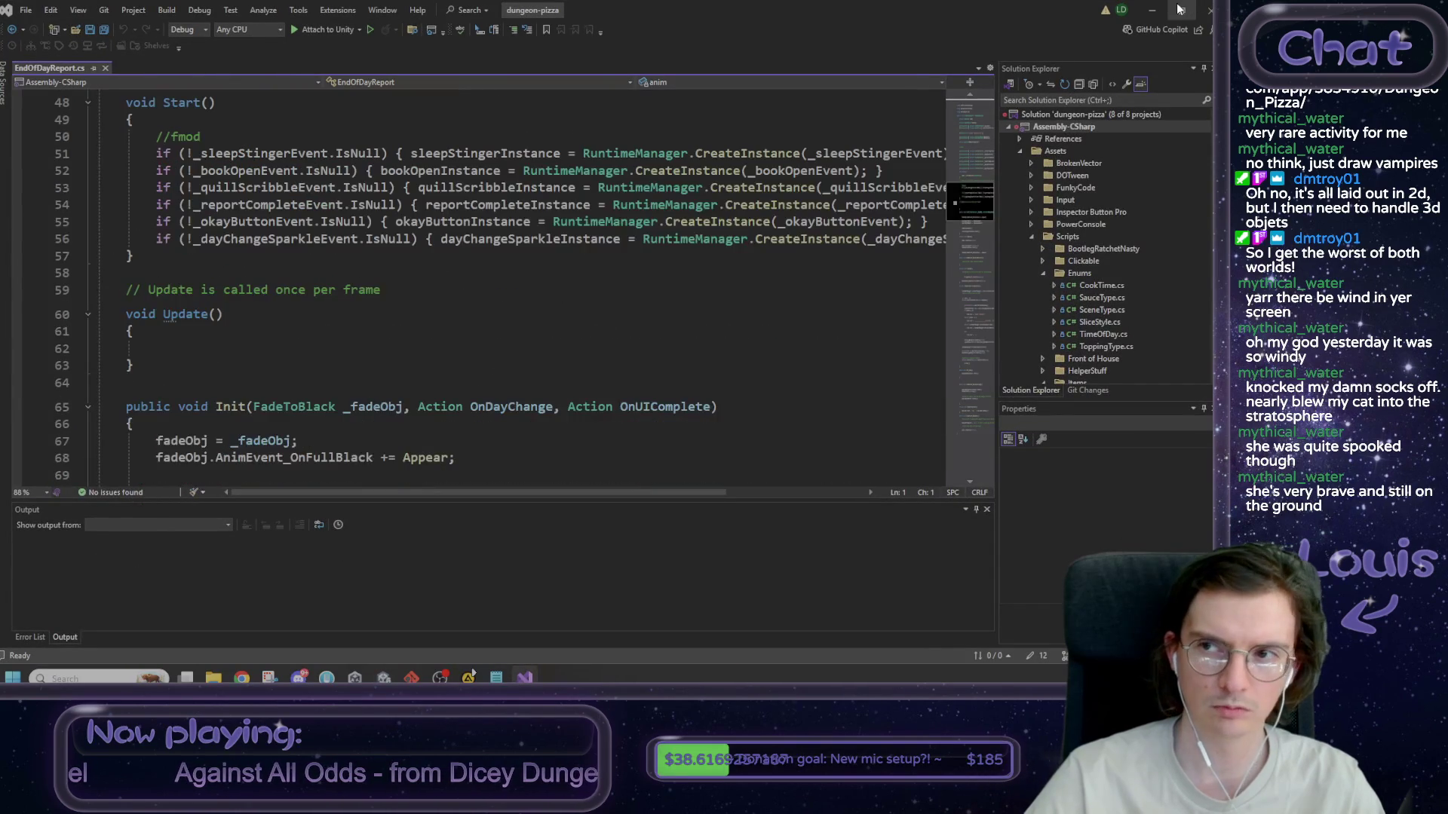
pyautogui.hotkey('alt', 'Tab')
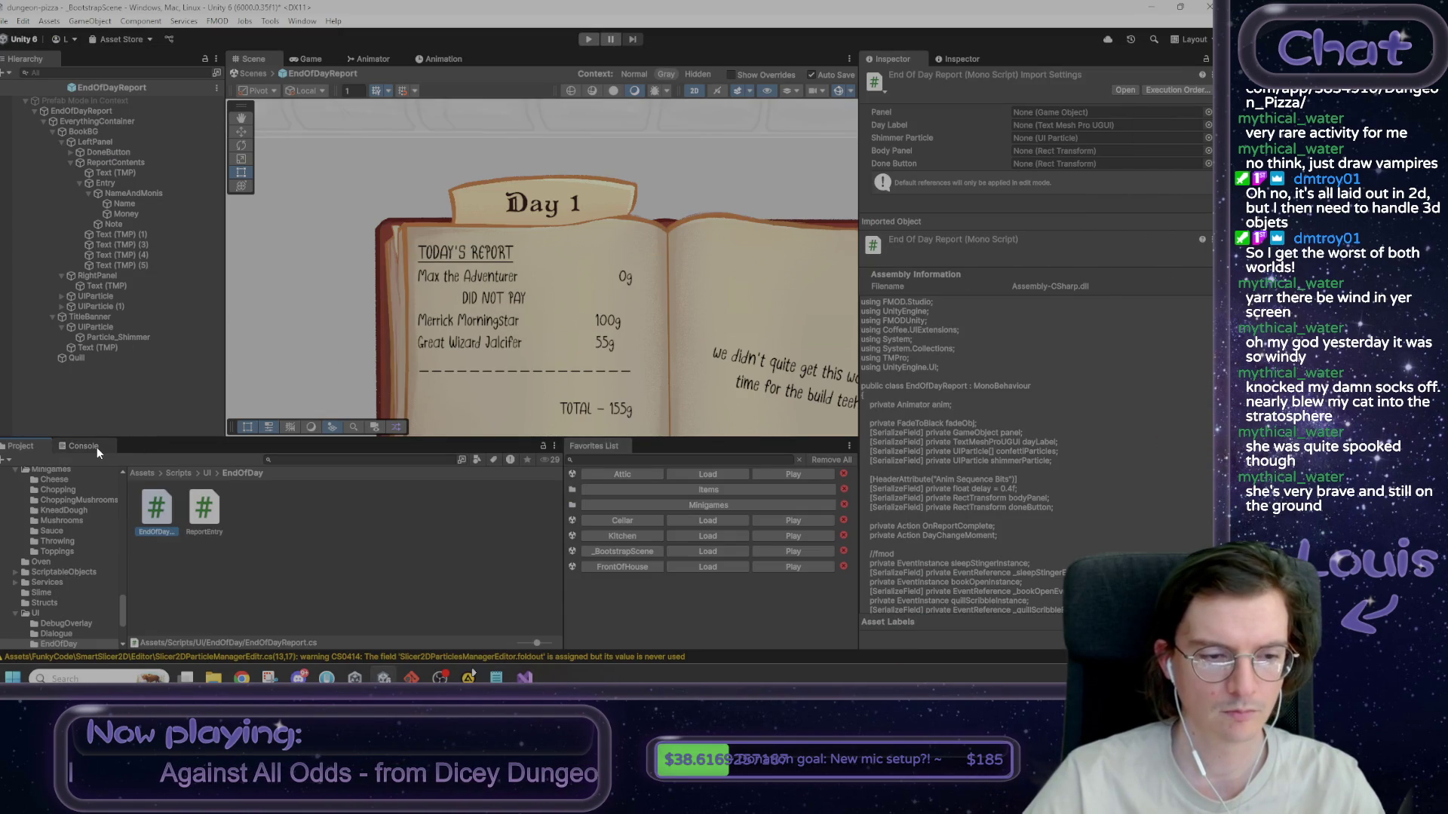
pyautogui.click(102, 111)
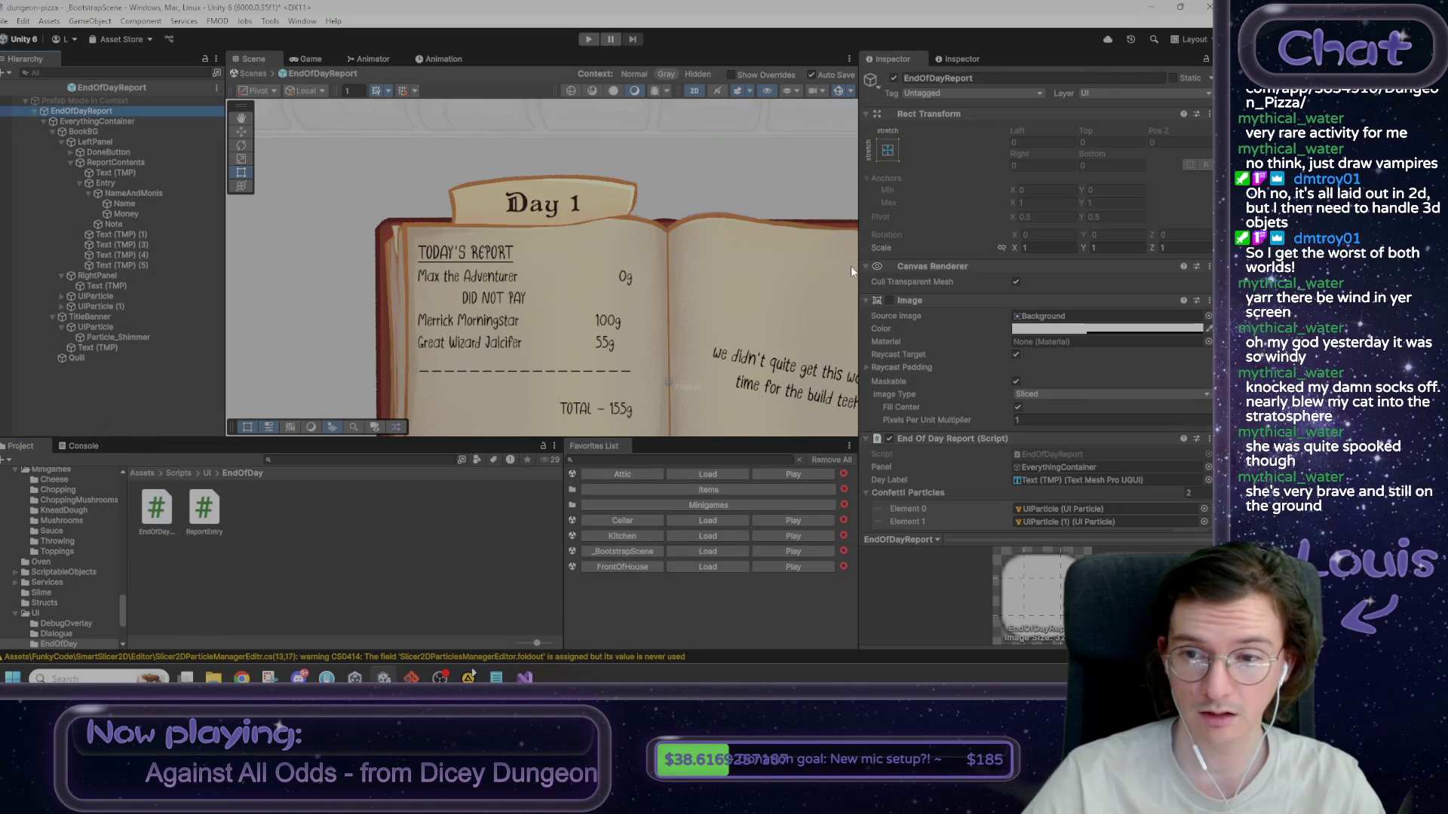
pyautogui.scroll(-10, 980, 377)
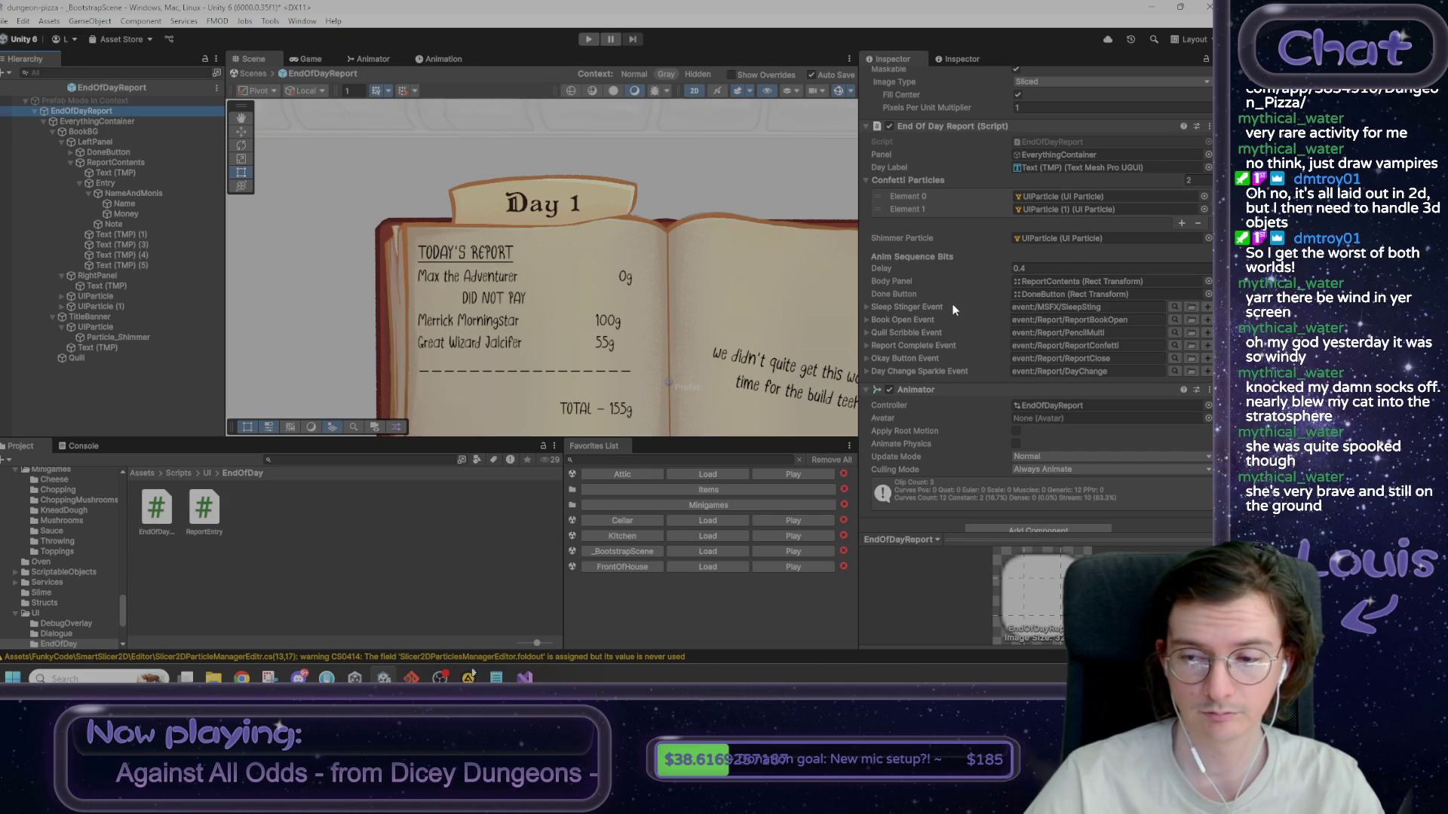
pyautogui.scroll(-2, 760, 317)
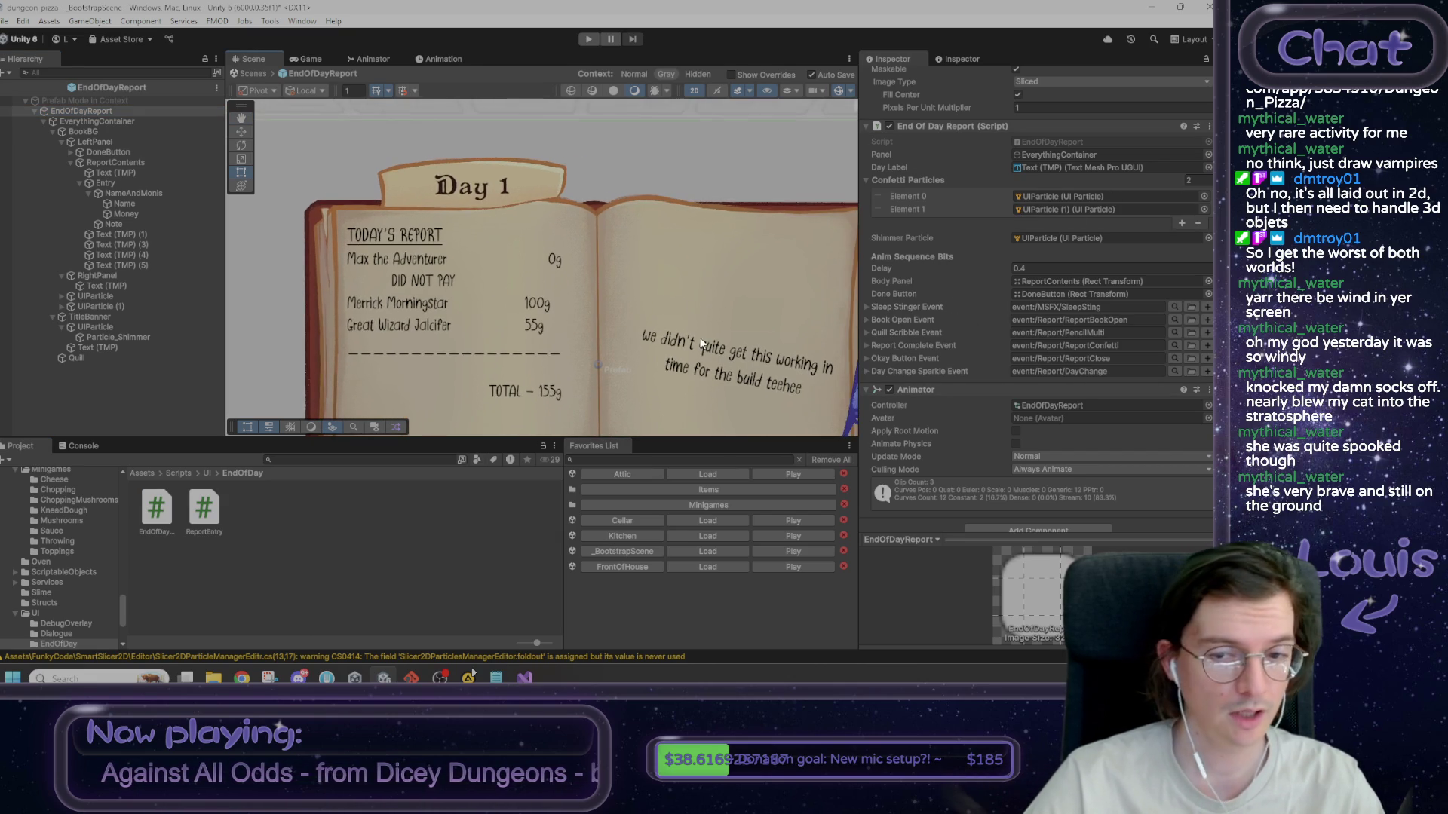
pyautogui.scroll(-2, 729, 350)
pyautogui.moveTo(712, 316); pyautogui.dragTo(698, 274)
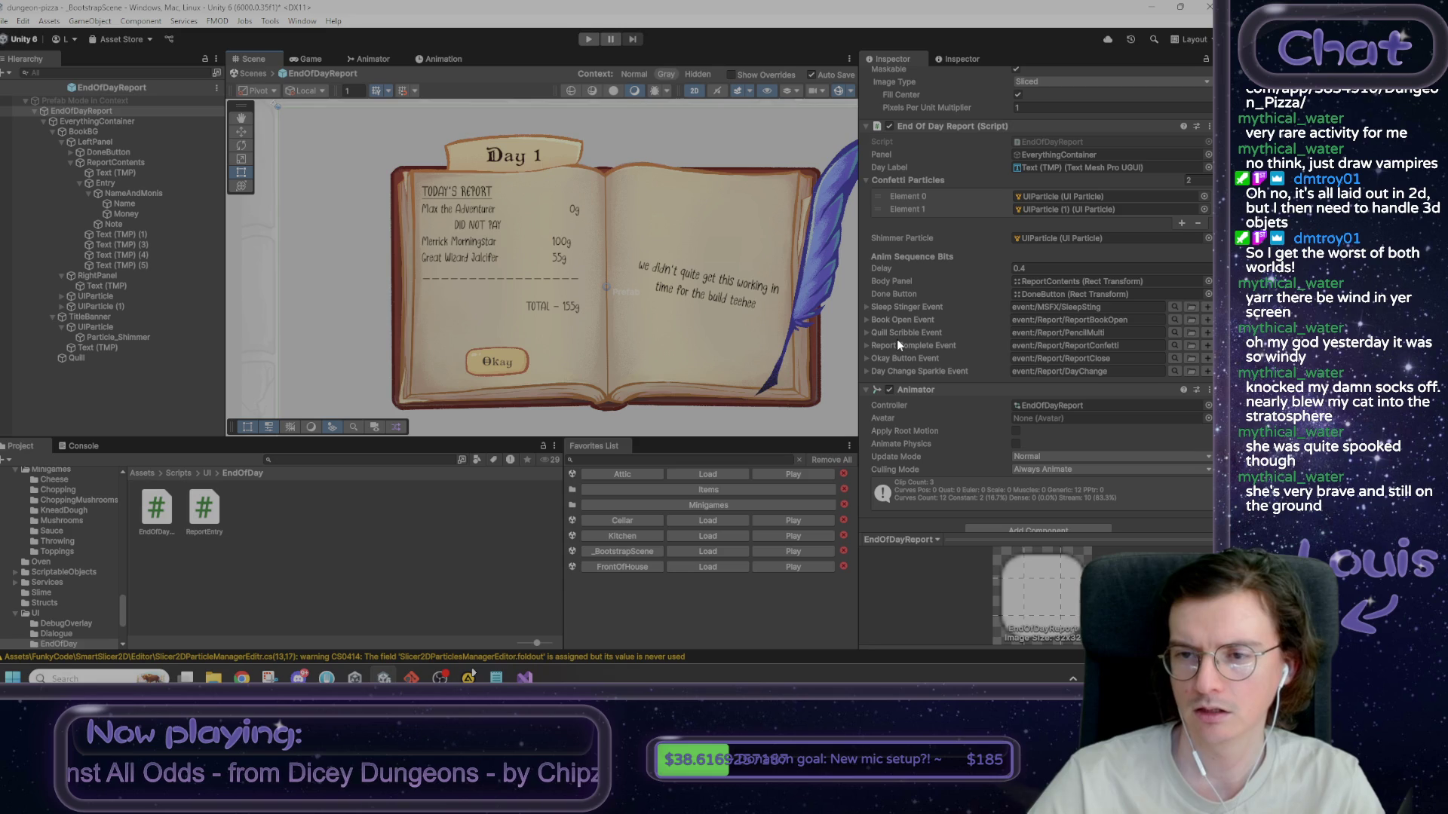
pyautogui.moveTo(765, 374)
pyautogui.mouseDown()
pyautogui.moveTo(698, 355)
pyautogui.moveTo(721, 349)
pyautogui.mouseUp()
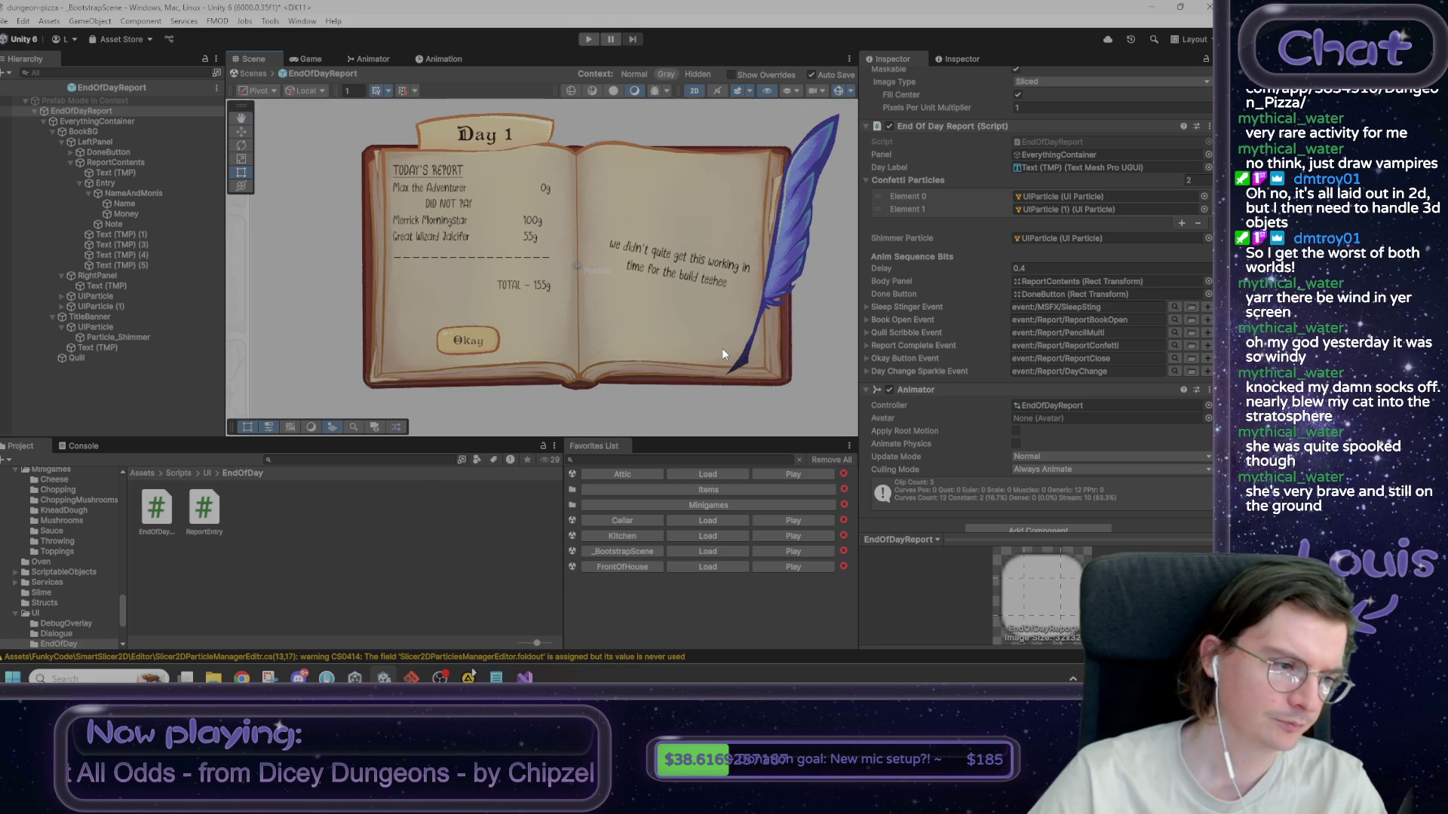
pyautogui.click(343, 600)
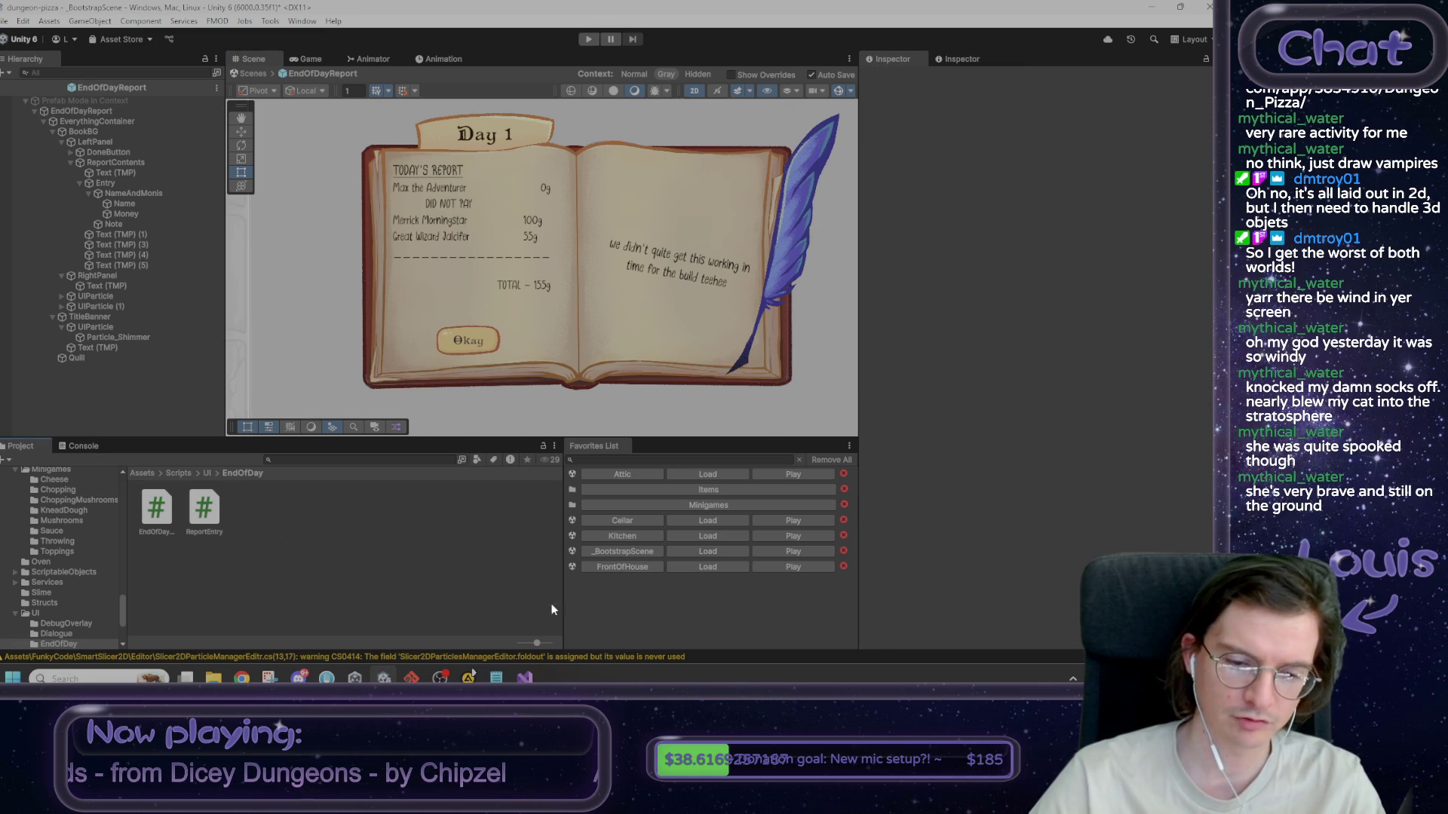
pyautogui.scroll(9, 538, 379)
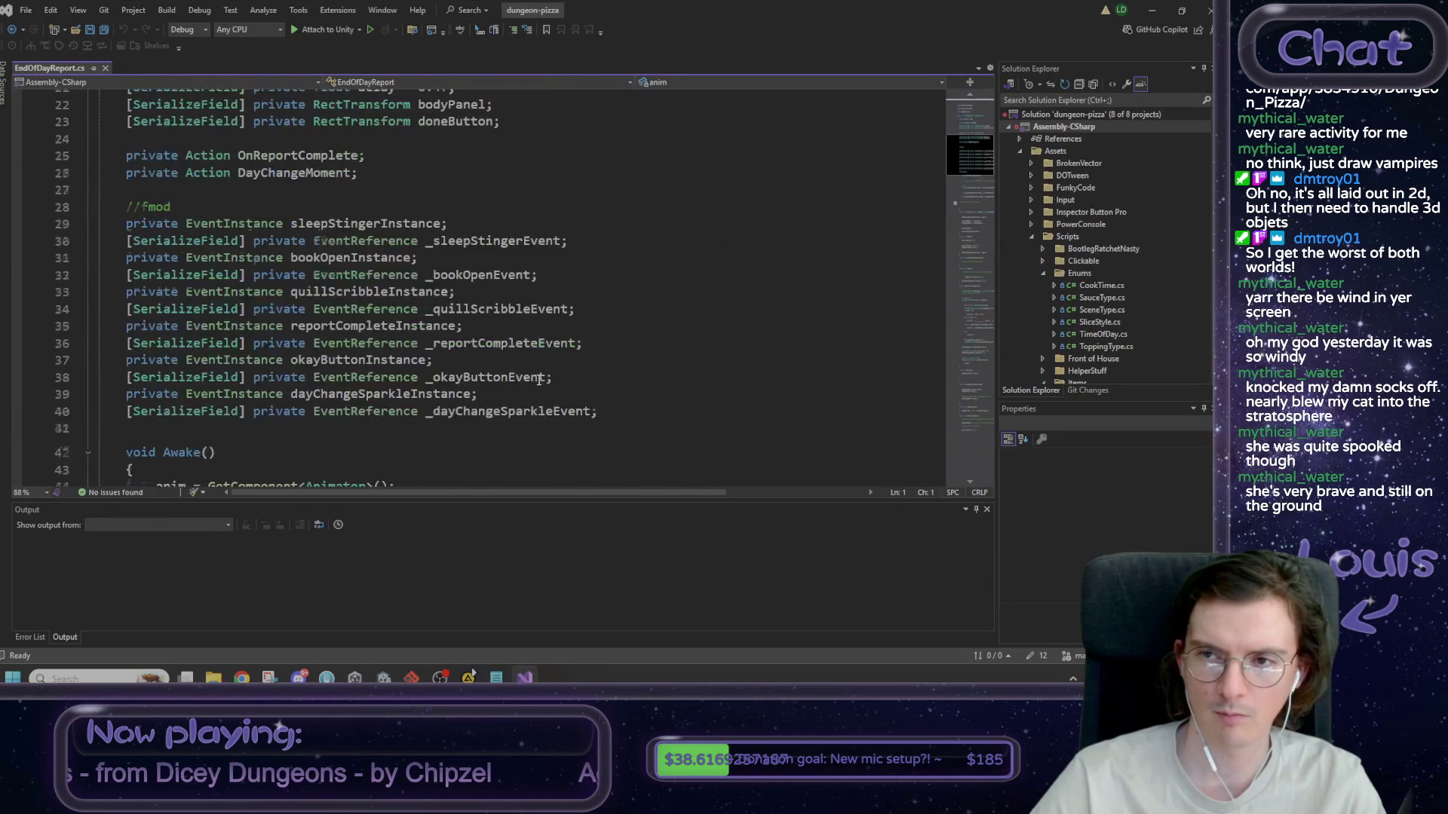
# - Minimize Visual Studio and open ReportEntry.cs from Unity's Project window
pyautogui.scroll(7, 538, 379)
pyautogui.click(1152, 11)
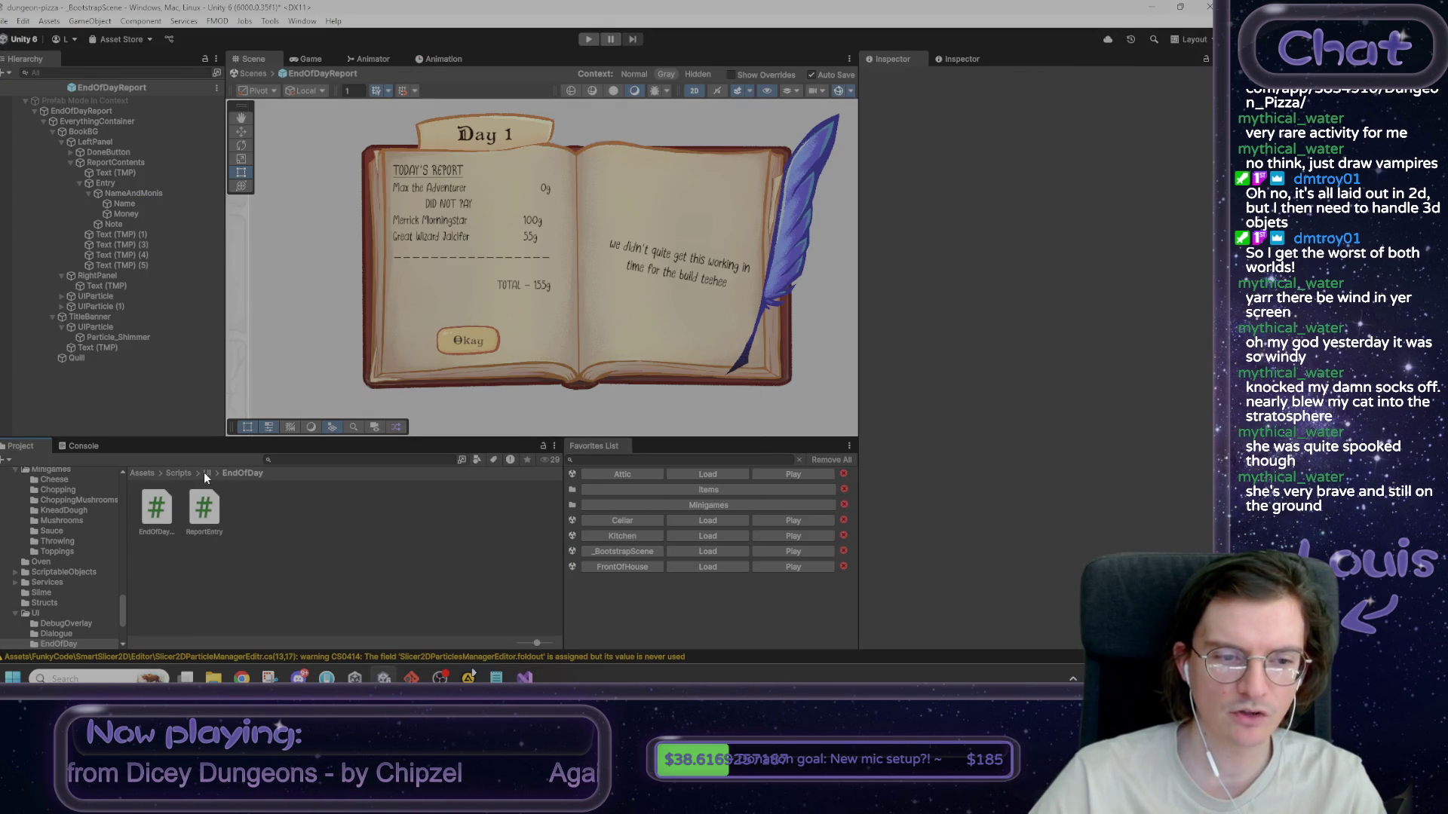
pyautogui.doubleClick(205, 507)
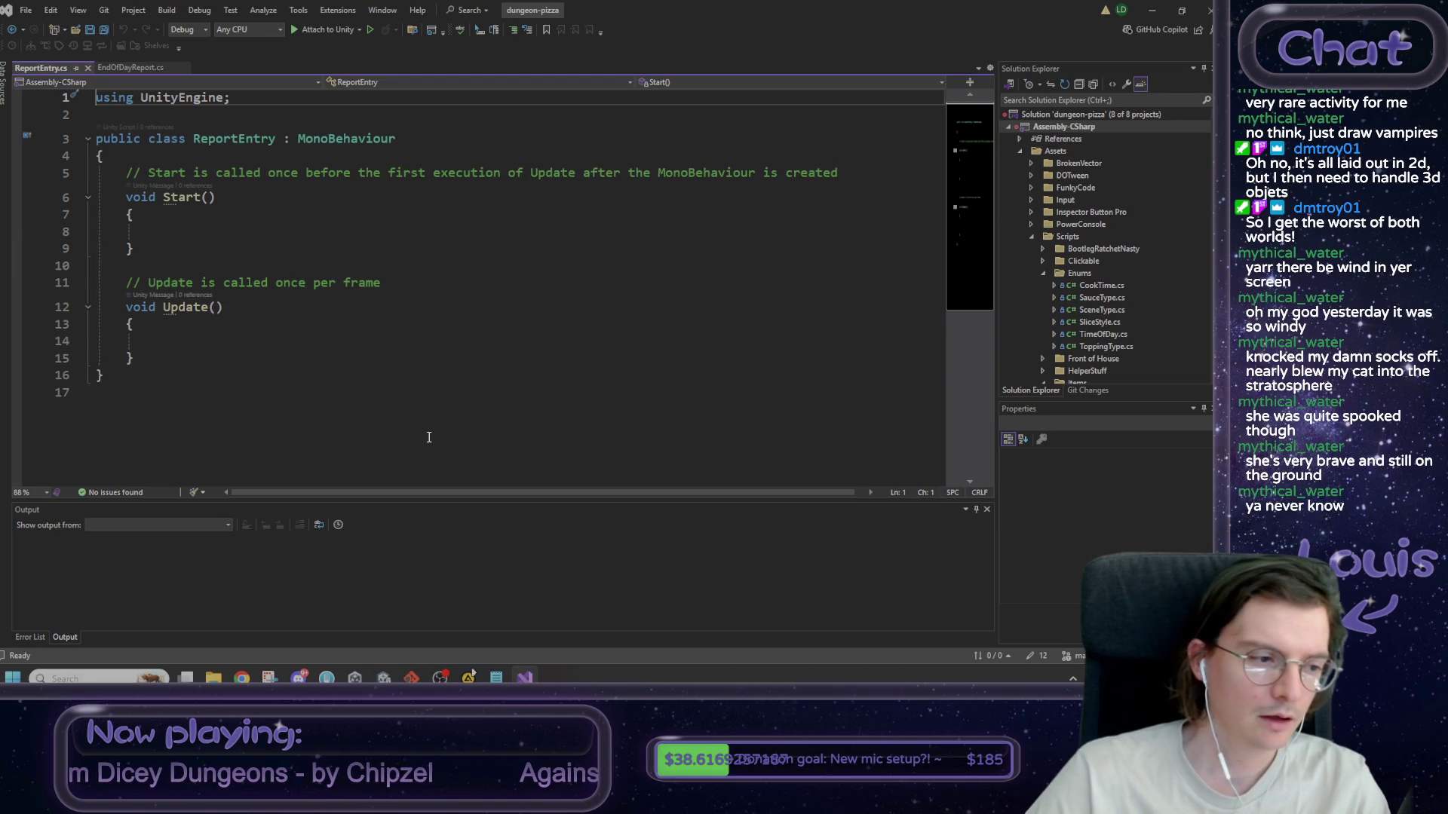
# - Look over the ReportEntry Start/Update template, then switch to the Mario Heardle browser window
pyautogui.moveTo(105, 392); pyautogui.dragTo(96, 97)
pyautogui.click(216, 173)
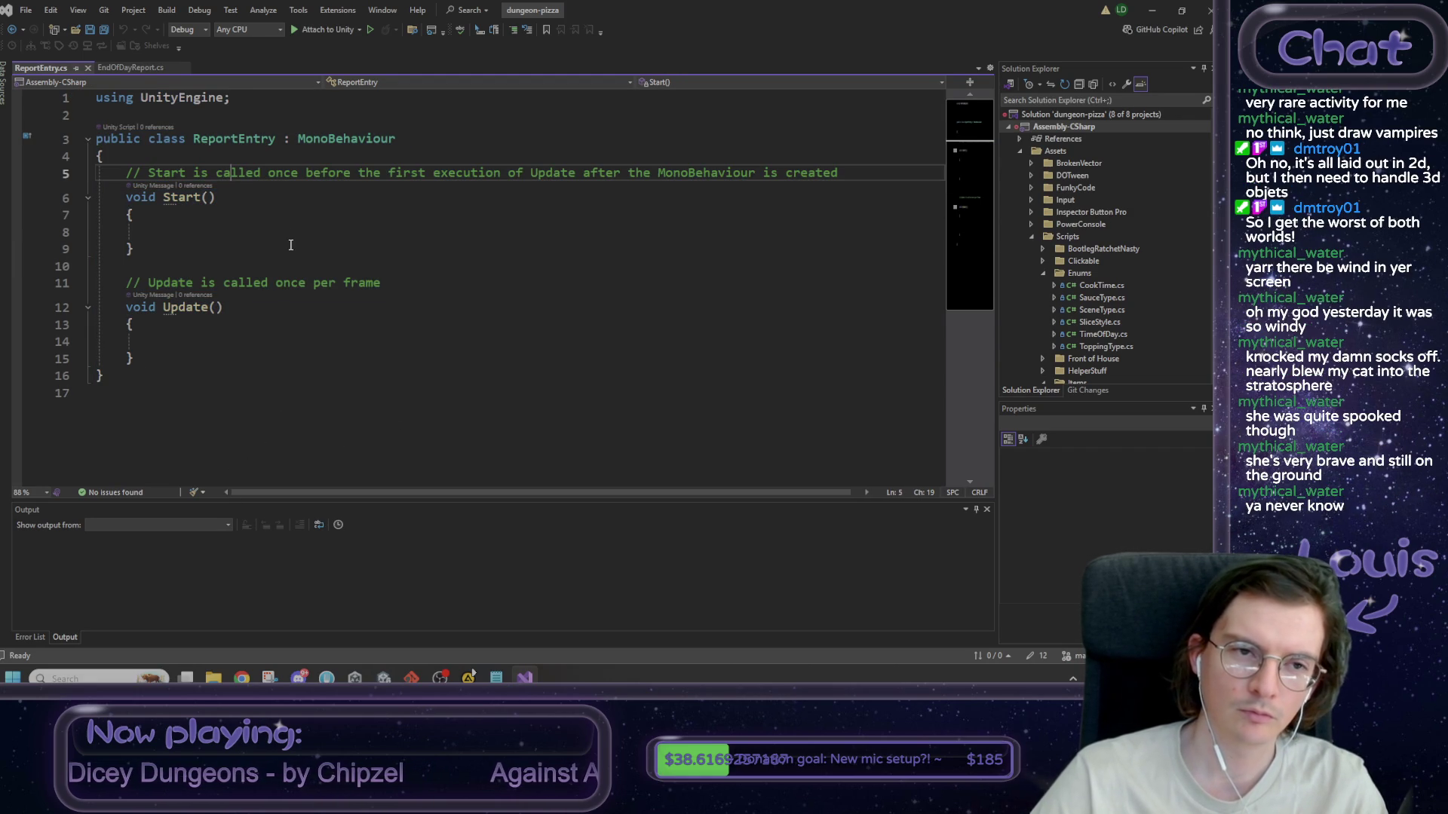
pyautogui.click(170, 371)
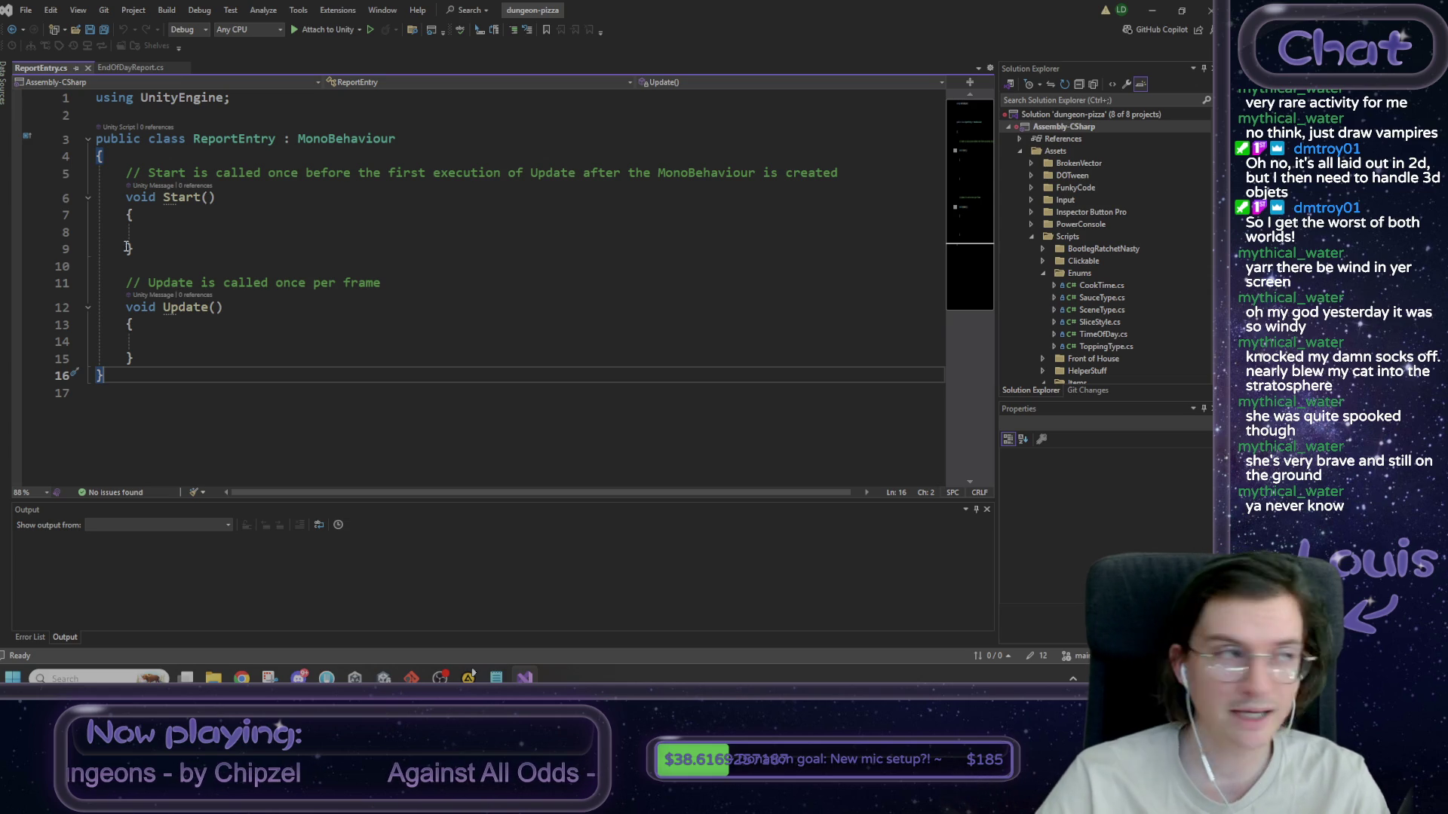
pyautogui.click(469, 677)
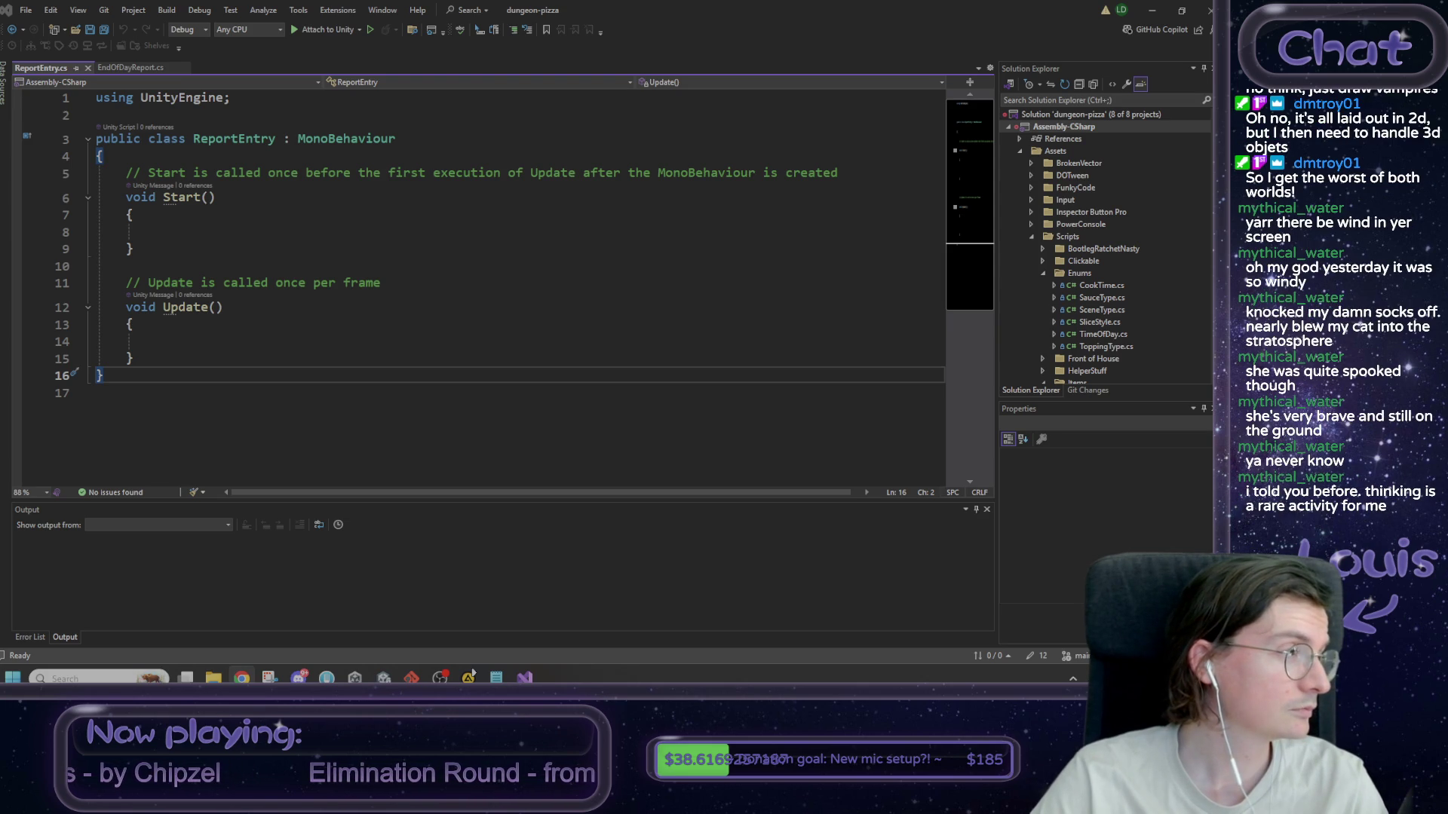
pyautogui.hotkey('alt', 'Tab')
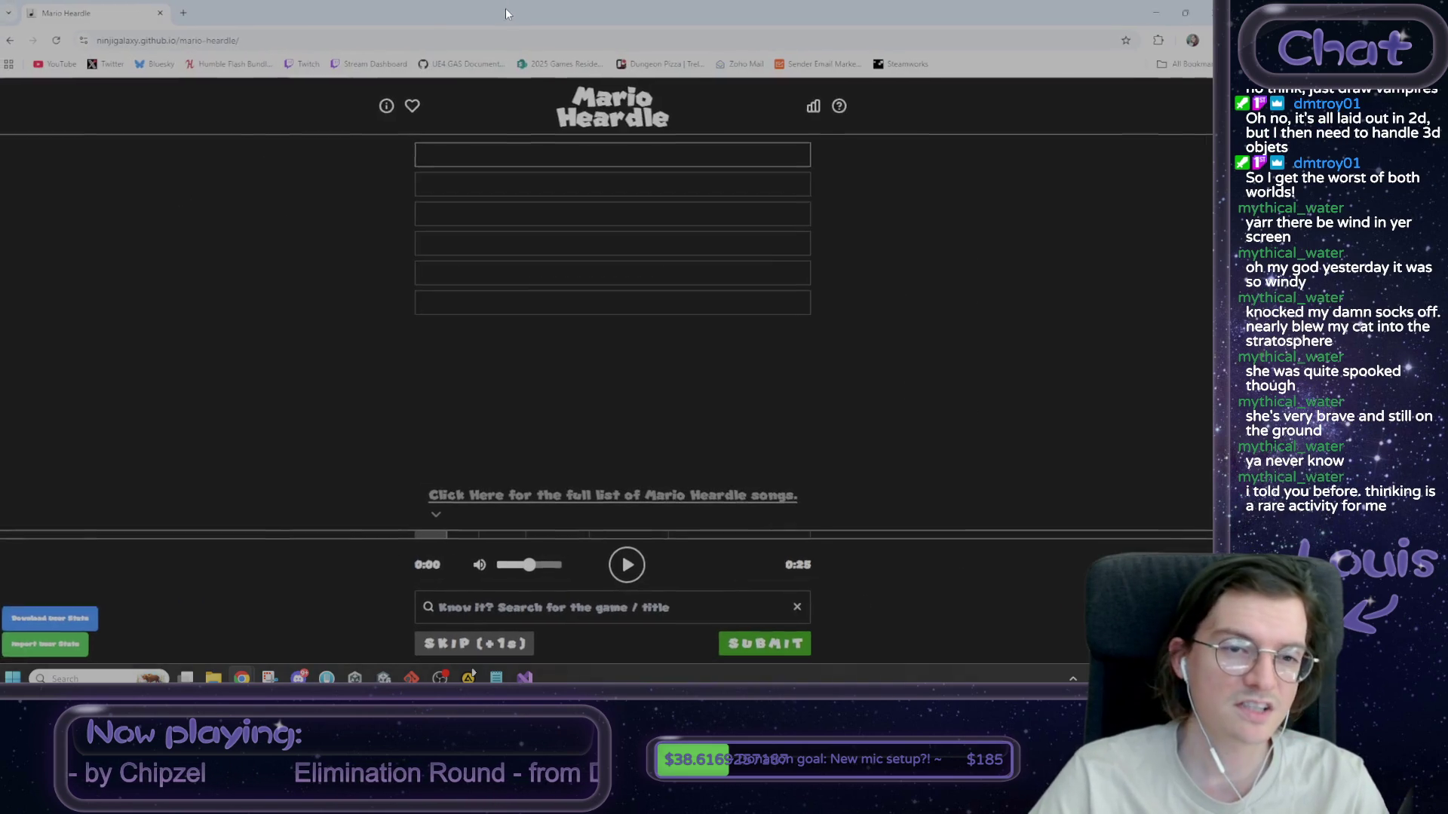
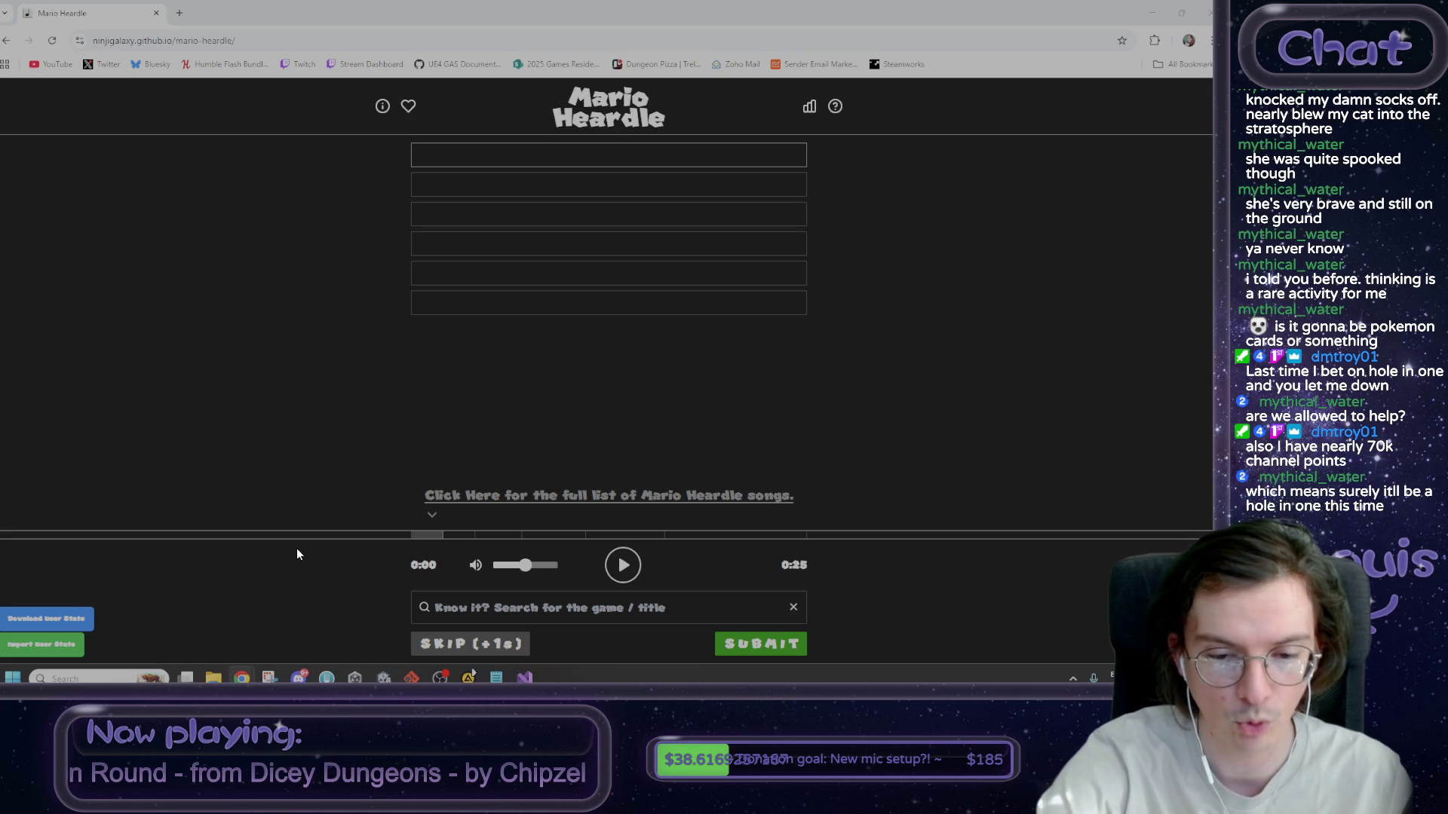
# - Turn the volume to maximum and play today's song clip three times
pyautogui.moveTo(528, 565); pyautogui.dragTo(559, 565)
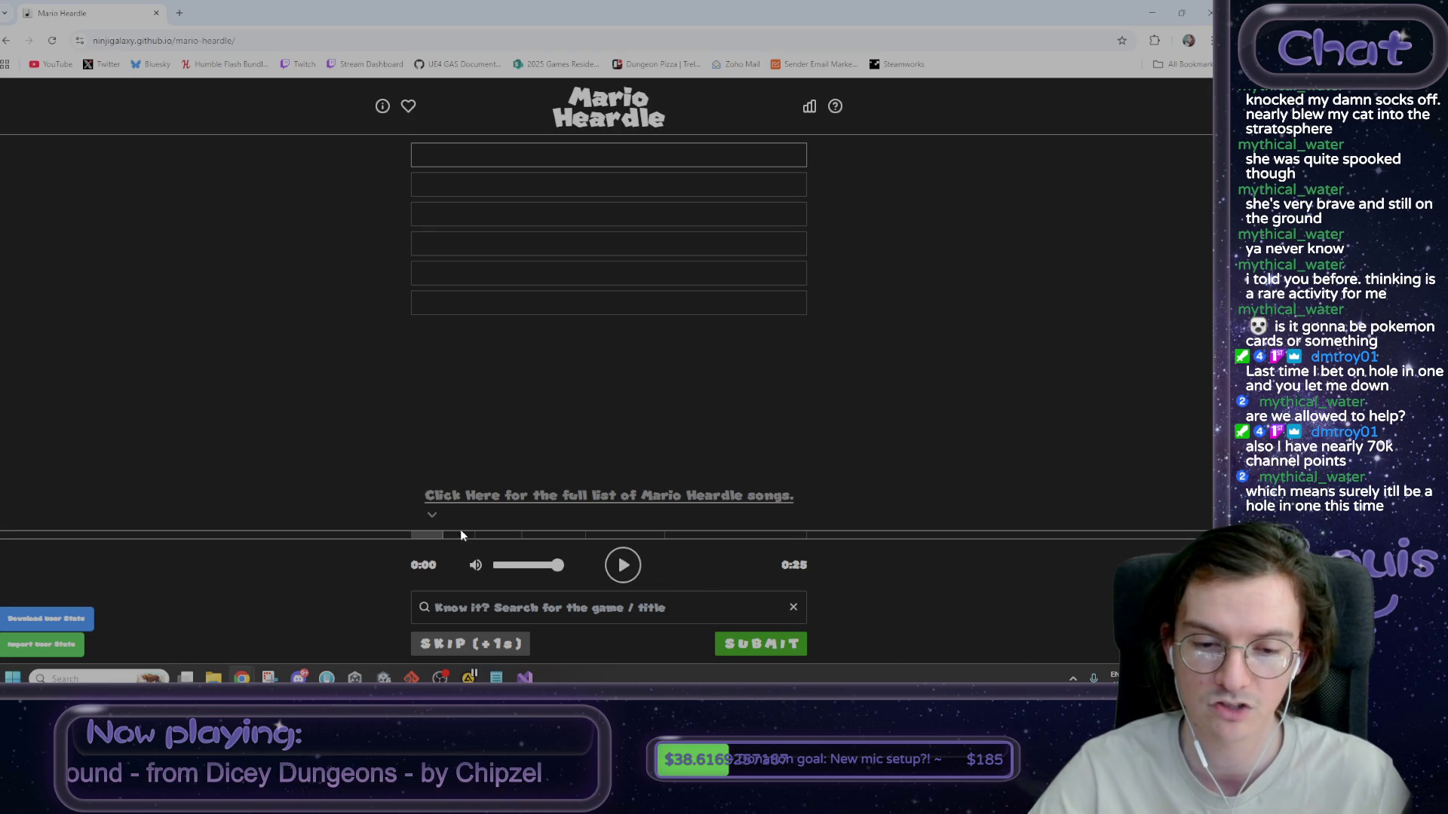
pyautogui.click(623, 566)
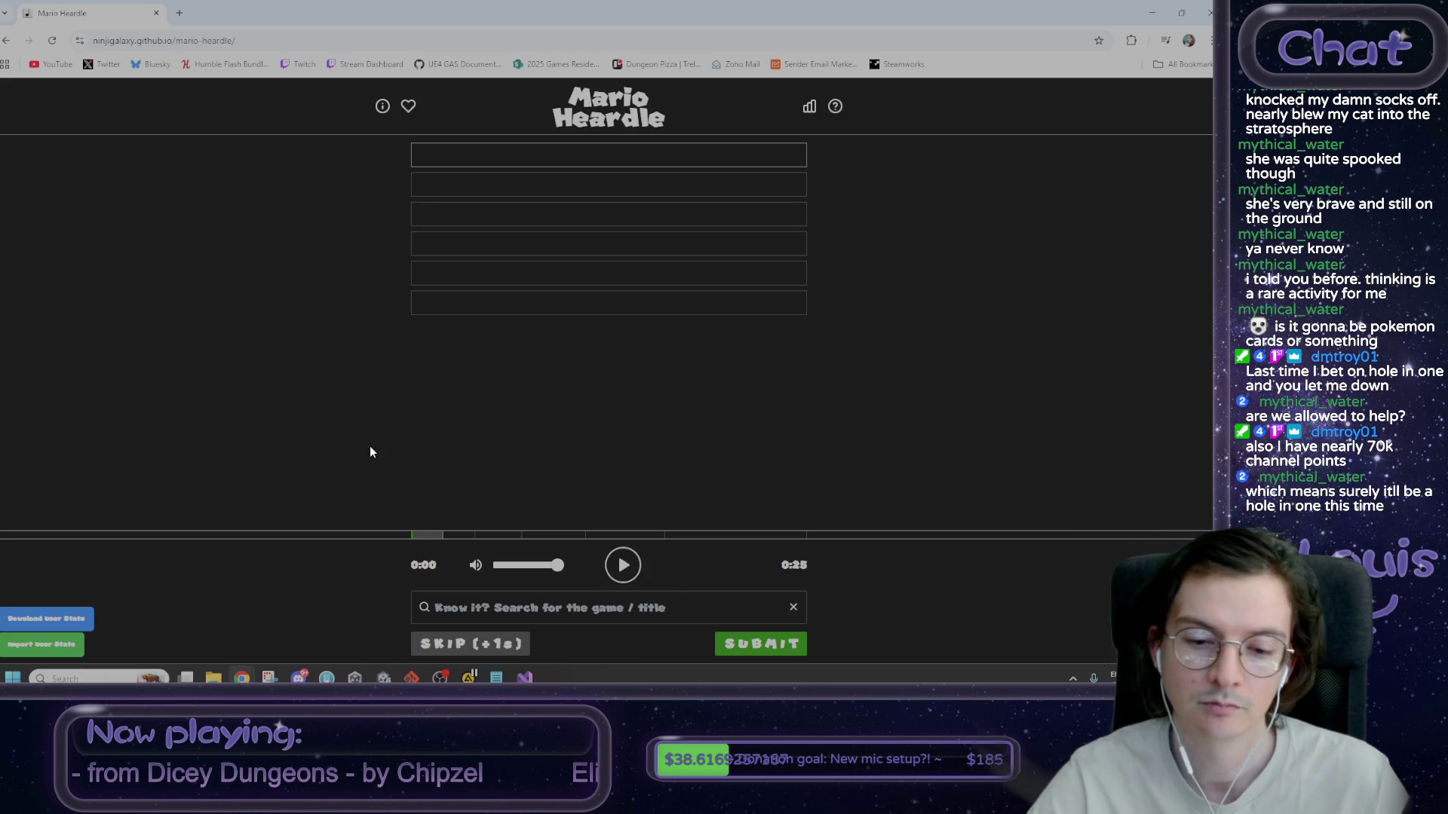
pyautogui.click(623, 567)
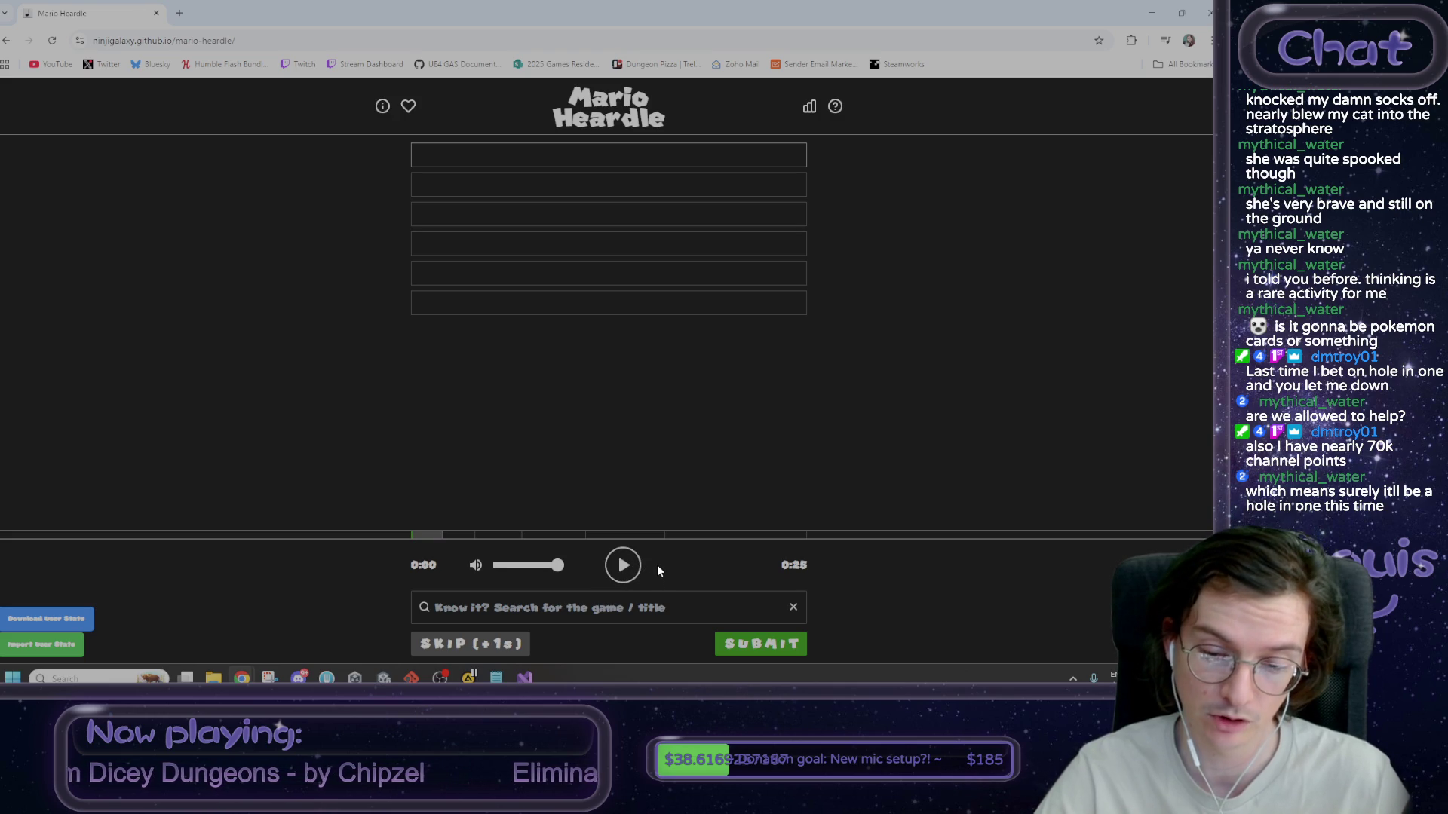
pyautogui.click(629, 567)
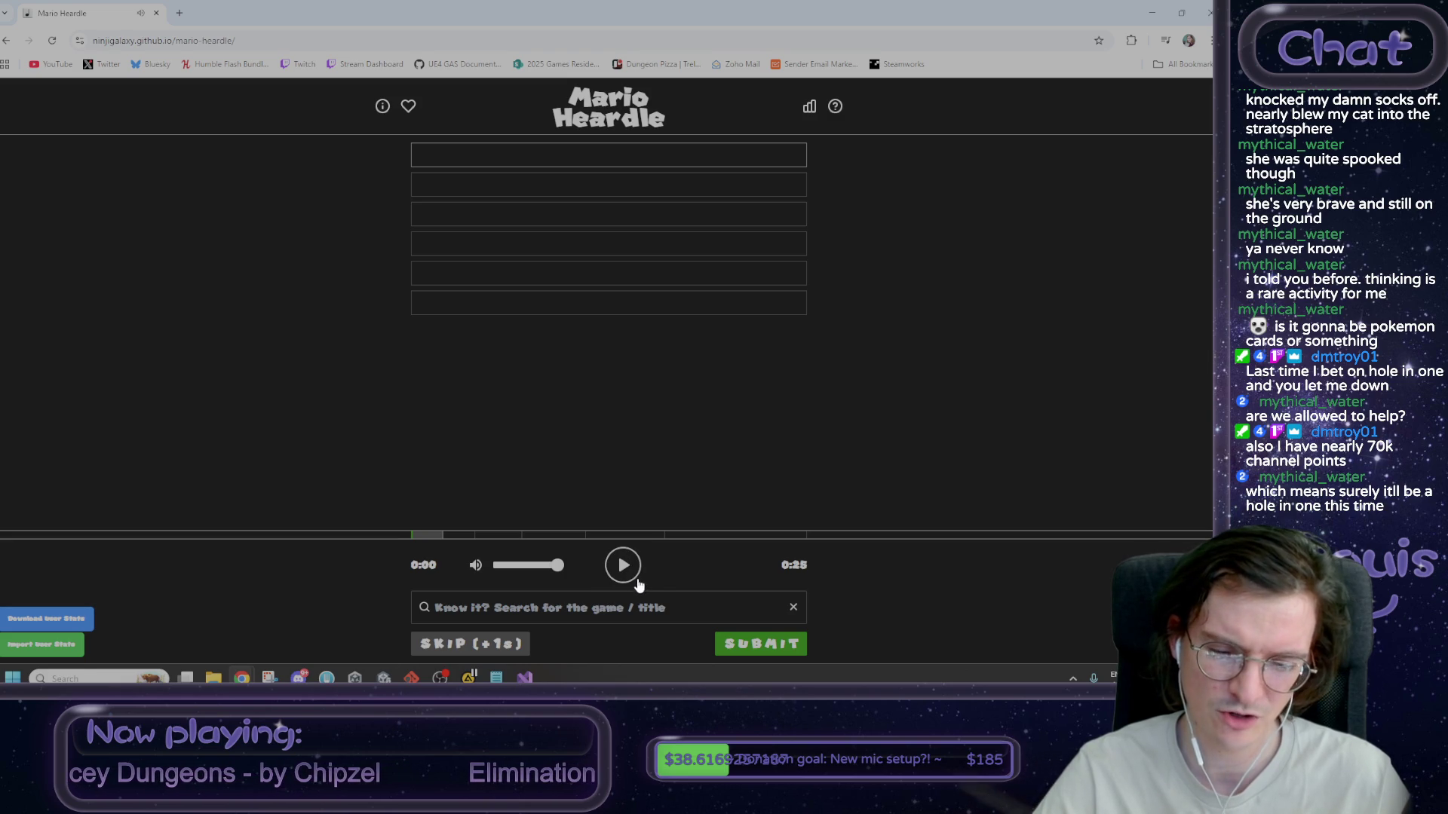
pyautogui.click(625, 608)
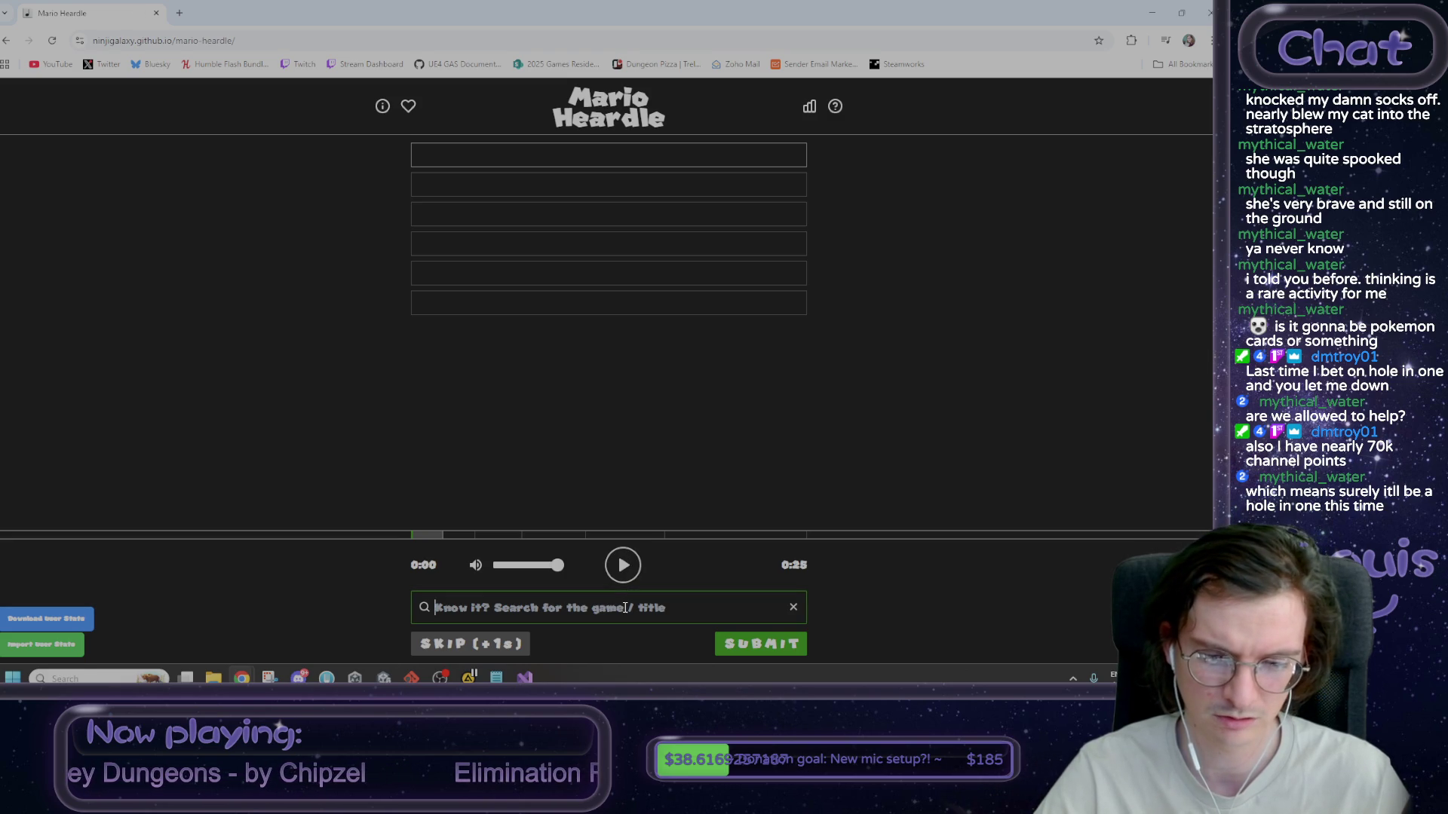
# - Search the song list for 'creative', then 'studio', and scroll through the suggested matches
pyautogui.write('creative')
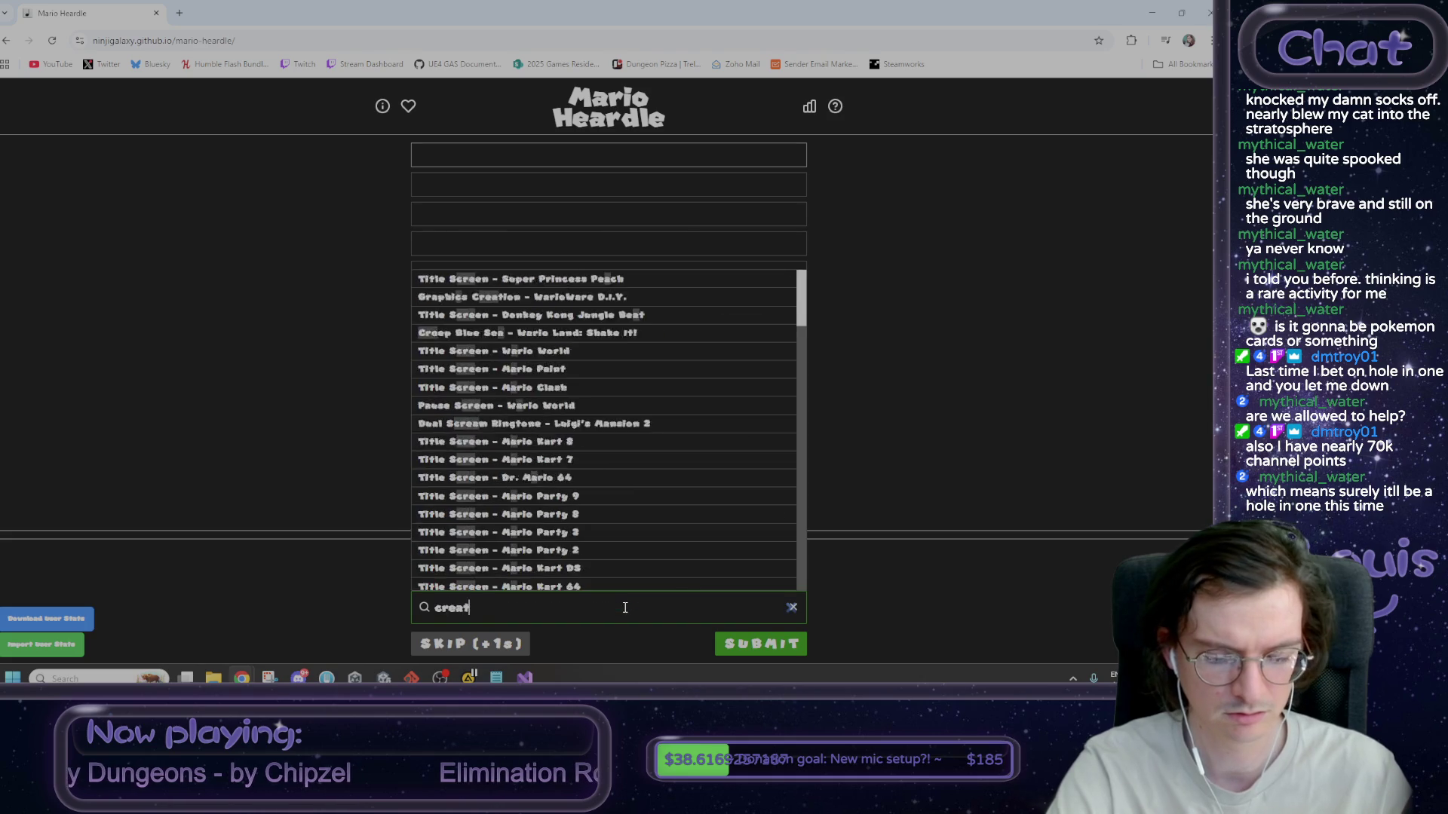
pyautogui.press('BackSpace')
pyautogui.press('BackSpace')
pyautogui.press('BackSpace')
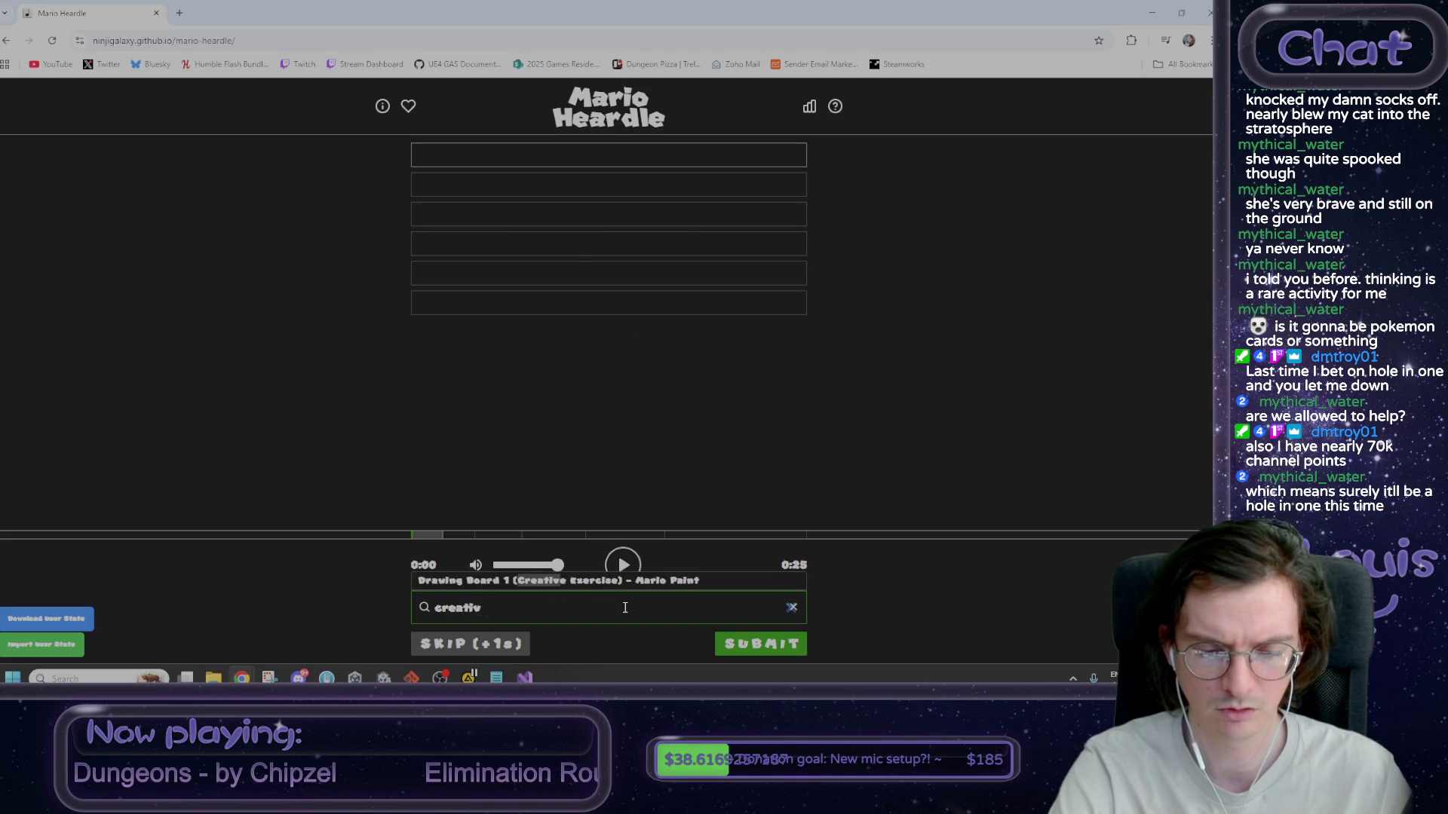
pyautogui.write('studio')
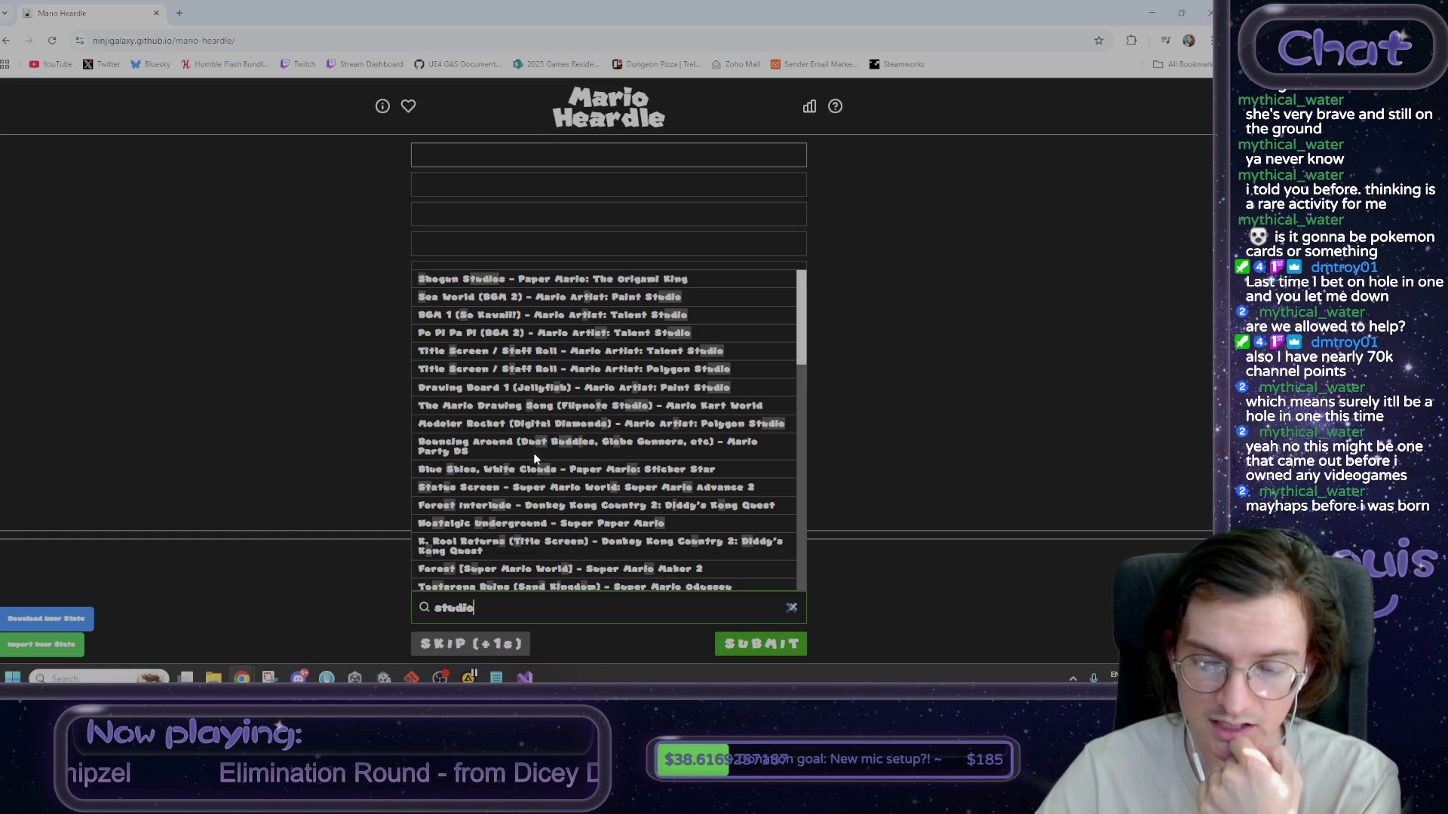
pyautogui.scroll(-1, 558, 455)
pyautogui.scroll(1, 544, 475)
pyautogui.click(273, 371)
pyautogui.write('mario artist paint studio')
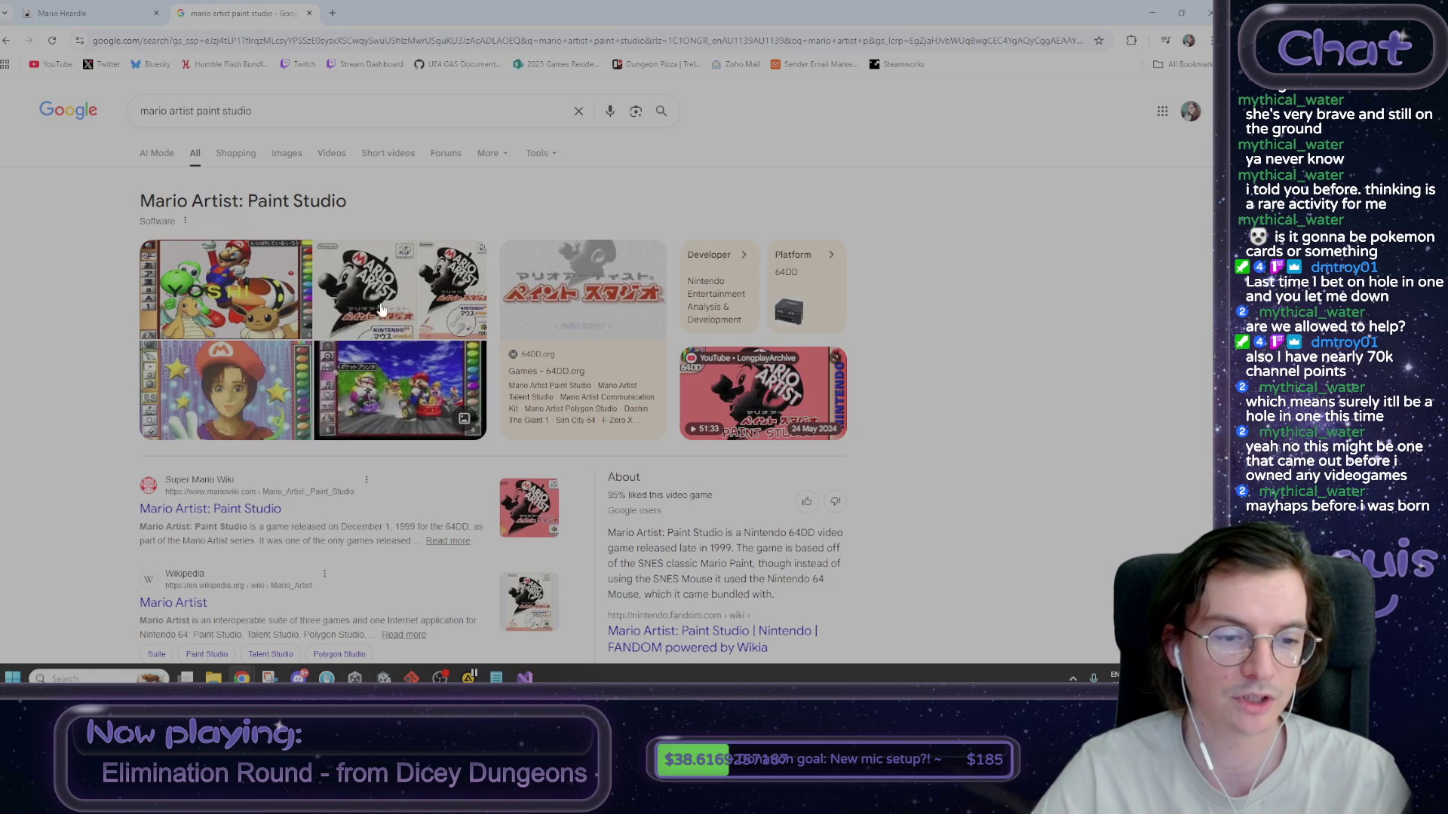
# - View Google Images results for 'mario artist paint studio', then close that tab
pyautogui.click(286, 155)
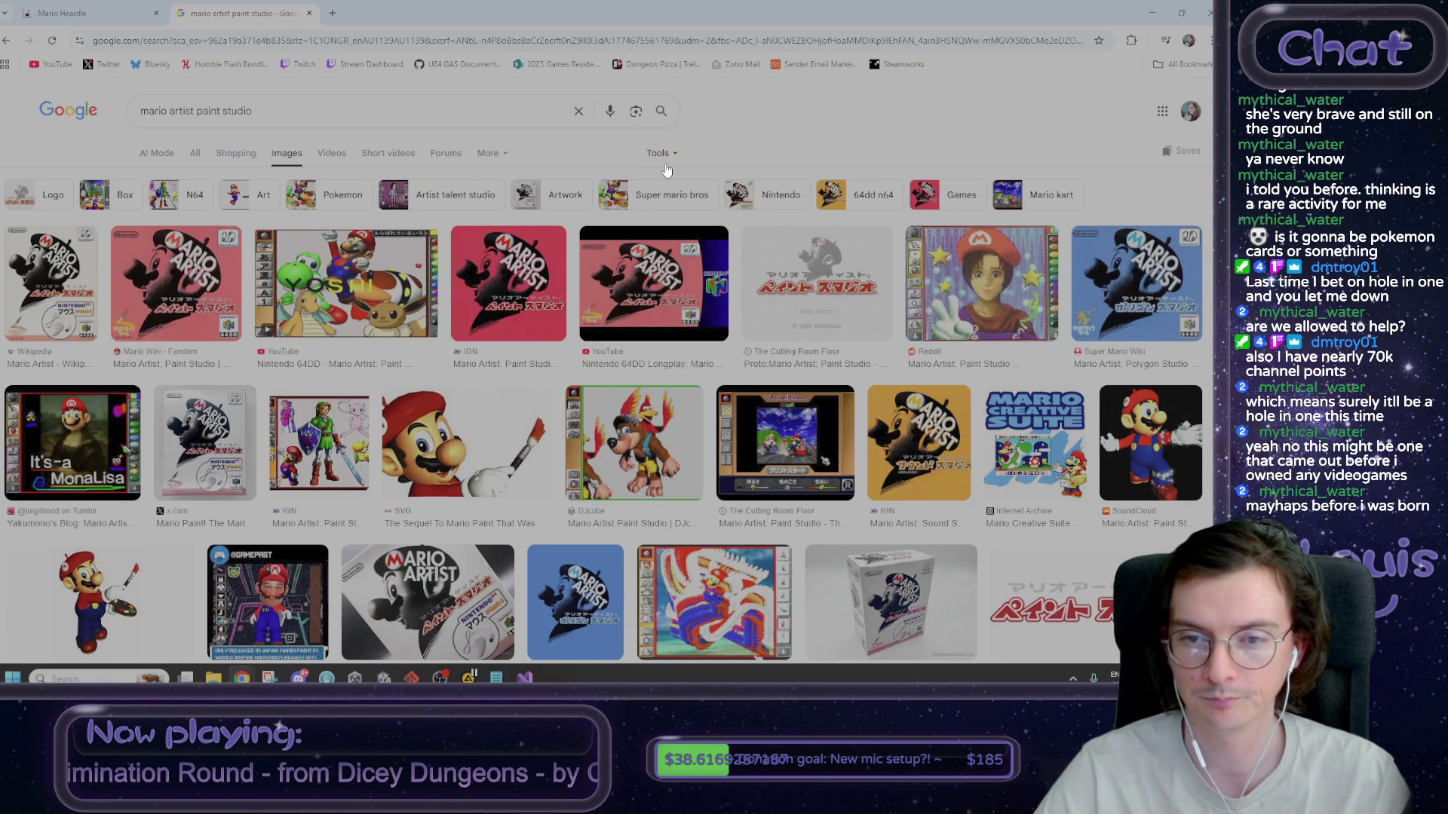
pyautogui.middleClick(262, 16)
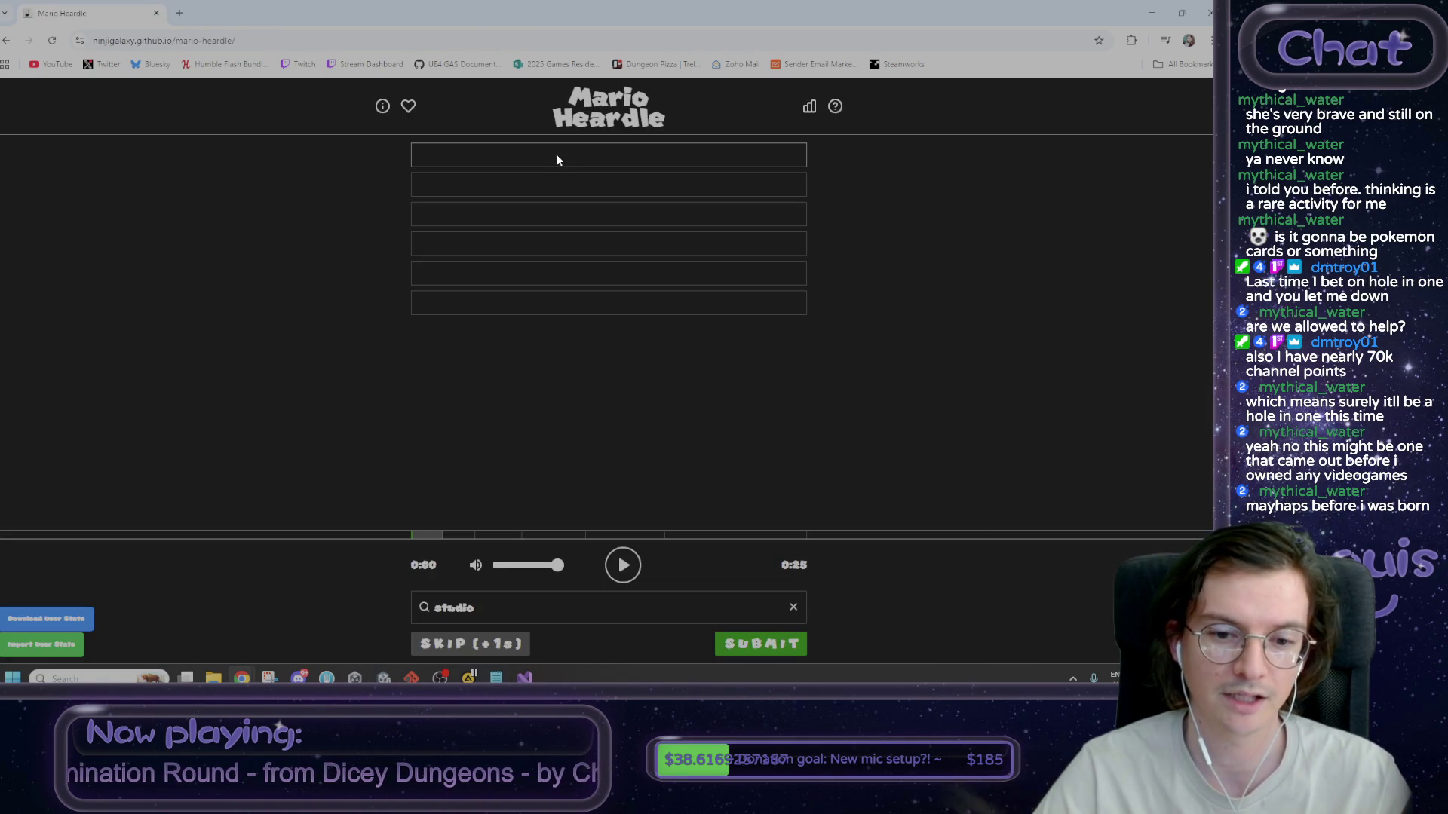
# - Submit 'Sea World (BGM 2) - Mario Artist: Paint Studio' as the first guess
pyautogui.click(504, 598)
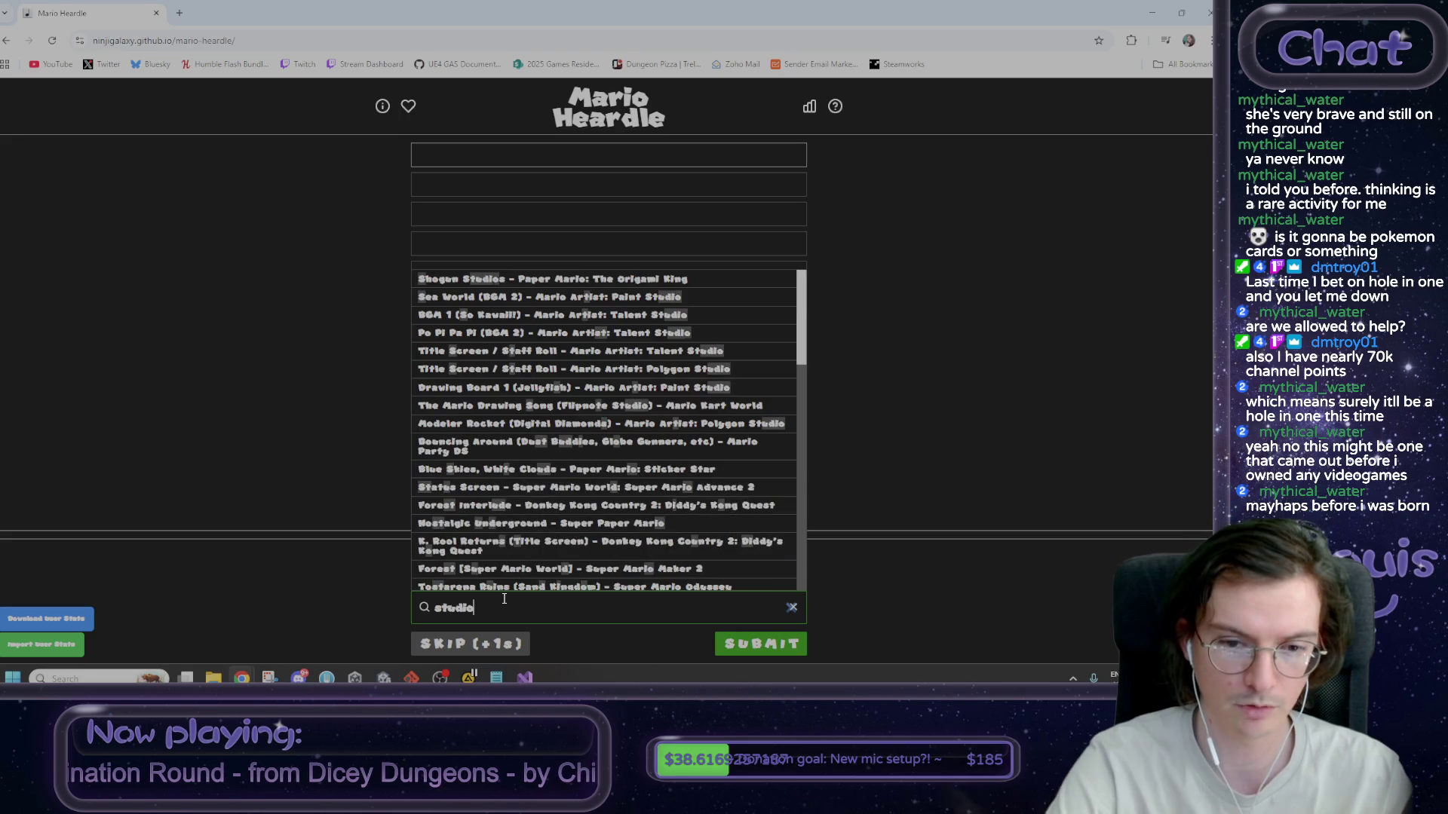
pyautogui.click(500, 302)
pyautogui.click(745, 645)
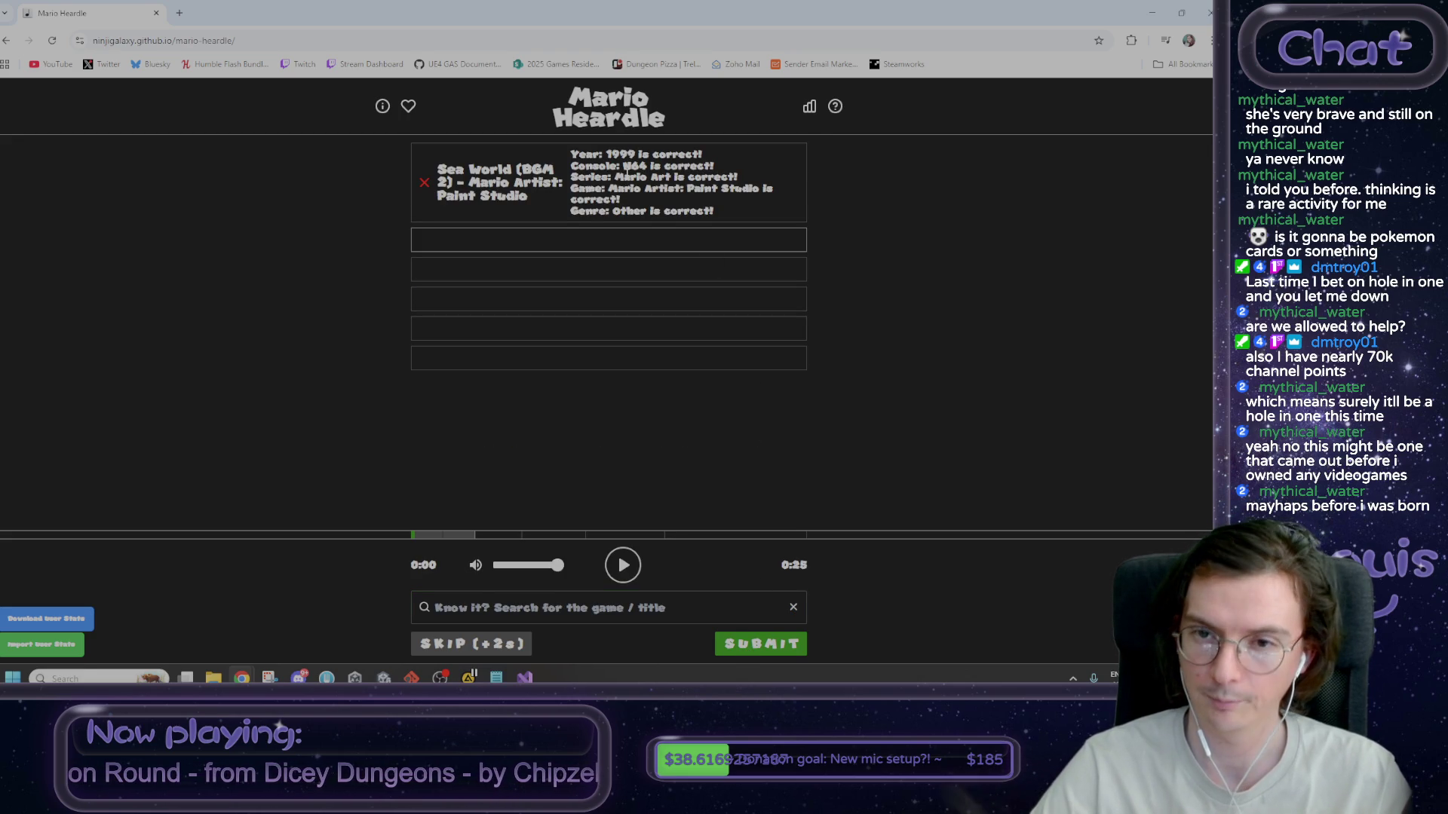
pyautogui.moveTo(608, 189)
pyautogui.mouseDown()
pyautogui.moveTo(764, 188)
pyautogui.moveTo(632, 204)
pyautogui.mouseUp()
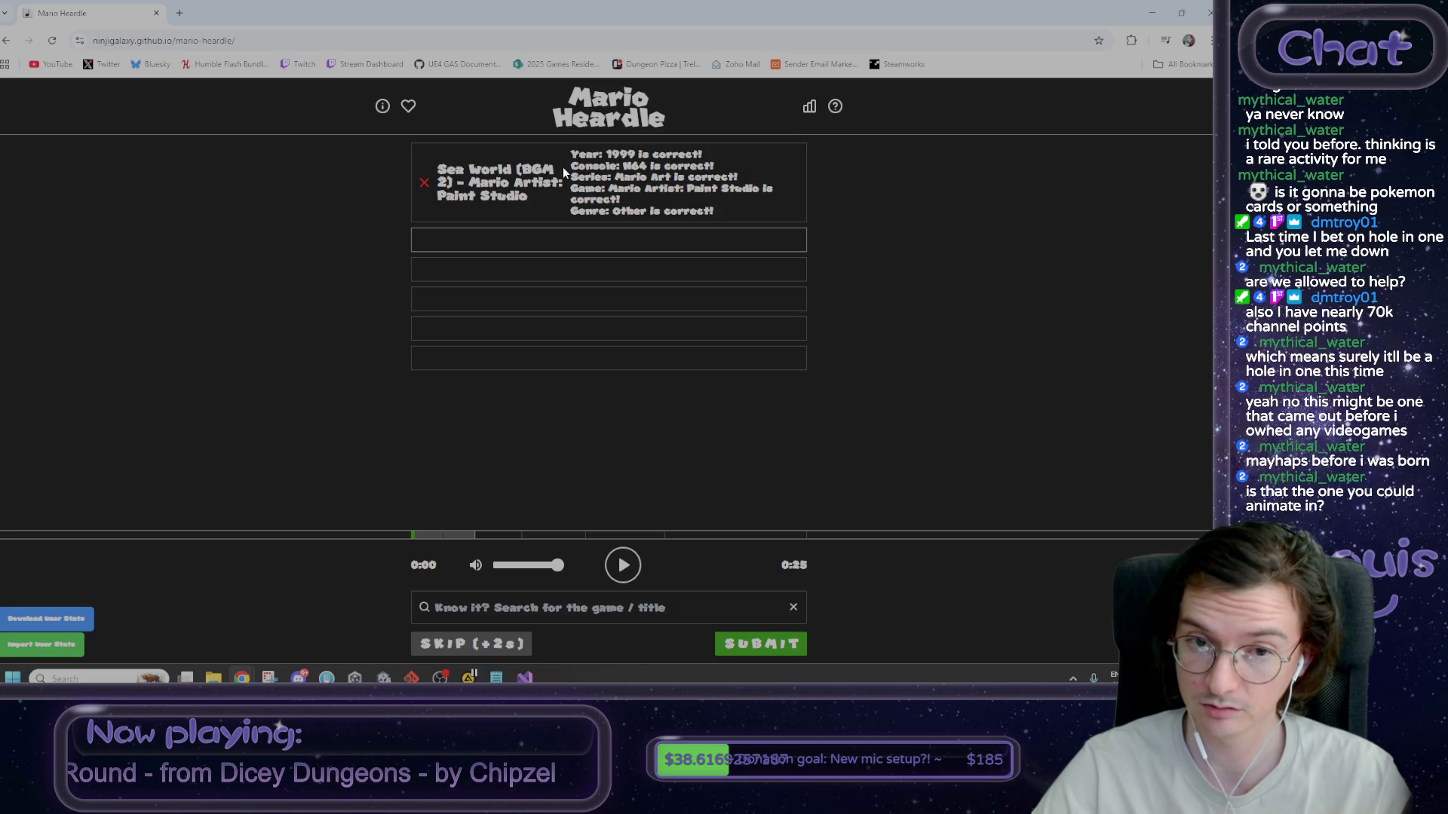
# - Replay the longer clip and enter 'studio' in the search box again
pyautogui.click(623, 566)
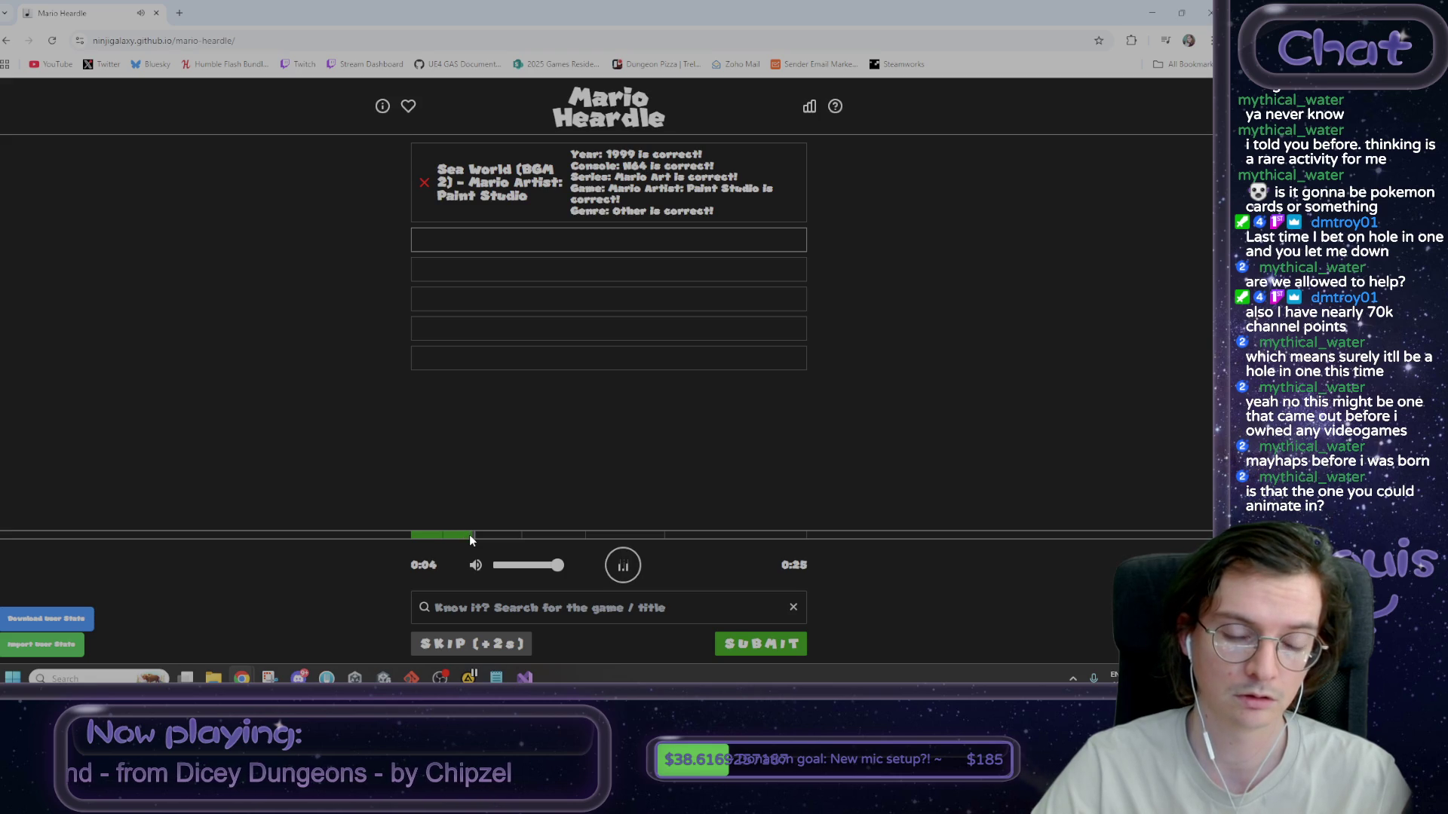
pyautogui.click(508, 609)
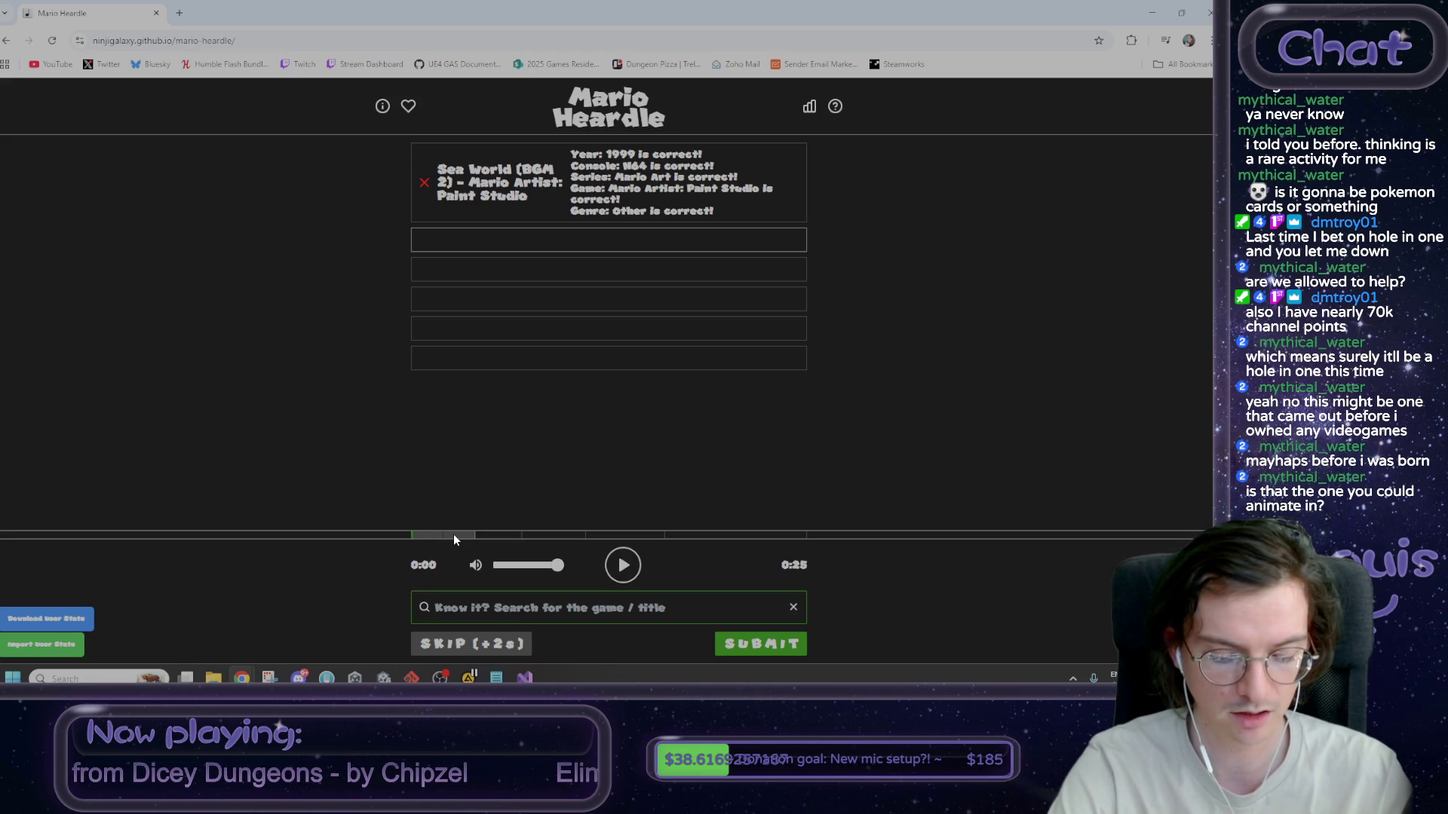
pyautogui.write('studio')
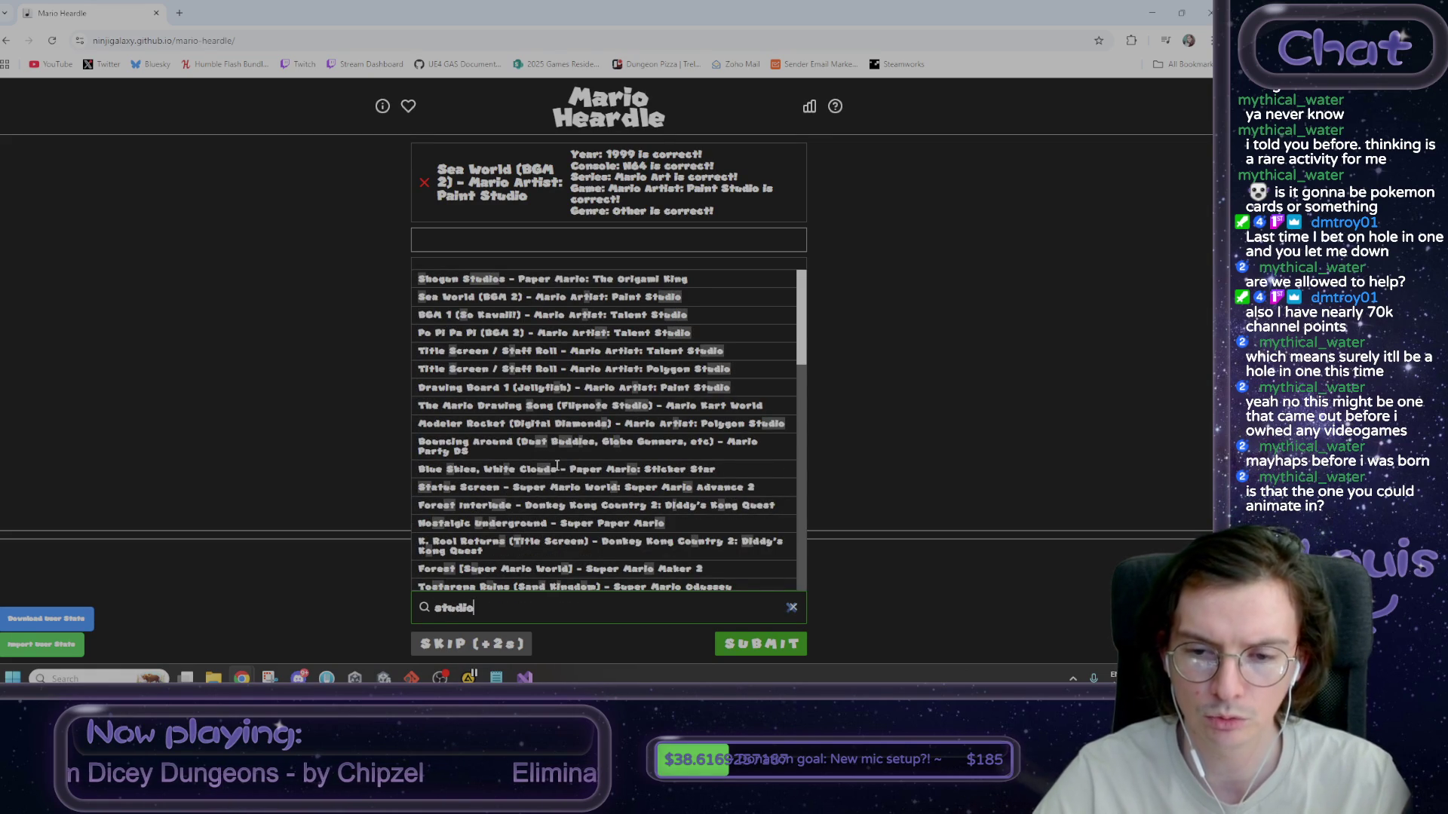
# - Search 'paint studio' and submit Drawing Board 1 (Jellyfish) as the second guess
pyautogui.press('Home')
pyautogui.write('paint')
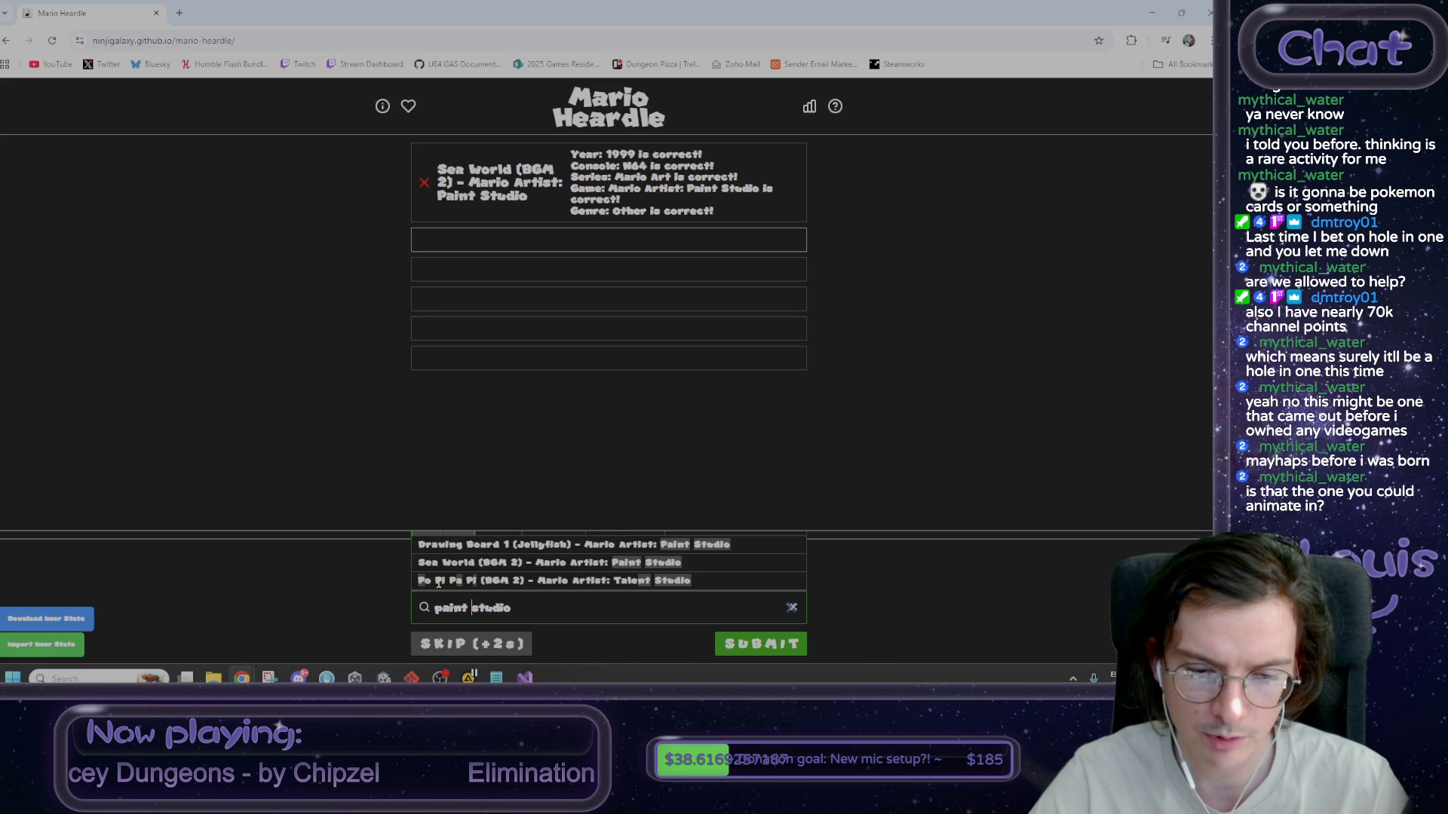
pyautogui.click(518, 544)
pyautogui.click(758, 647)
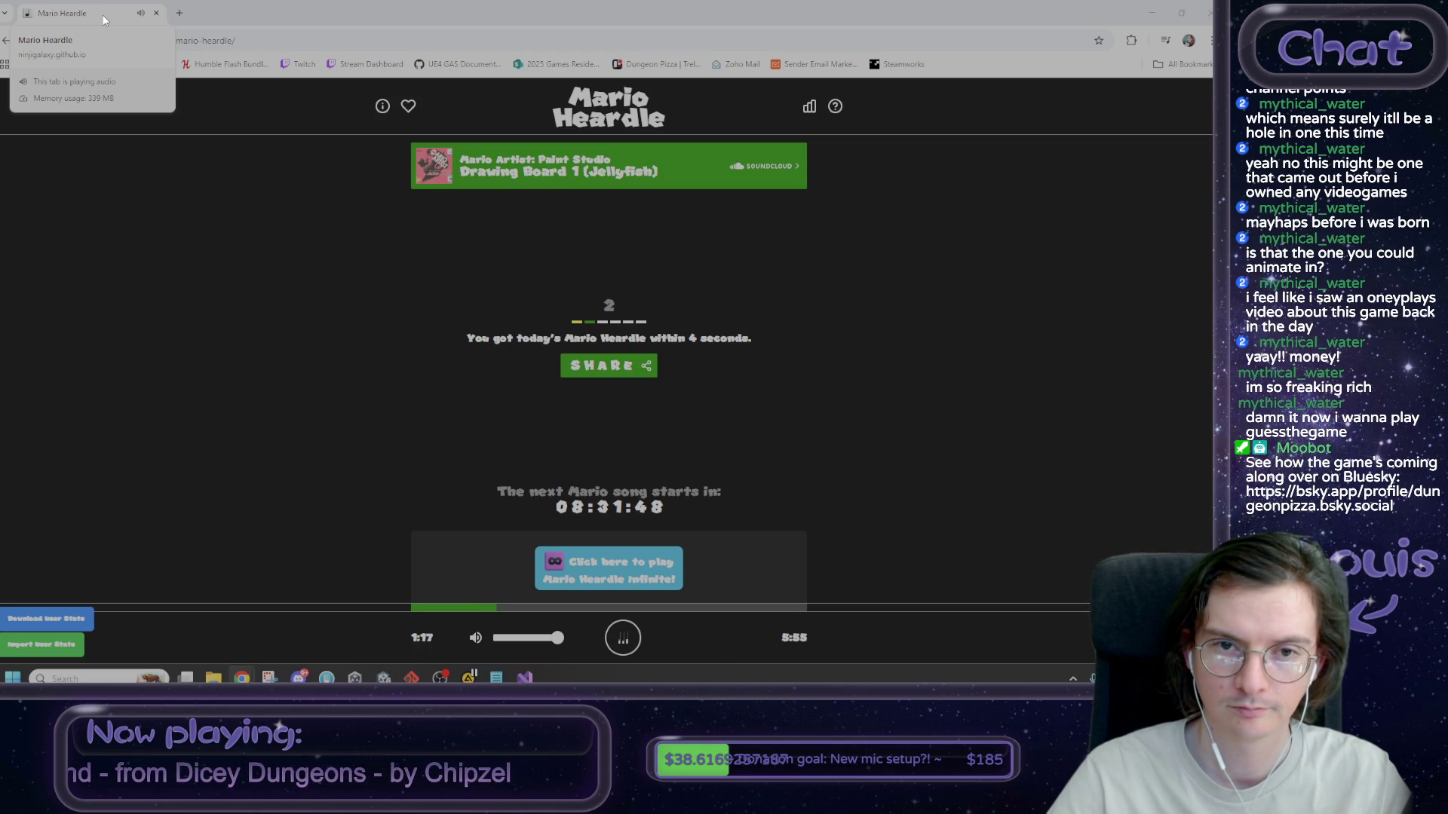
# - Check the to-do notes, then type [SerializeField] at the top of the ReportEntry class
pyautogui.hotkey('alt', 'Tab')
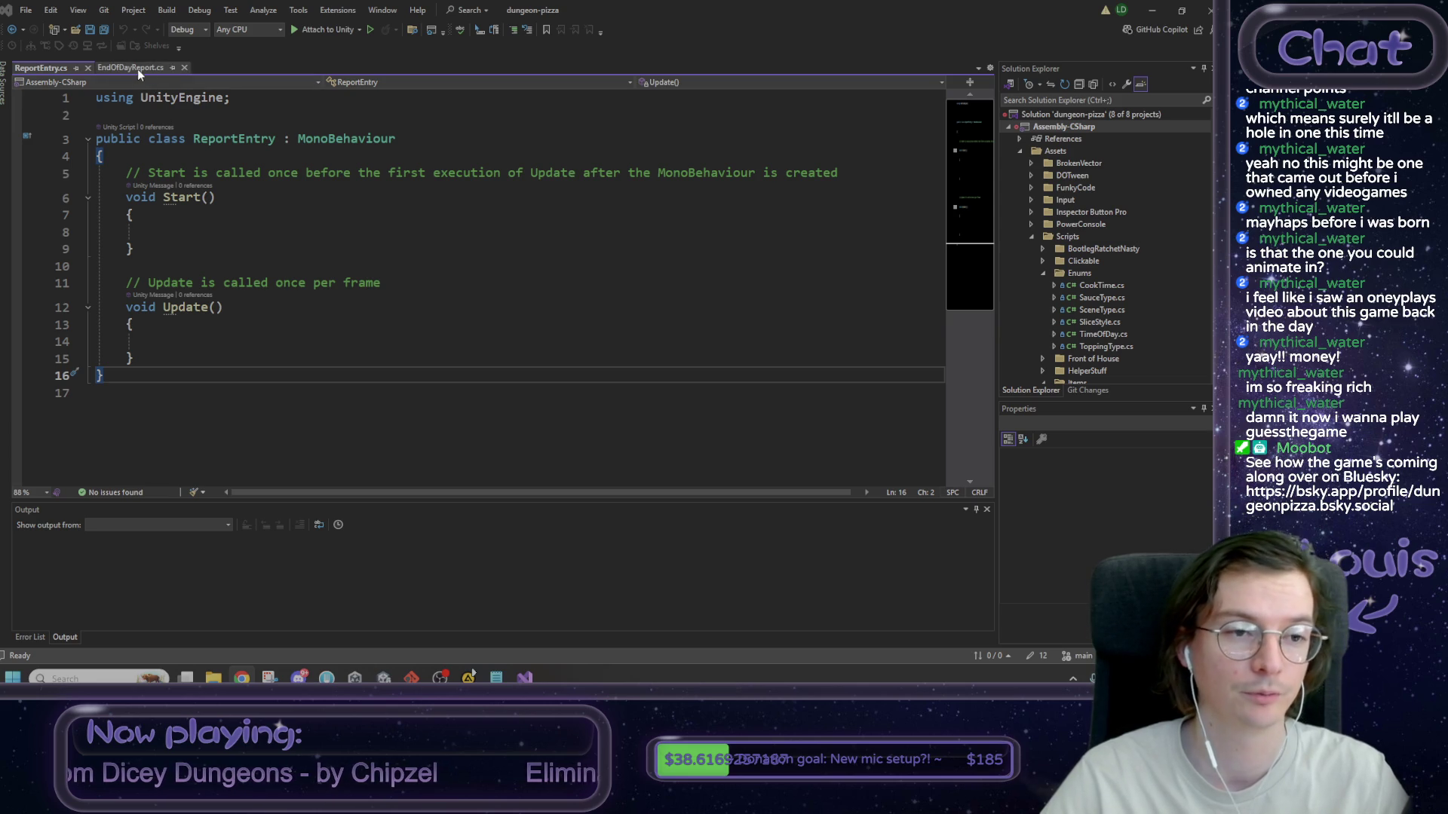
pyautogui.click(496, 677)
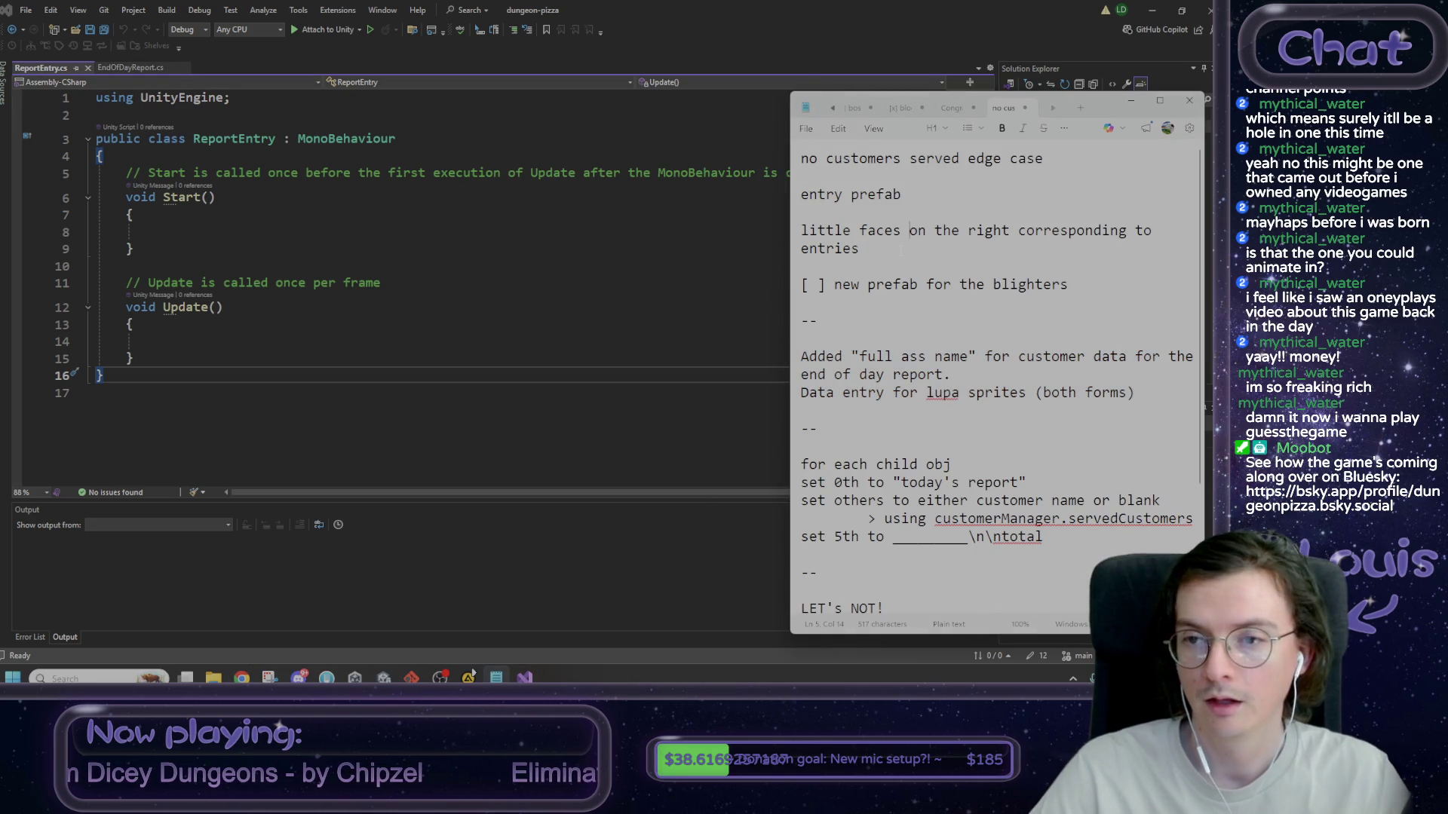
pyautogui.click(189, 154)
pyautogui.press('Return')
pyautogui.press('Return')
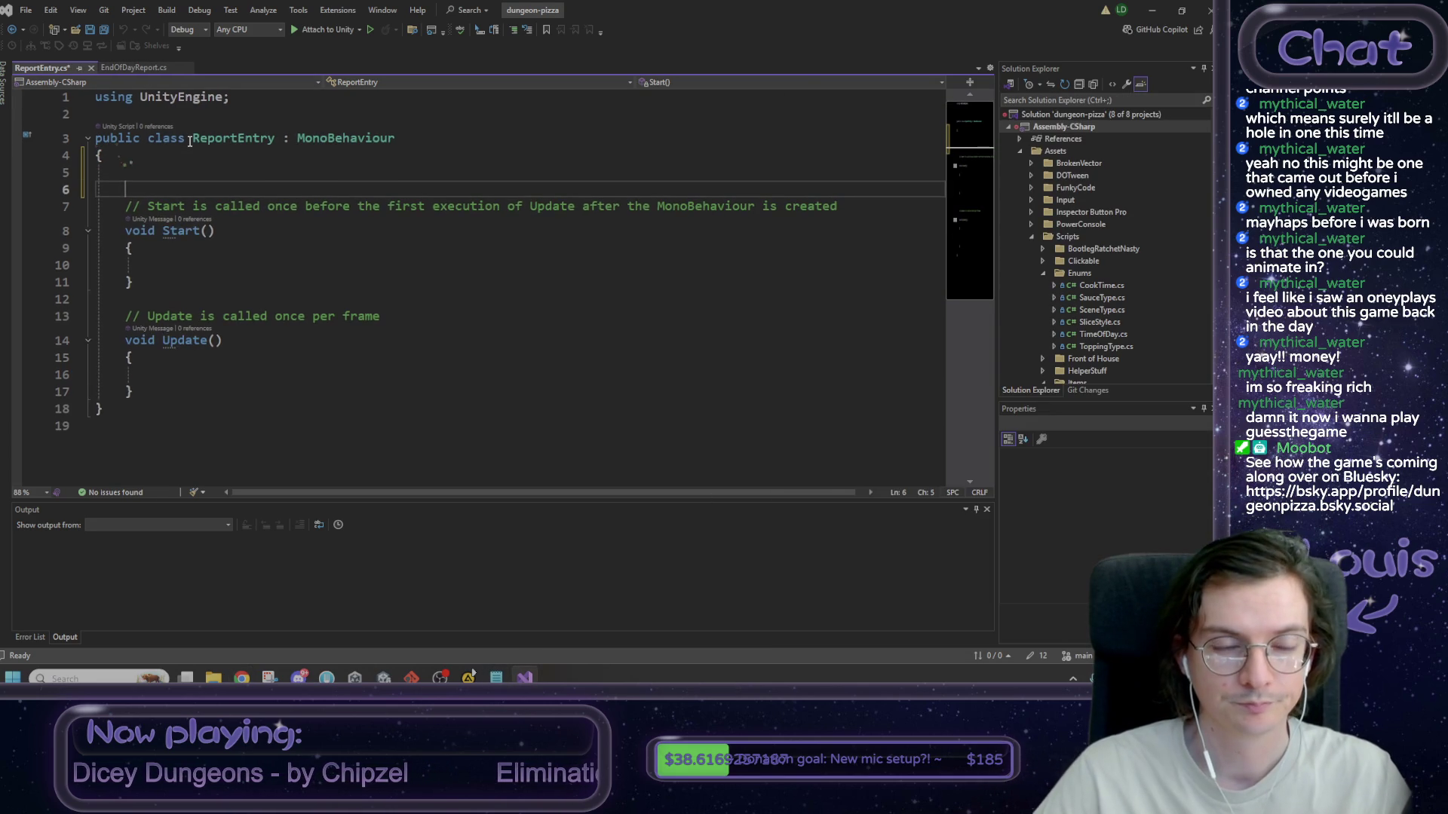
pyautogui.press('Up')
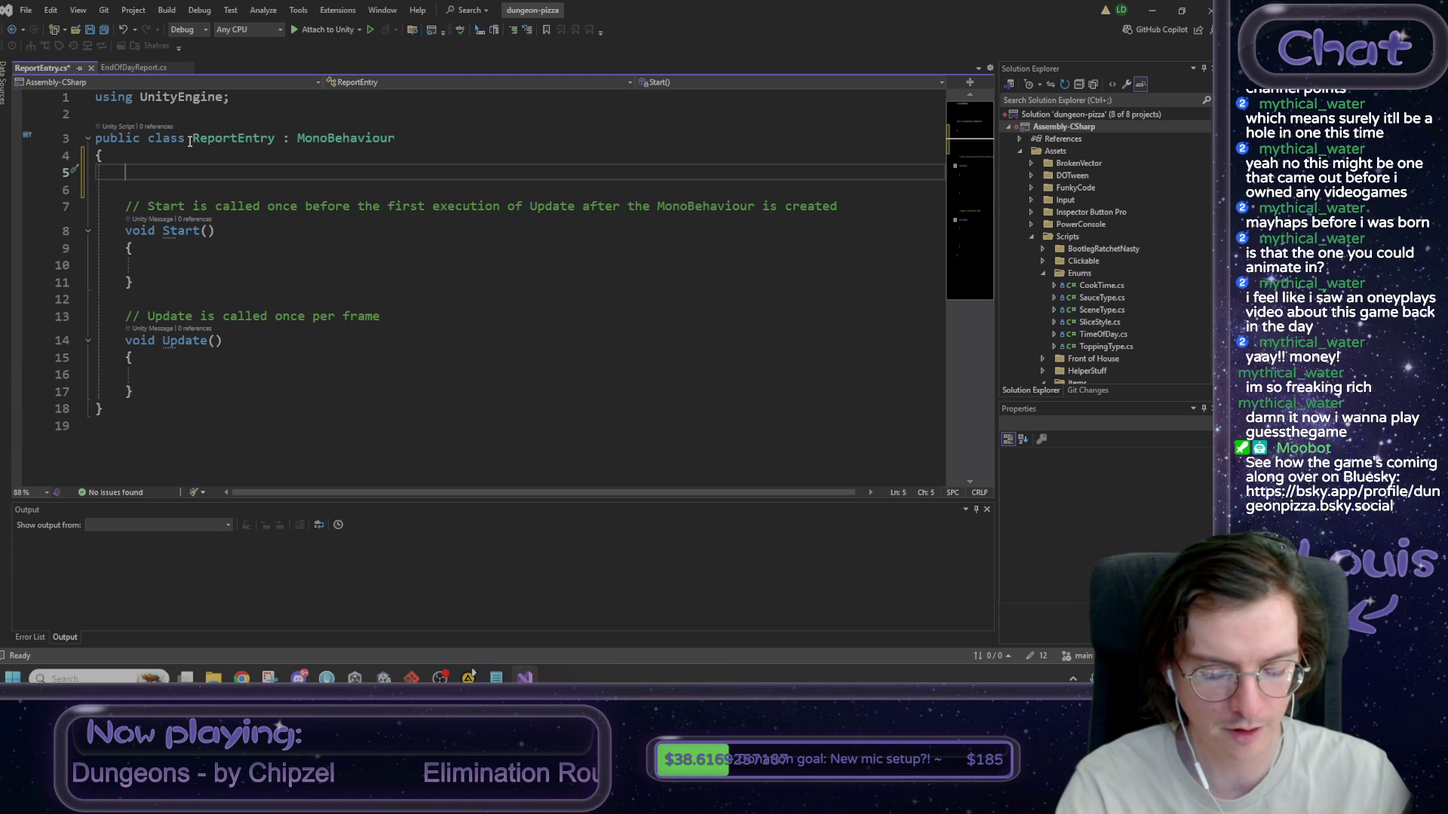
pyautogui.write('[SerializeField')
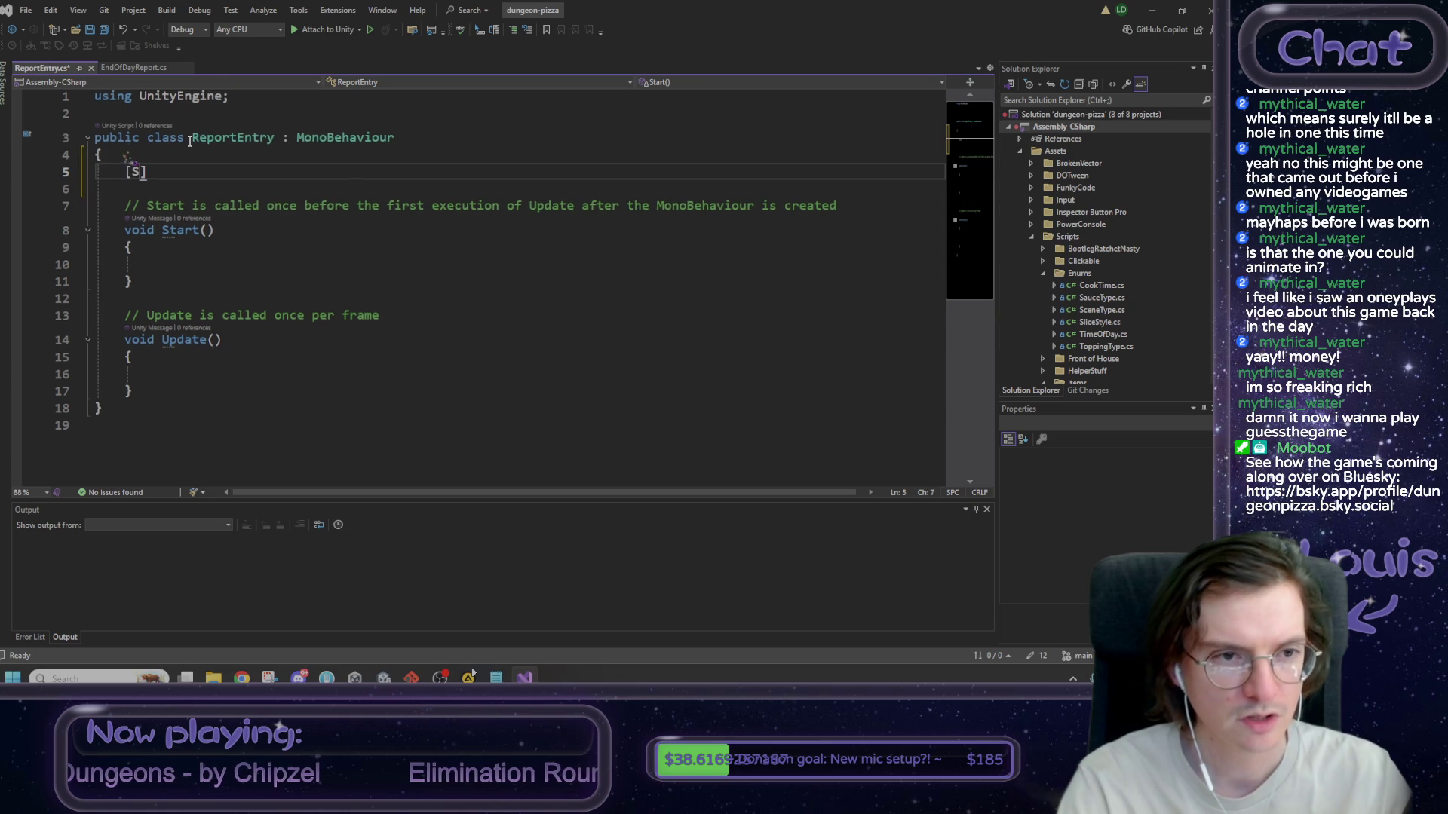
pyautogui.write(']')
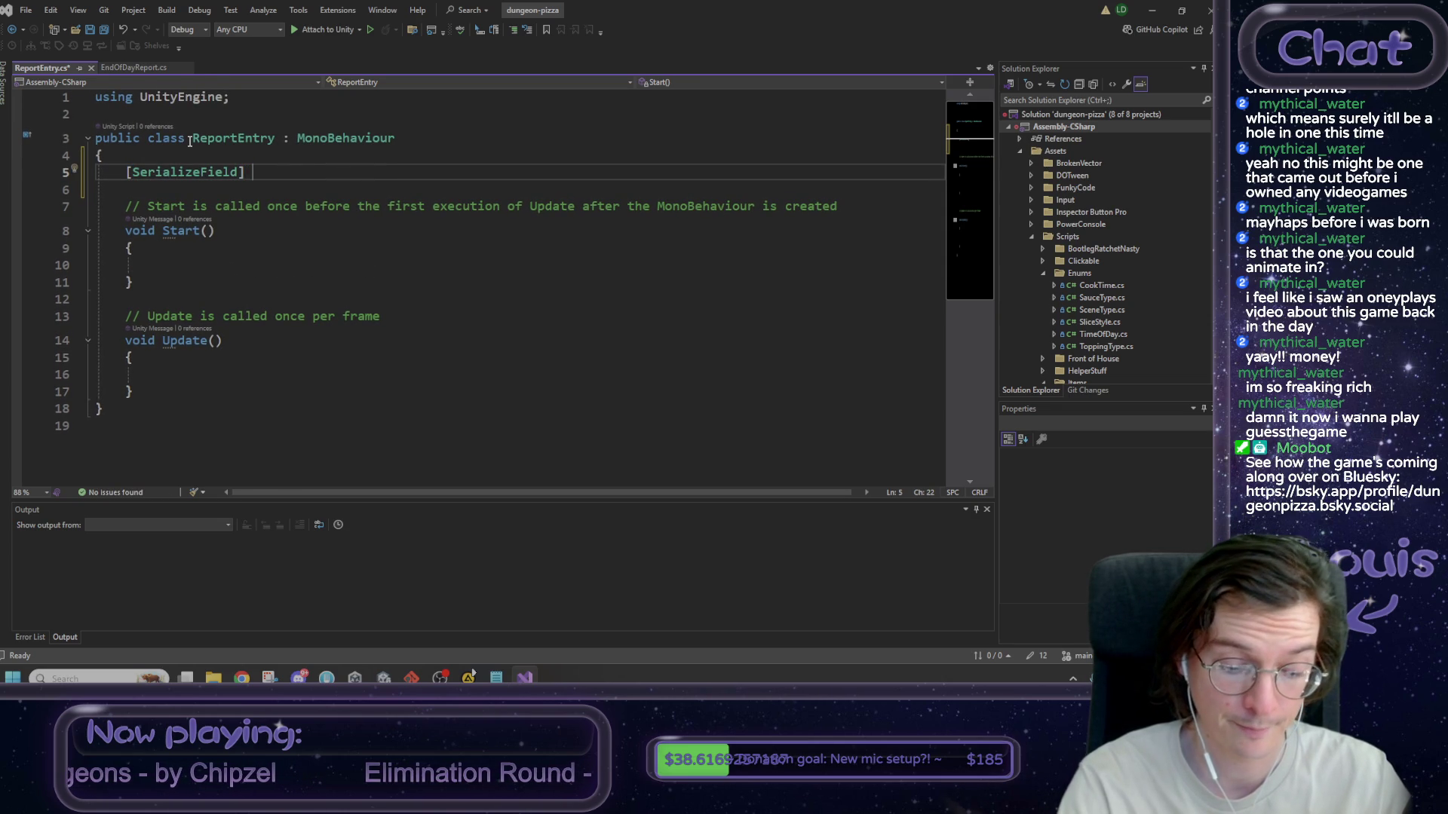
pyautogui.write('name')
# - Add a 'using TMPro;' import below the UnityEngine import
pyautogui.press('BackSpace')
pyautogui.press('BackSpace')
pyautogui.press('BackSpace')
pyautogui.press('Escape')
pyautogui.press('Up')
pyautogui.press('Up')
pyautogui.press('Up')
pyautogui.press('Return')
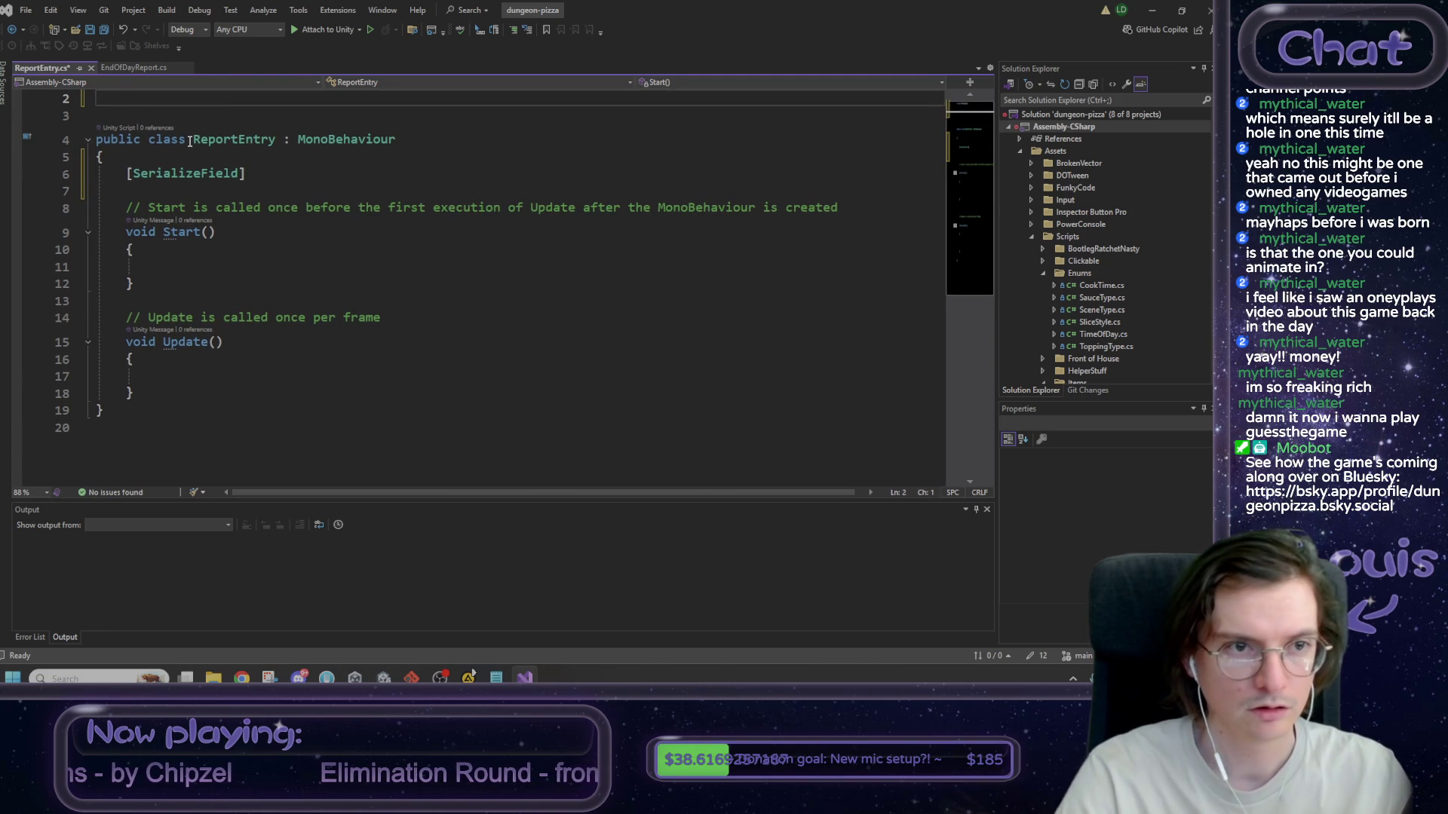
pyautogui.write('using Tm')
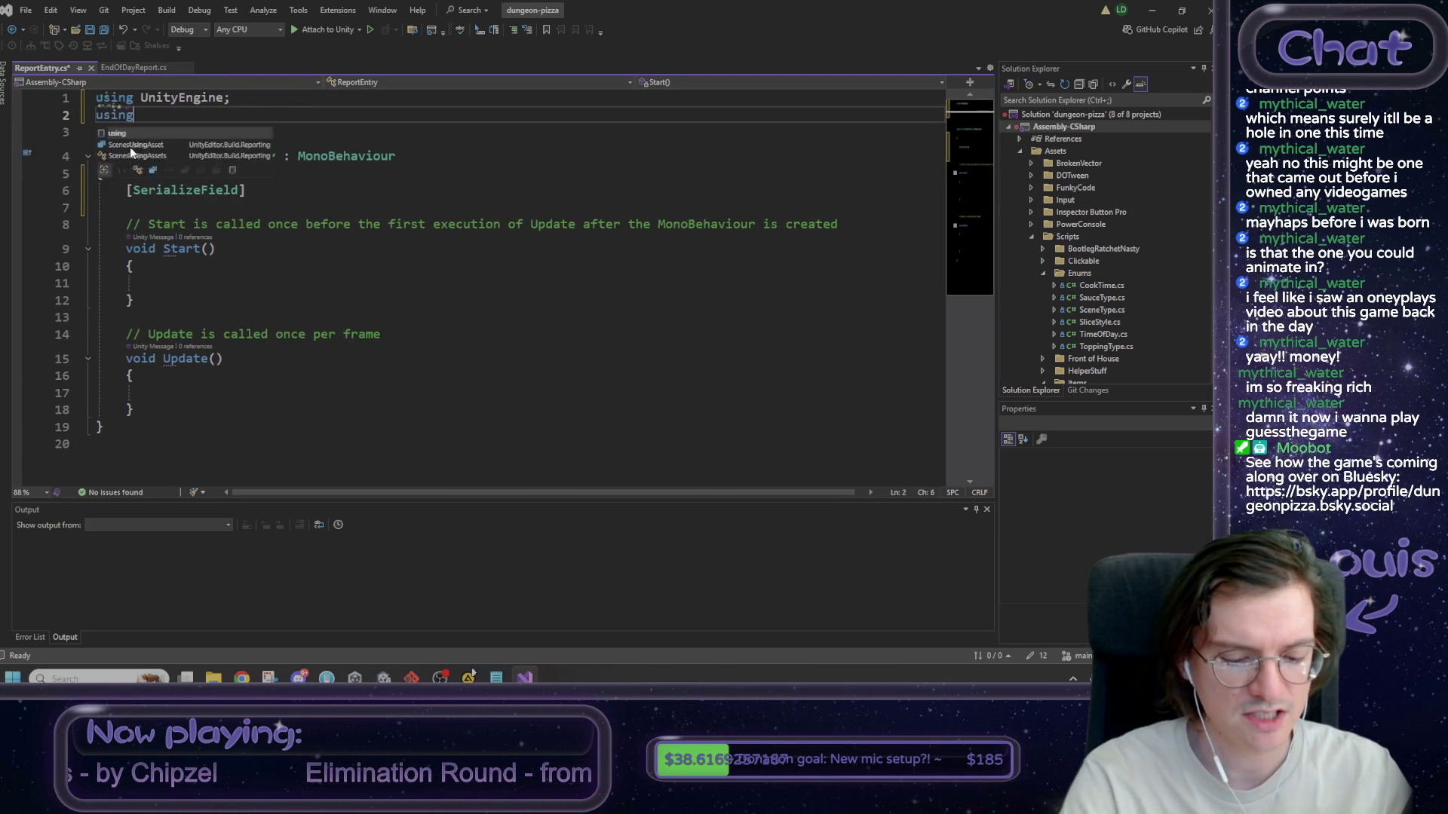
pyautogui.press('Tab')
pyautogui.write(';')
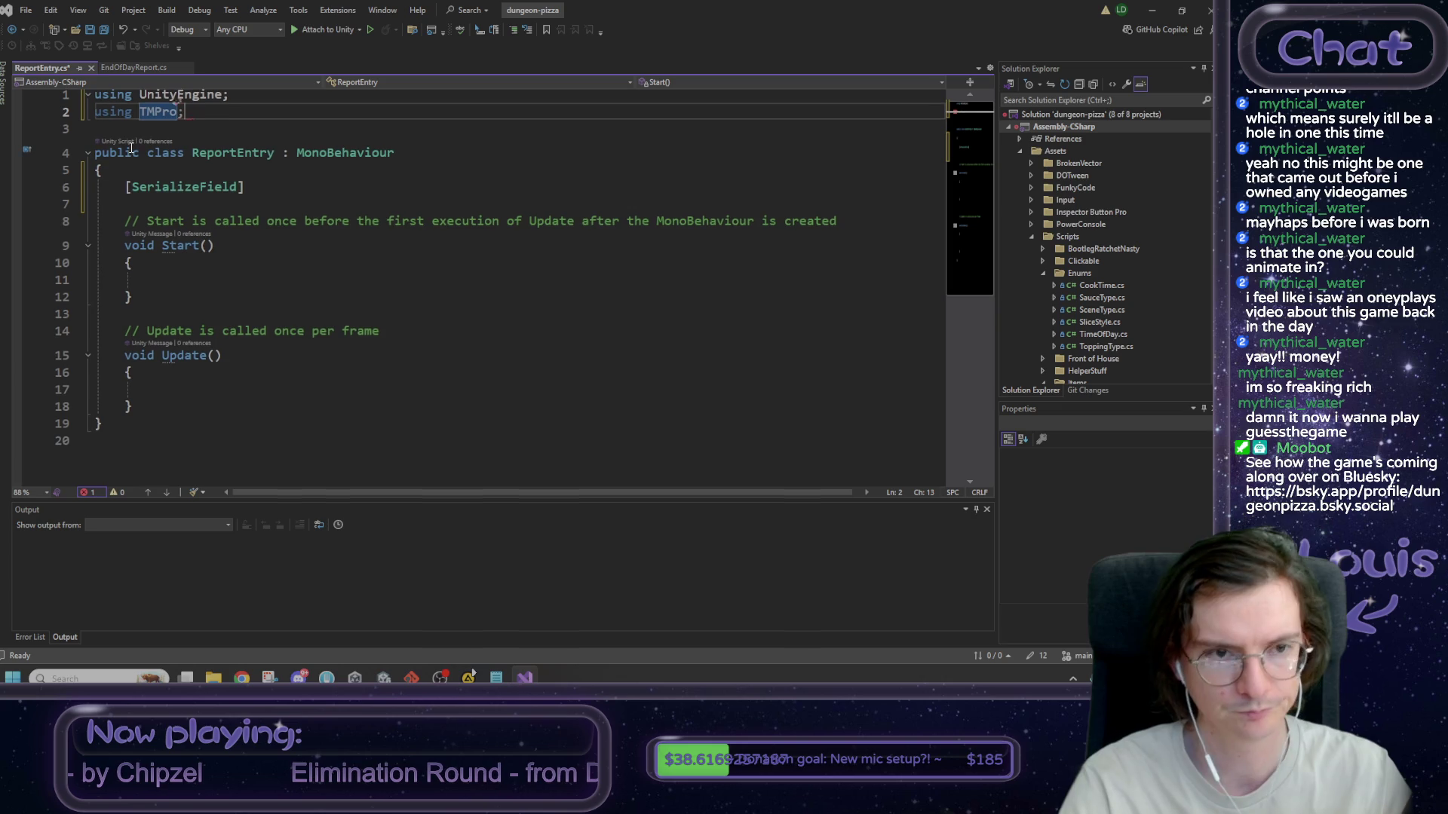
# - Declare the serialized field TextMeshProUGUI label_name
pyautogui.click(254, 194)
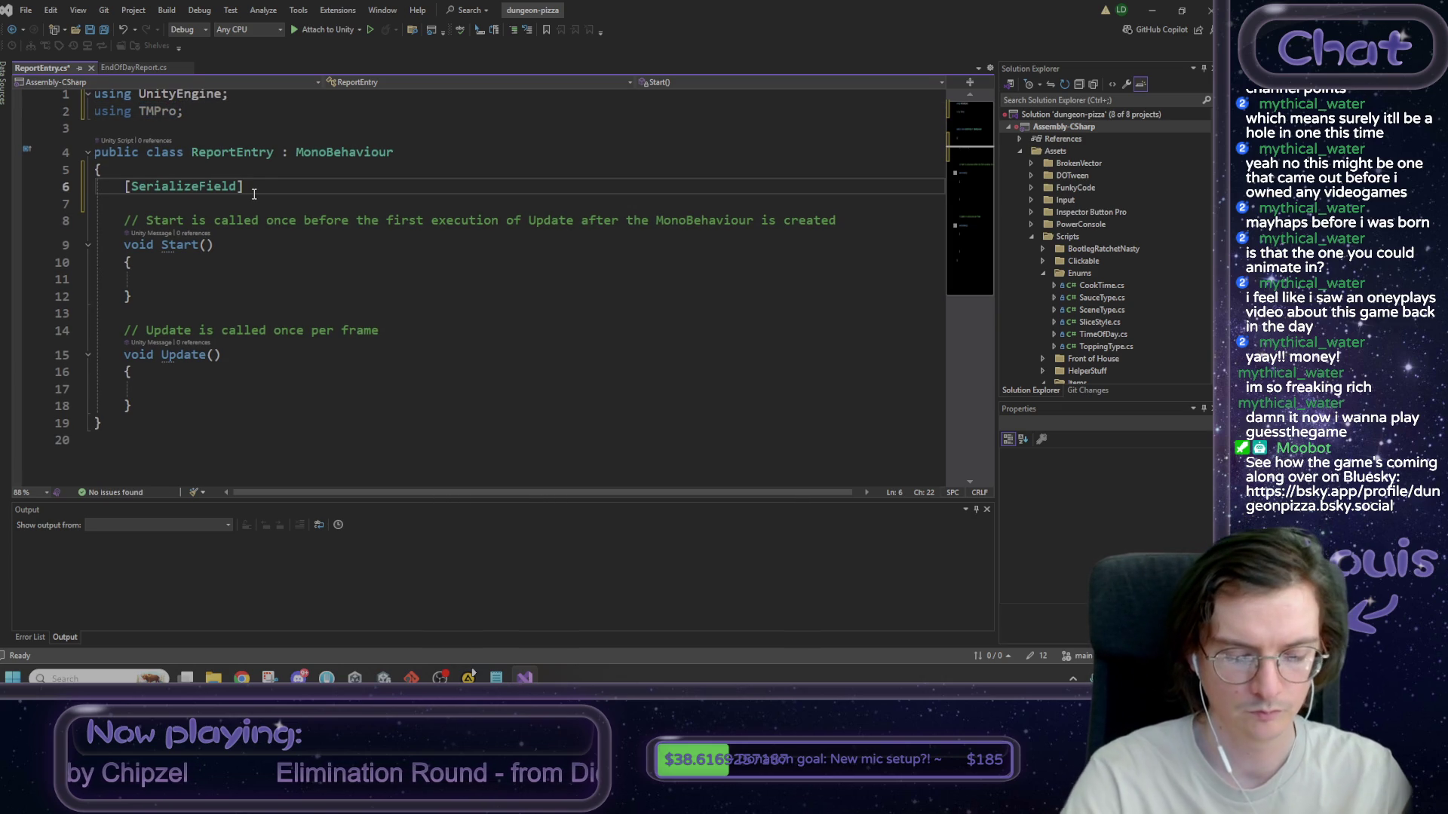
pyautogui.write('Textmes')
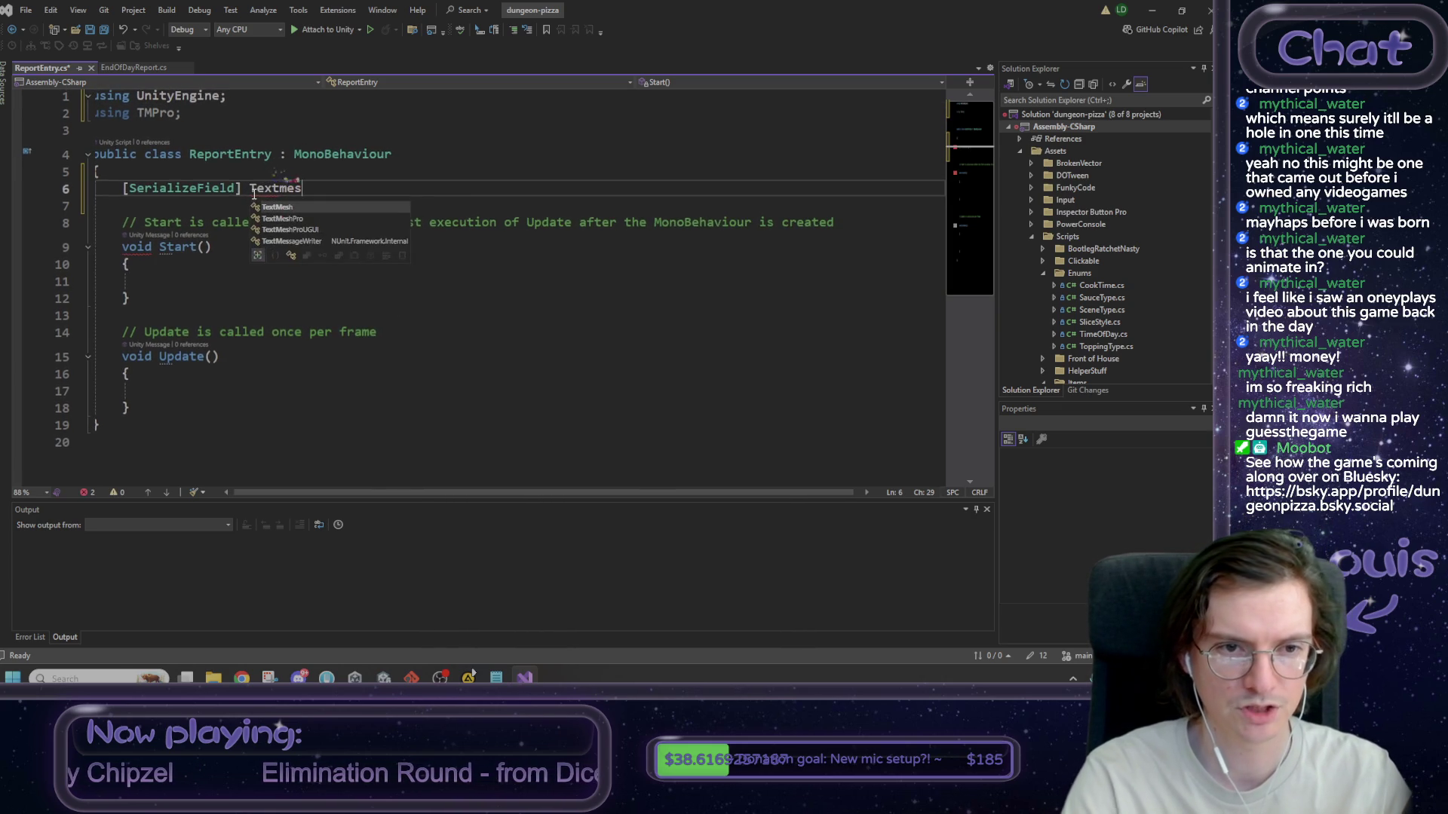
pyautogui.press('Tab')
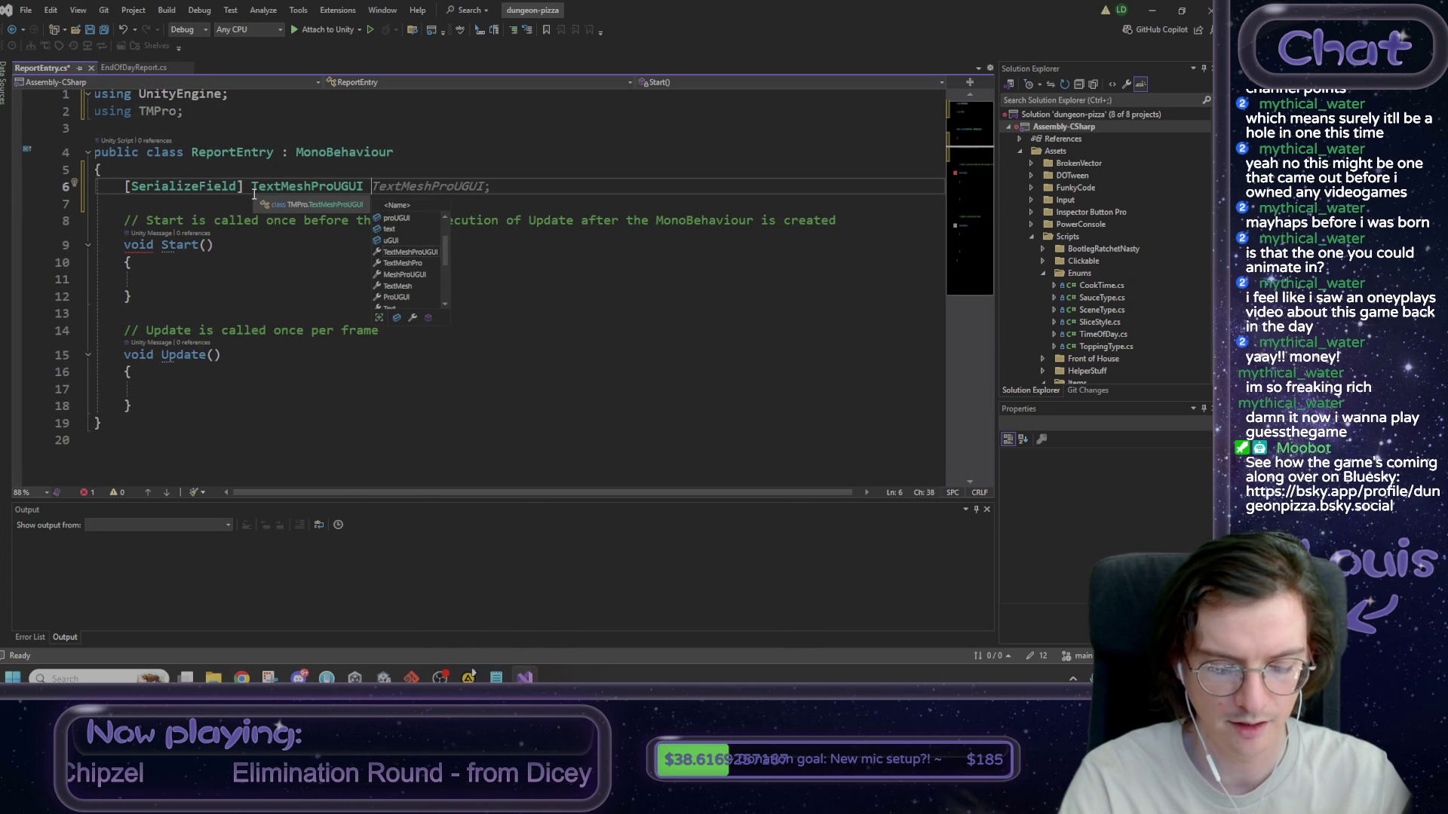
pyautogui.write('label_name;')
# - Duplicate the label_name declaration and rename the copy to label_gold
pyautogui.hotkey('shift', 'Home')
pyautogui.hotkey('ctrl', 'c')
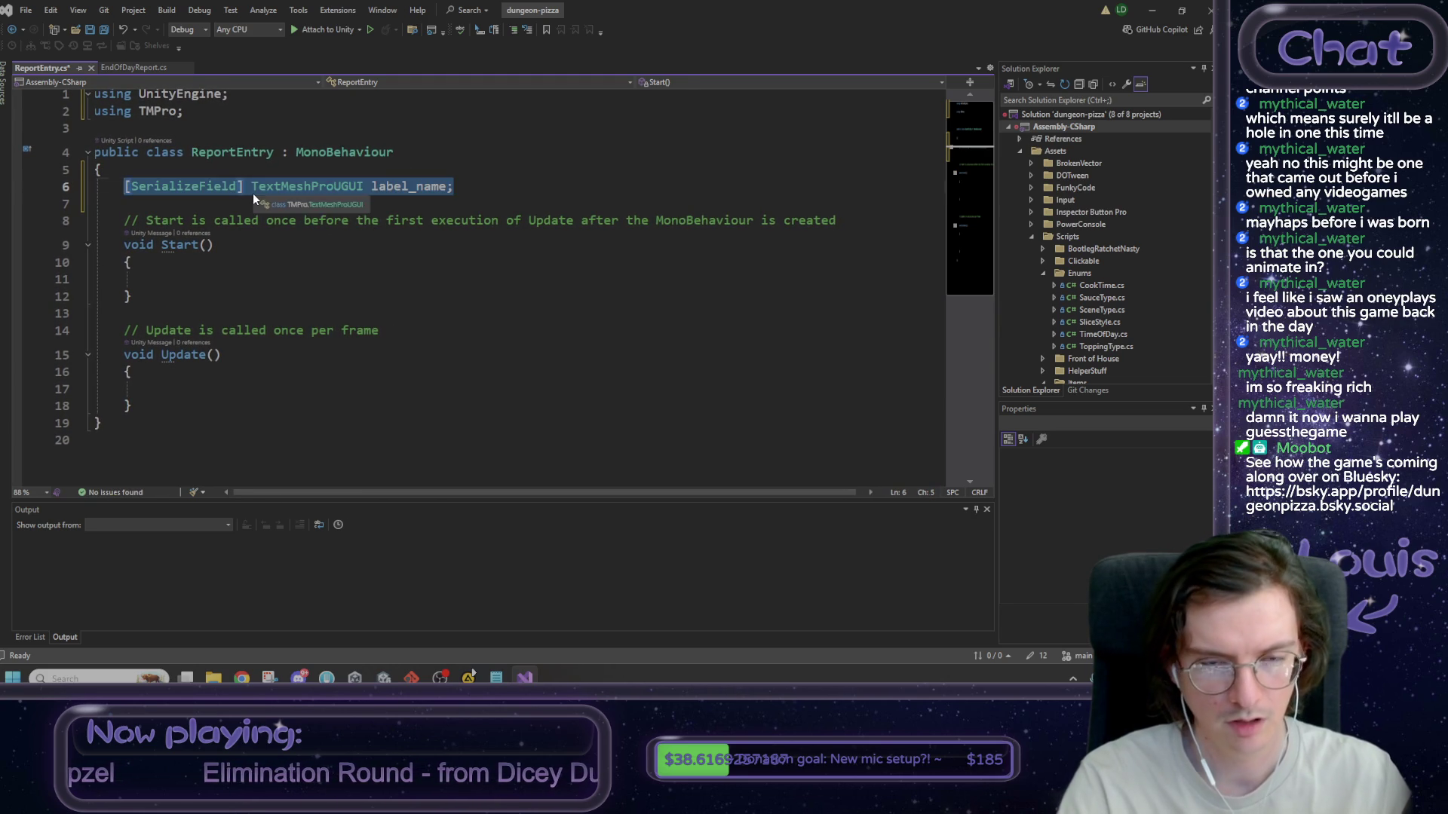
pyautogui.press('End')
pyautogui.press('Return')
pyautogui.hotkey('ctrl', 'v')
pyautogui.press('Left')
pyautogui.hotkey('shift', 'Left')
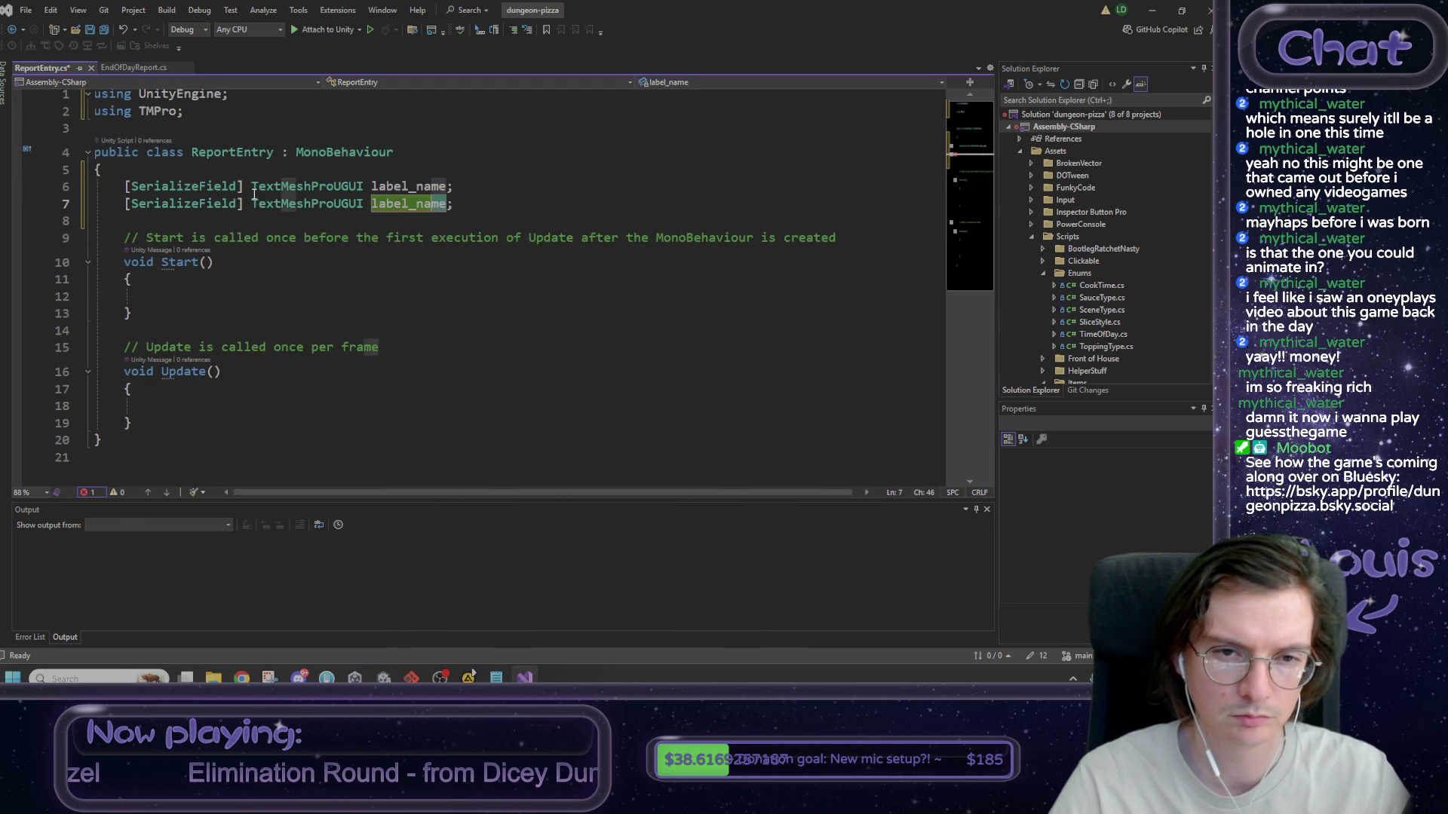
pyautogui.write('gold')
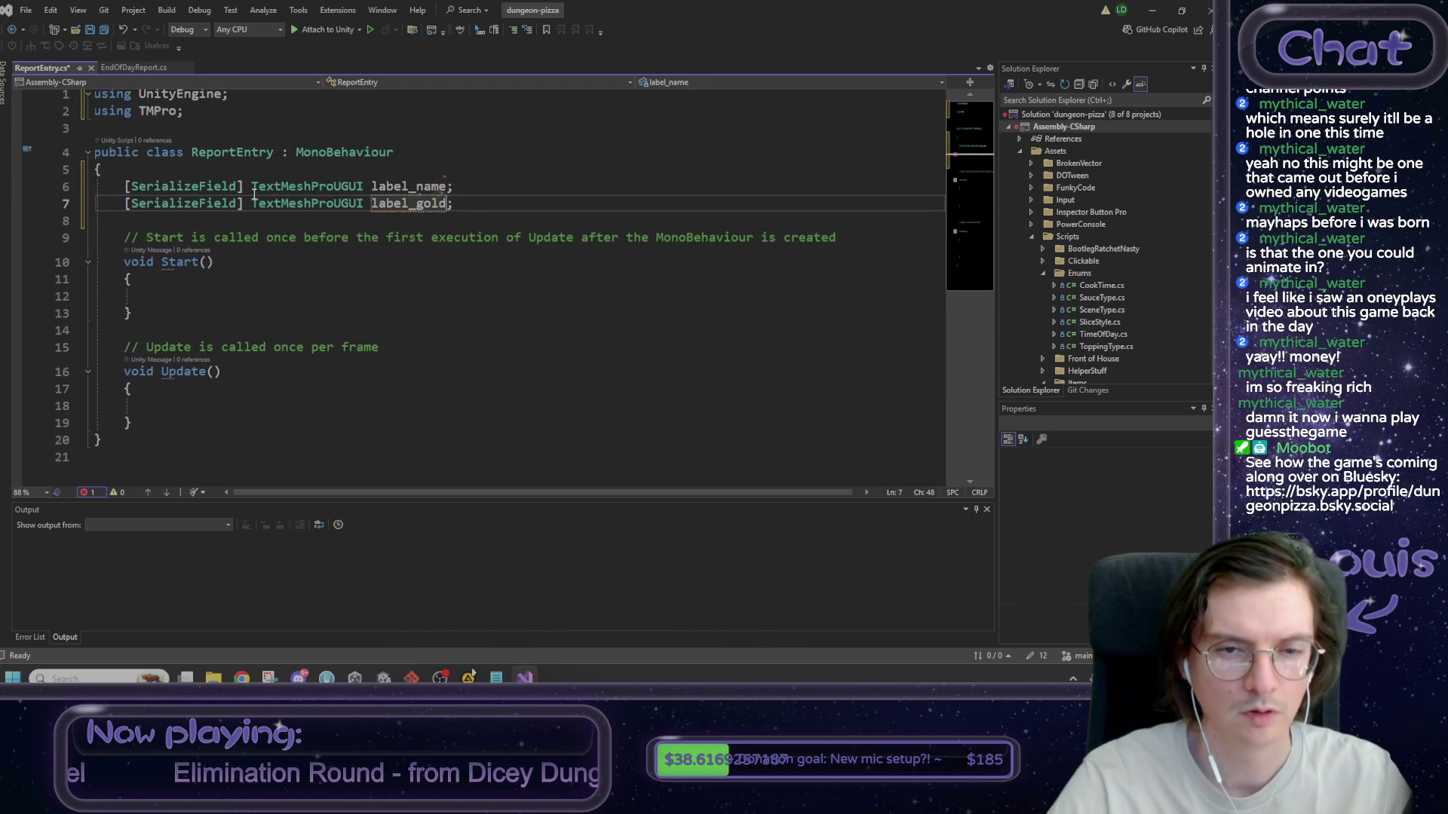
# - Paste a third copy of the field and rename it label_notes
pyautogui.press('End')
pyautogui.press('Return')
pyautogui.hotkey('ctrl', 'v')
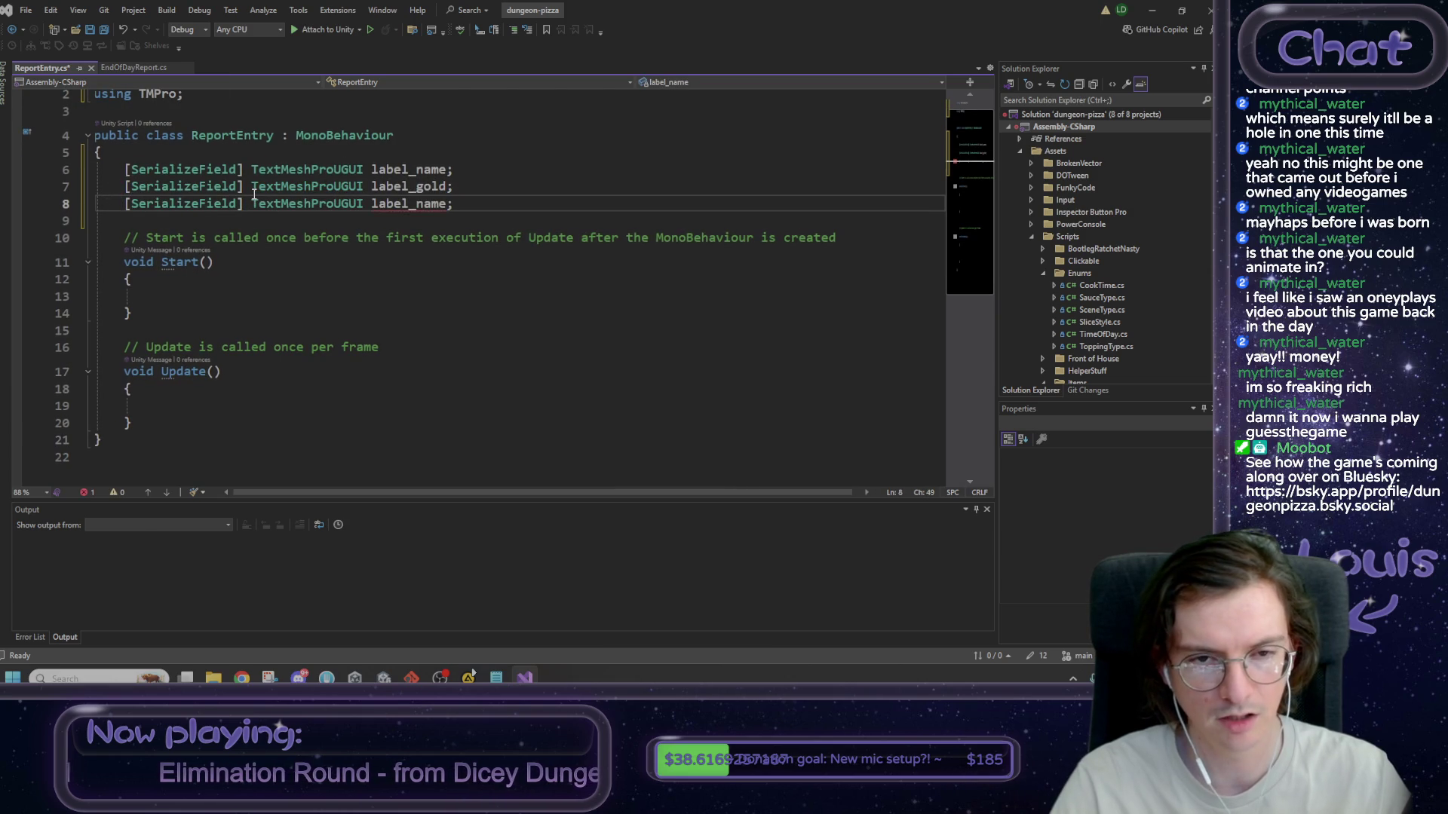
pyautogui.press('Left')
pyautogui.hotkey('shift', 'Left')
pyautogui.hotkey('shift', 'Left')
pyautogui.hotkey('shift', 'Left')
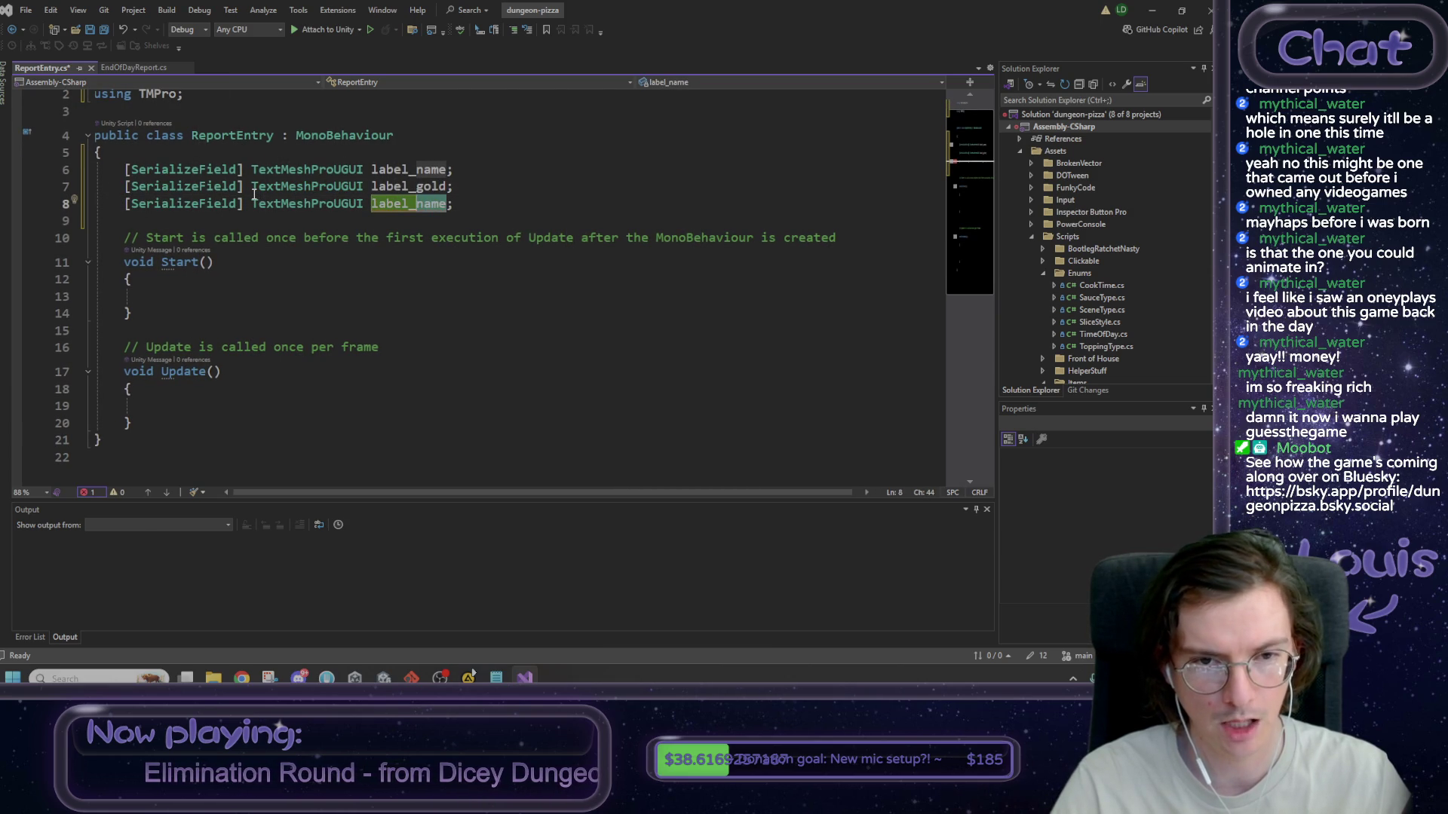
pyautogui.write('notes')
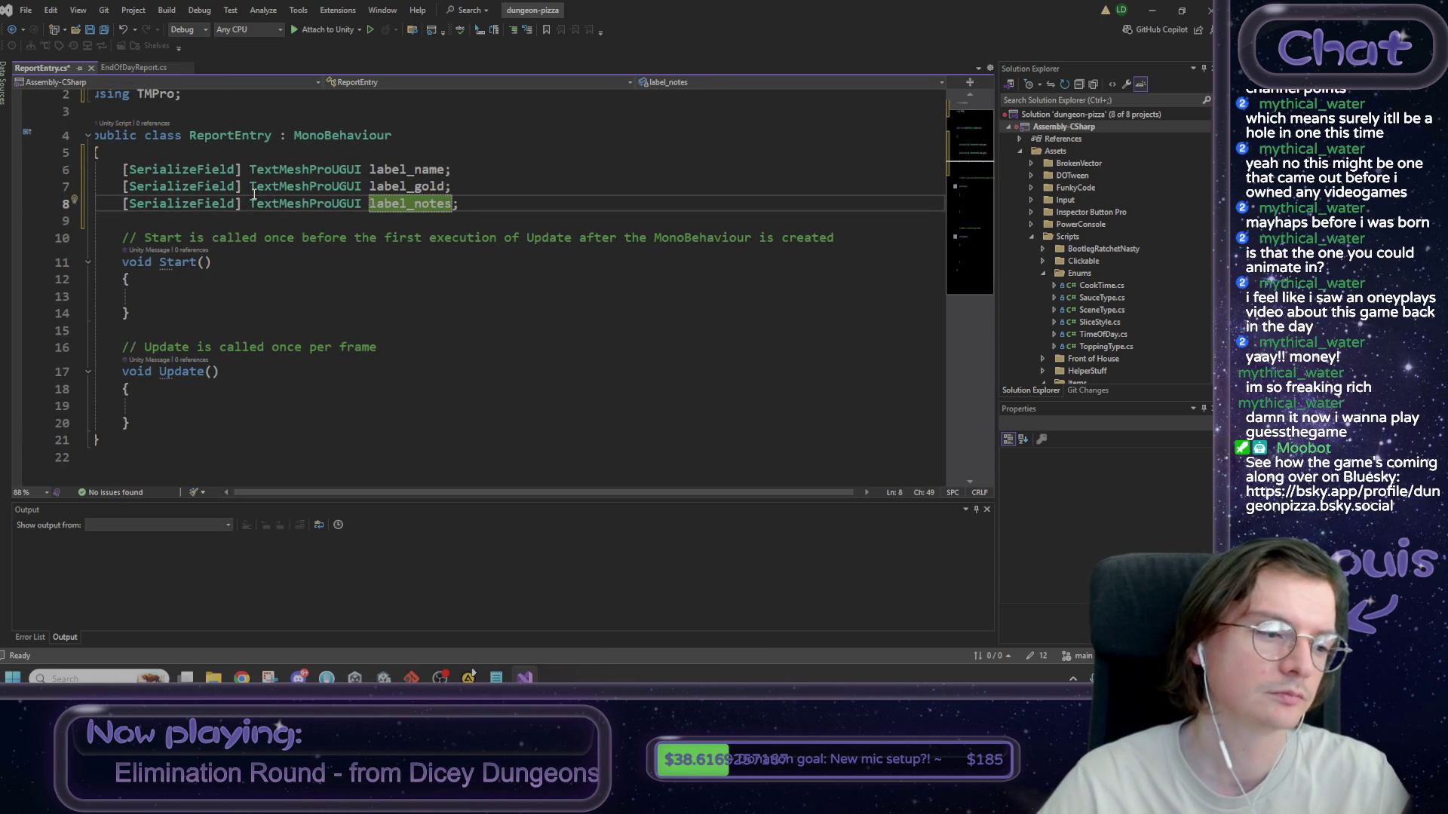
pyautogui.click(239, 298)
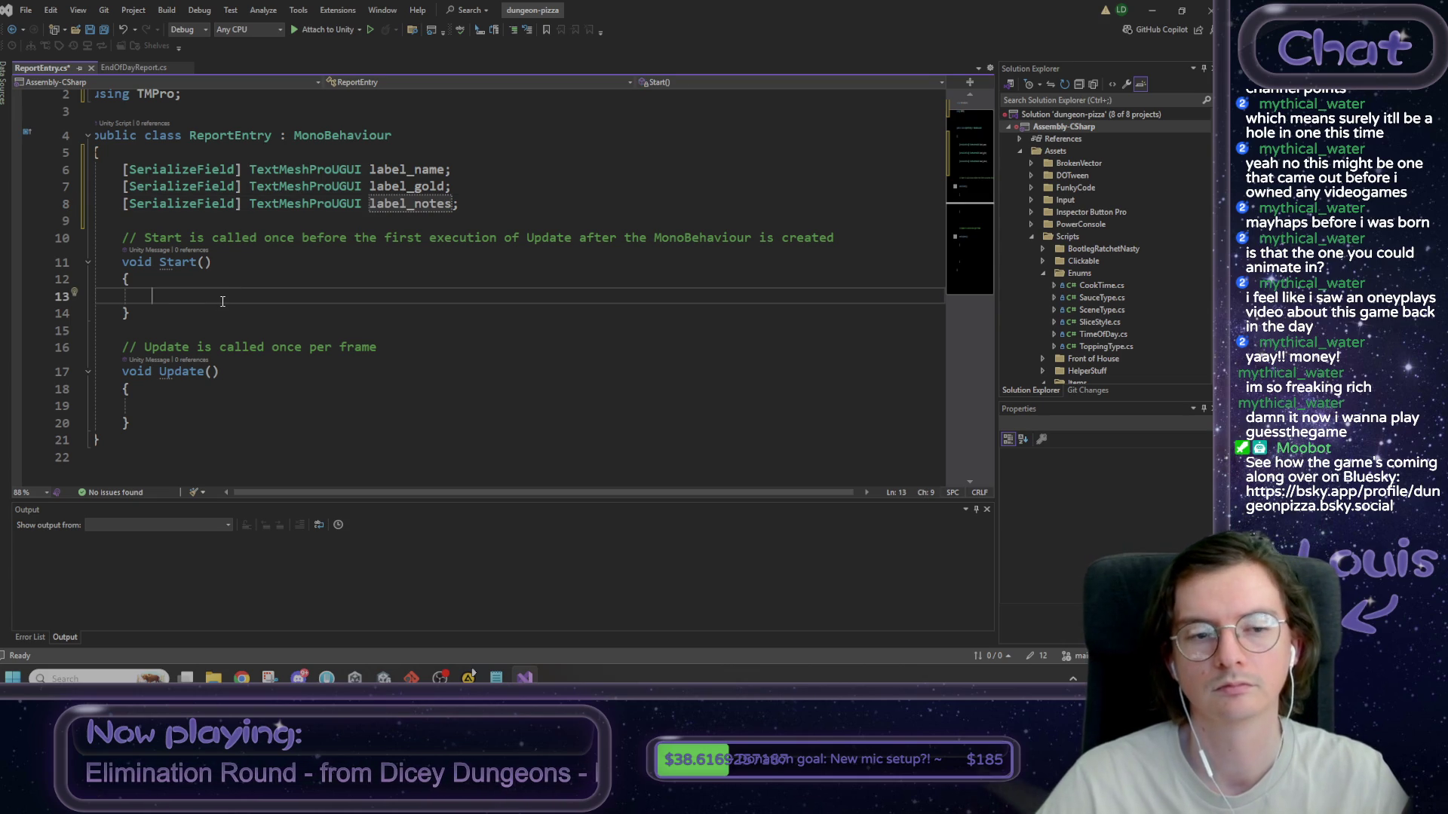
# - Delete the unused Start and Update methods from ReportEntry
pyautogui.scroll(-1, 180, 309)
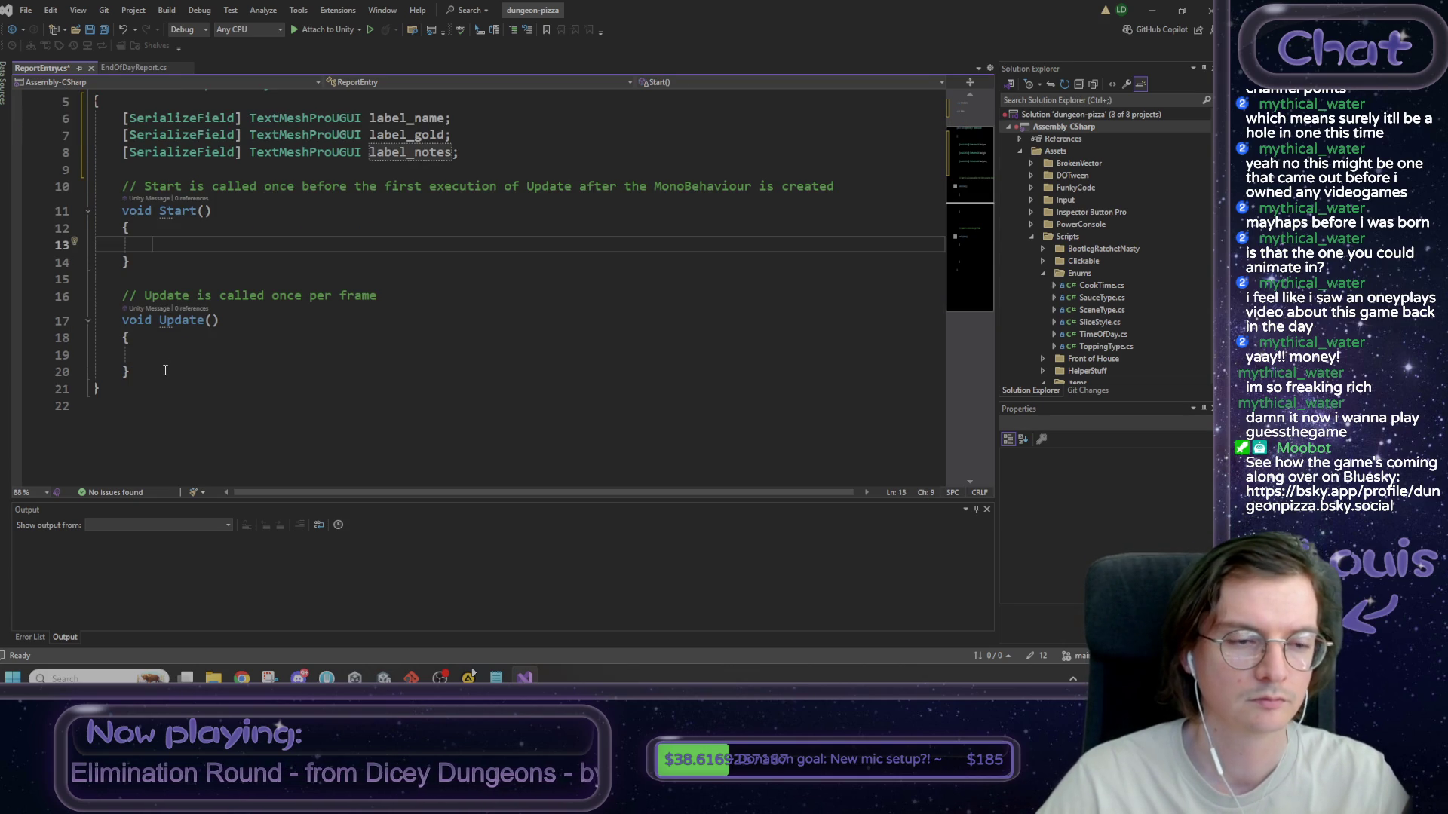
pyautogui.moveTo(162, 373); pyautogui.dragTo(102, 185)
pyautogui.scroll(2, 260, 248)
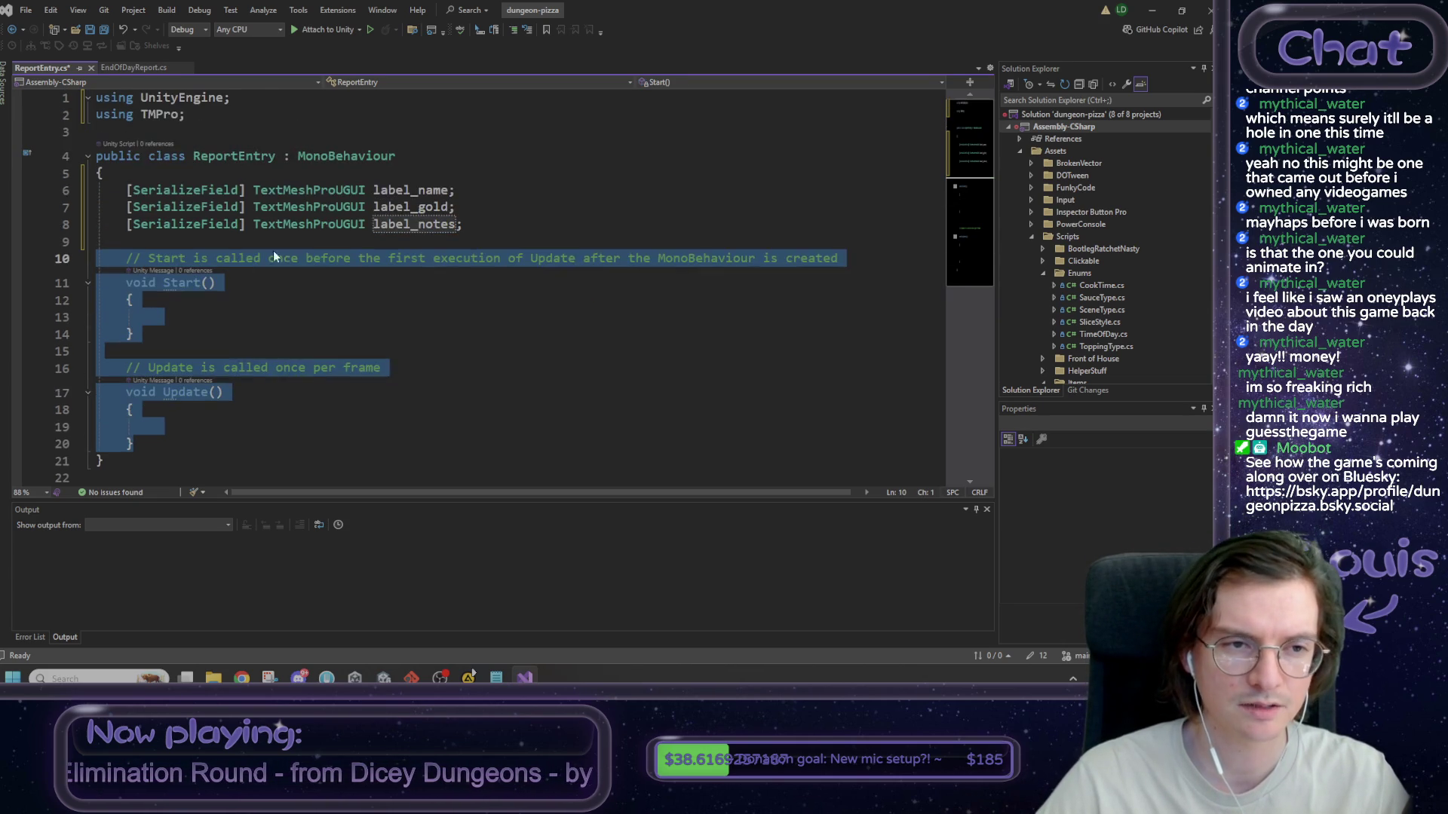
pyautogui.press('Delete')
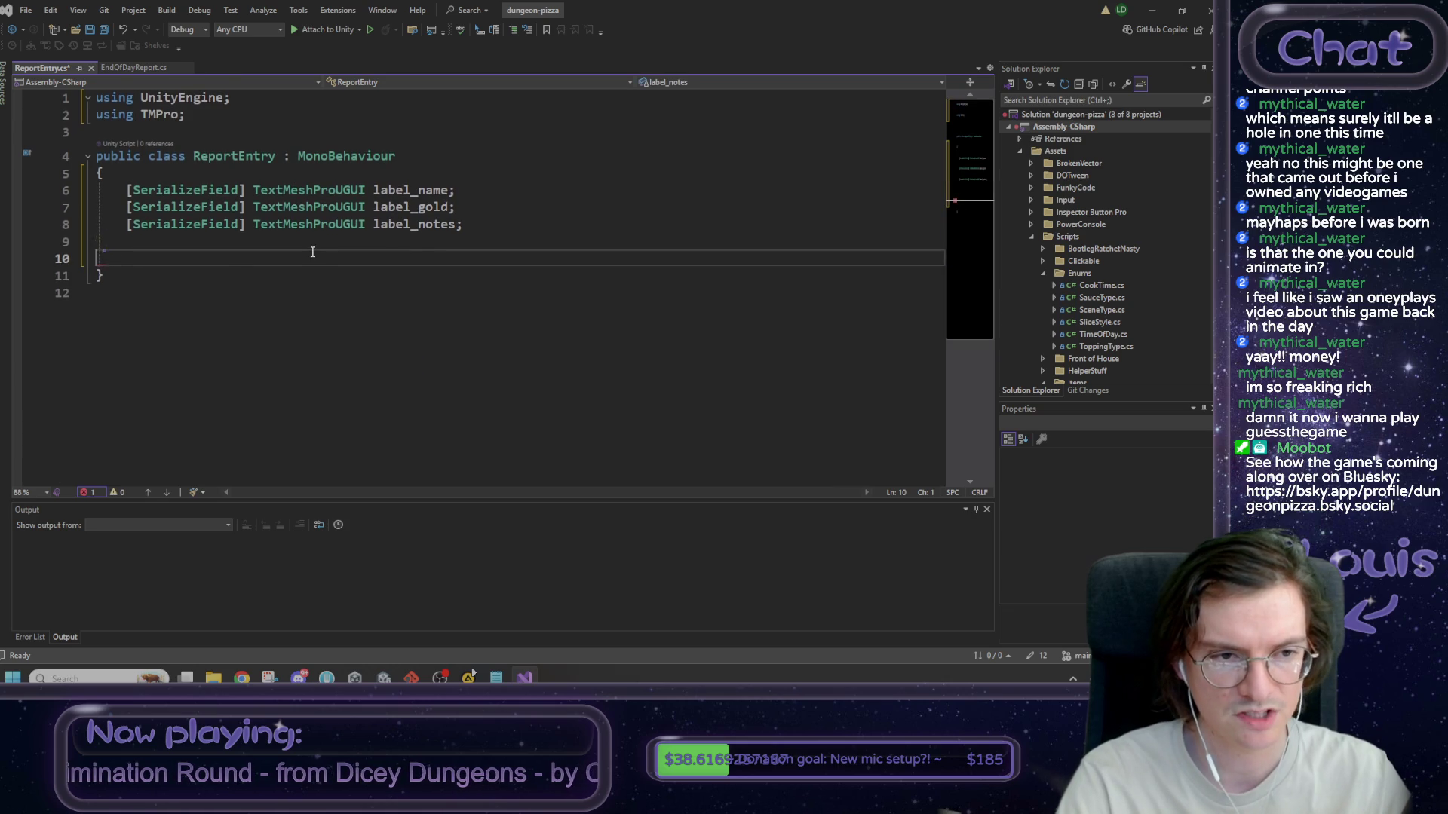
# - Begin a public void Init method in their place
pyautogui.write('pr')
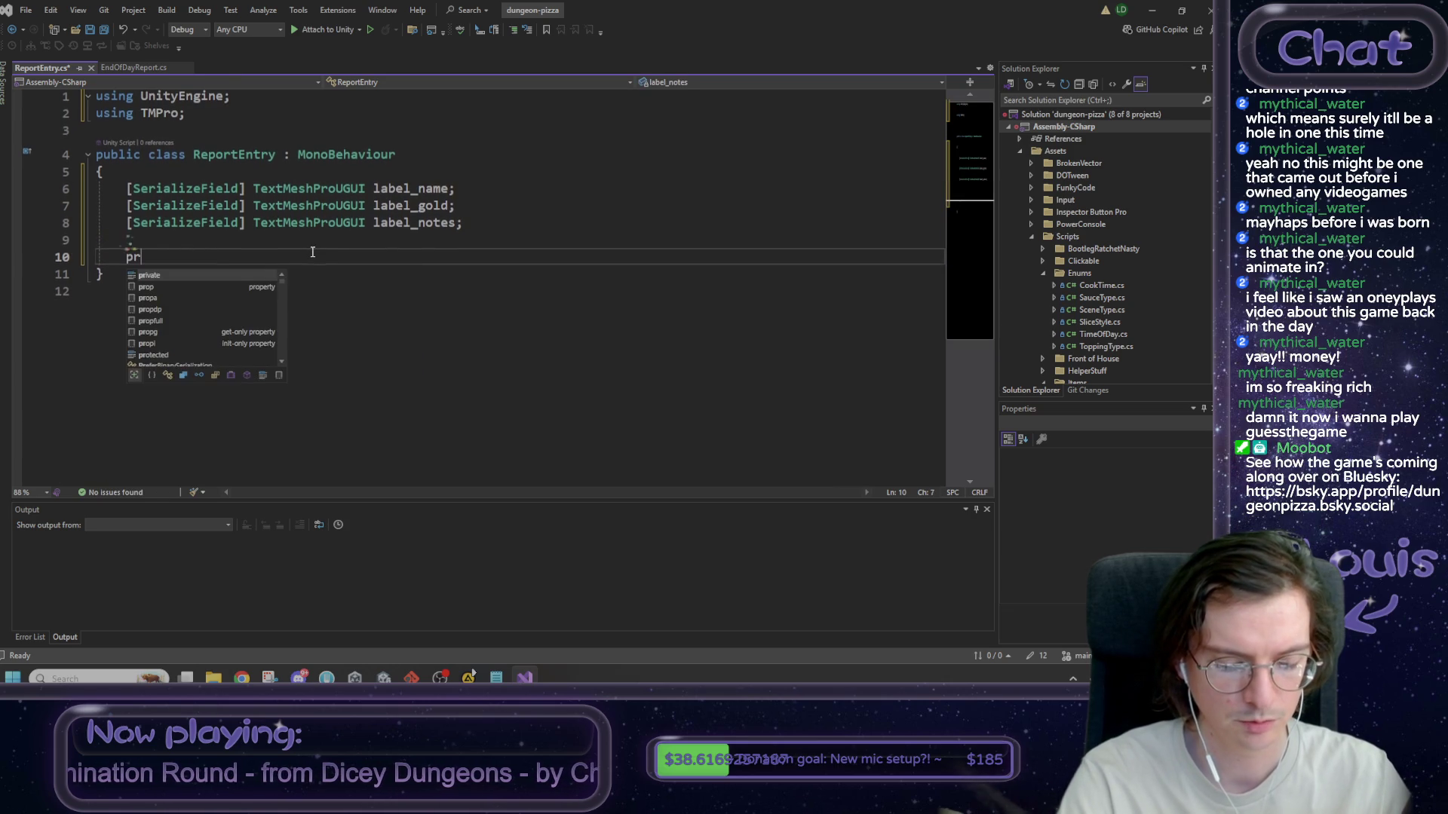
pyautogui.press('BackSpace')
pyautogui.press('BackSpace')
pyautogui.write('public ')
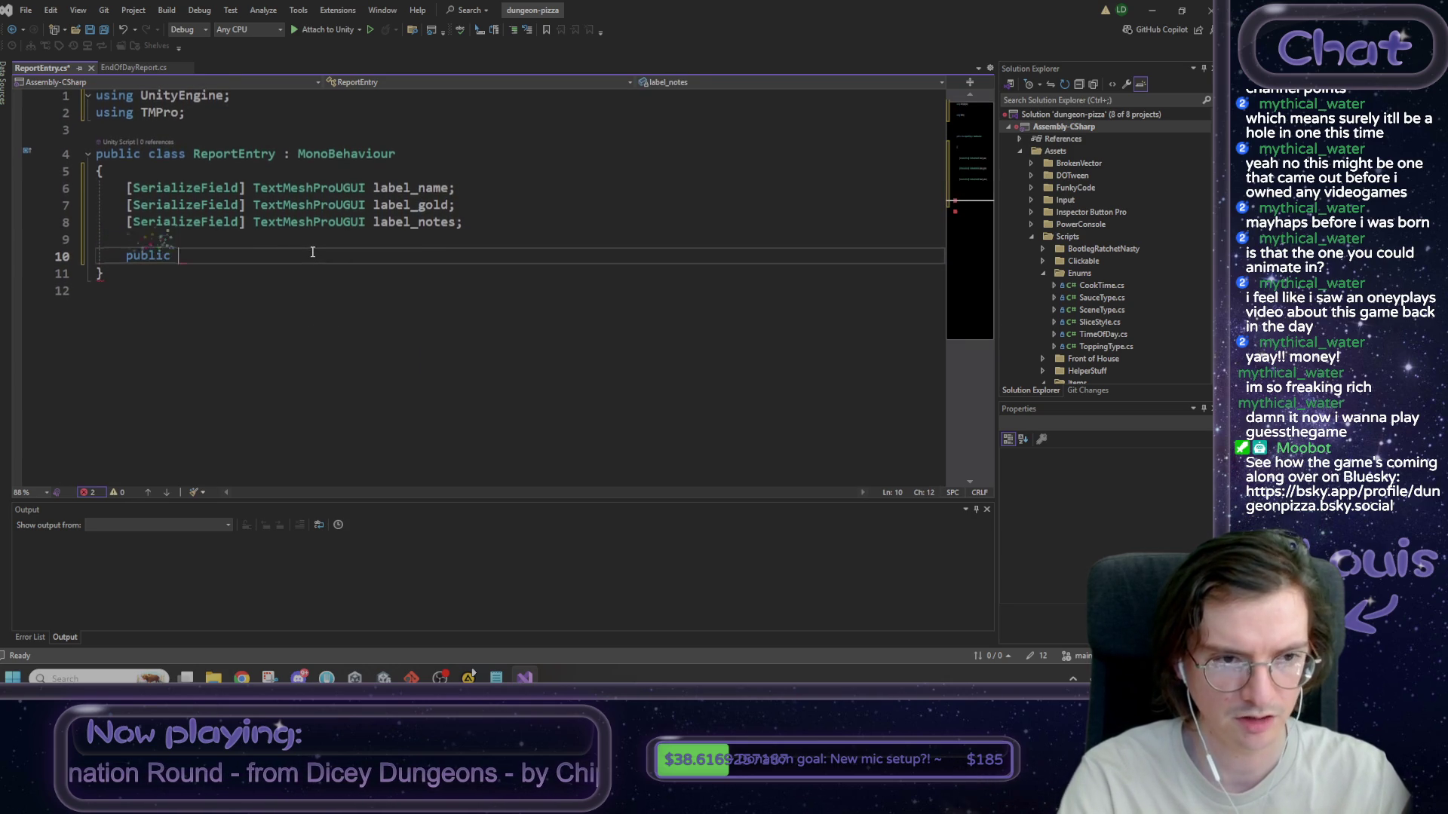
pyautogui.write('void in')
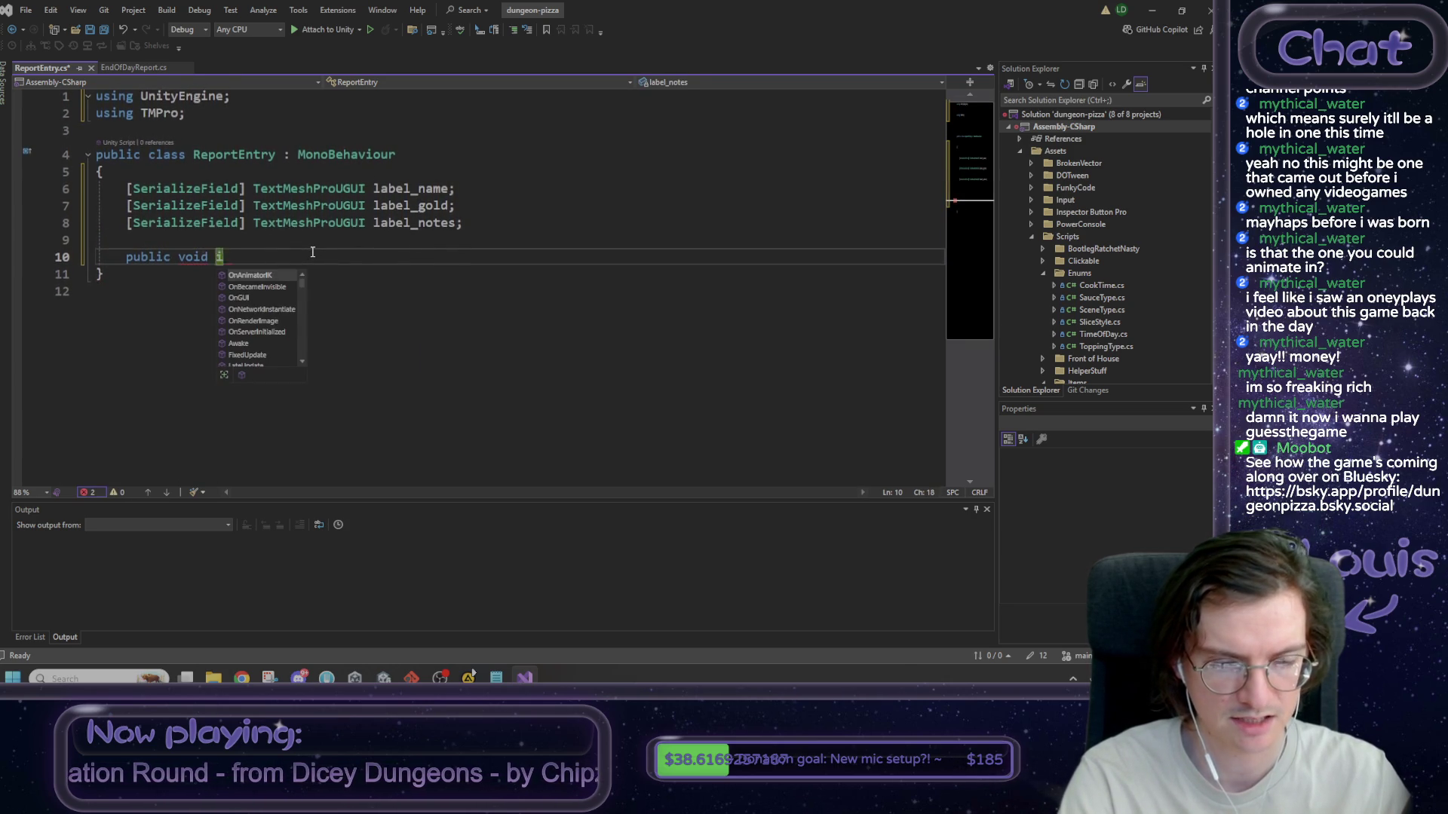
pyautogui.press('BackSpace')
pyautogui.press('BackSpace')
pyautogui.write('Ini')
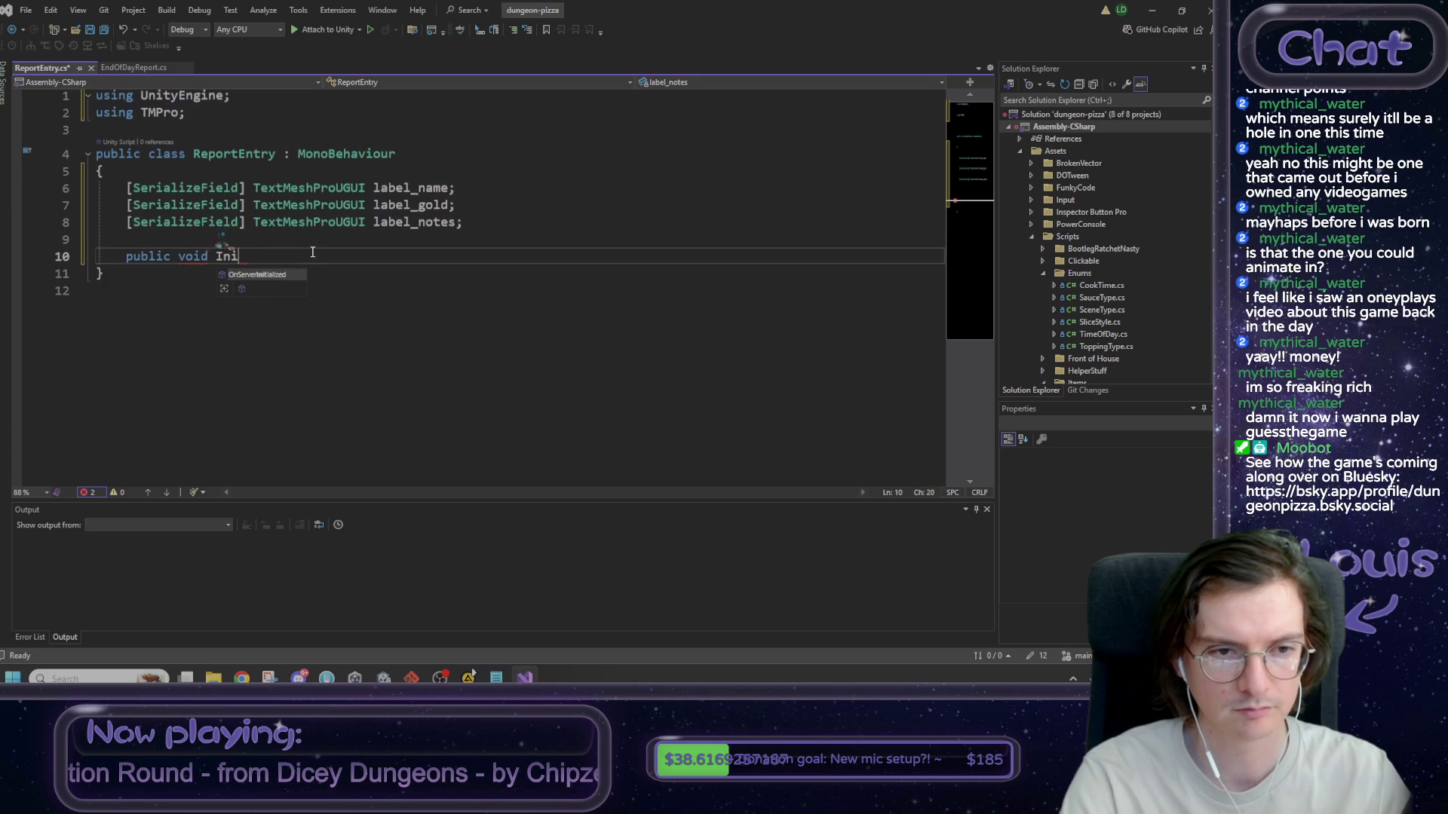
pyautogui.write('tialis')
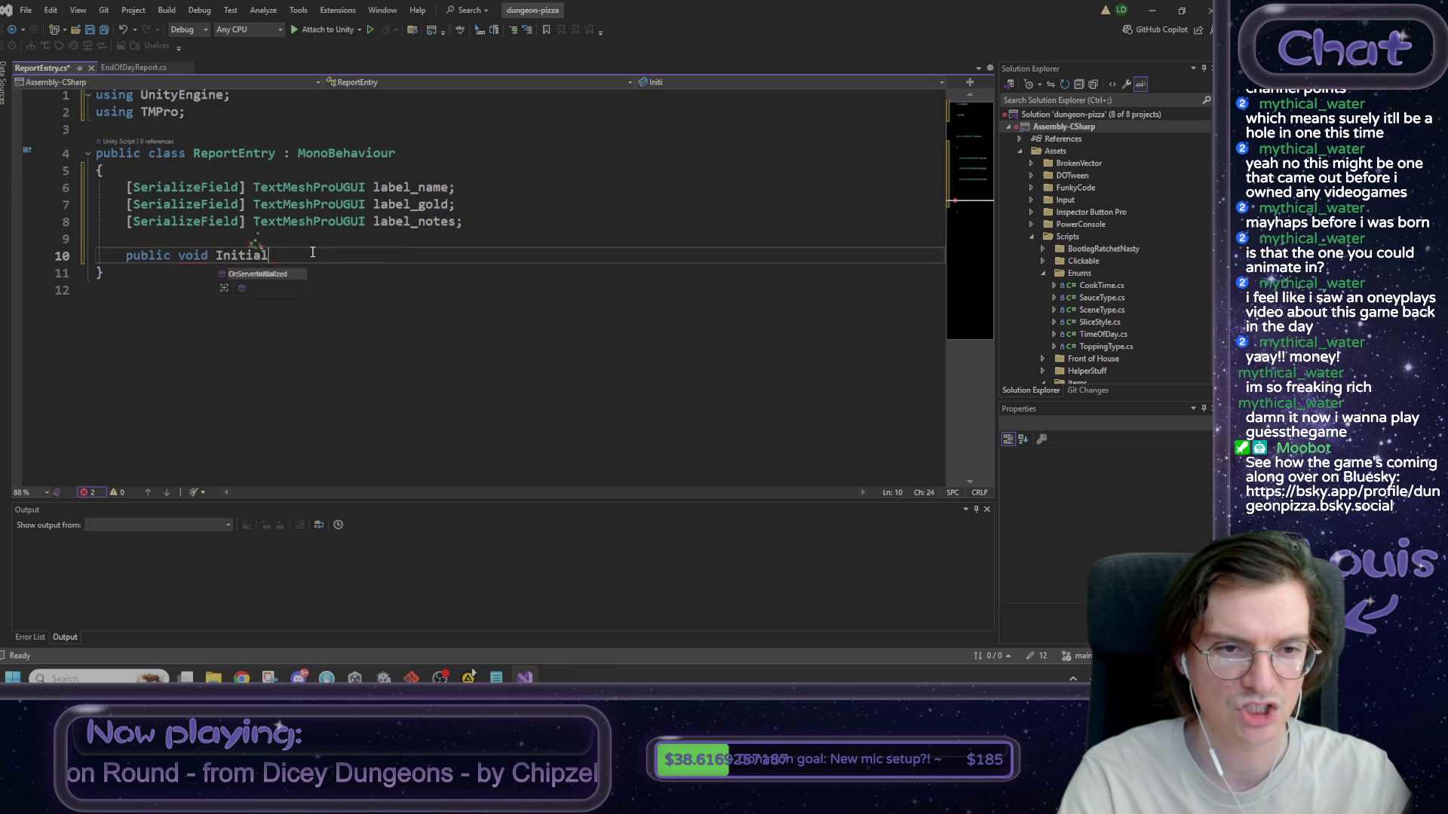
pyautogui.press('BackSpace')
pyautogui.press('BackSpace')
pyautogui.press('BackSpace')
pyautogui.press('Tab')
pyautogui.hotkey('ctrl', 'z')
# - Give Init the parameters string c_name, int gold and a trailing string
pyautogui.write('(')
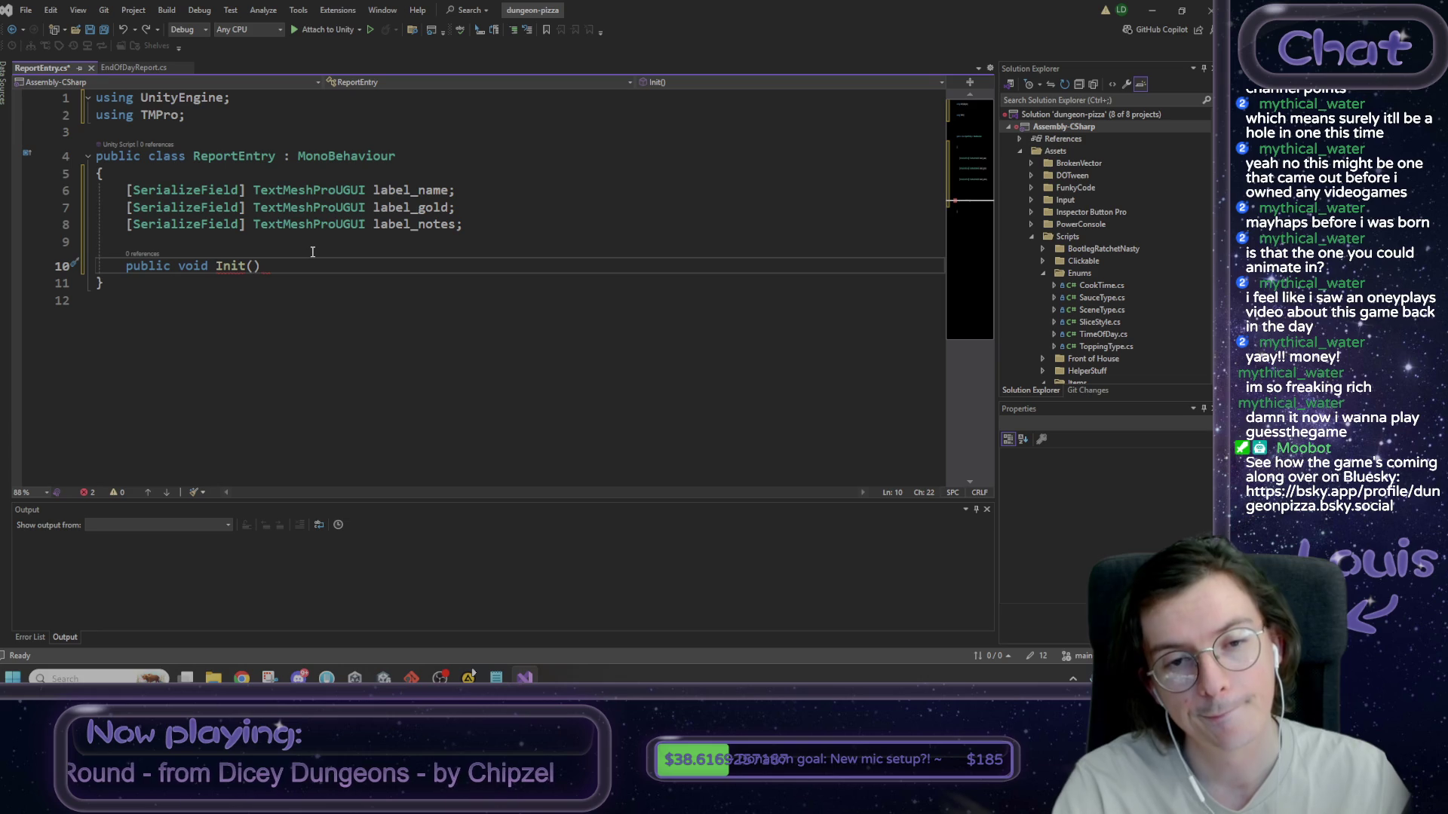
pyautogui.write('string name')
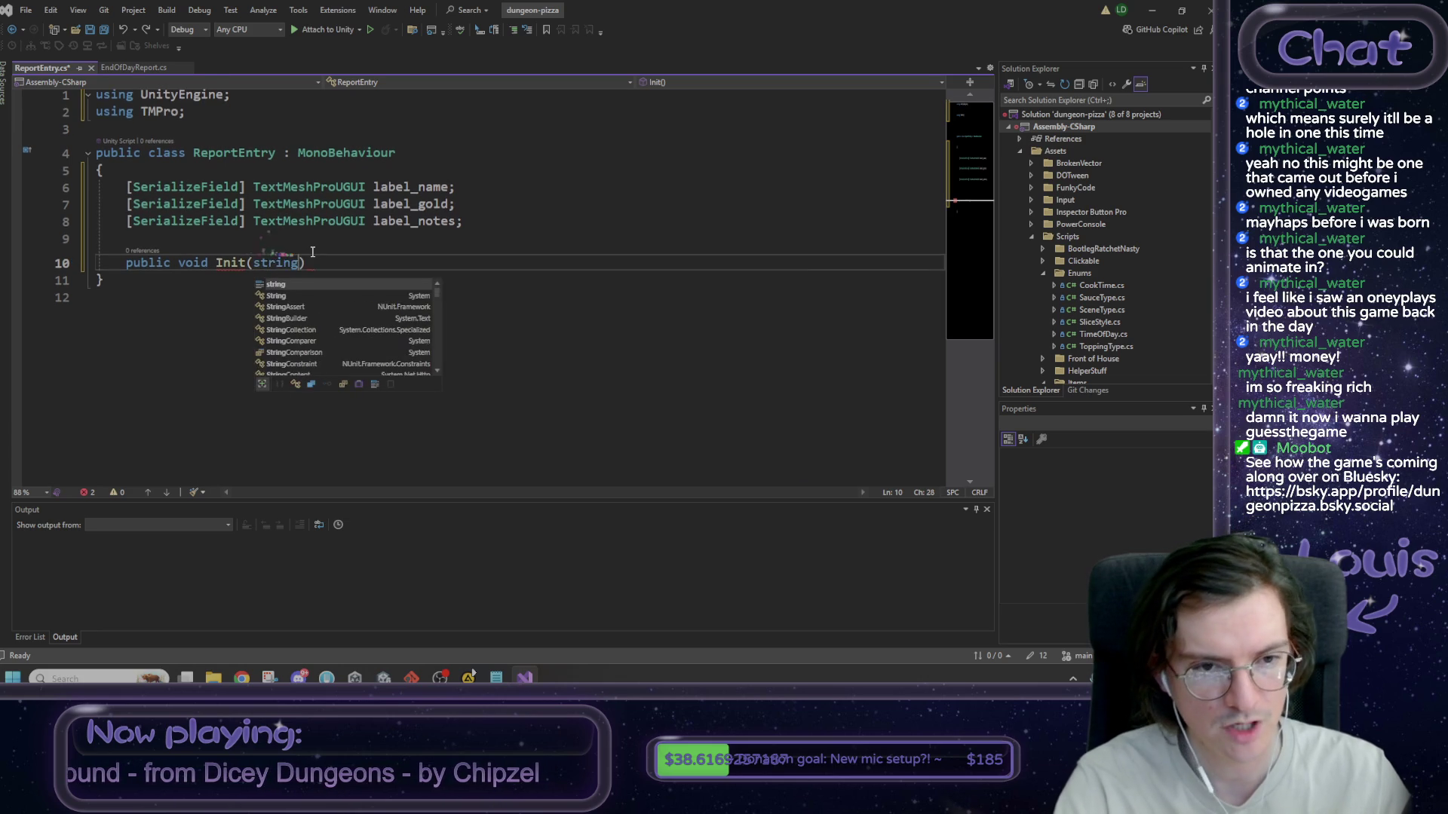
pyautogui.write(', strine')
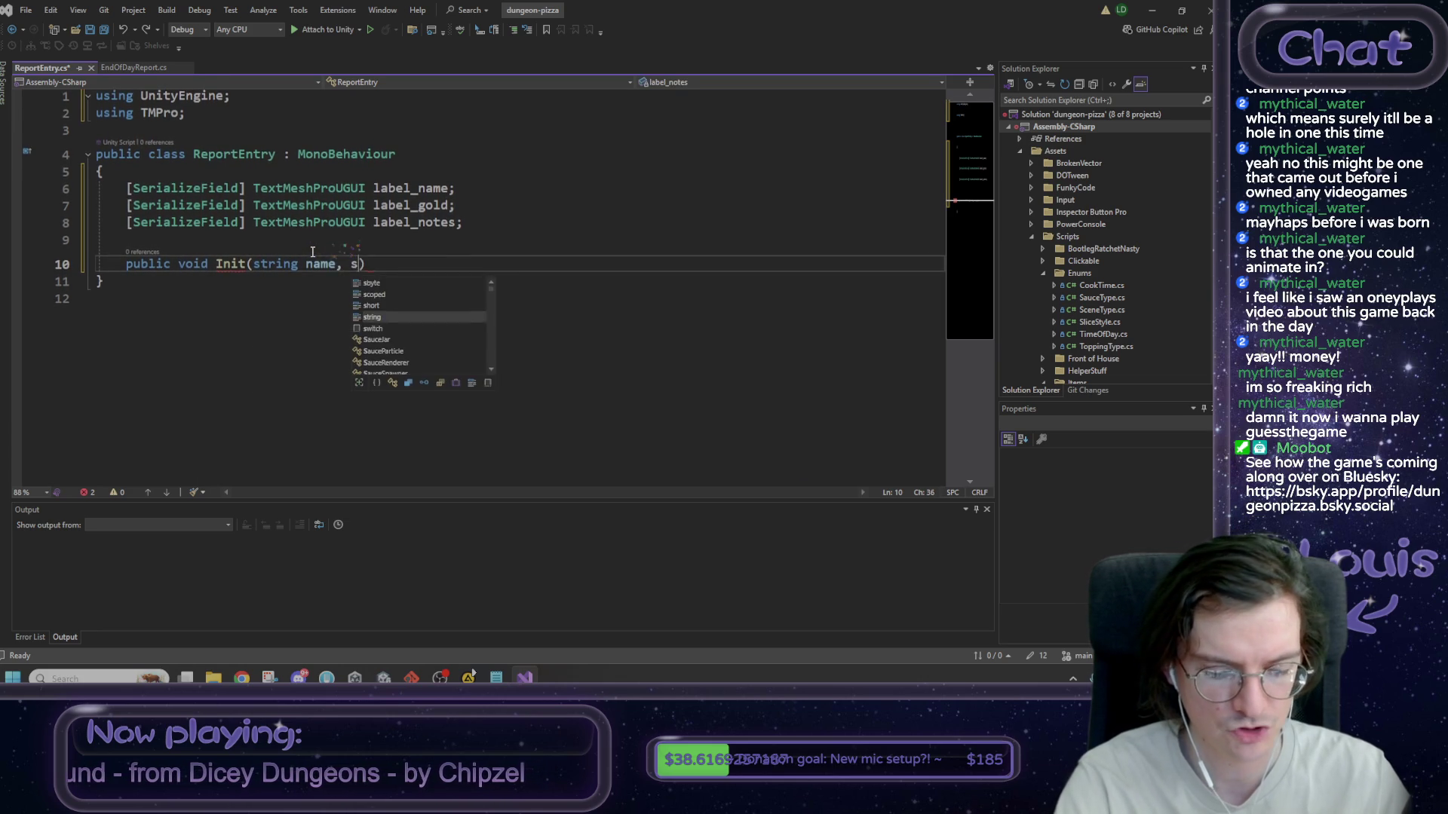
pyautogui.press('BackSpace')
pyautogui.write('g')
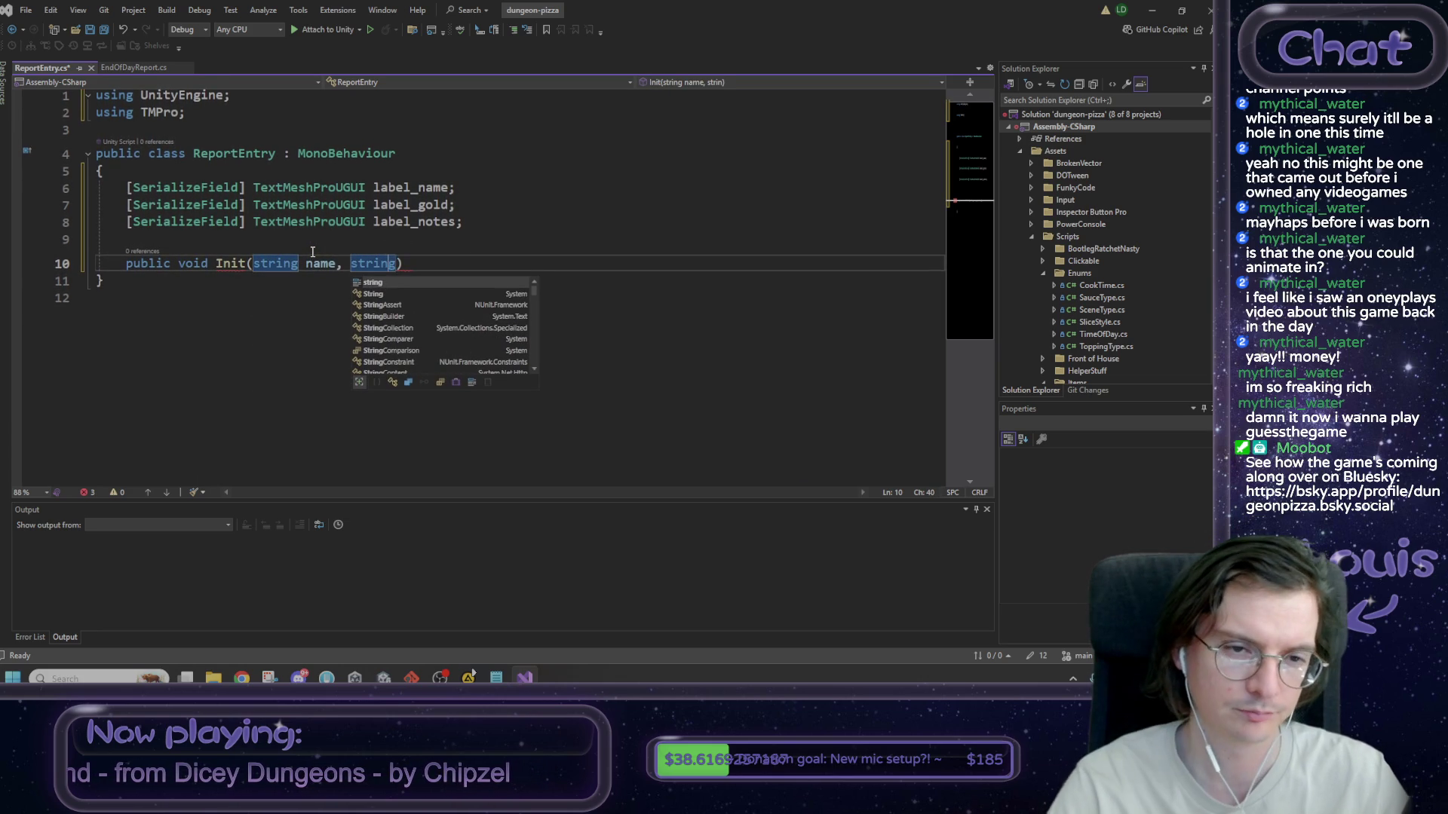
pyautogui.click(312, 251)
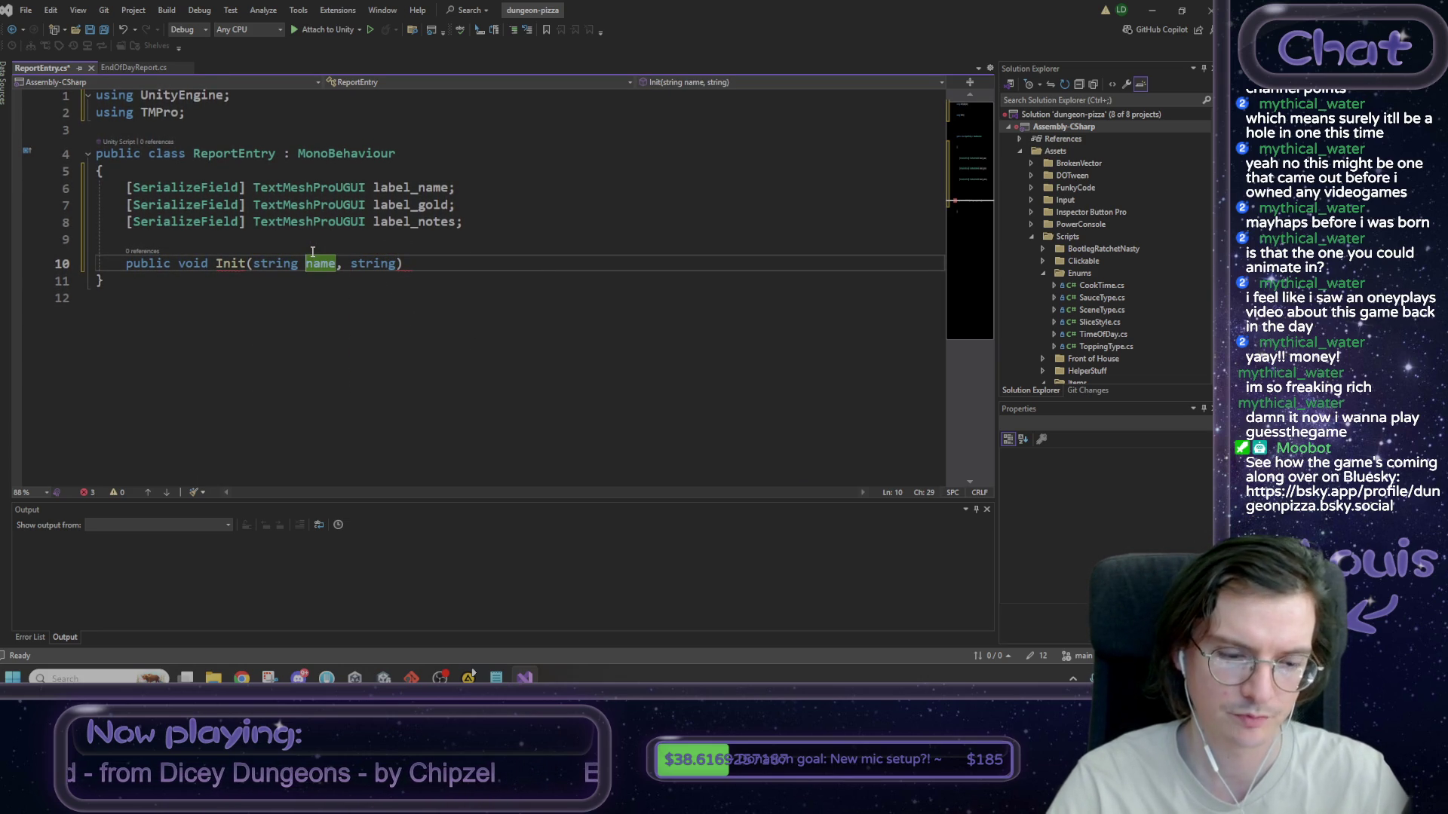
pyautogui.write('c_')
pyautogui.hotkey('ctrl', 'Right')
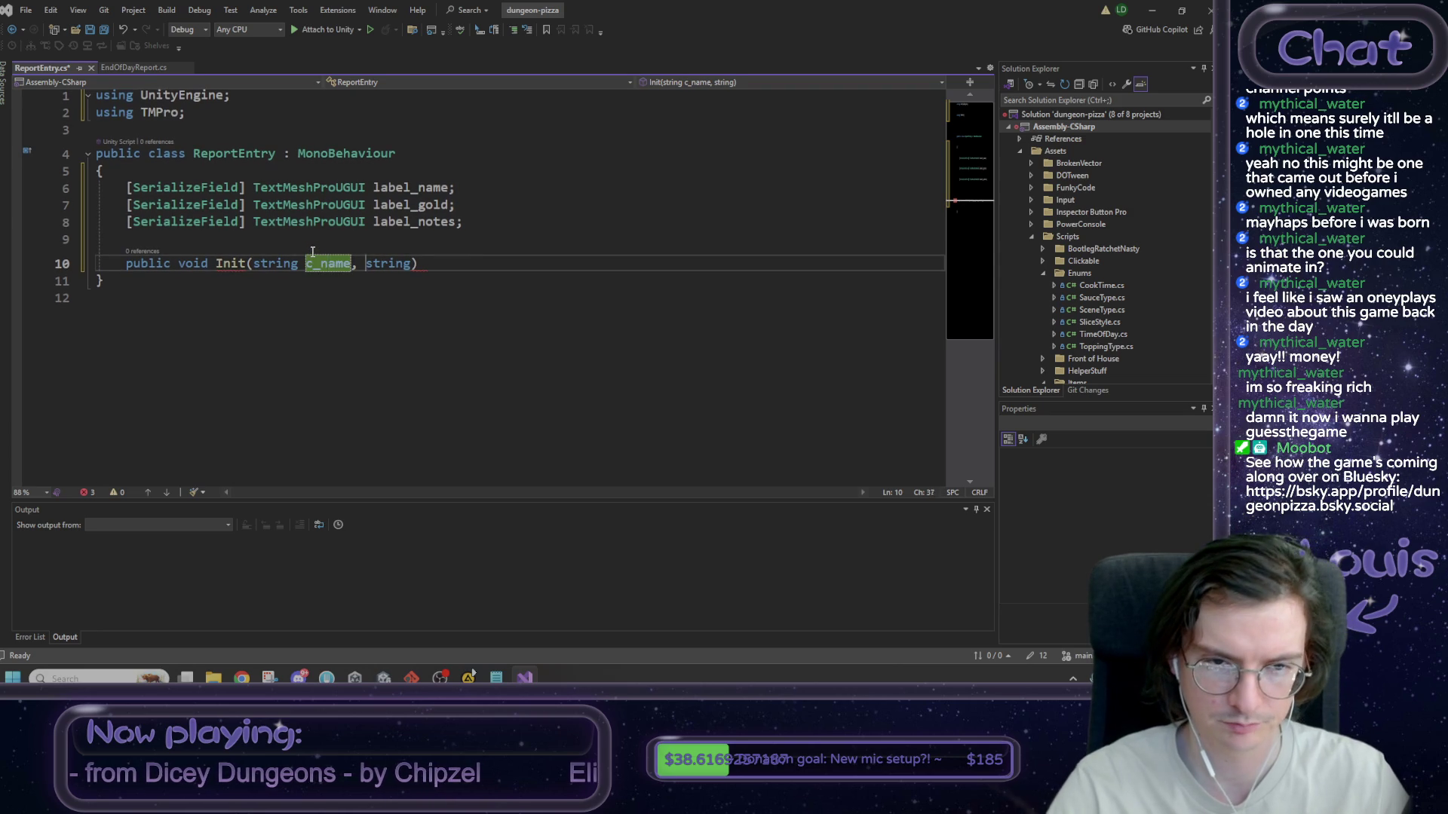
pyautogui.press('Right')
pyautogui.press('Right')
pyautogui.press('Right')
pyautogui.write('gold, string')
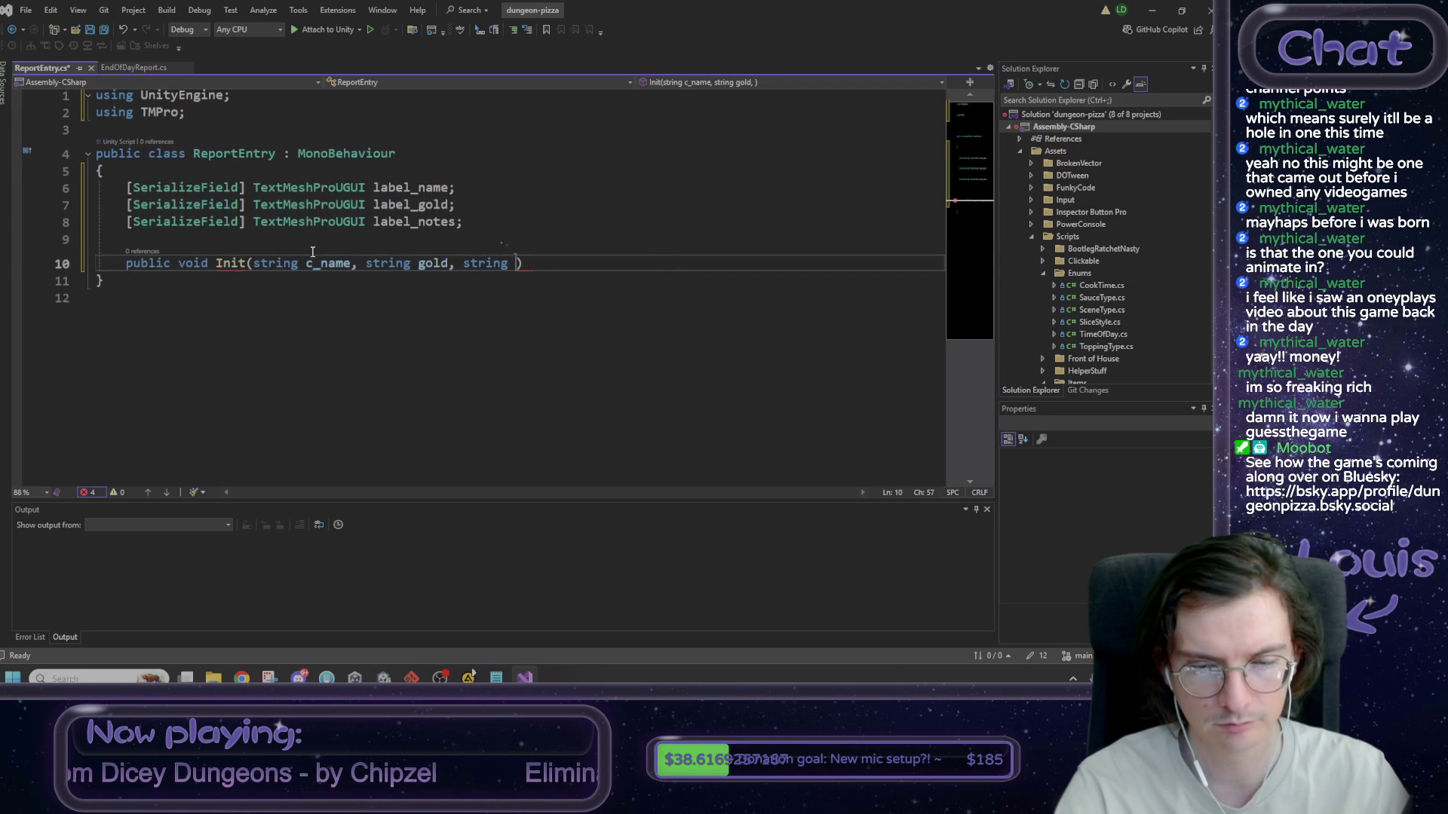
pyautogui.press('Left')
pyautogui.press('Left')
pyautogui.press('Left')
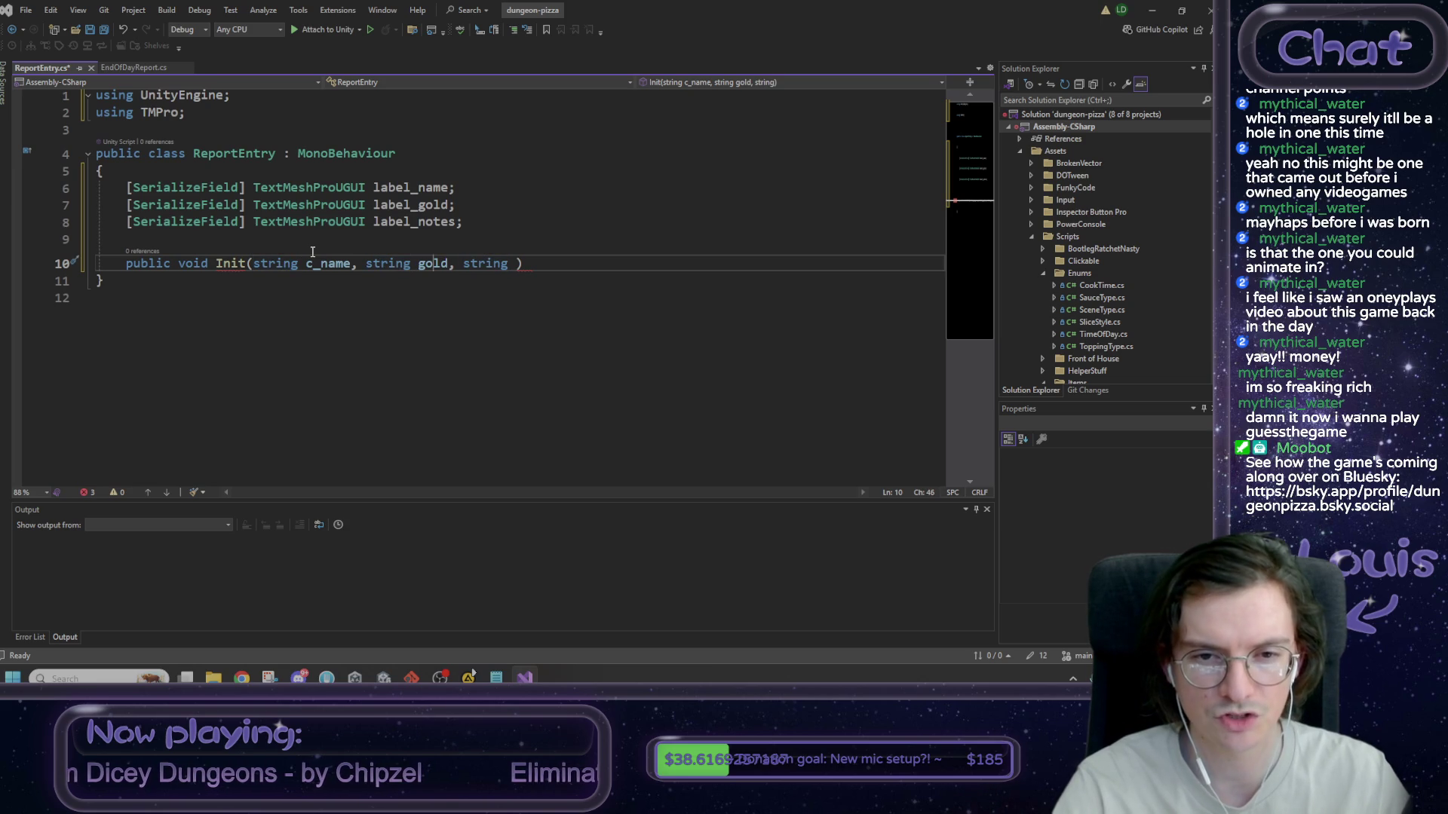
pyautogui.press('BackSpace')
pyautogui.press('BackSpace')
pyautogui.press('BackSpace')
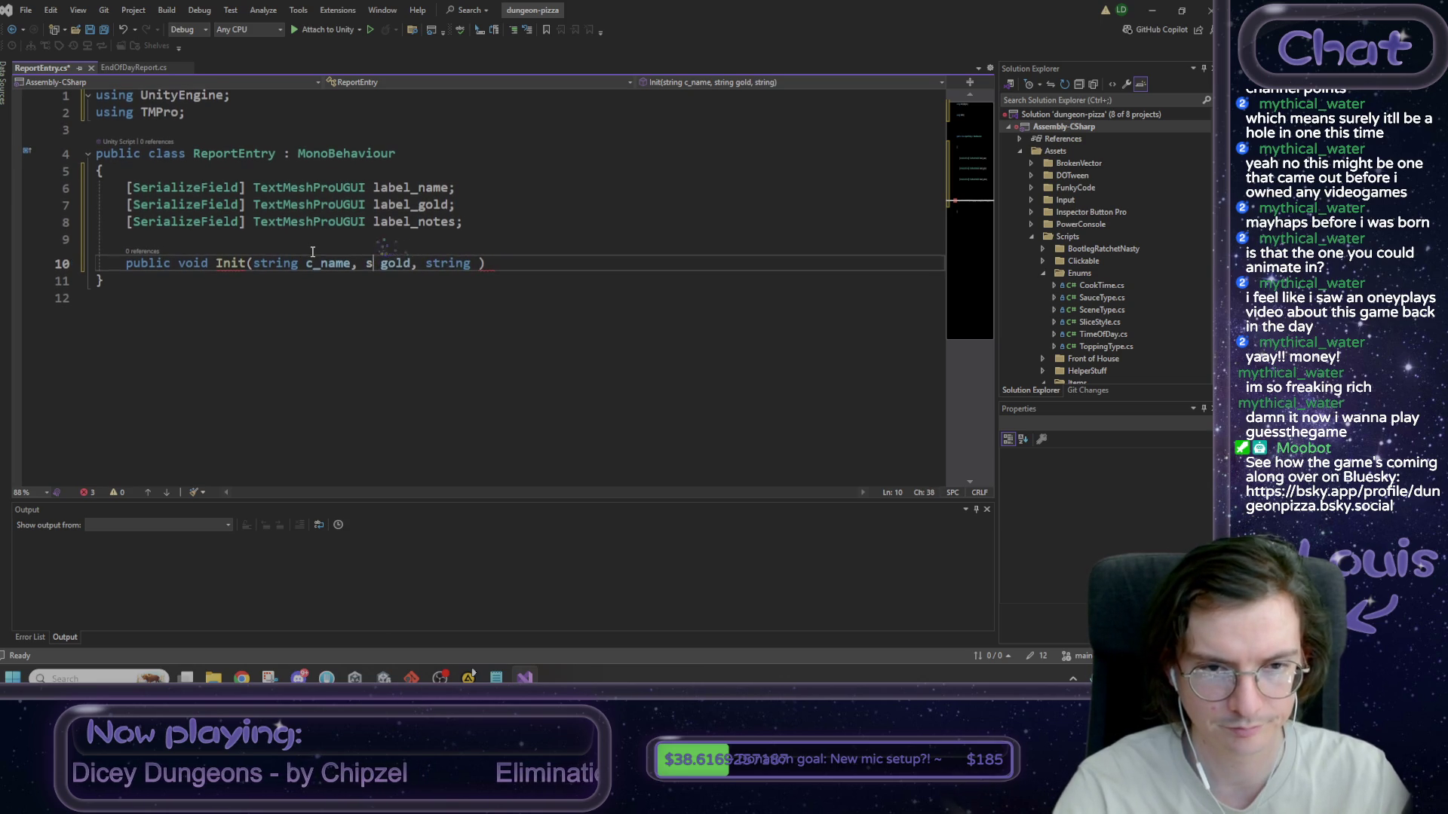
pyautogui.write('int')
pyautogui.press('Right')
pyautogui.press('Right')
pyautogui.press('Right')
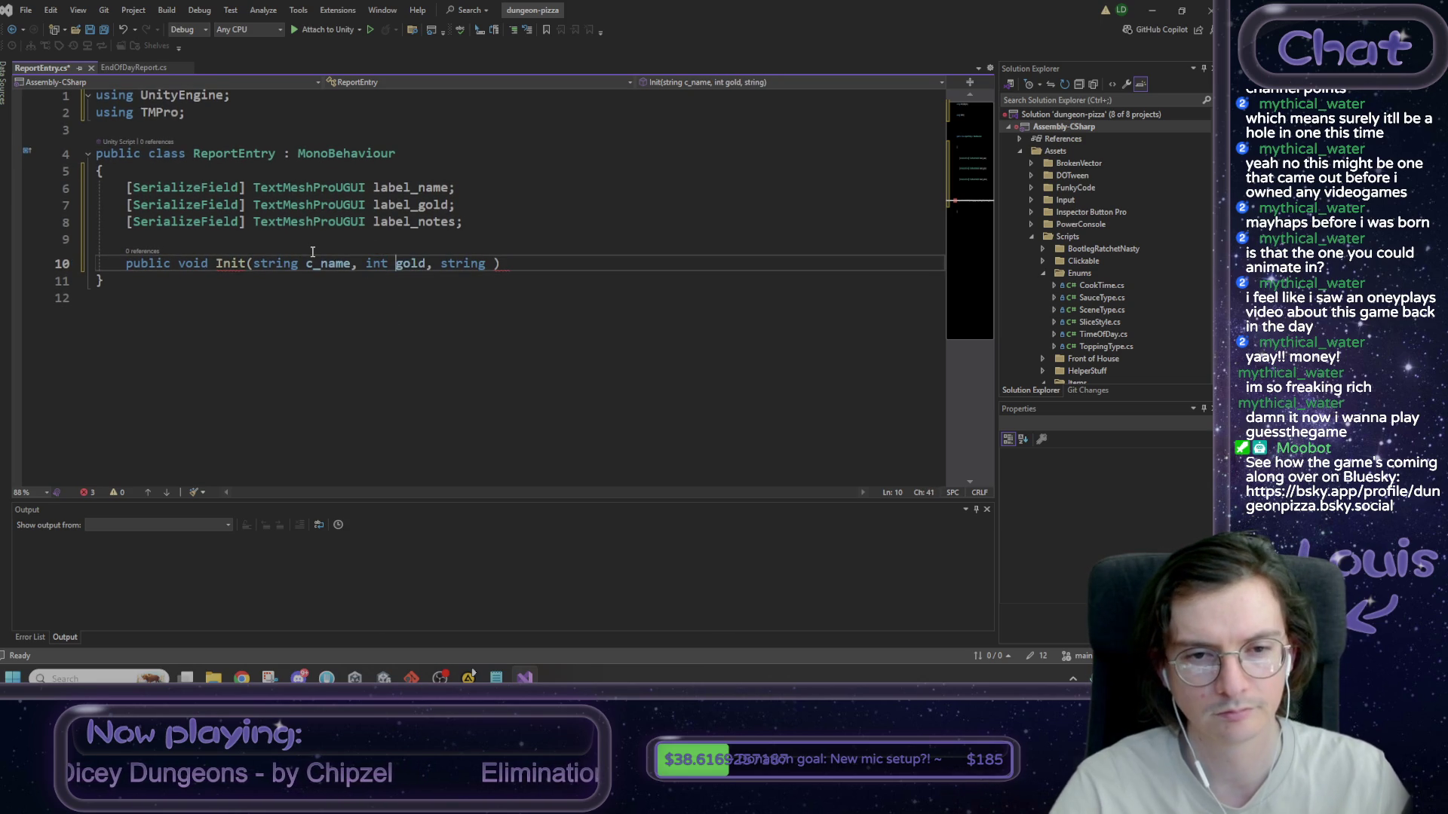
pyautogui.press('Right')
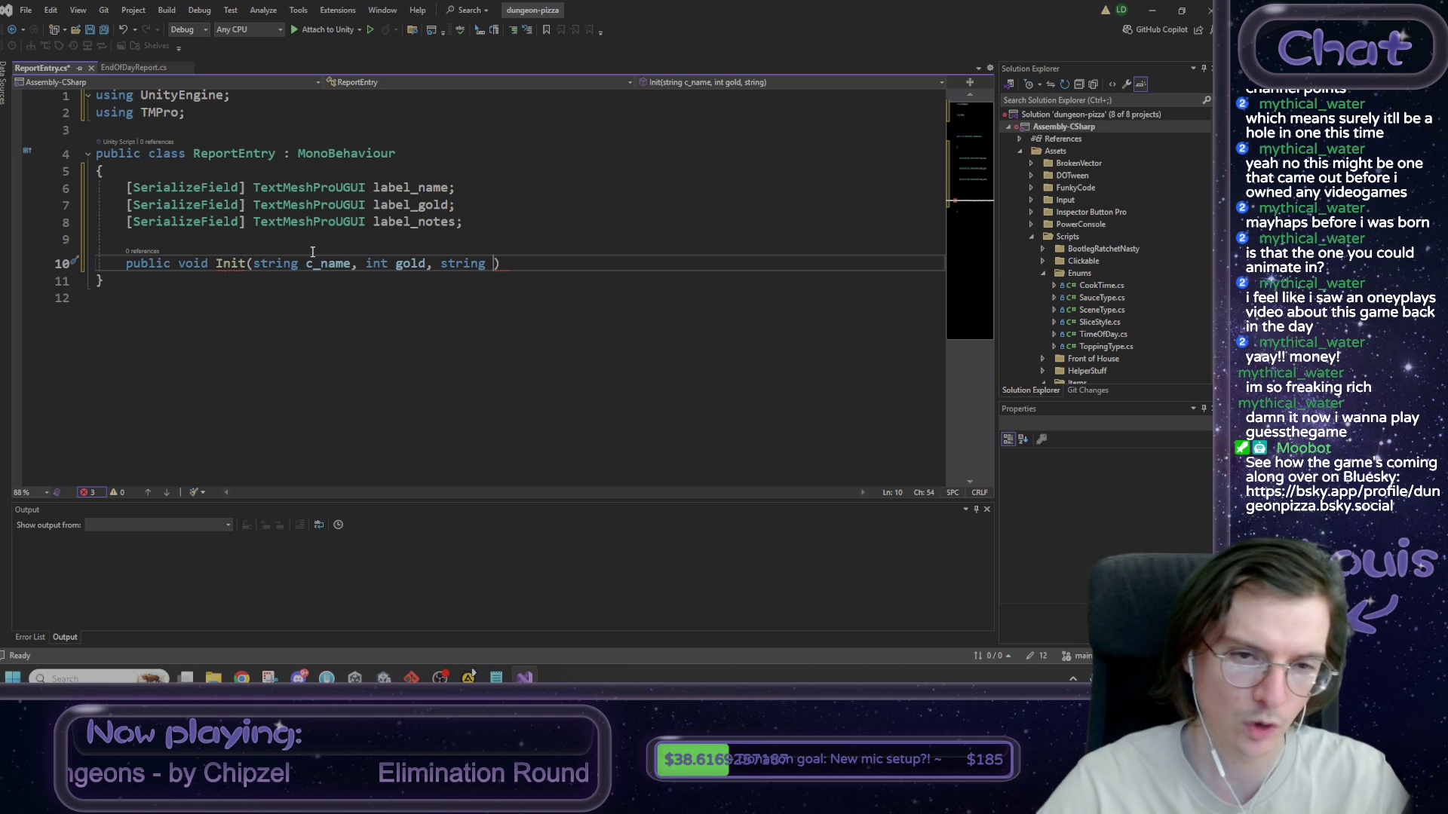
# - Rename label_notes to label_note and finish Init with a note parameter and empty body
pyautogui.doubleClick(421, 221)
pyautogui.press('BackSpace')
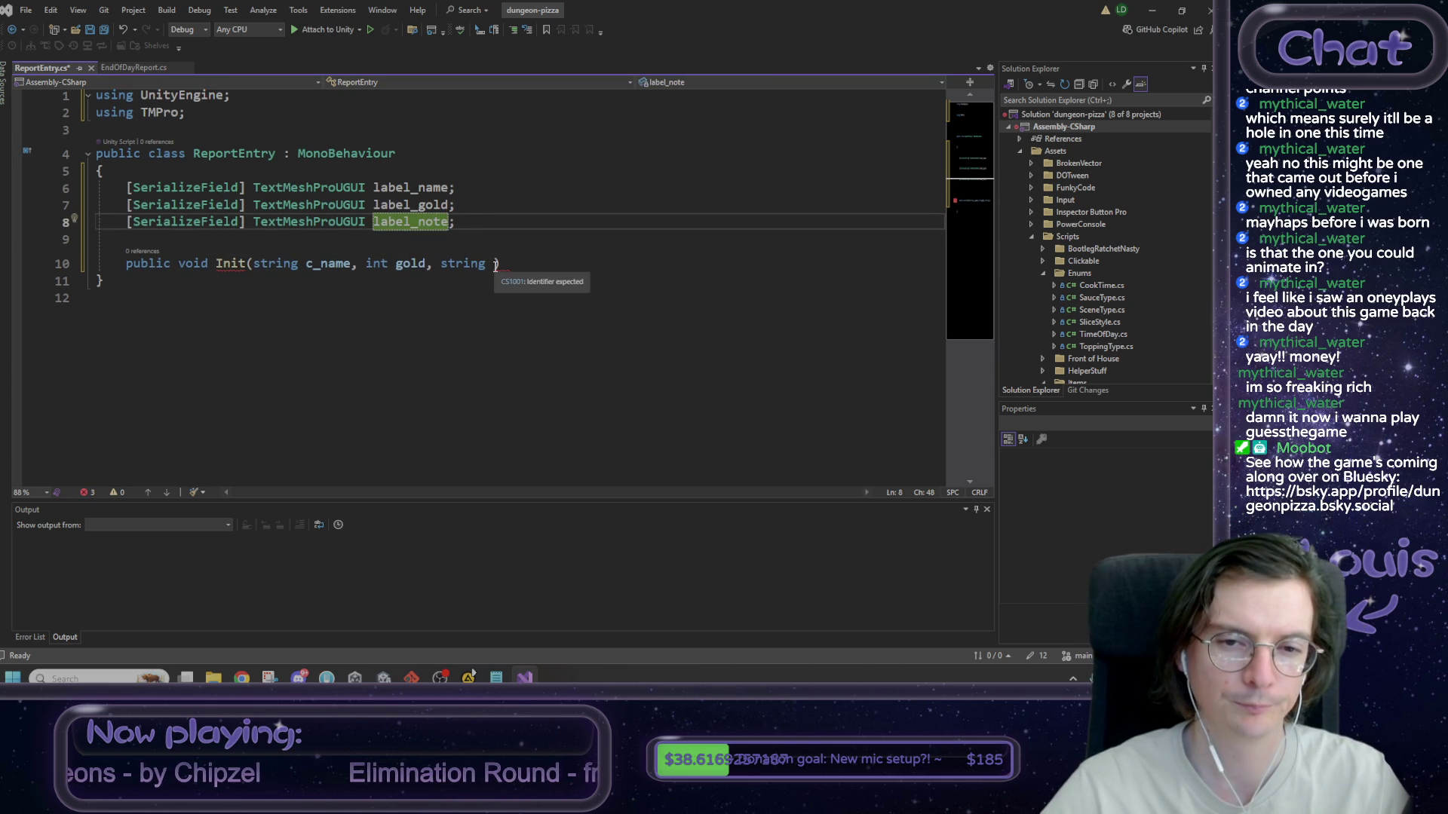
pyautogui.click(492, 263)
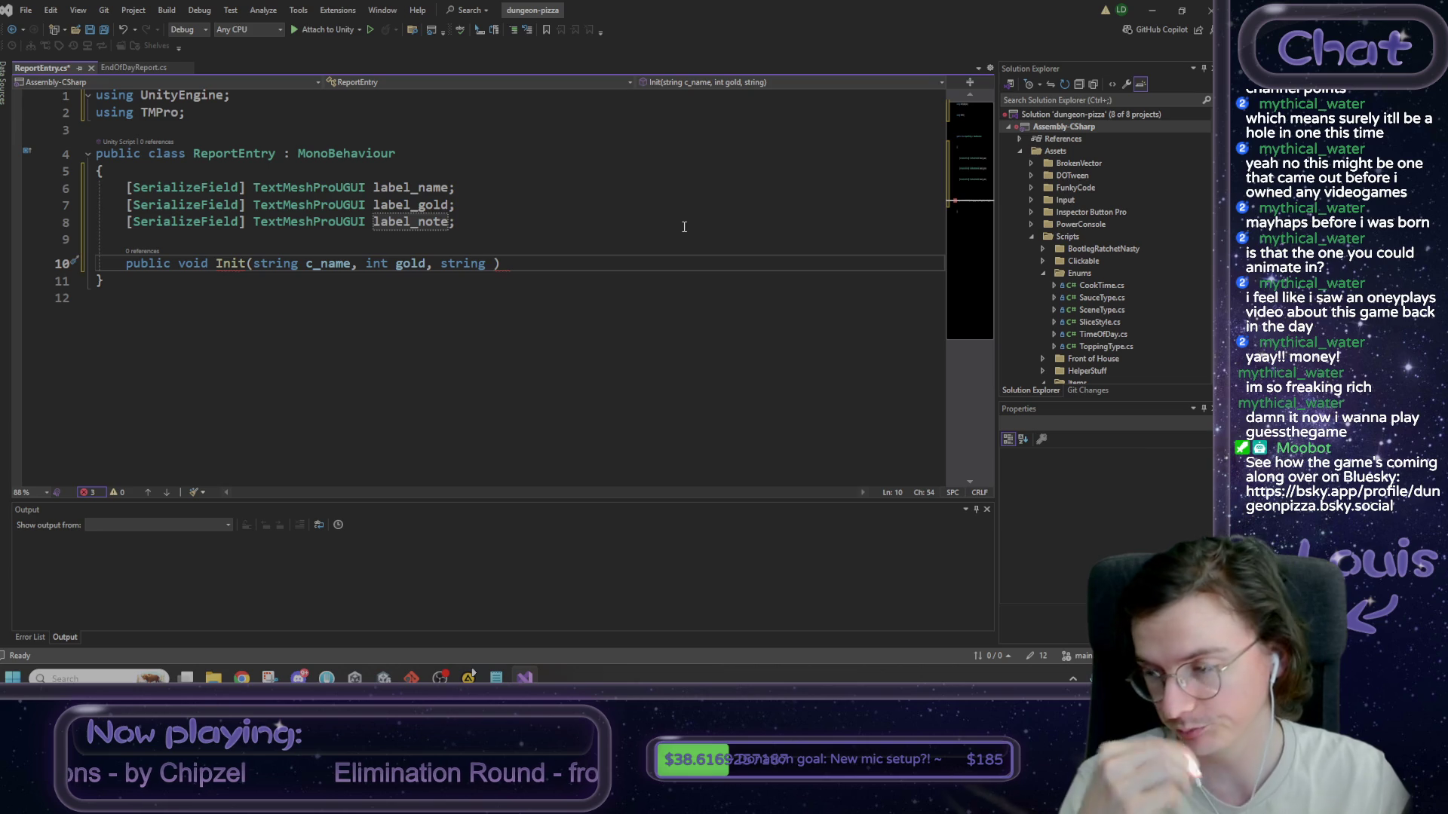
pyautogui.write('note')
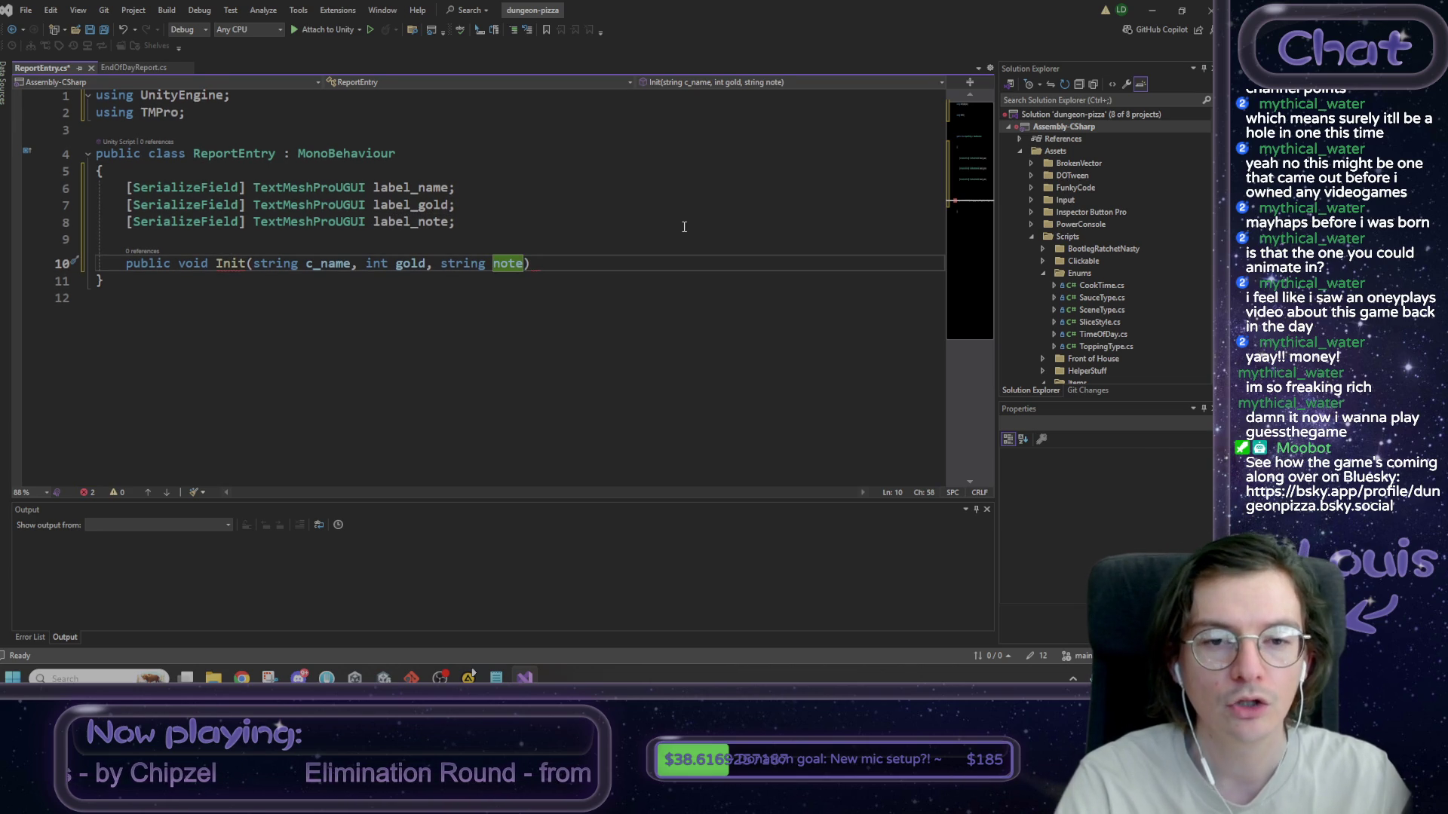
pyautogui.write(') {')
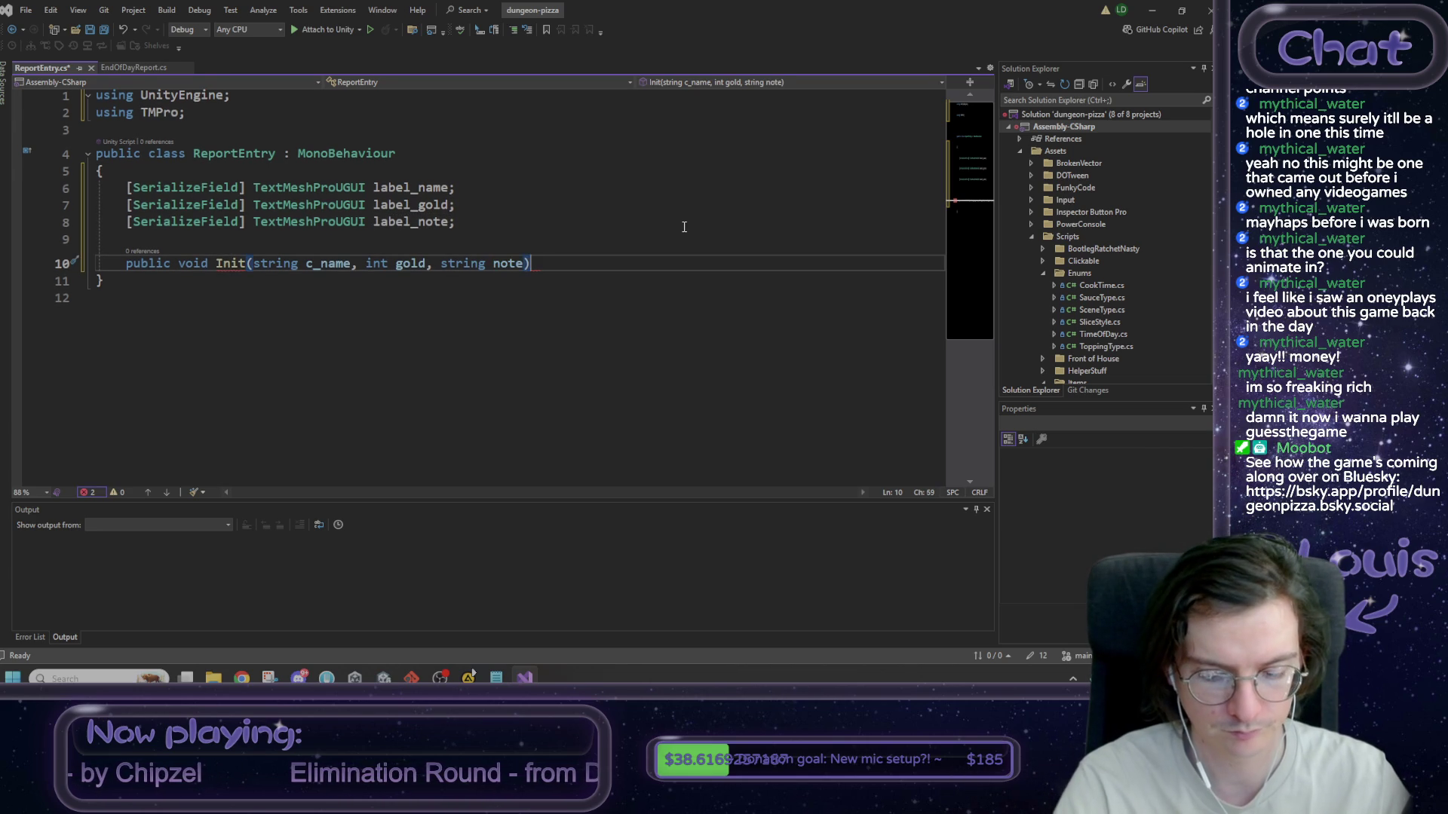
pyautogui.press('Return')
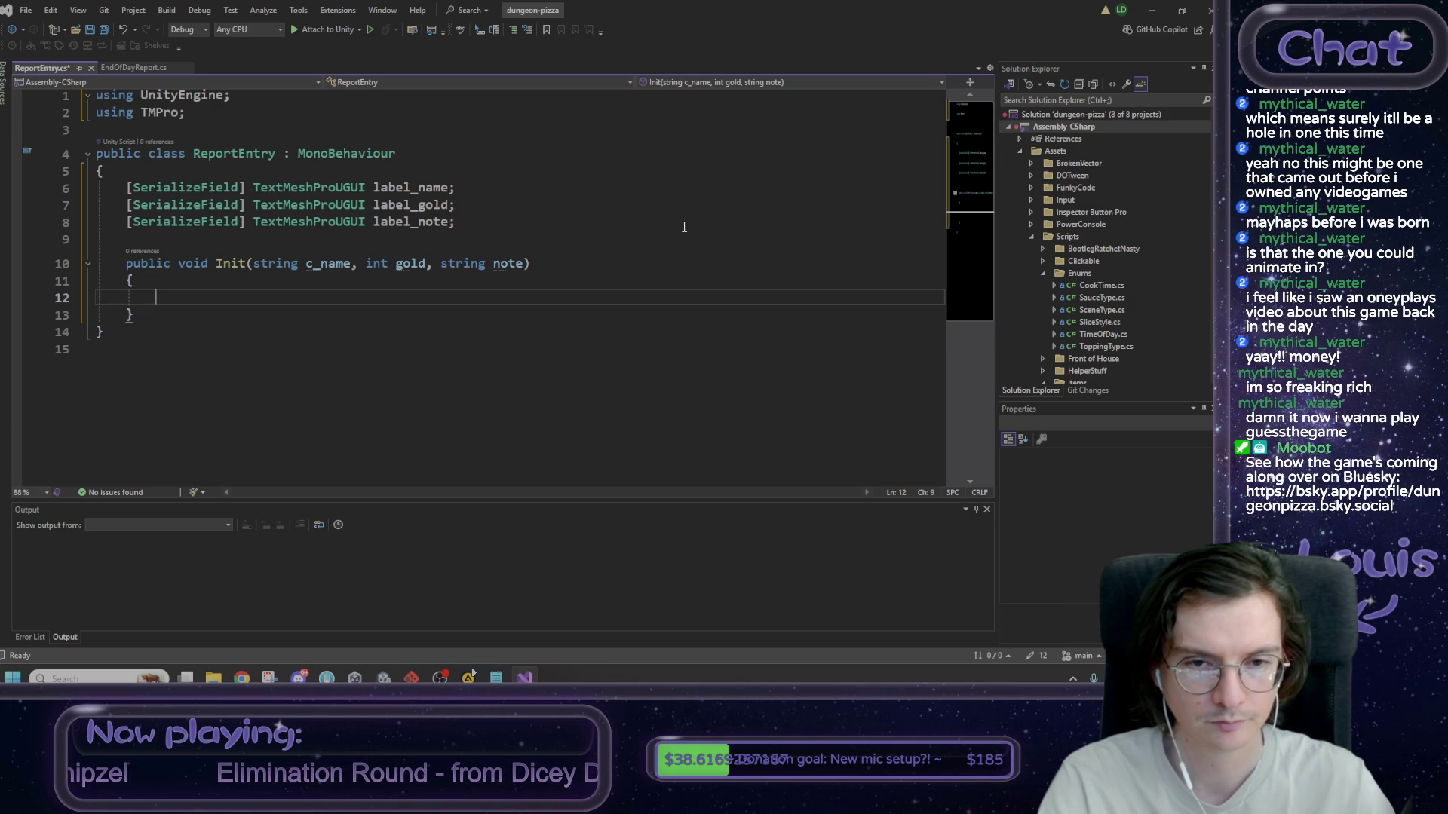
# - Default note to "" and set label_name.text to c_name in Init's body
pyautogui.click(527, 263)
pyautogui.write('= ""')
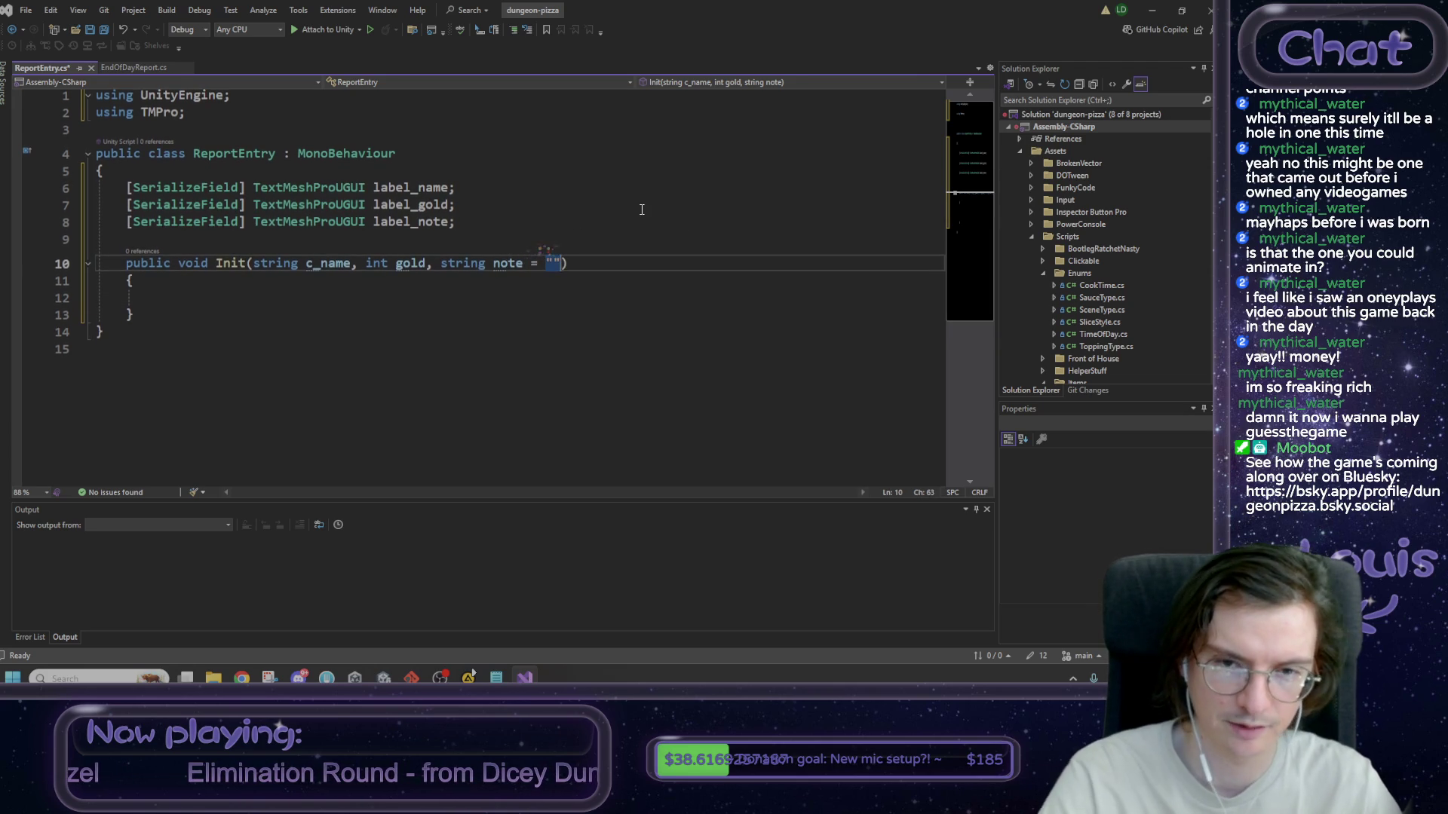
pyautogui.press('Down')
pyautogui.press('Down')
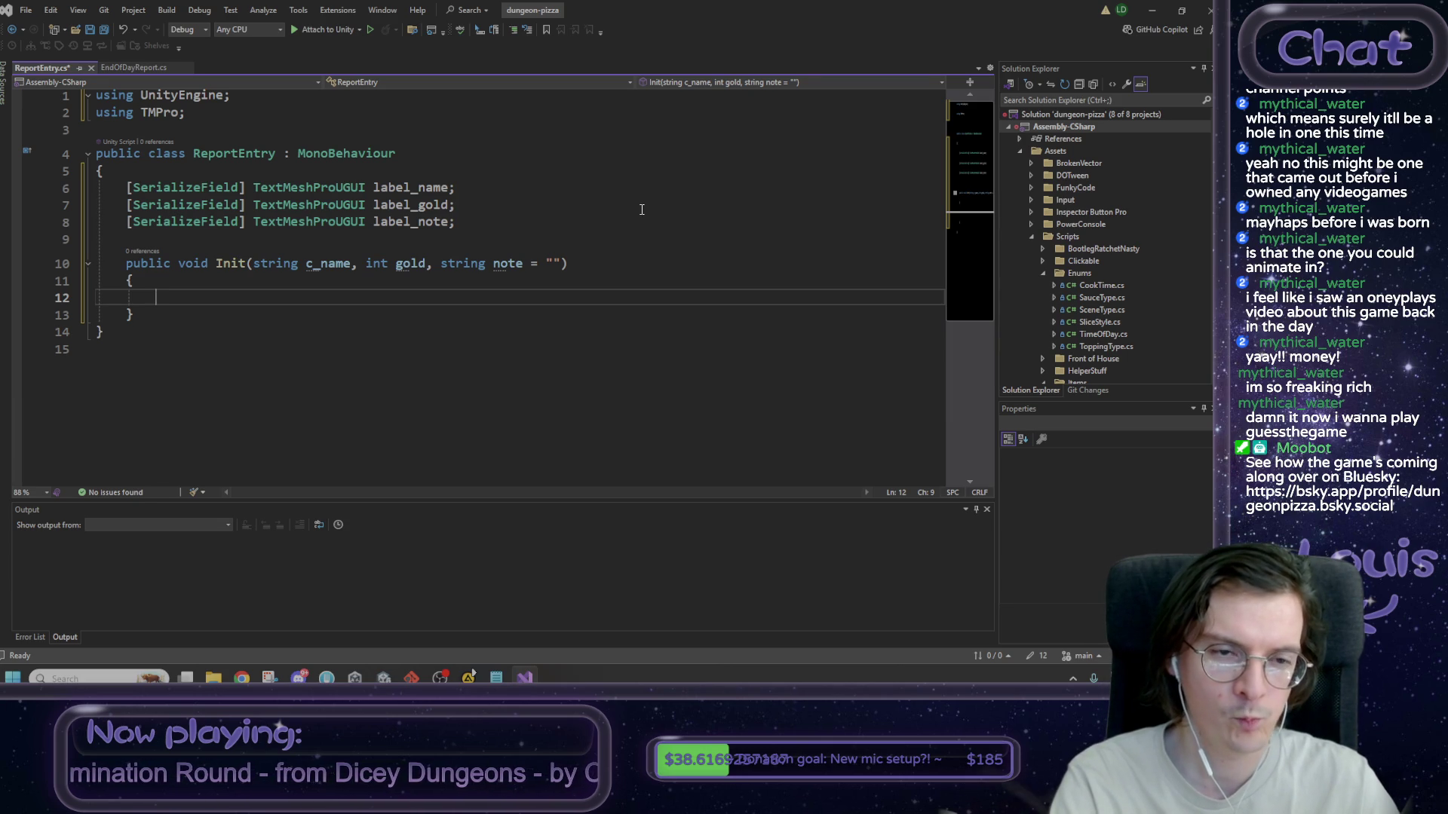
pyautogui.write('label_n')
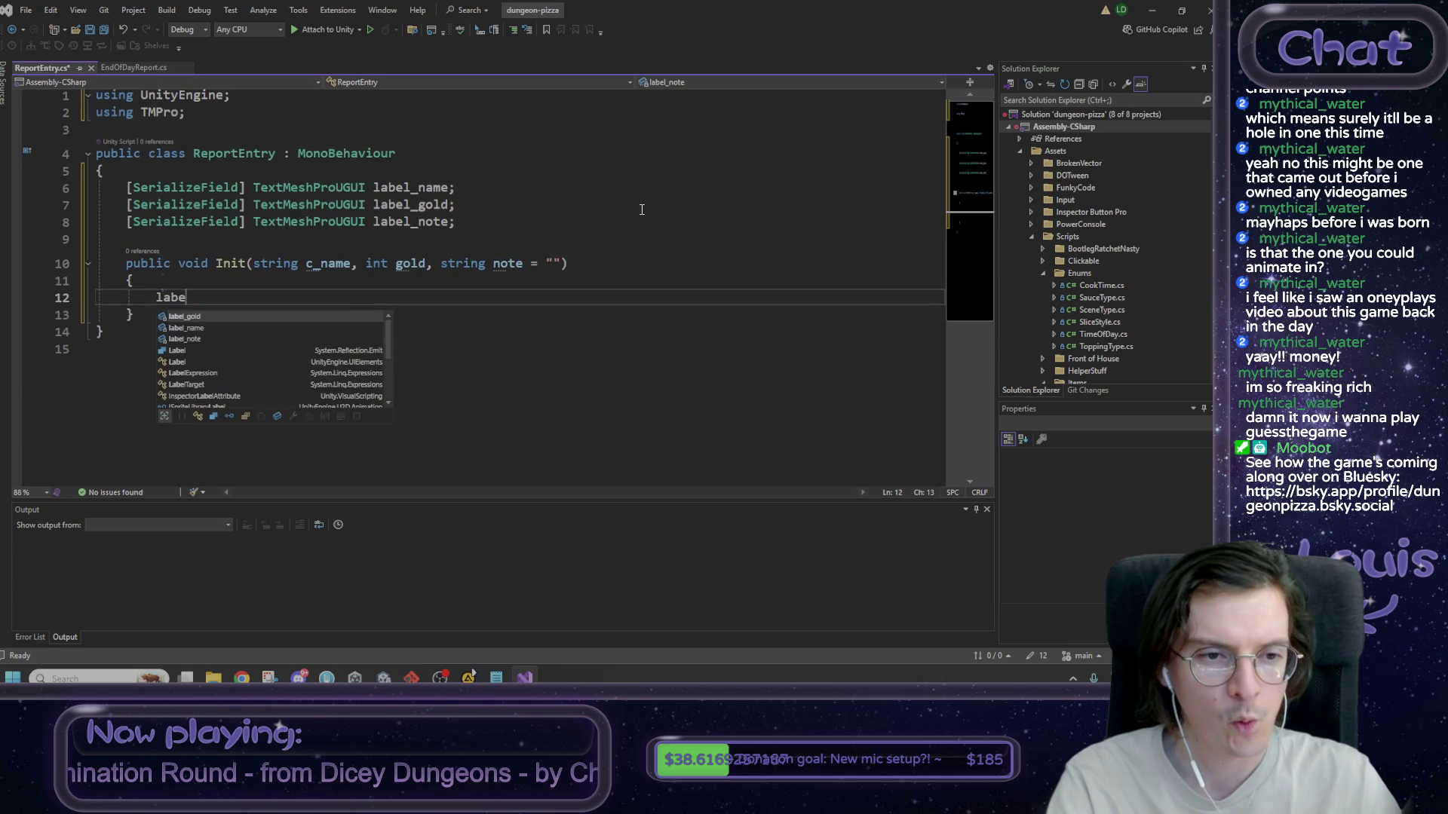
pyautogui.press('Tab')
pyautogui.press('Tab')
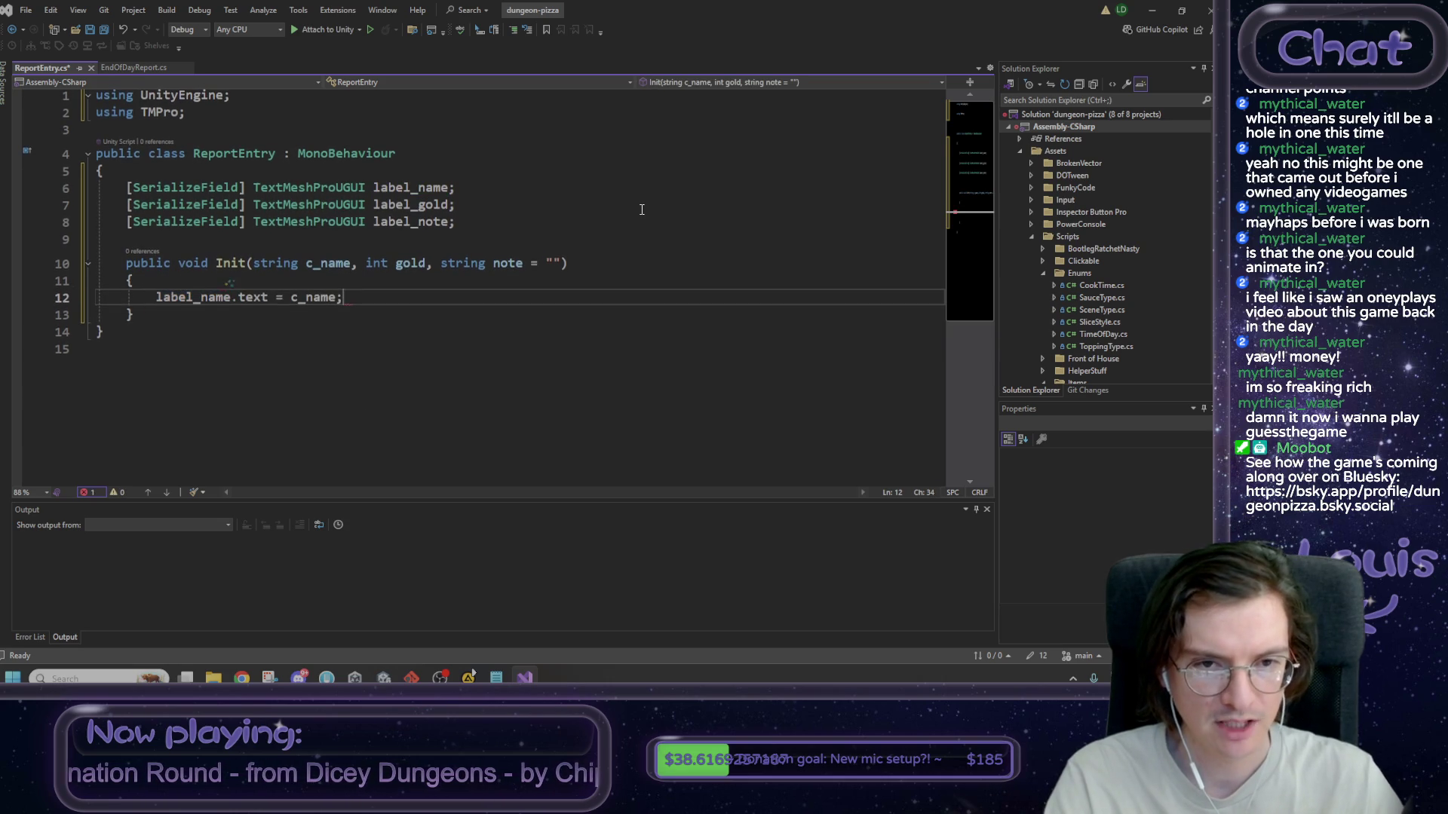
pyautogui.press('Return')
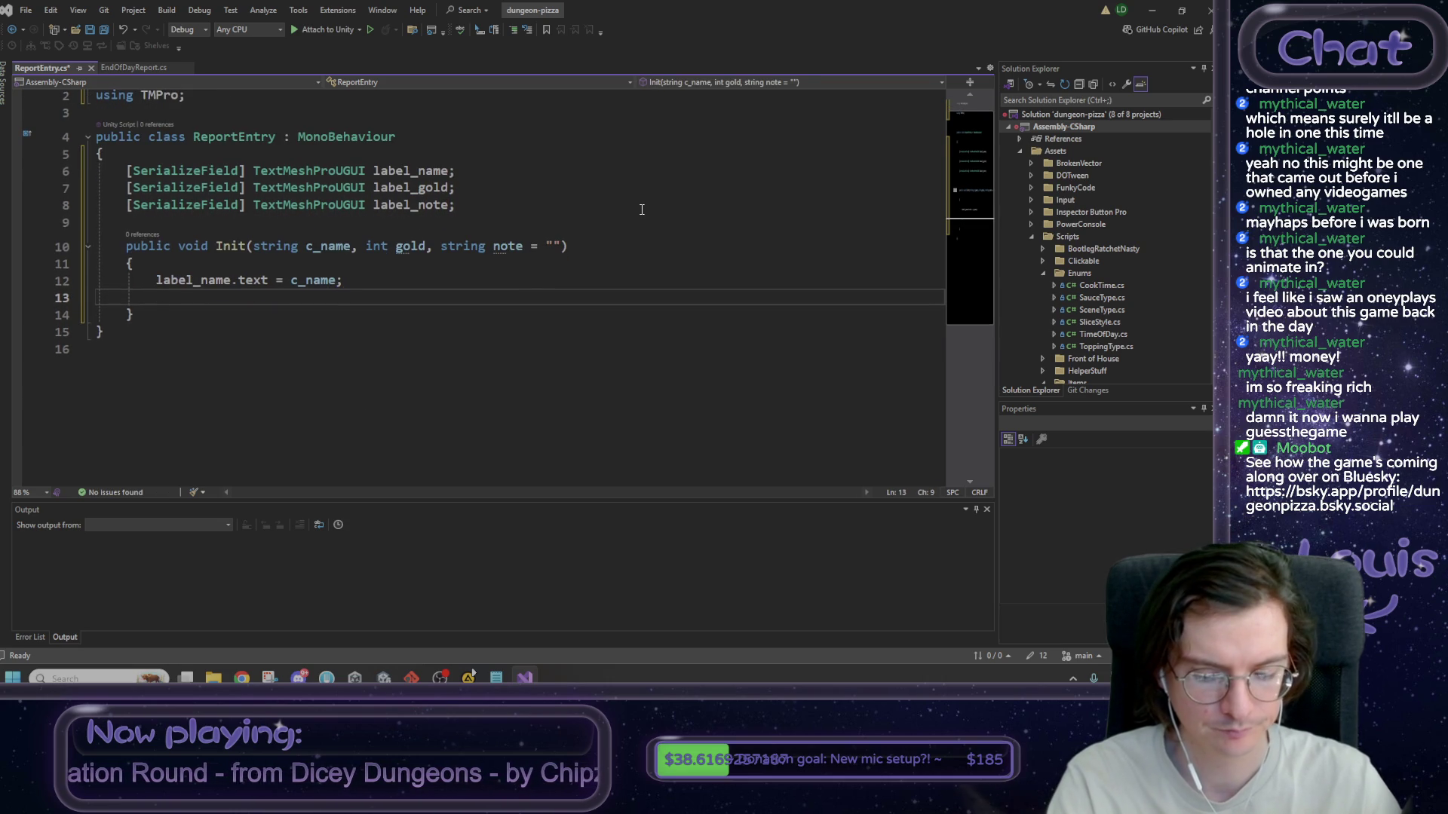
# - Assign label_gold.text = gold + "g" and label_note.text = note in Init
pyautogui.write('labe')
pyautogui.press('Up')
pyautogui.press('Tab')
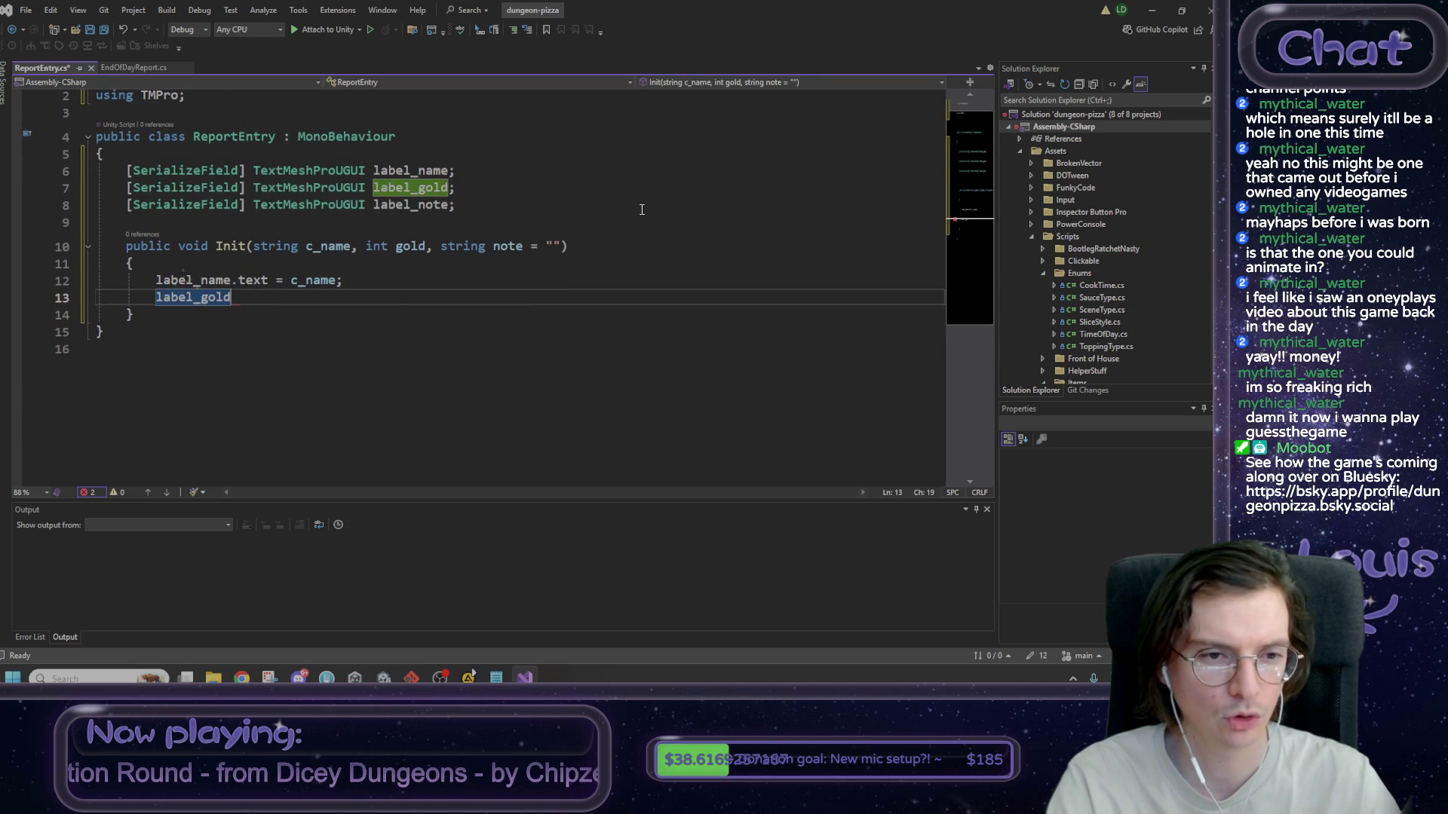
pyautogui.write('.text ')
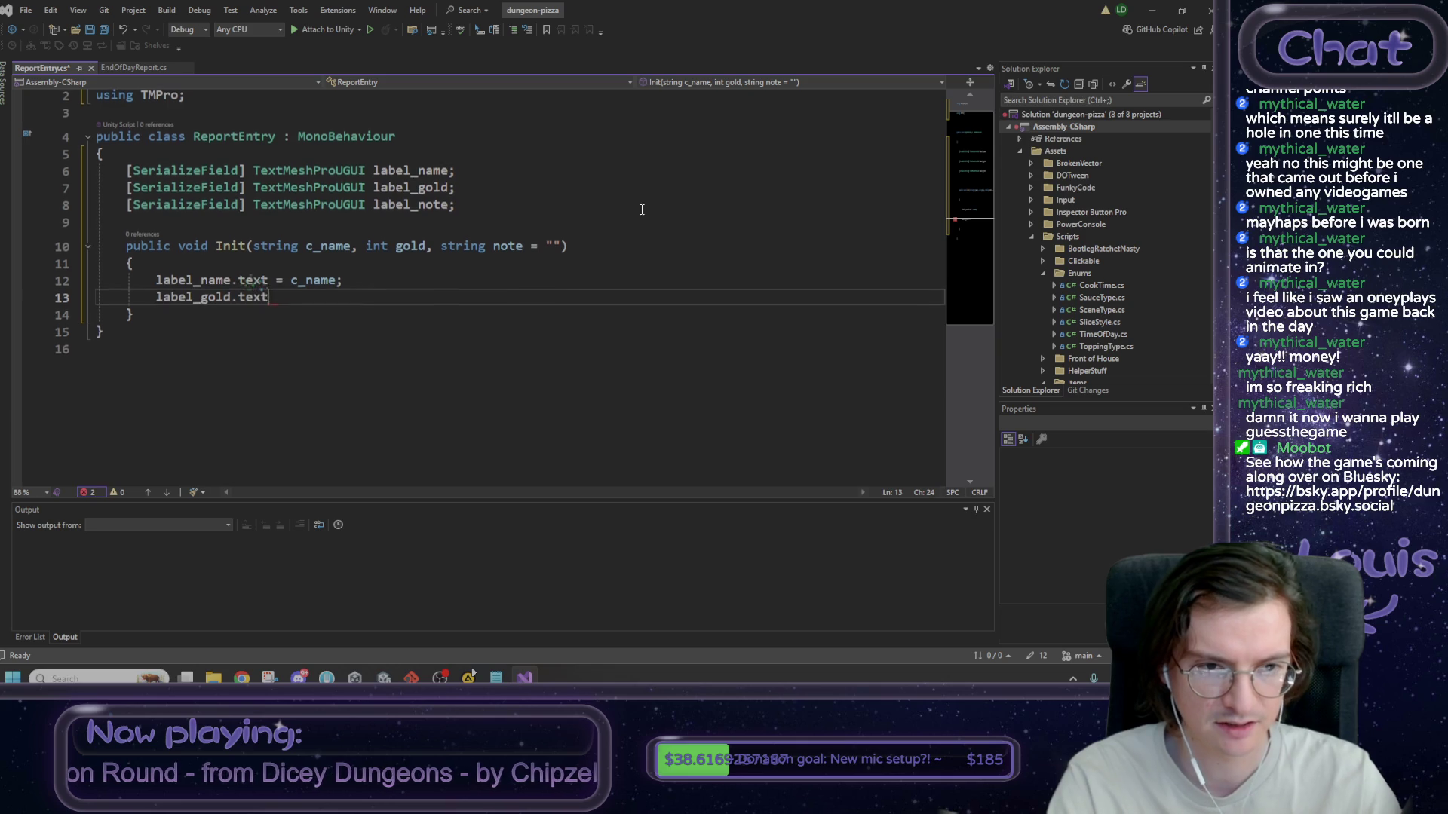
pyautogui.write('= god')
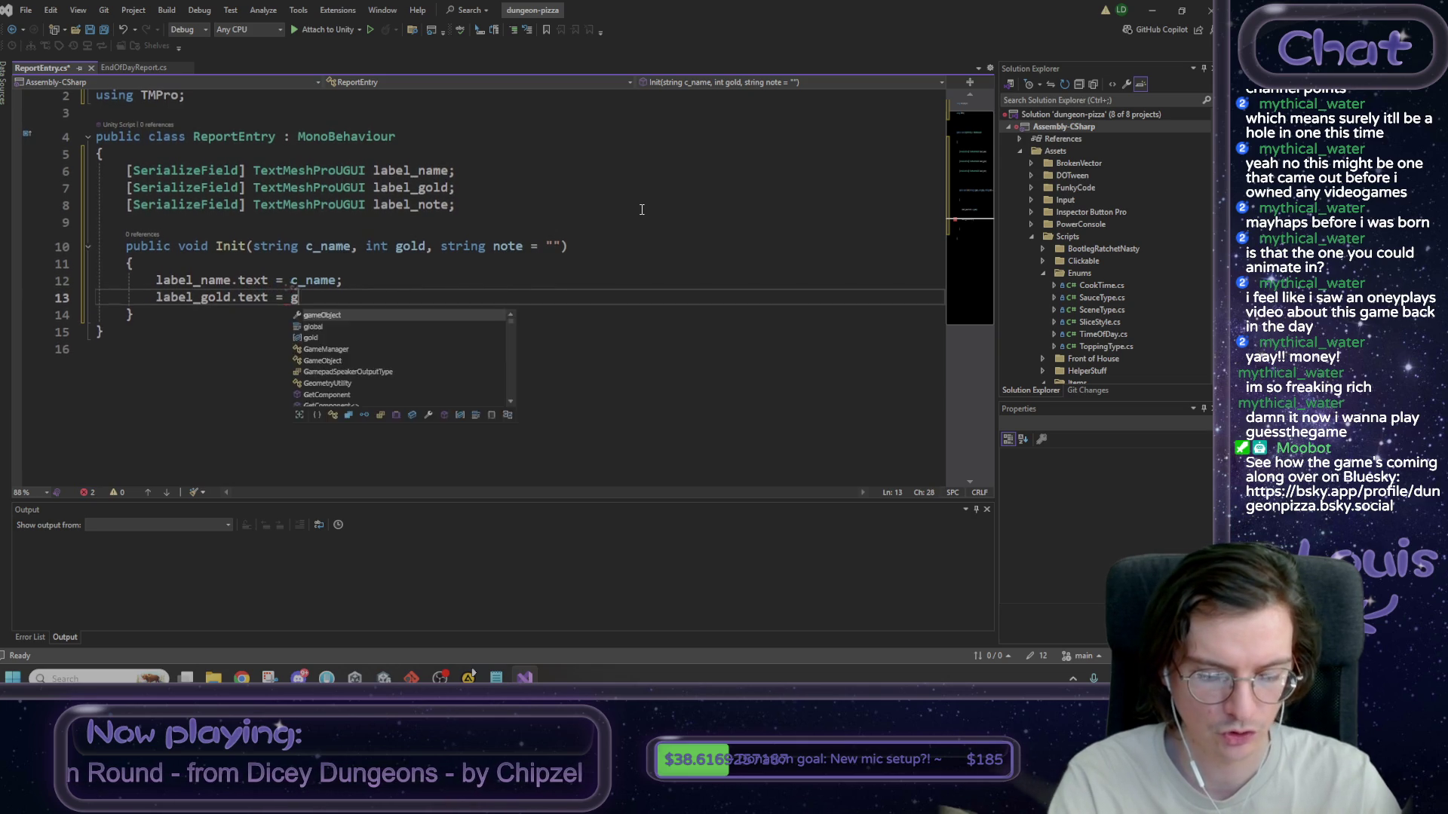
pyautogui.press('BackSpace')
pyautogui.write('ld +')
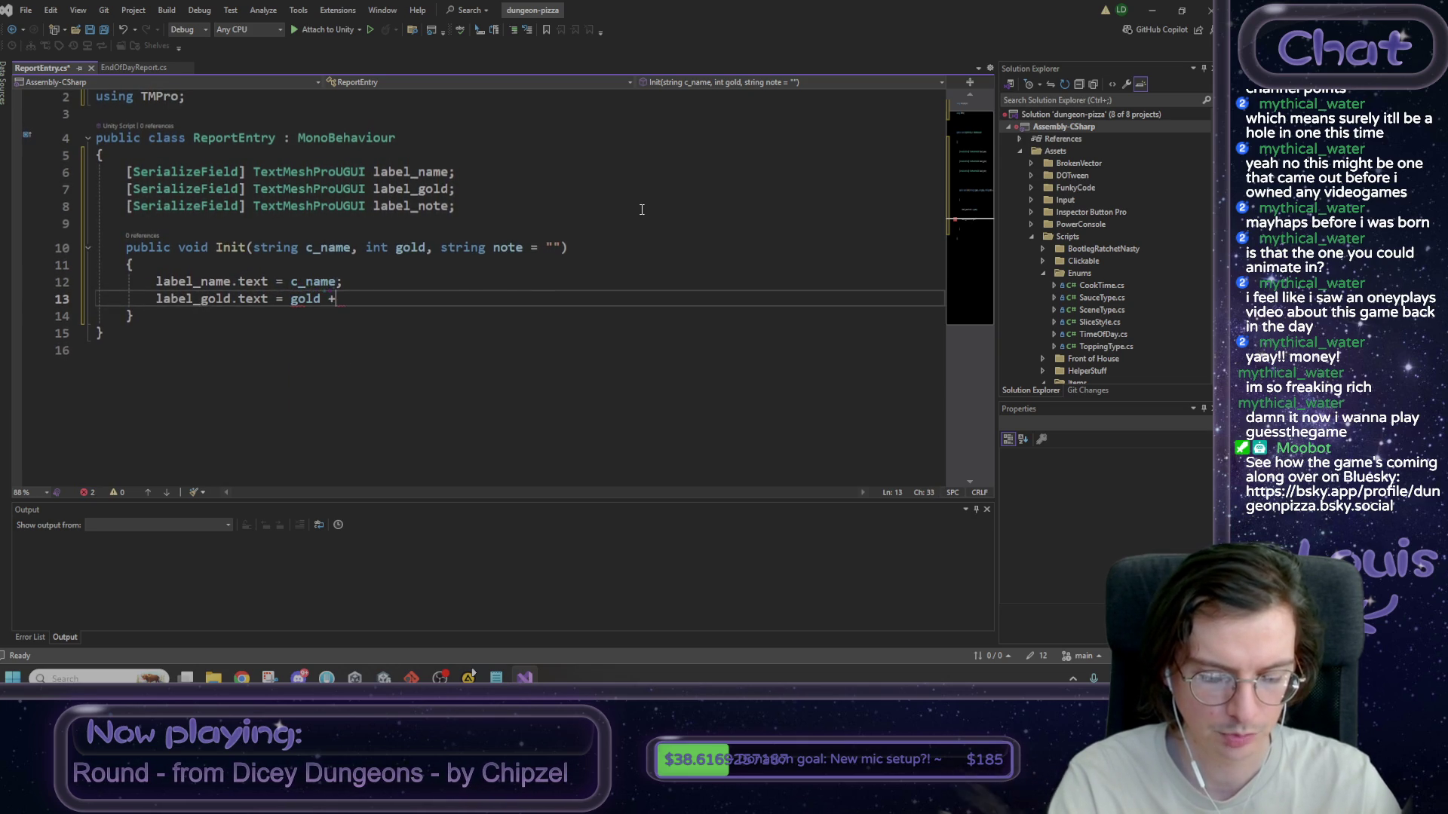
pyautogui.write(' "g";')
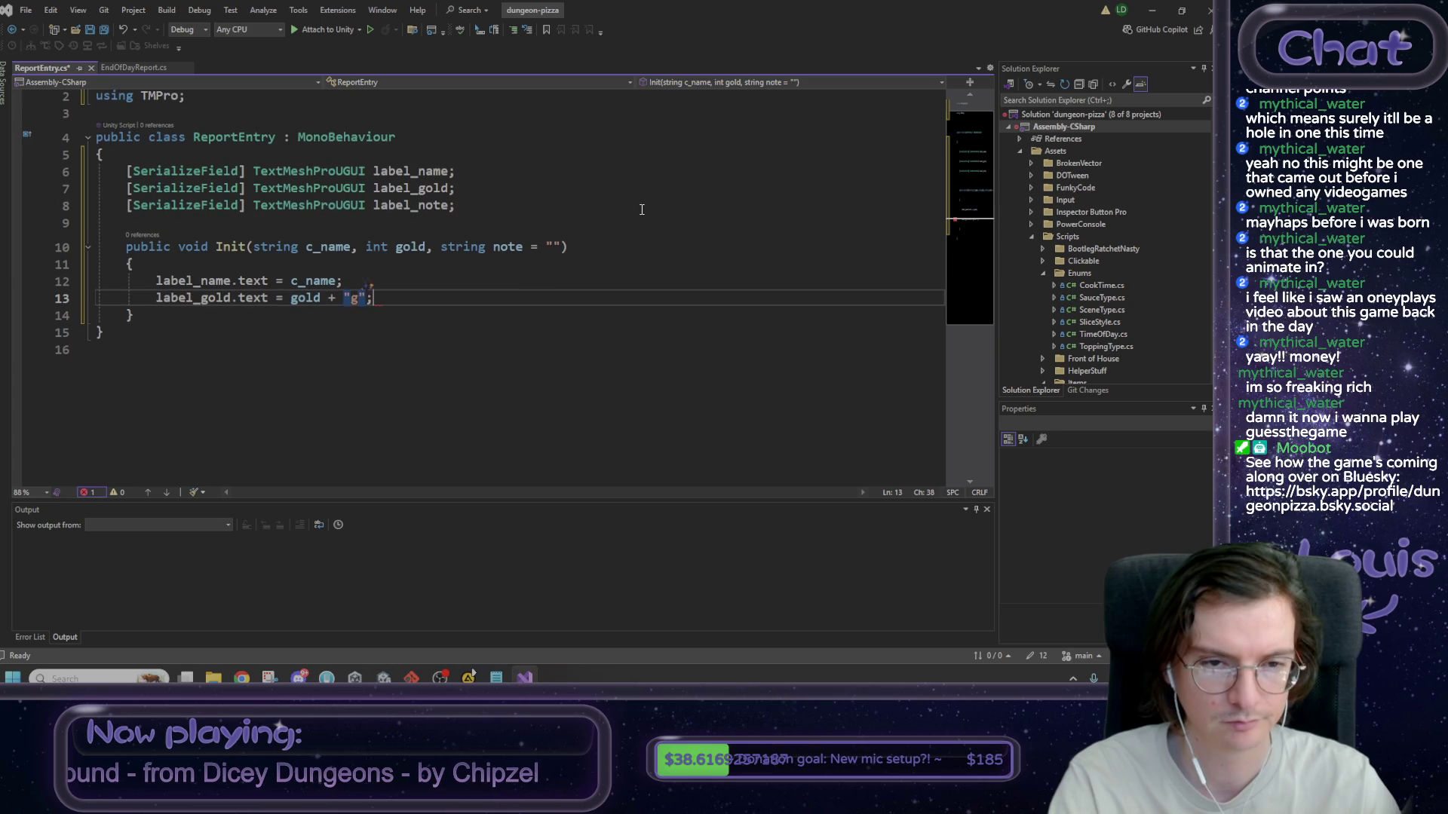
pyautogui.press('Return')
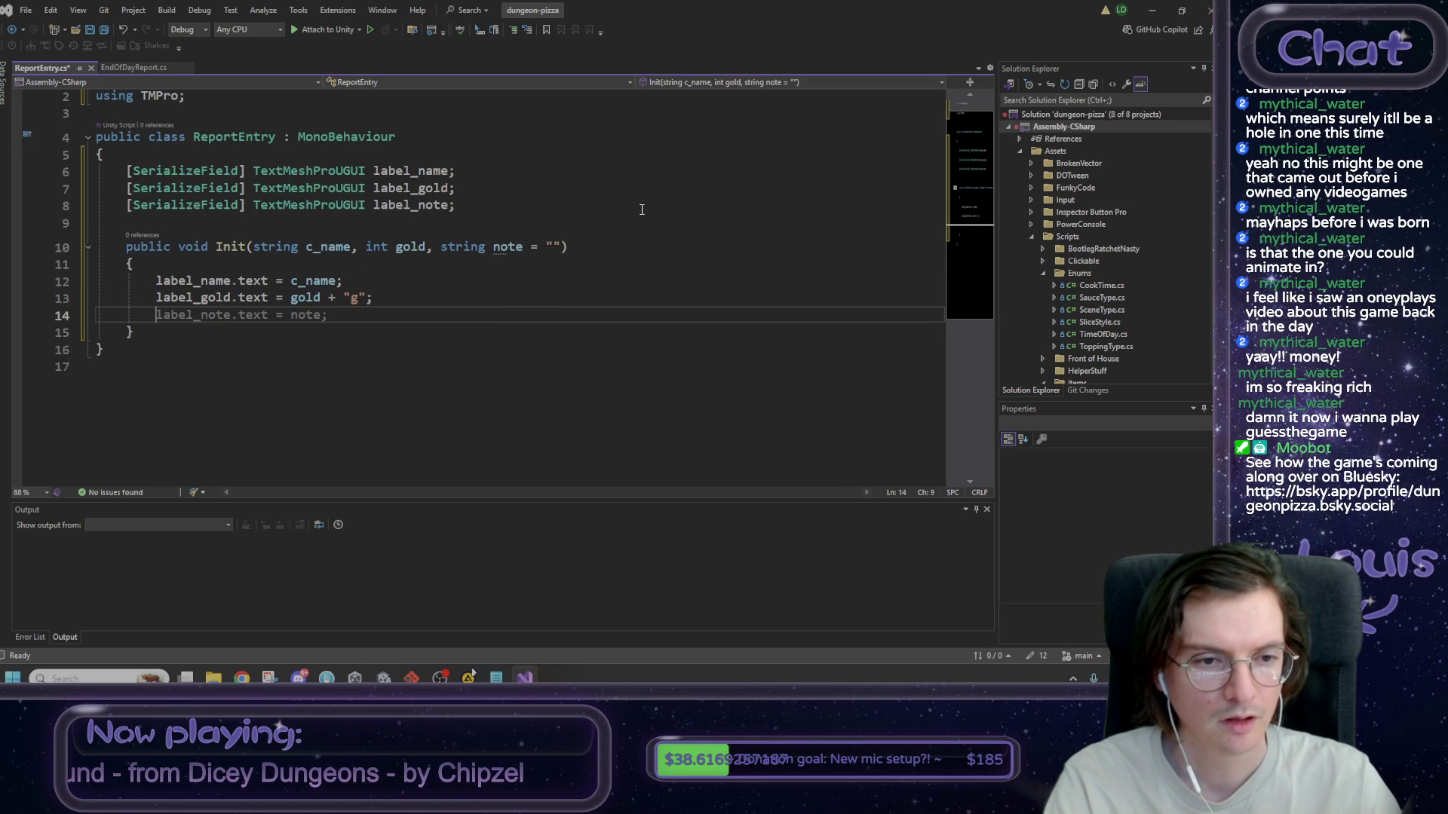
pyautogui.press('Tab')
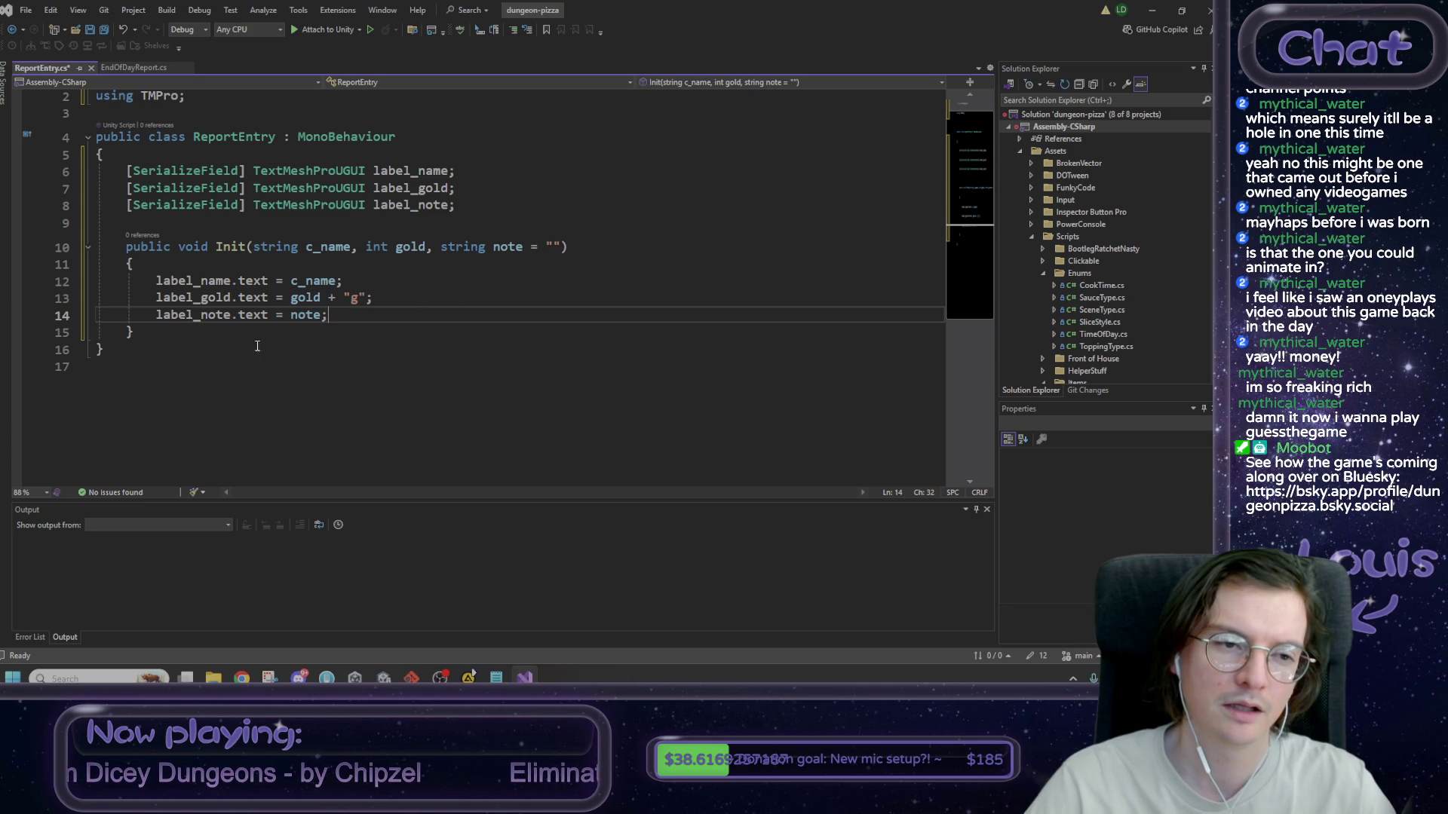
pyautogui.click(213, 335)
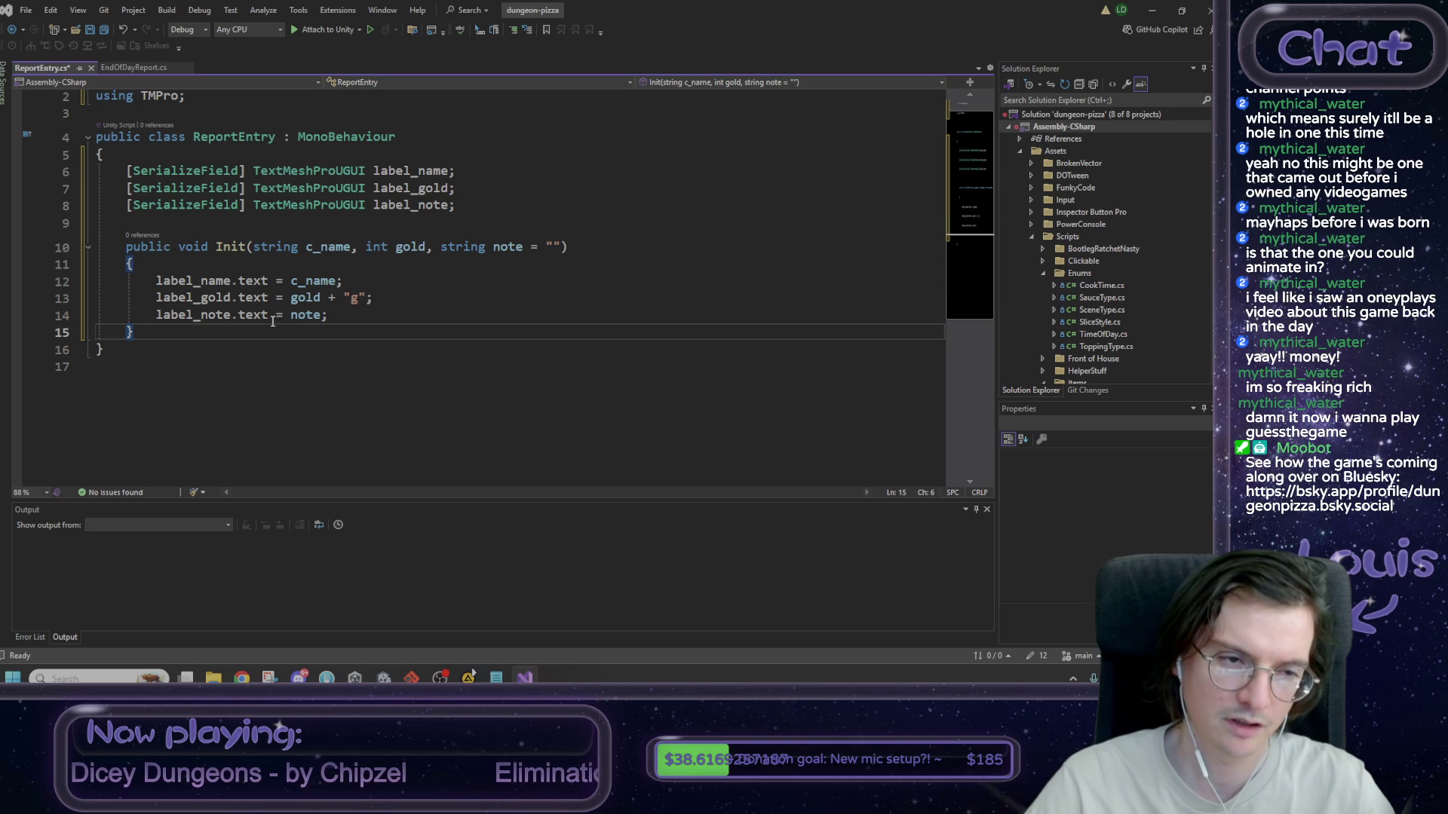
pyautogui.press('Return')
pyautogui.press('Return')
# - Declare a public bool SteppedReveal() method with an opening brace
pyautogui.write('publii')
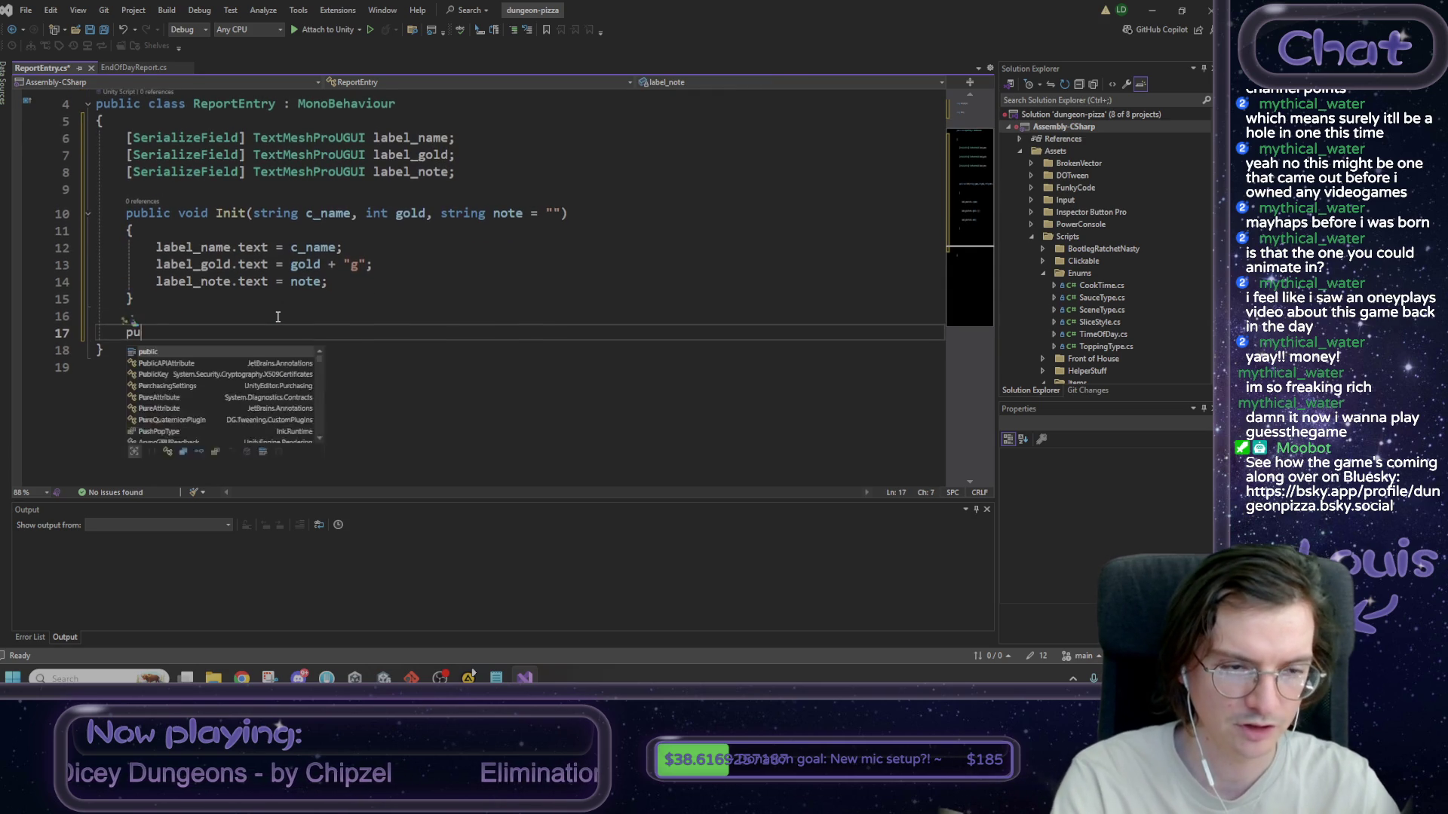
pyautogui.press('BackSpace')
pyautogui.write('c')
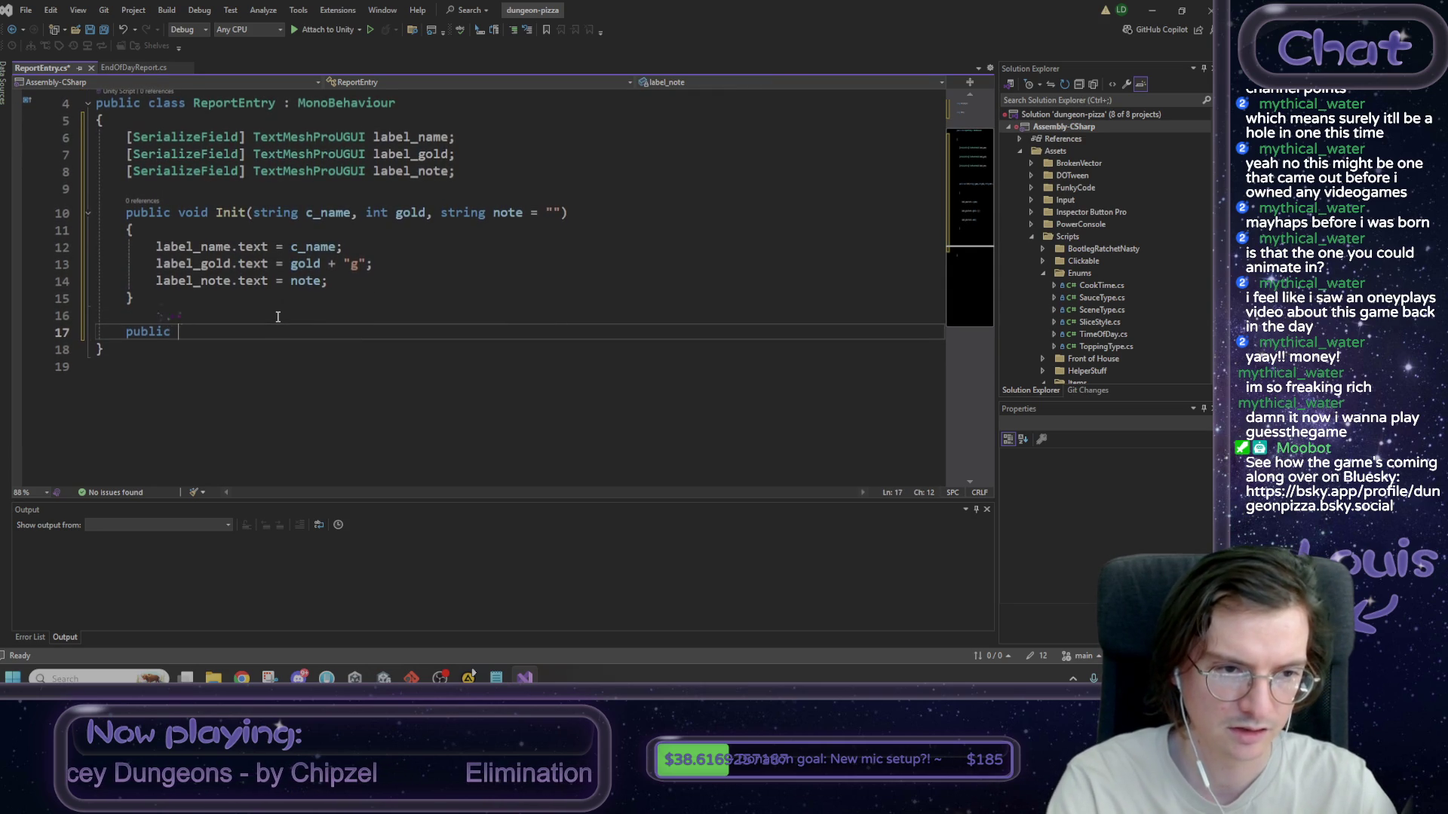
pyautogui.write(' bool ')
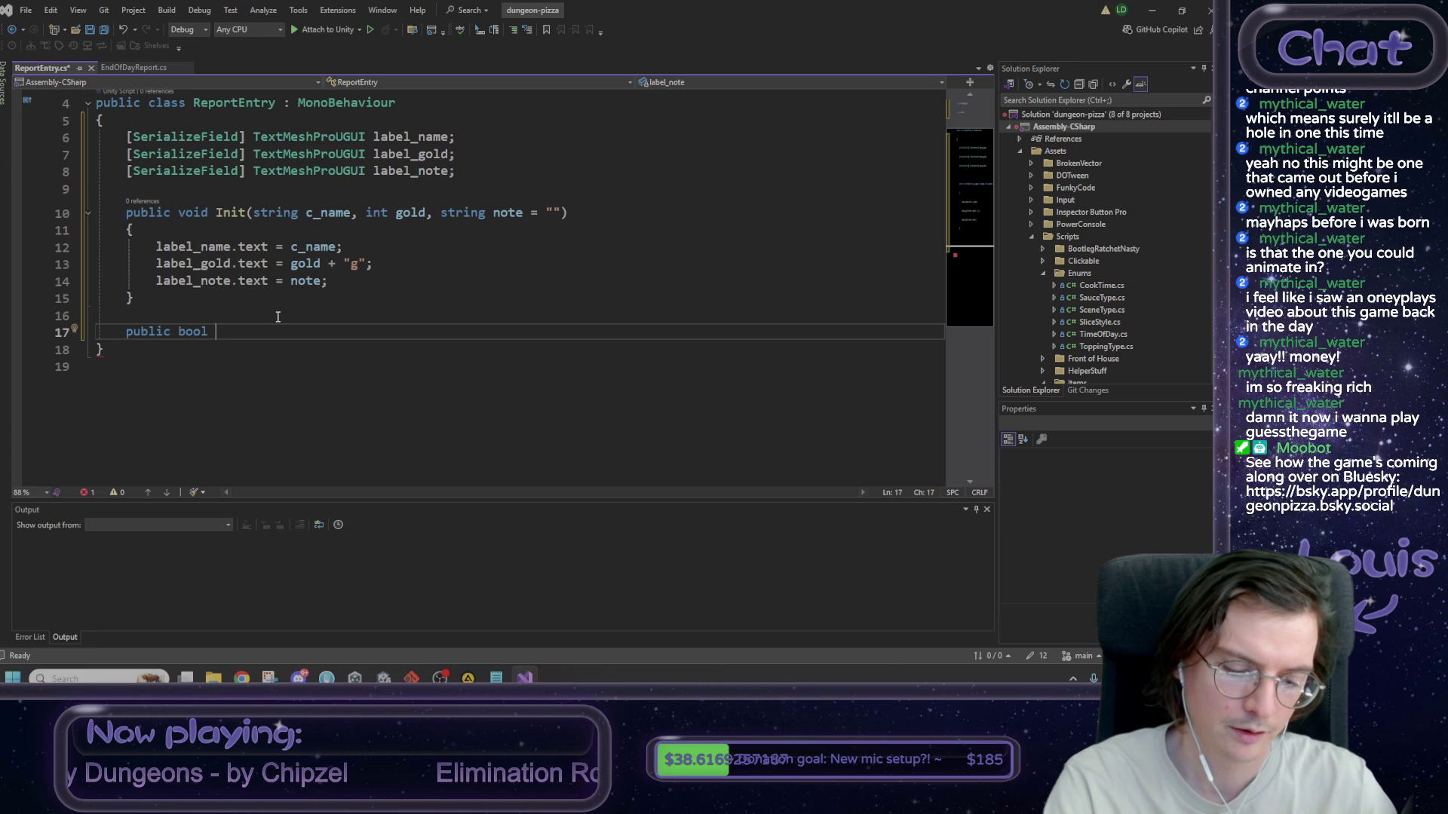
pyautogui.write('SteppedReveal')
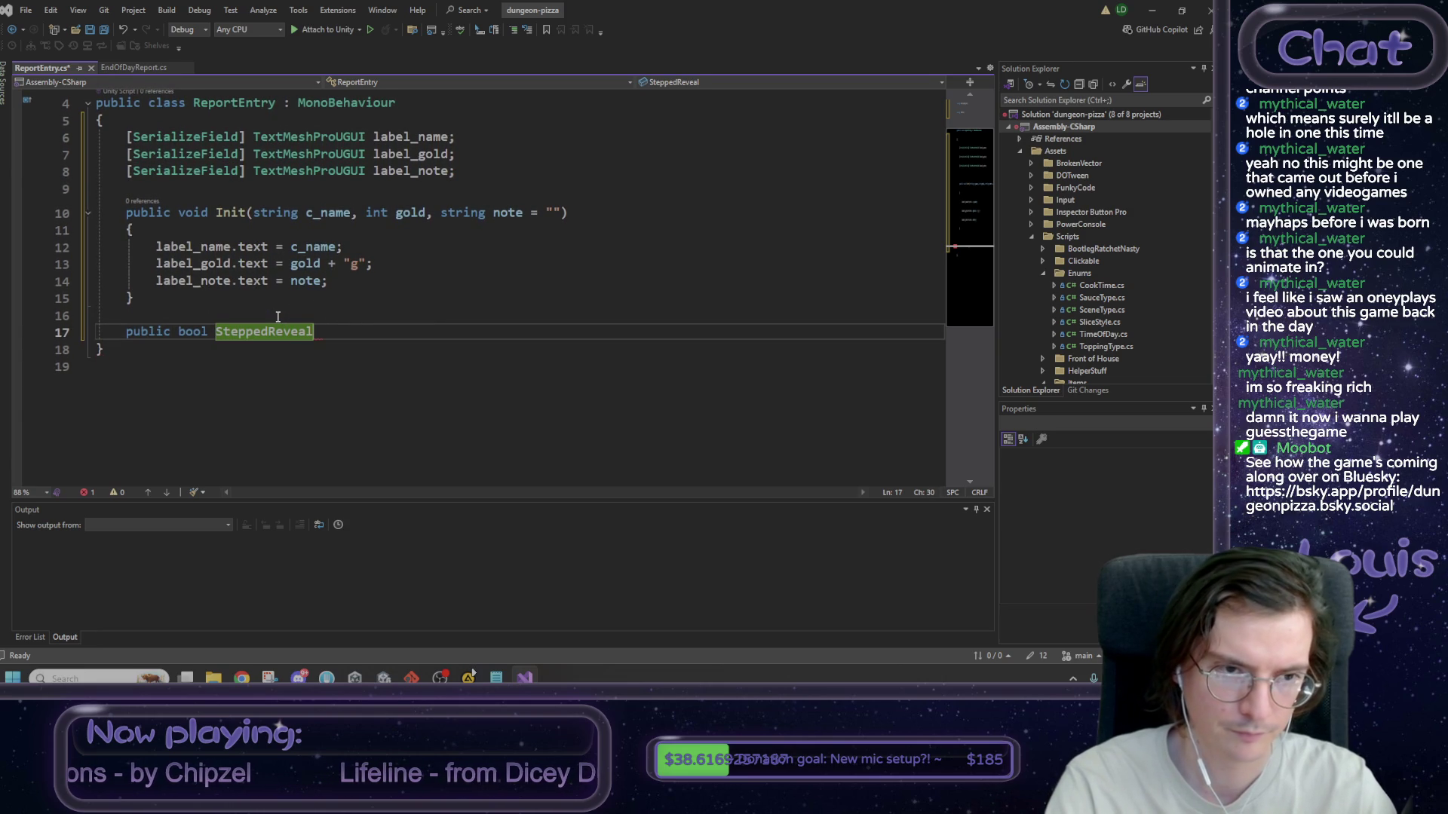
pyautogui.write('() {')
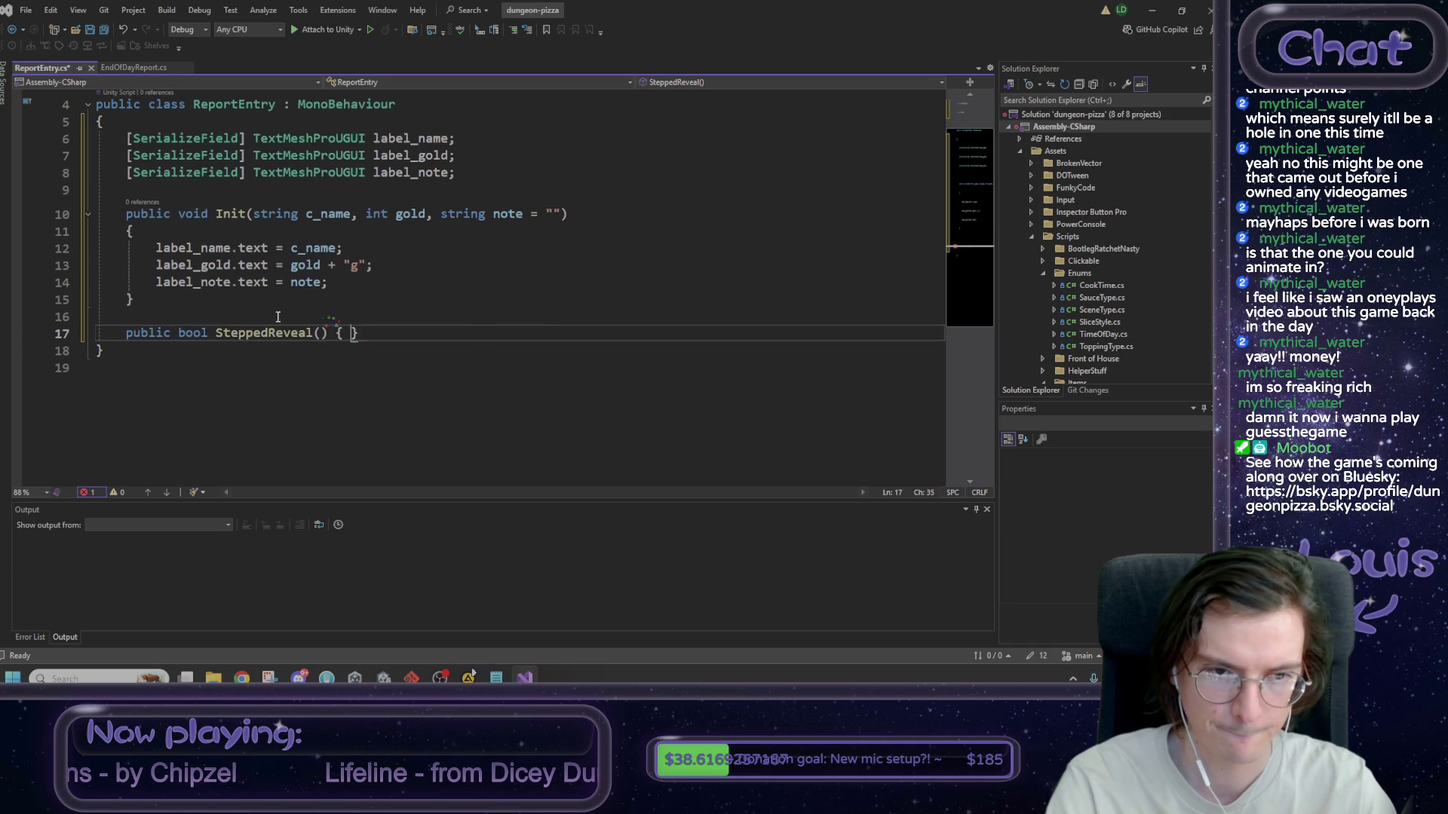
pyautogui.press('Return')
pyautogui.write('{')
pyautogui.press('Return')
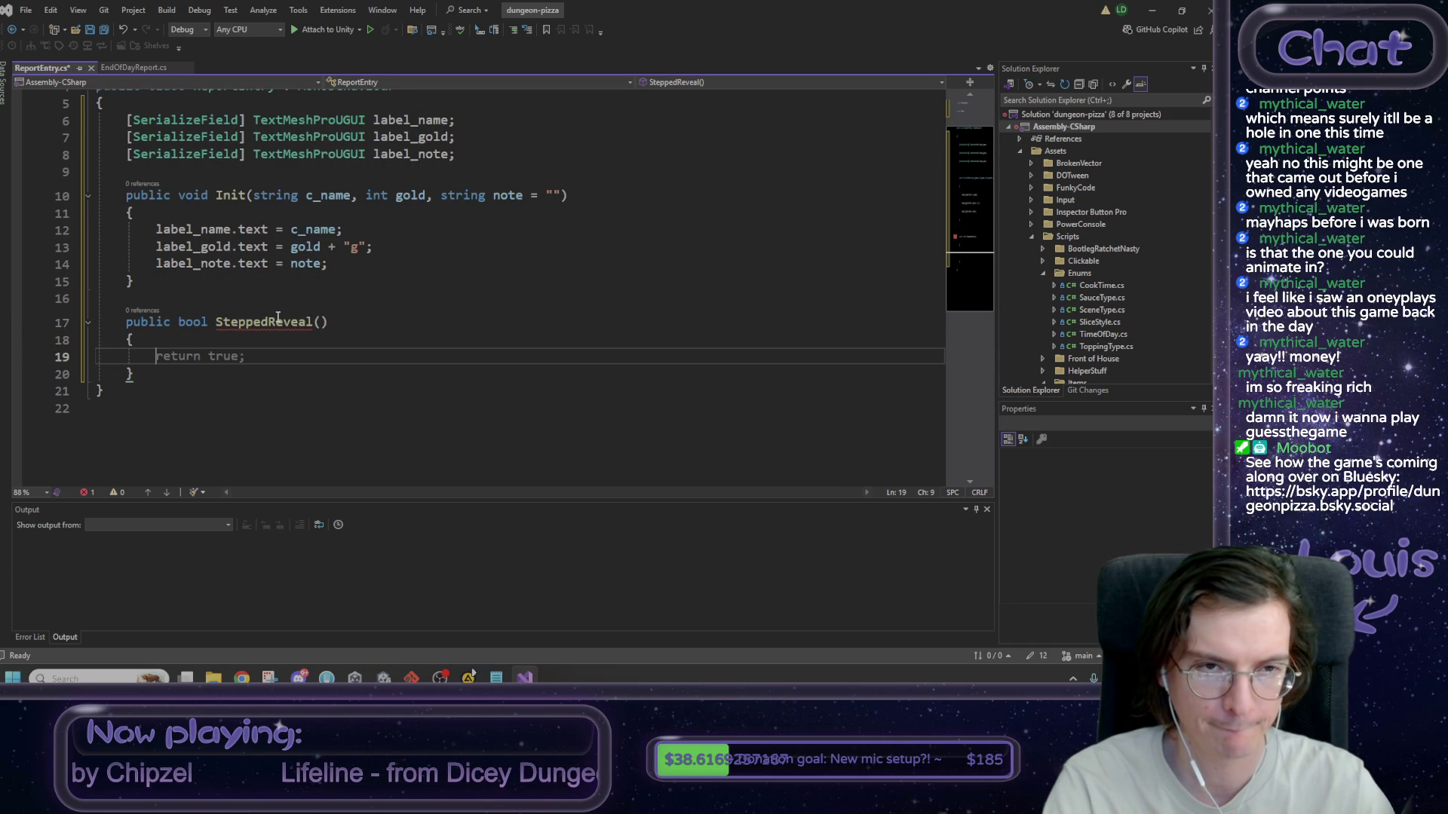
# - Start an if condition testing label_name.gameObject's active property
pyautogui.write('if')
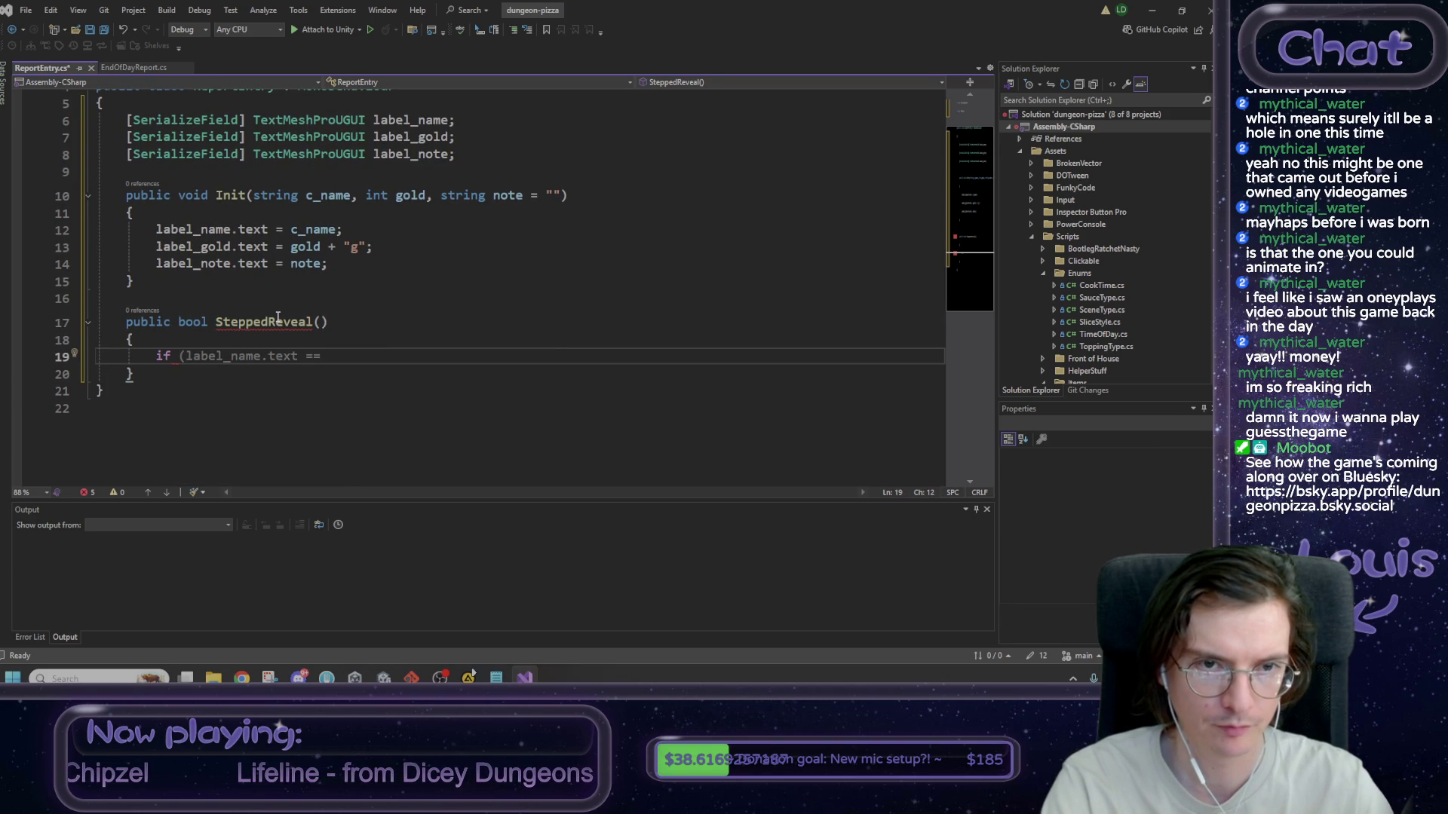
pyautogui.write('(la')
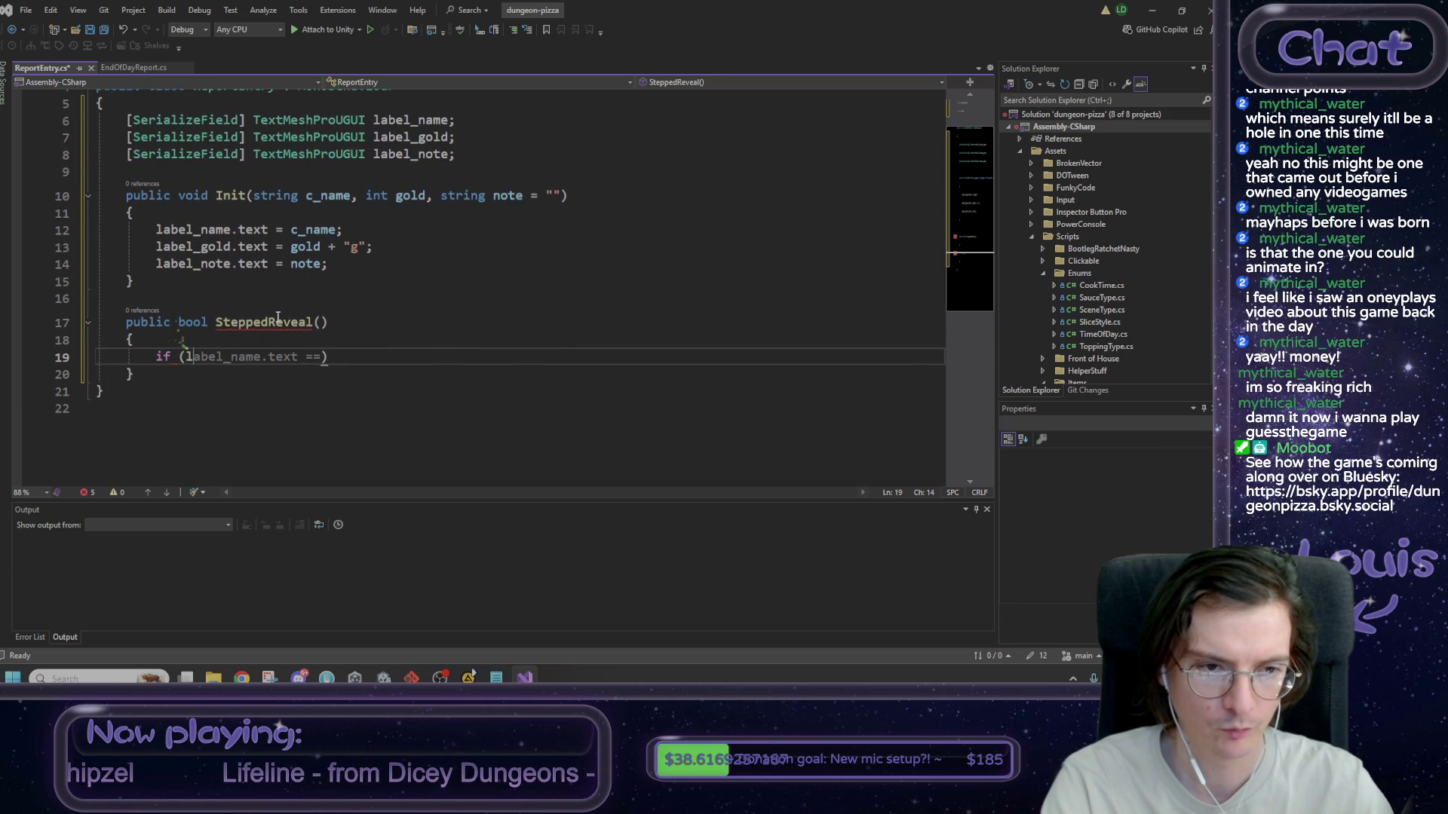
pyautogui.write('bel_name.gam')
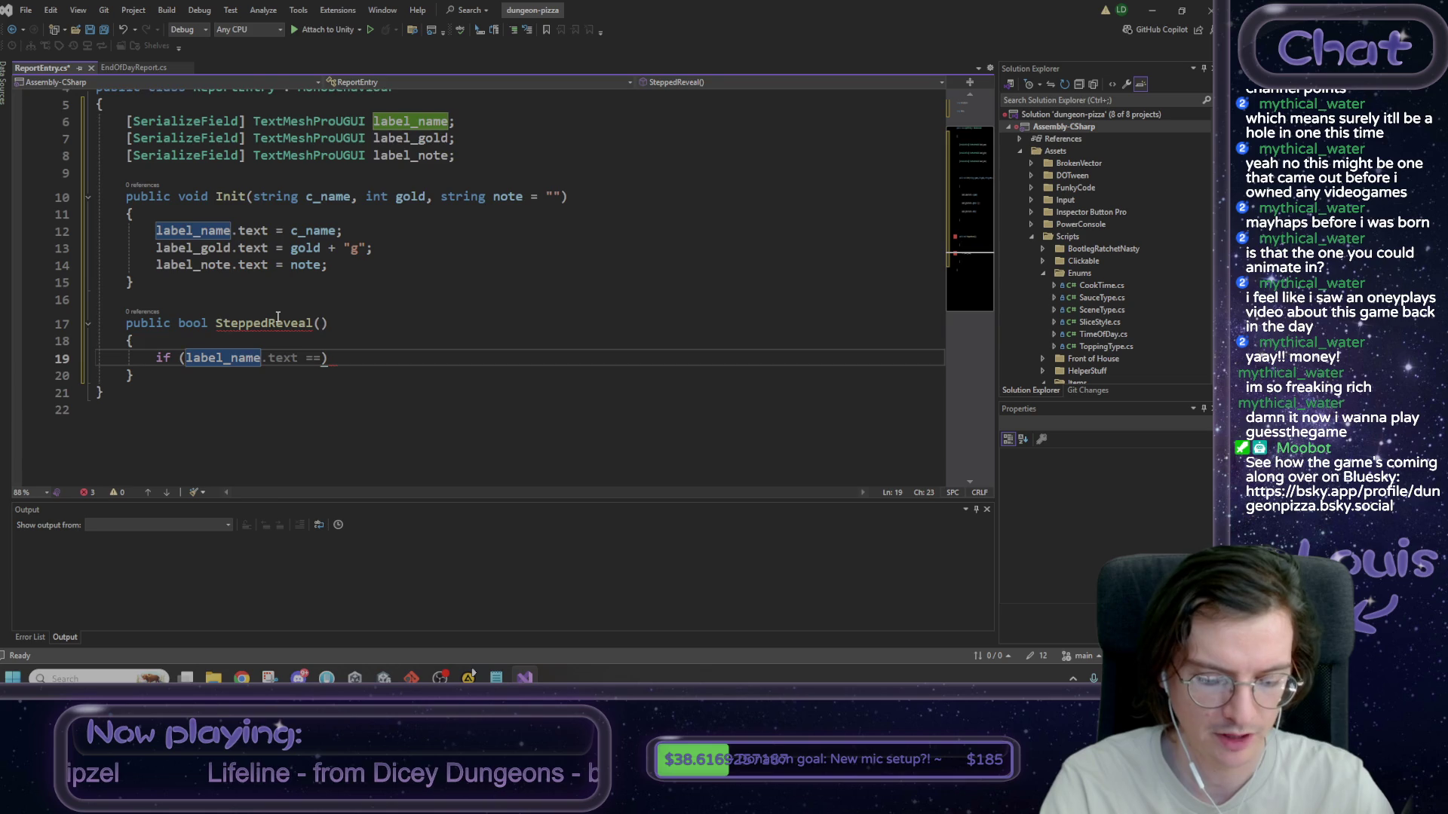
pyautogui.press('Tab')
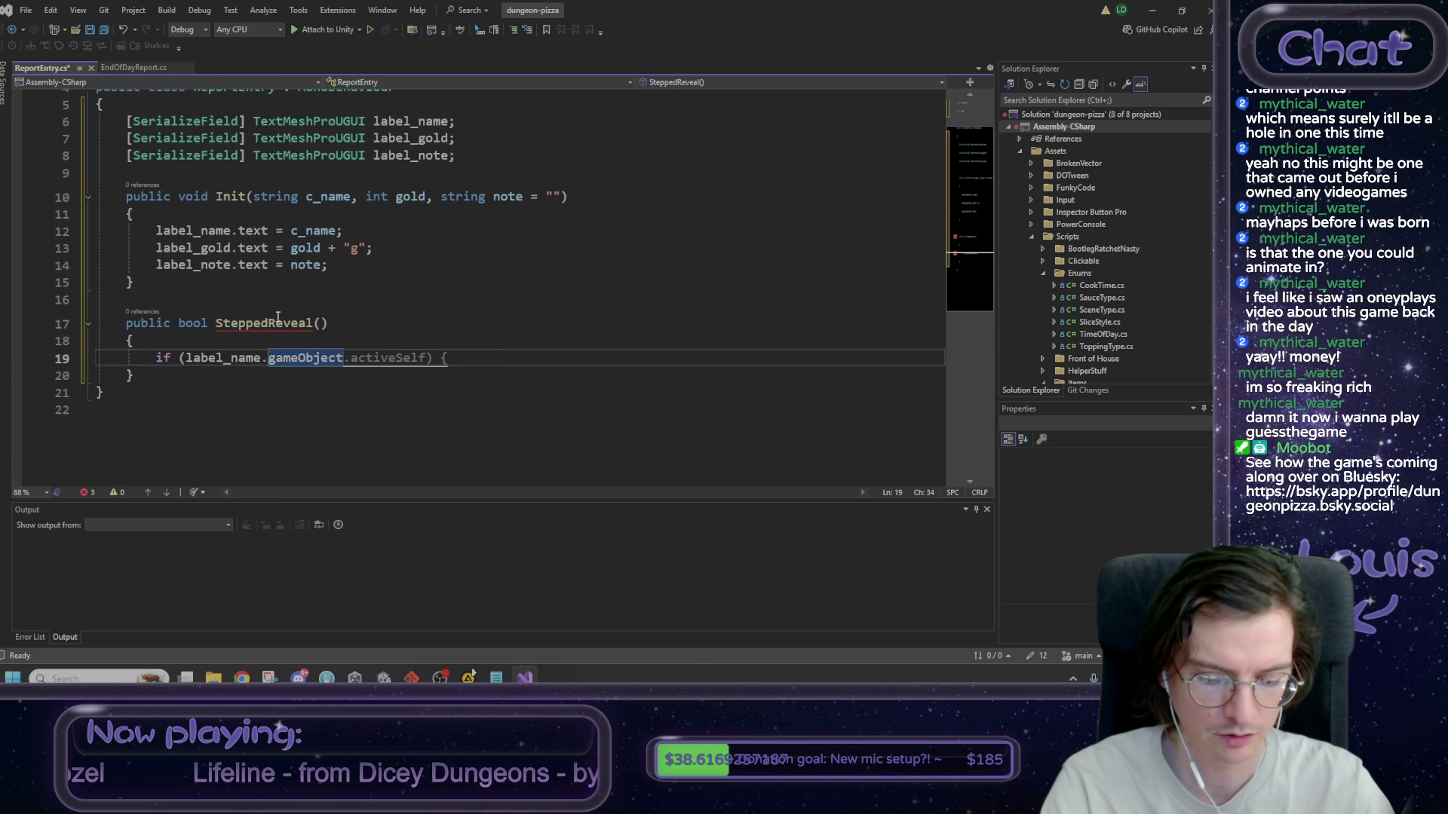
pyautogui.write('.')
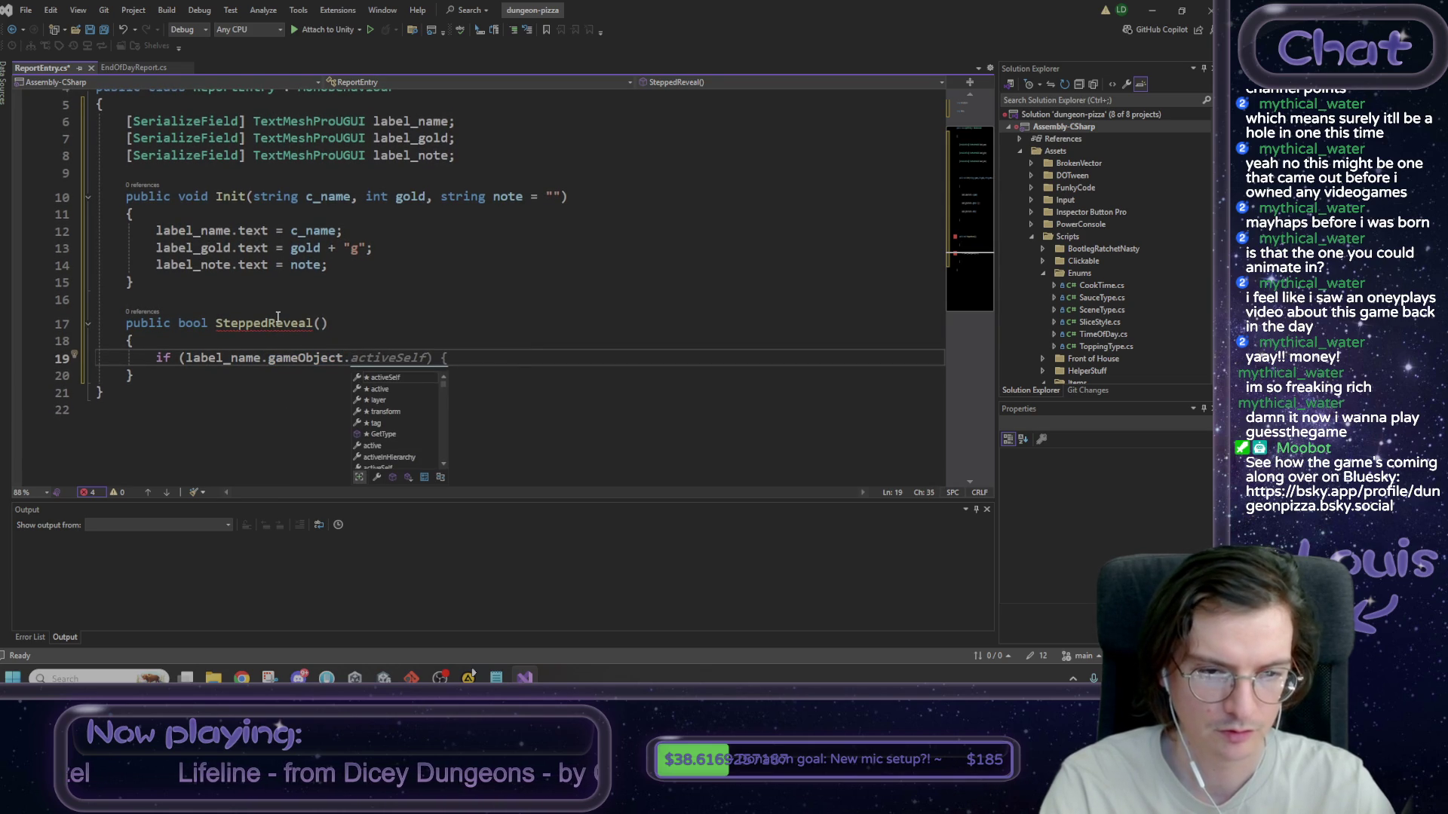
pyautogui.write('is')
pyautogui.press('BackSpace')
pyautogui.write('acti')
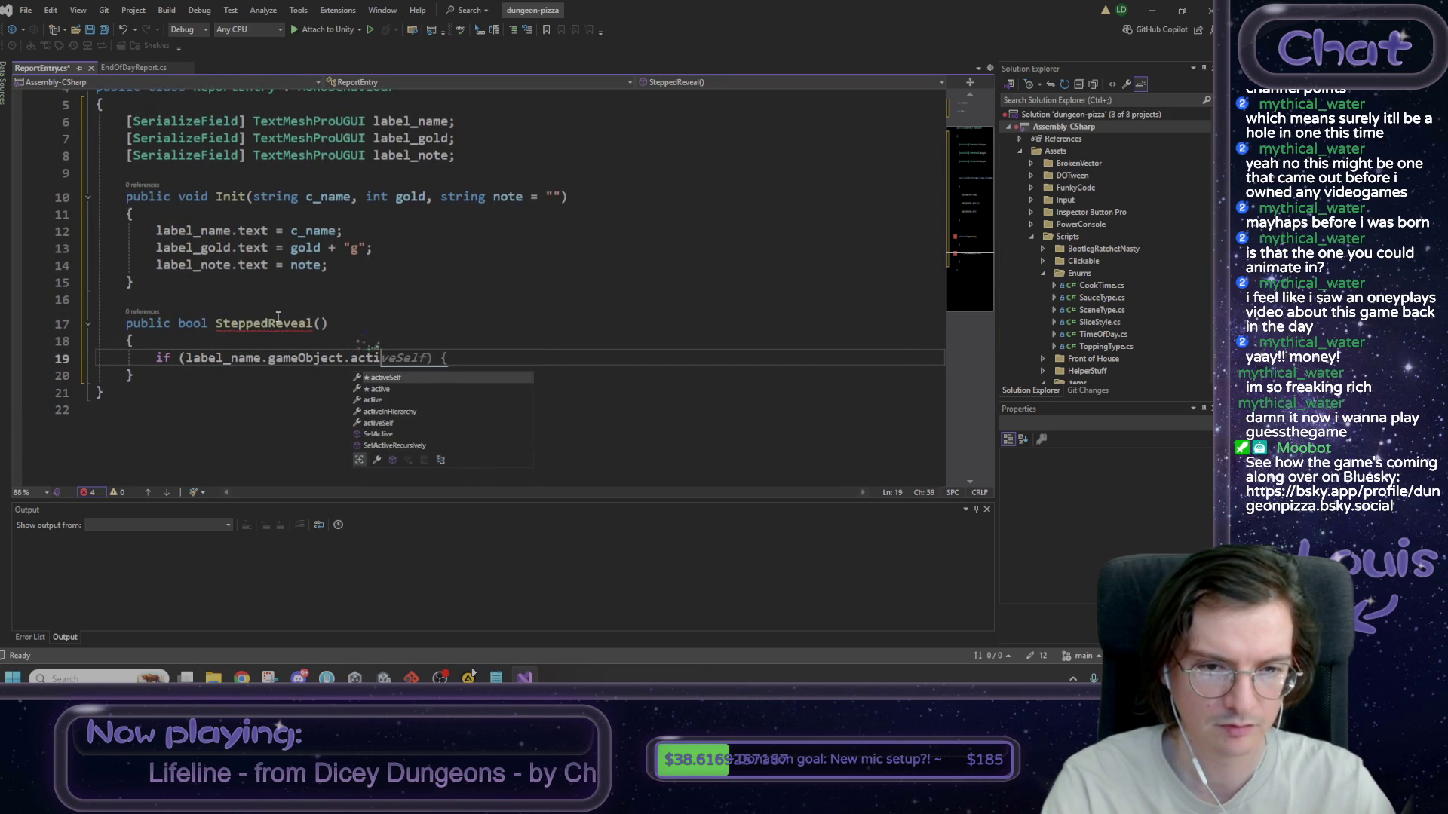
pyautogui.write('ve')
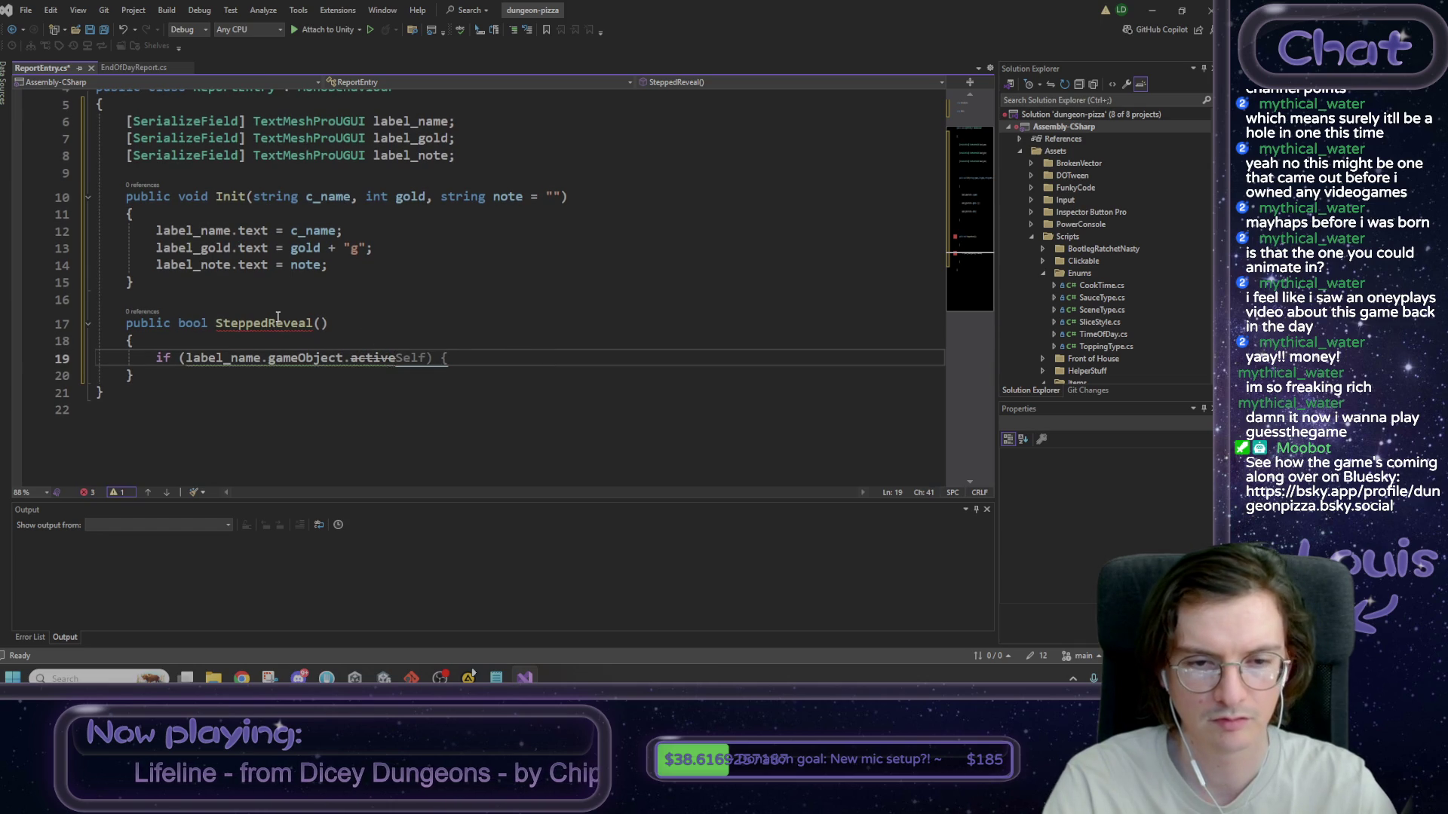
pyautogui.press('Left')
pyautogui.write('isActive')
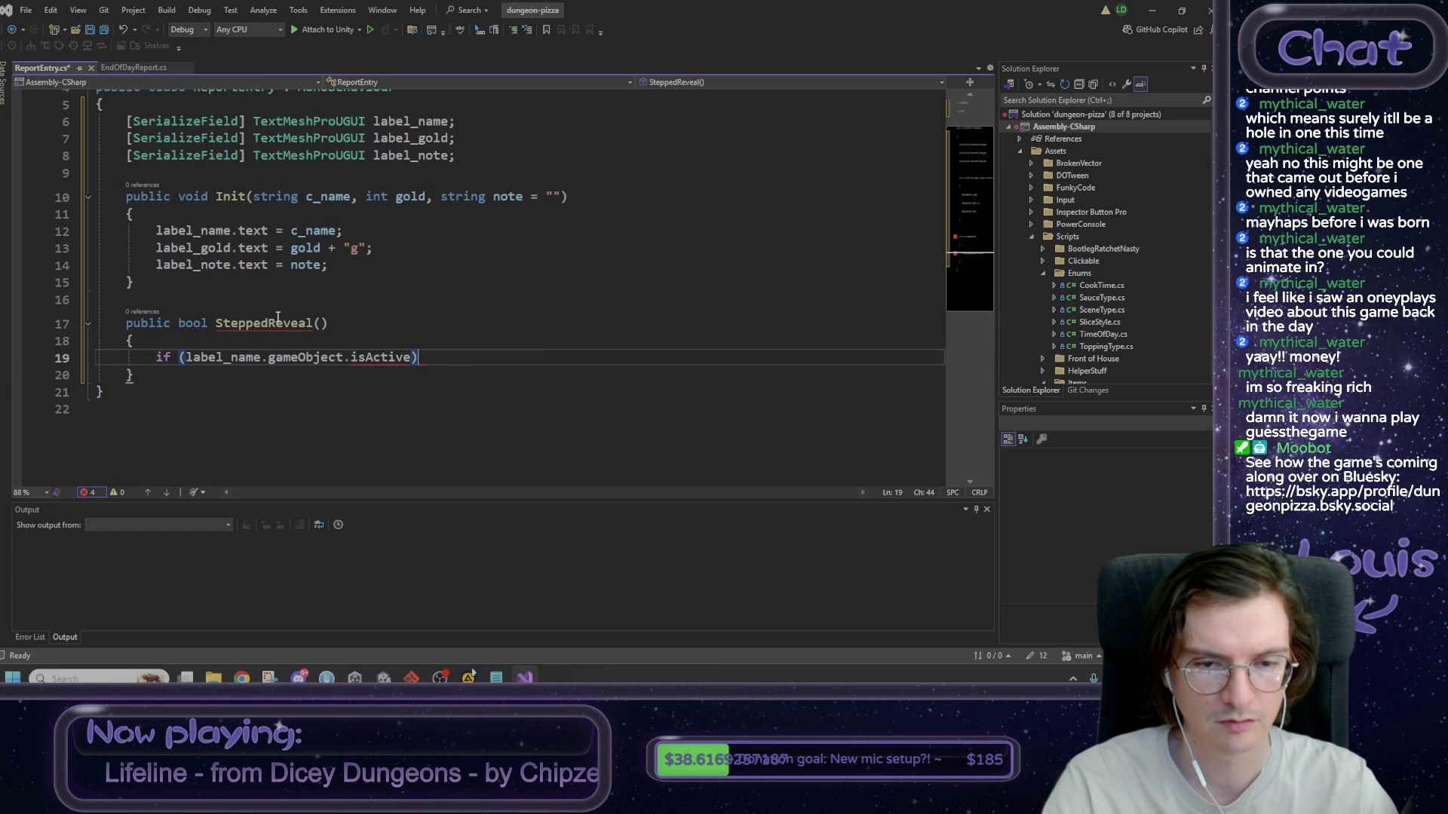
pyautogui.doubleClick(392, 359)
pyautogui.write('active')
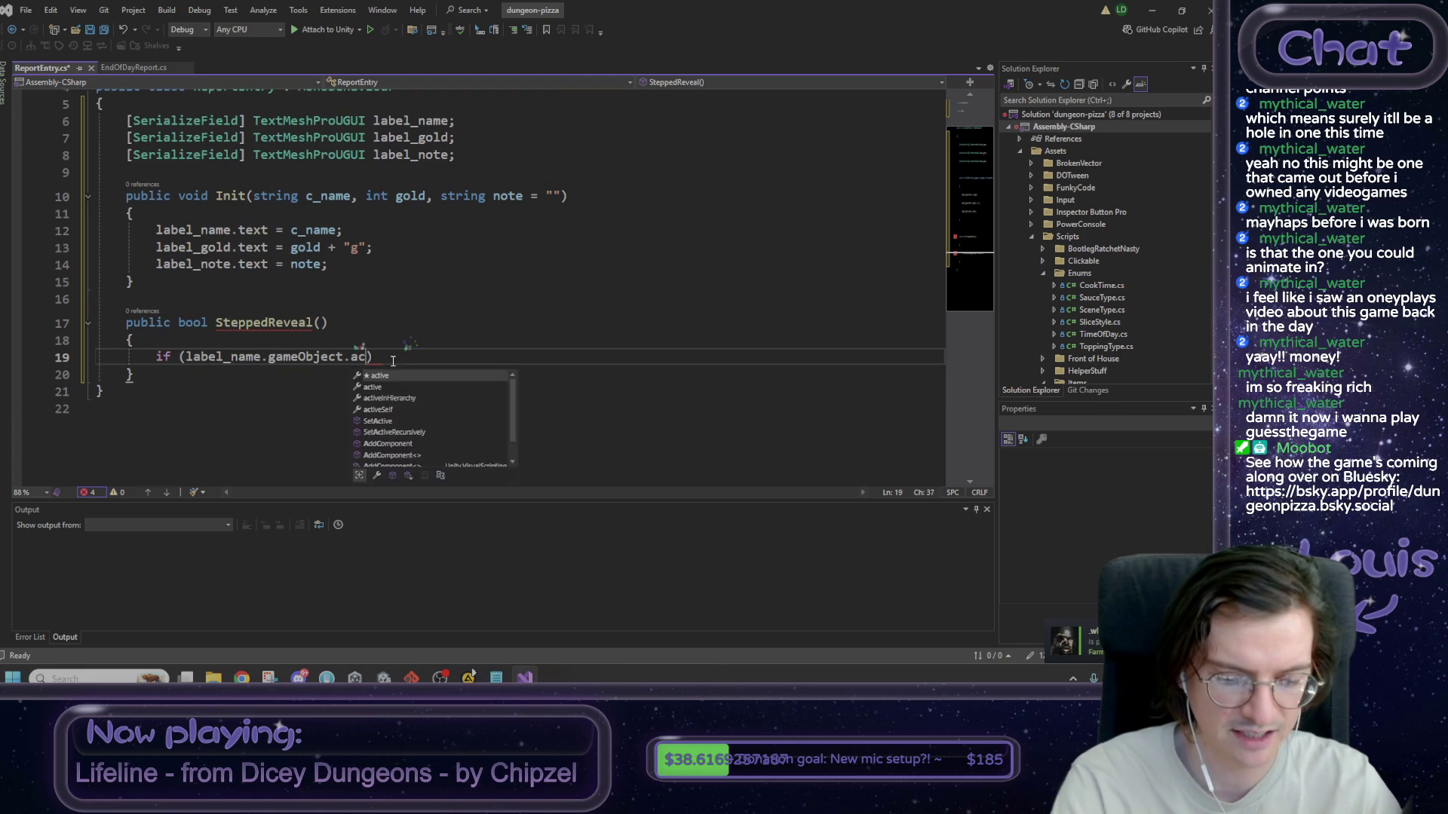
pyautogui.press('Escape')
# - Change the property to activeSelf and negate the condition with !
pyautogui.moveTo(372, 358)
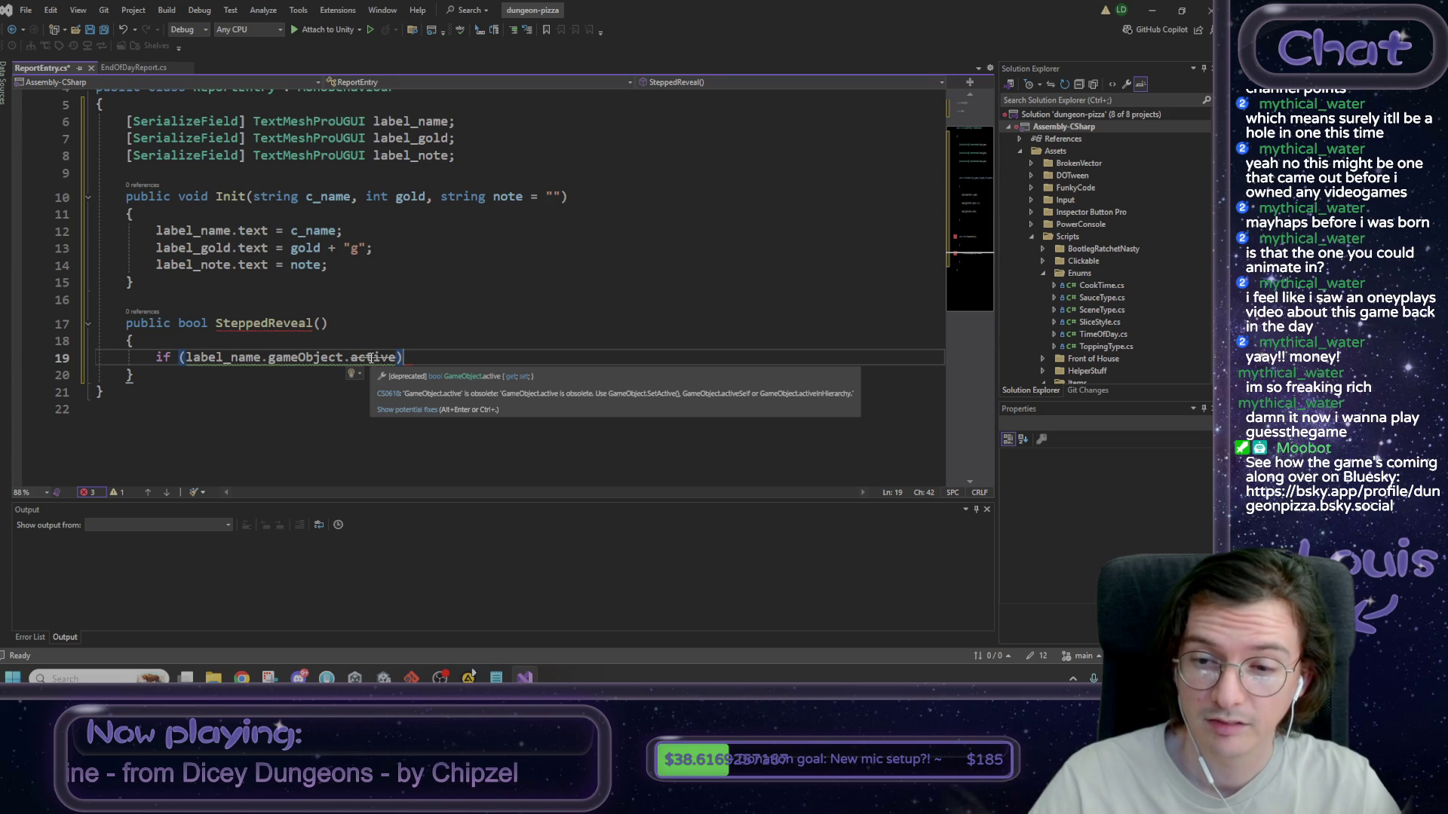
pyautogui.doubleClick(370, 356)
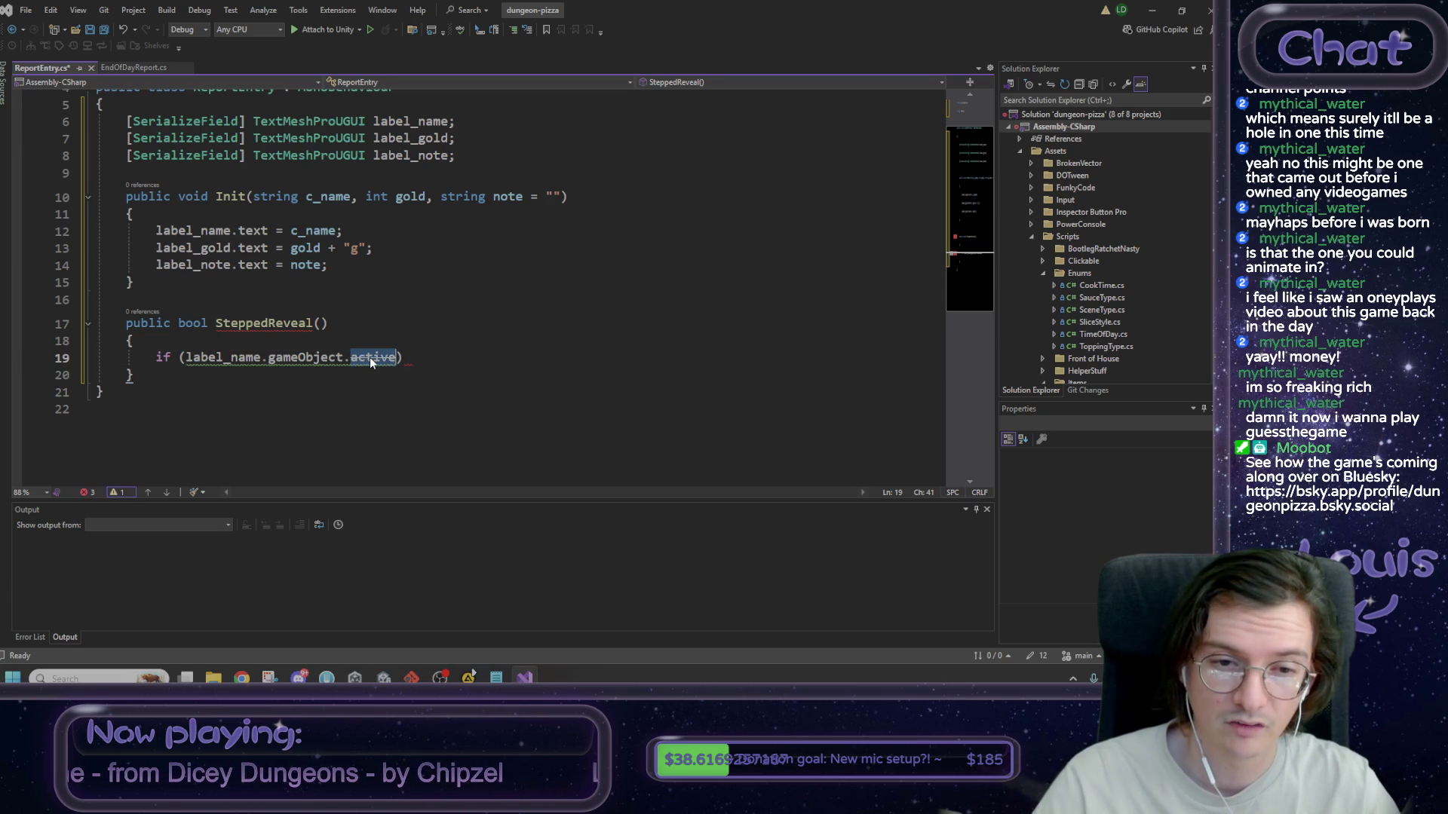
pyautogui.write('activeSelf')
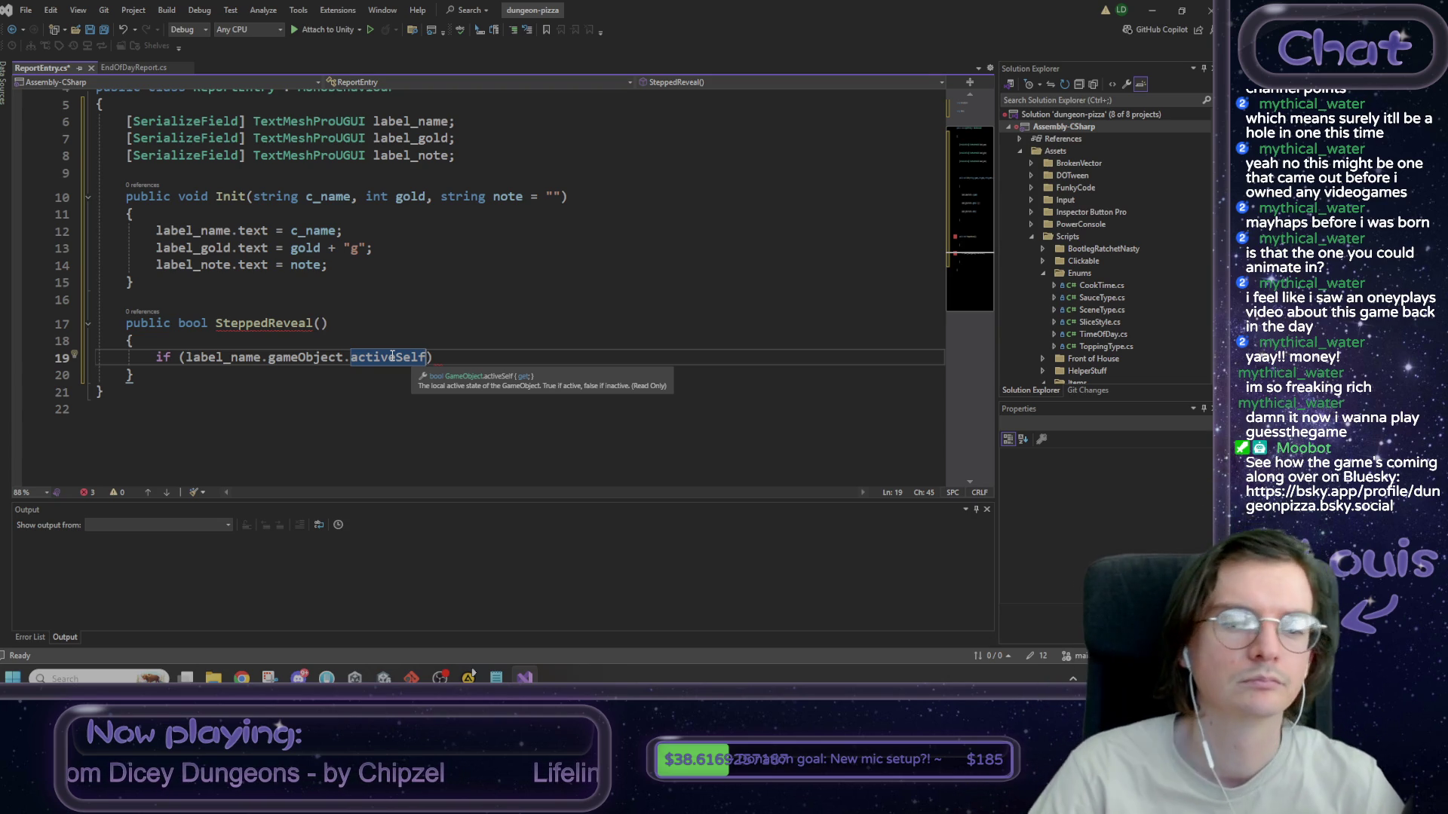
pyautogui.press('End')
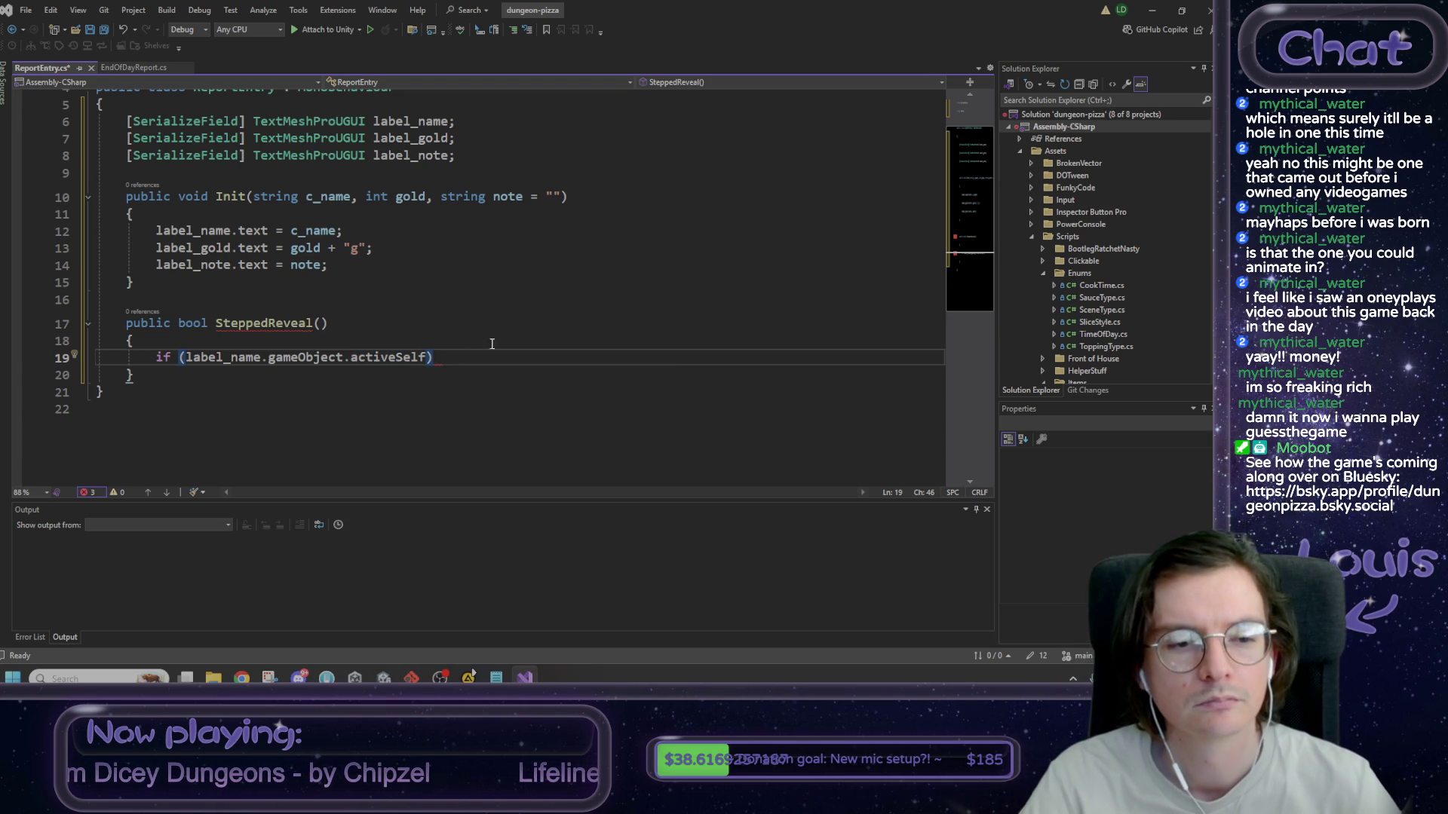
pyautogui.hotkey('ctrl', 'Left')
pyautogui.hotkey('ctrl', 'Left')
pyautogui.hotkey('ctrl', 'Left')
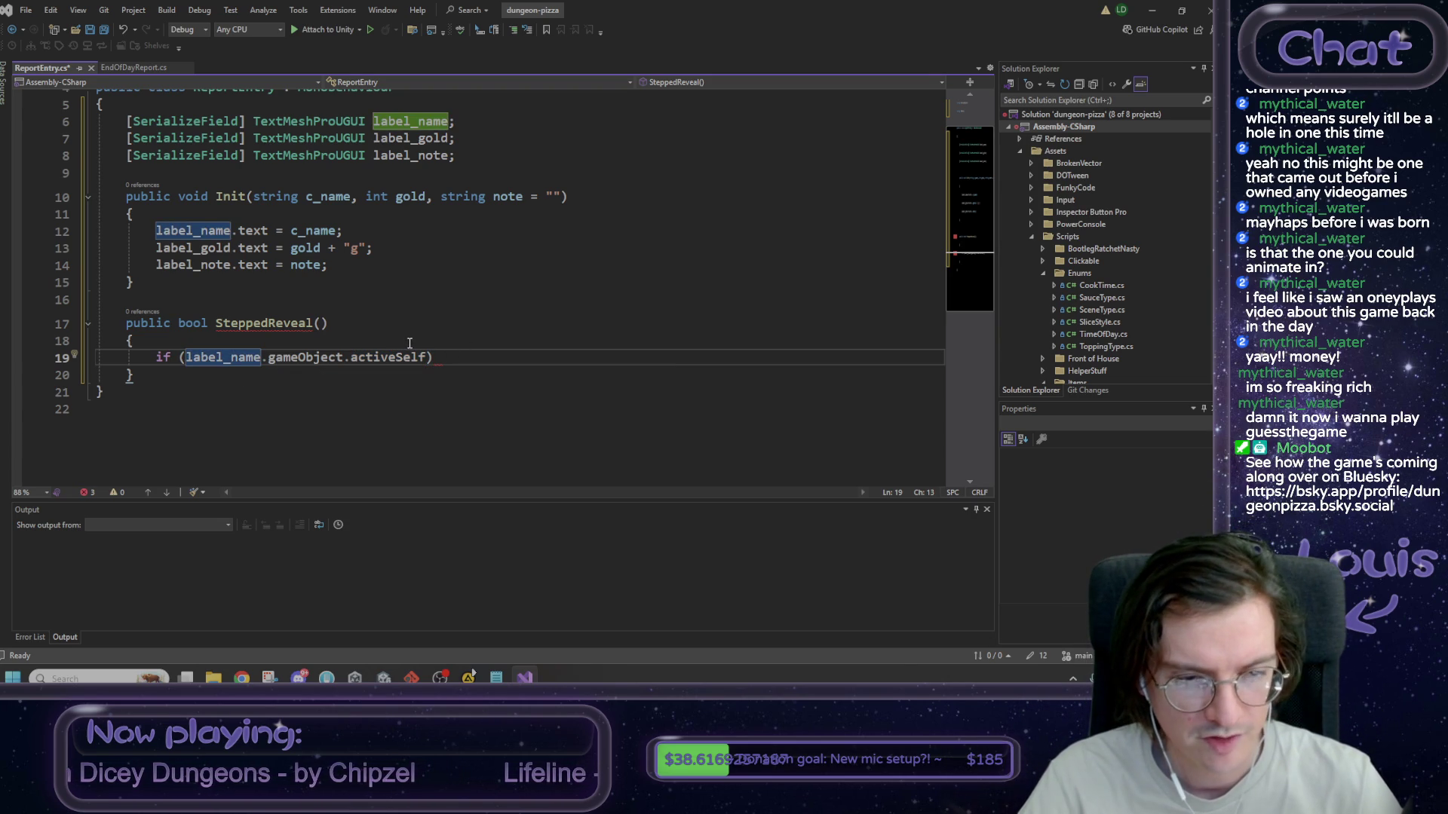
pyautogui.write('!')
# - Add braces for the if block's body
pyautogui.click(478, 357)
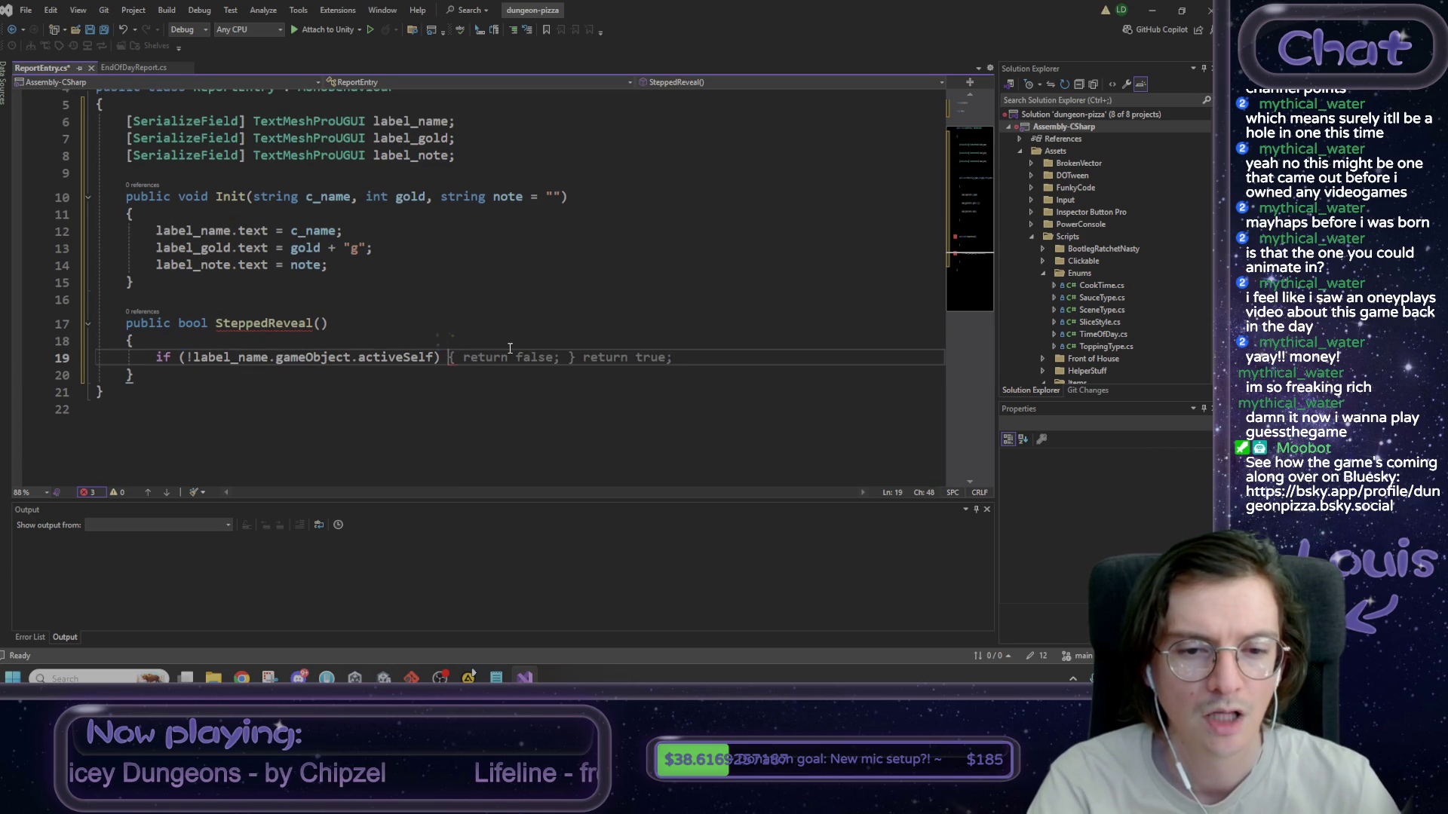
pyautogui.write('{')
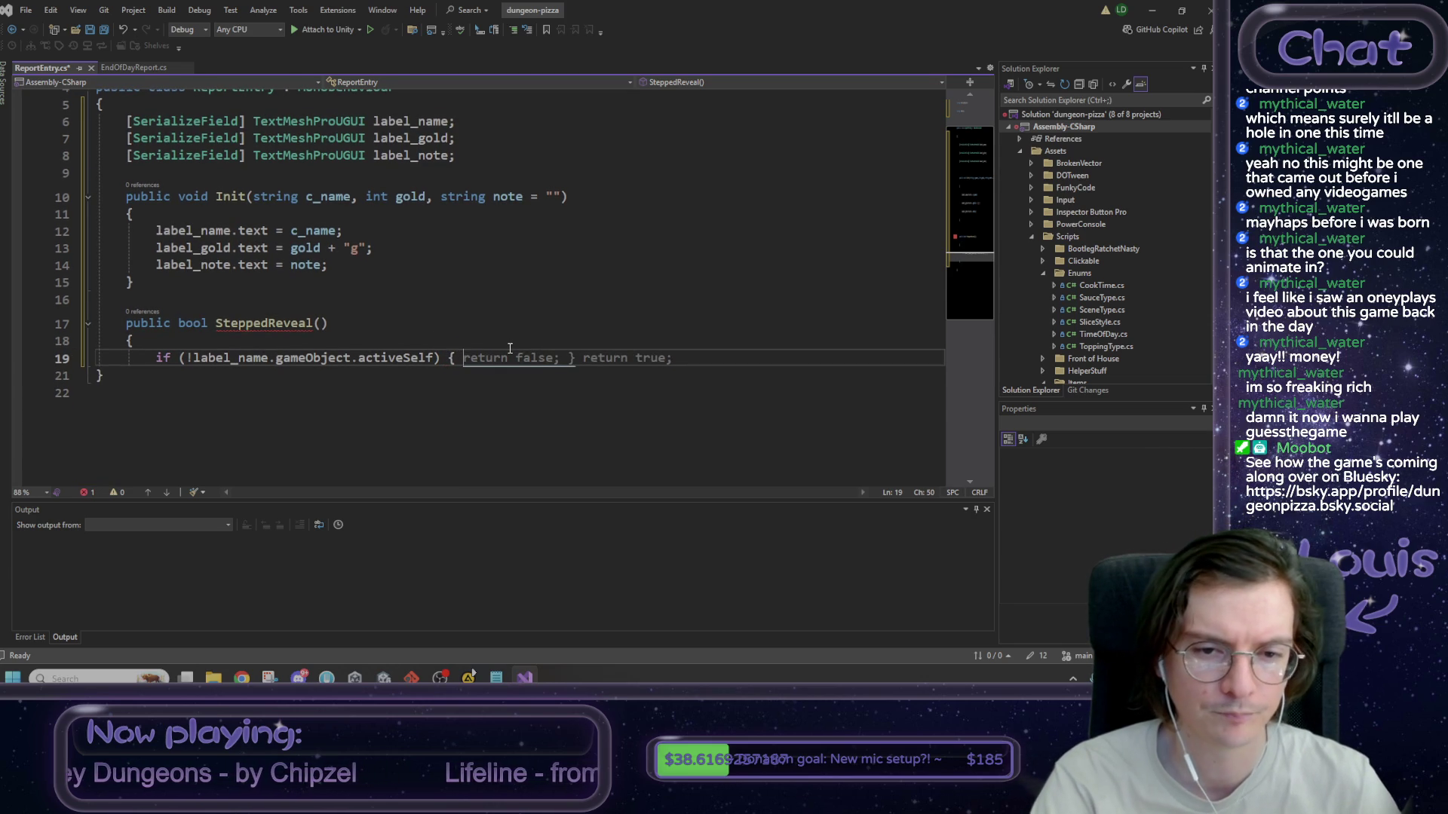
pyautogui.press('Return')
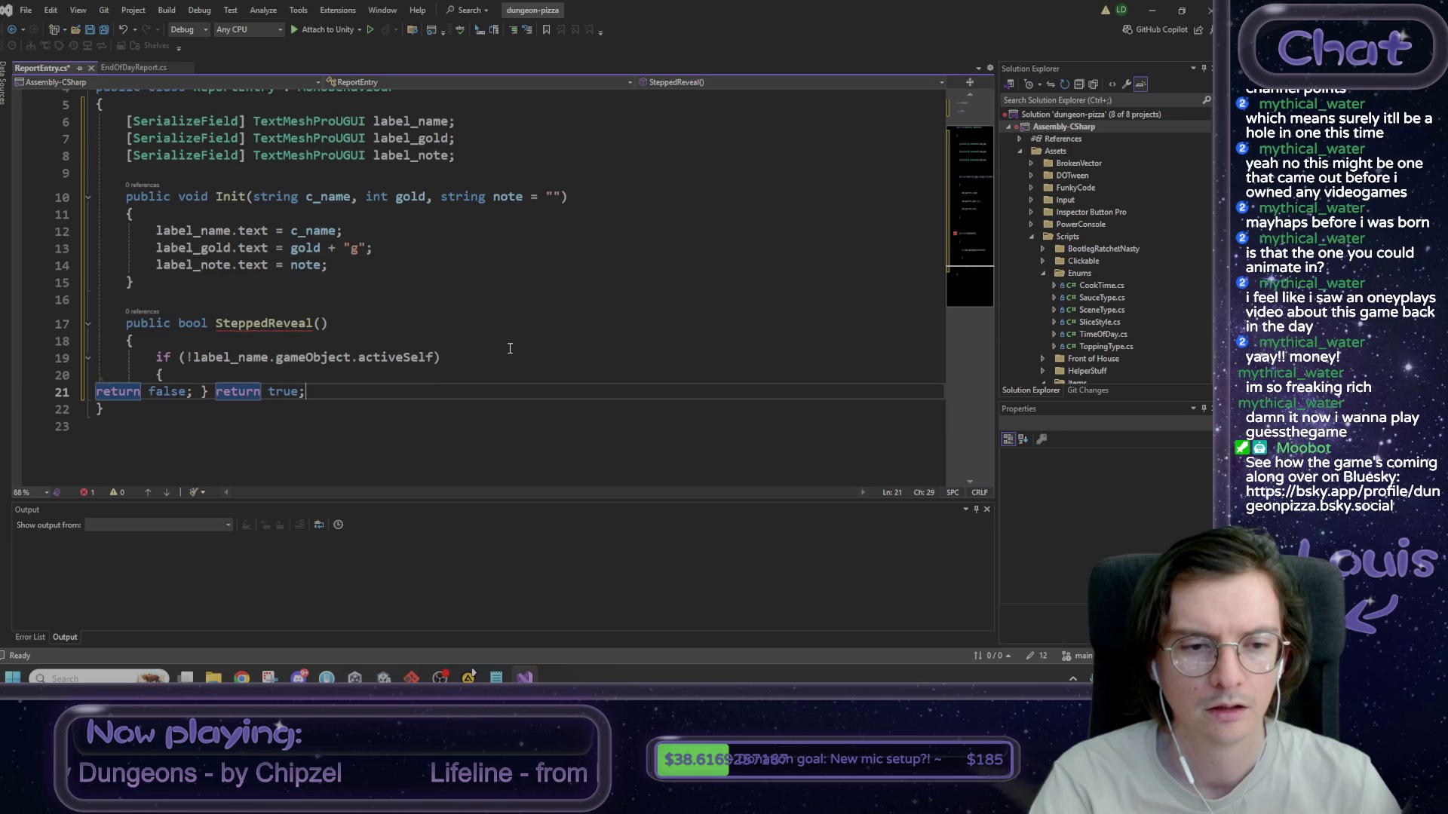
pyautogui.press('Escape')
pyautogui.click(238, 354)
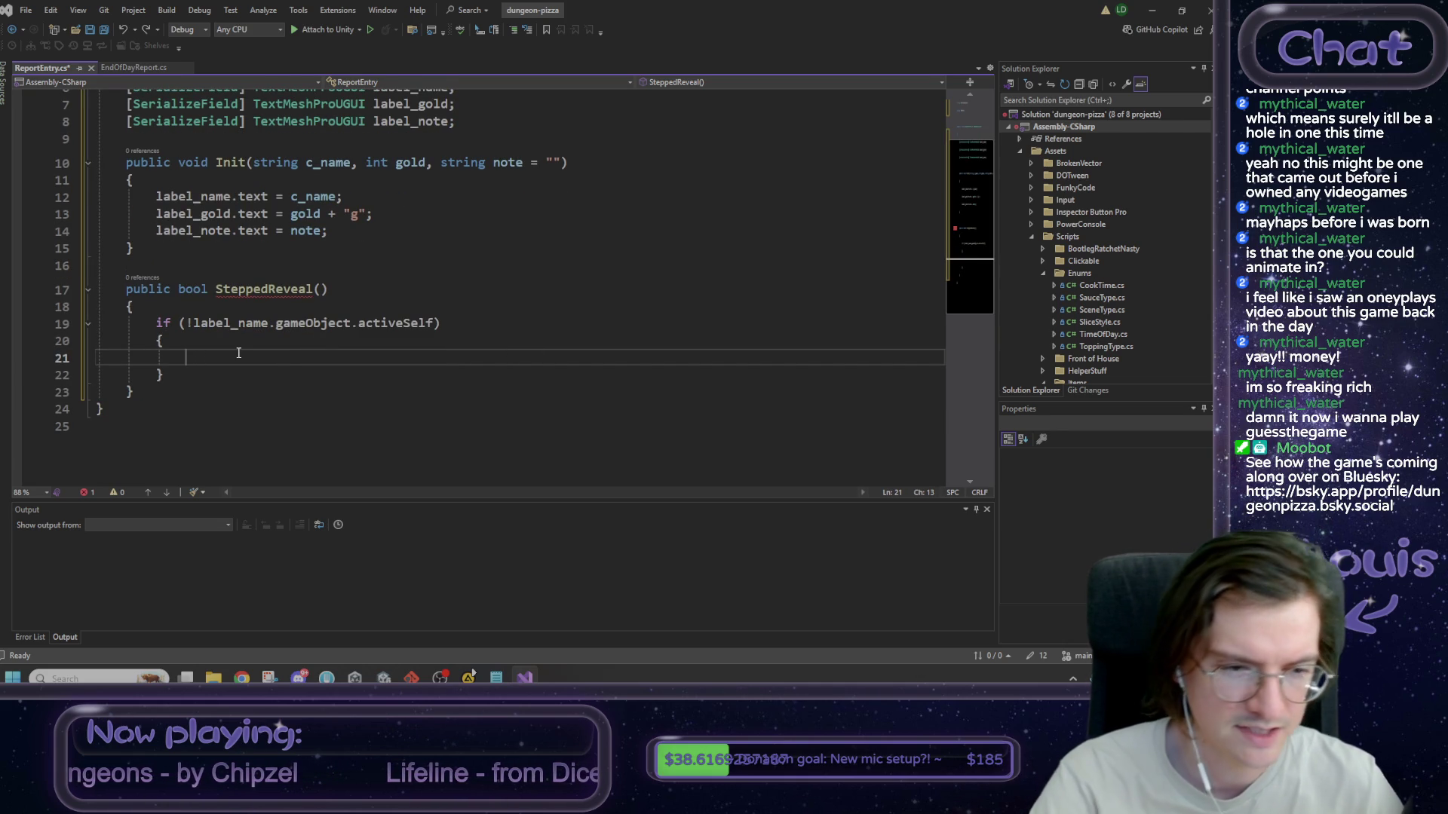
# - Inside the if block, call label_name.gameObject.SetActive(true);
pyautogui.moveTo(350, 324); pyautogui.dragTo(196, 325)
pyautogui.hotkey('ctrl', 'c')
pyautogui.click(387, 356)
pyautogui.hotkey('ctrl', 'v')
pyautogui.write('.S')
pyautogui.press('Tab')
pyautogui.write('(true')
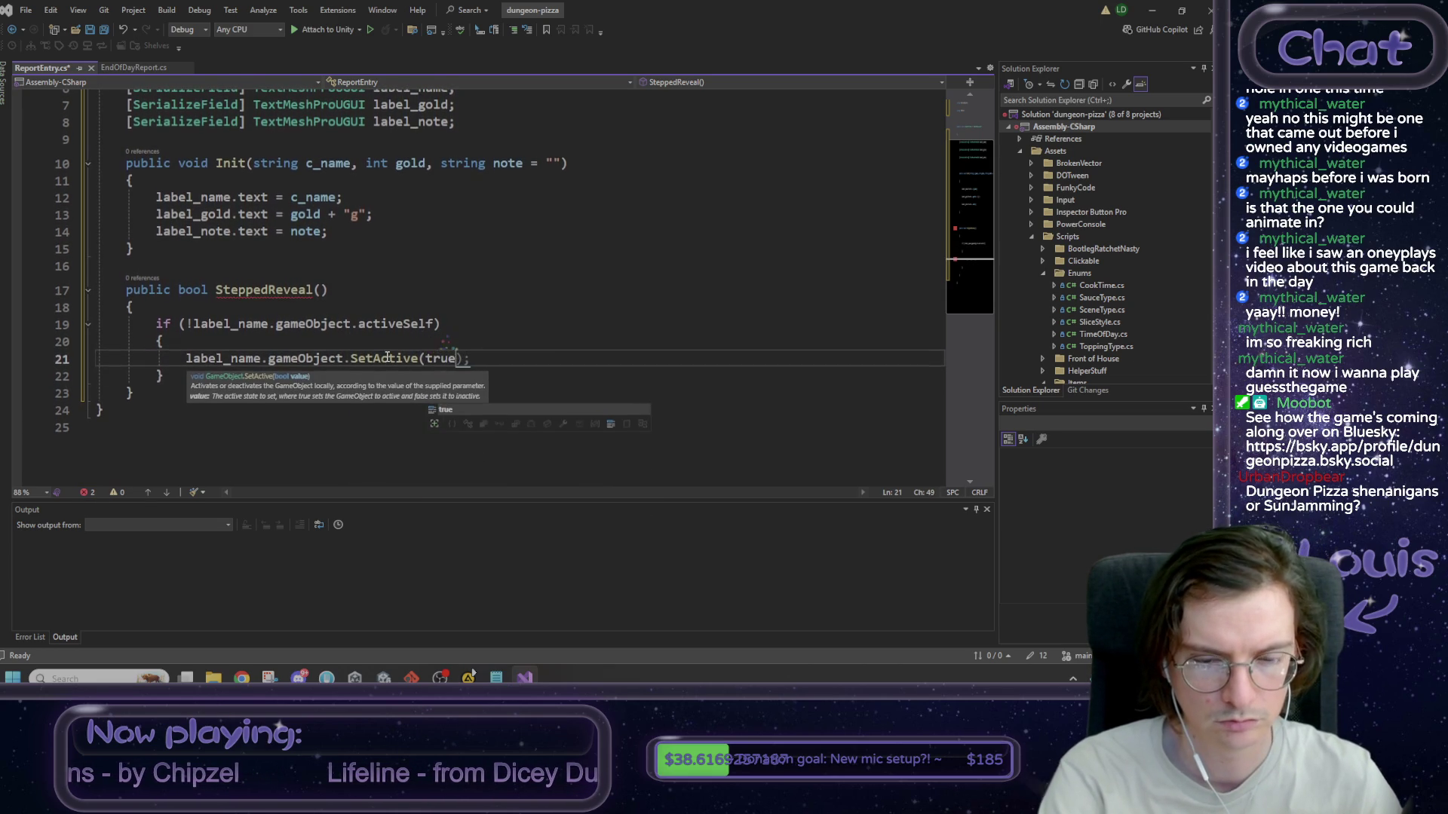
pyautogui.write(');')
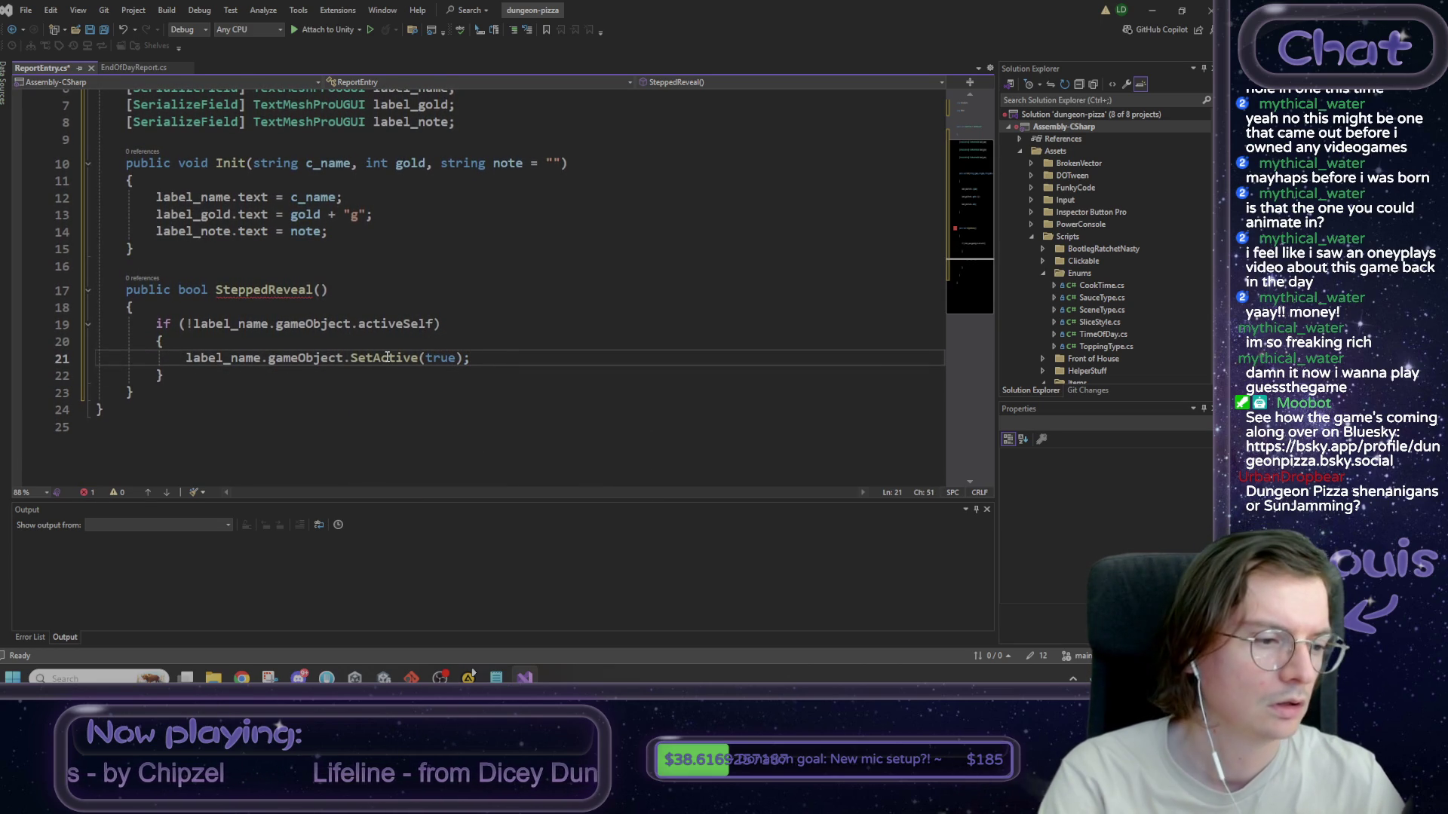
pyautogui.press('Return')
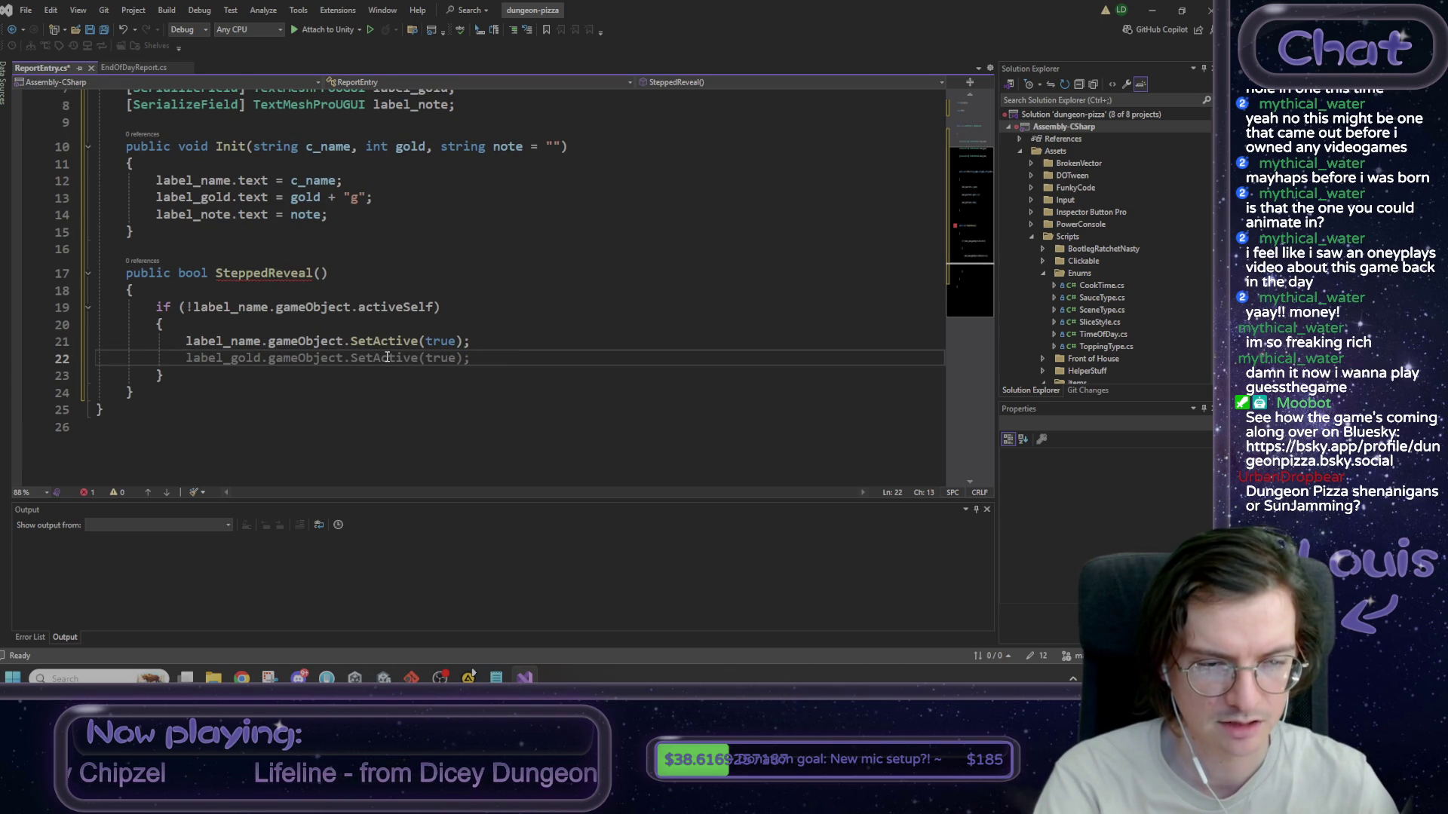
pyautogui.scroll(1, 407, 357)
pyautogui.click(420, 358)
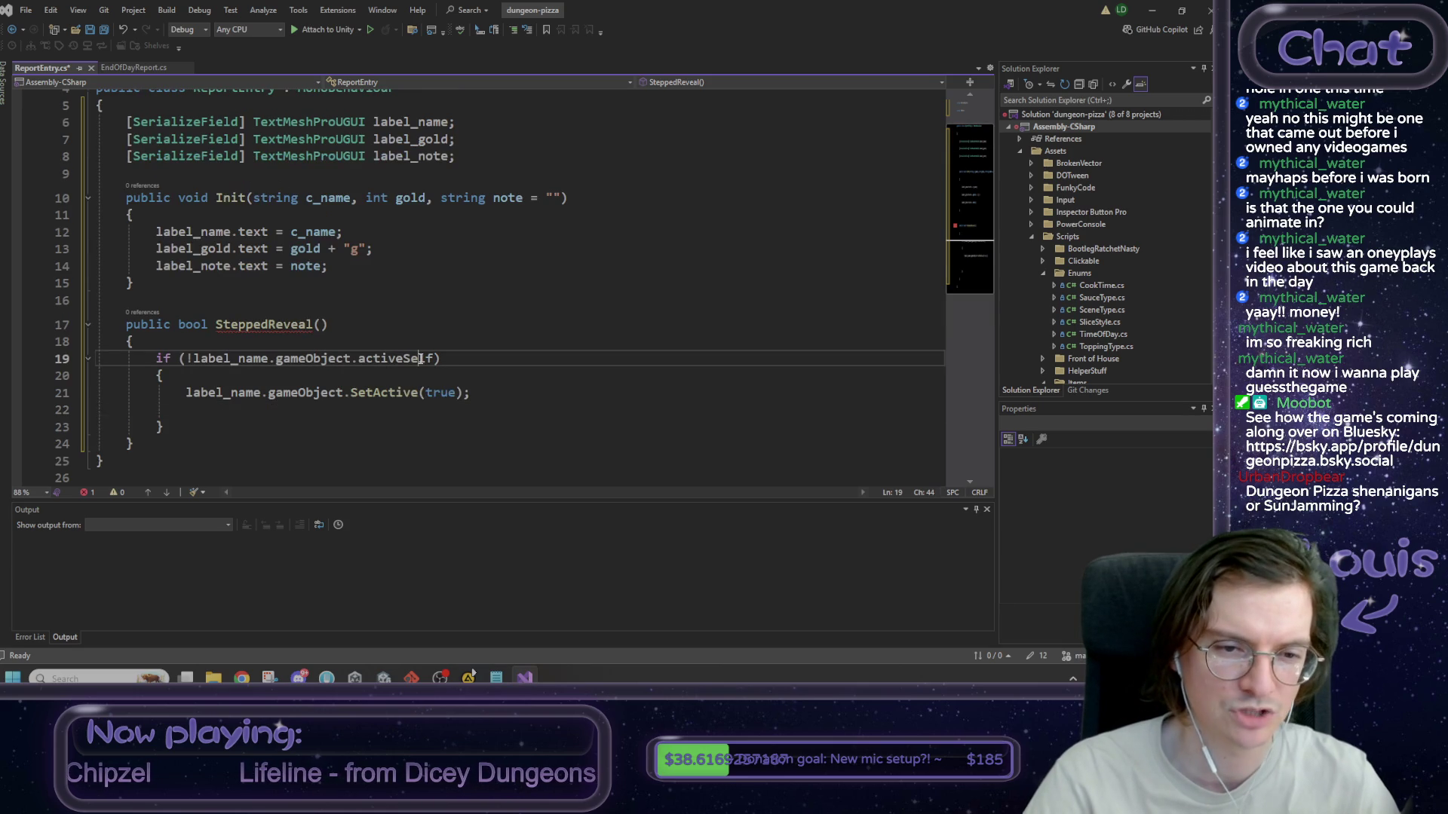
# - Add comments above SteppedReveal: returns false if more to reveal, true when done
pyautogui.click(437, 410)
pyautogui.write('return')
pyautogui.click(217, 300)
pyautogui.press('Return')
pyautogui.write("//returns false if there's more to reveal")
pyautogui.press('Return')
pyautogui.write('//returns true when the job is done')
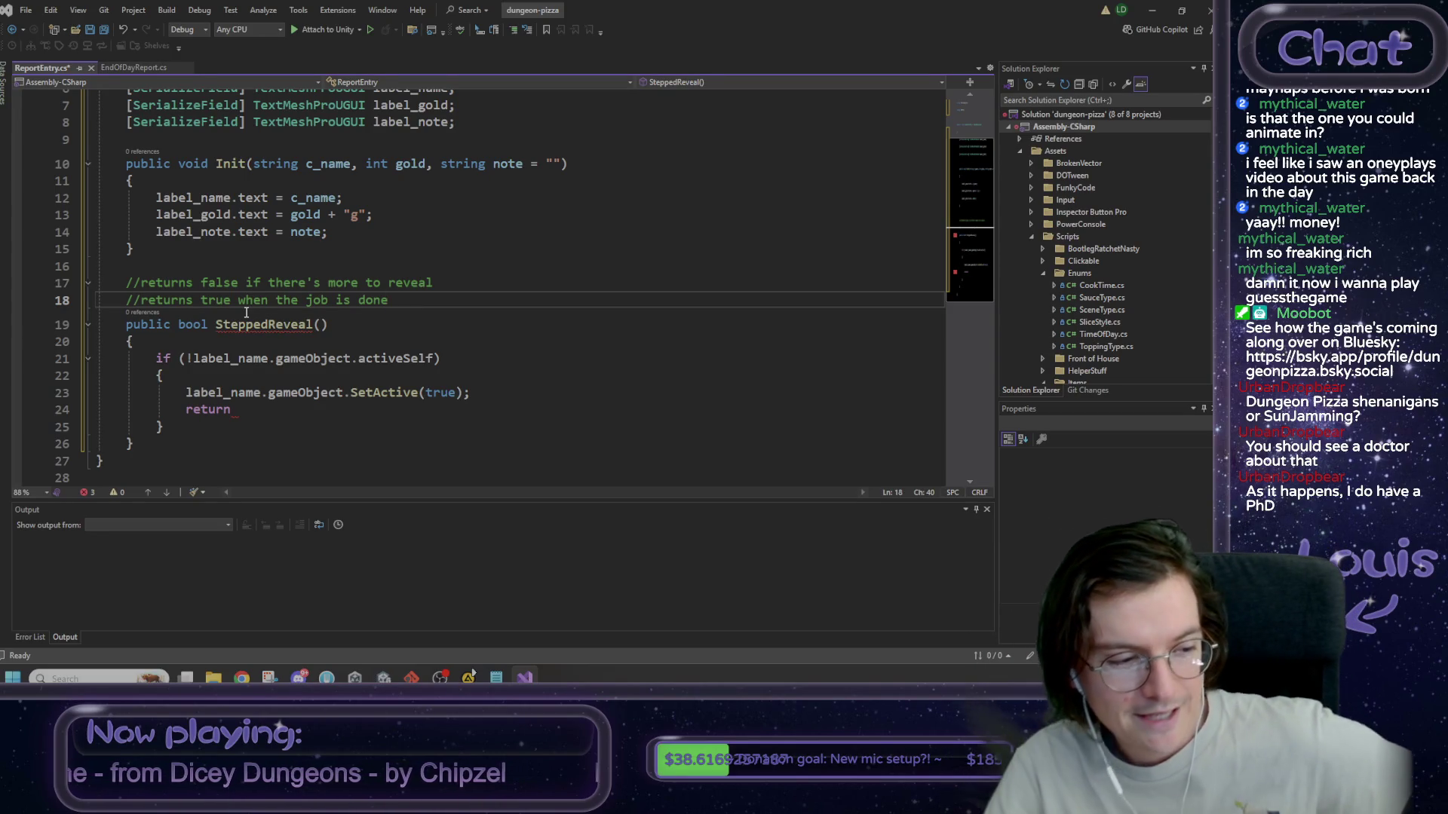
# - Finish the name check with 'return false;' and start a new line after the if block
pyautogui.click(302, 408)
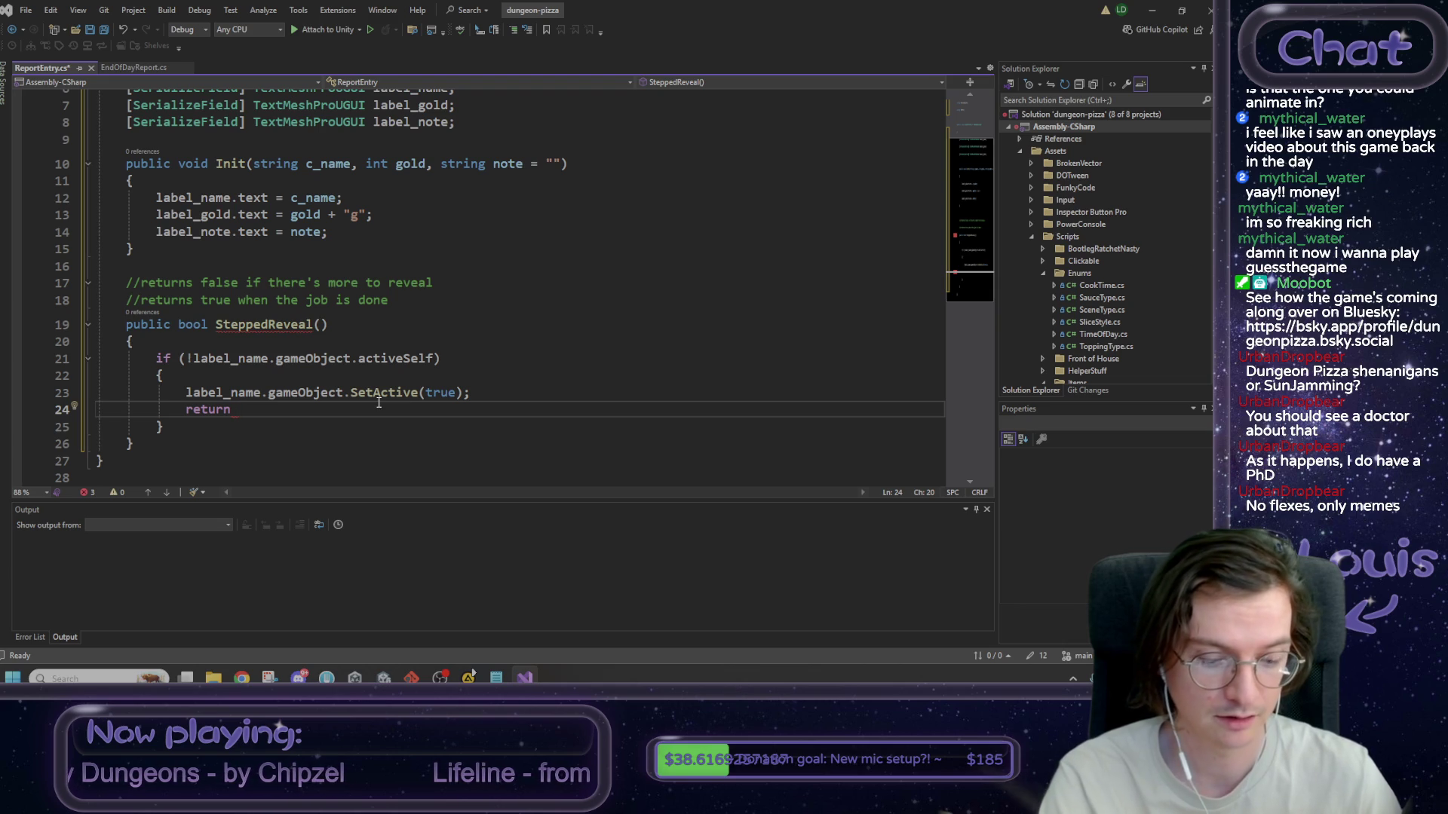
pyautogui.write('false')
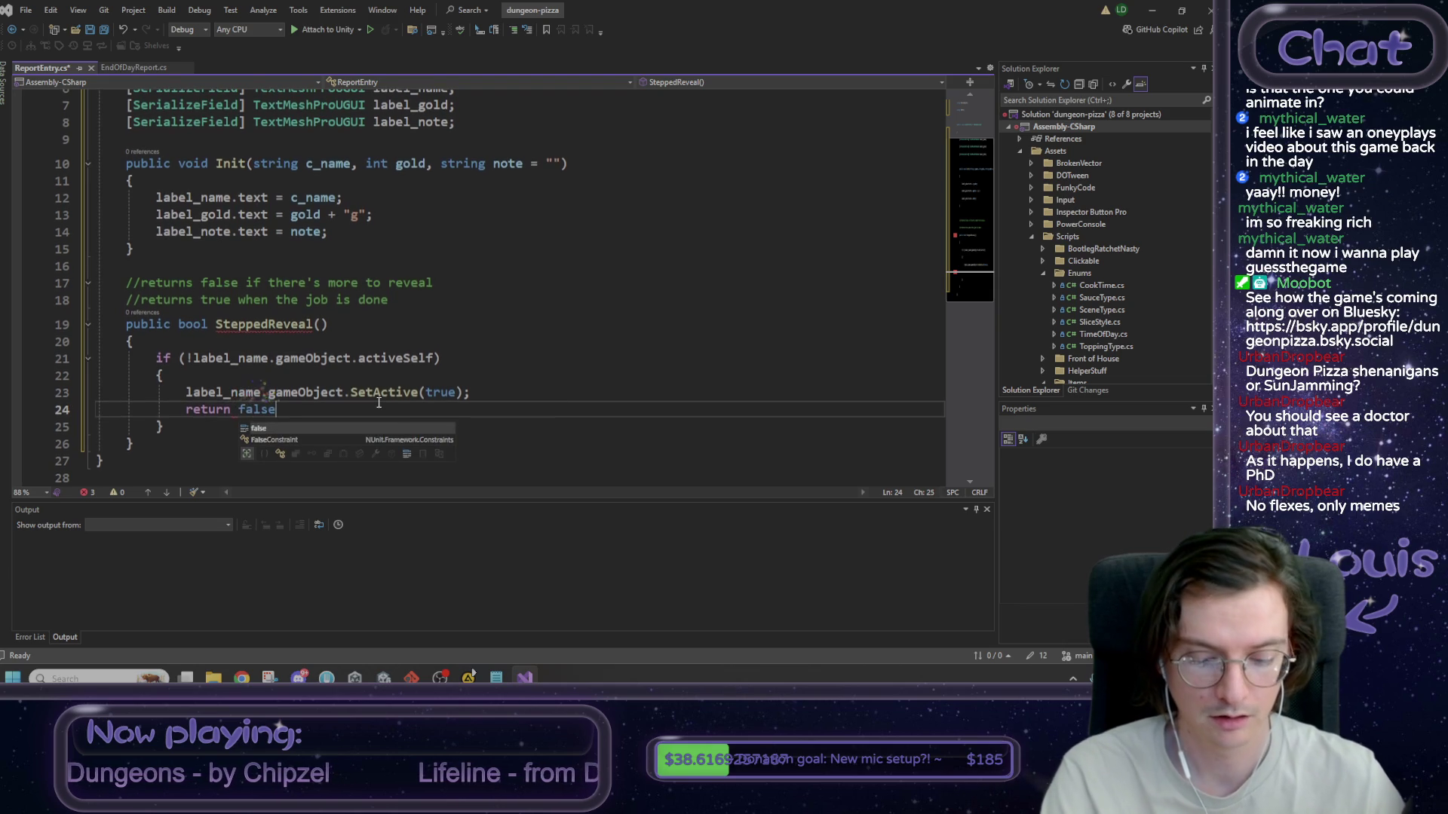
pyautogui.write(';')
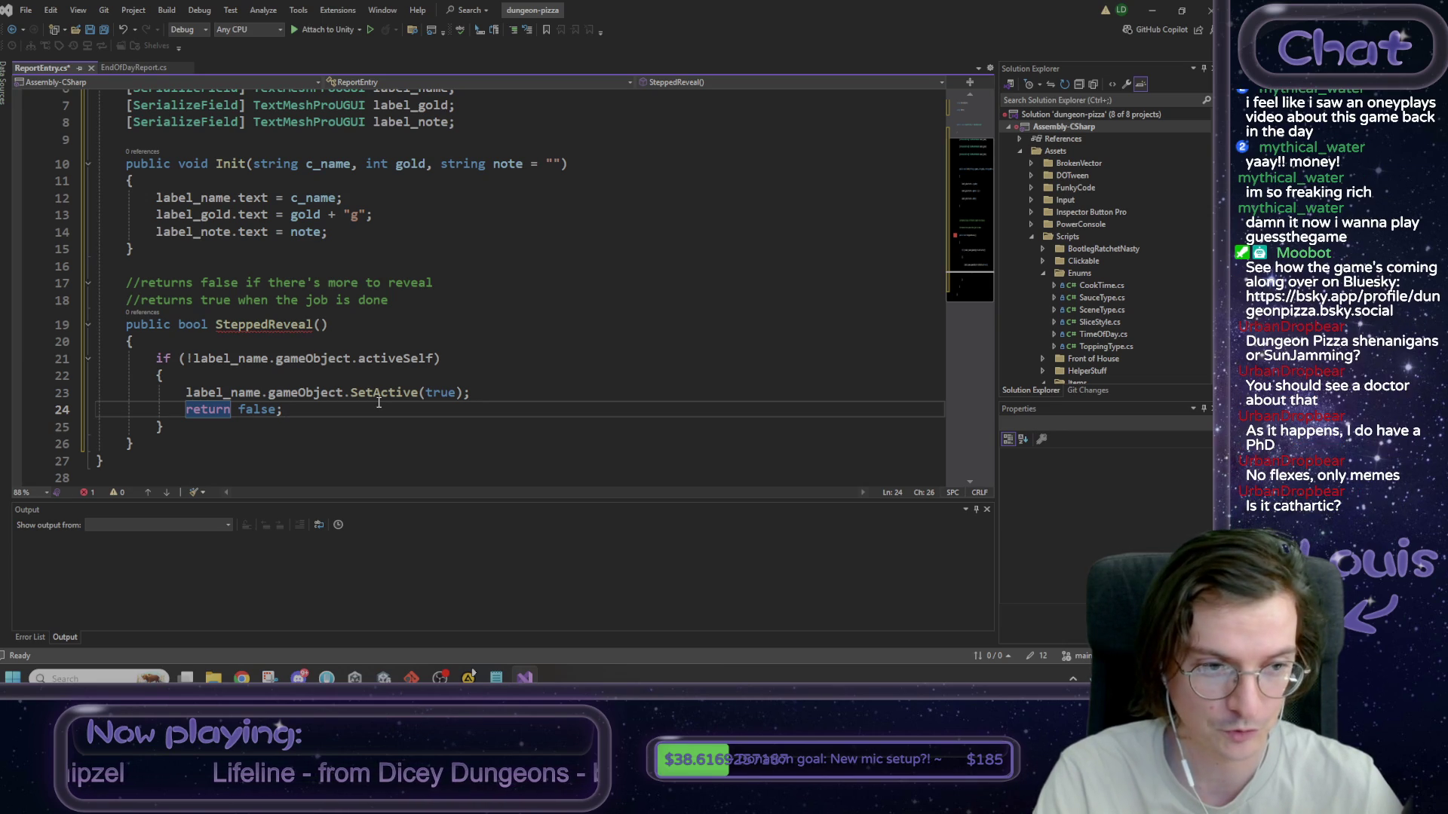
pyautogui.press('Down')
pyautogui.press('Return')
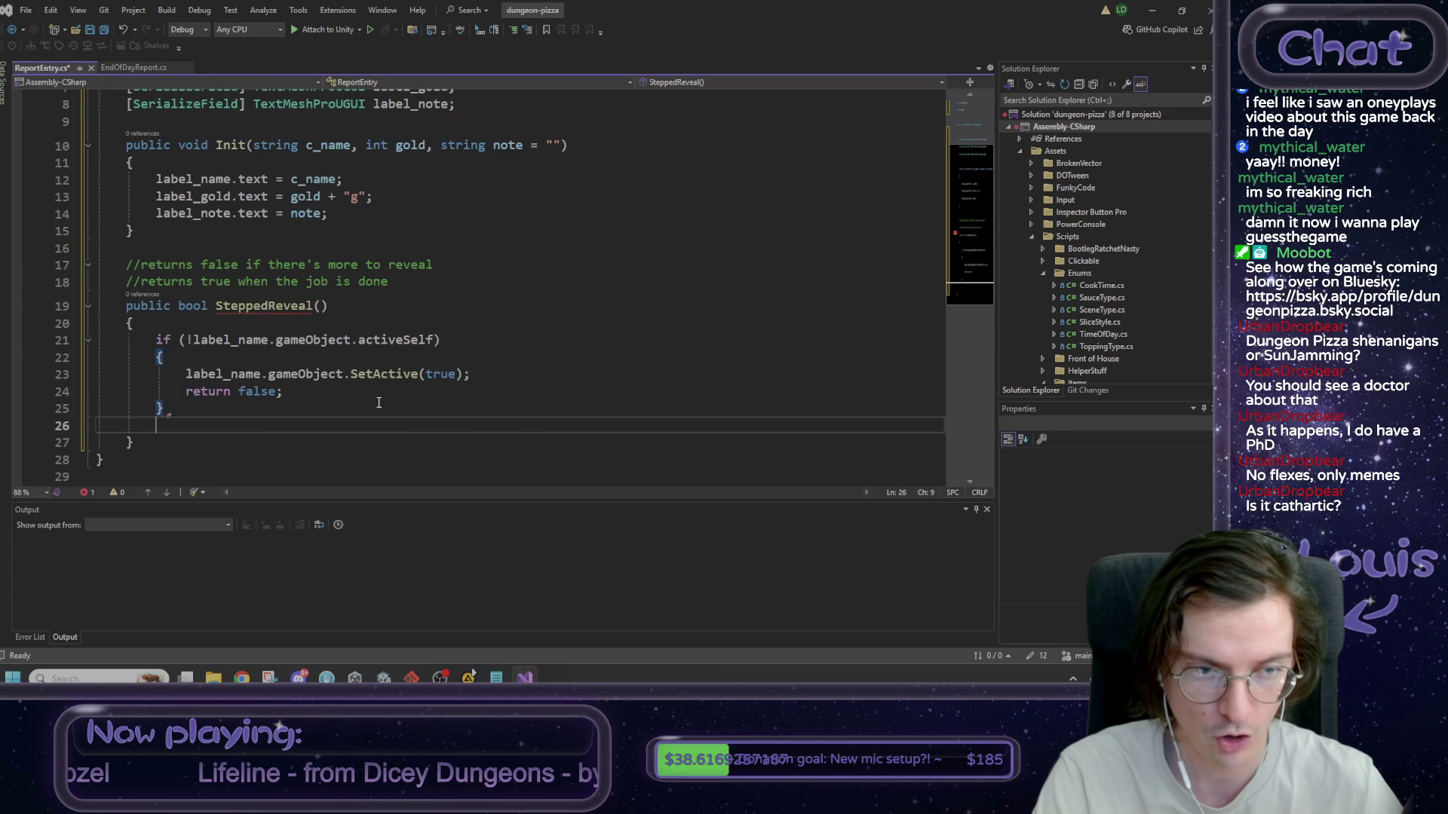
# - Add an if (!label_gold activeSelf) check that calls label_gold.gameObject.SetActive(true)
pyautogui.write('I')
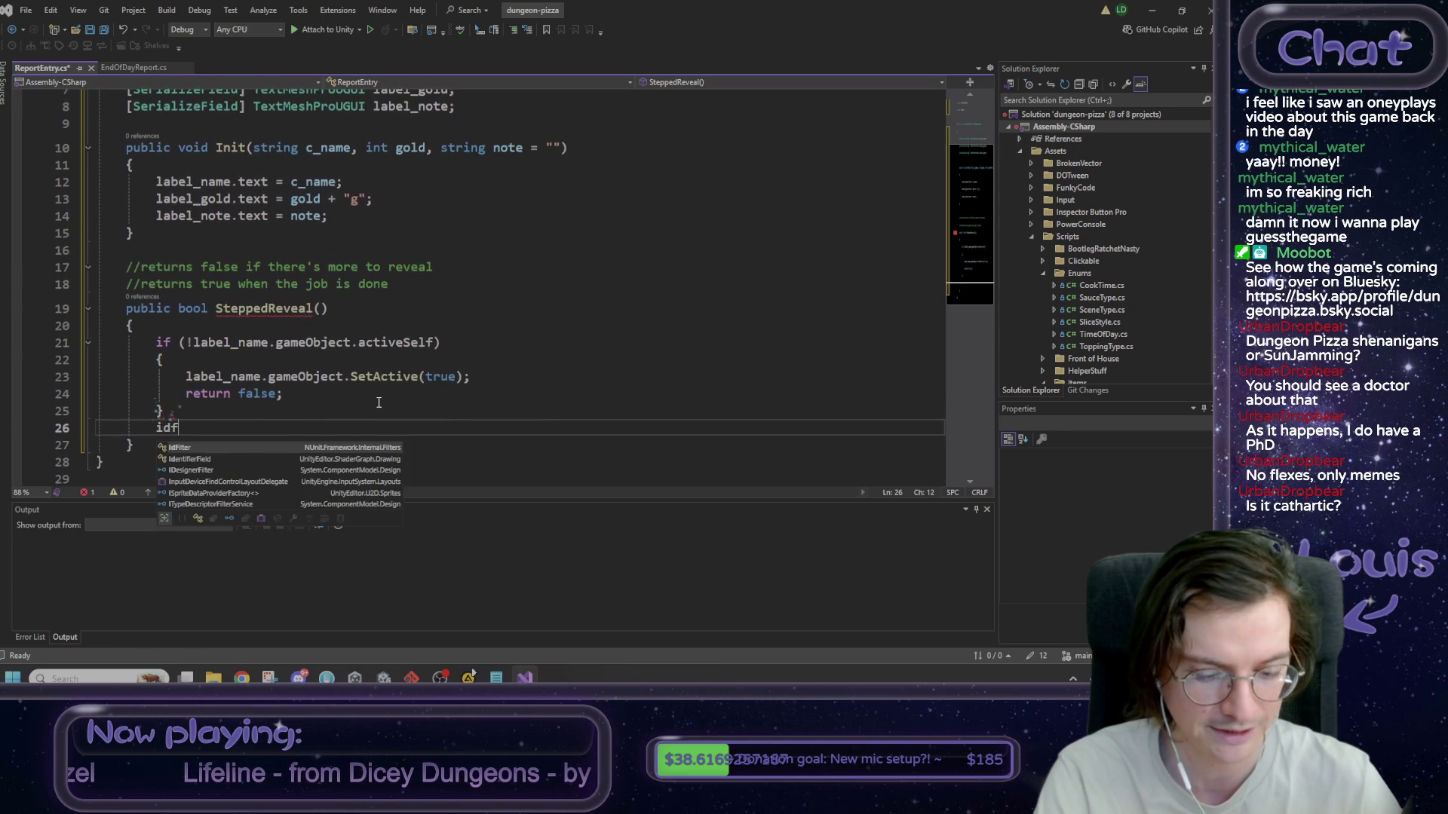
pyautogui.write('f')
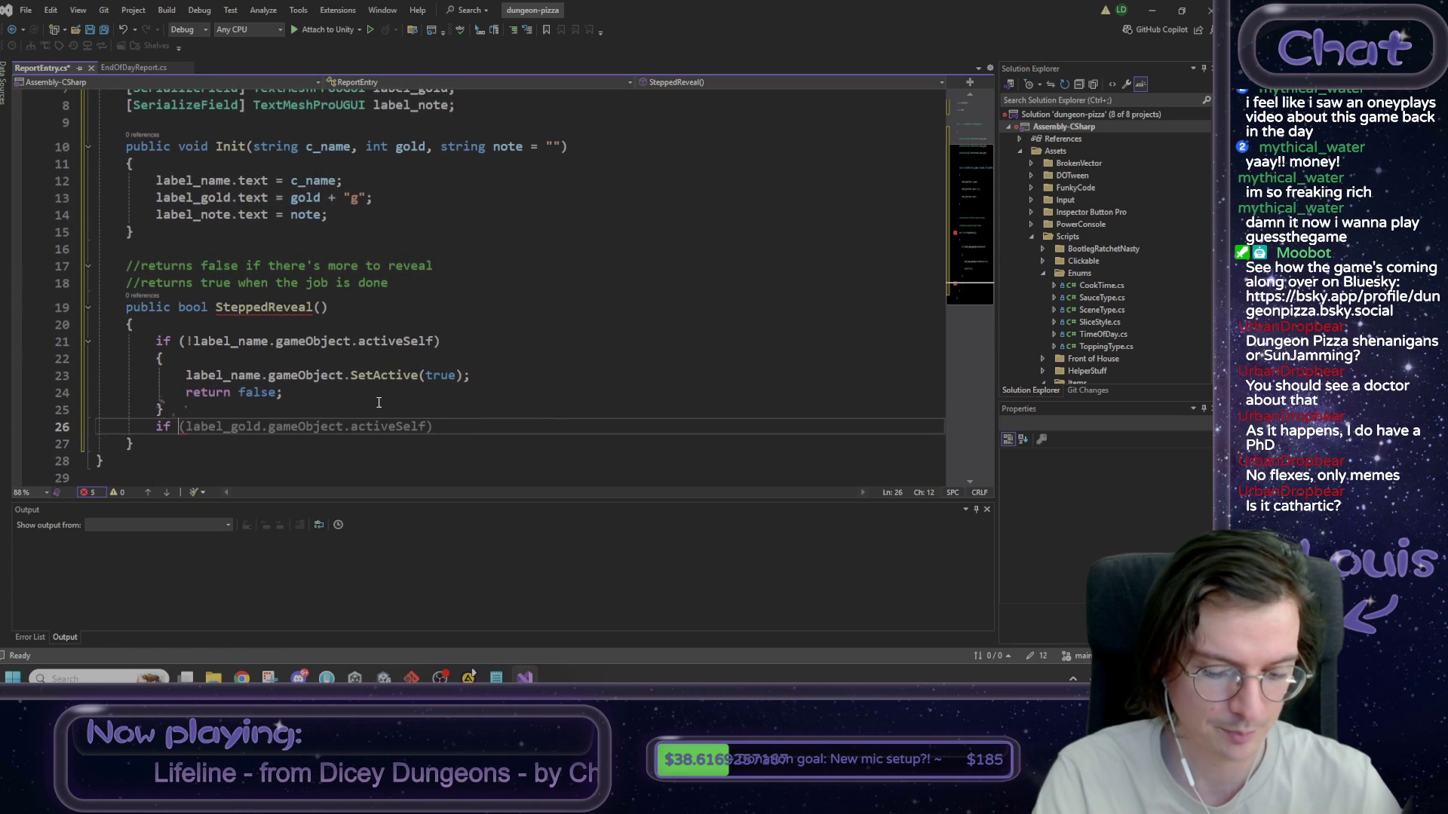
pyautogui.write(' (!')
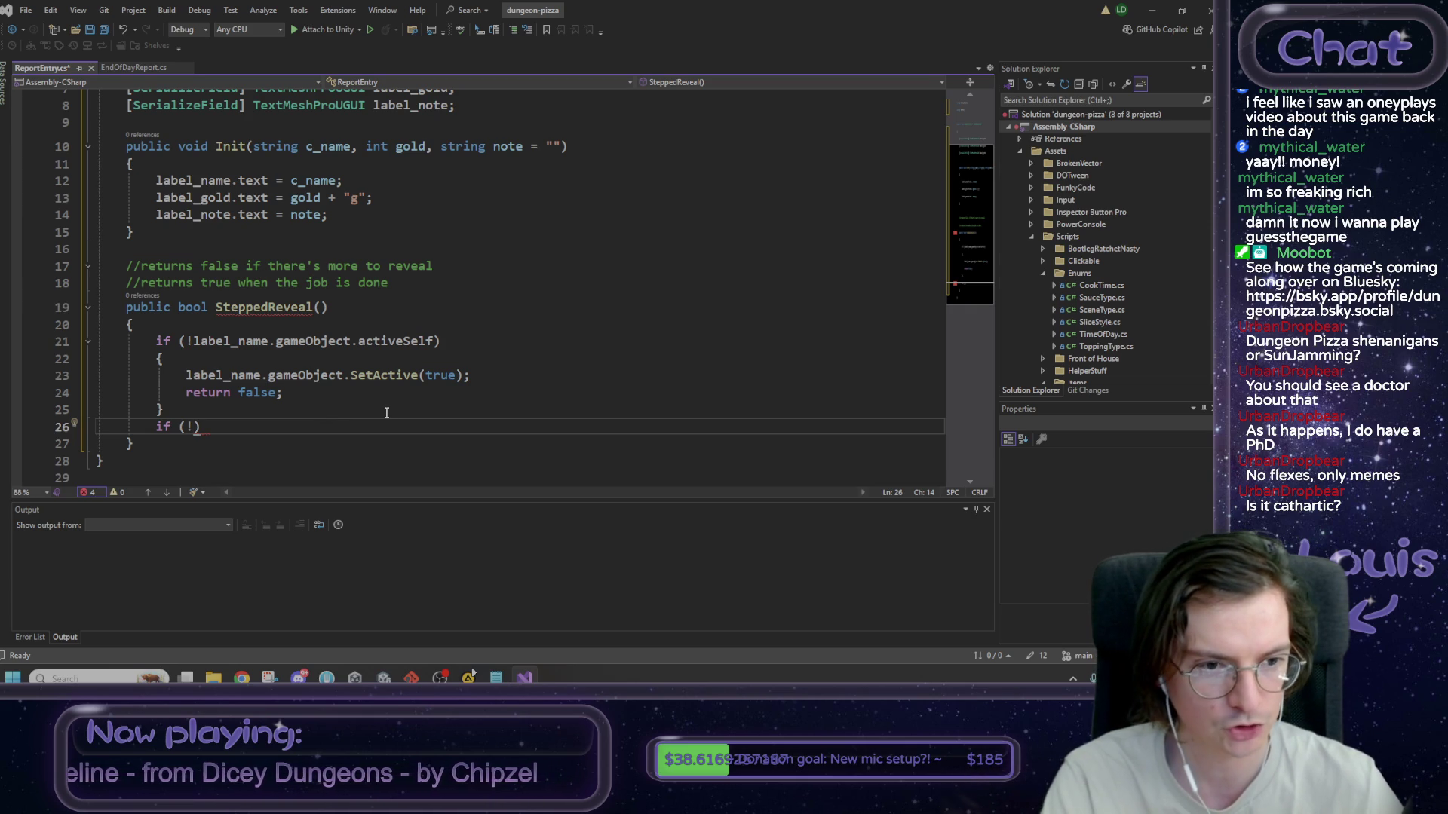
pyautogui.write('labe')
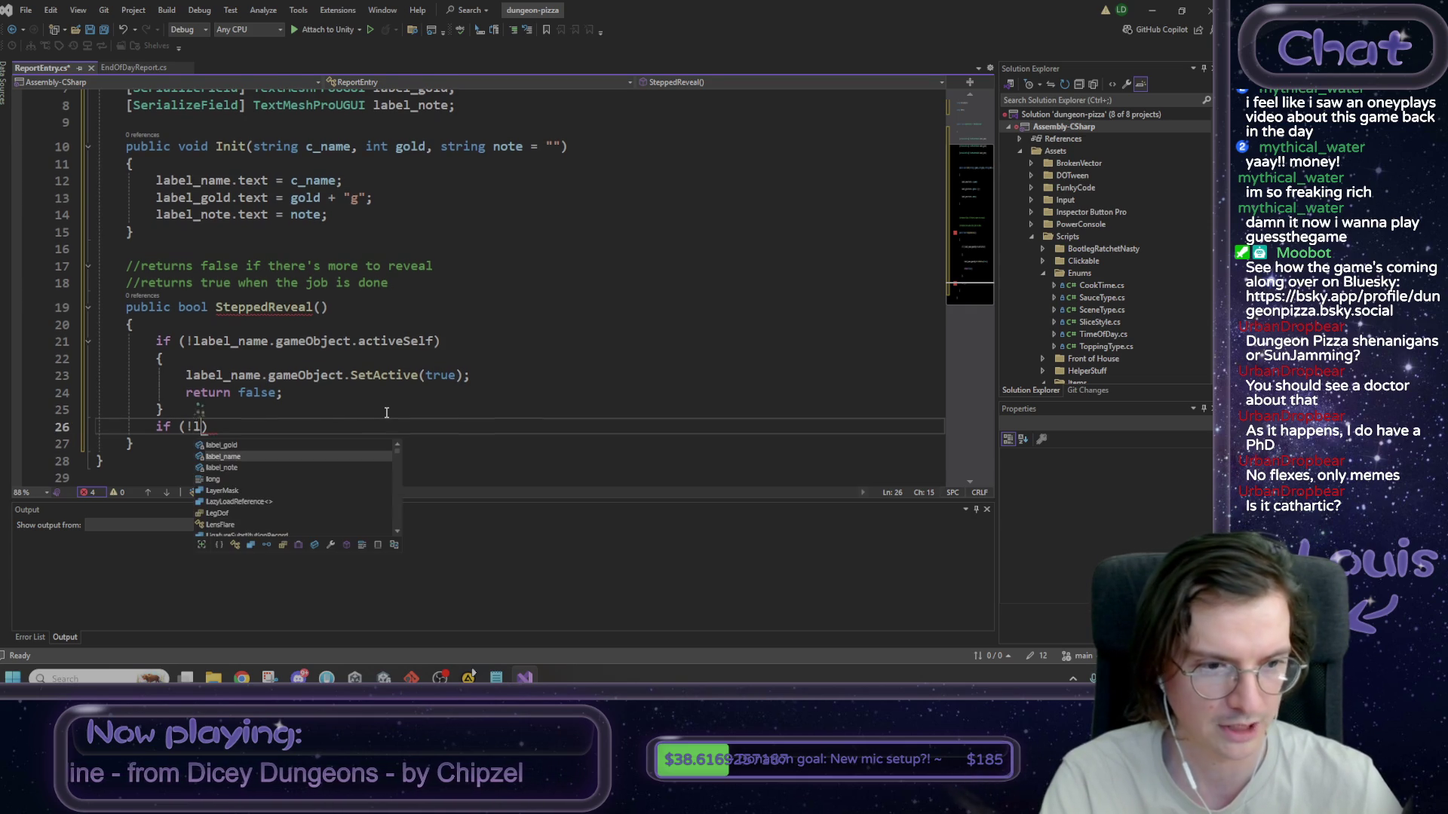
pyautogui.write('l')
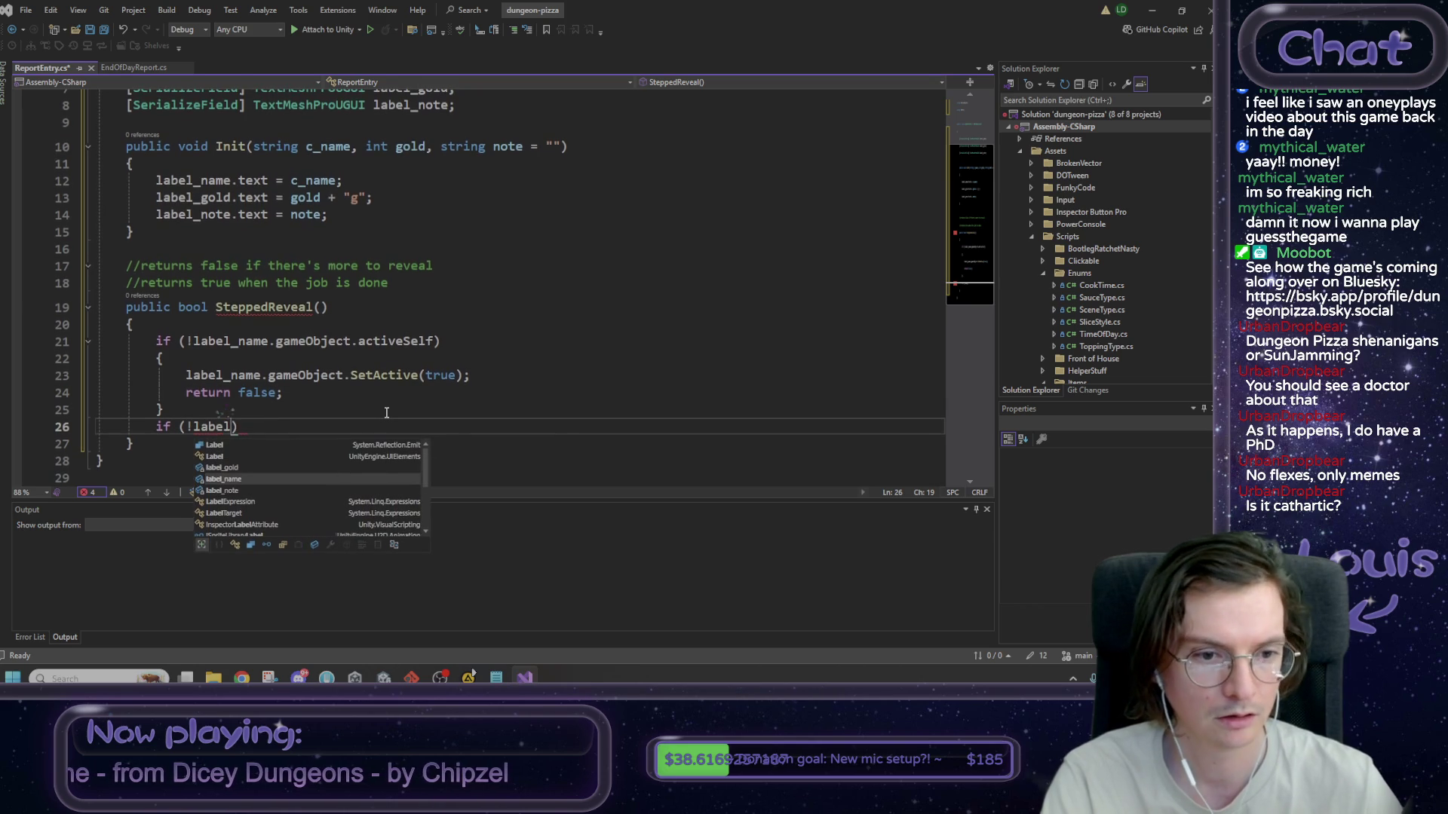
pyautogui.write('_')
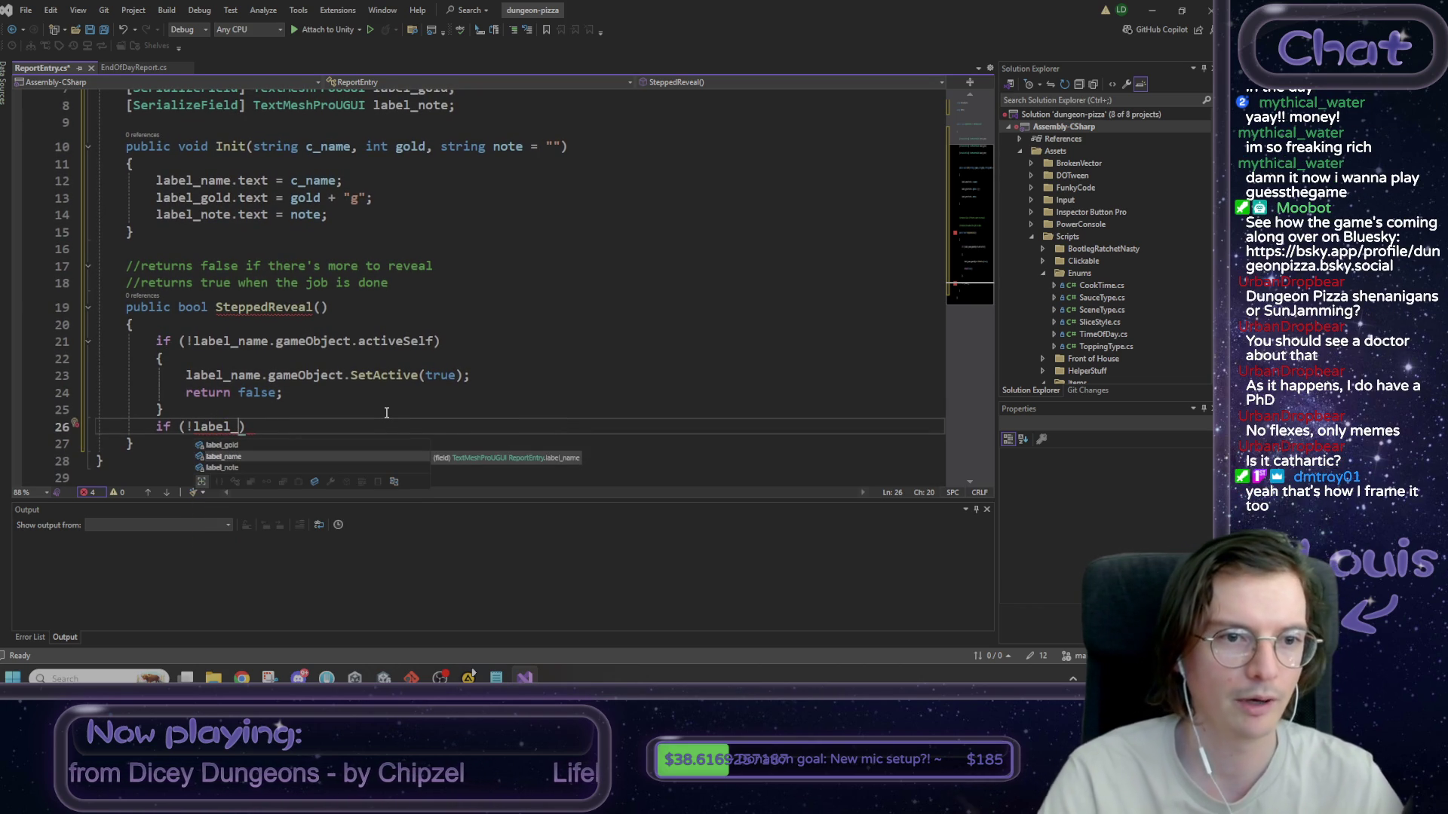
pyautogui.write('gold')
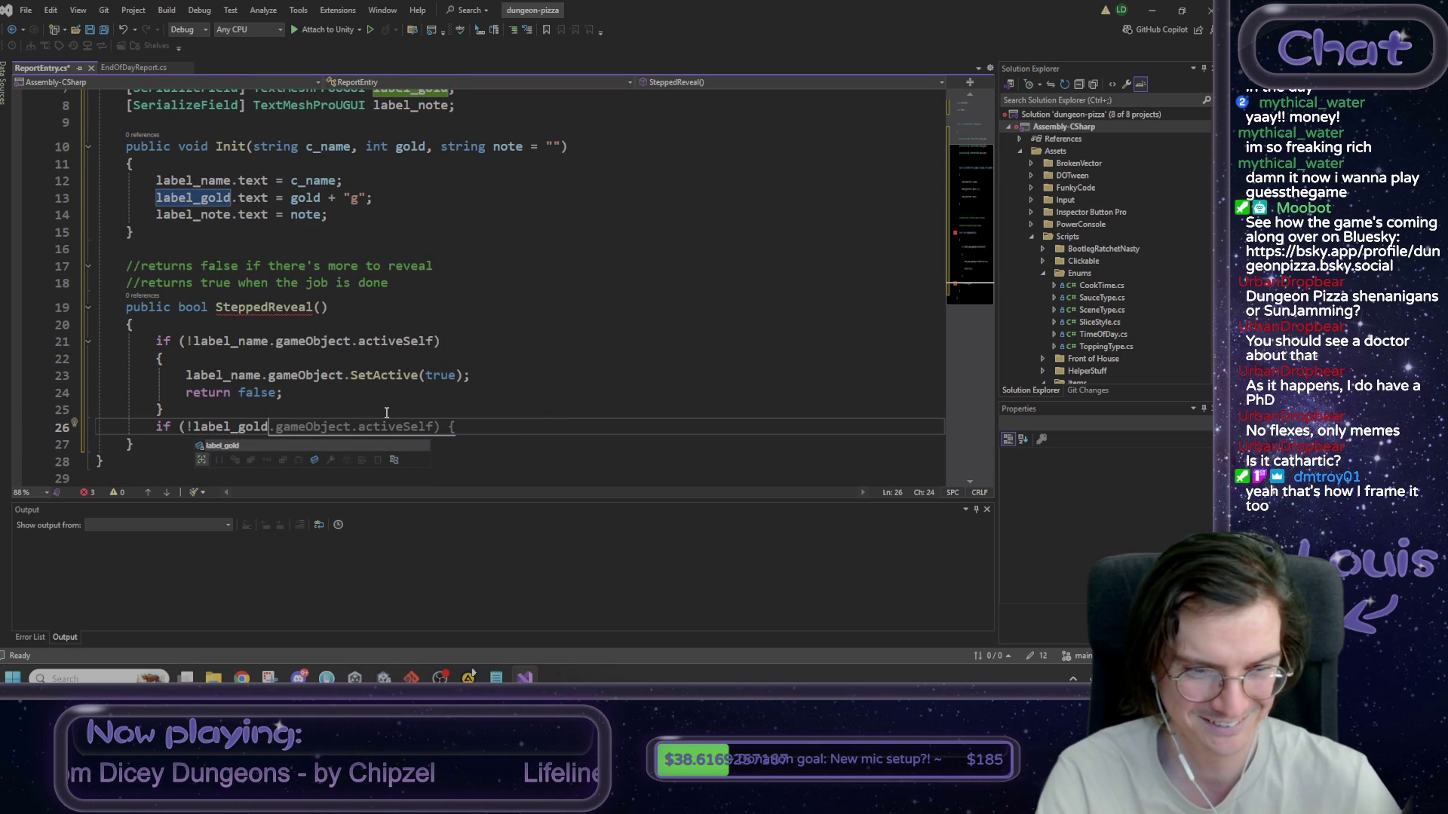
pyautogui.press('Tab')
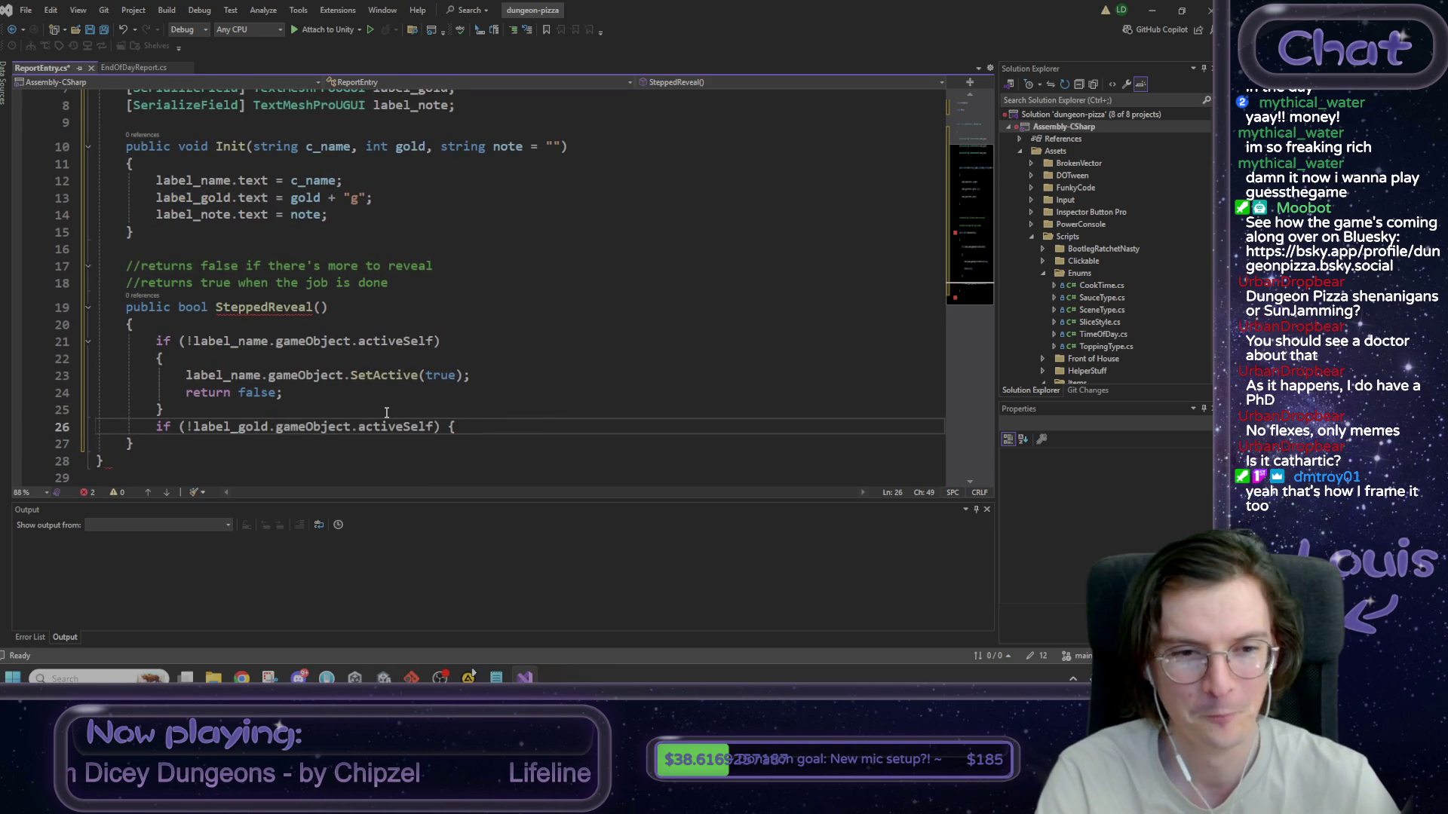
pyautogui.press('Return')
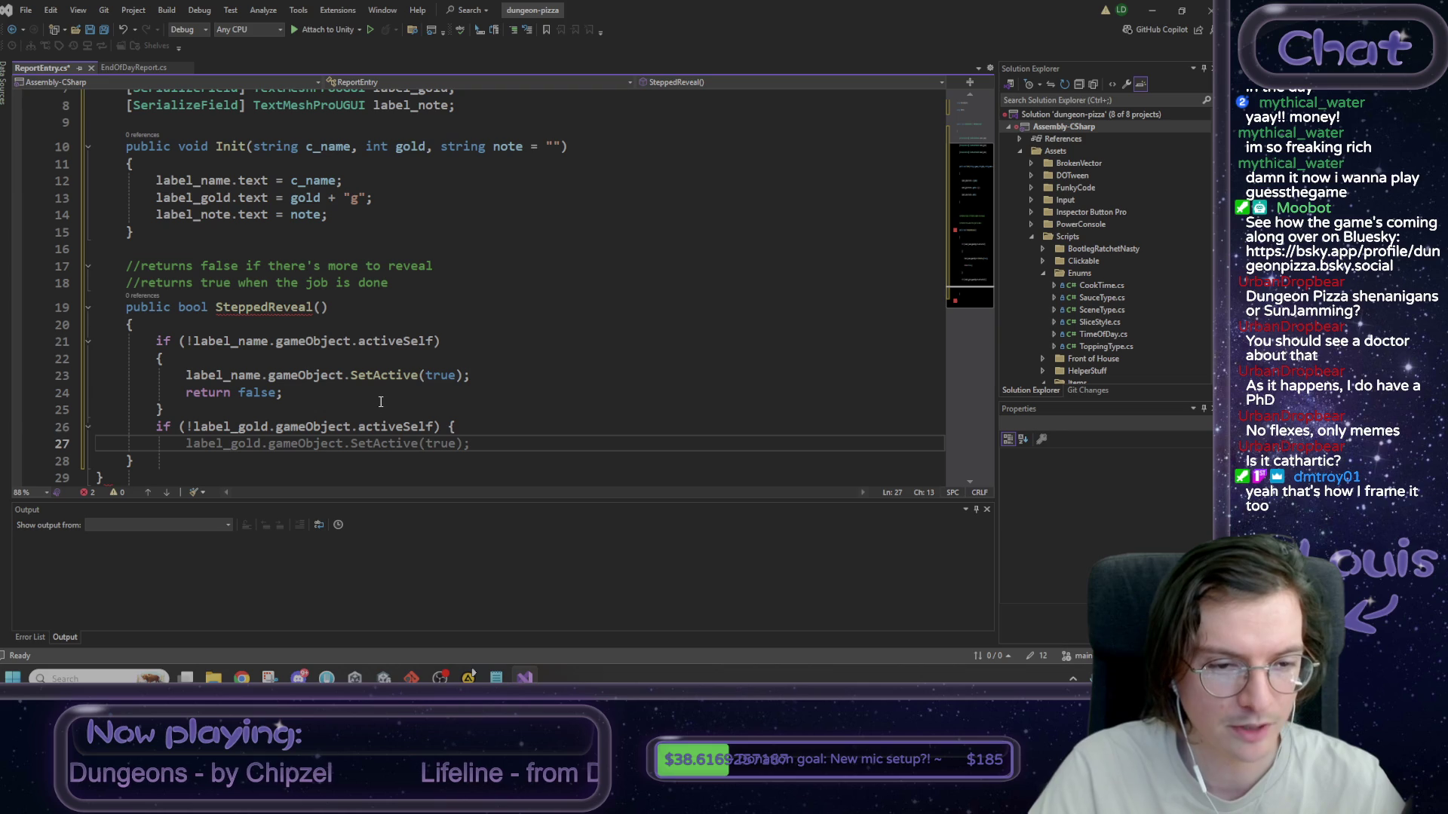
pyautogui.press('Tab')
pyautogui.press('Return')
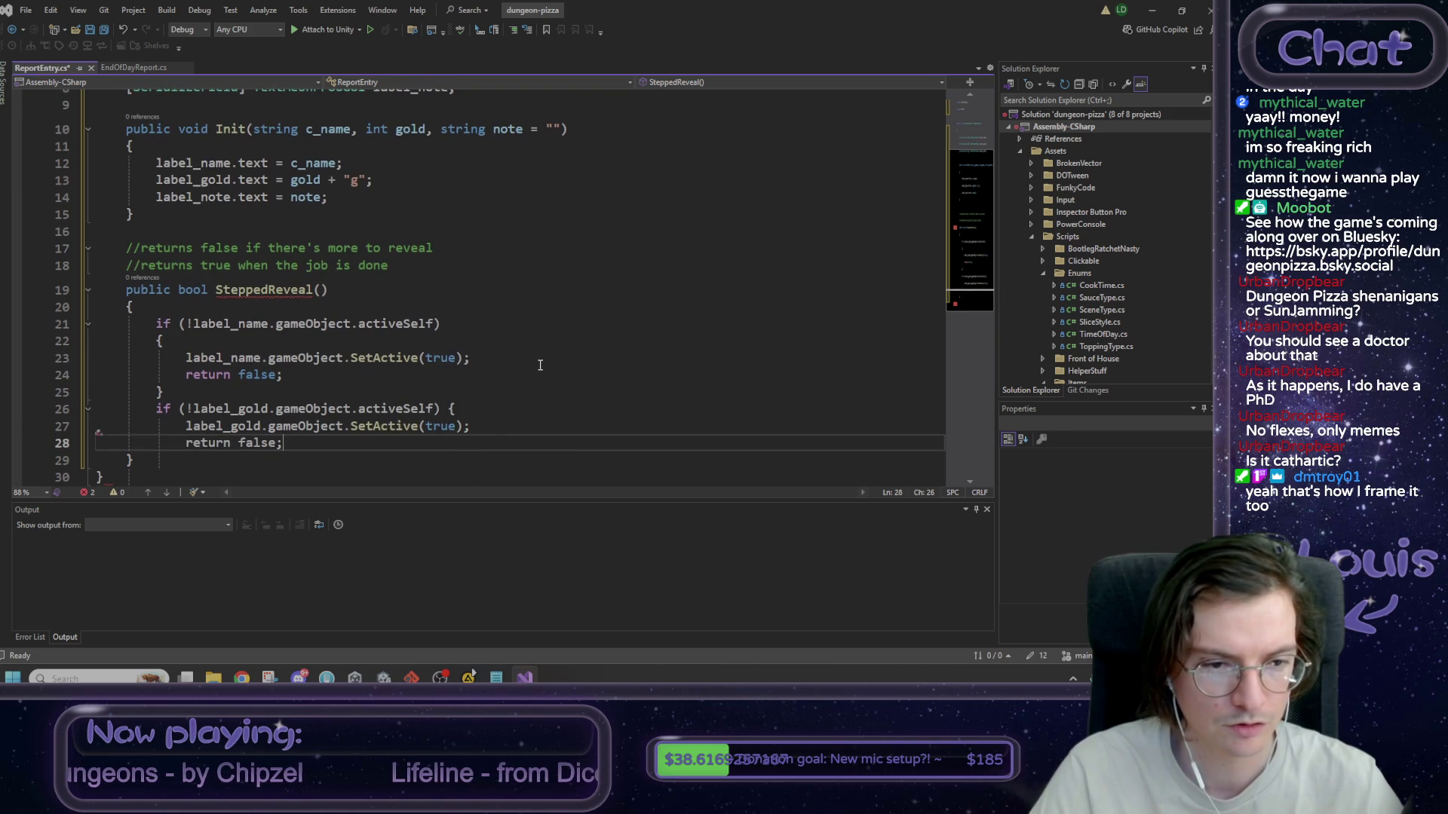
pyautogui.press('Tab')
pyautogui.press('BackSpace')
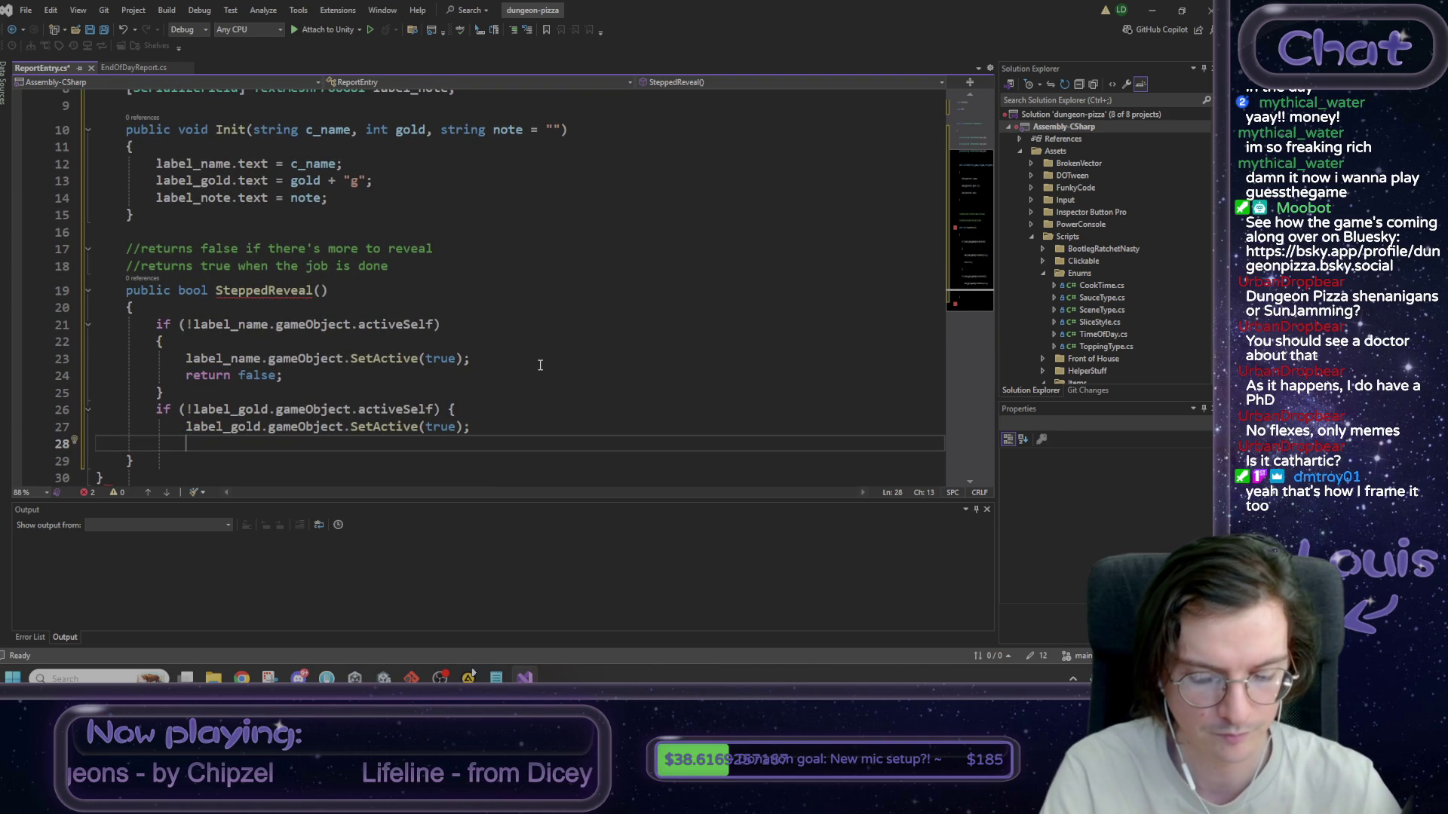
# - Add the 'are there any notes?' comment and an if (label_note.text == "") block returning true
pyautogui.write('//ok both name and gold')
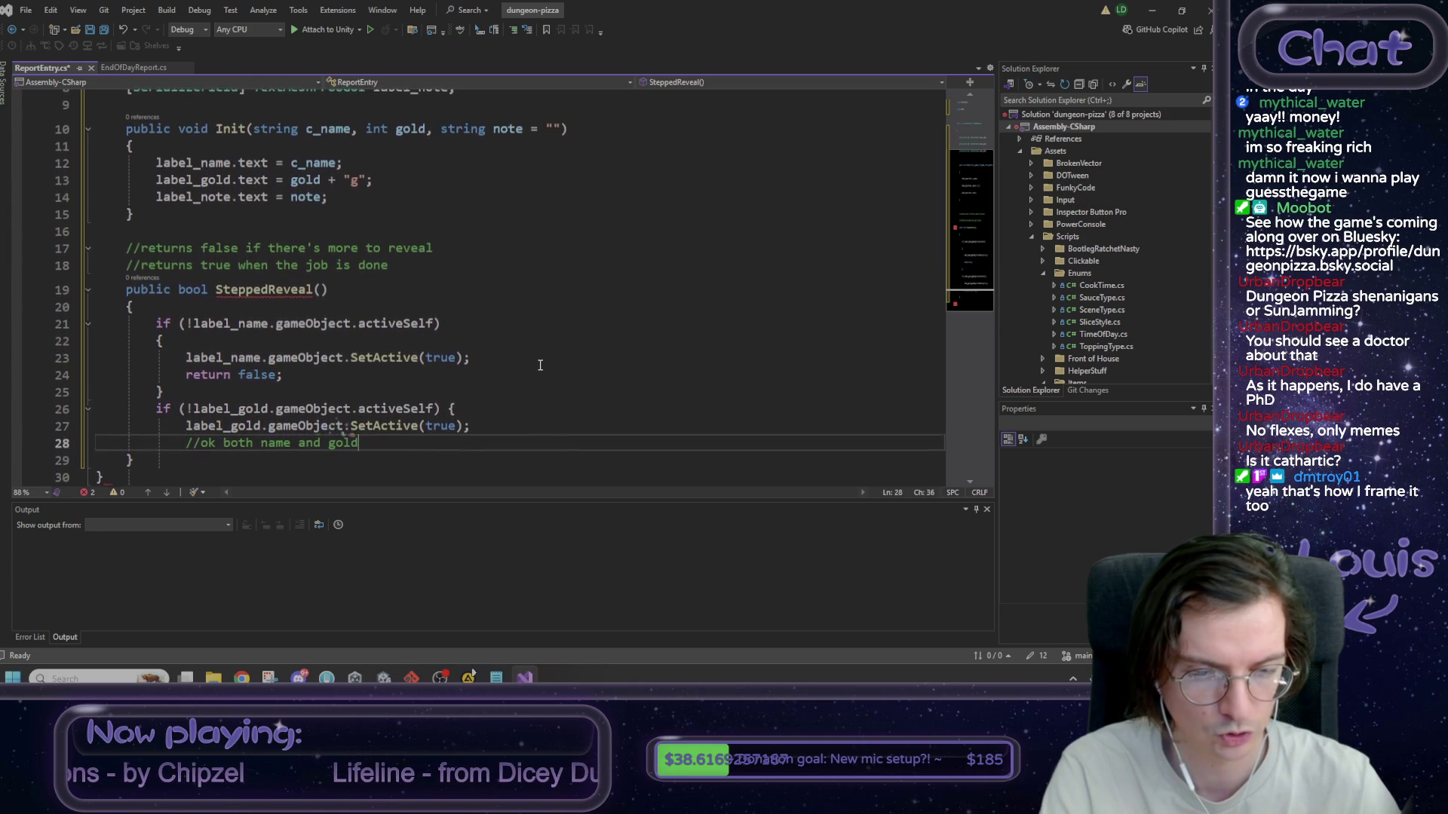
pyautogui.write(' are revealed, are there any notes?')
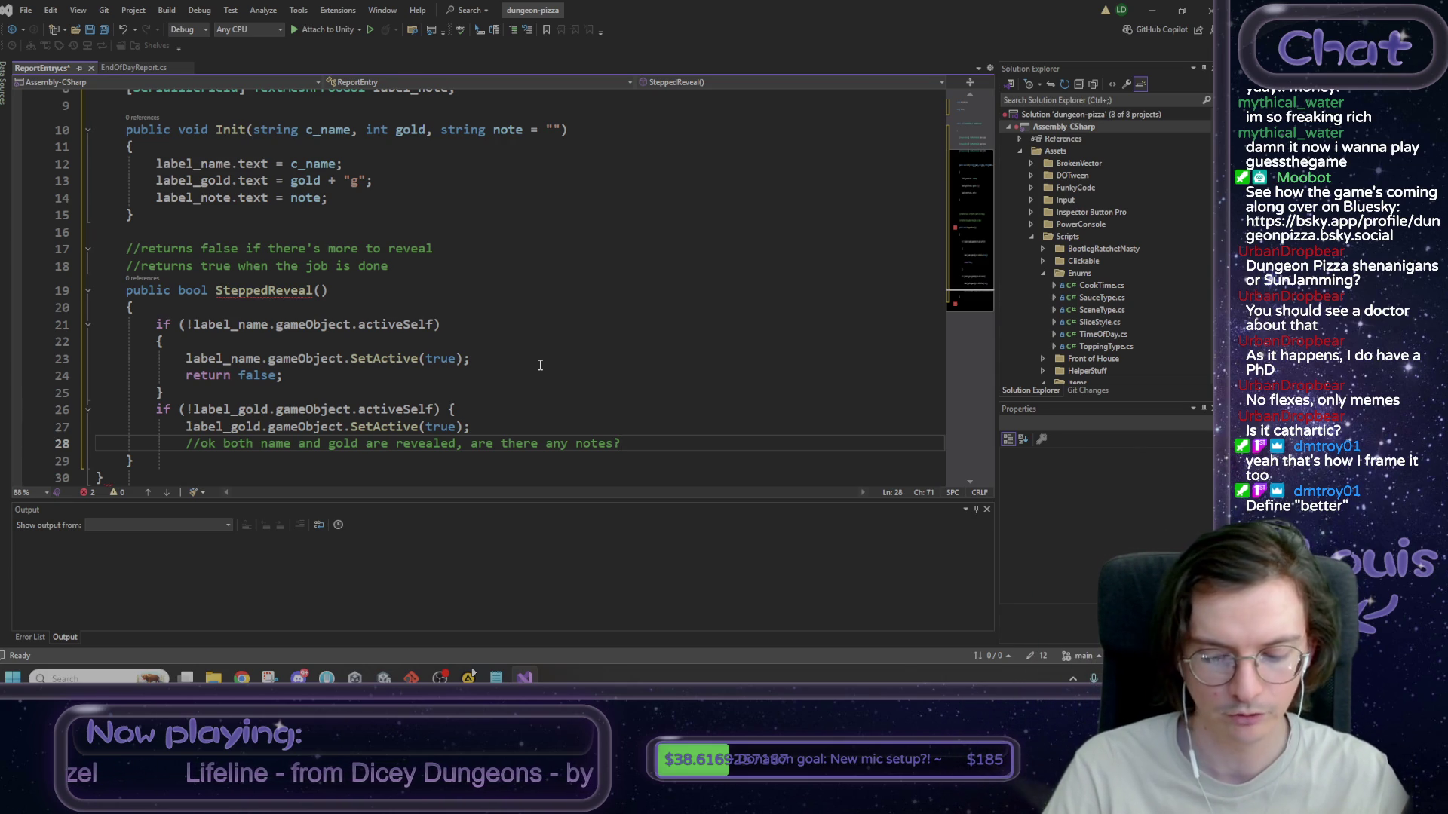
pyautogui.press('Return')
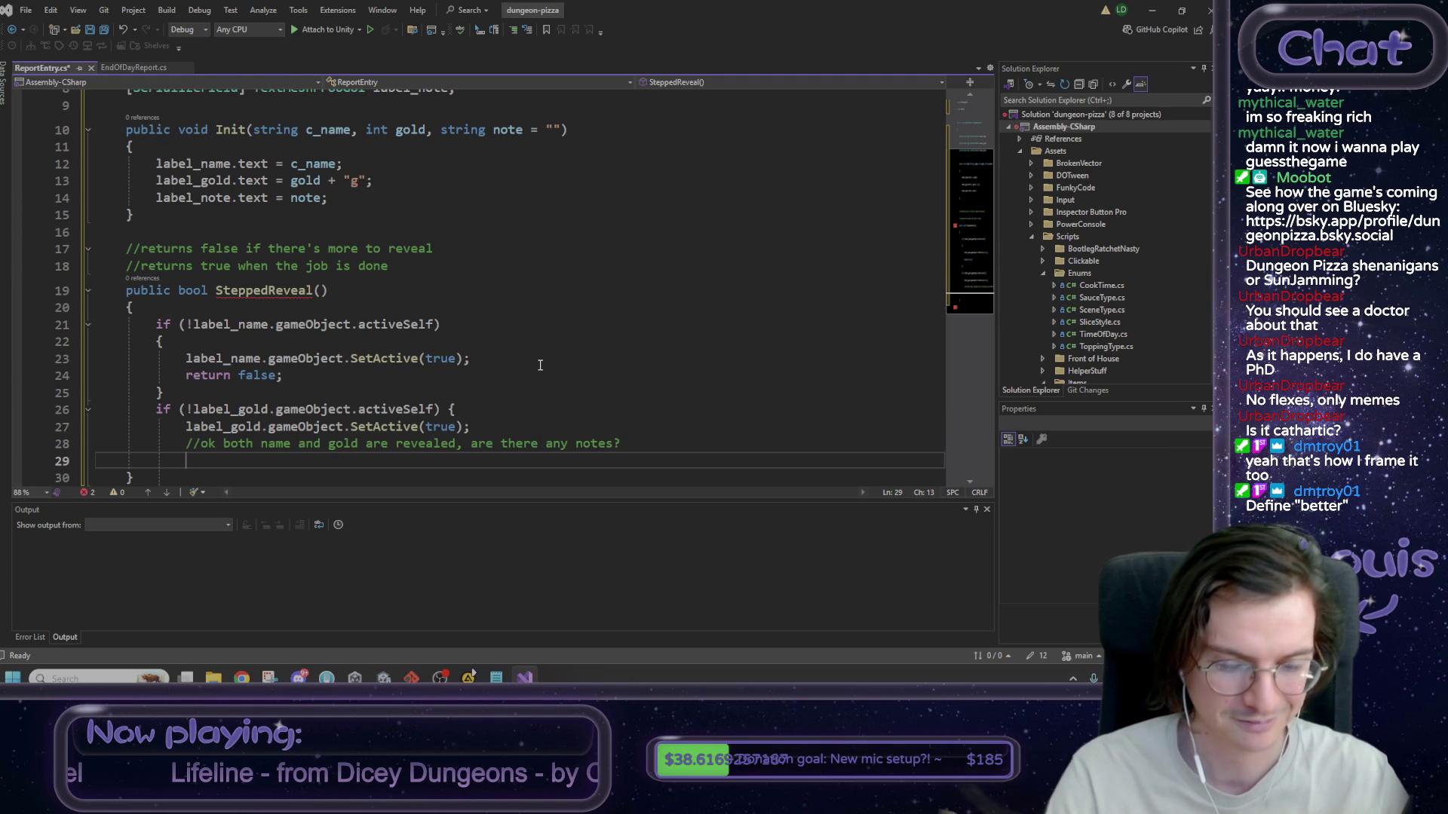
pyautogui.write('}')
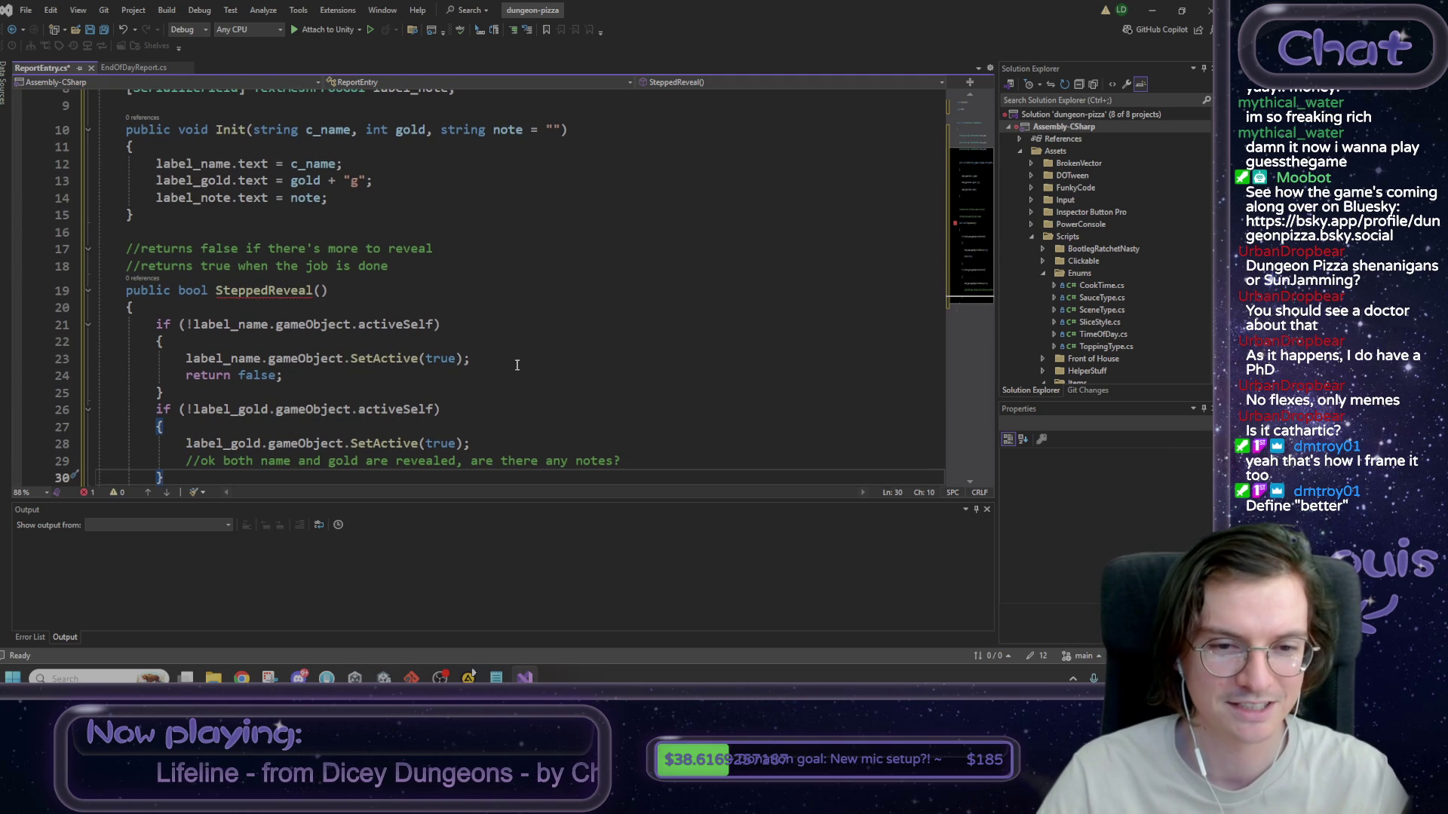
pyautogui.scroll(-1, 510, 376)
pyautogui.click(637, 406)
pyautogui.press('Return')
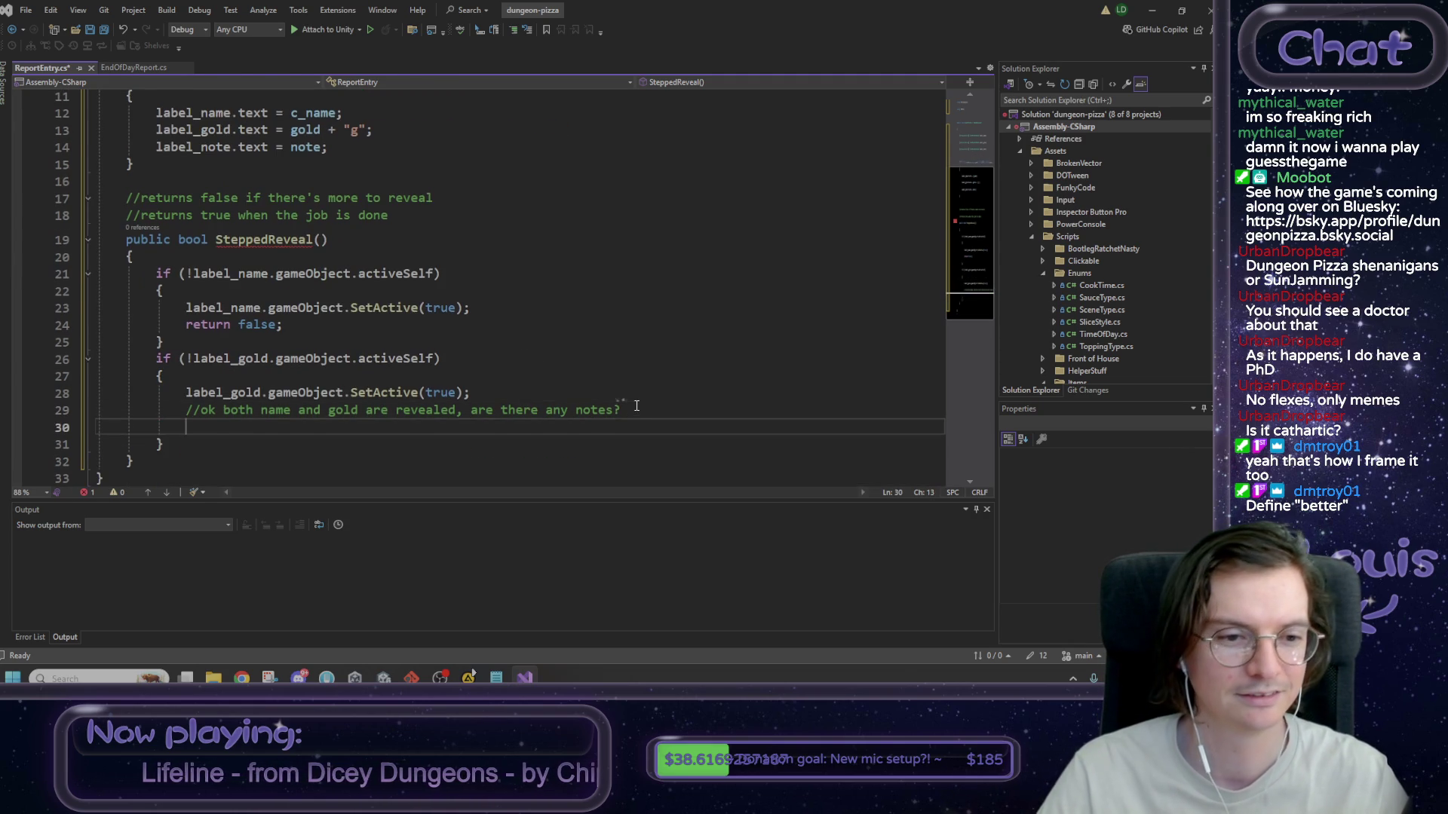
pyautogui.write('if (')
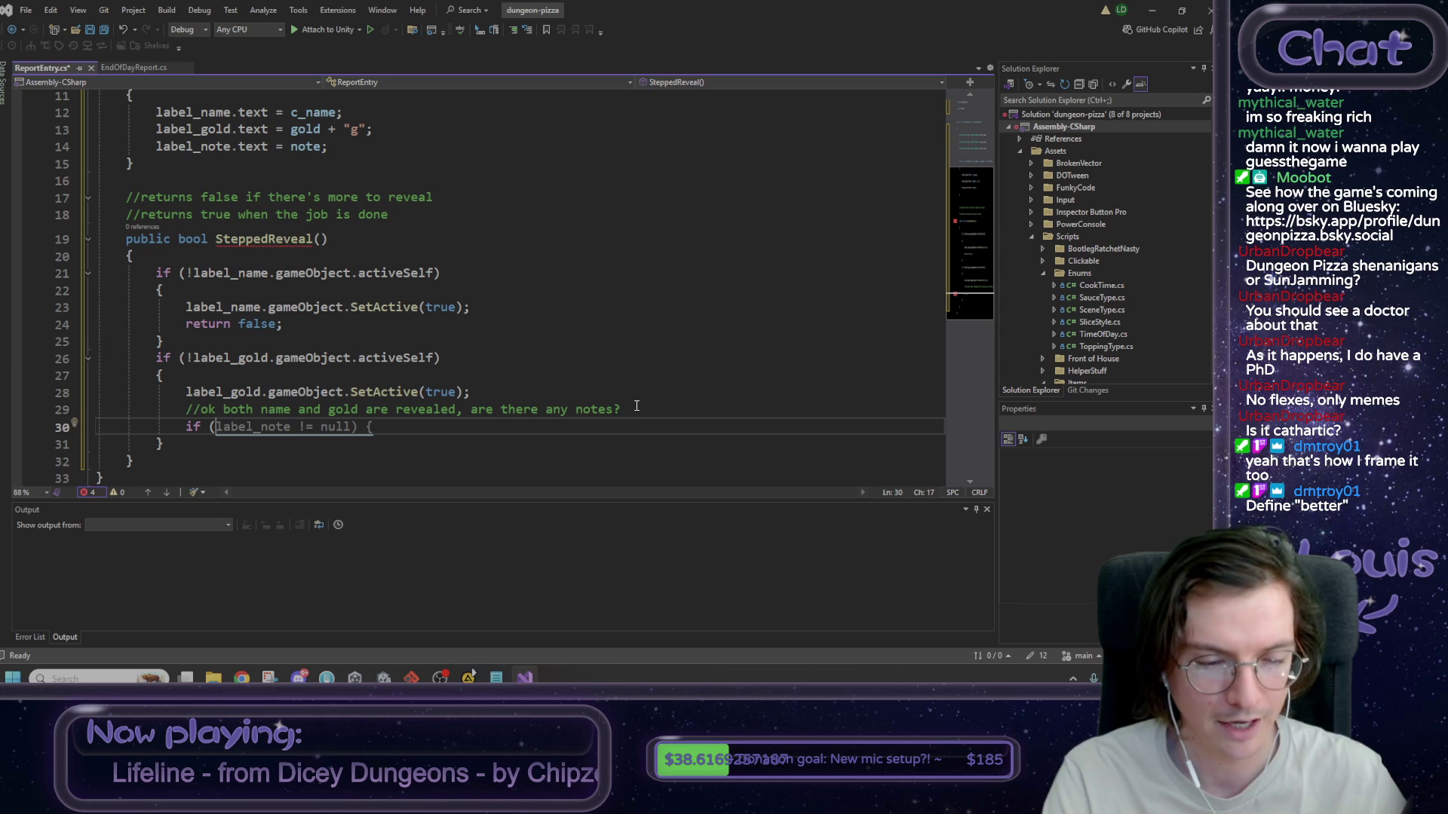
pyautogui.write('la')
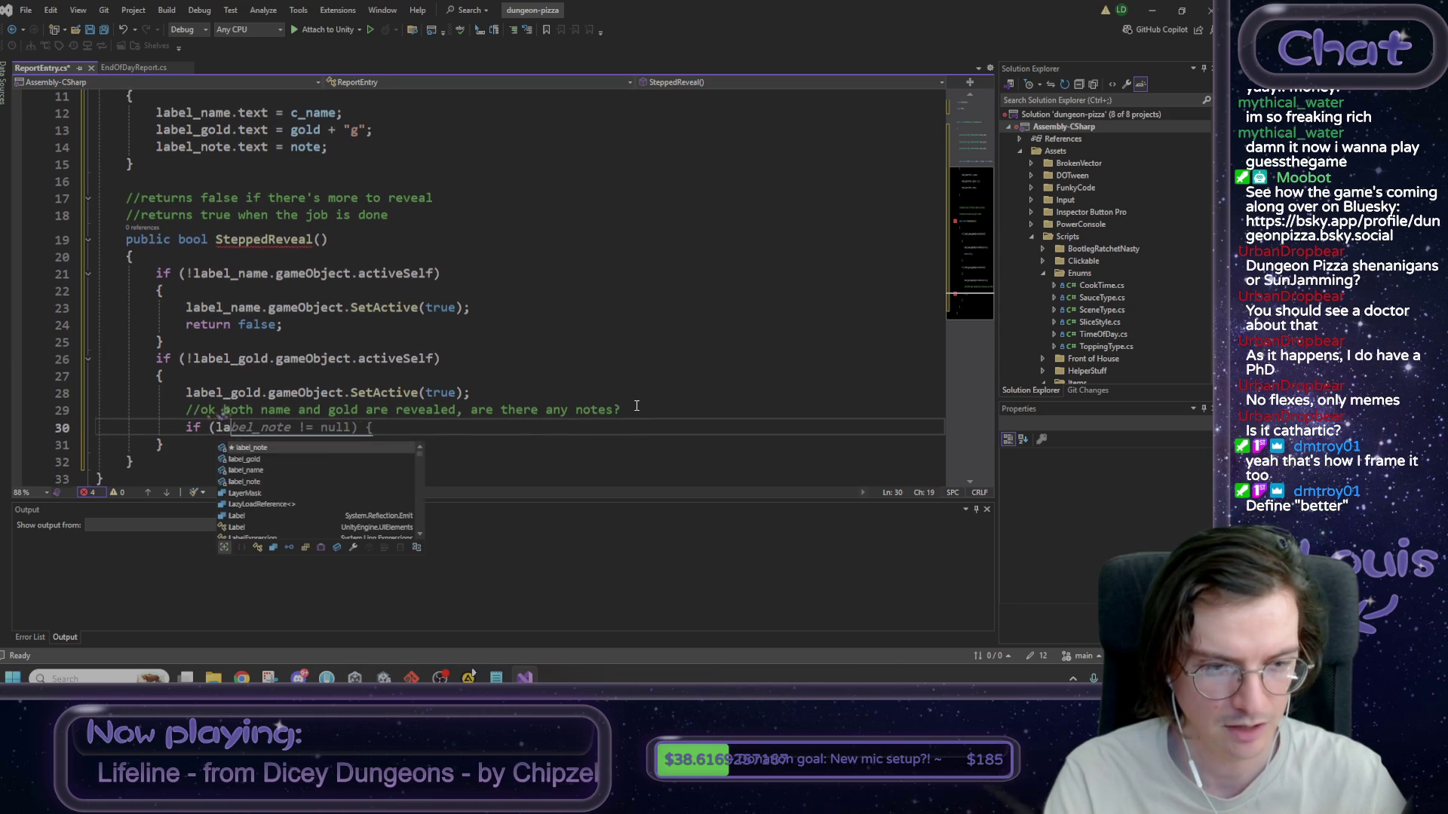
pyautogui.write('bel_note.')
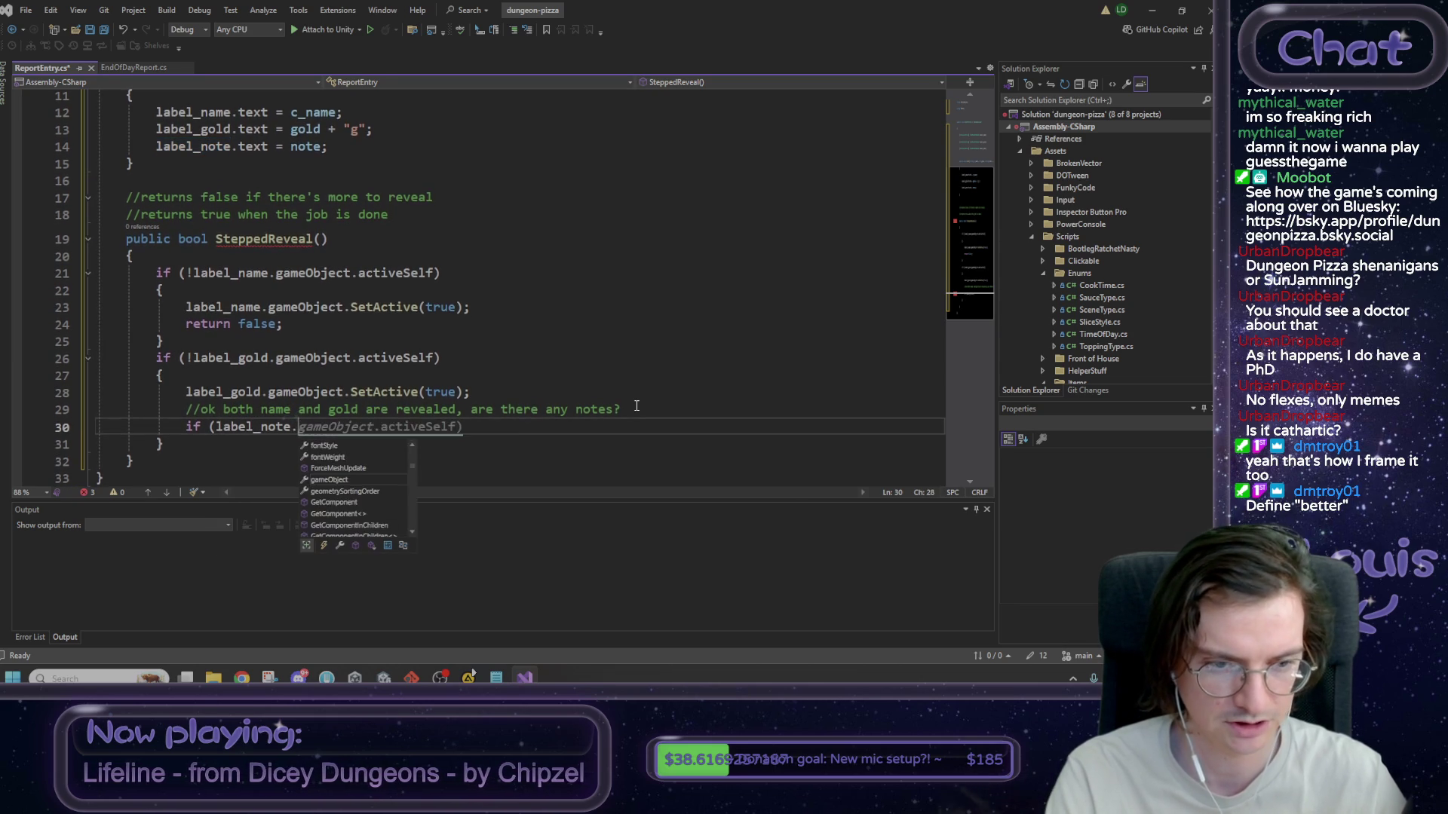
pyautogui.write('text == ""')
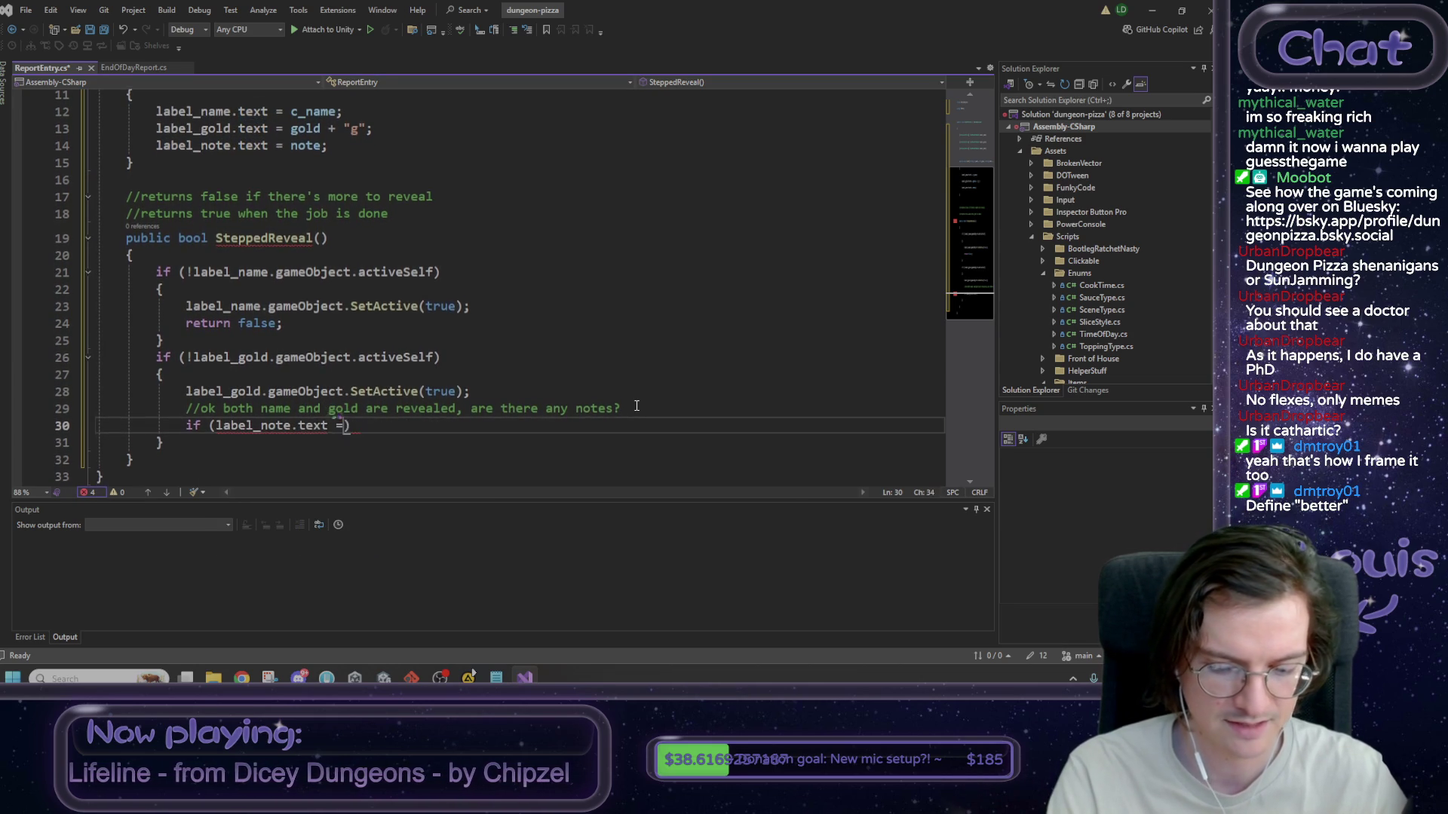
pyautogui.press('End')
pyautogui.press('Return')
pyautogui.write('{')
pyautogui.press('Return')
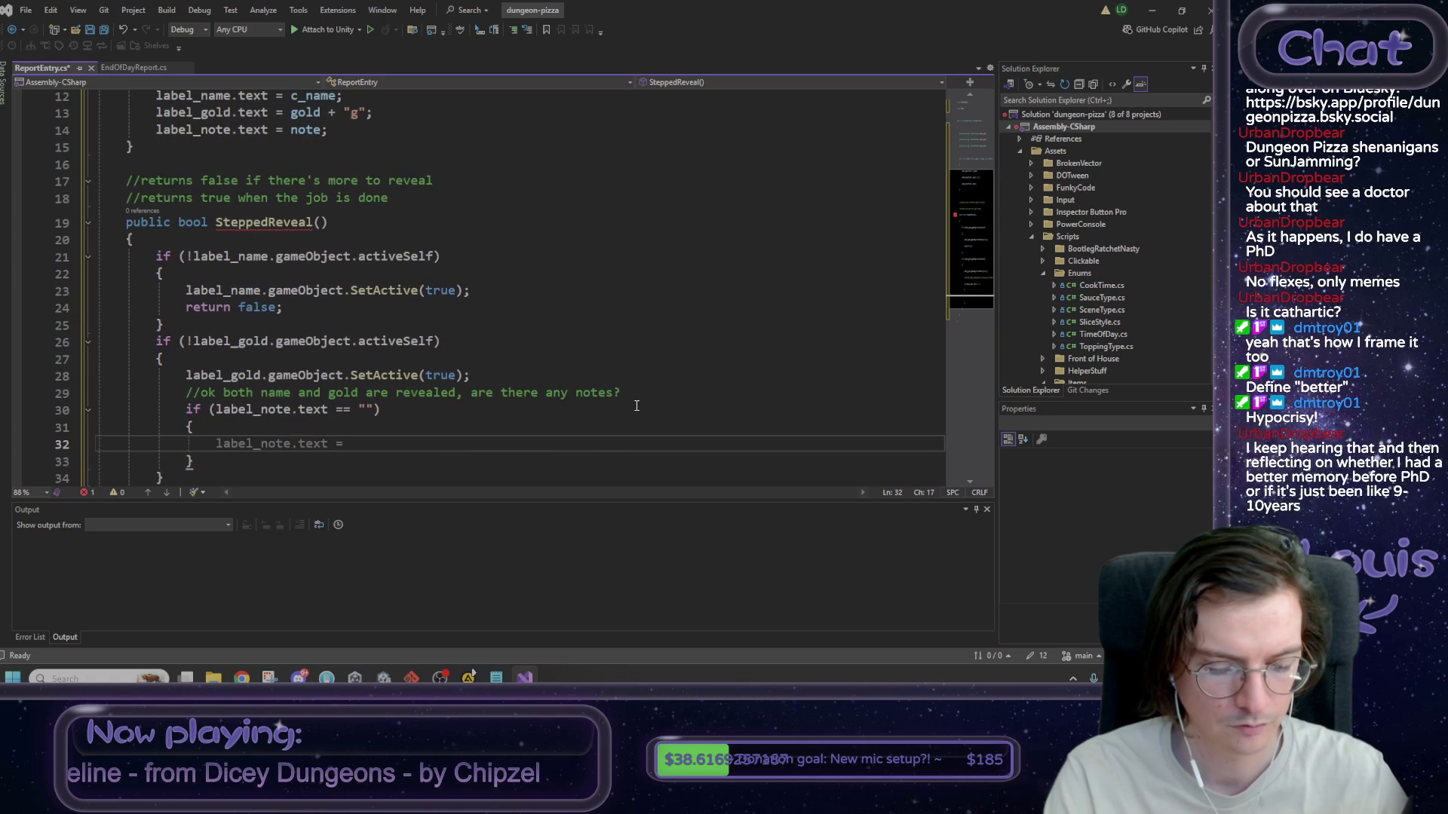
pyautogui.write('return')
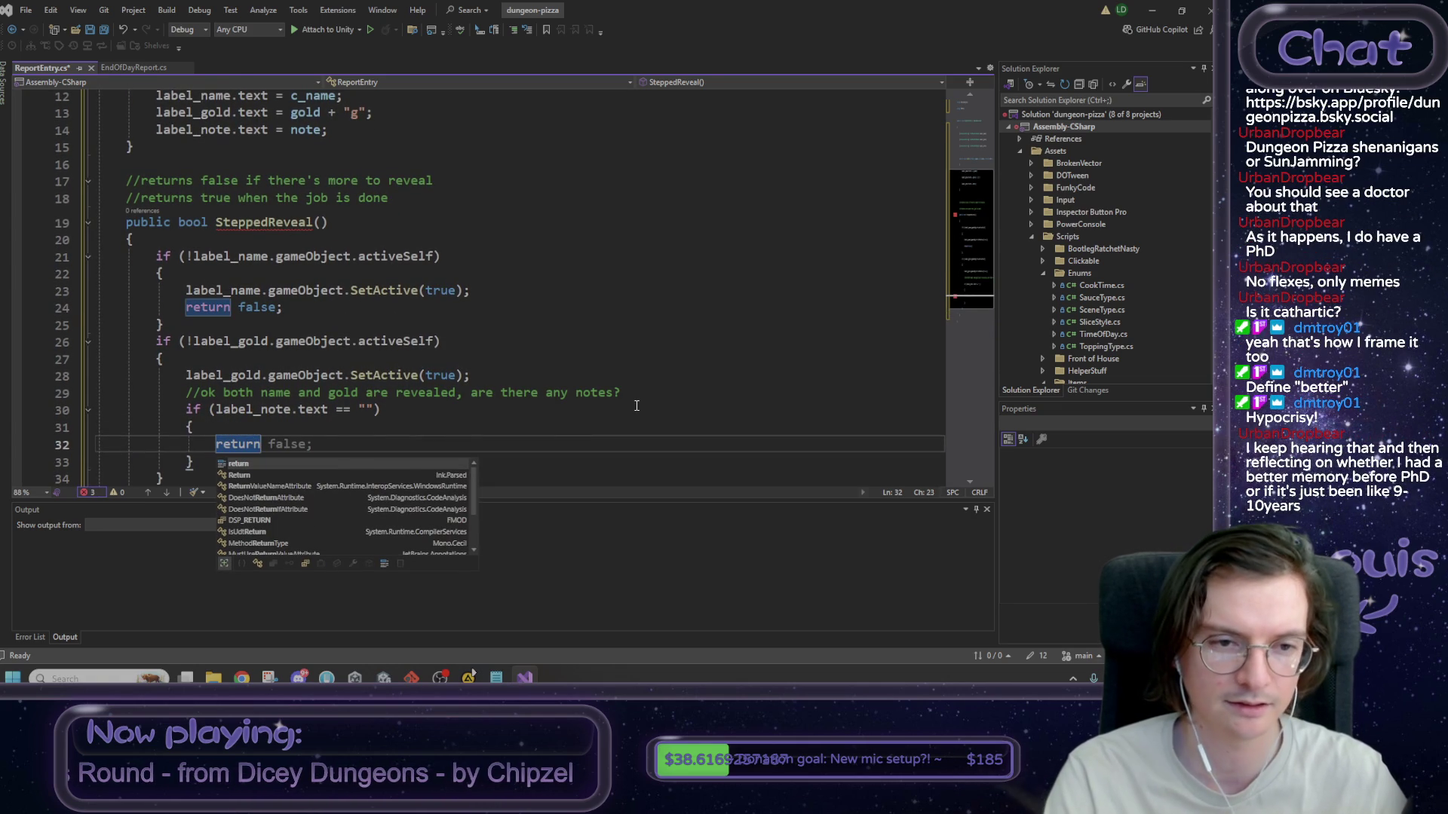
pyautogui.write(' true;')
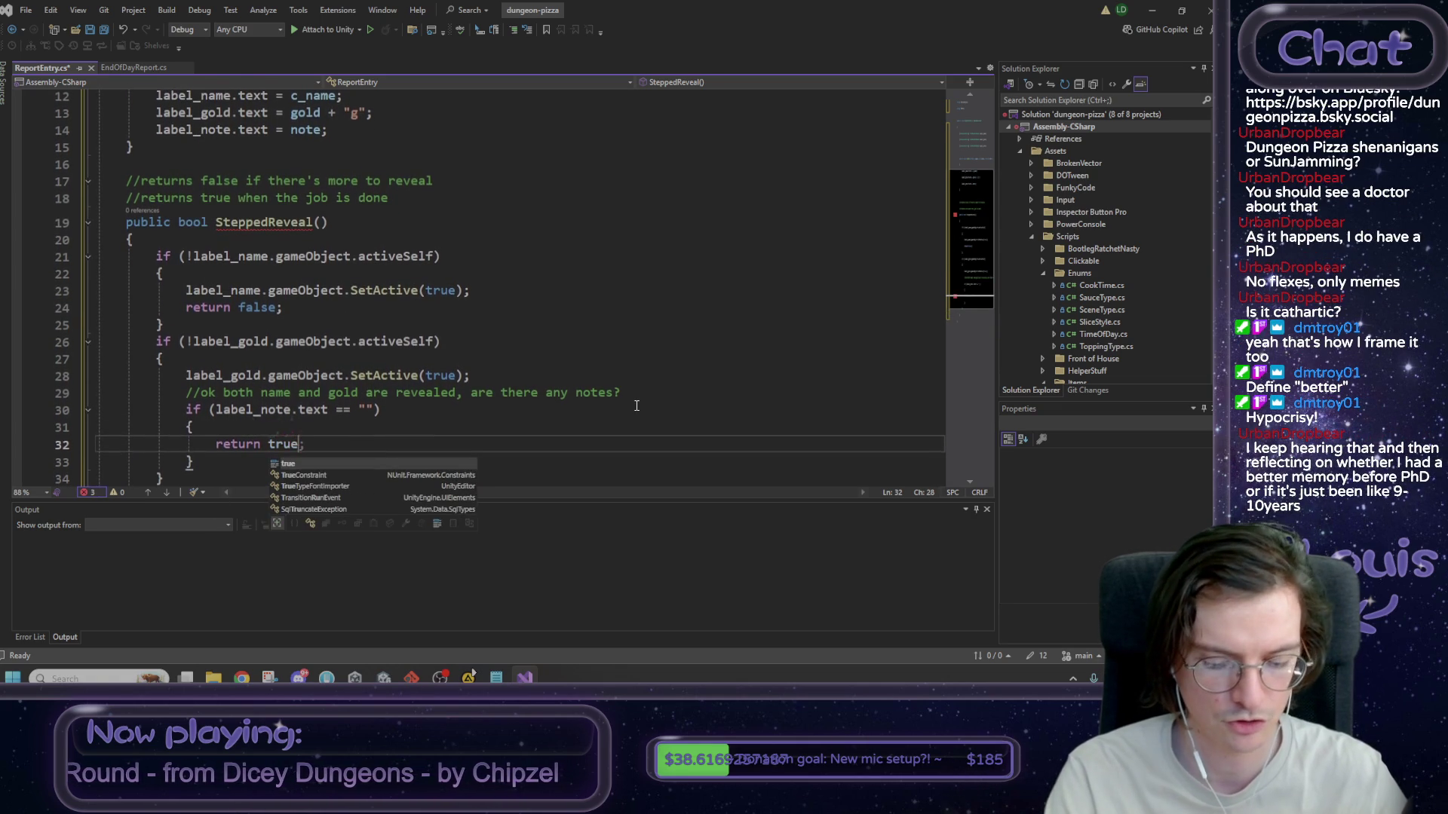
# - Comment the return true with '//no note, we done' and add an else block returning false
pyautogui.press('Home')
pyautogui.press('Return')
pyautogui.press('Up')
pyautogui.write('//no note, w')
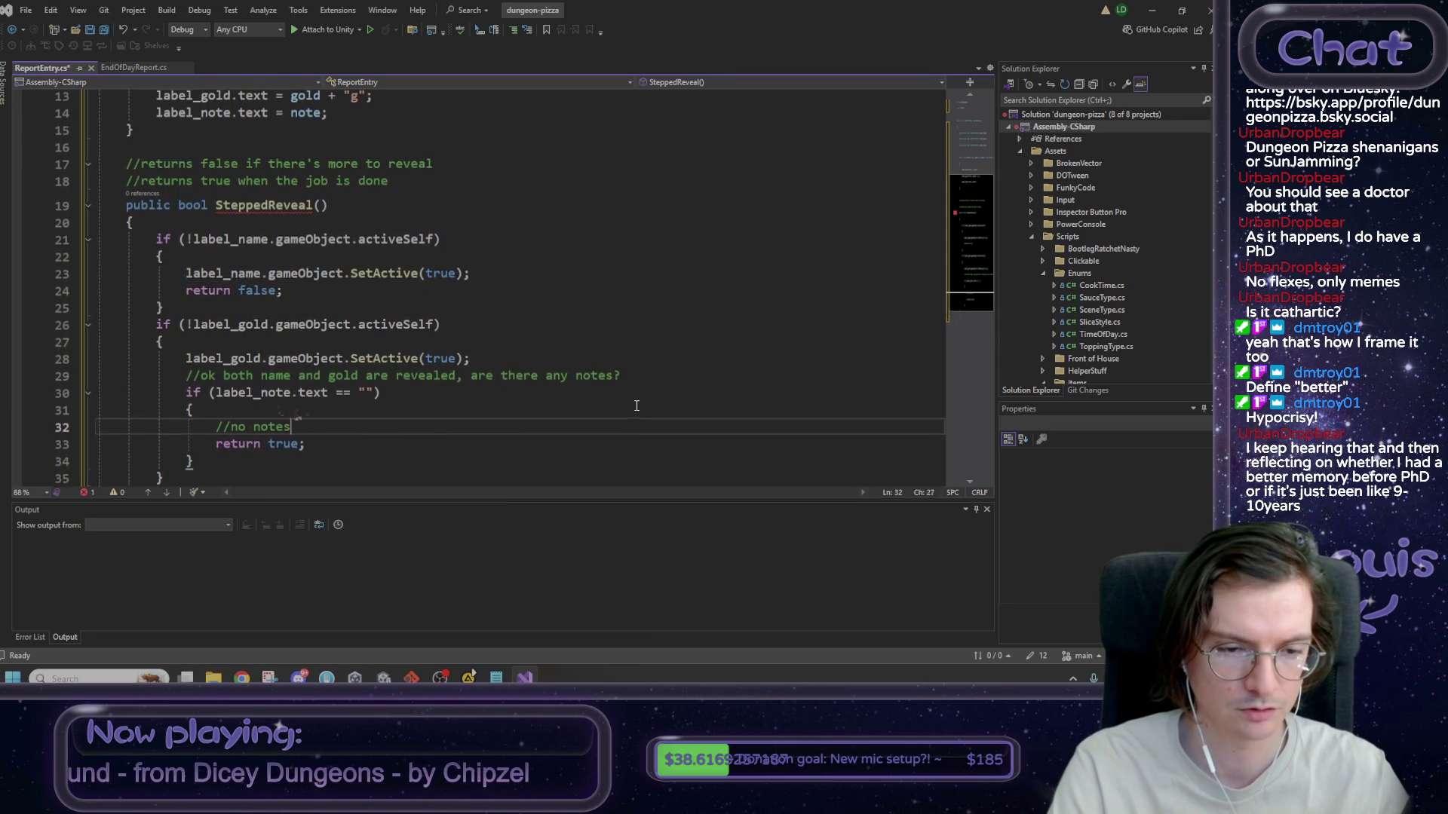
pyautogui.write('e done')
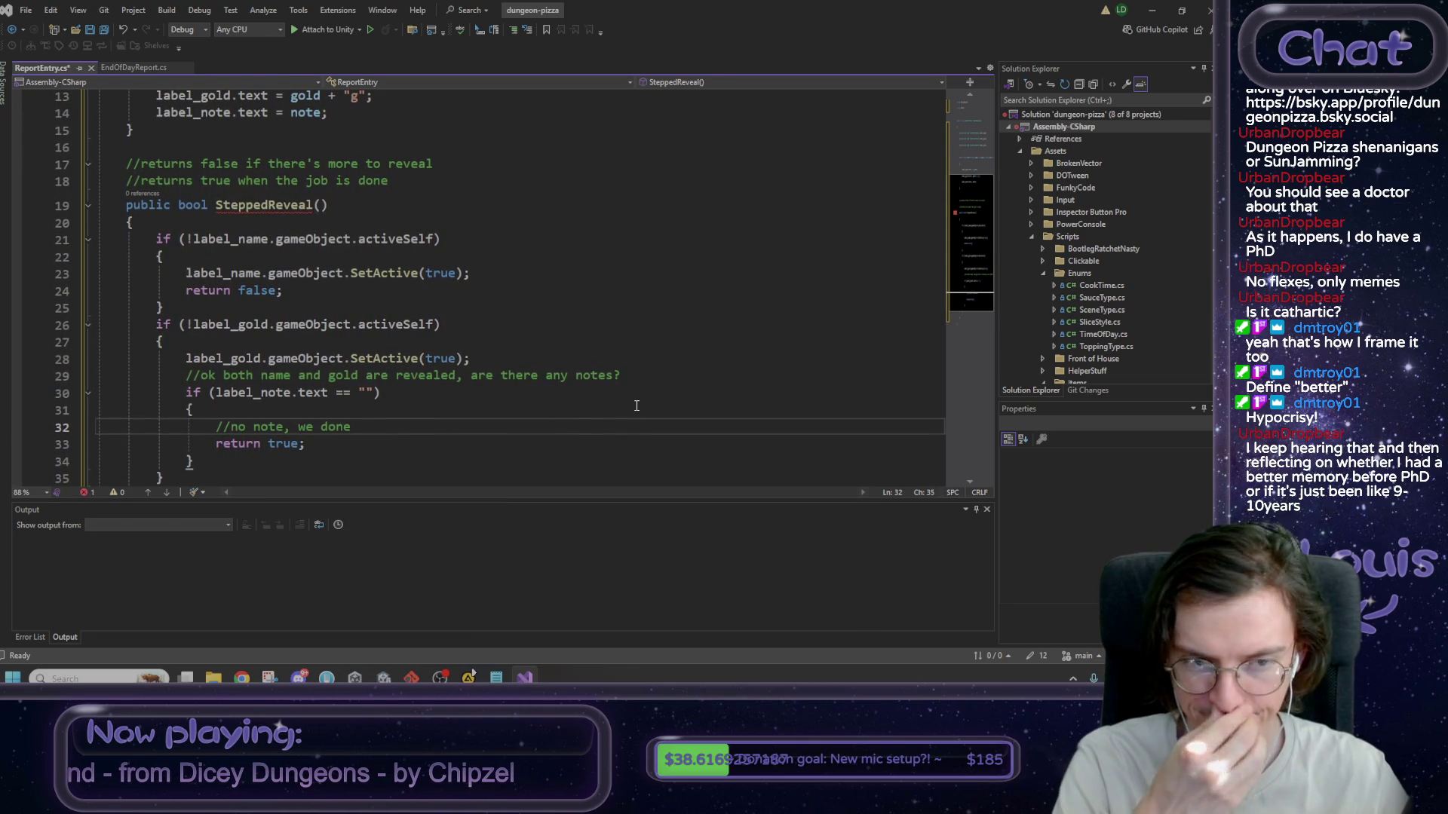
pyautogui.press('Down')
pyautogui.press('Down')
pyautogui.write('else')
pyautogui.press('Return')
pyautogui.write('{')
pyautogui.press('Return')
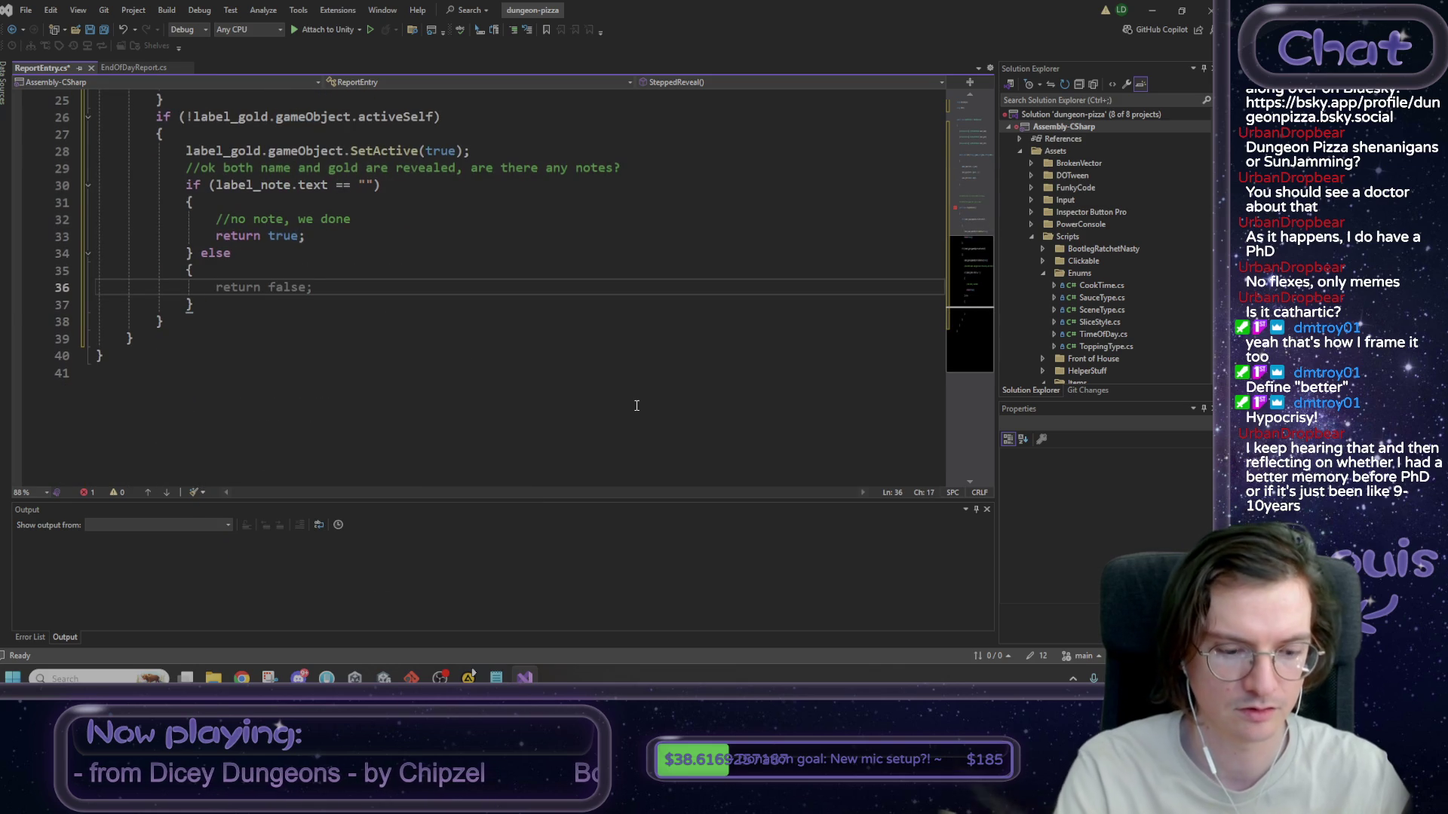
pyautogui.write('return false;')
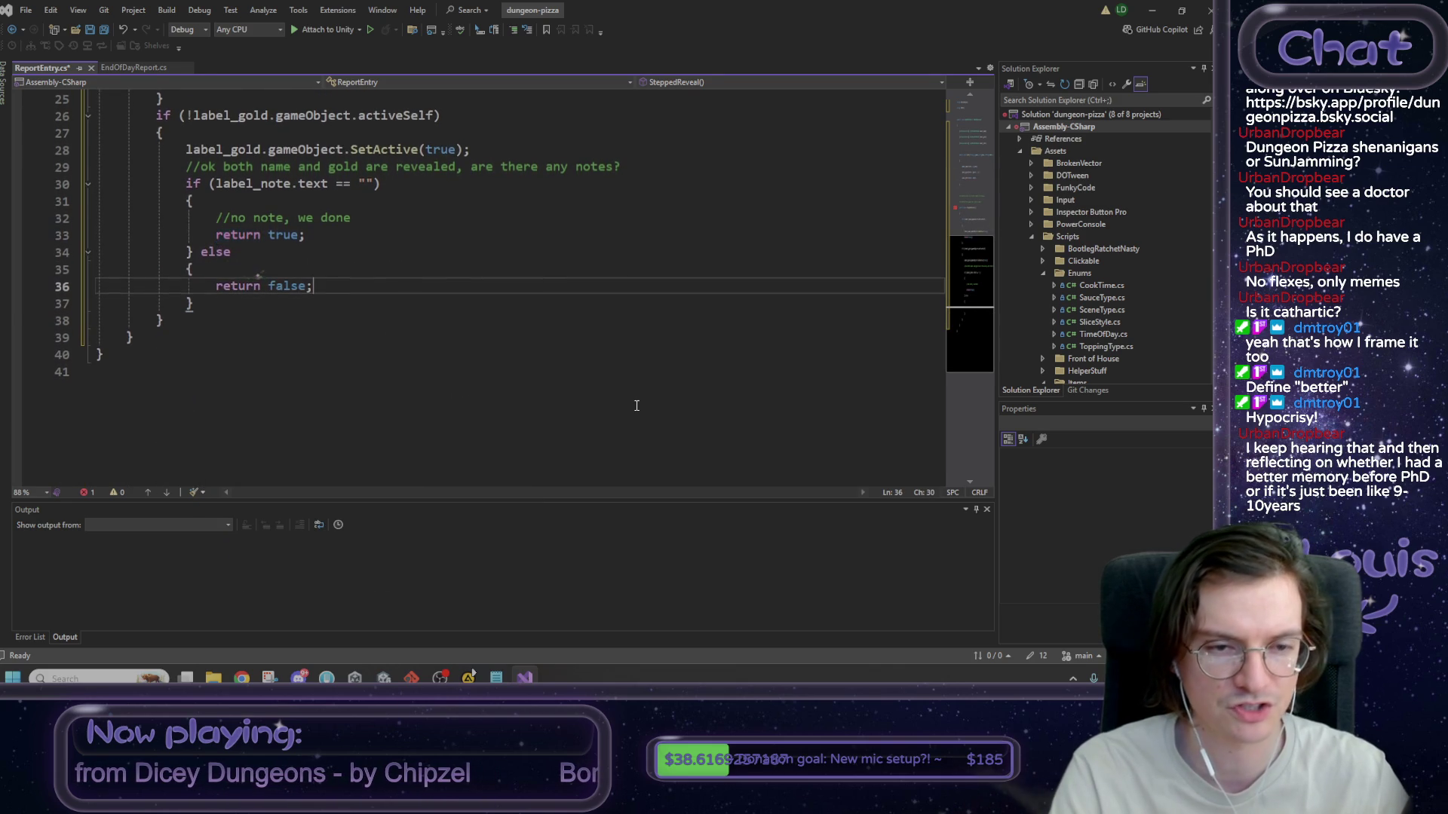
pyautogui.scroll(1, 319, 224)
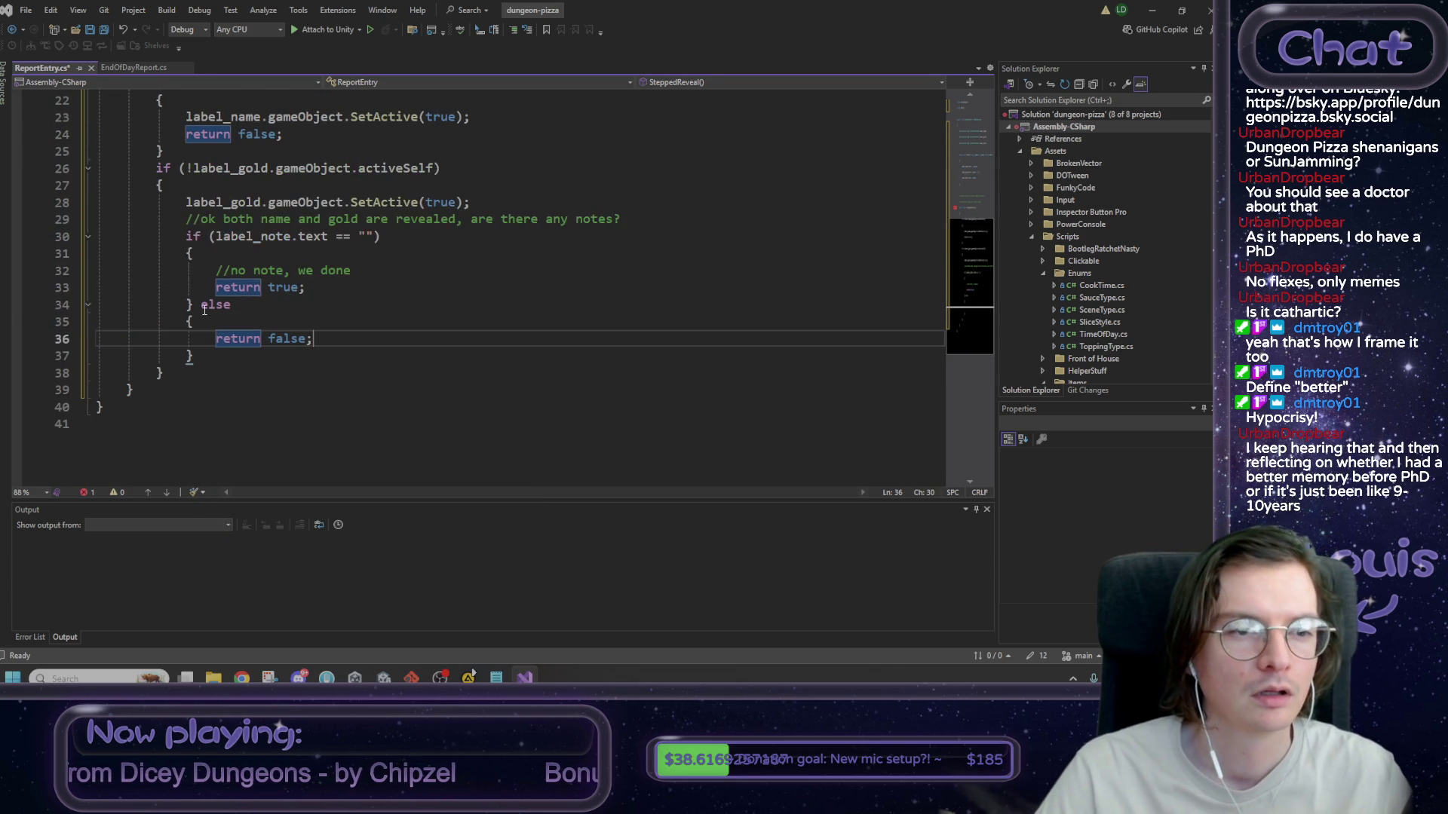
pyautogui.scroll(2, 219, 273)
pyautogui.click(209, 168)
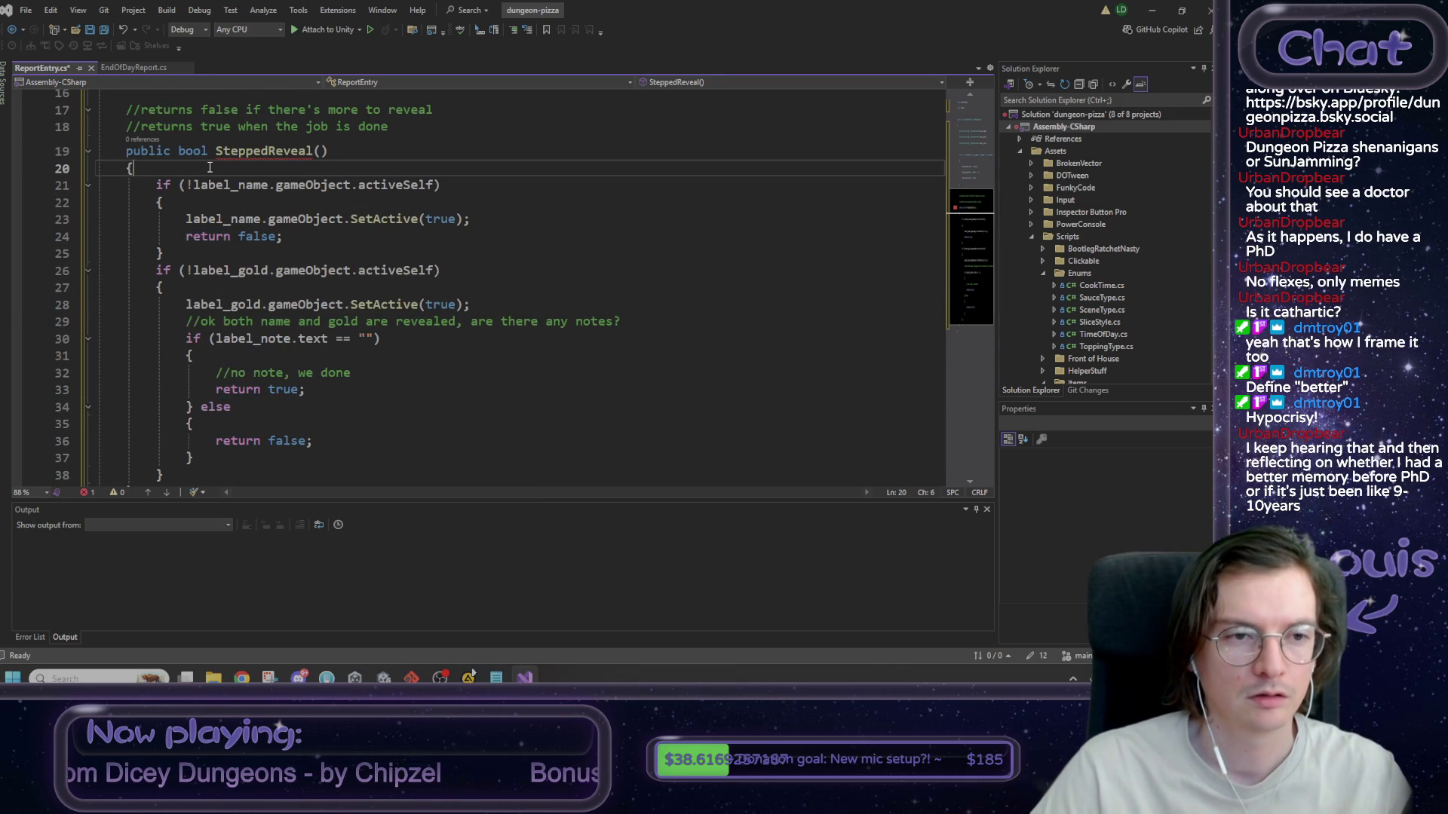
# - Add the comment '//reveal name if appropriate' at the top of SteppedReveal
pyautogui.press('Return')
pyautogui.write('//reveal an')
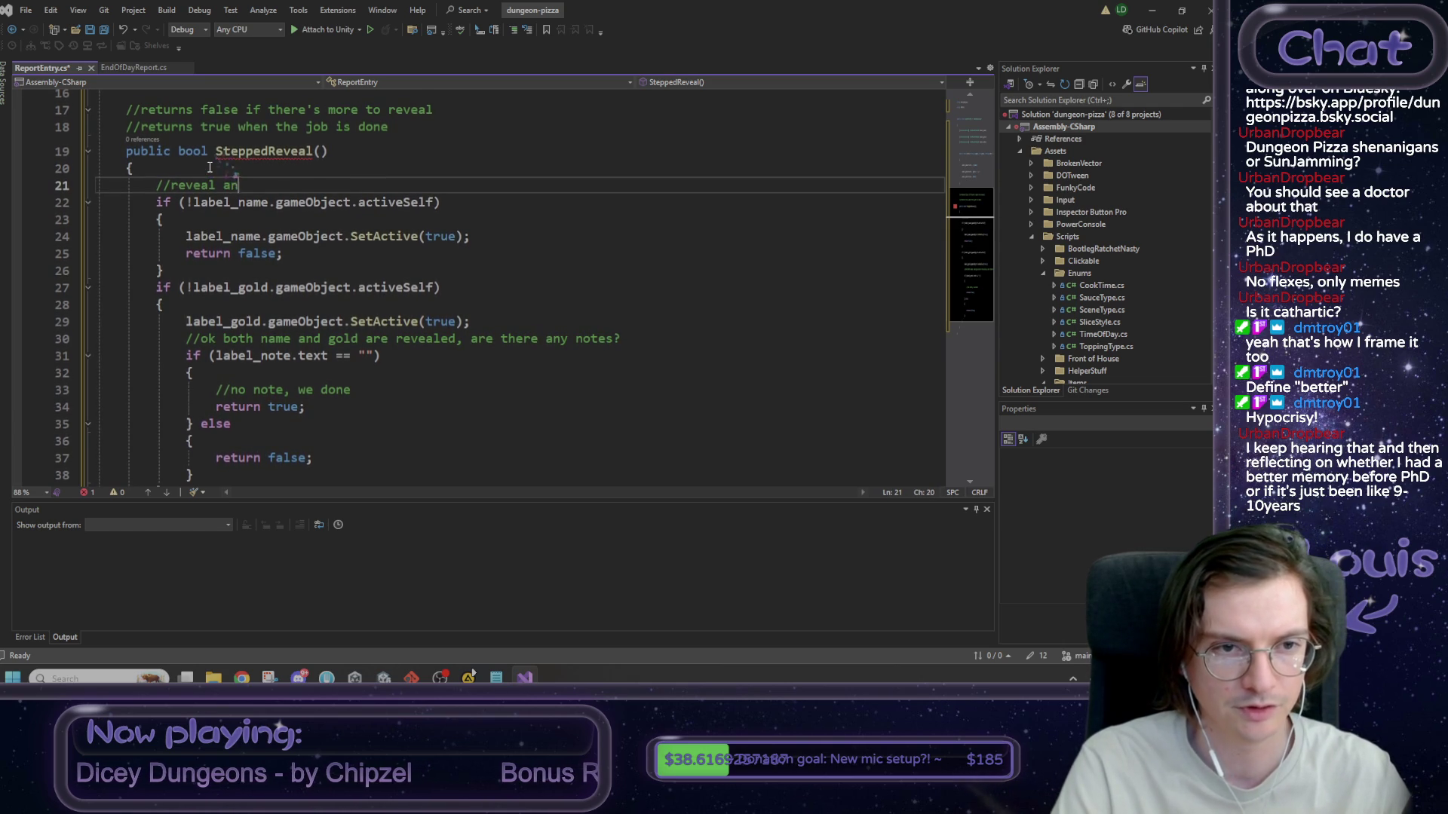
pyautogui.write('ame io')
pyautogui.press('BackSpace')
pyautogui.press('BackSpace')
pyautogui.write('f')
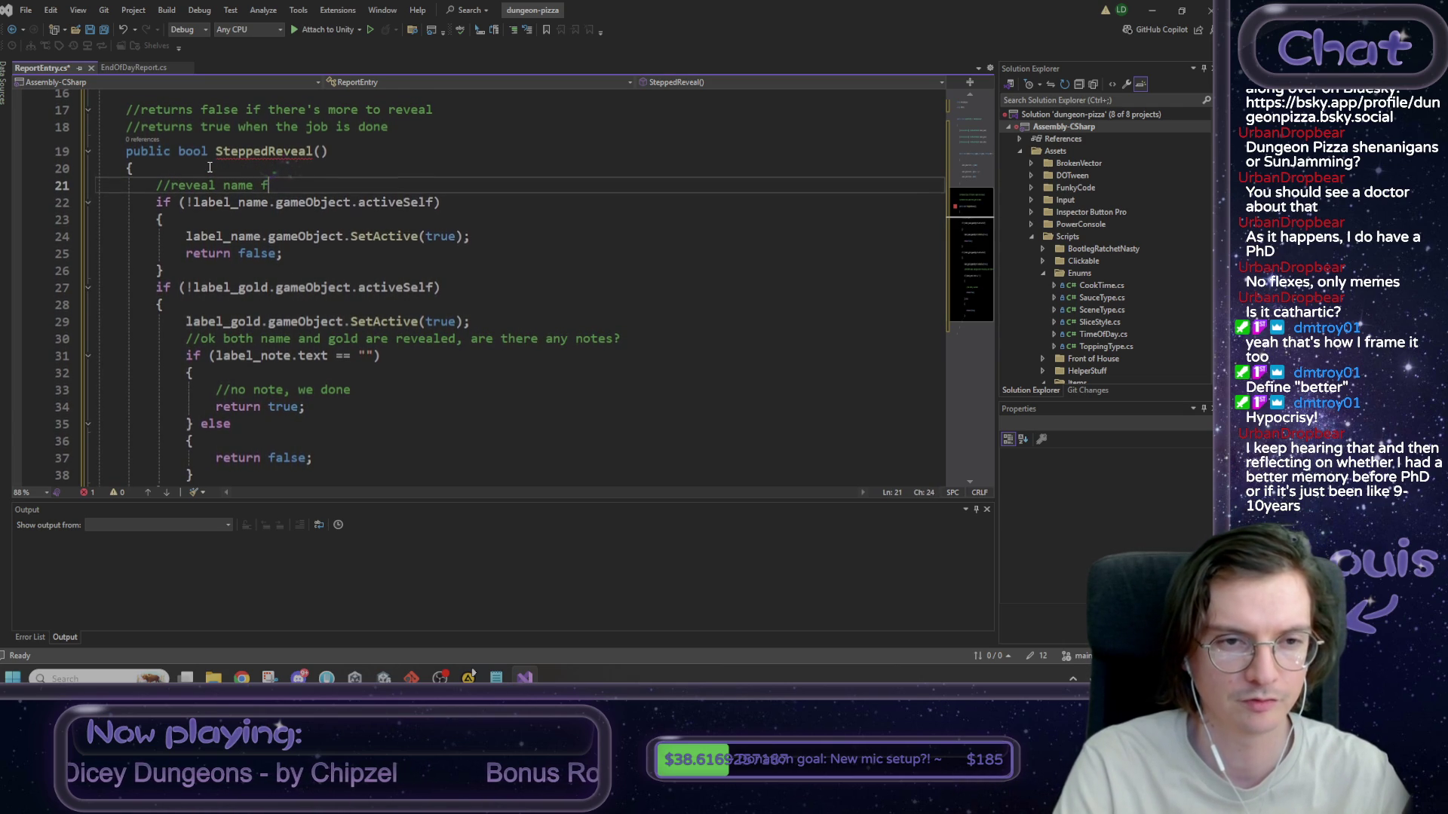
pyautogui.press('BackSpace')
pyautogui.write('if ')
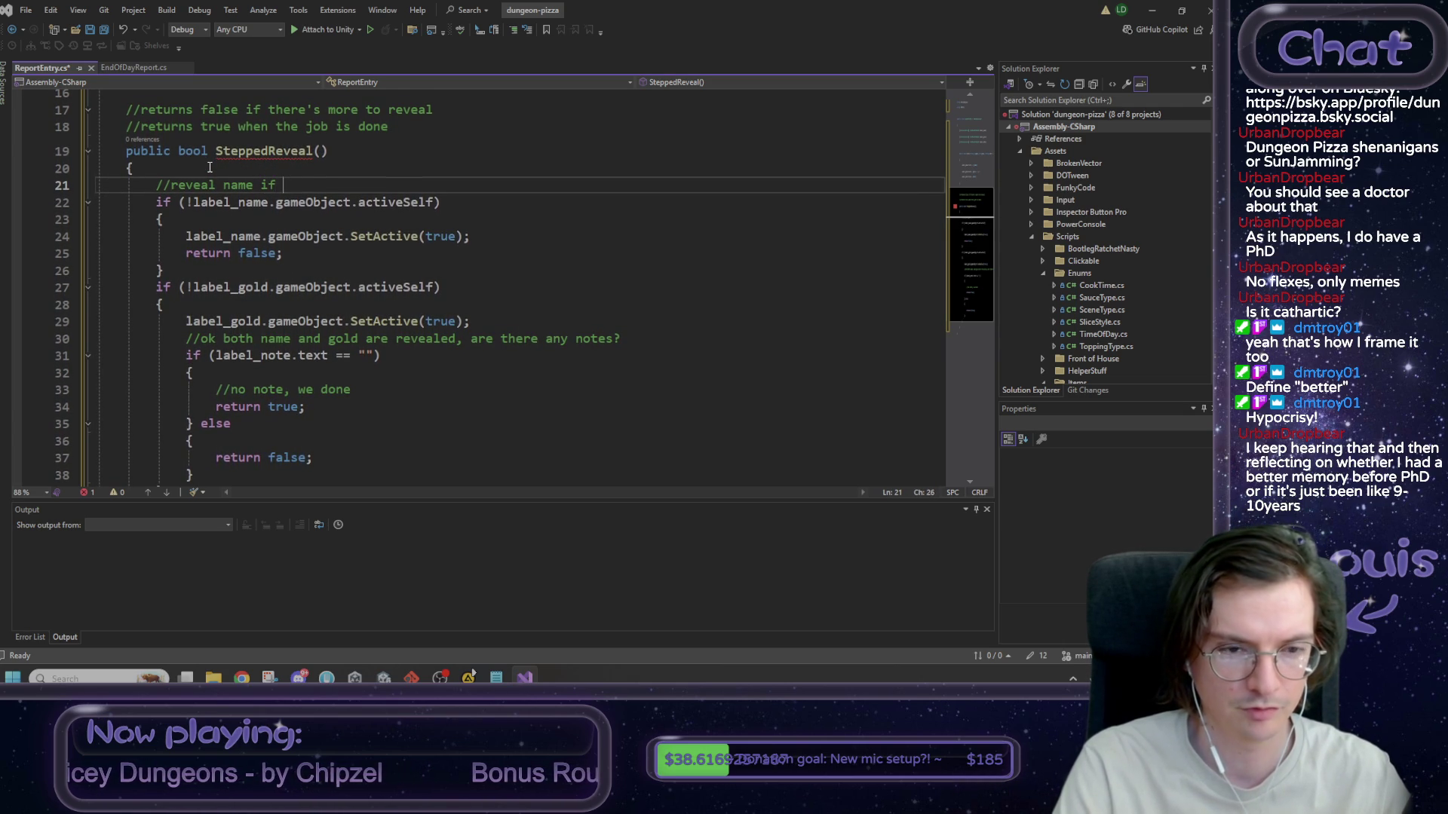
pyautogui.write('appropraite')
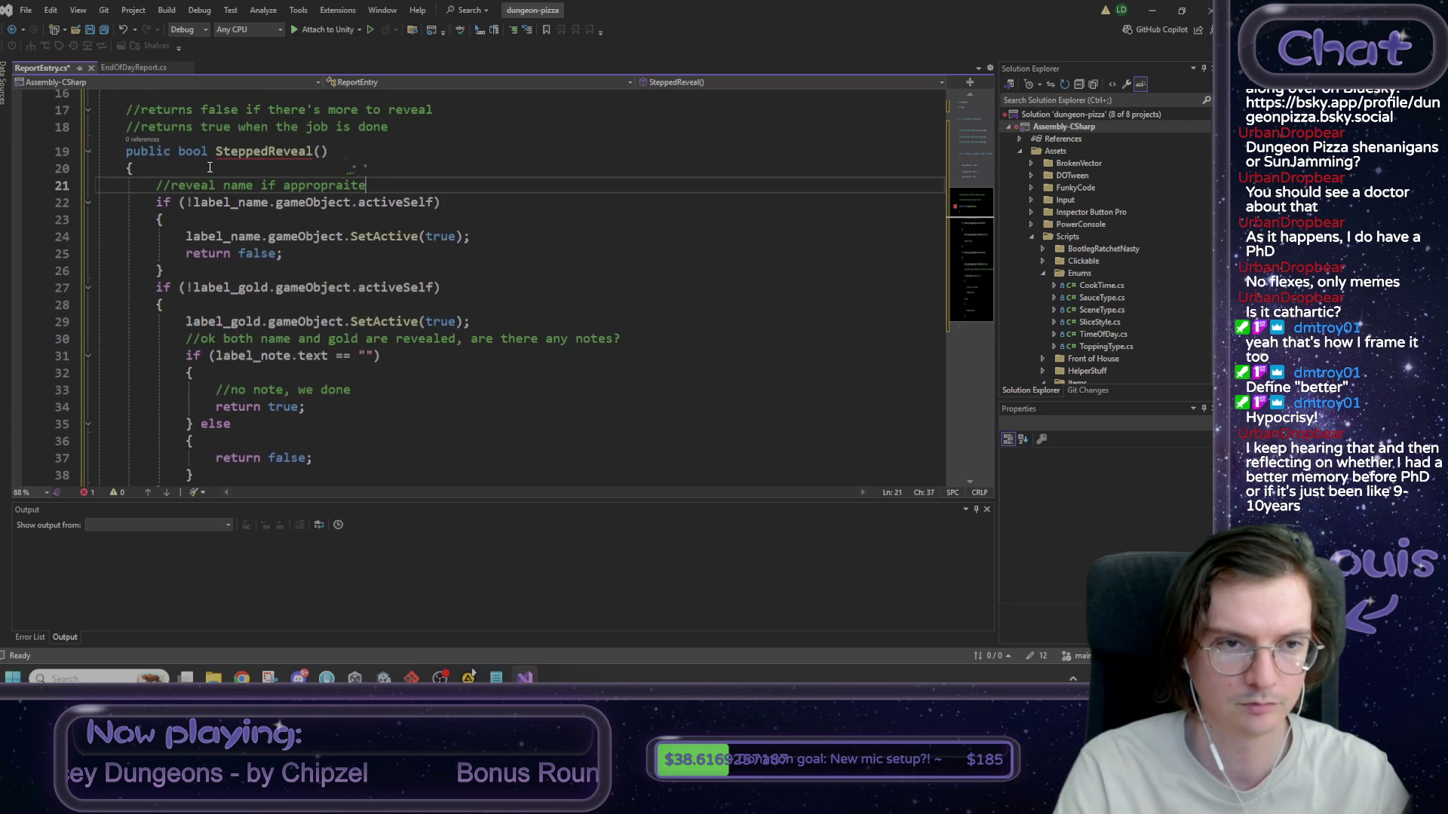
pyautogui.press('BackSpace')
pyautogui.press('BackSpace')
pyautogui.press('BackSpace')
pyautogui.write('iate')
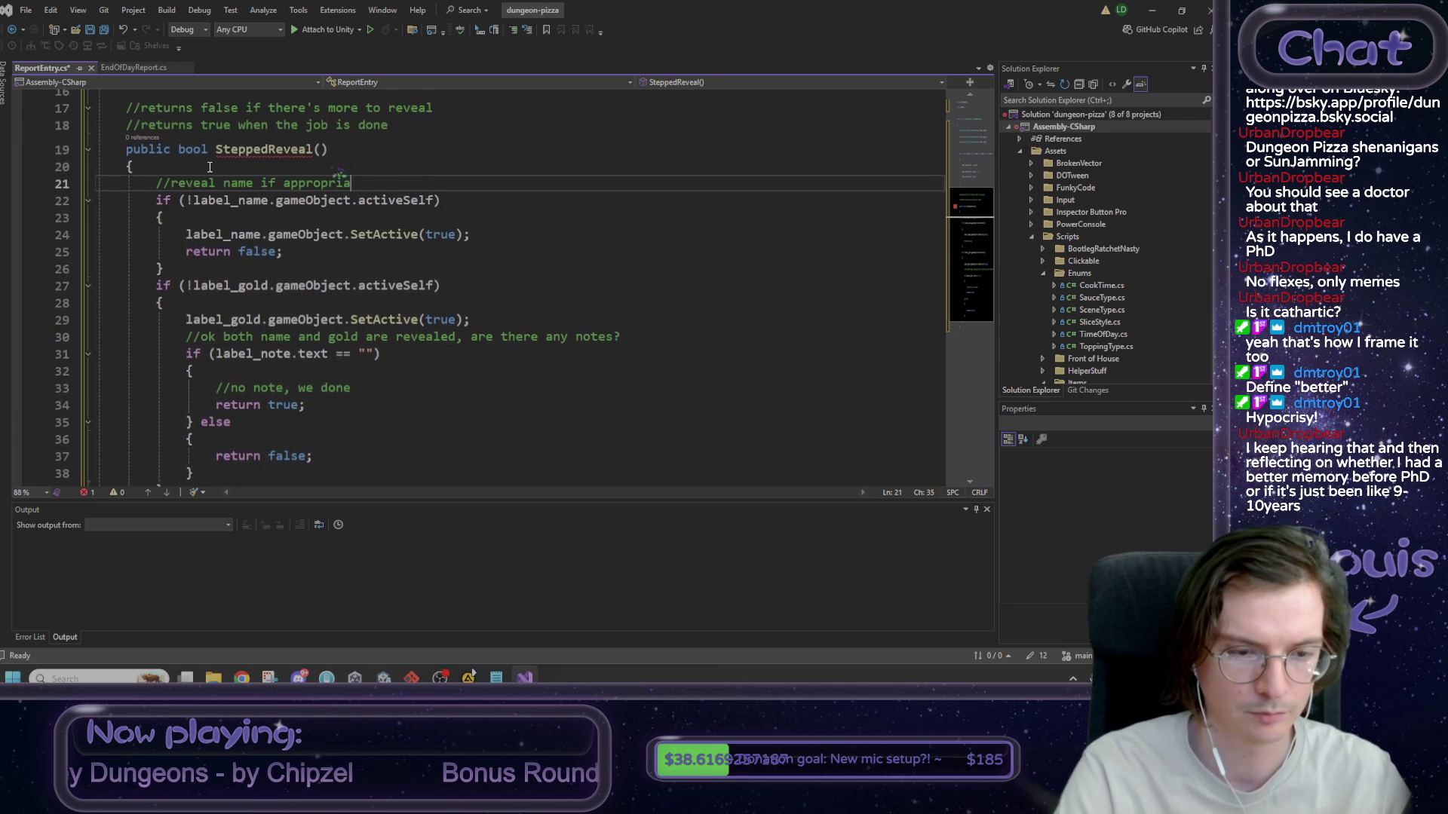
# - Add '//reveal gold if appropriate' after the name block, separated by a blank line
pyautogui.click(197, 269)
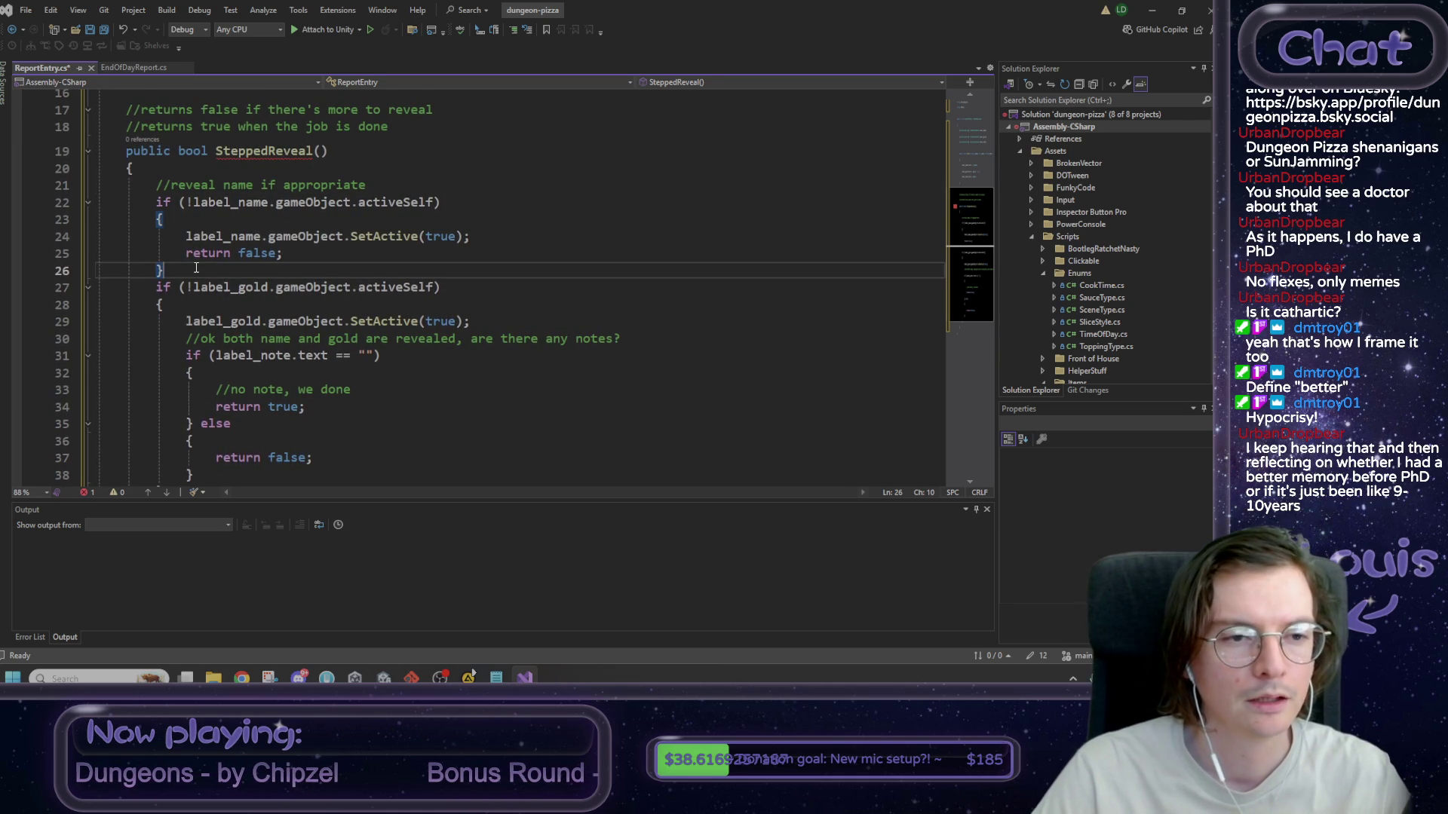
pyautogui.press('Return')
pyautogui.write('//')
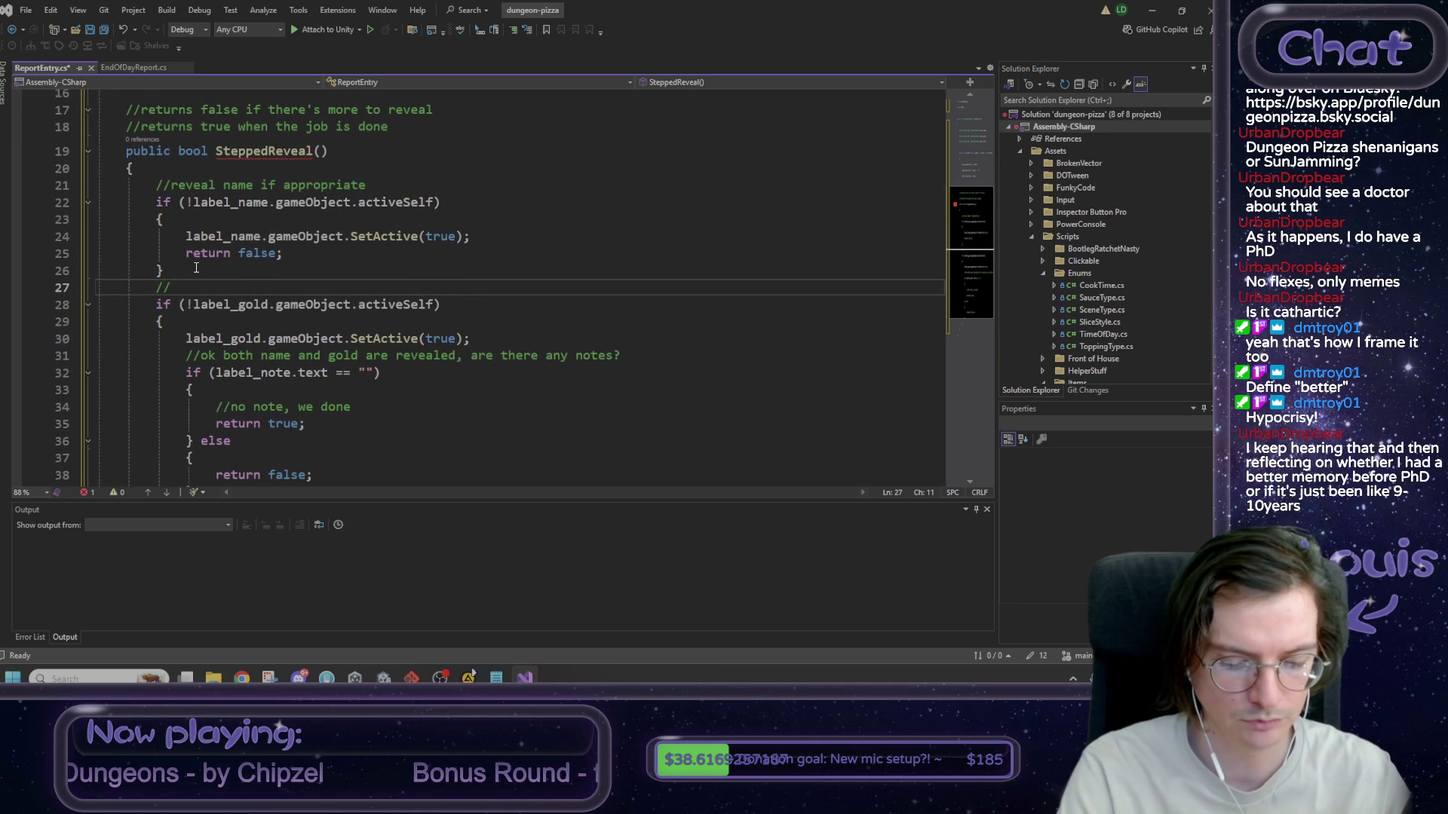
pyautogui.write('reveal go')
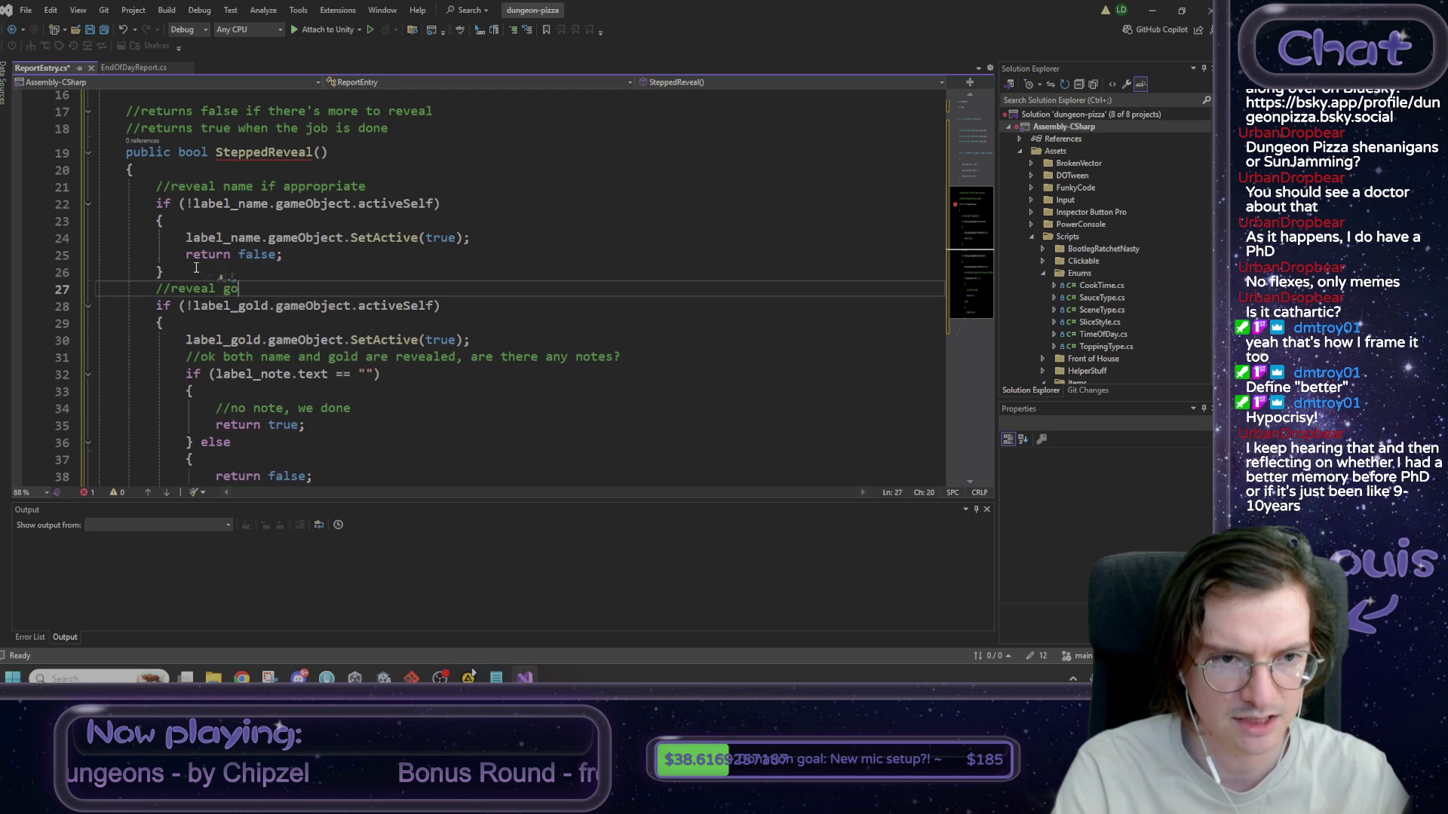
pyautogui.write('ld if appri')
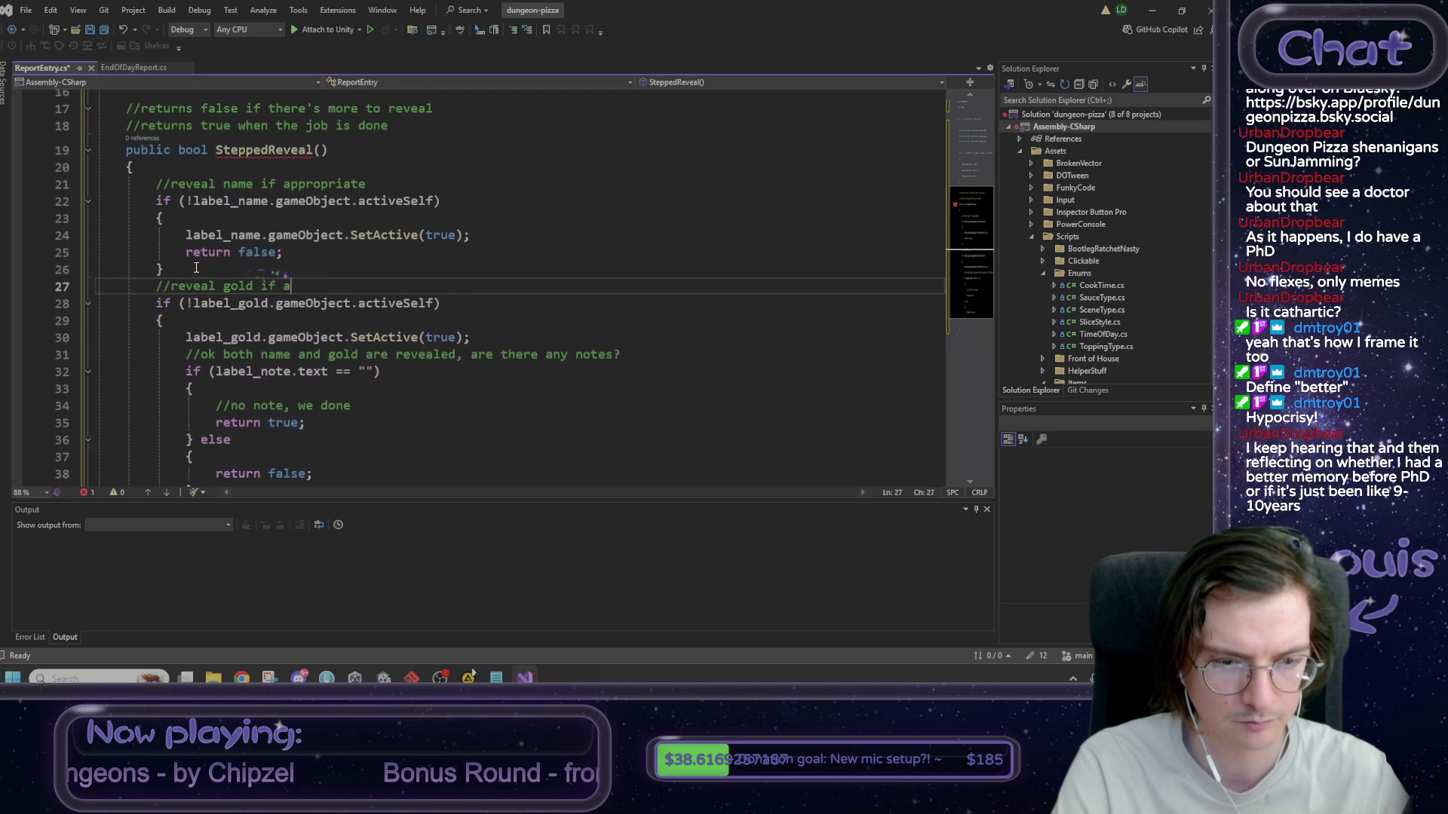
pyautogui.press('BackSpace')
pyautogui.write('opr')
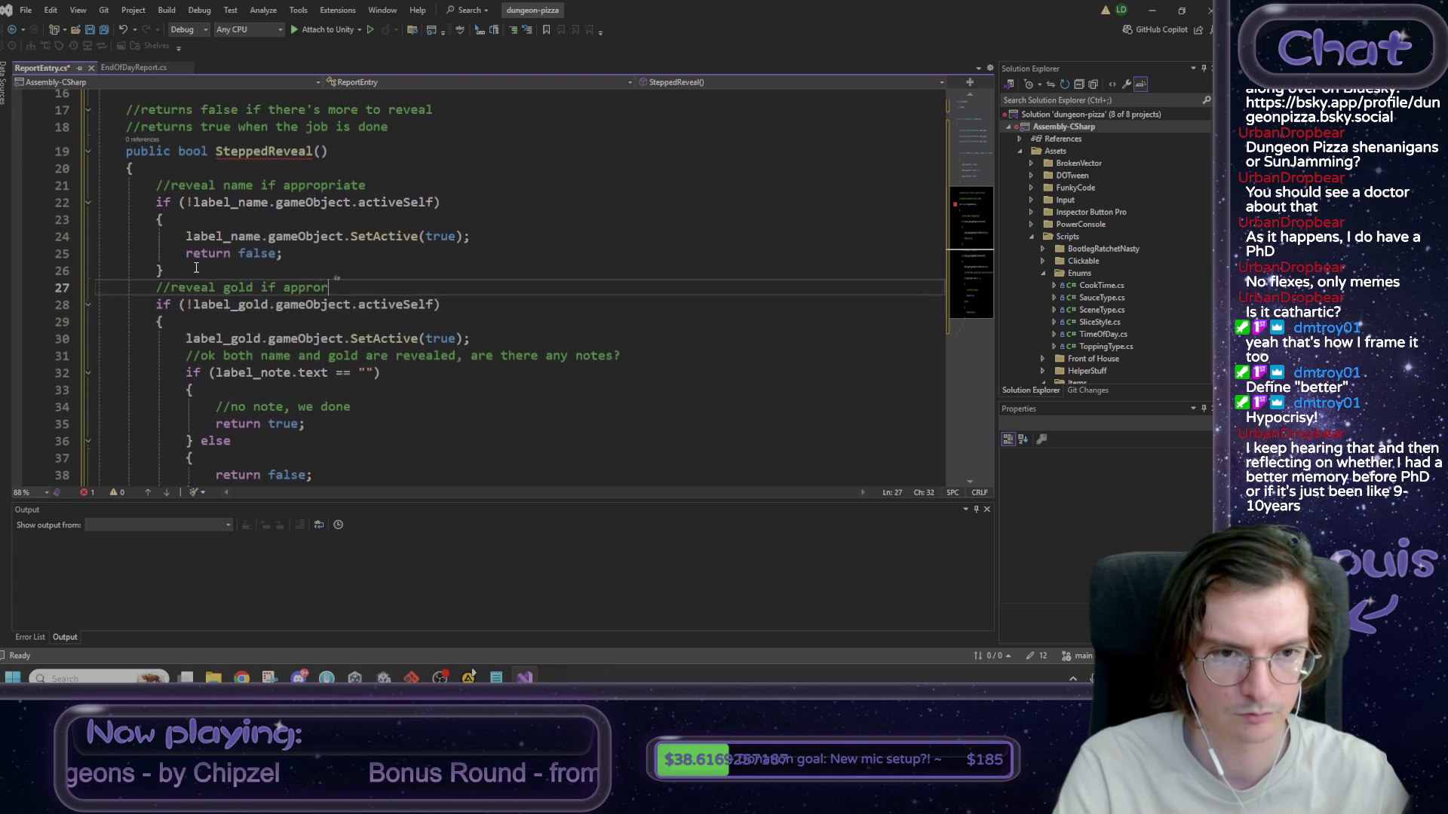
pyautogui.write('iate')
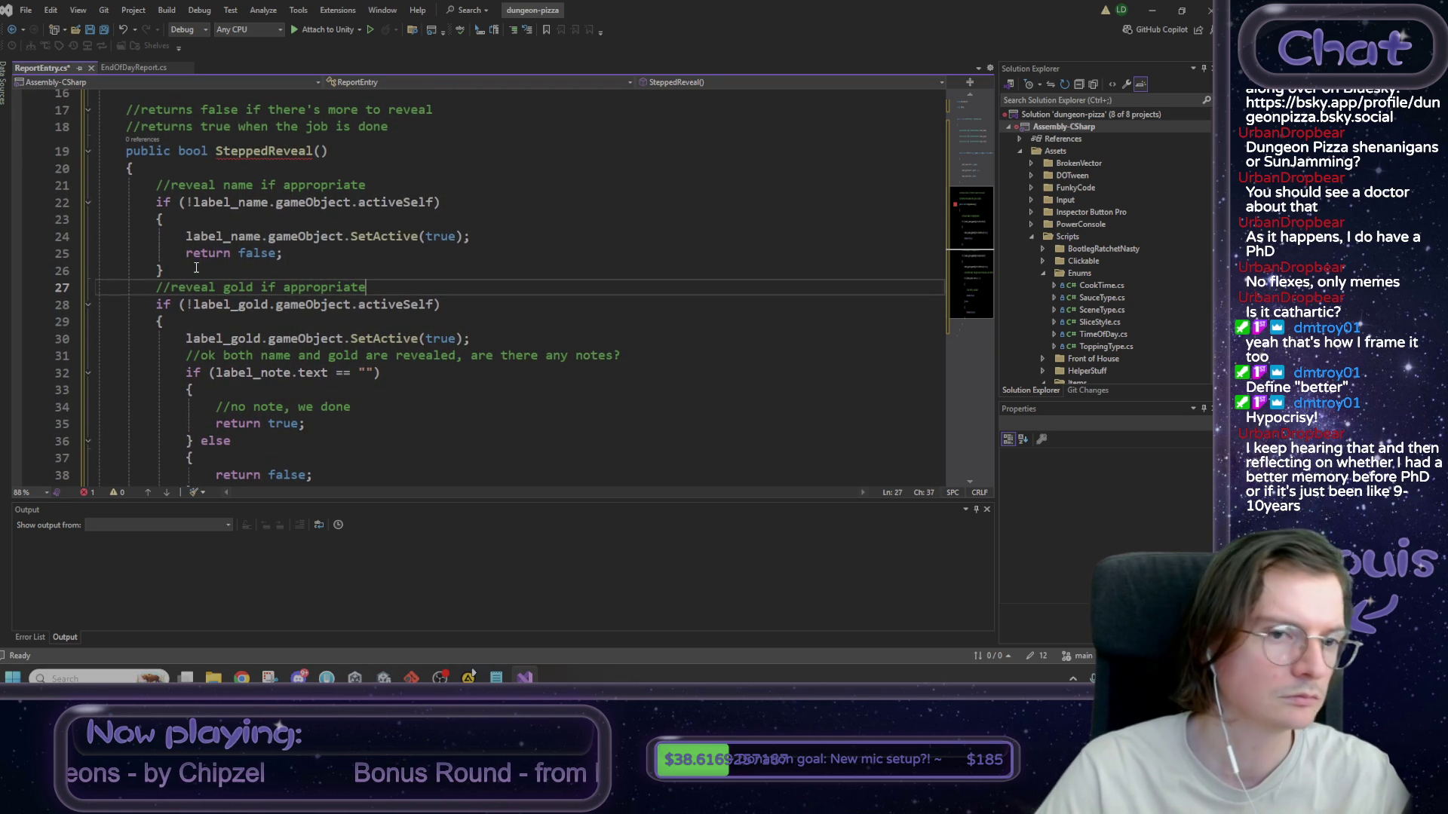
pyautogui.click(184, 265)
pyautogui.press('Return')
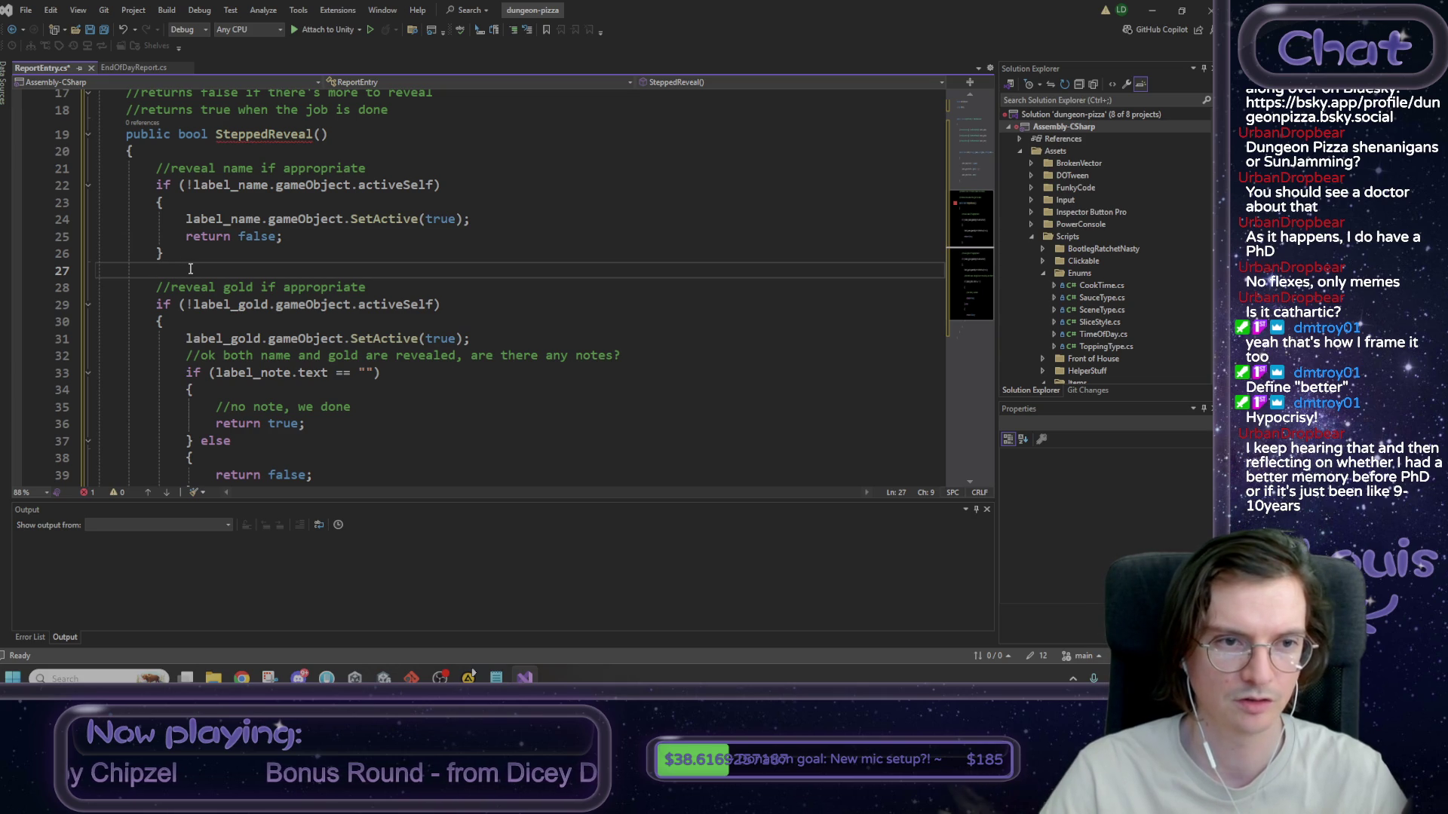
pyautogui.scroll(-1, 189, 269)
# - Add a '//reveal note!' comment on a new line below the gold block's closing brace
pyautogui.click(176, 456)
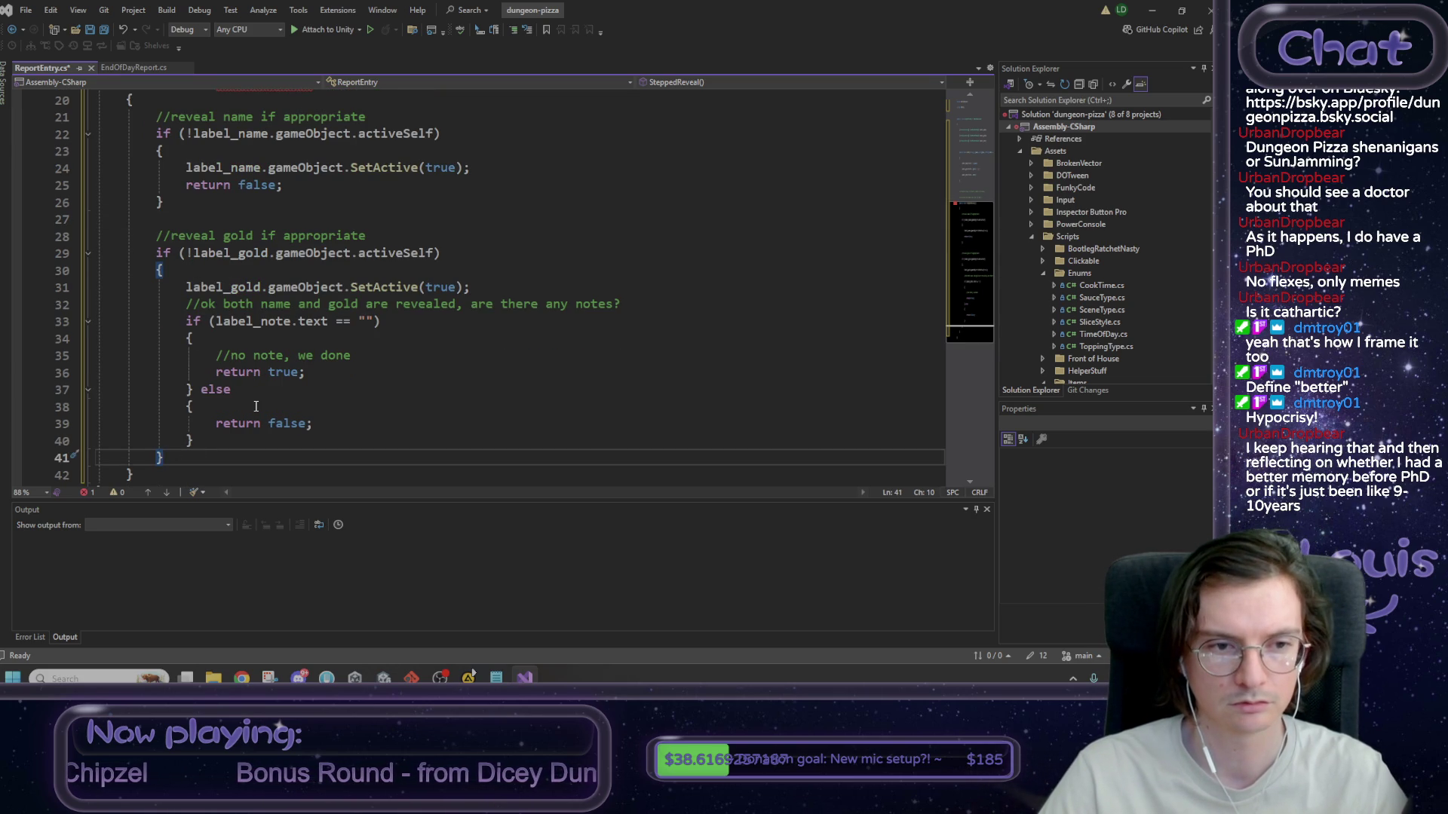
pyautogui.press('Return')
pyautogui.press('Return')
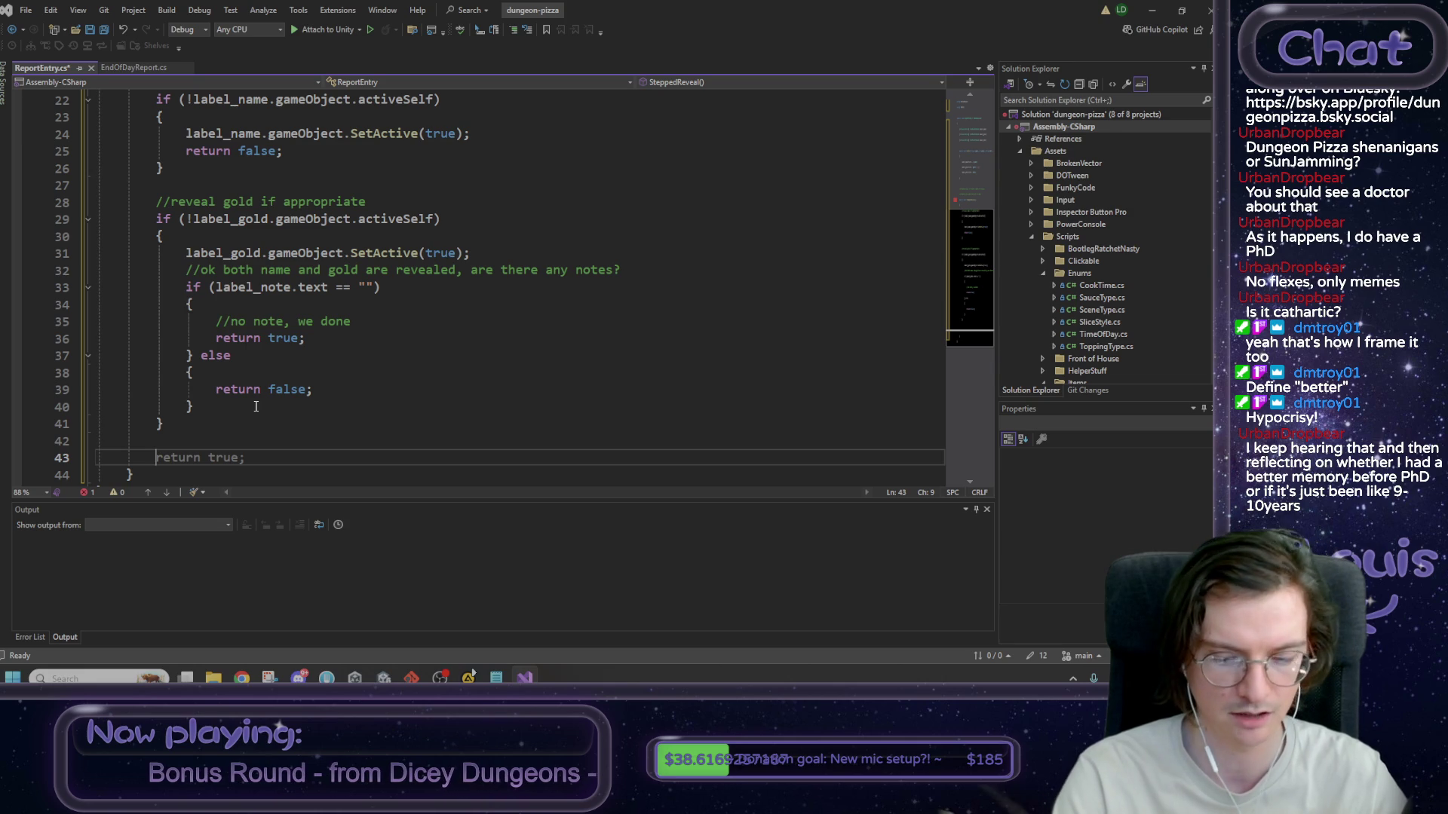
pyautogui.write('//')
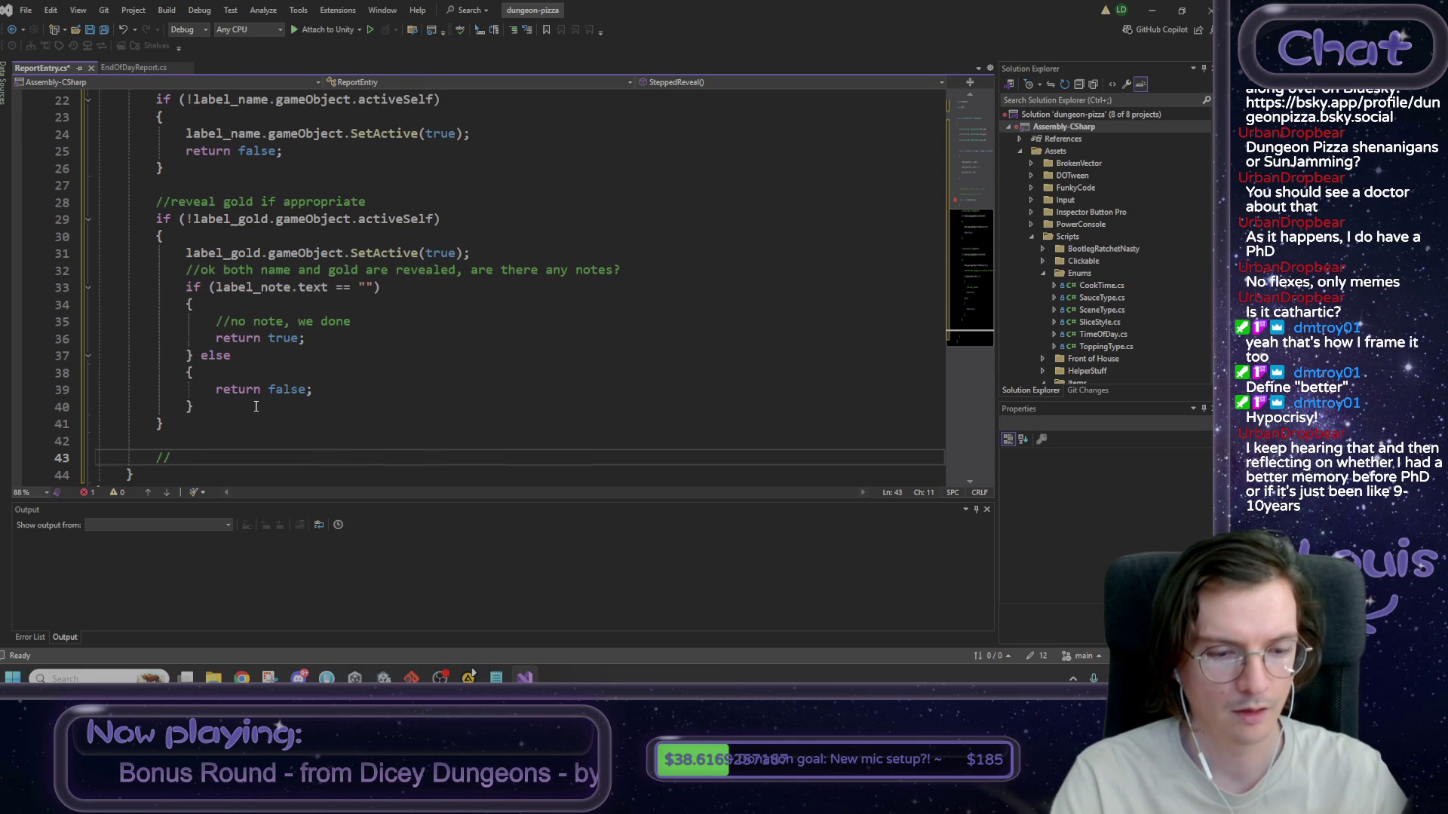
pyautogui.write('re')
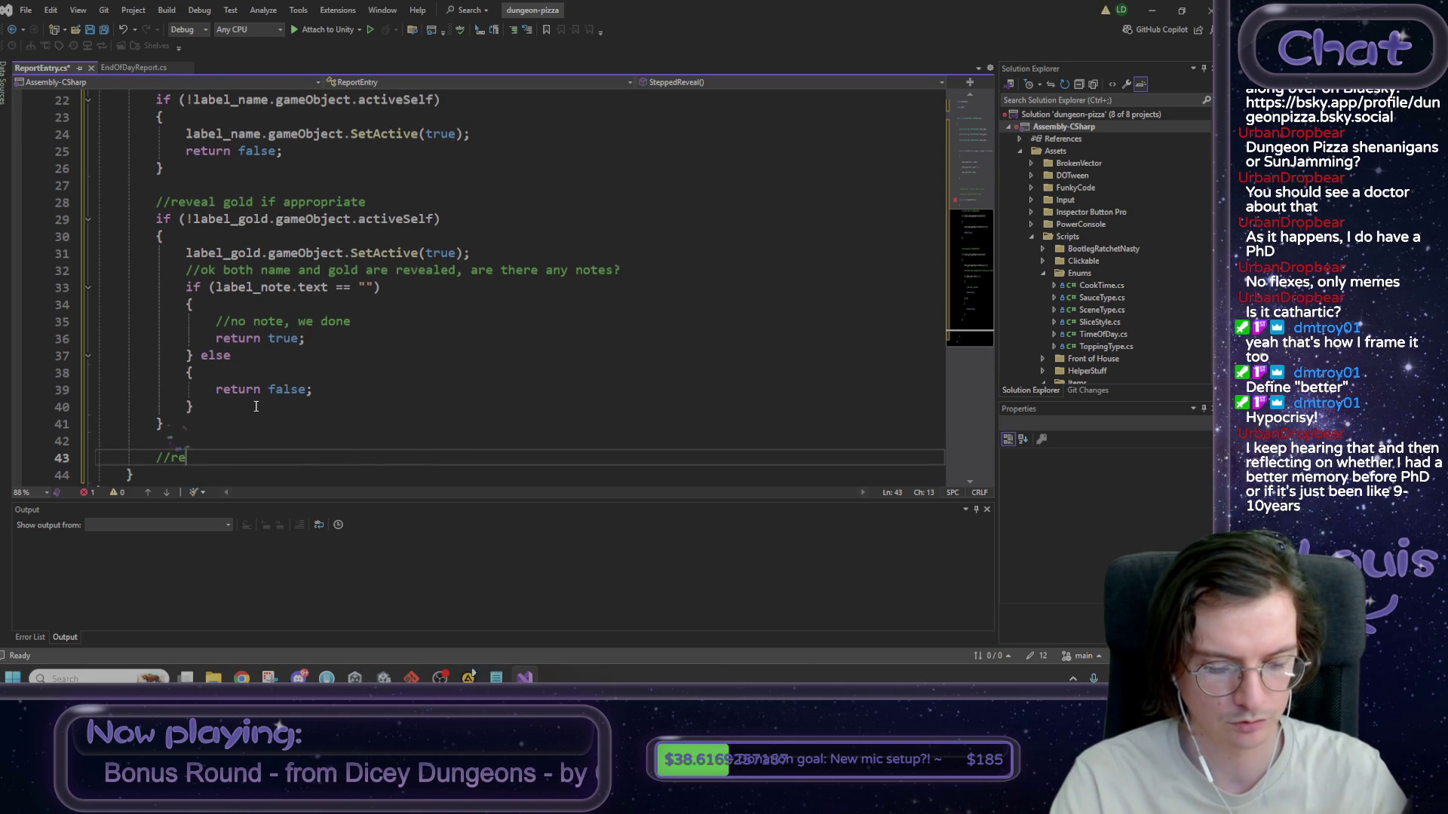
pyautogui.write('veal')
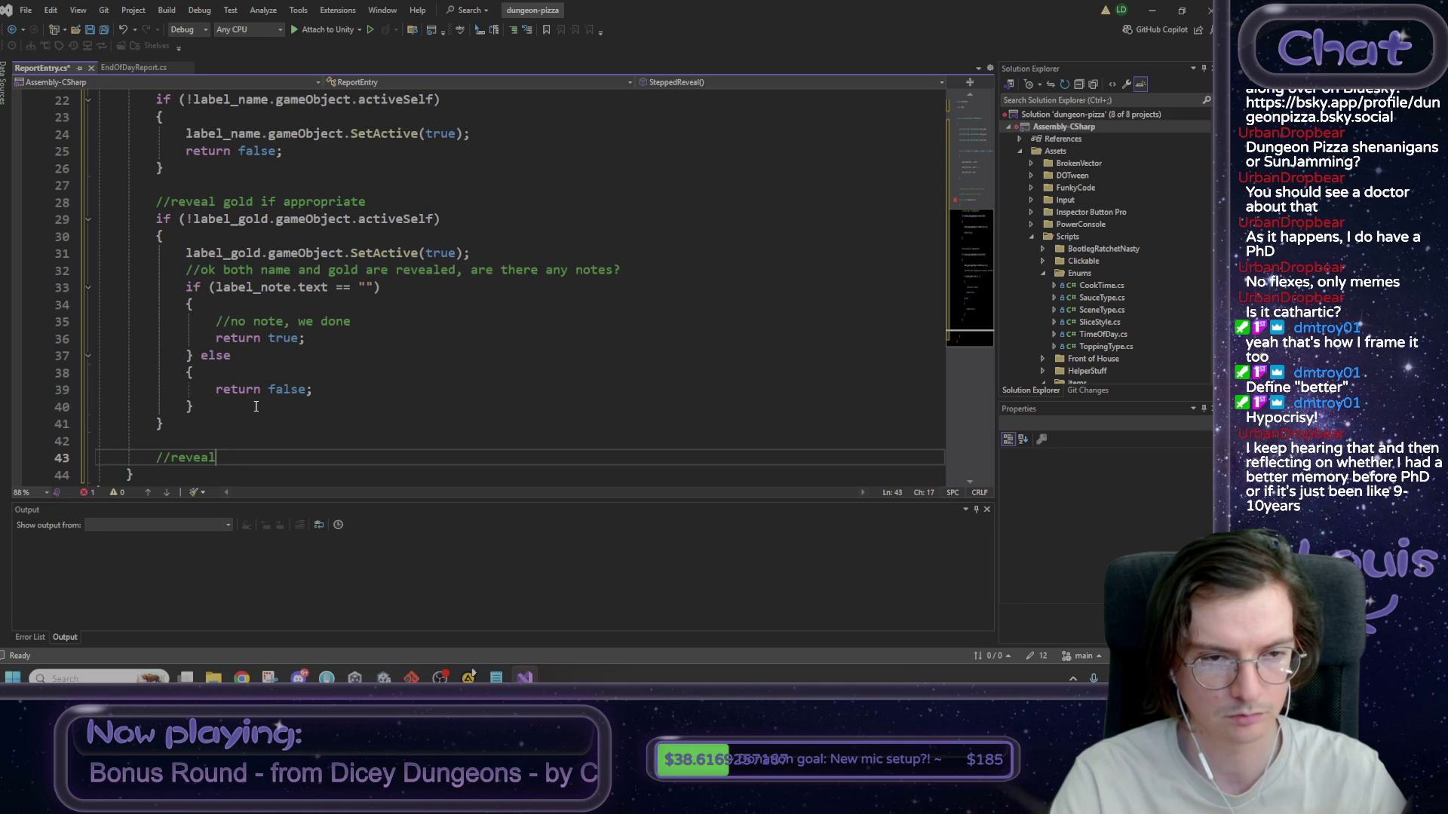
pyautogui.write(' note!')
pyautogui.press('Return')
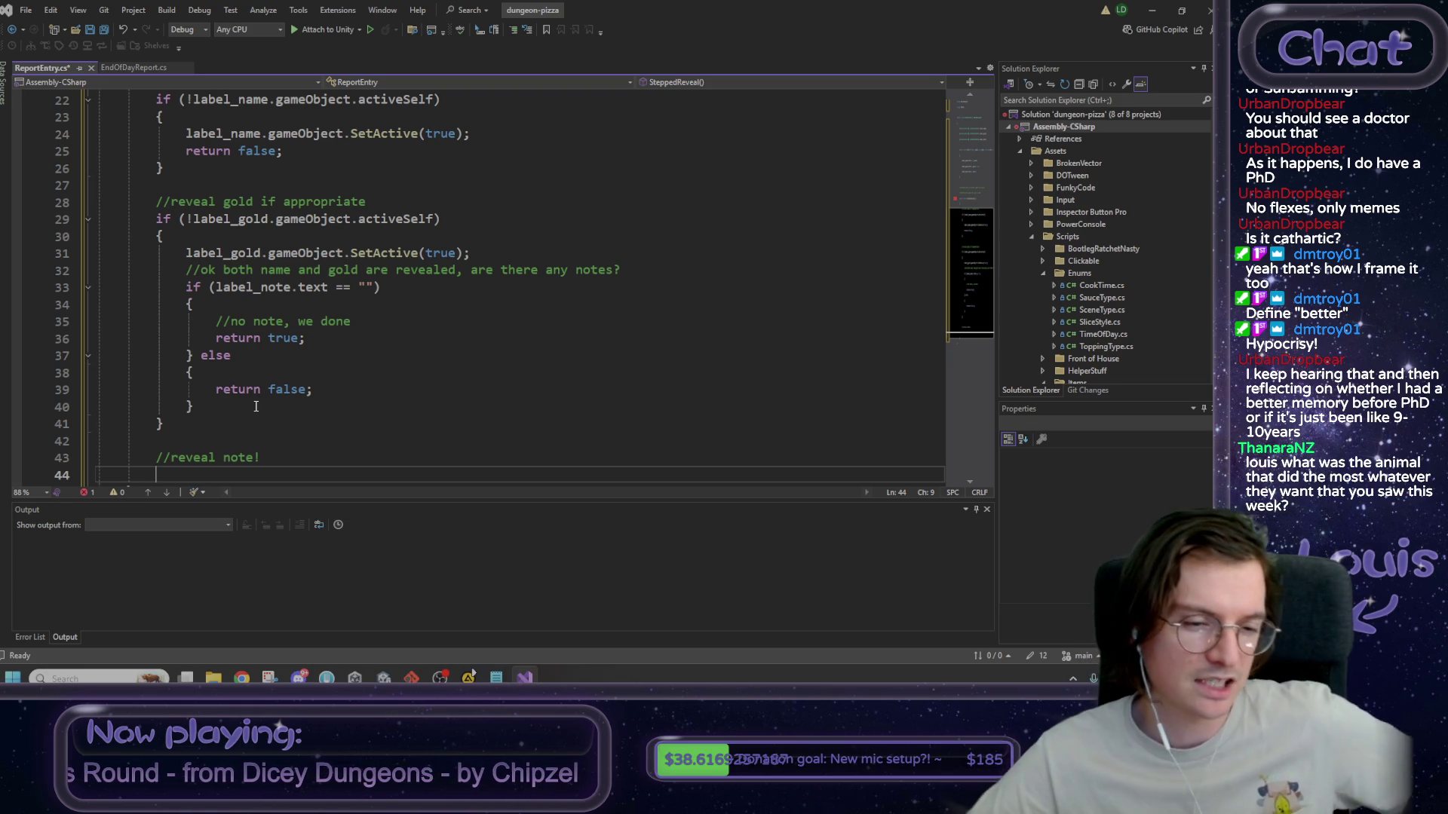
pyautogui.scroll(-1, 272, 435)
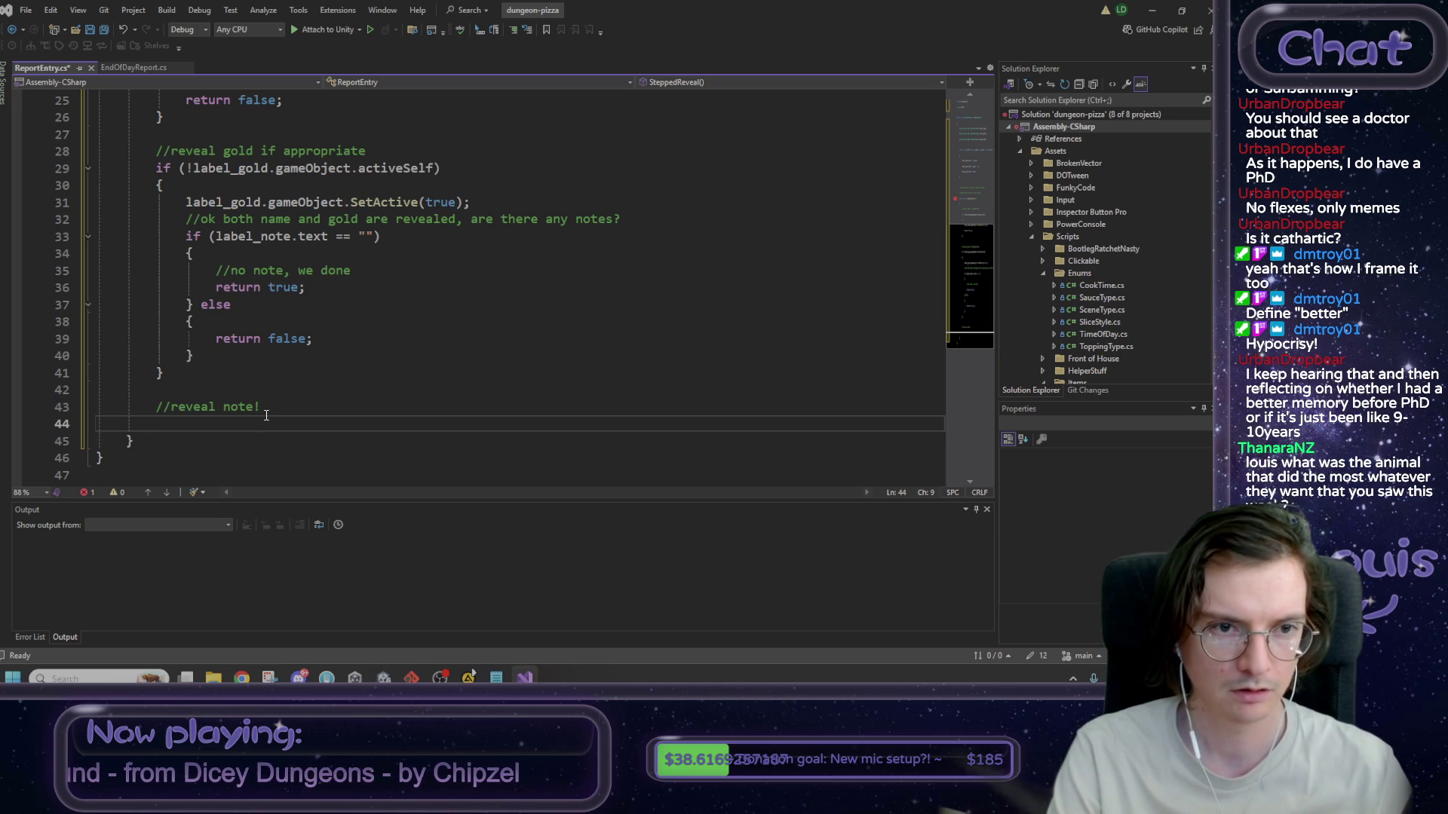
# - Write label_note.gameObject.SetActive(true); below the note comment
pyautogui.write('label')
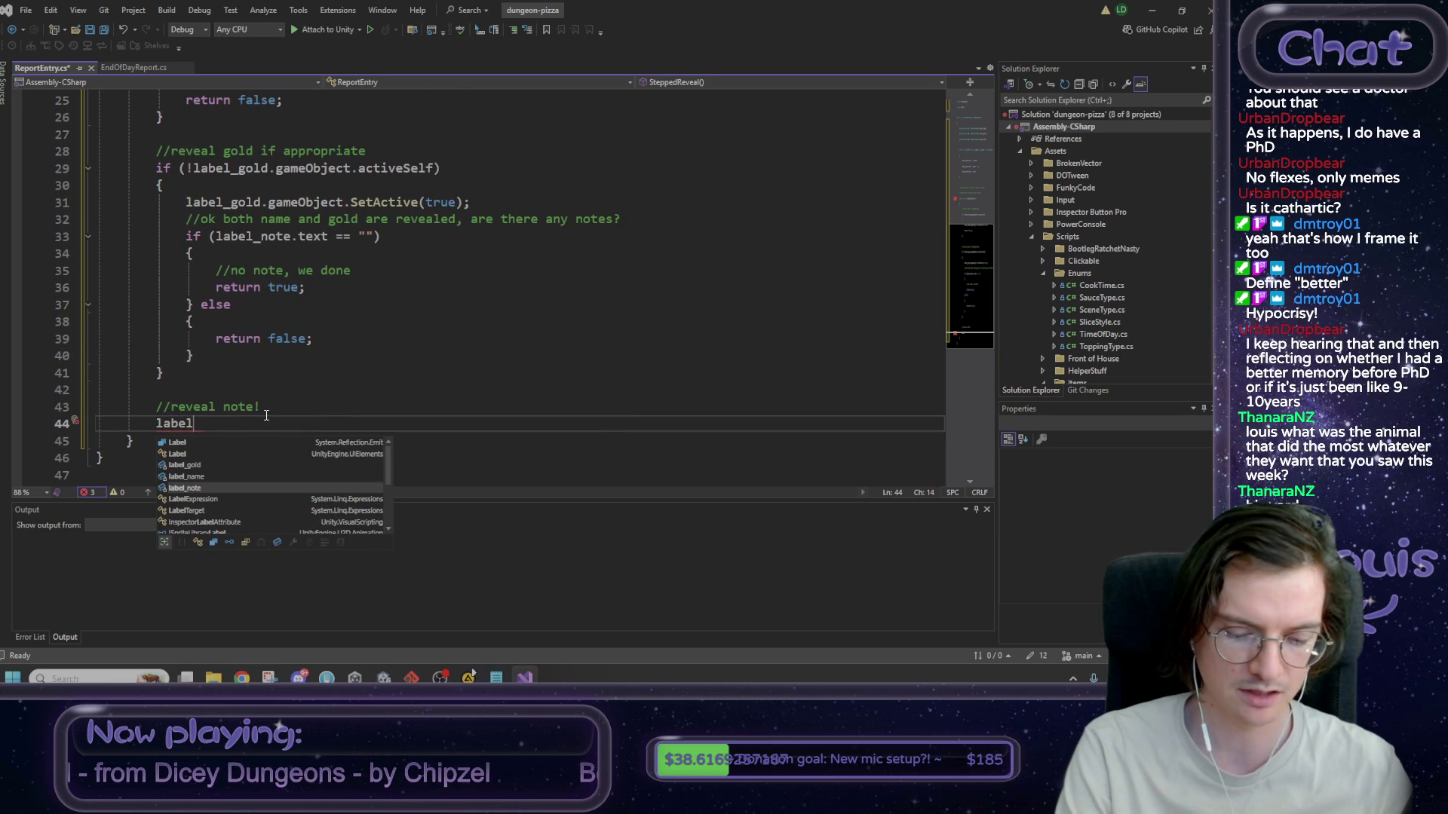
pyautogui.write('_')
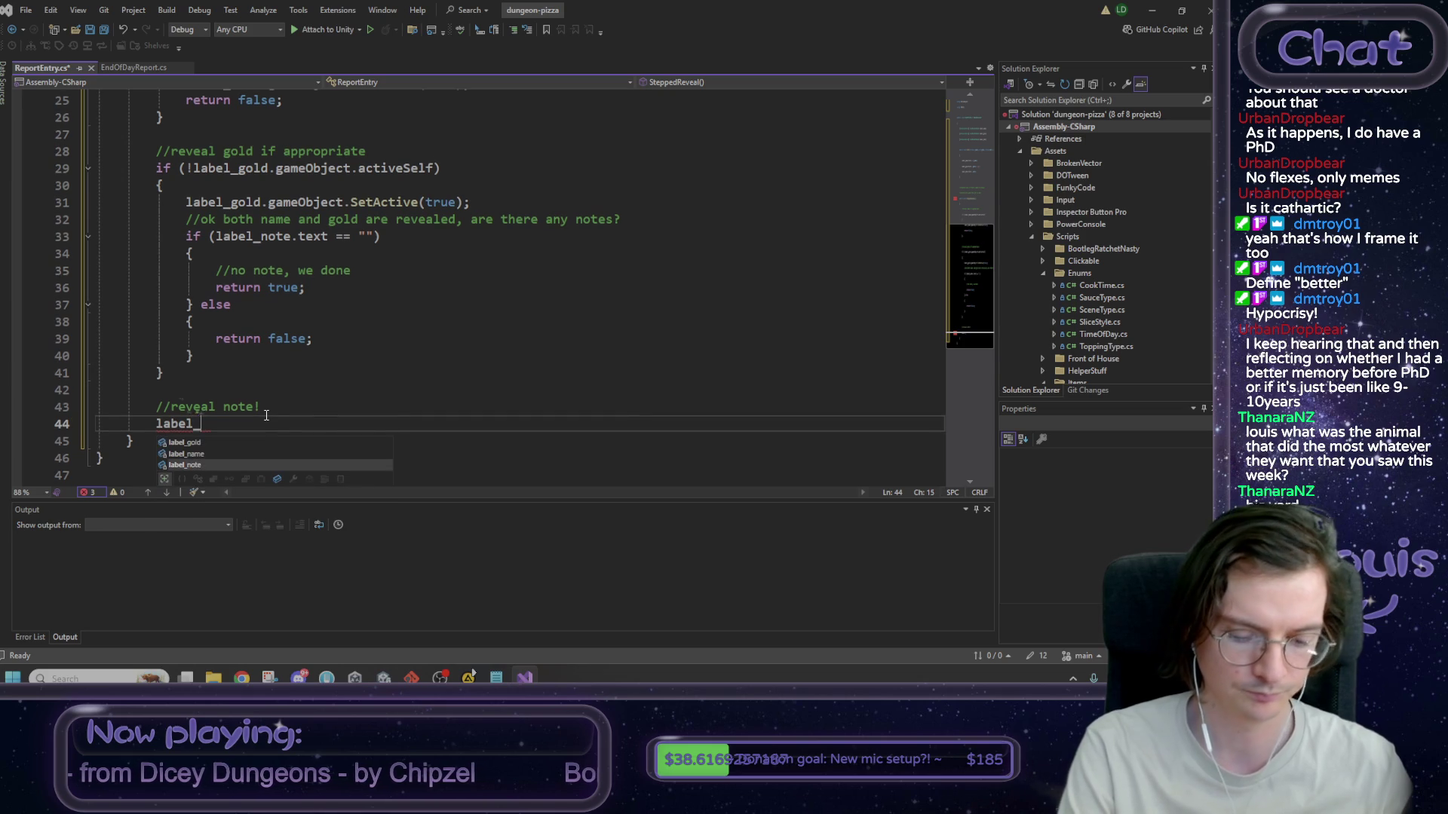
pyautogui.write('note')
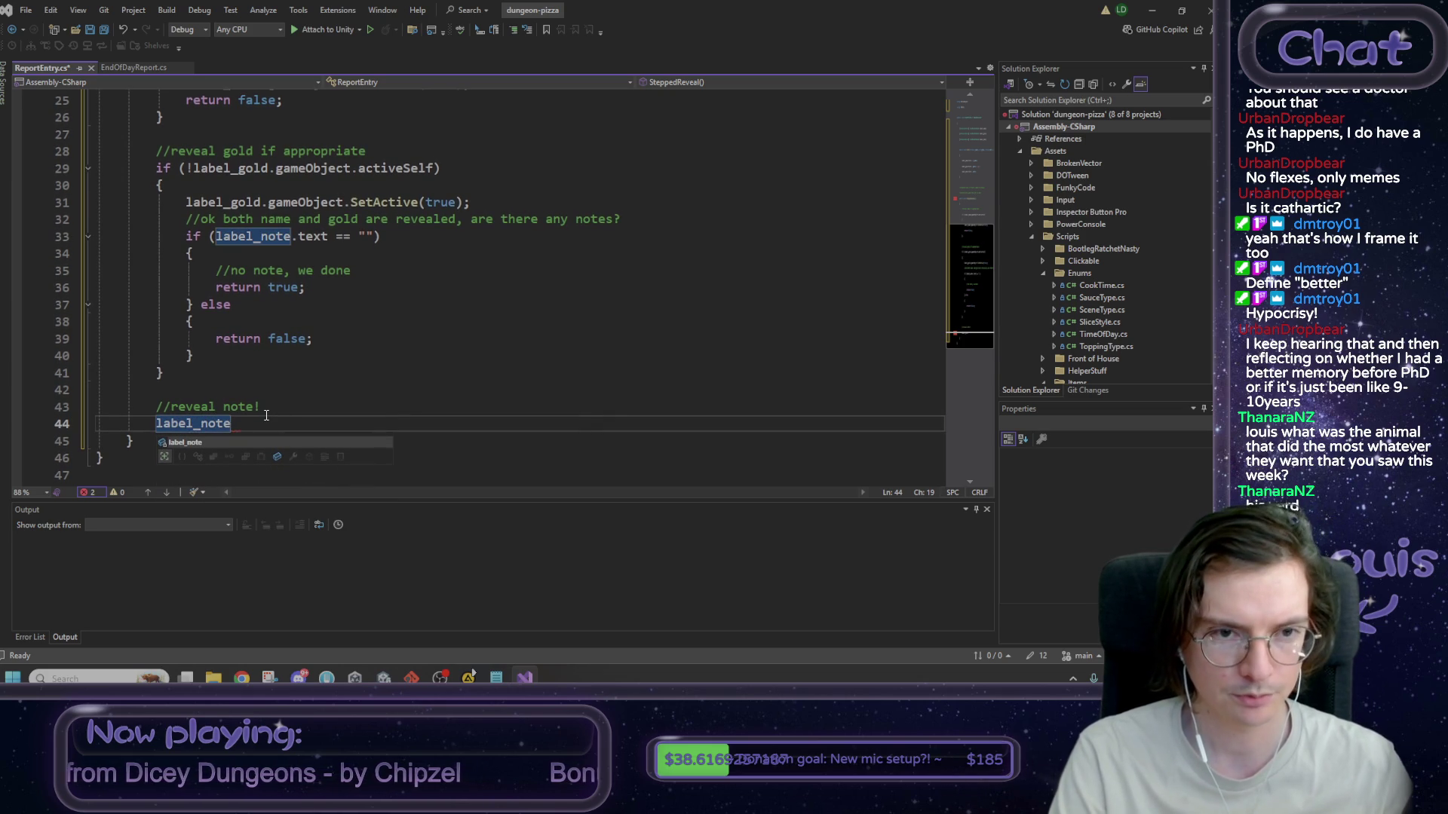
pyautogui.write('.')
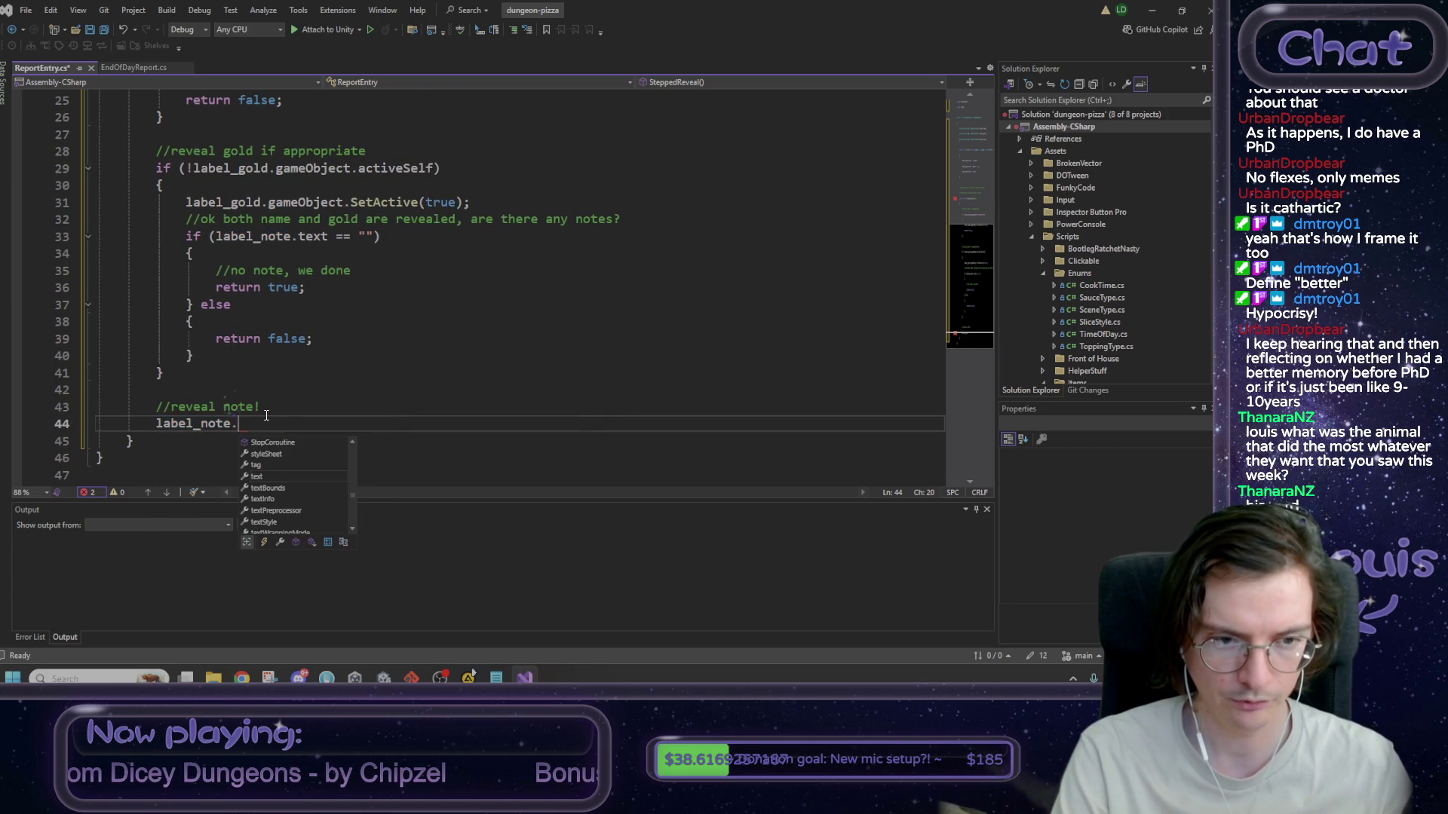
pyautogui.write('ga')
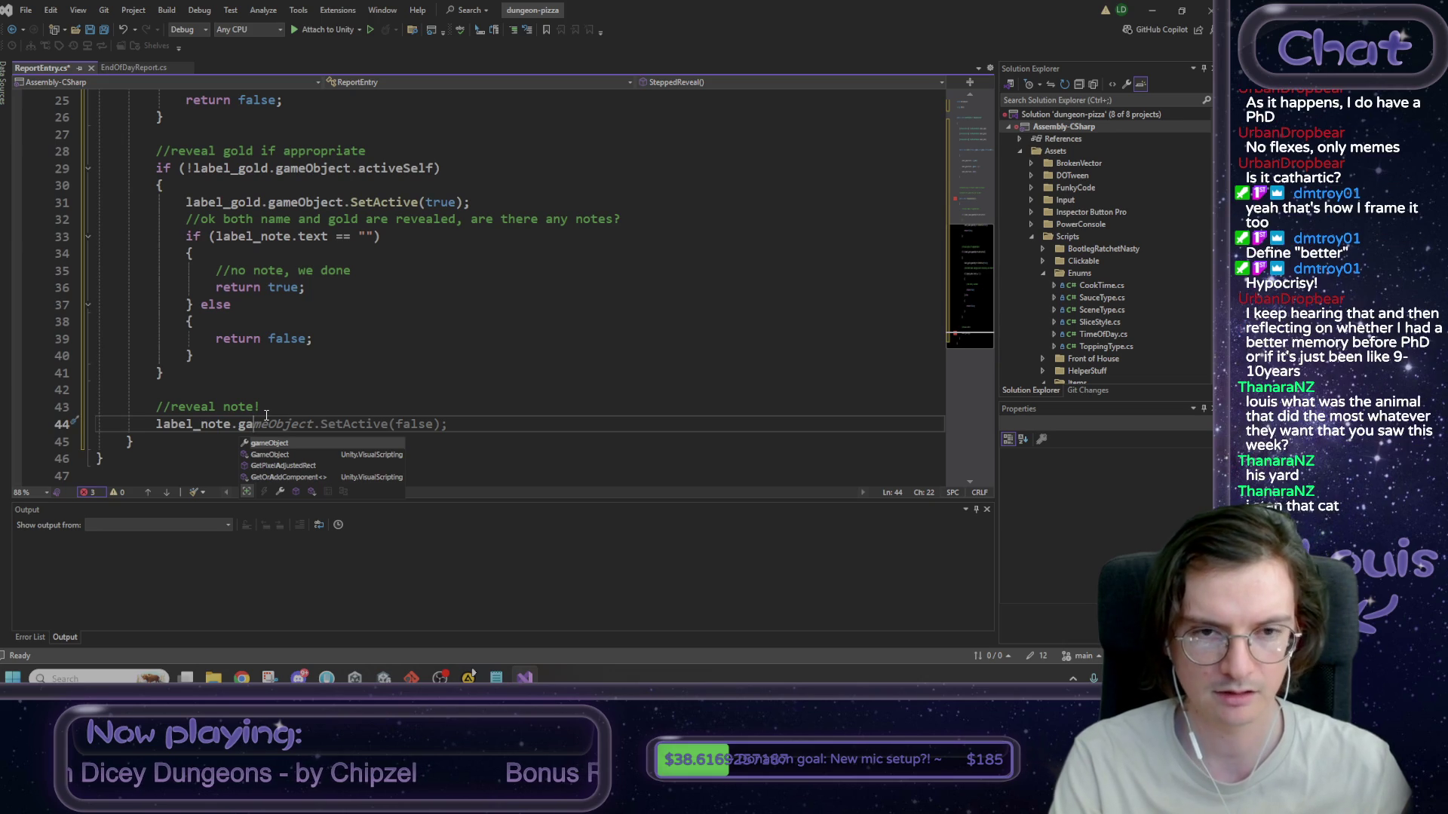
pyautogui.press('Tab')
pyautogui.press('Tab')
pyautogui.press('Left')
pyautogui.press('Left')
pyautogui.hotkey('ctrl', 'shift', 'Left')
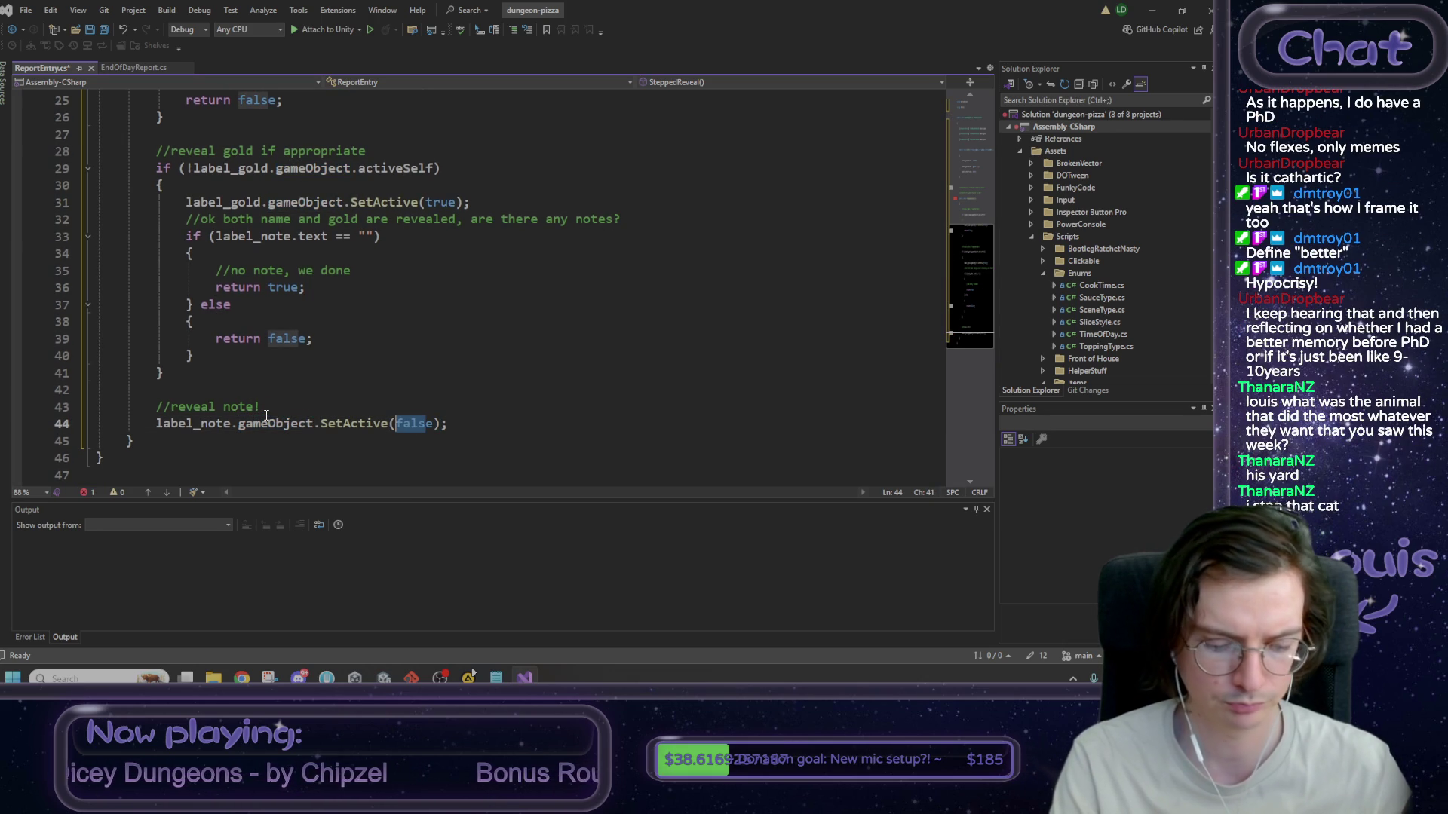
pyautogui.write('true')
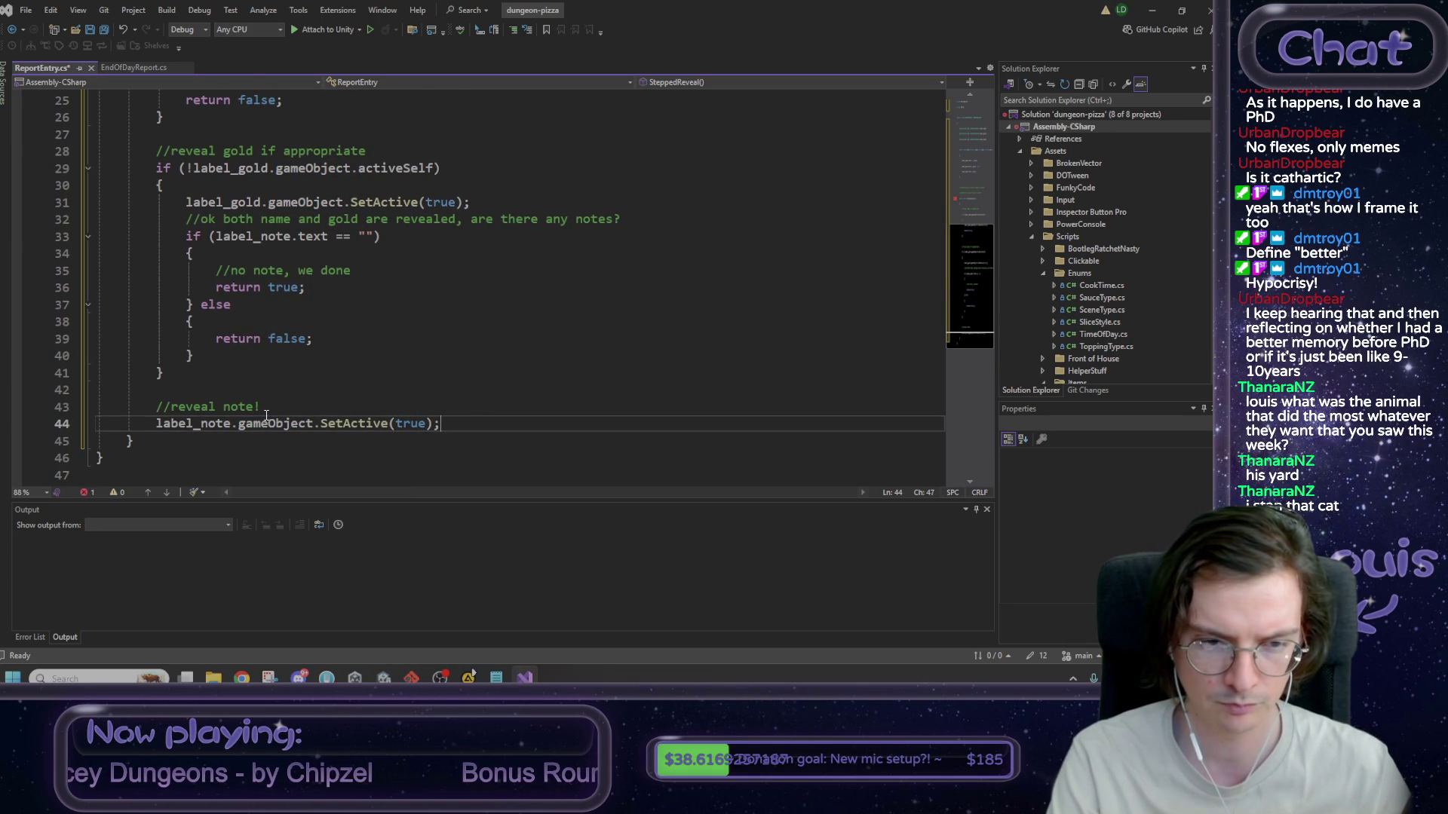
pyautogui.press('Return')
# - Add 'return true;' on the next line to finish the note step
pyautogui.write('true')
pyautogui.press('BackSpace')
pyautogui.press('BackSpace')
pyautogui.press('BackSpace')
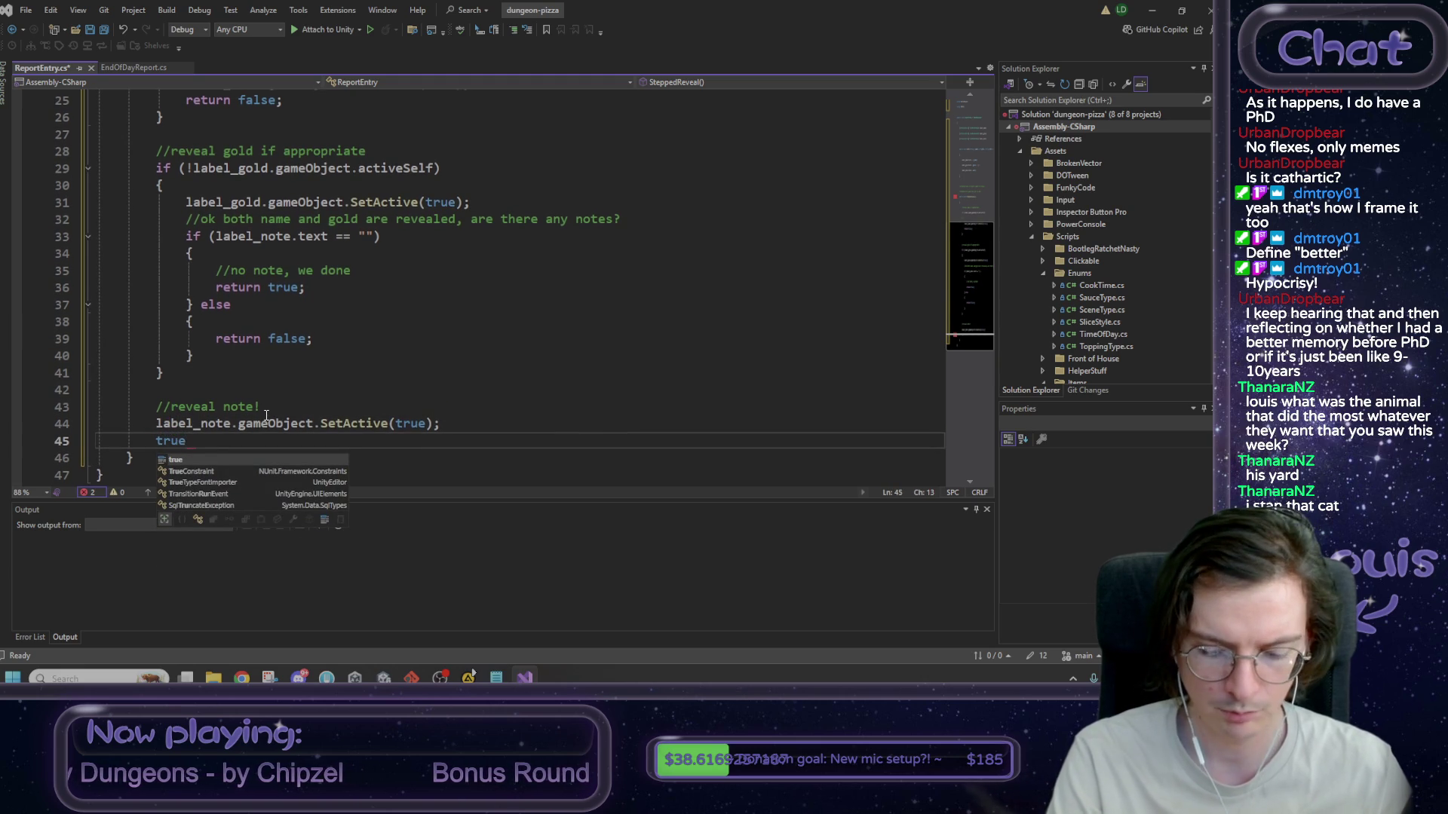
pyautogui.write('fal')
pyautogui.press('BackSpace')
pyautogui.press('BackSpace')
pyautogui.press('BackSpace')
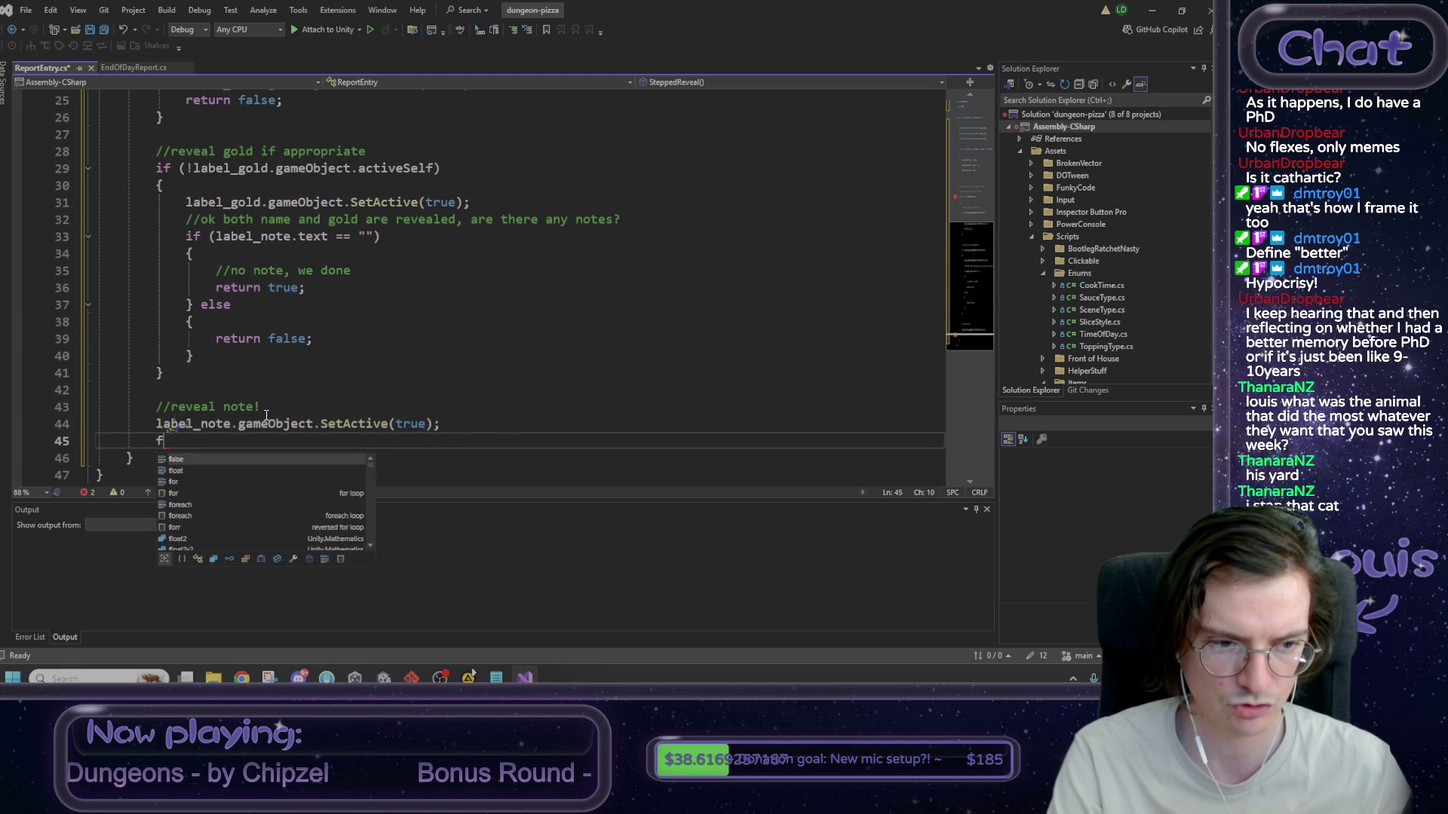
pyautogui.write('return')
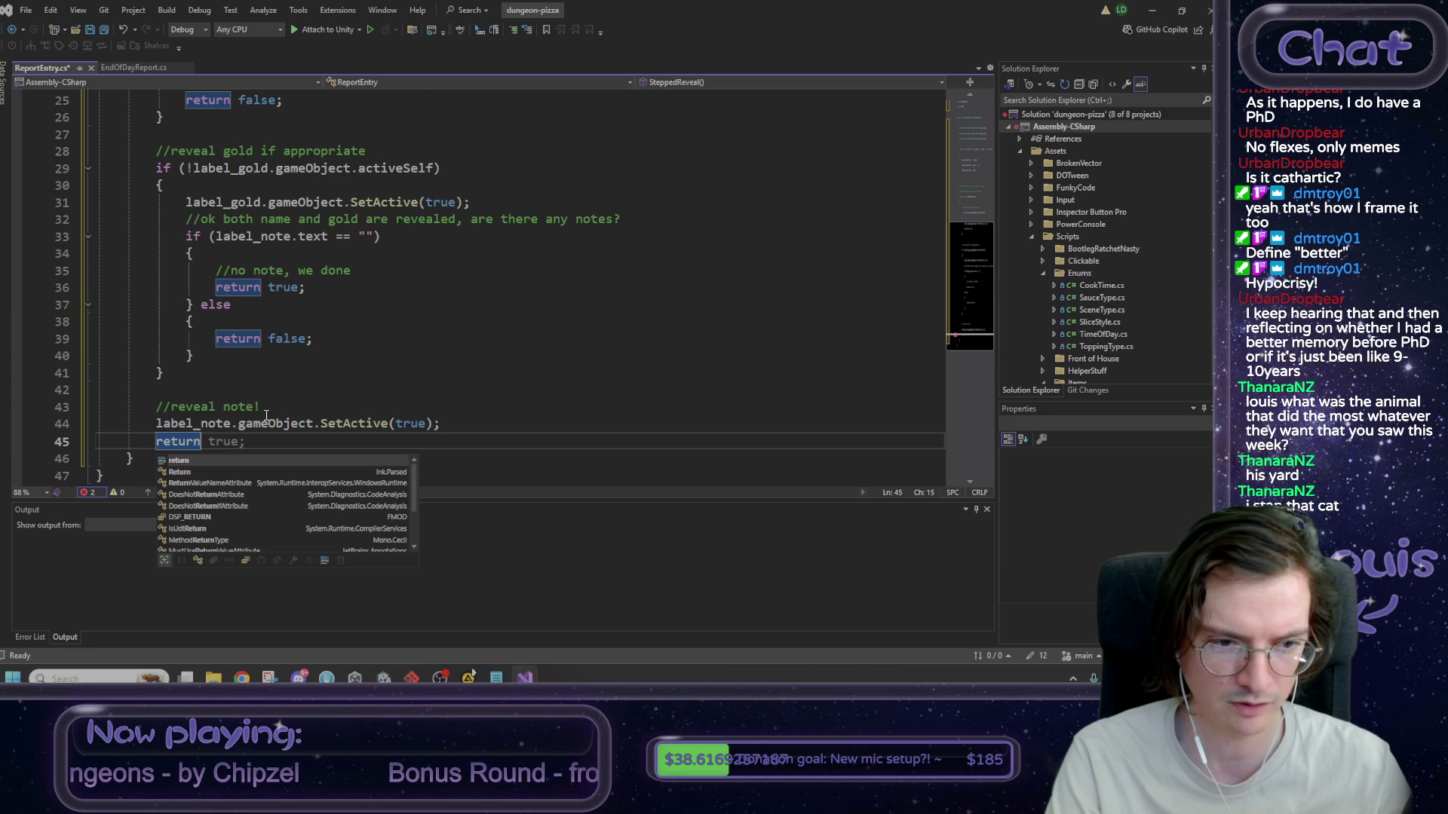
pyautogui.press('Tab')
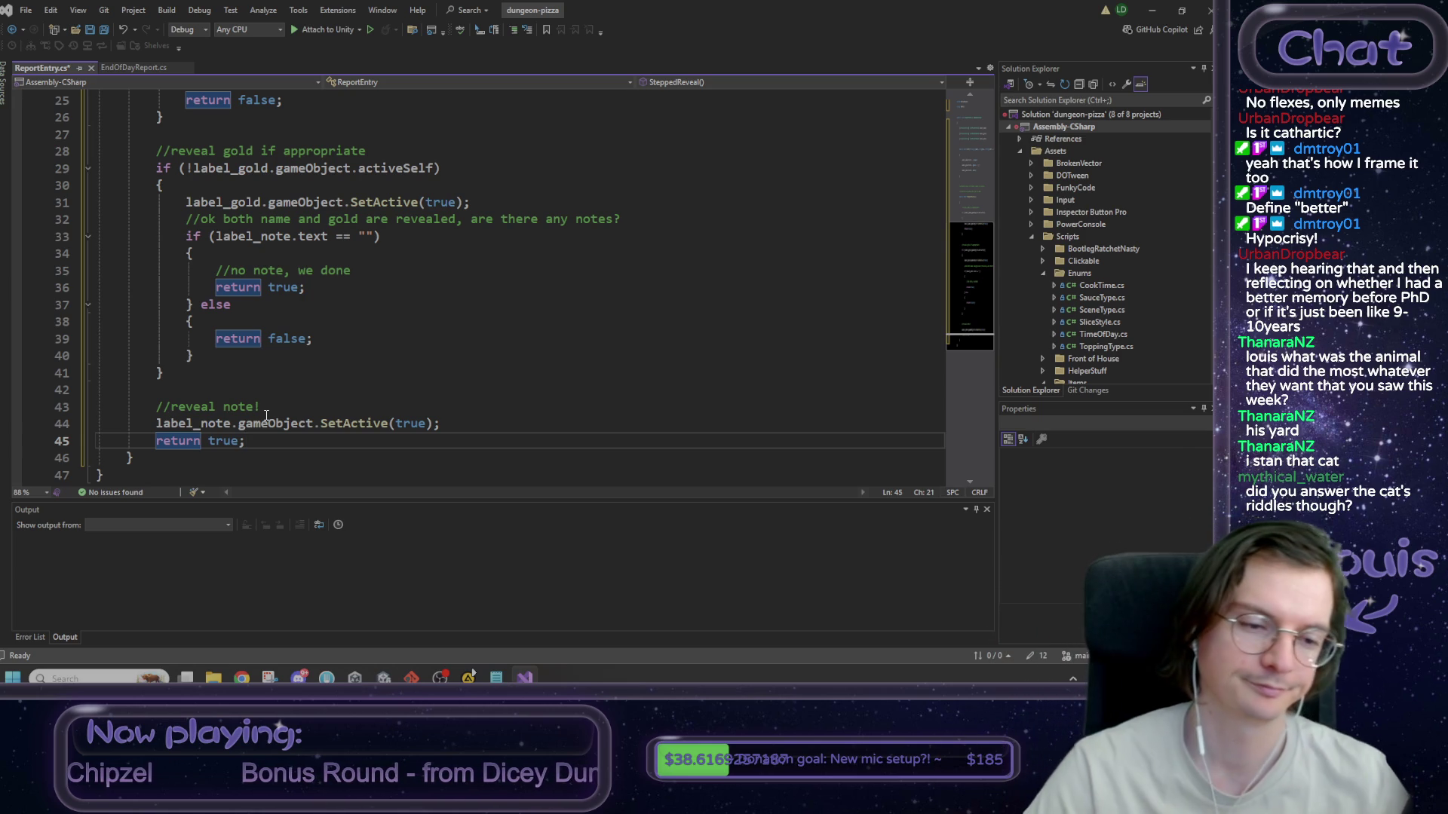
pyautogui.scroll(2, 267, 415)
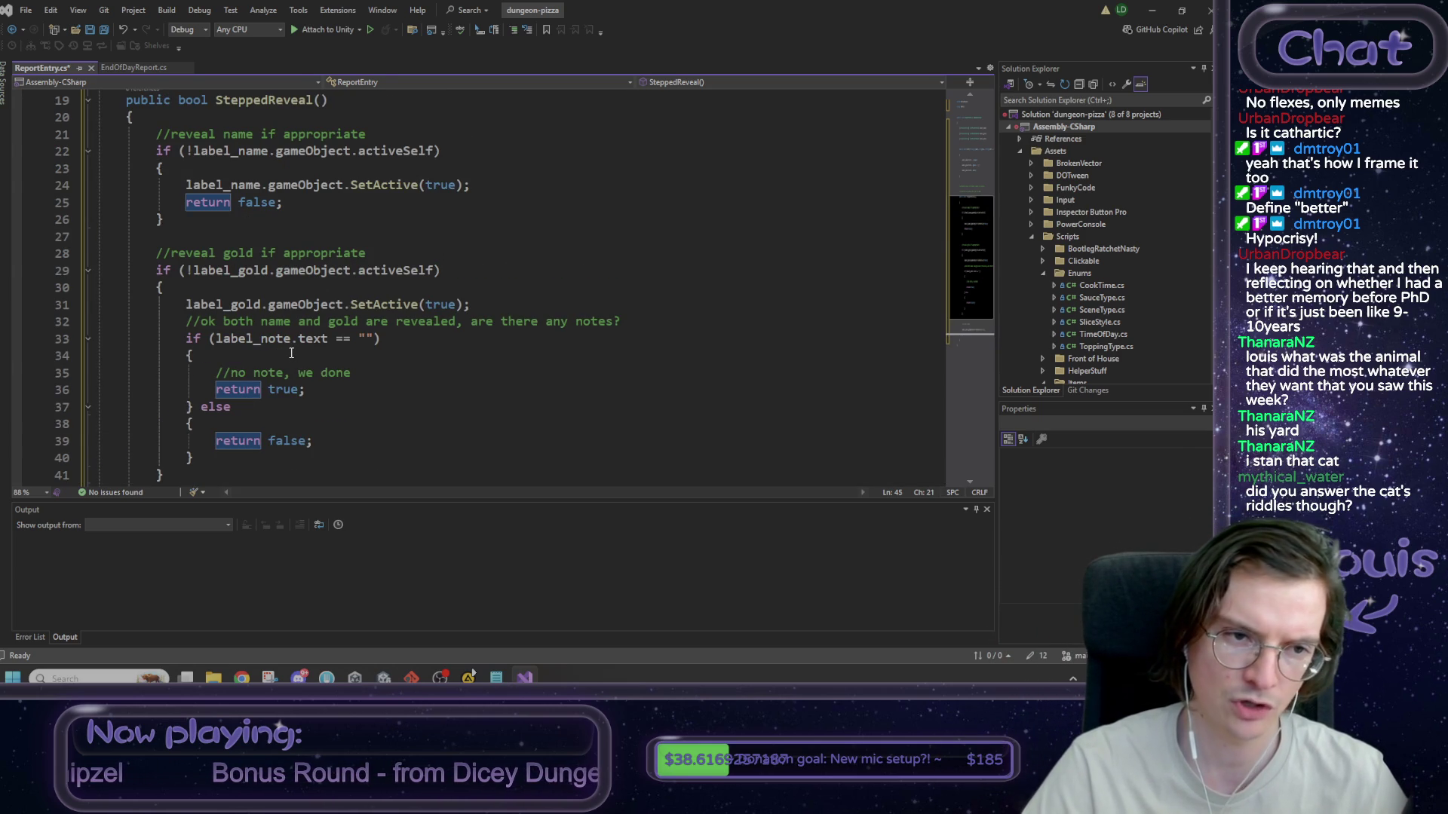
pyautogui.scroll(-2, 291, 352)
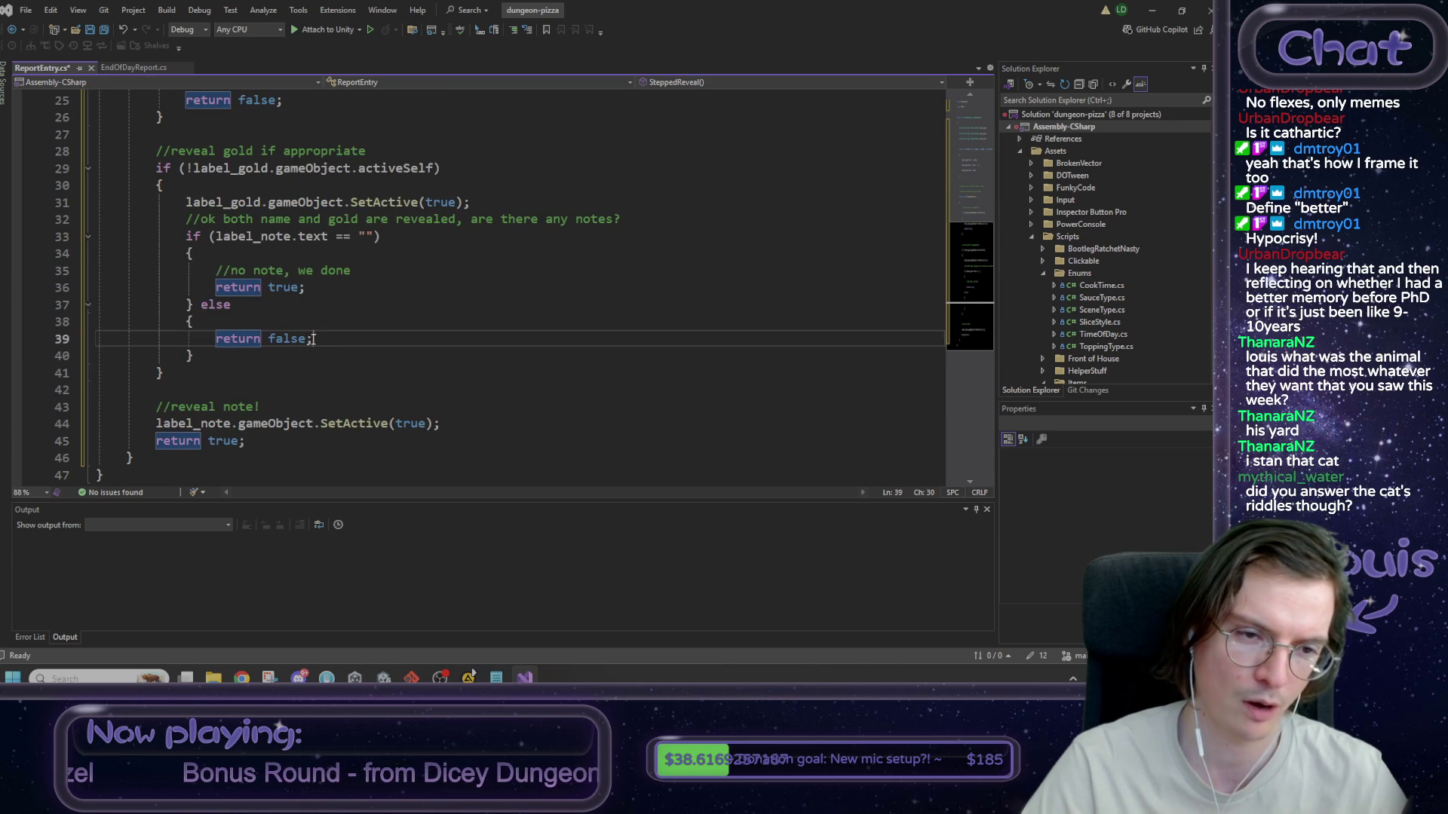
pyautogui.click(249, 306)
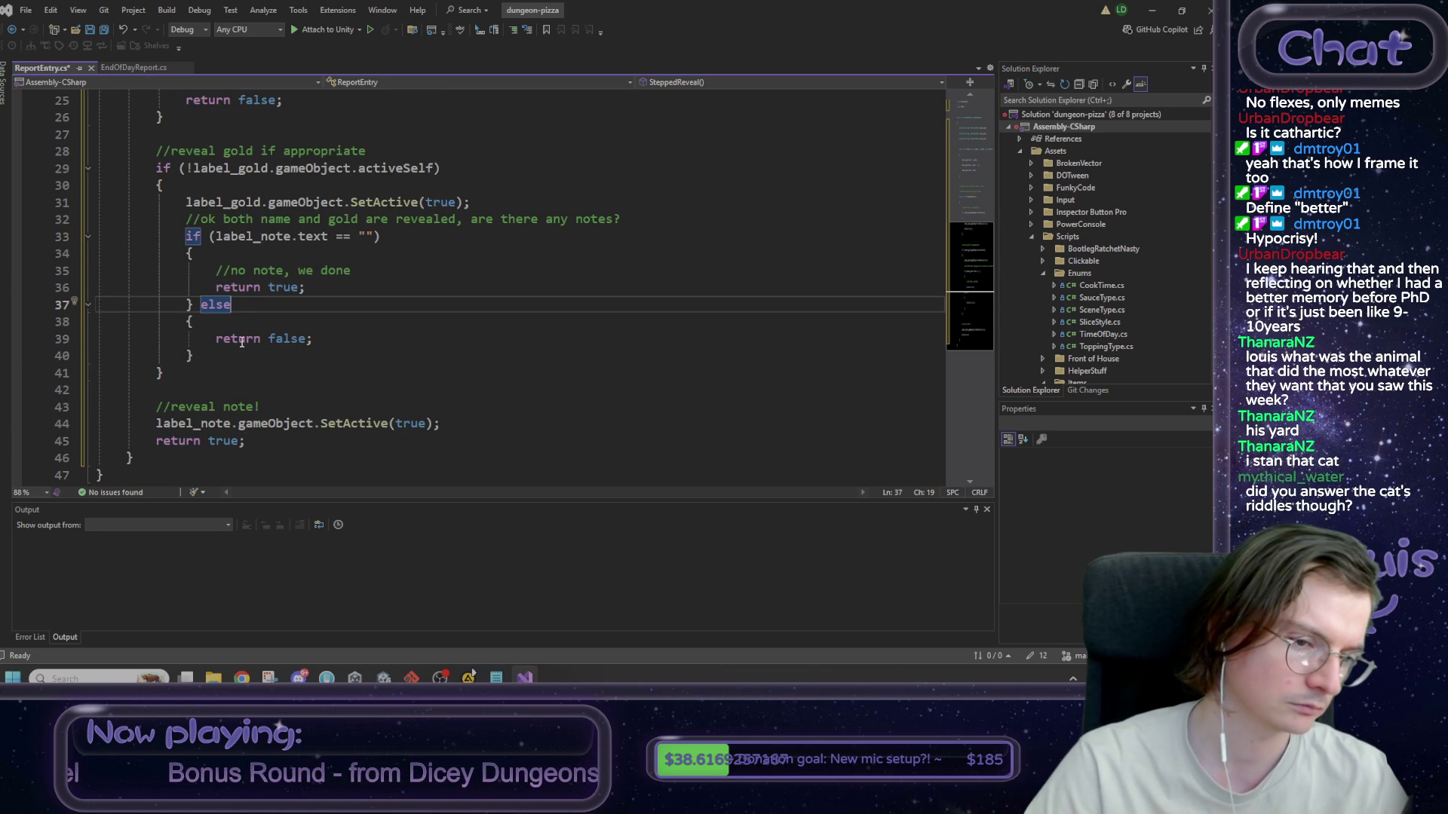
pyautogui.scroll(7, 238, 340)
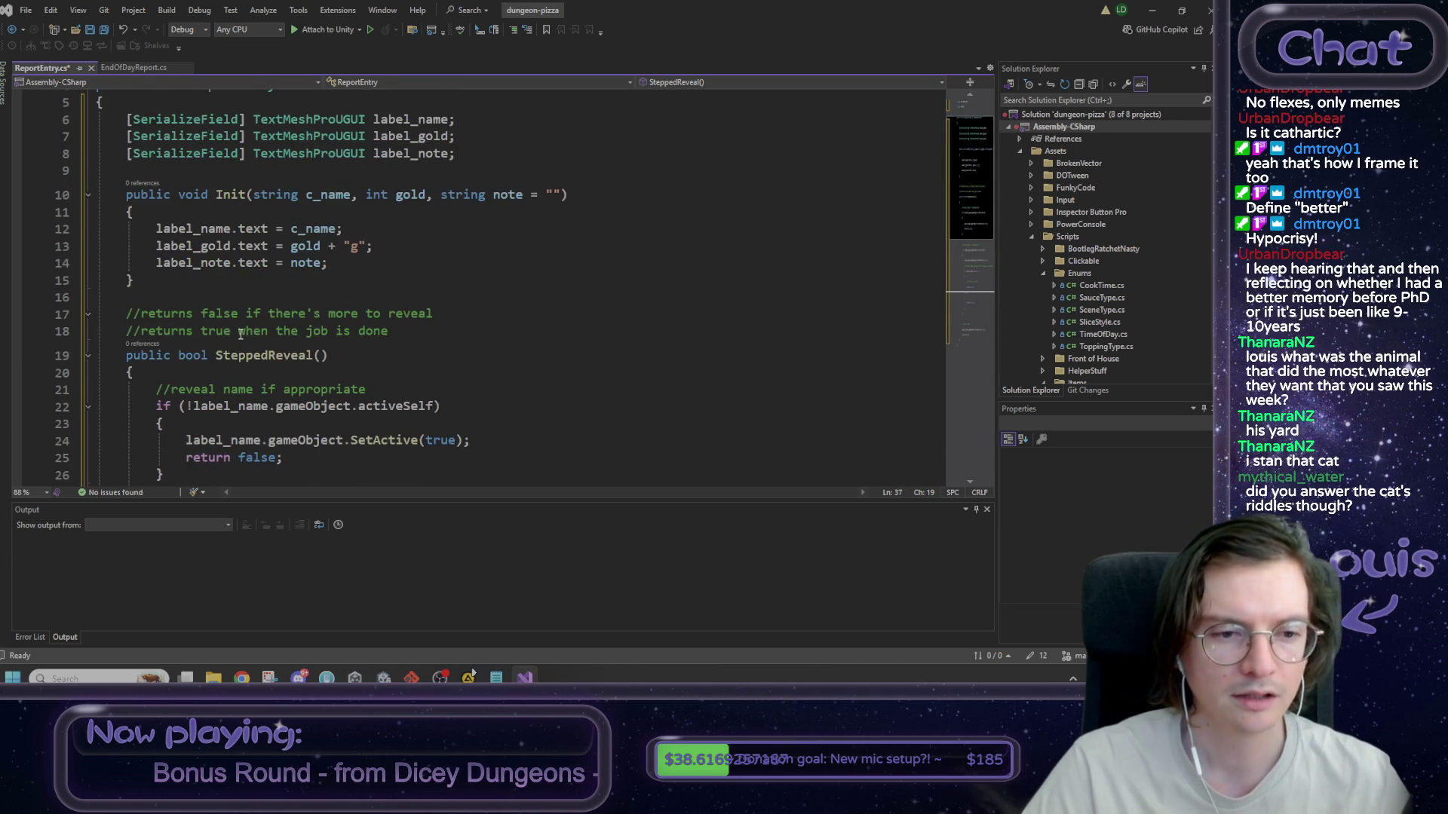
pyautogui.doubleClick(248, 354)
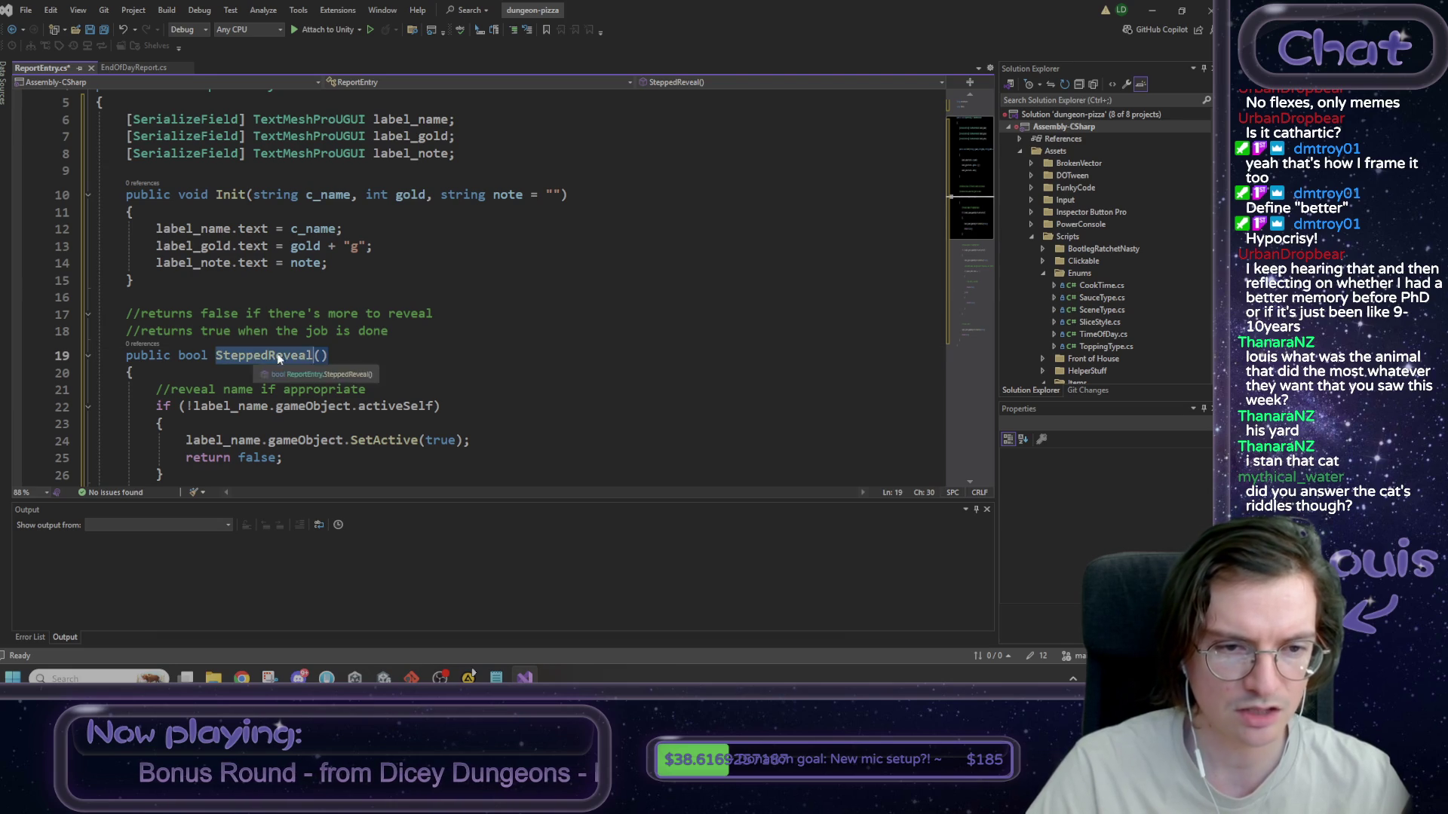
pyautogui.scroll(-5, 420, 373)
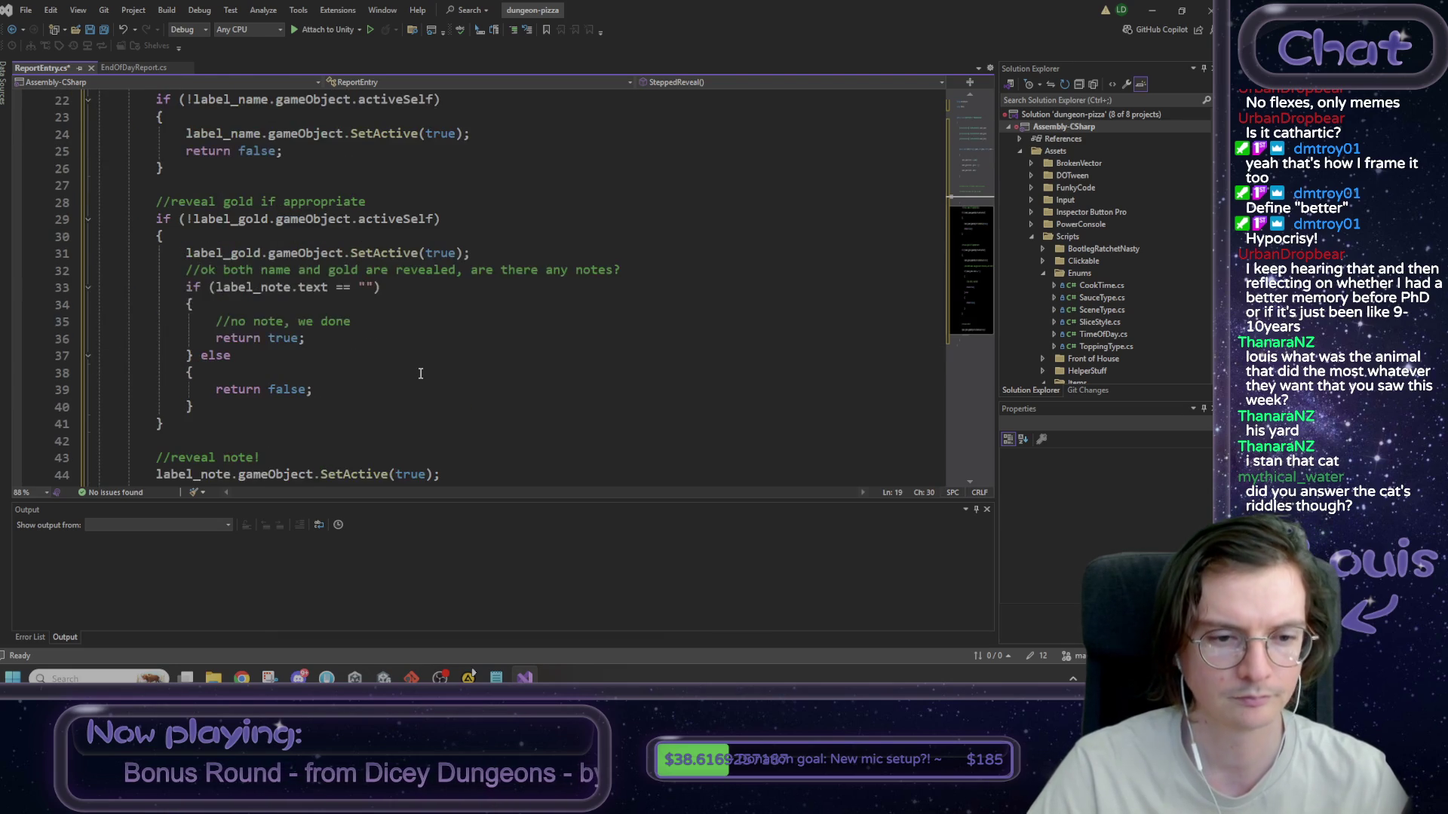
pyautogui.scroll(2, 424, 374)
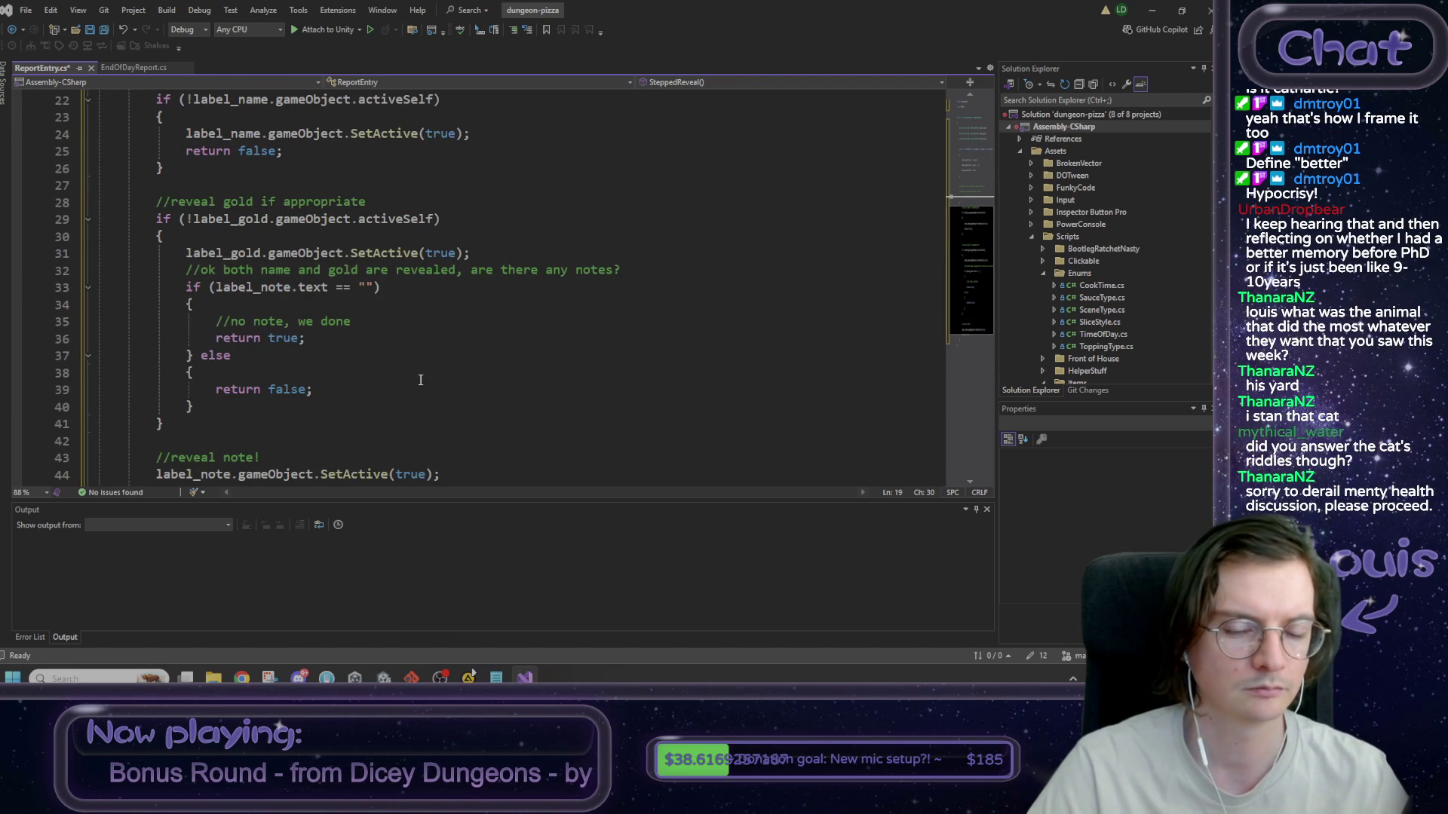
pyautogui.scroll(2, 422, 374)
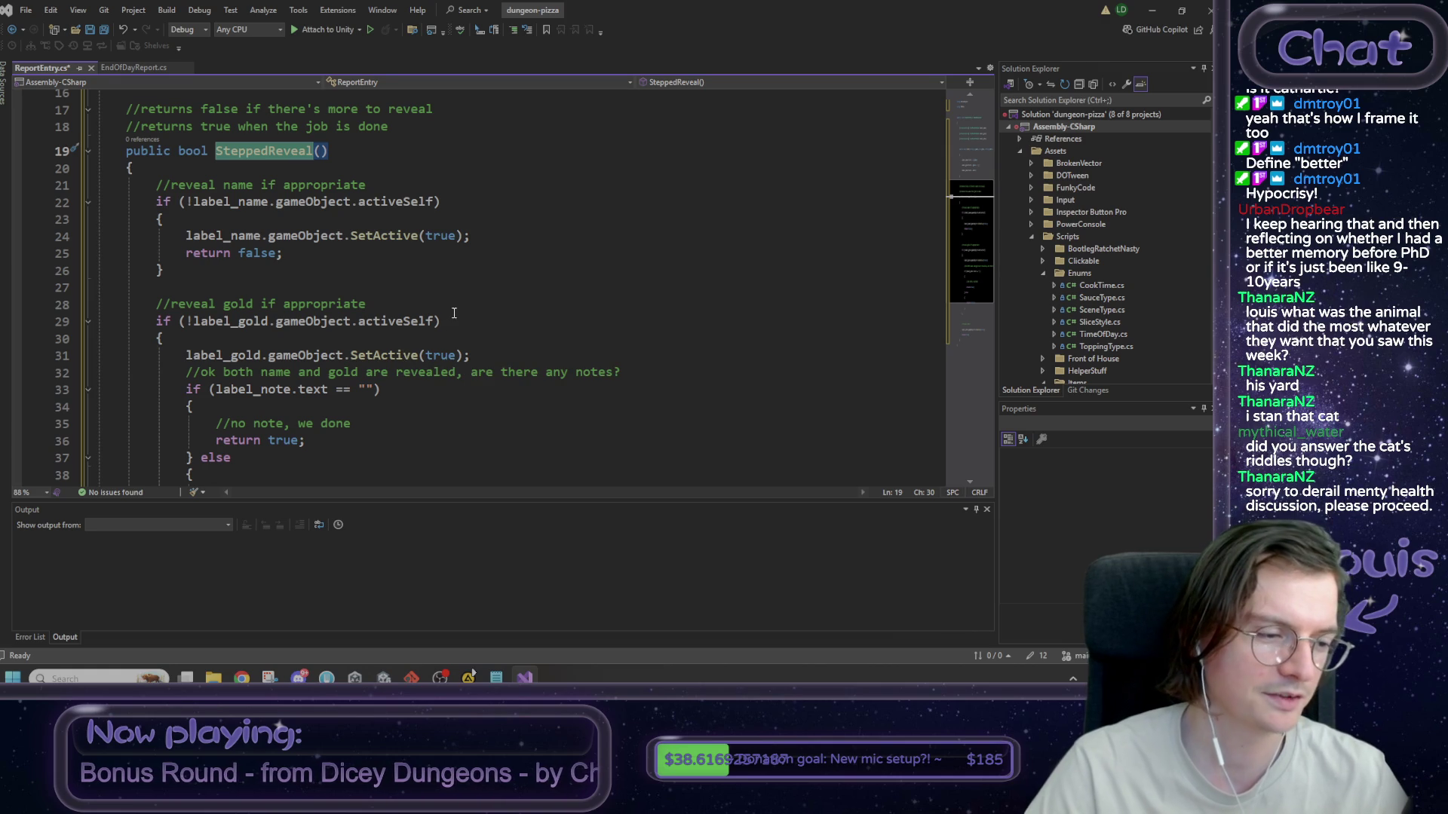
pyautogui.scroll(5, 436, 318)
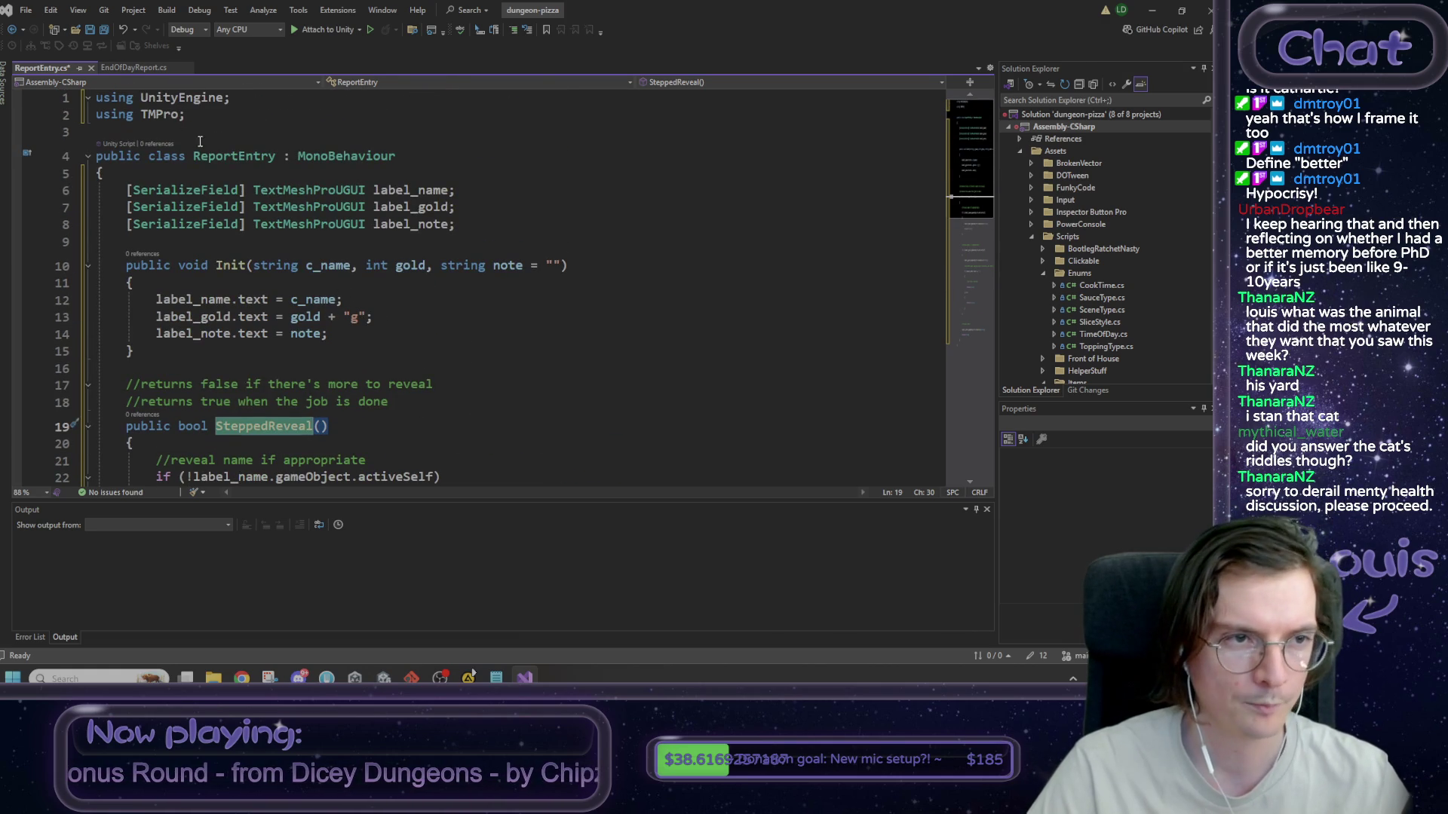
pyautogui.hotkey('ctrl', 's')
# - Select the 'entry prefab' line in the Notepad to-do notes, then minimize Visual Studio
pyautogui.click(496, 677)
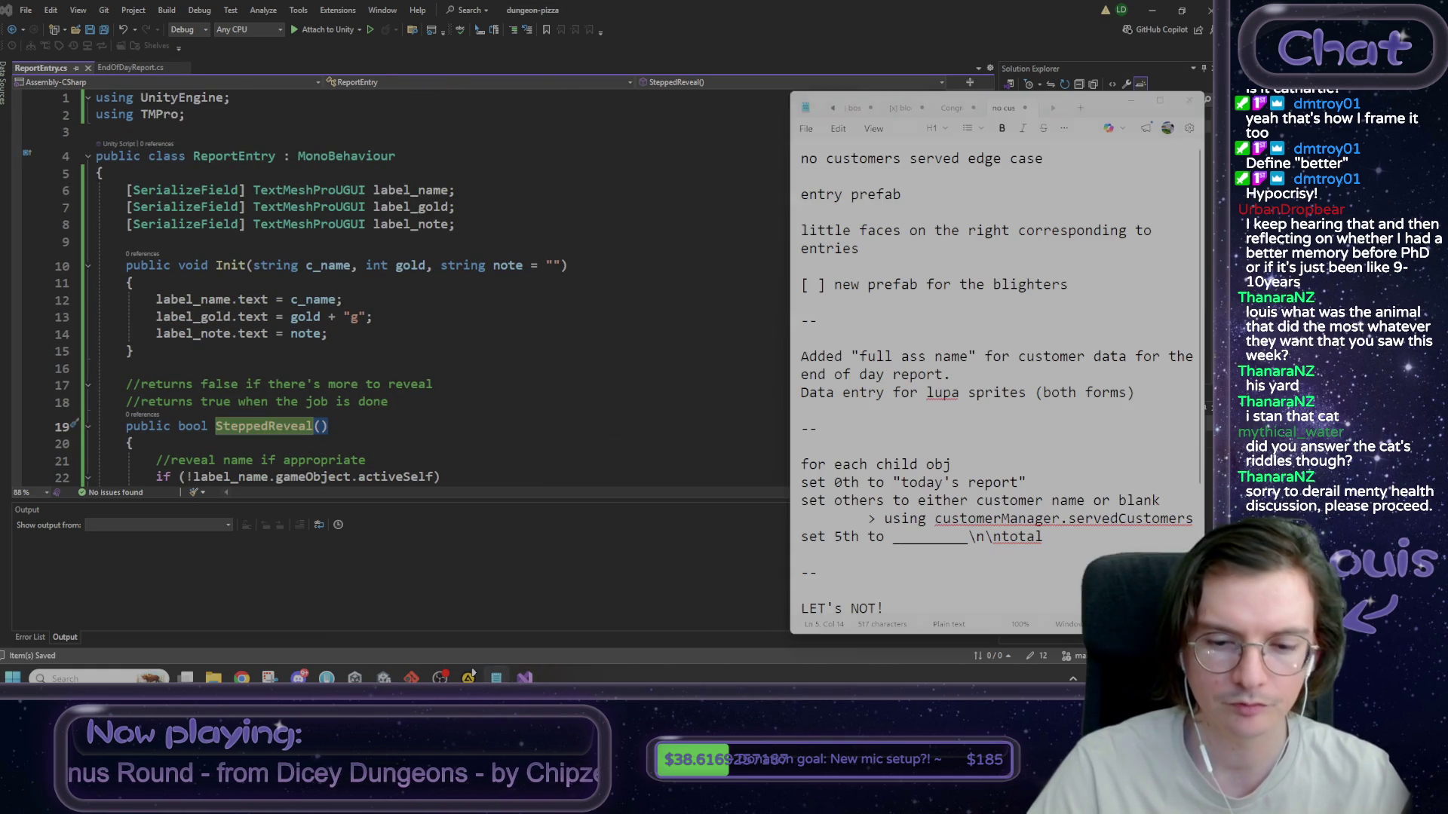
pyautogui.doubleClick(826, 194)
pyautogui.tripleClick(890, 194)
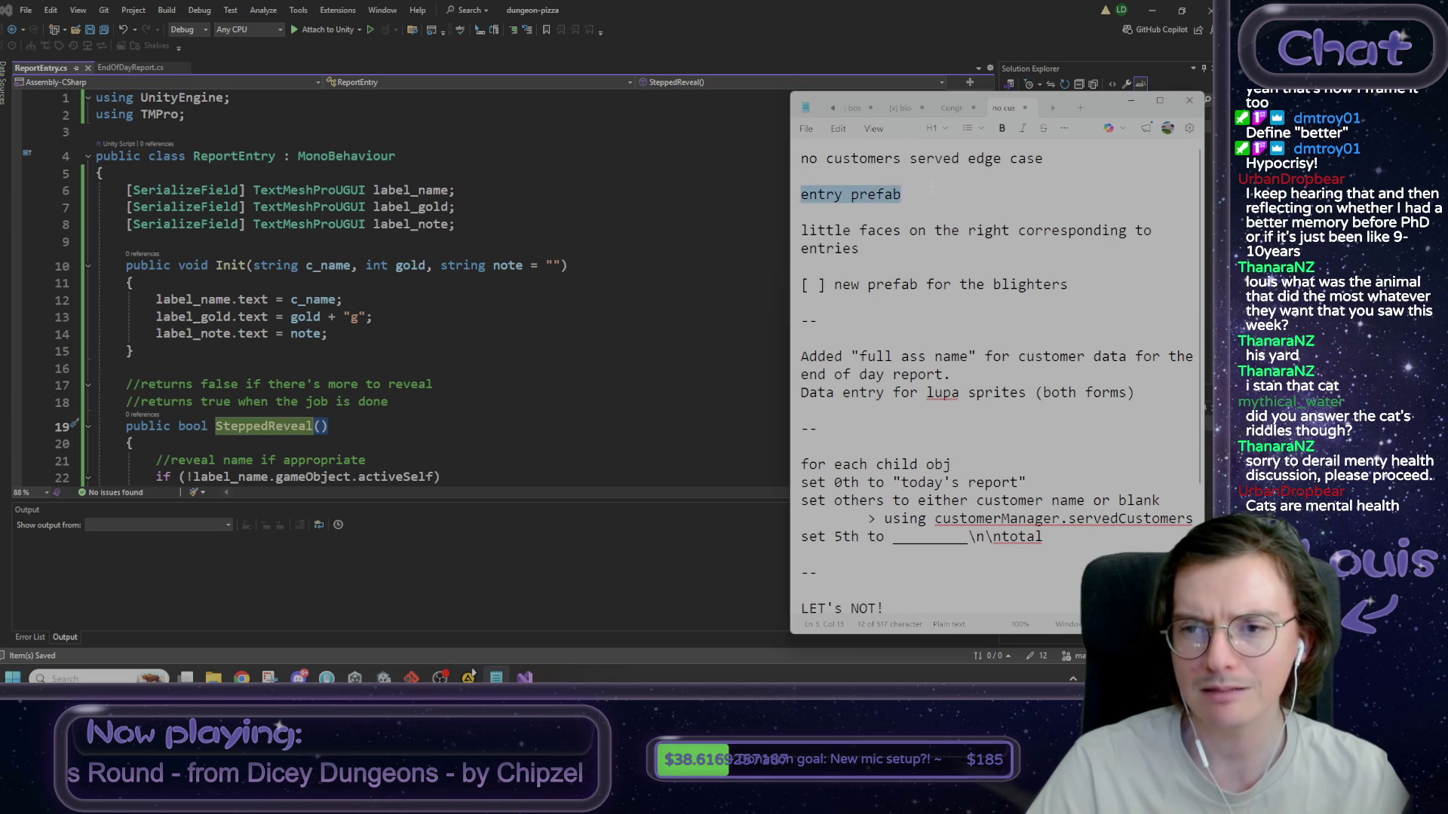
pyautogui.click(890, 194)
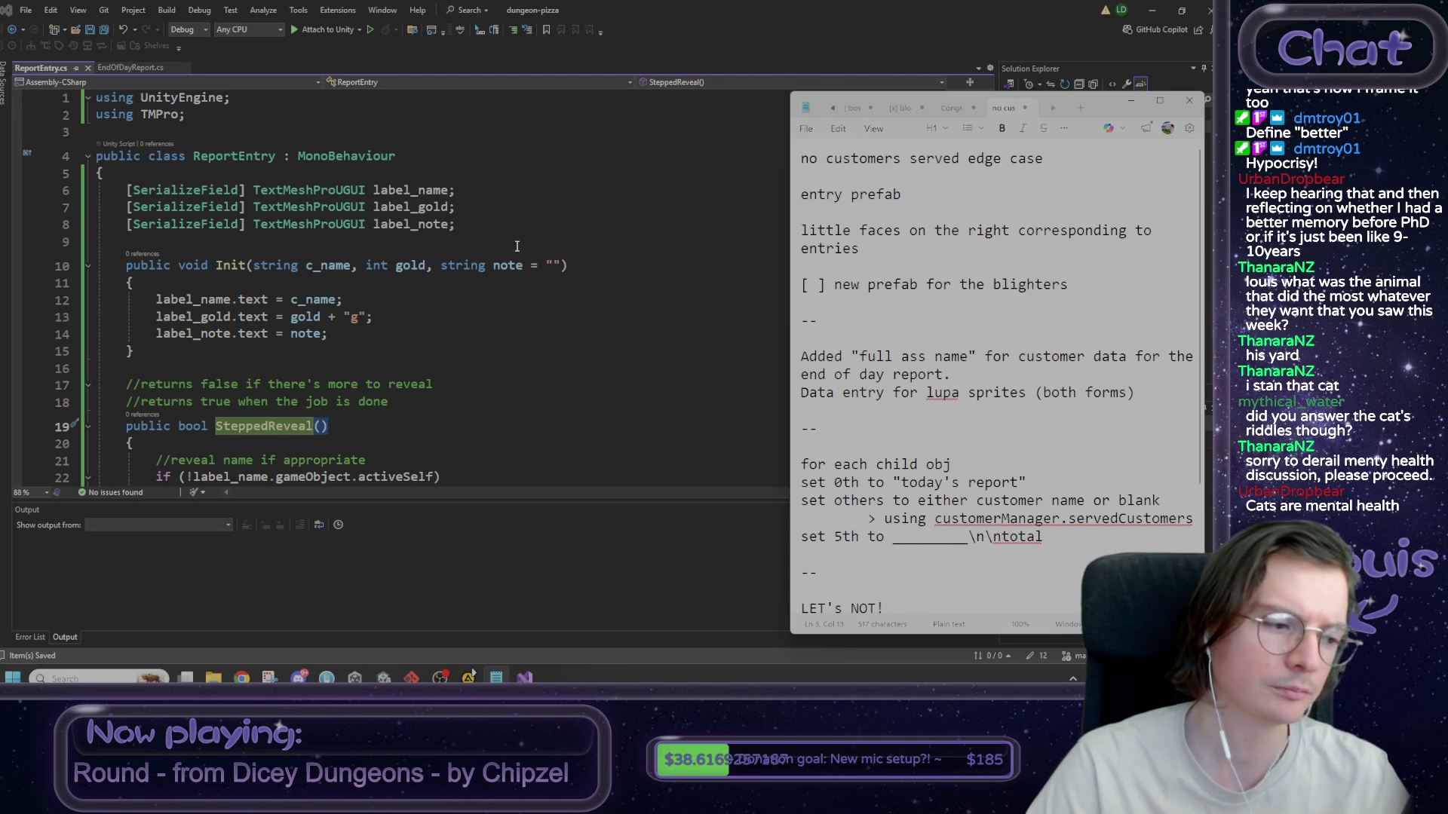
pyautogui.click(491, 230)
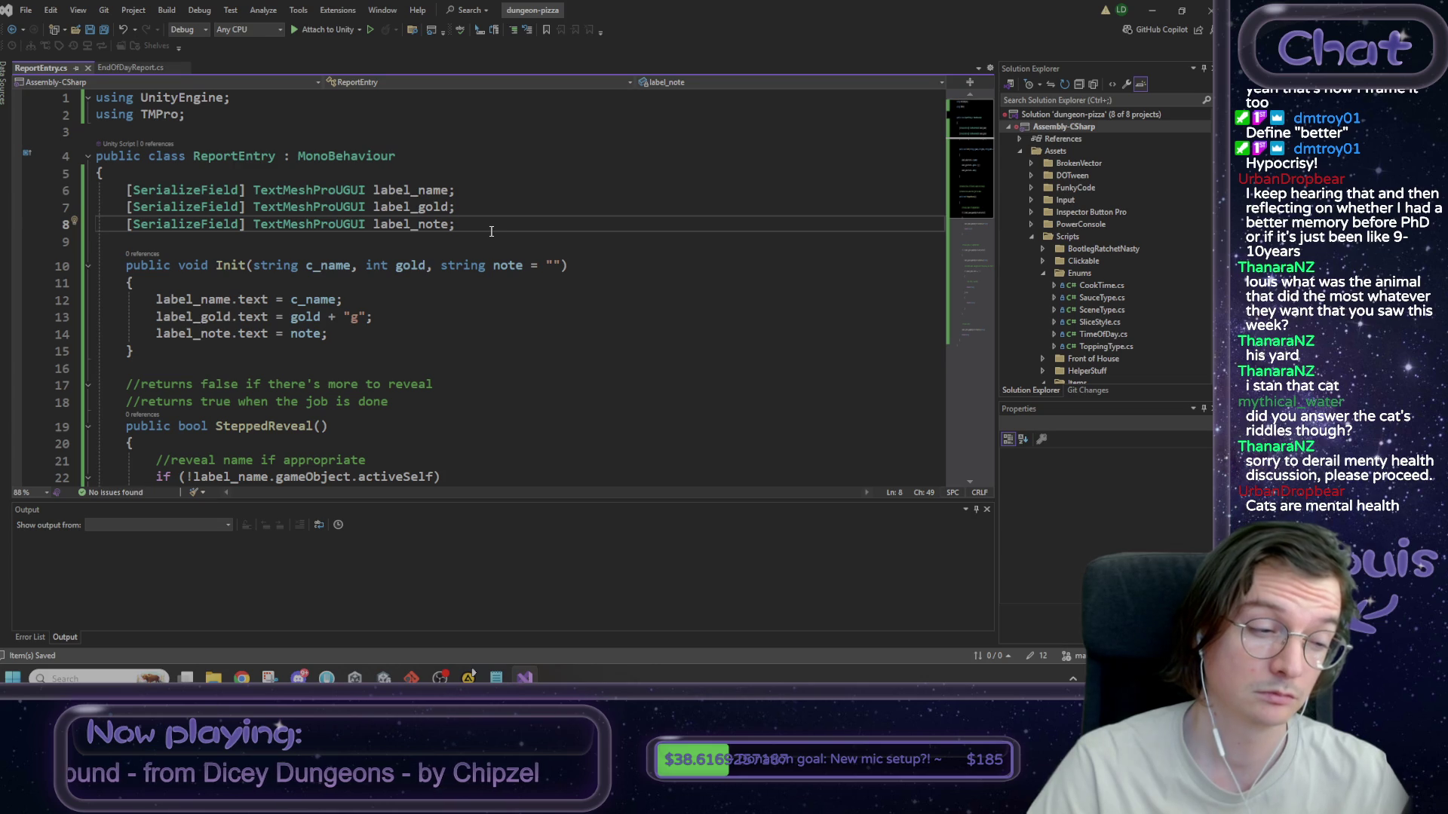
pyautogui.click(1152, 9)
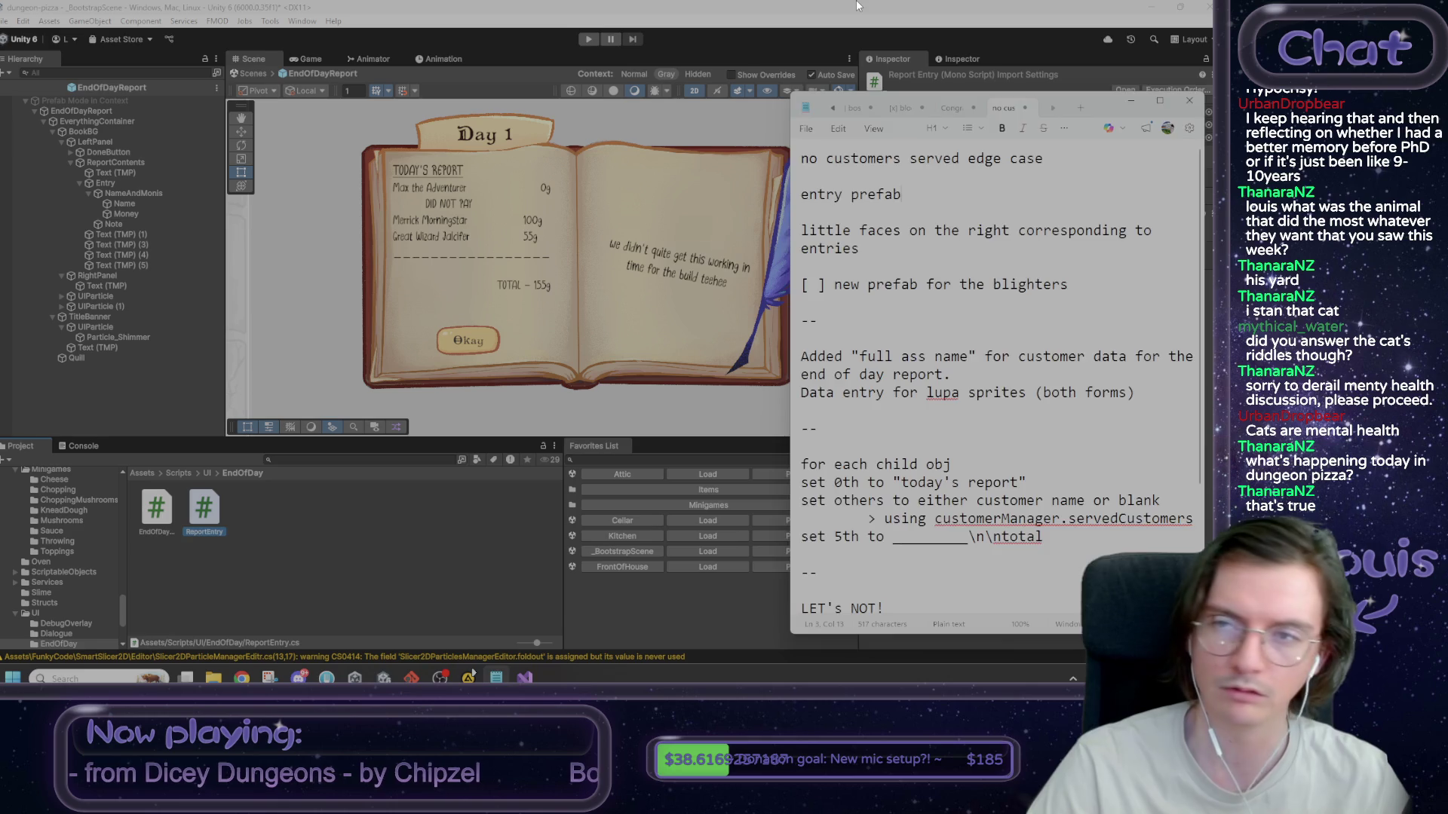
# - Open Assets/Prefabs/UI/EndOfDayReport and drag the Entry object there as a new prefab
pyautogui.click(856, 6)
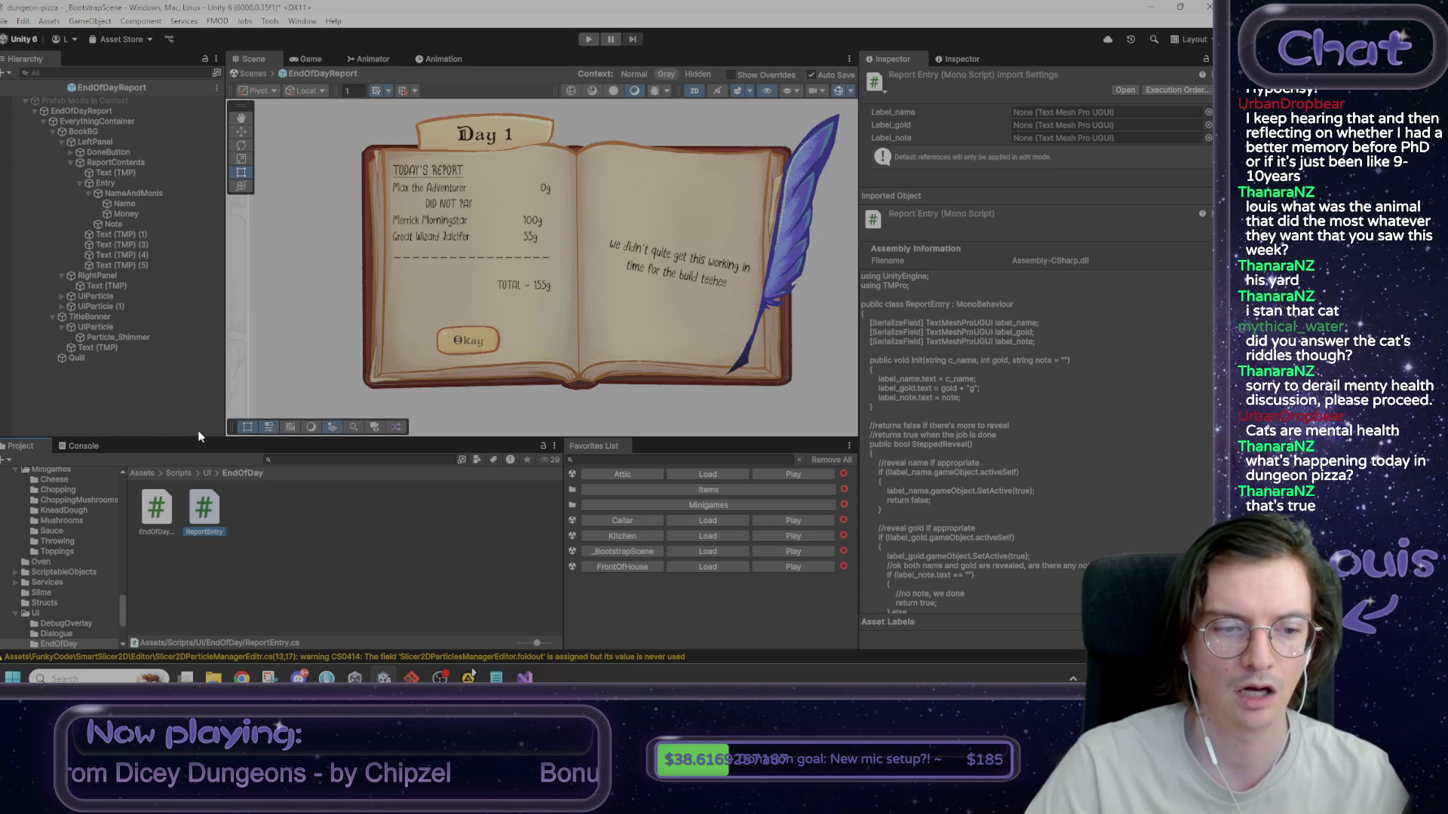
pyautogui.click(141, 474)
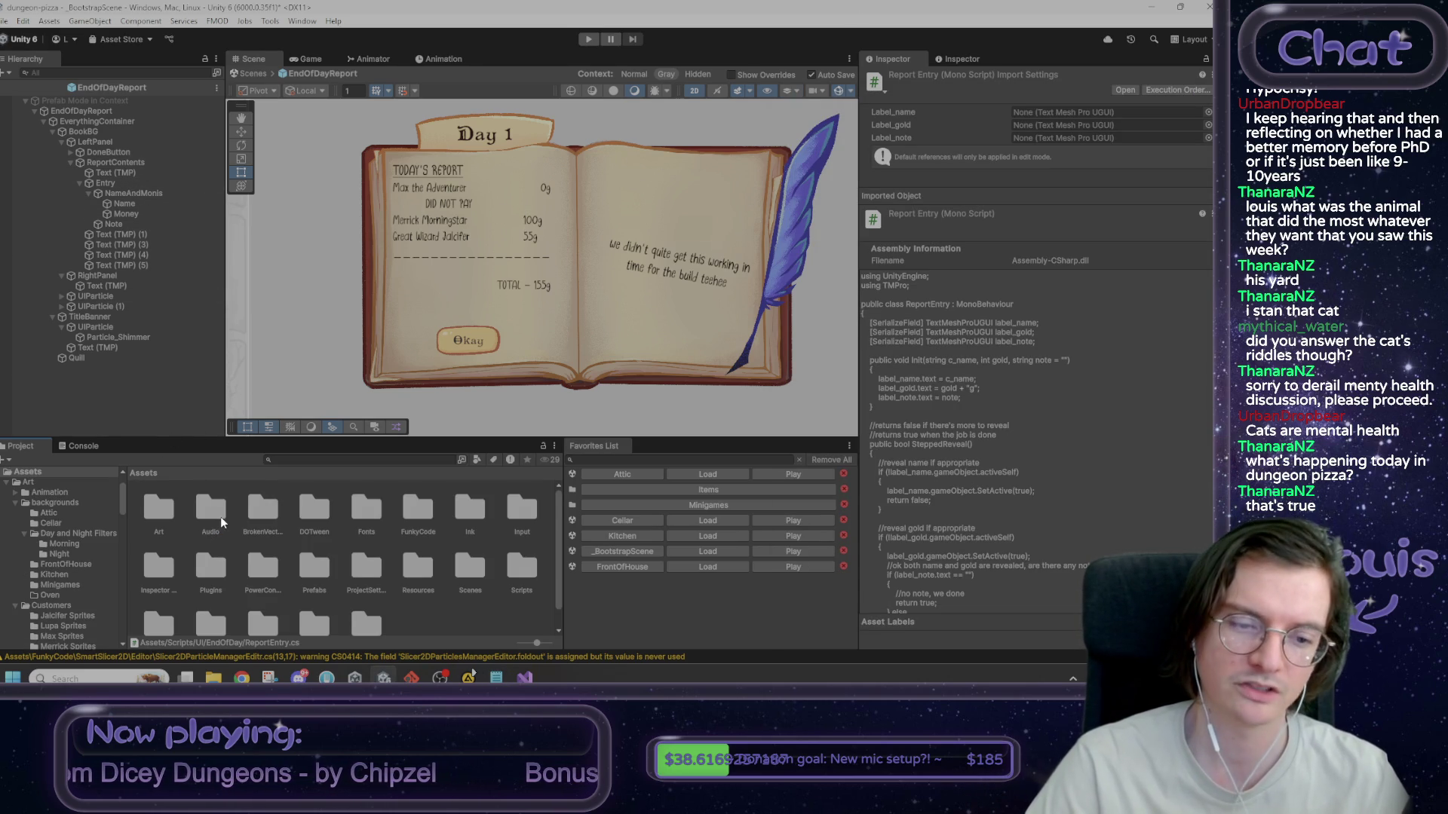
pyautogui.scroll(-2, 230, 518)
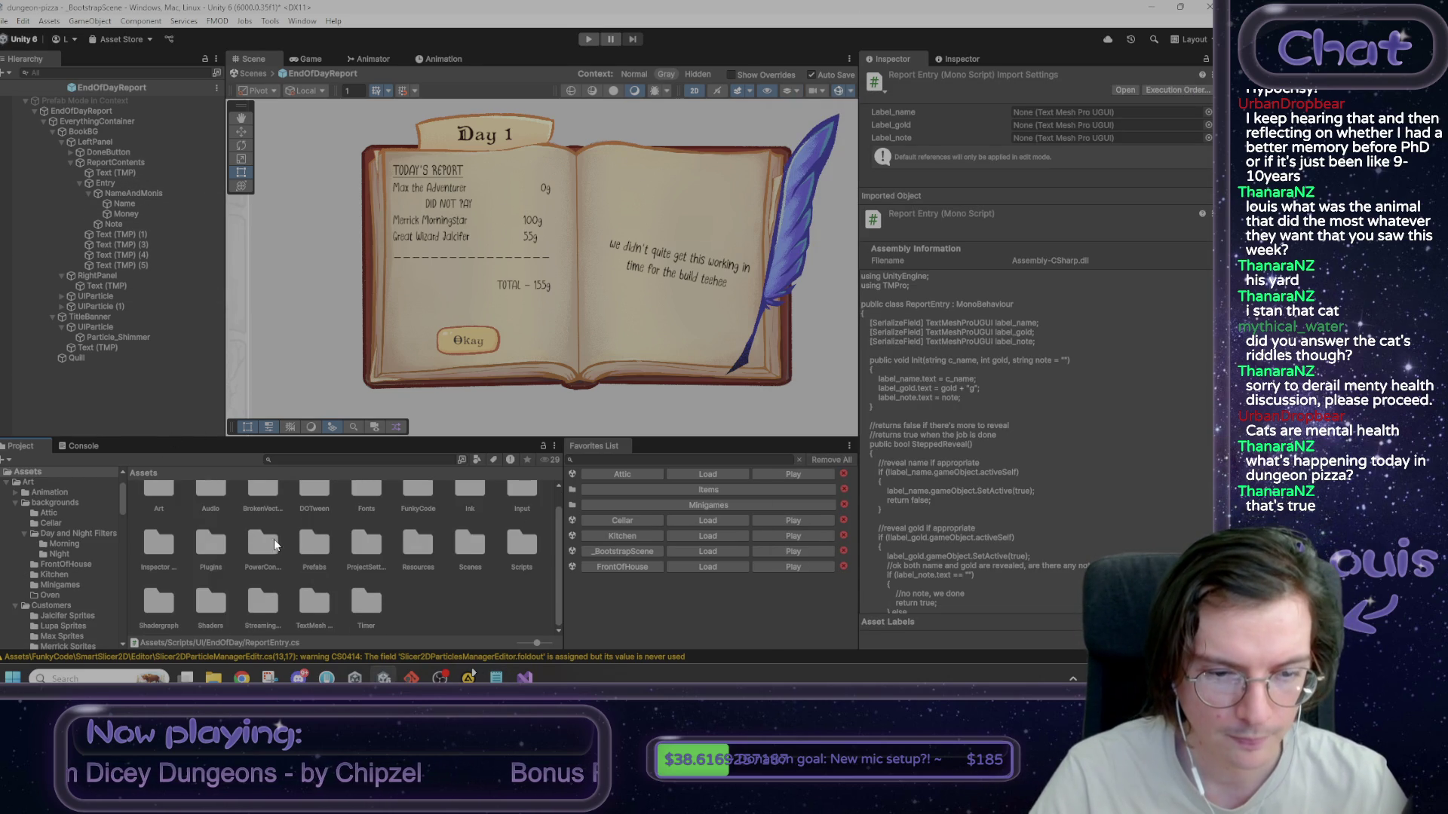
pyautogui.doubleClick(313, 549)
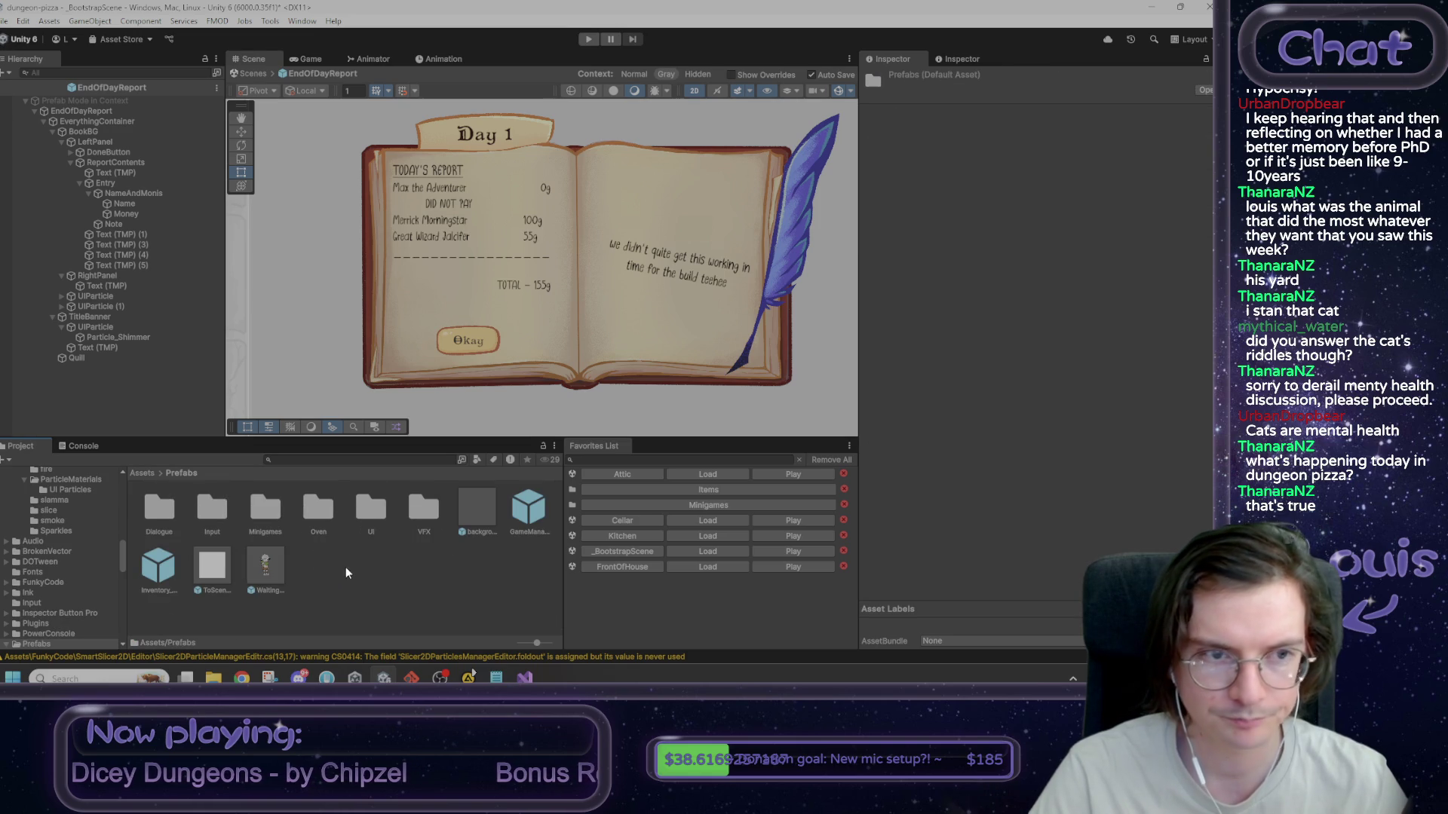
pyautogui.doubleClick(378, 509)
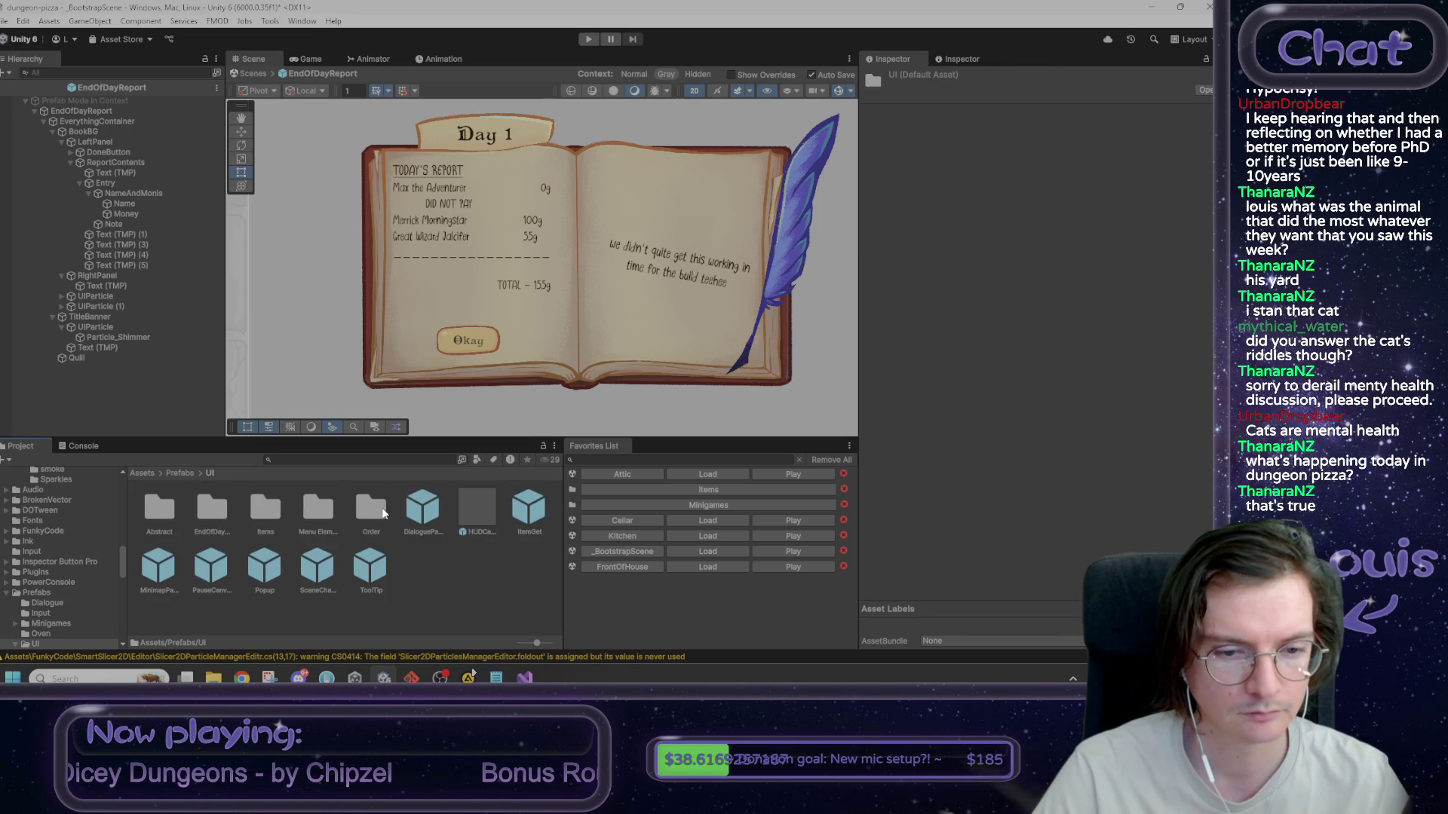
pyautogui.doubleClick(213, 517)
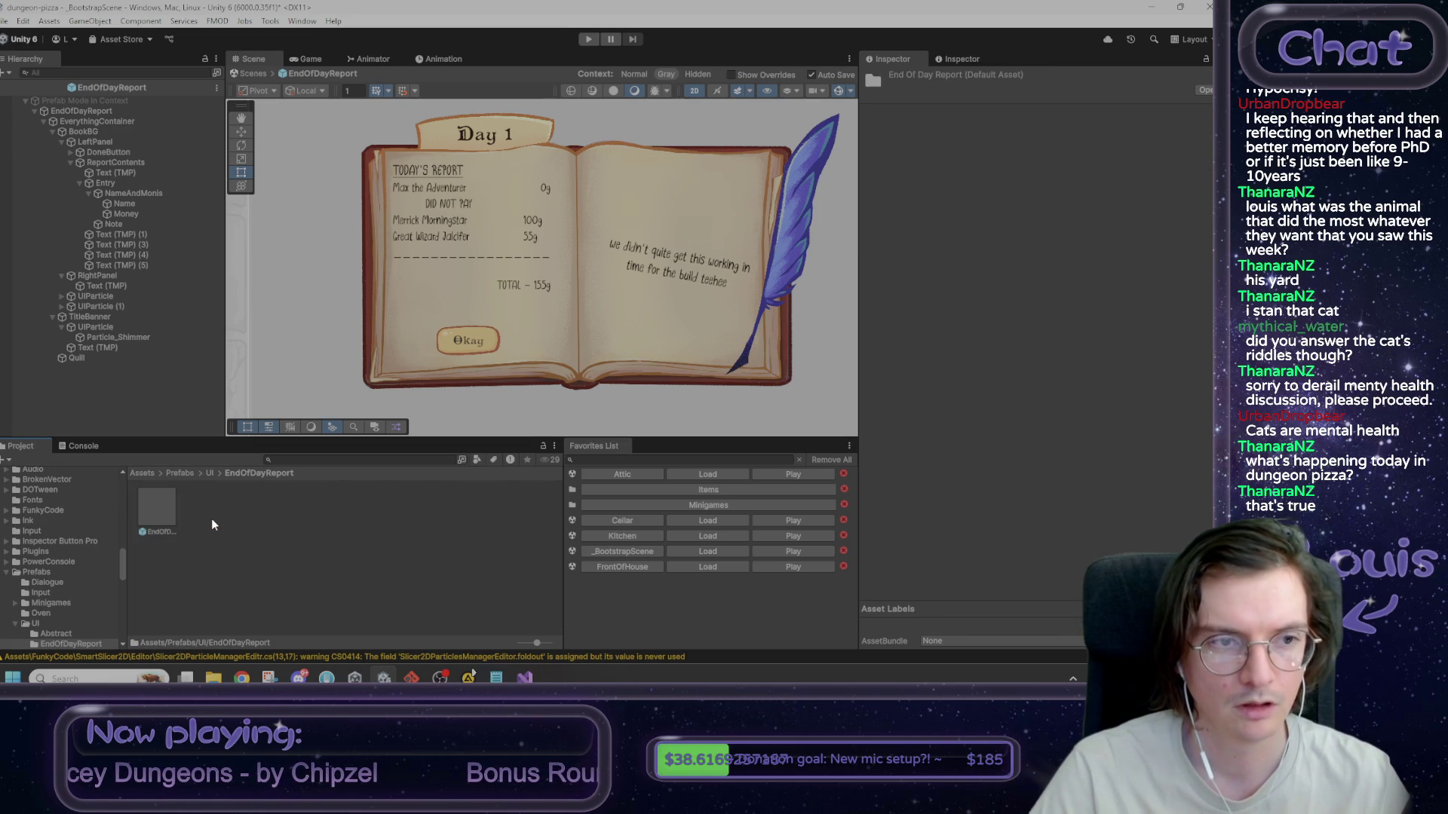
pyautogui.moveTo(113, 183); pyautogui.dragTo(224, 528)
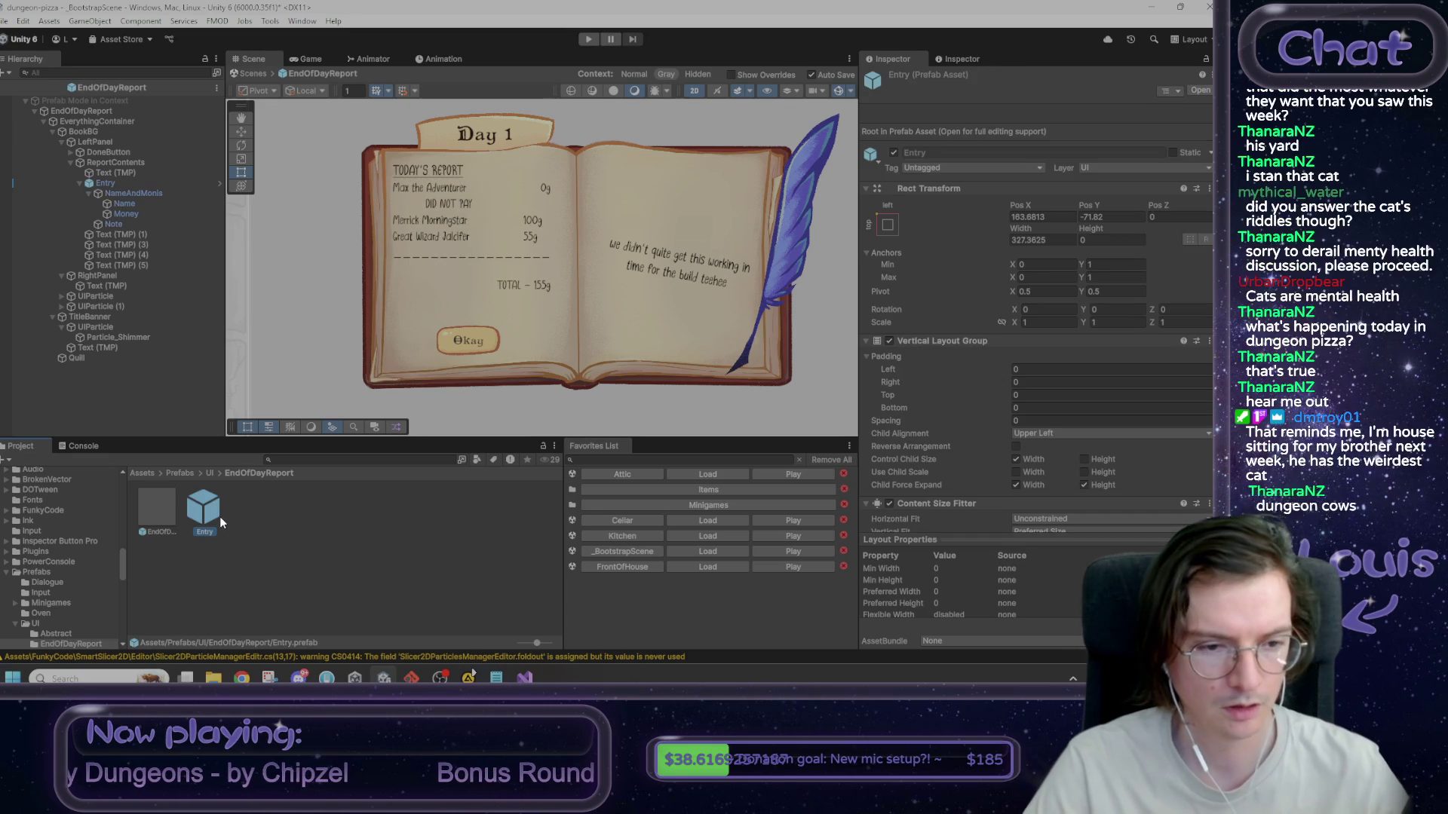
# - Rename the new Entry prefab to ReportEntry
pyautogui.press('F2')
pyautogui.press('Home')
pyautogui.write('Report')
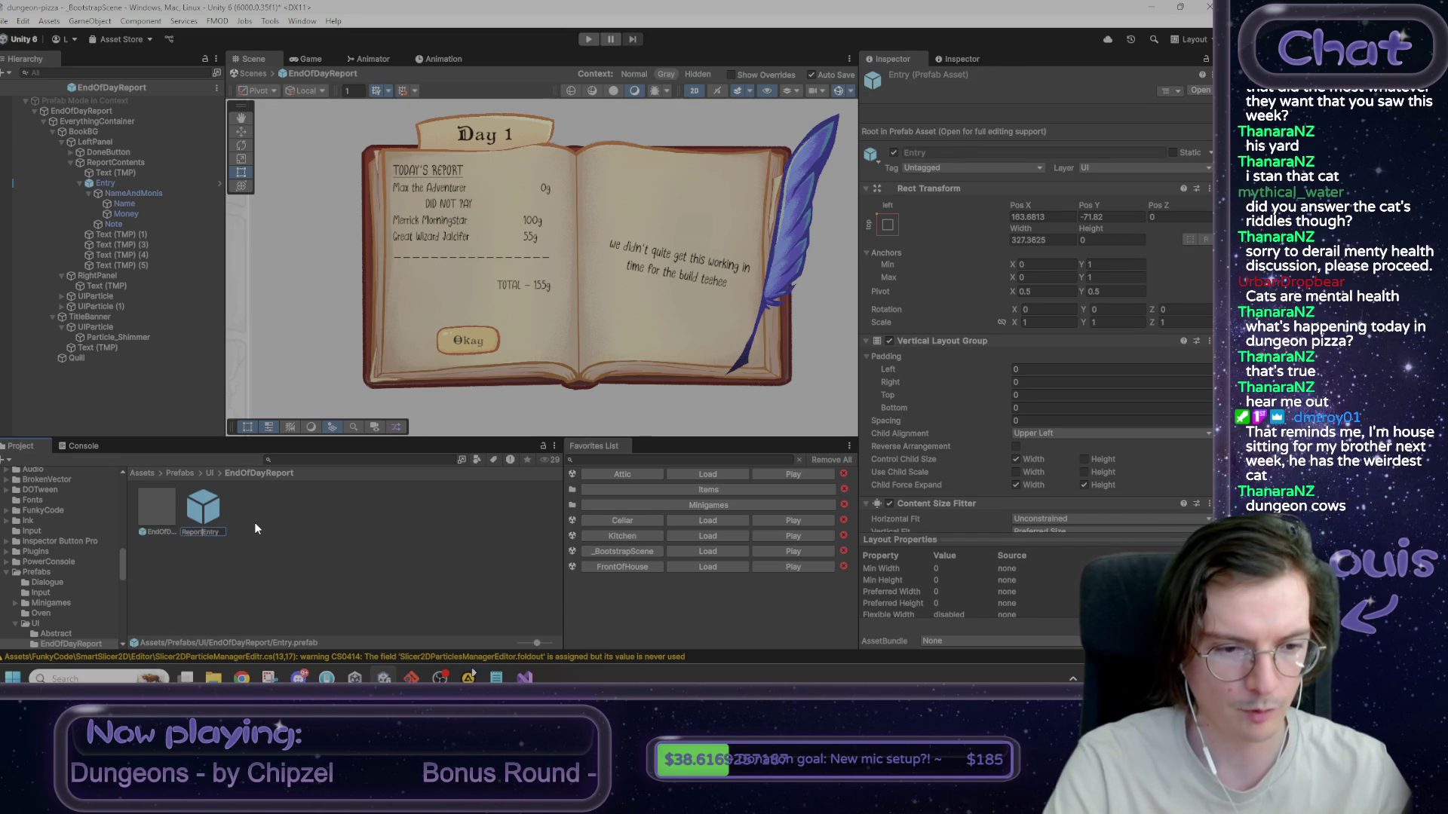
pyautogui.press('Return')
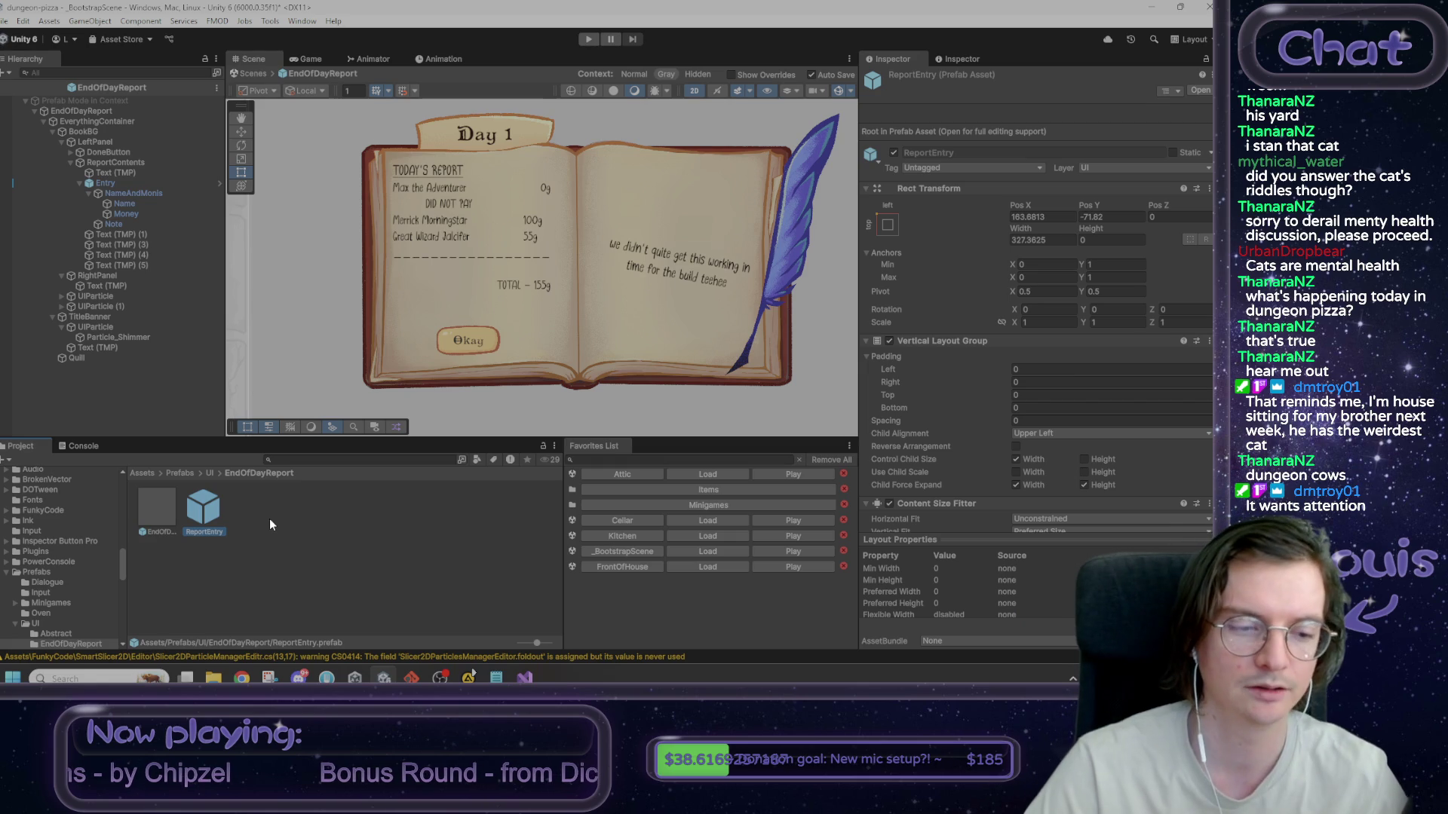
pyautogui.click(269, 518)
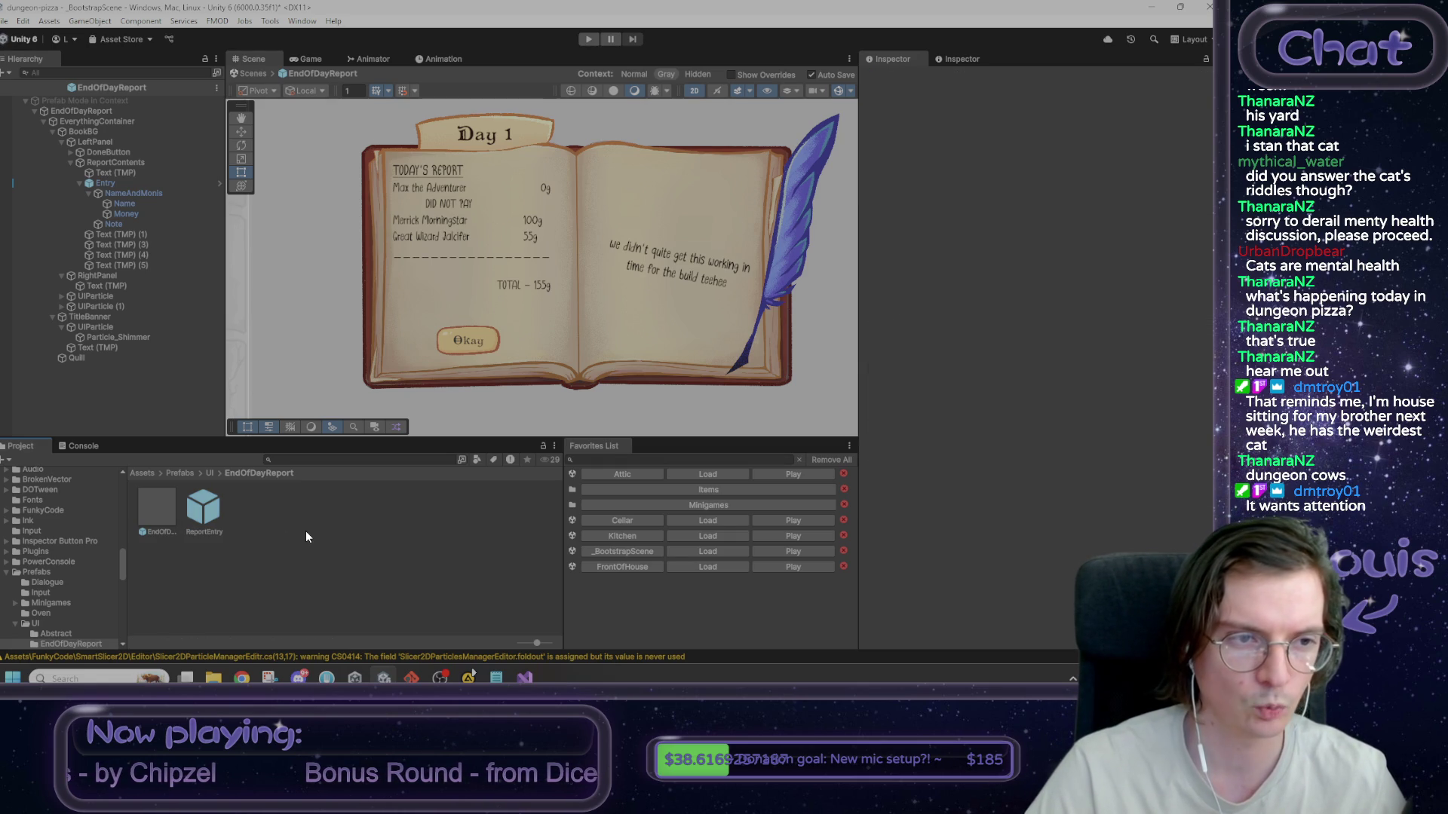
# - Check Entry's layout components, then open the ReportEntry prefab in Prefab Mode
pyautogui.click(131, 183)
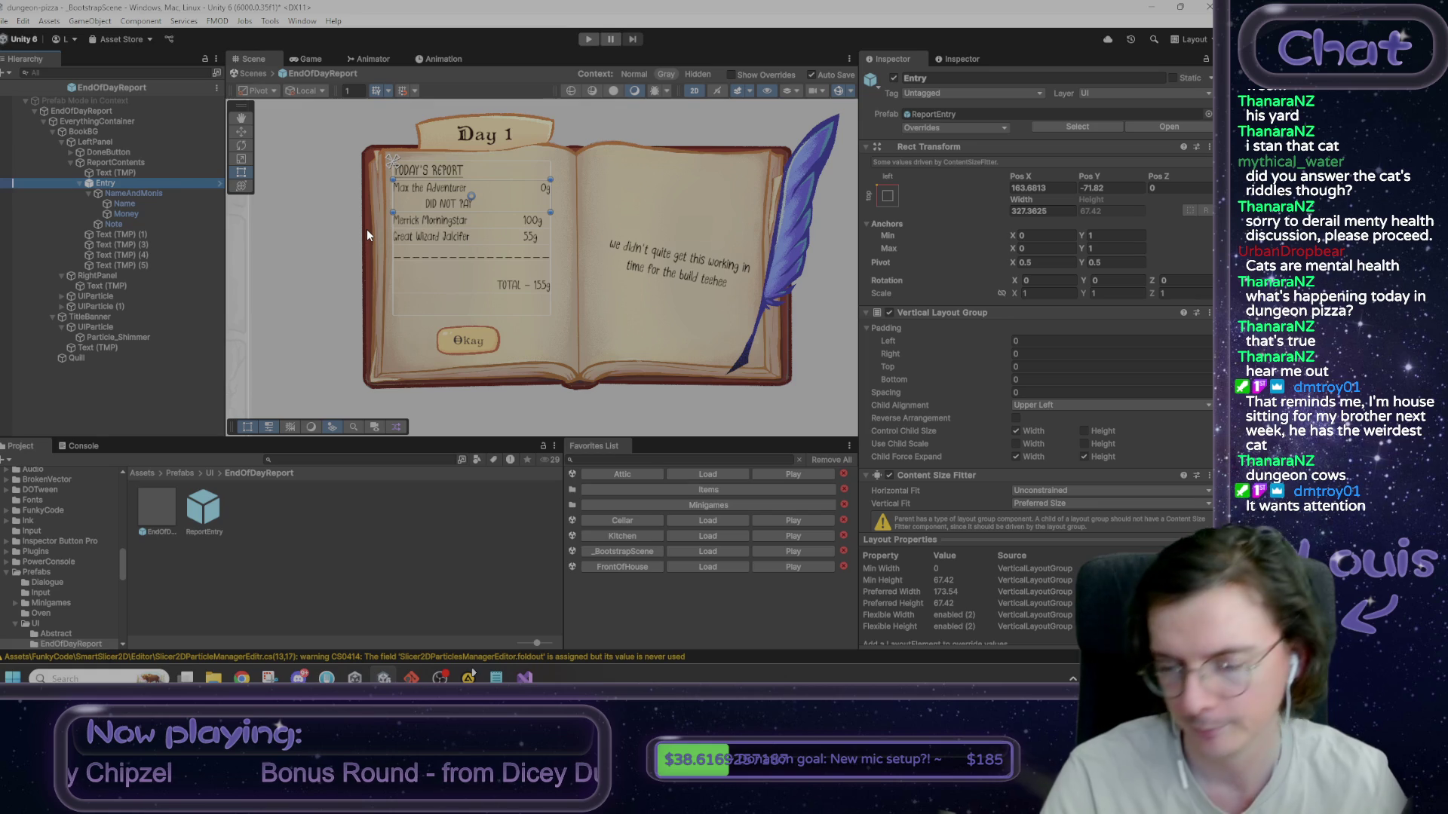
pyautogui.moveTo(331, 214); pyautogui.dragTo(339, 246)
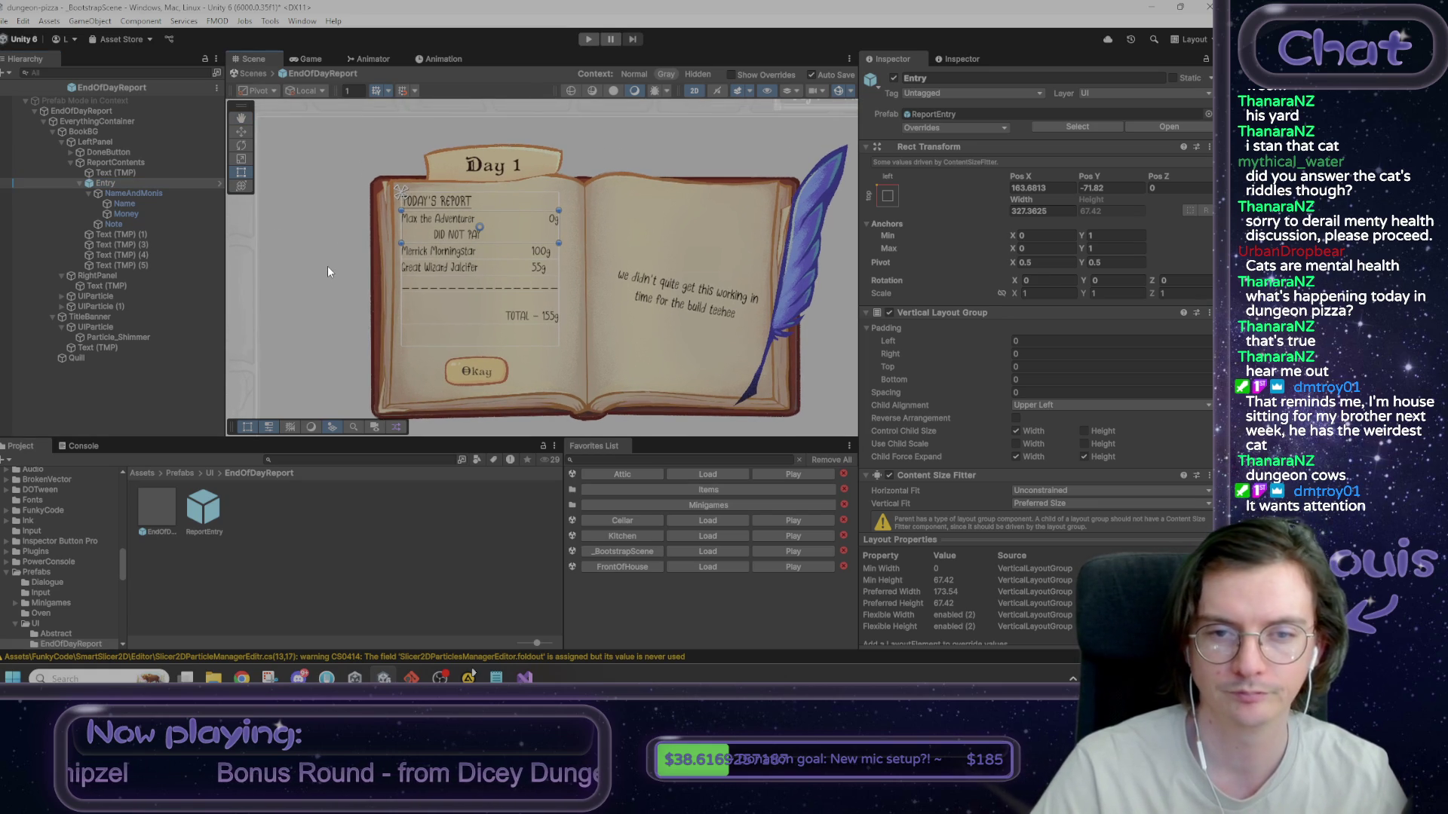
pyautogui.moveTo(328, 265); pyautogui.dragTo(323, 281)
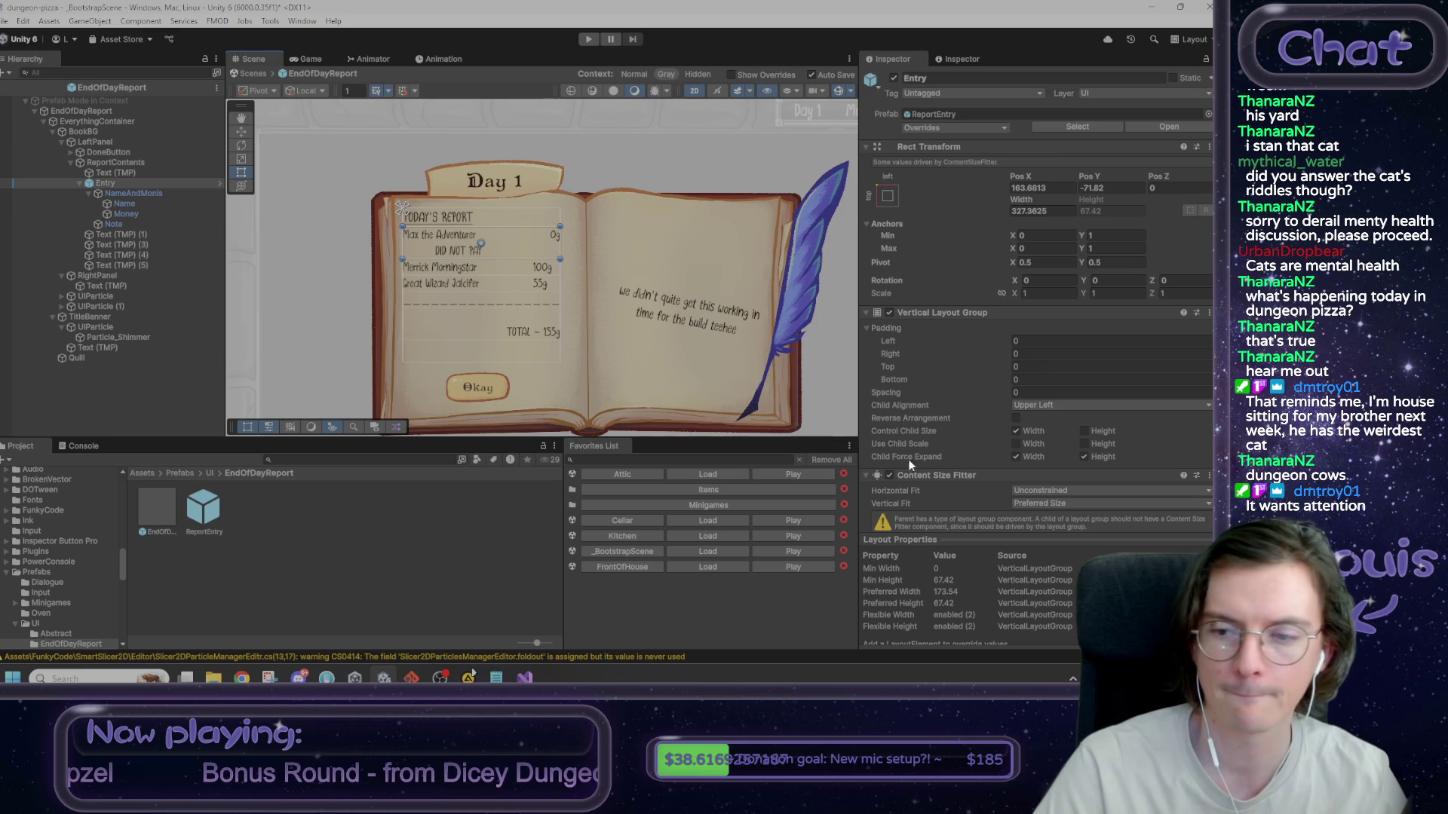
pyautogui.scroll(-2, 953, 445)
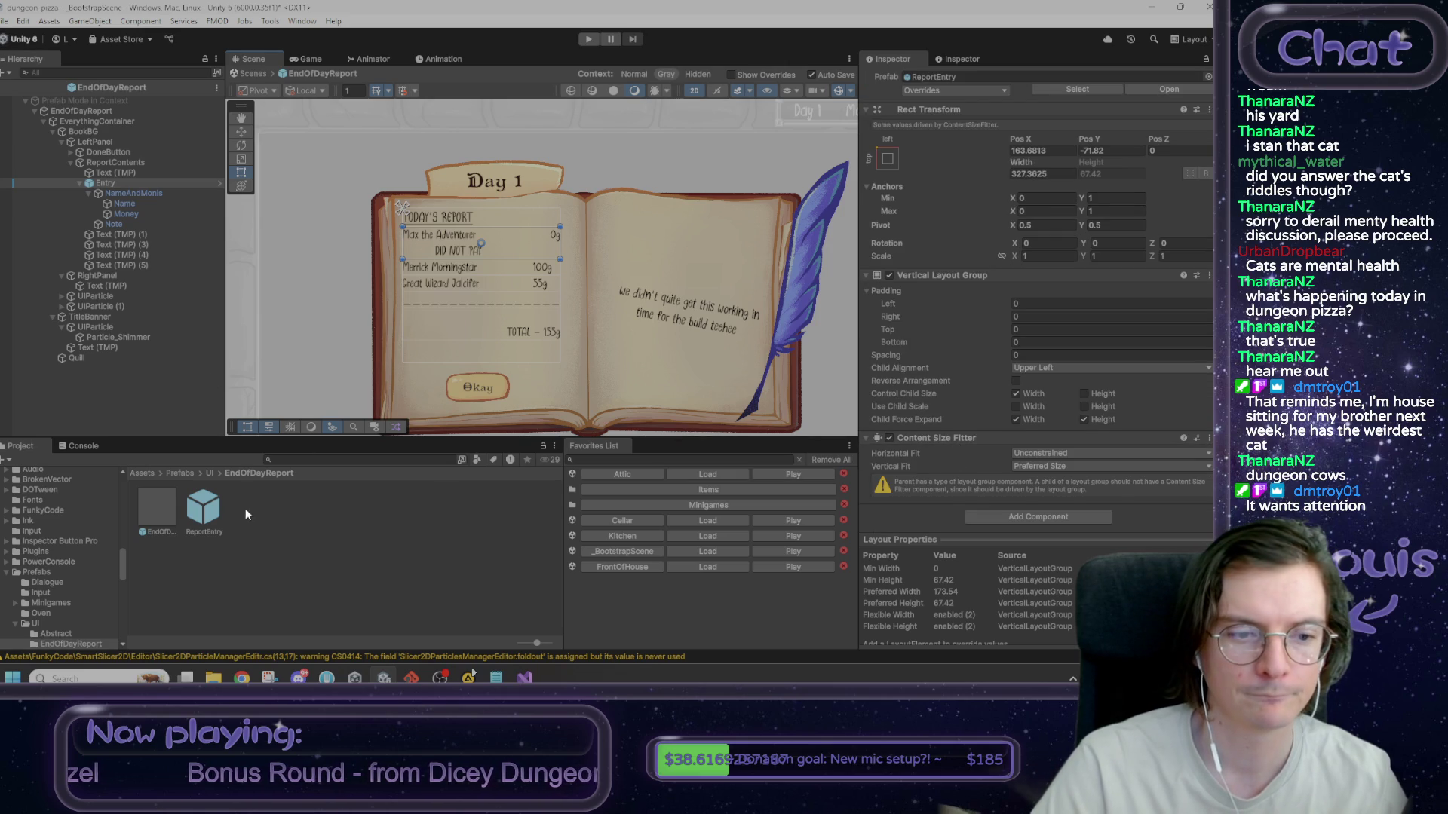
pyautogui.doubleClick(203, 509)
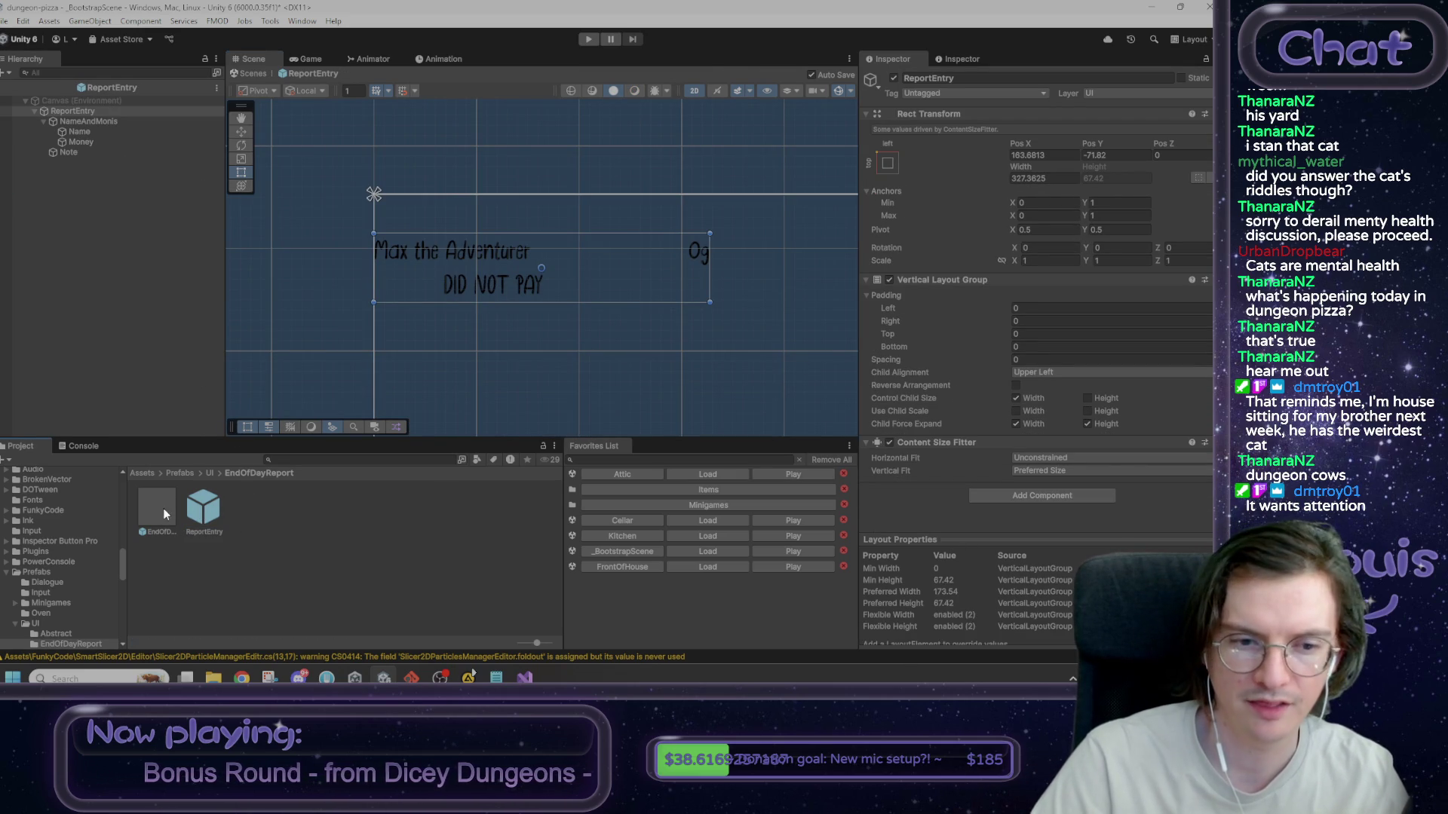
# - Attach the ReportEntry script from Assets/Scripts/UI/EndOfDay to the ReportEntry prefab root
pyautogui.click(146, 474)
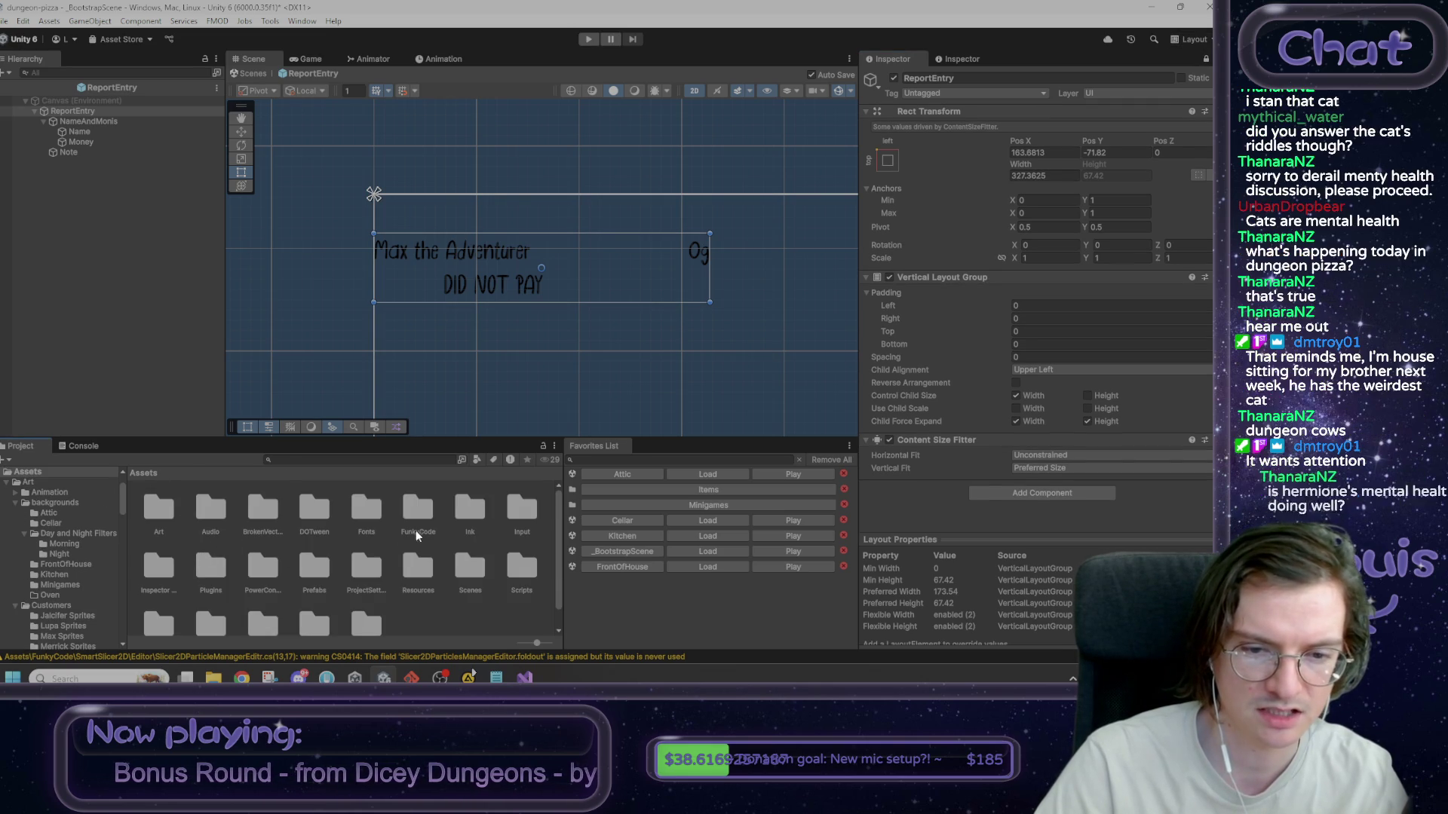
pyautogui.scroll(-1, 414, 546)
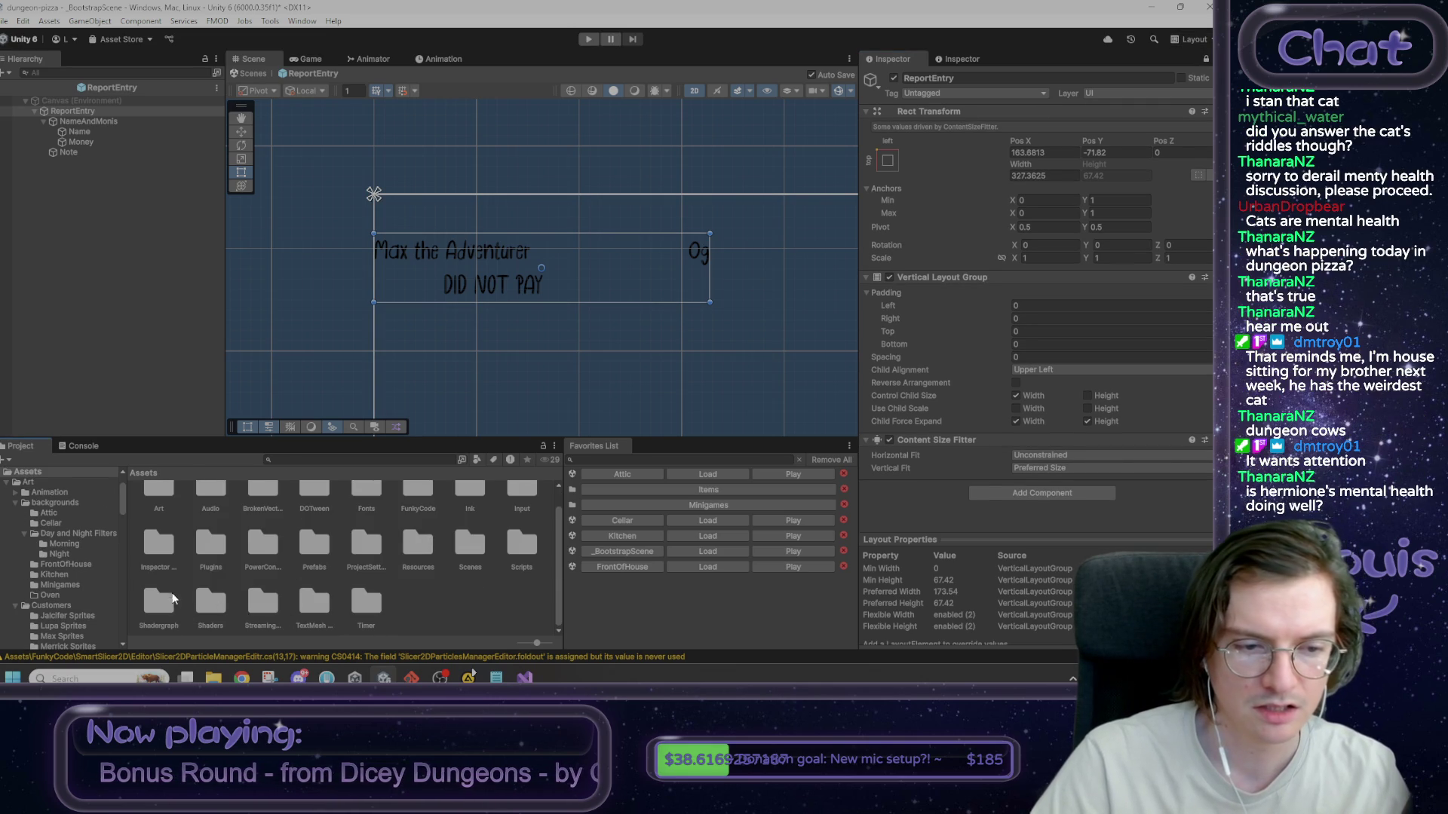
pyautogui.doubleClick(521, 546)
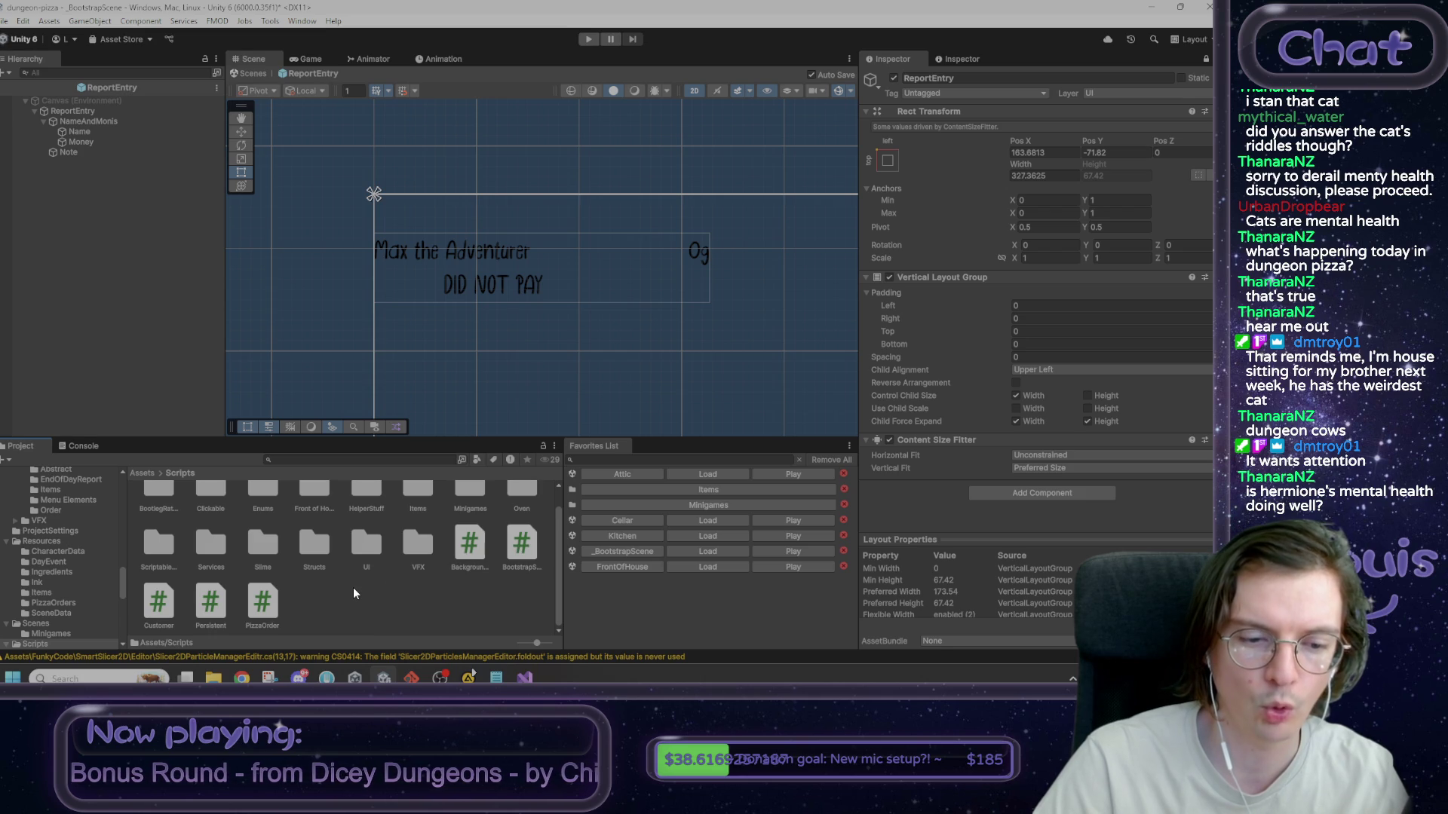
pyautogui.scroll(1, 347, 589)
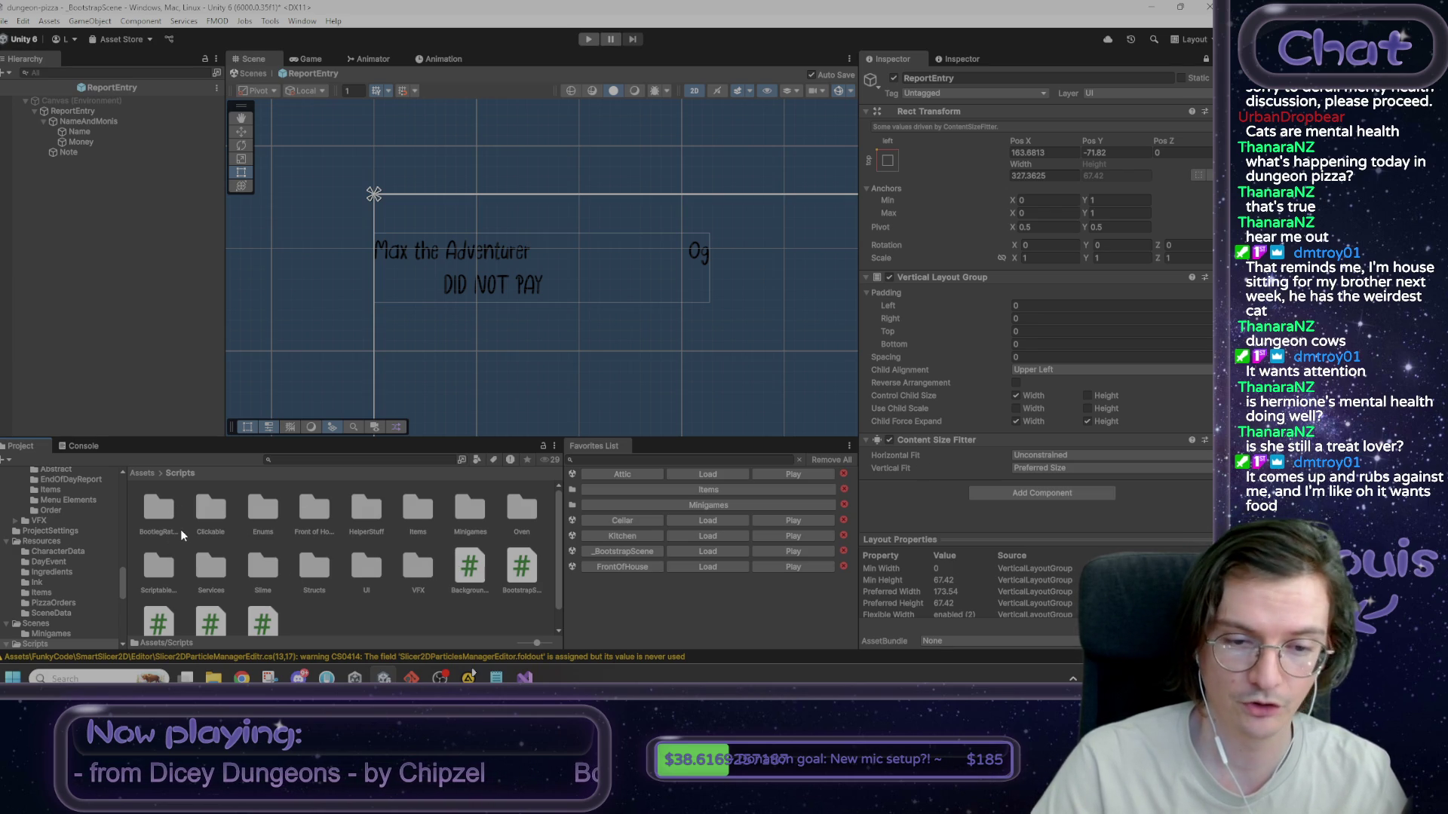
pyautogui.doubleClick(369, 564)
pyautogui.click(370, 564)
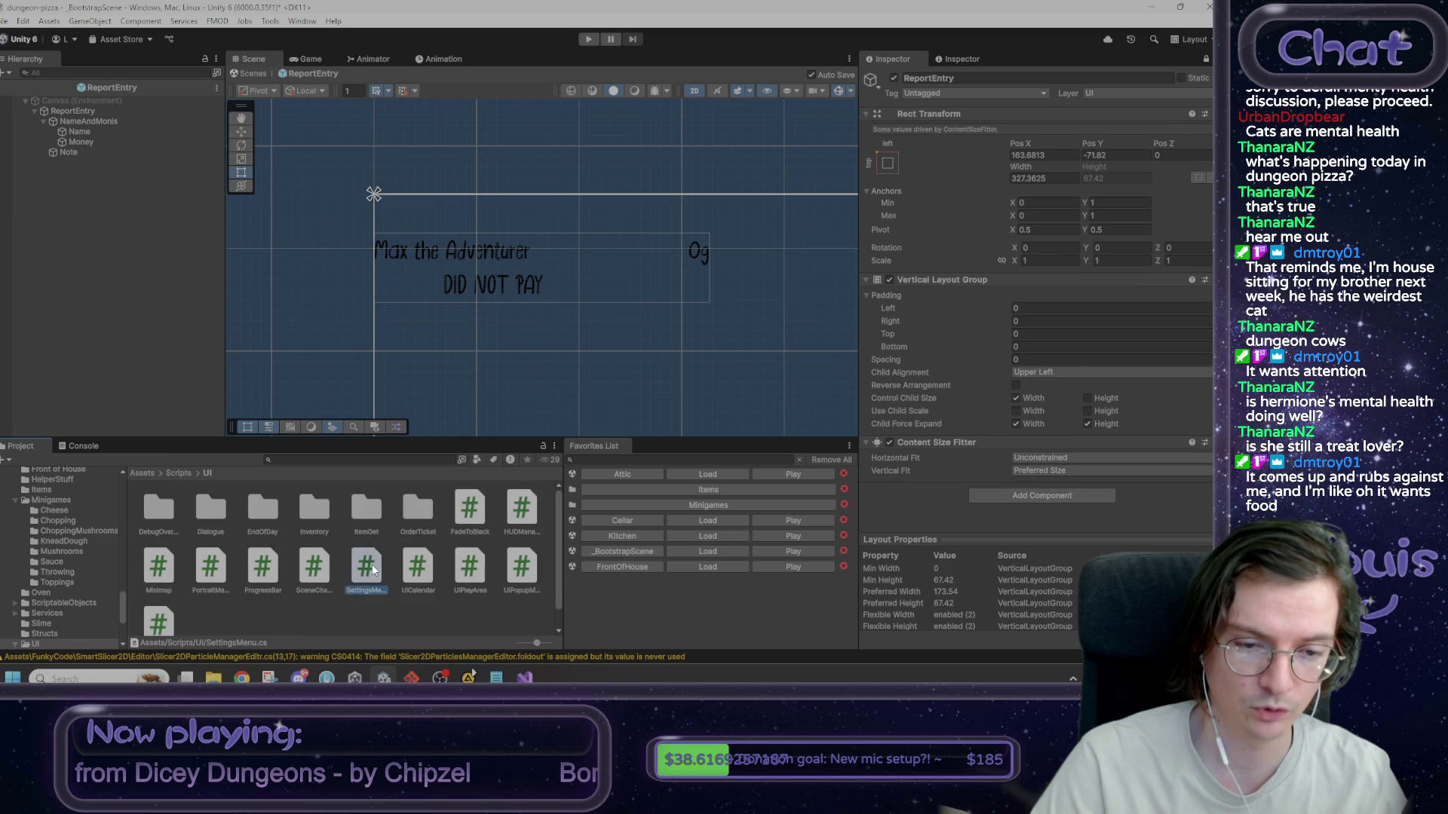
pyautogui.doubleClick(261, 511)
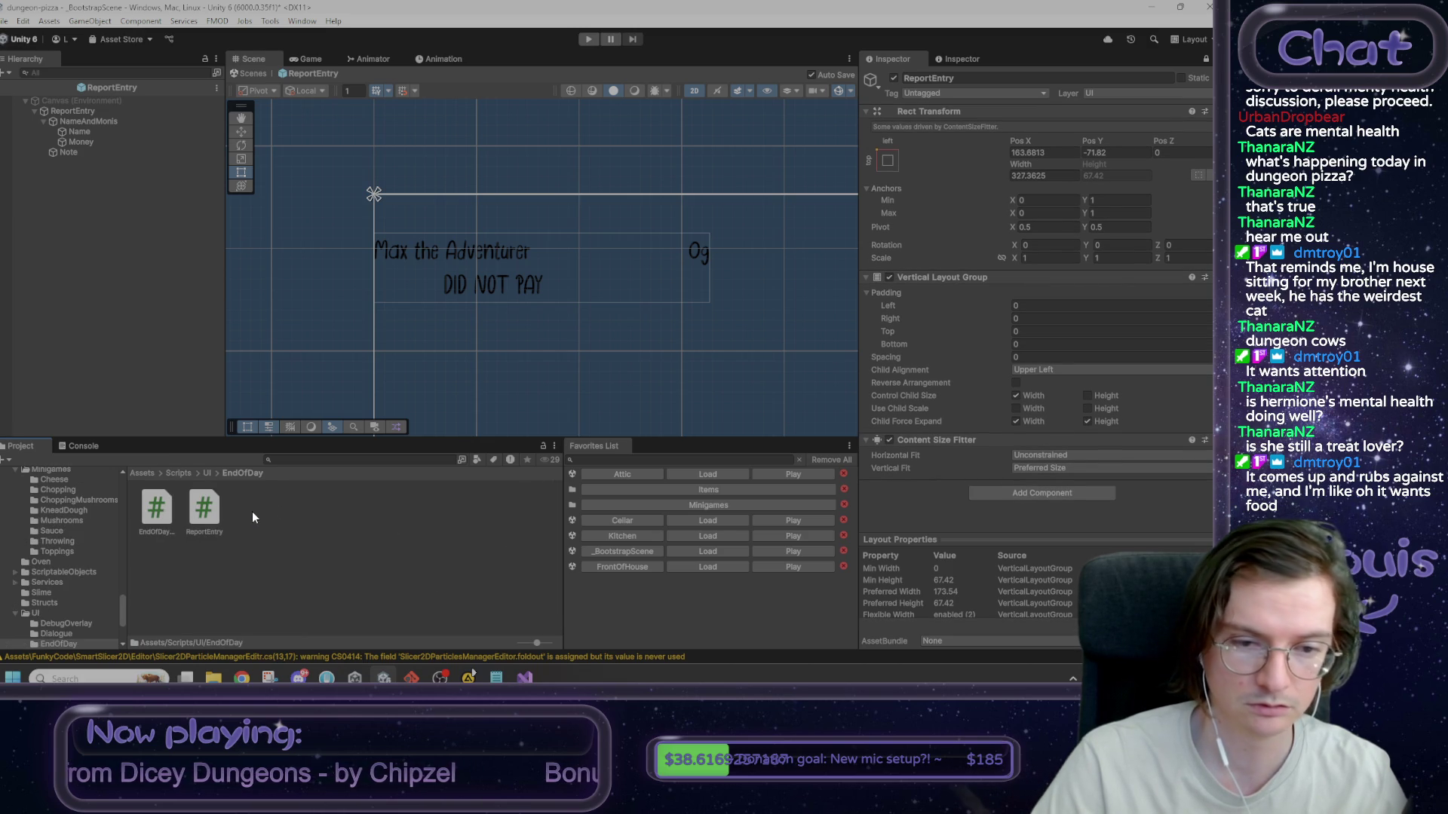
pyautogui.moveTo(202, 516)
pyautogui.mouseDown()
pyautogui.moveTo(782, 521)
pyautogui.moveTo(946, 494)
pyautogui.mouseUp()
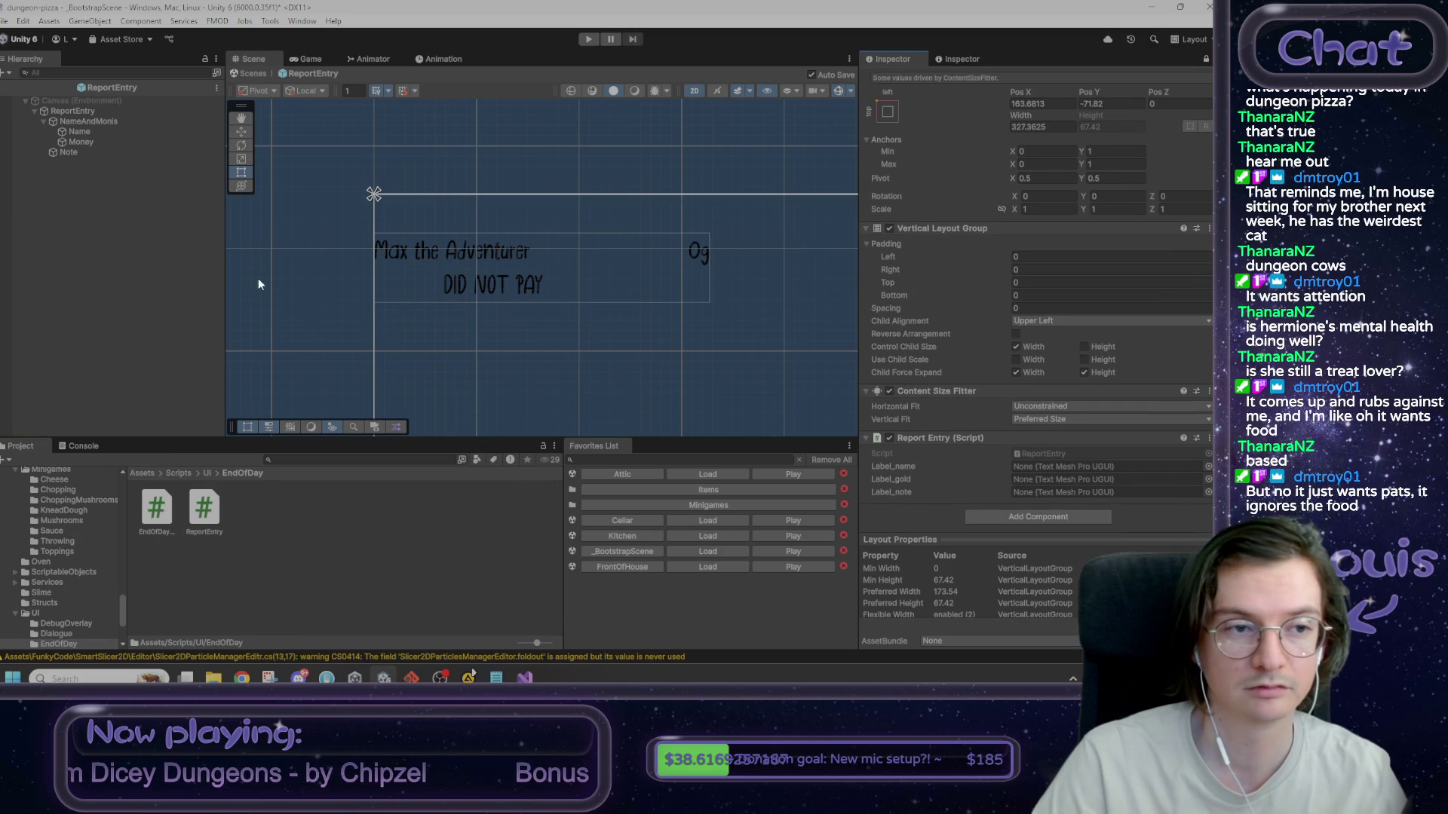
# - Assign Name, Money and Note to label_name, label_gold and label_note, then reselect the ReportEntry root
pyautogui.moveTo(88, 131); pyautogui.dragTo(1018, 471)
pyautogui.moveTo(105, 141); pyautogui.dragTo(1099, 480)
pyautogui.moveTo(638, 312); pyautogui.dragTo(1050, 488)
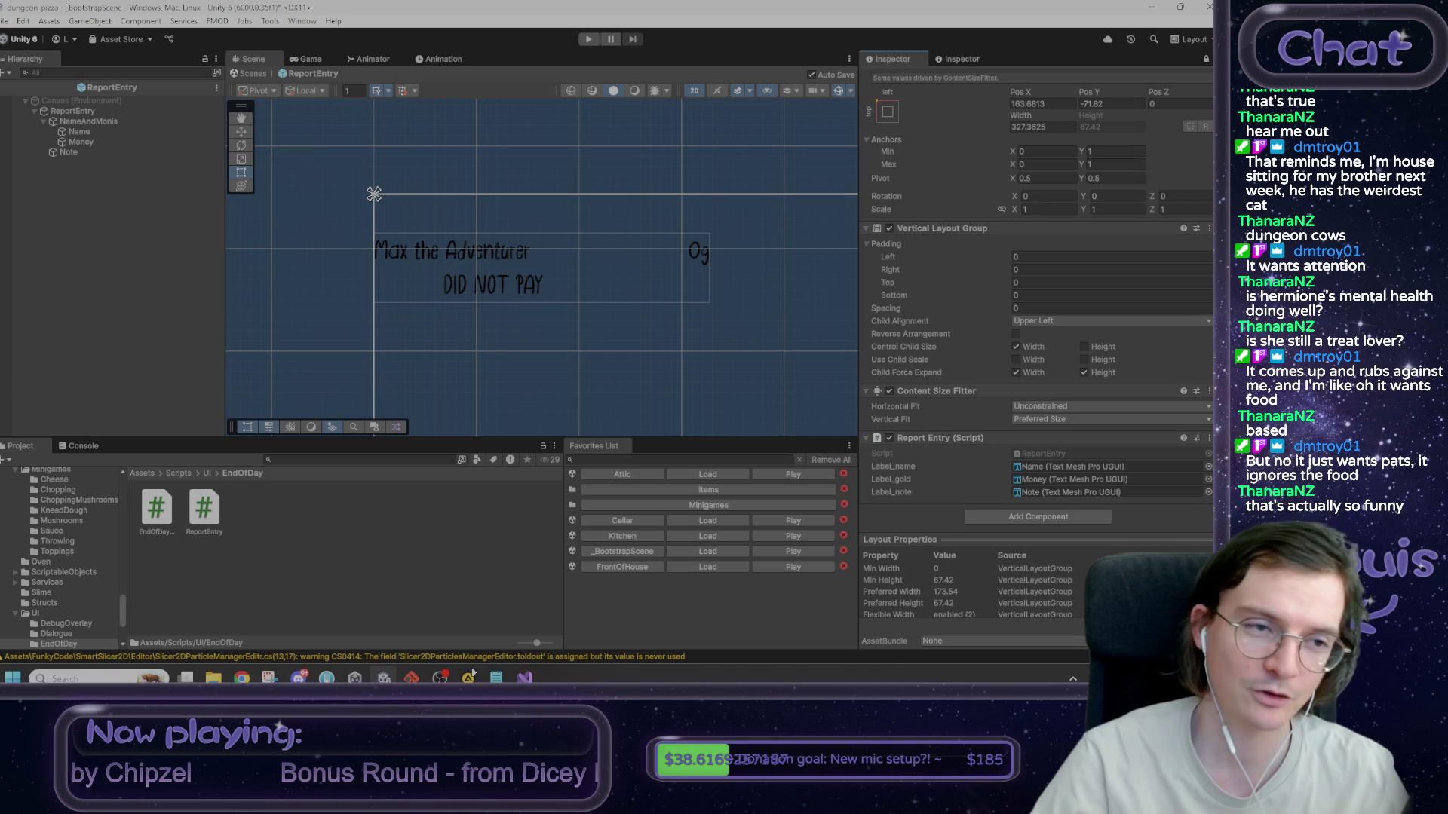
pyautogui.click(84, 112)
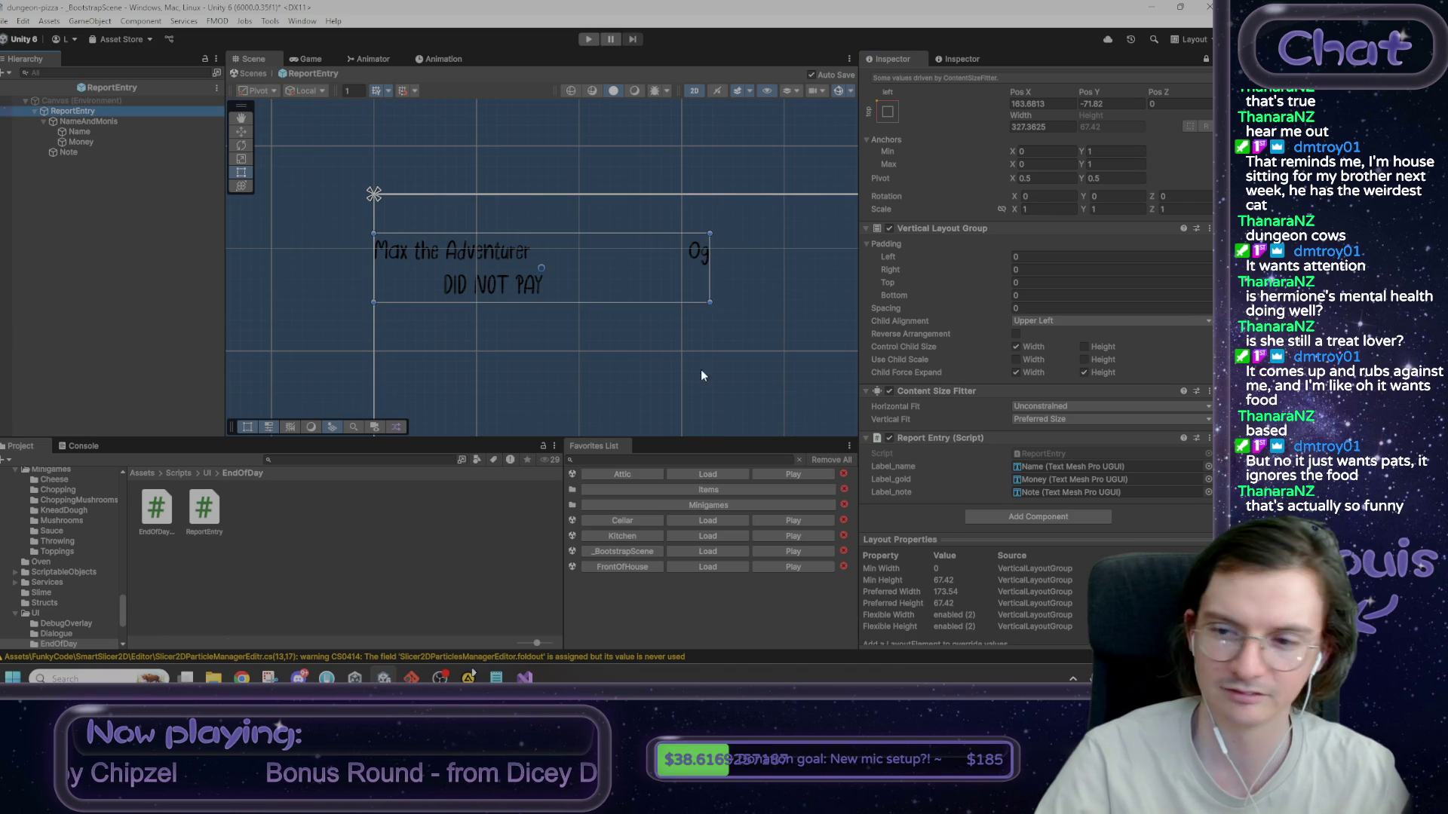
# - Inspect the Name and Money text objects, briefly toggling the entry's Vertical Layout Group off and on
pyautogui.click(102, 131)
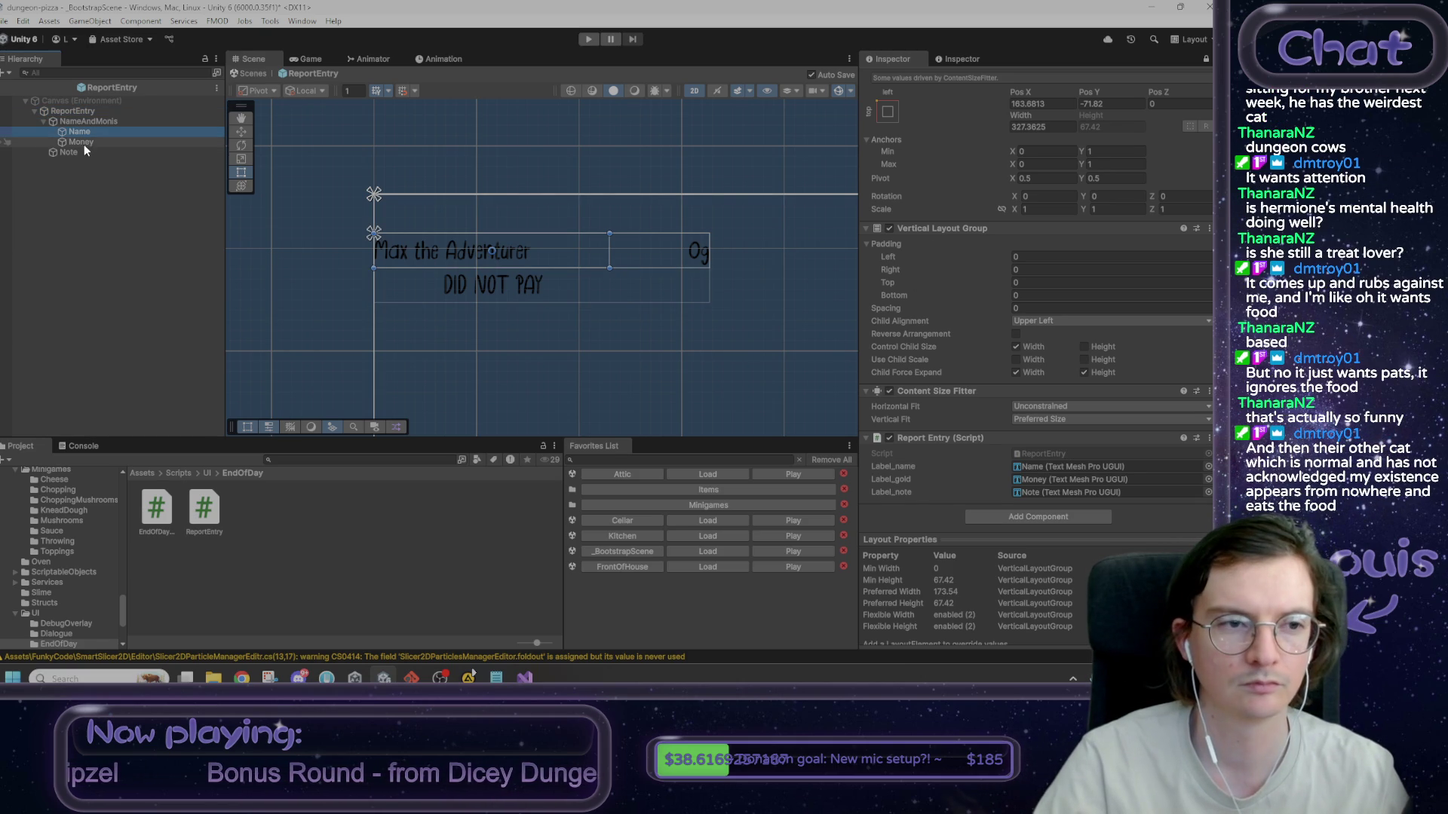
pyautogui.click(140, 143)
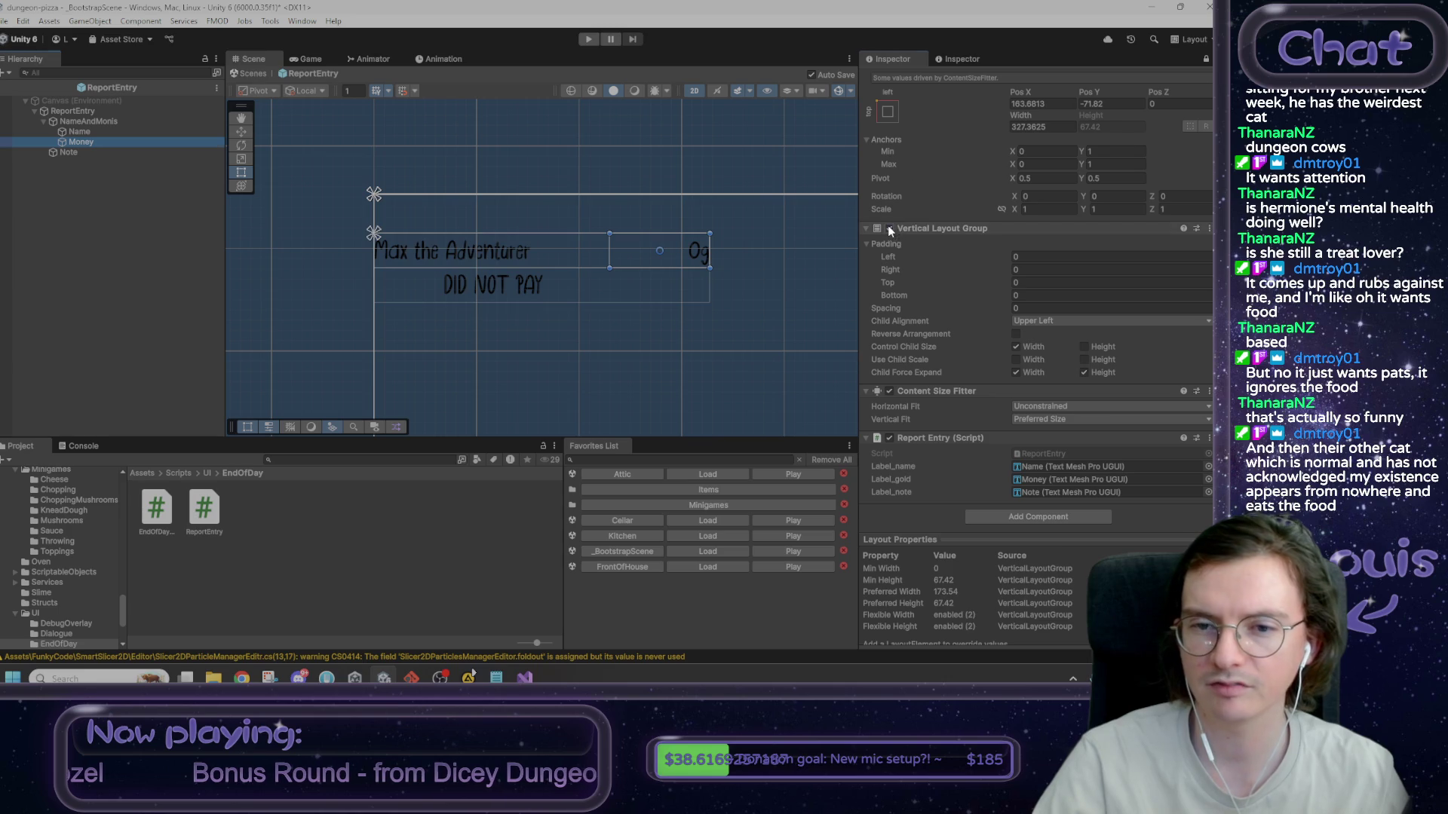
pyautogui.click(888, 227)
pyautogui.click(105, 131)
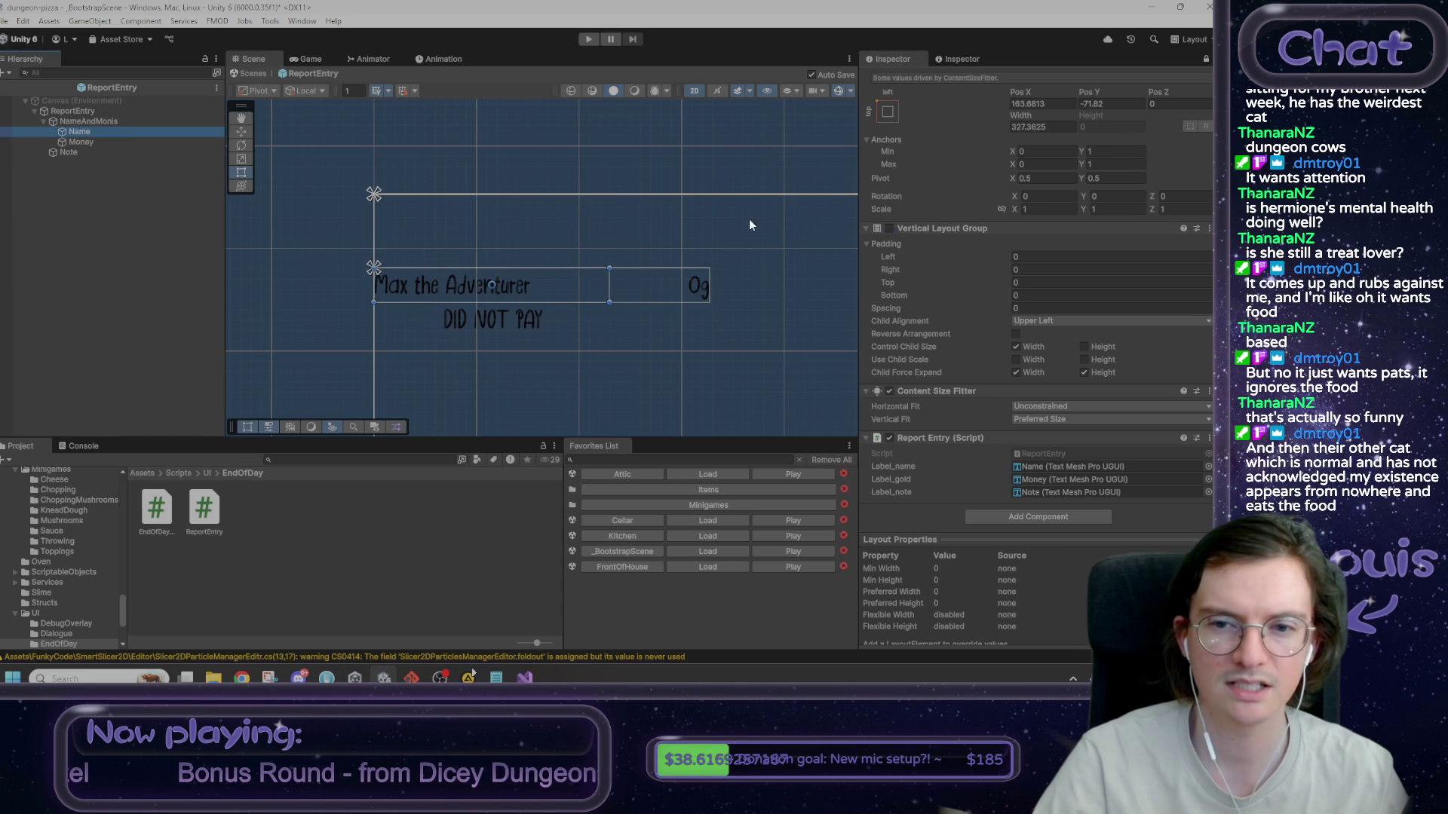
pyautogui.click(889, 229)
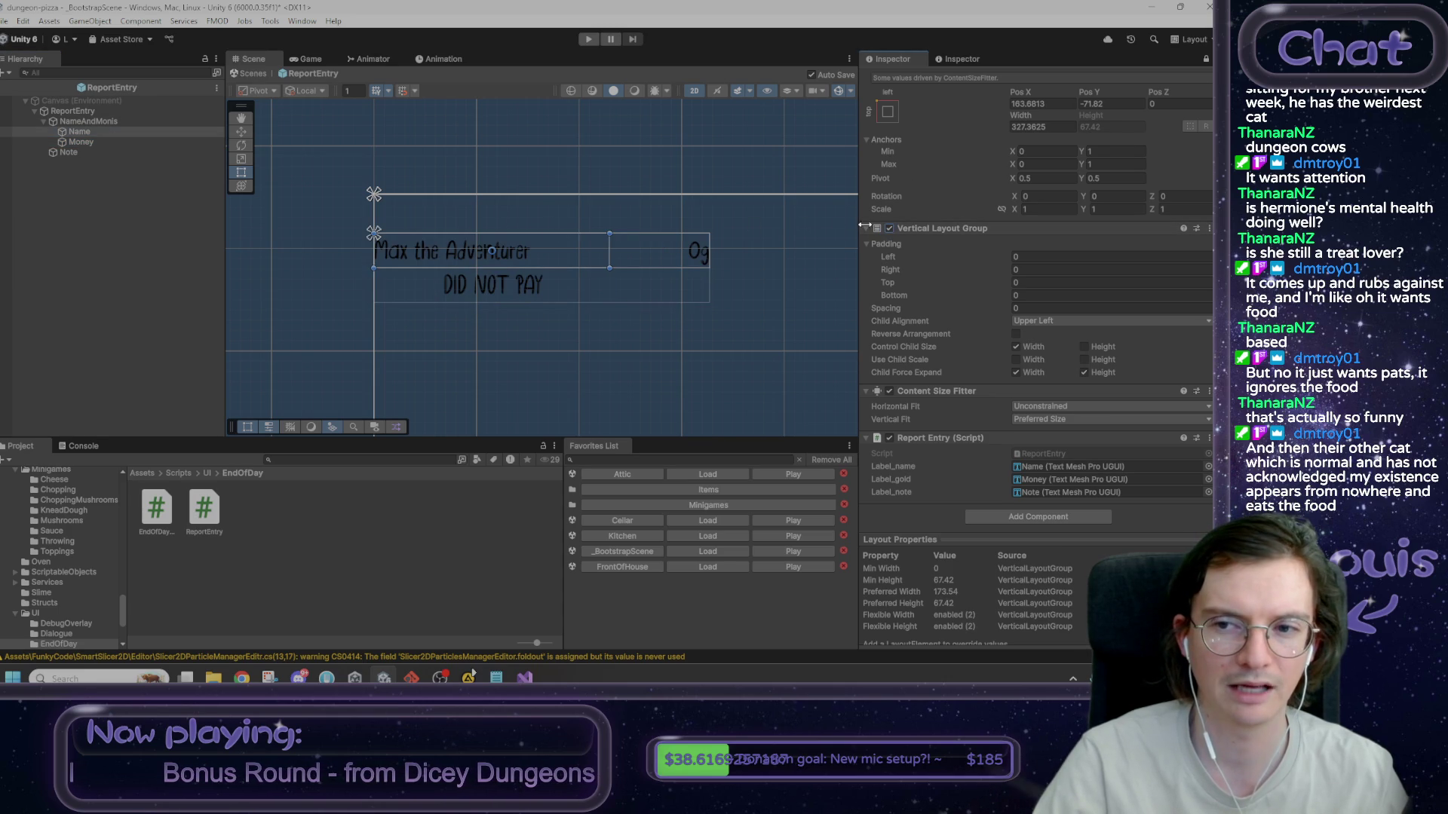
pyautogui.click(115, 142)
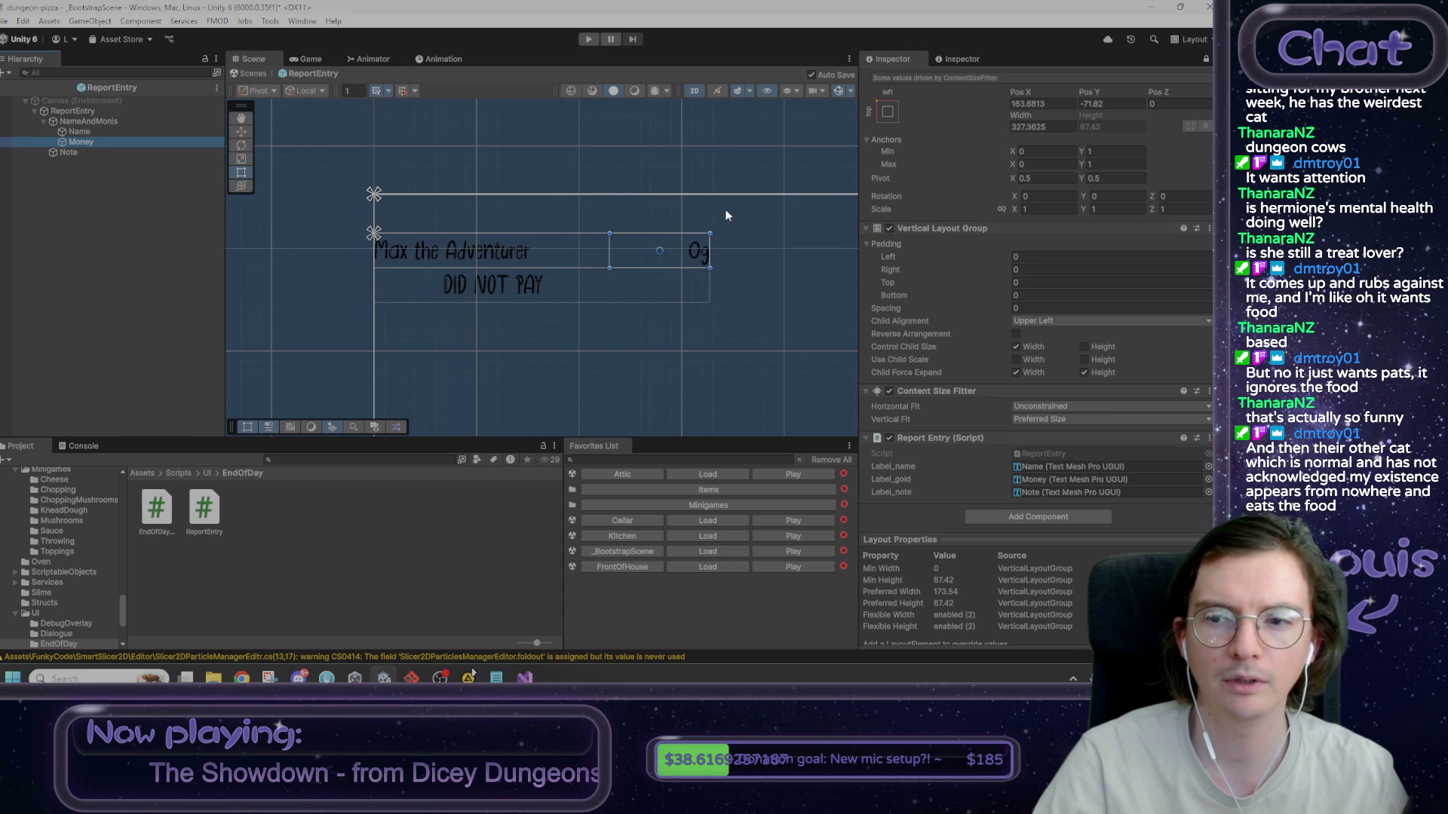
pyautogui.click(98, 132)
pyautogui.scroll(2, 482, 143)
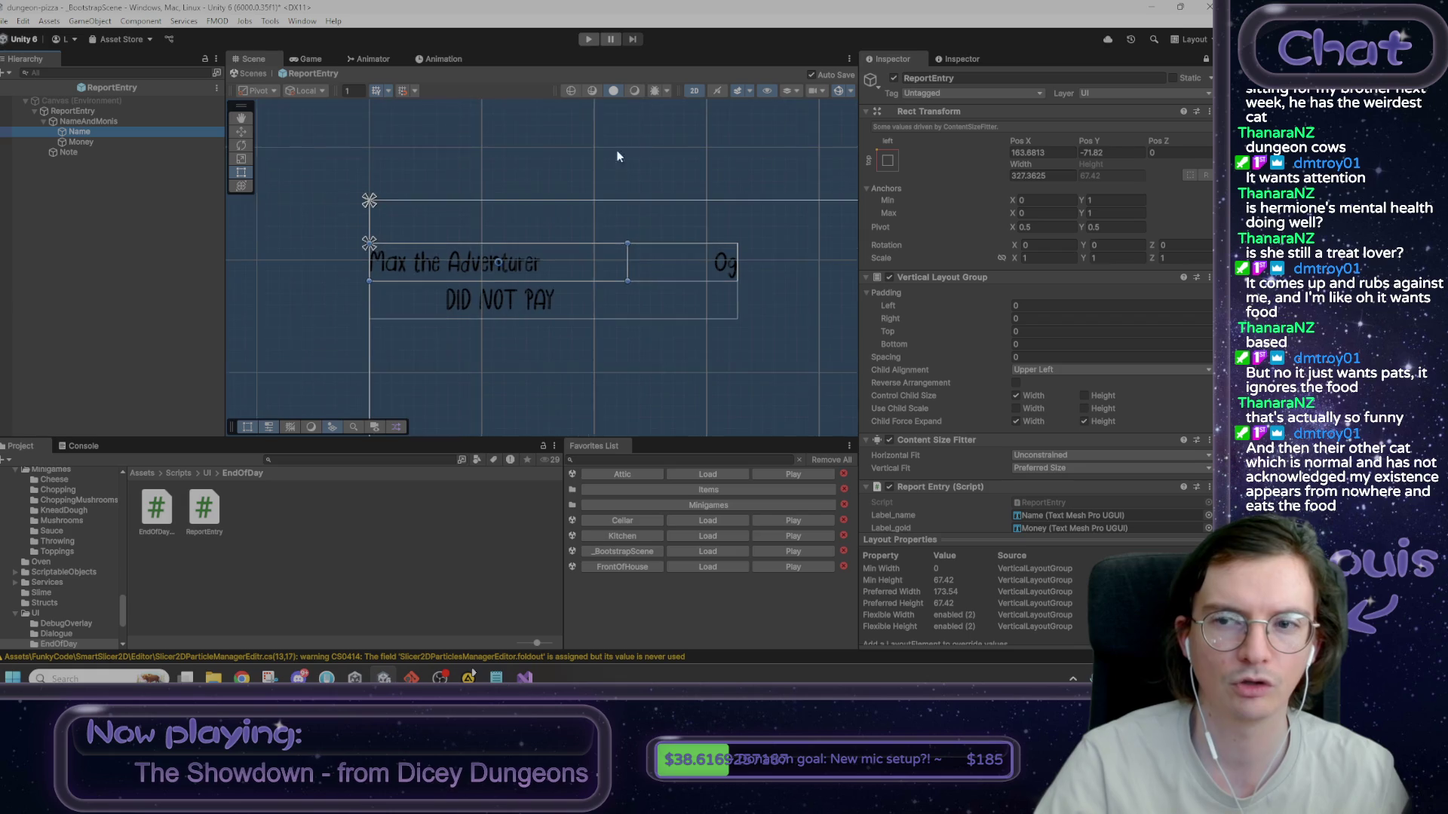
pyautogui.scroll(-2, 645, 325)
pyautogui.press('Down')
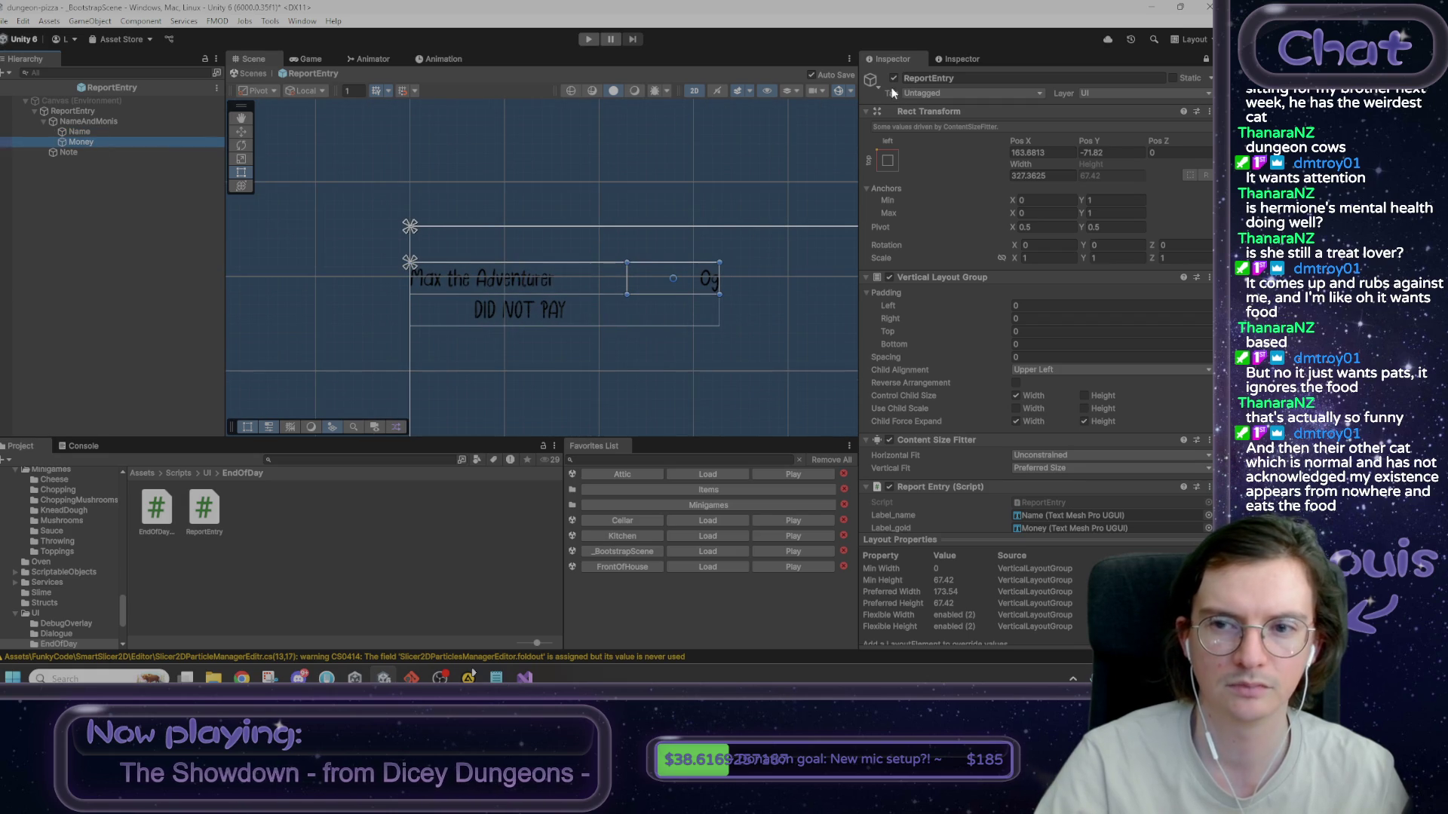
# - Temporarily deactivate and reactivate the ReportEntry object, then inspect the Name and Money labels
pyautogui.click(893, 77)
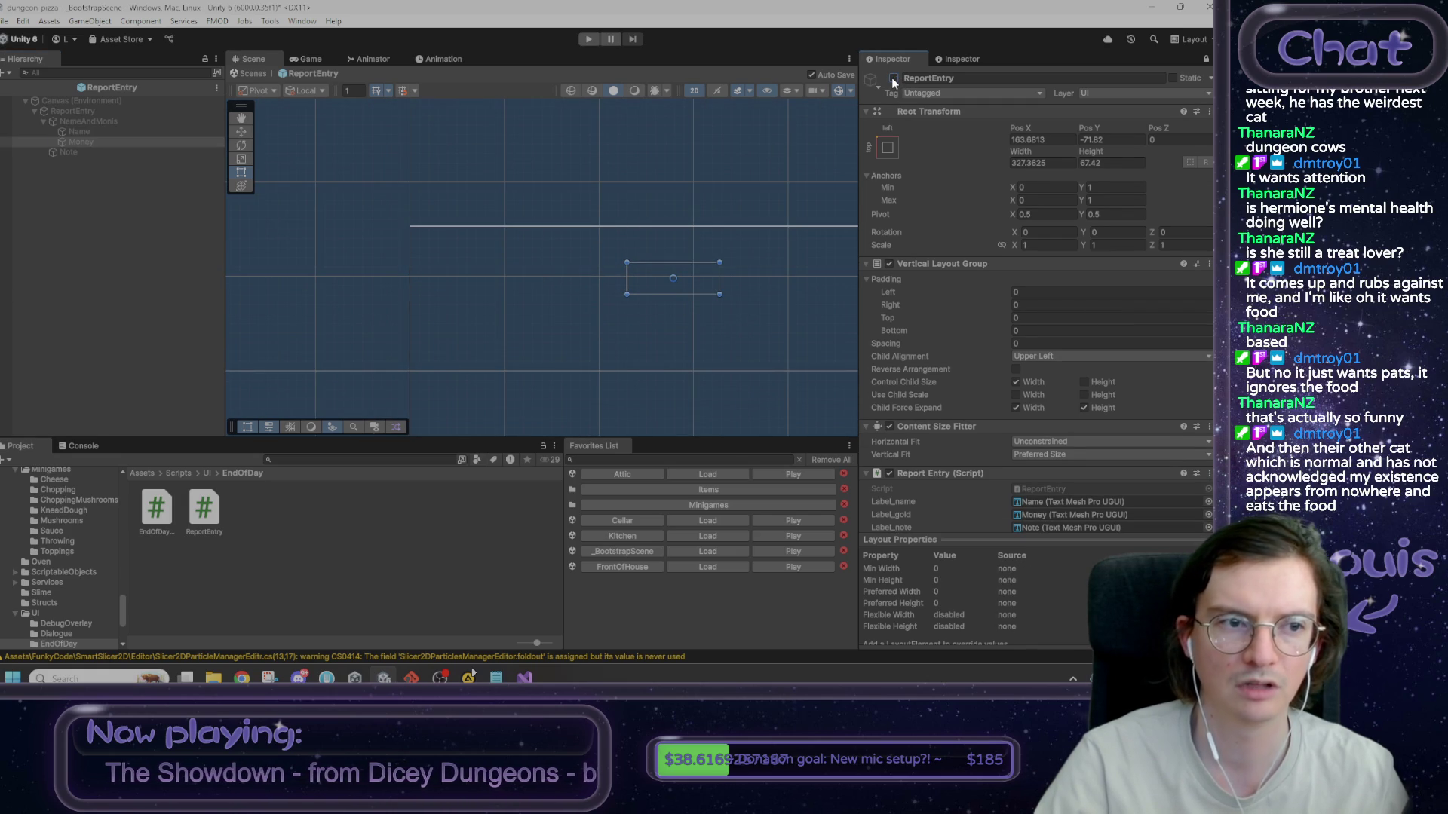
pyautogui.click(893, 78)
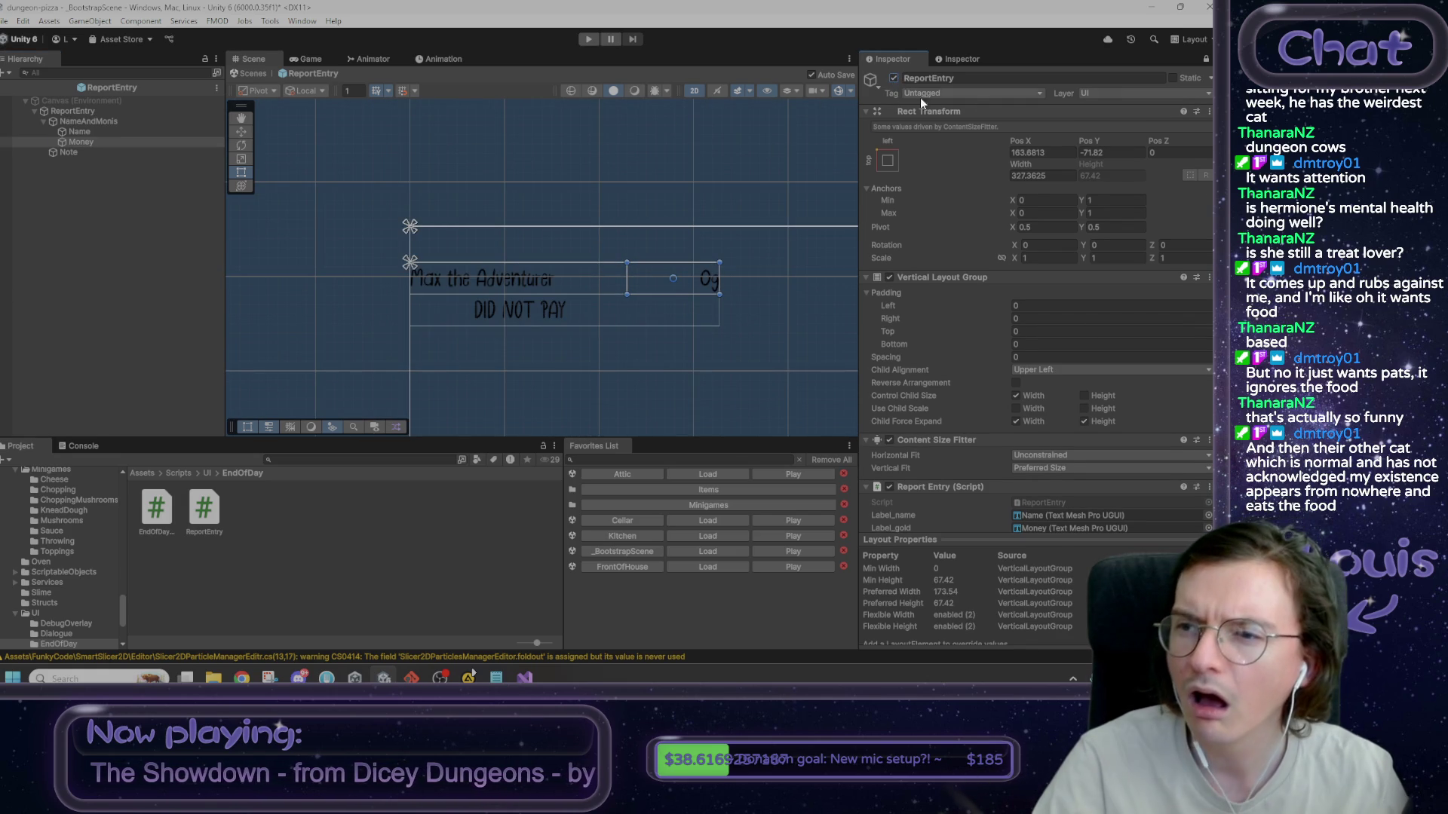
pyautogui.click(1206, 59)
pyautogui.click(175, 133)
pyautogui.click(168, 141)
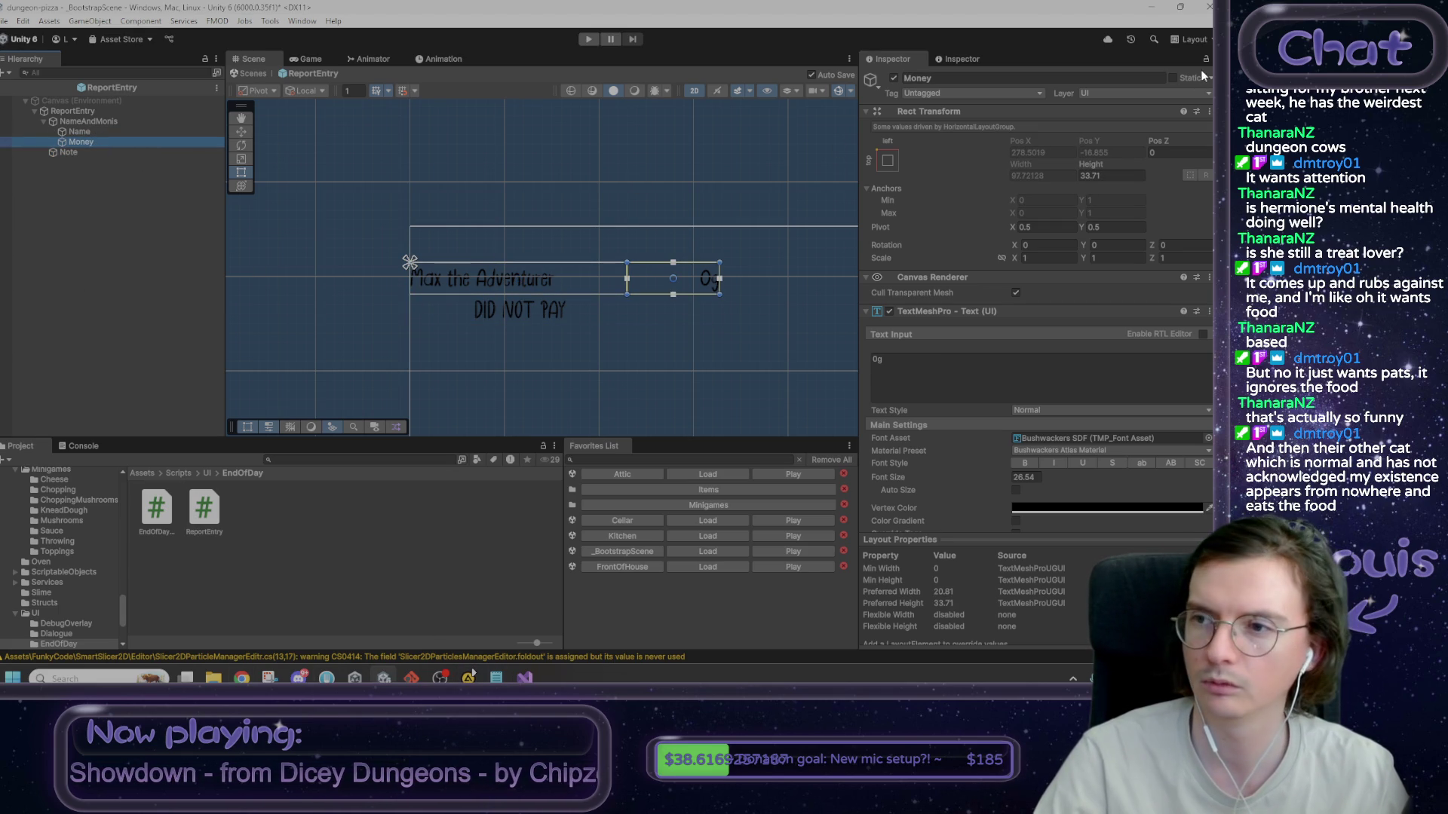
# - Deactivate the Money, Name and Note labels in the ReportEntry prefab
pyautogui.click(894, 78)
pyautogui.click(129, 133)
pyautogui.click(894, 79)
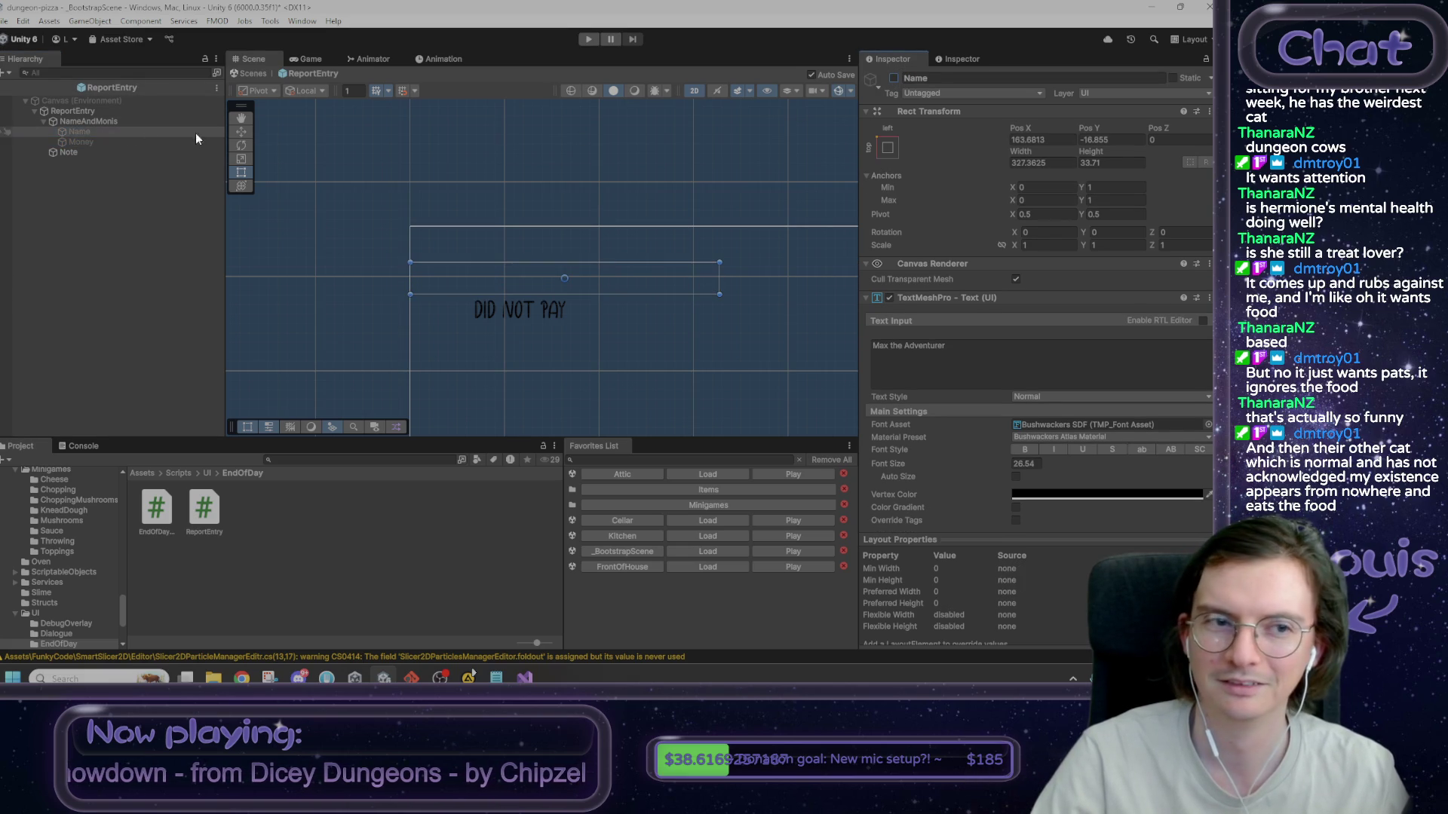
pyautogui.click(93, 151)
pyautogui.click(893, 79)
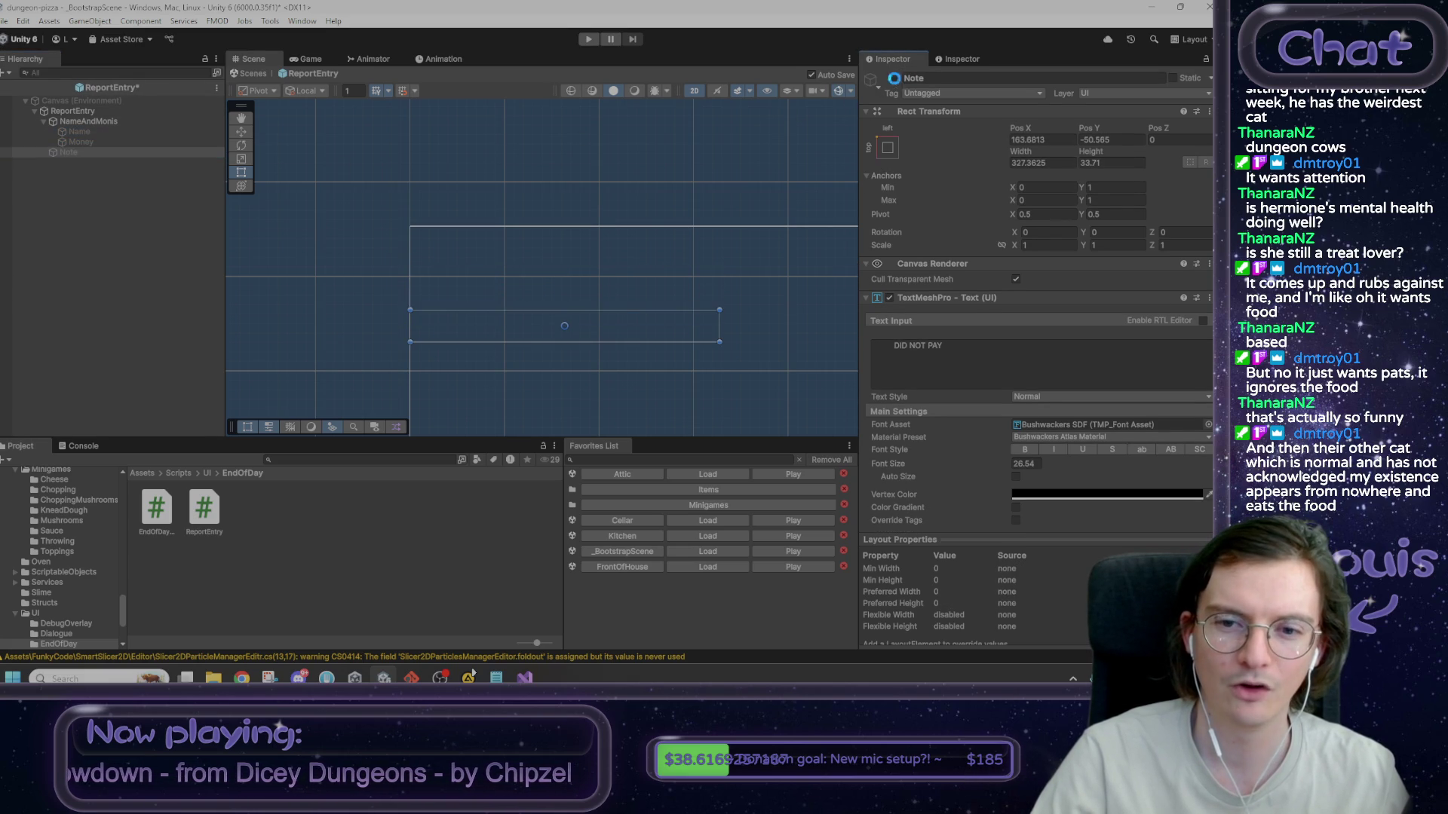
pyautogui.click(133, 121)
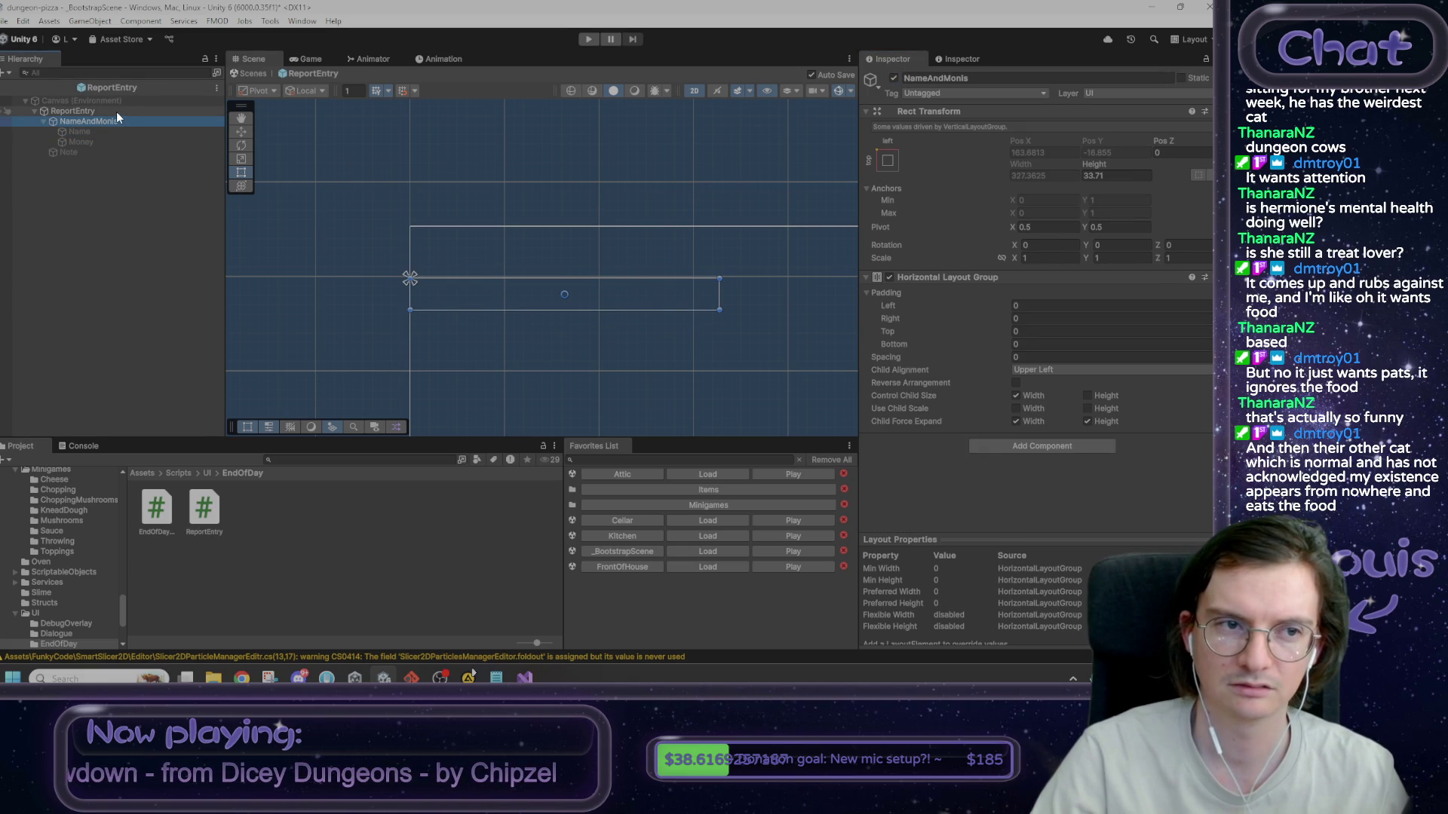
# - Return to _BootstrapScene and delete the Merrick Morningstar placeholder line from the Day 1 report
pyautogui.click(246, 74)
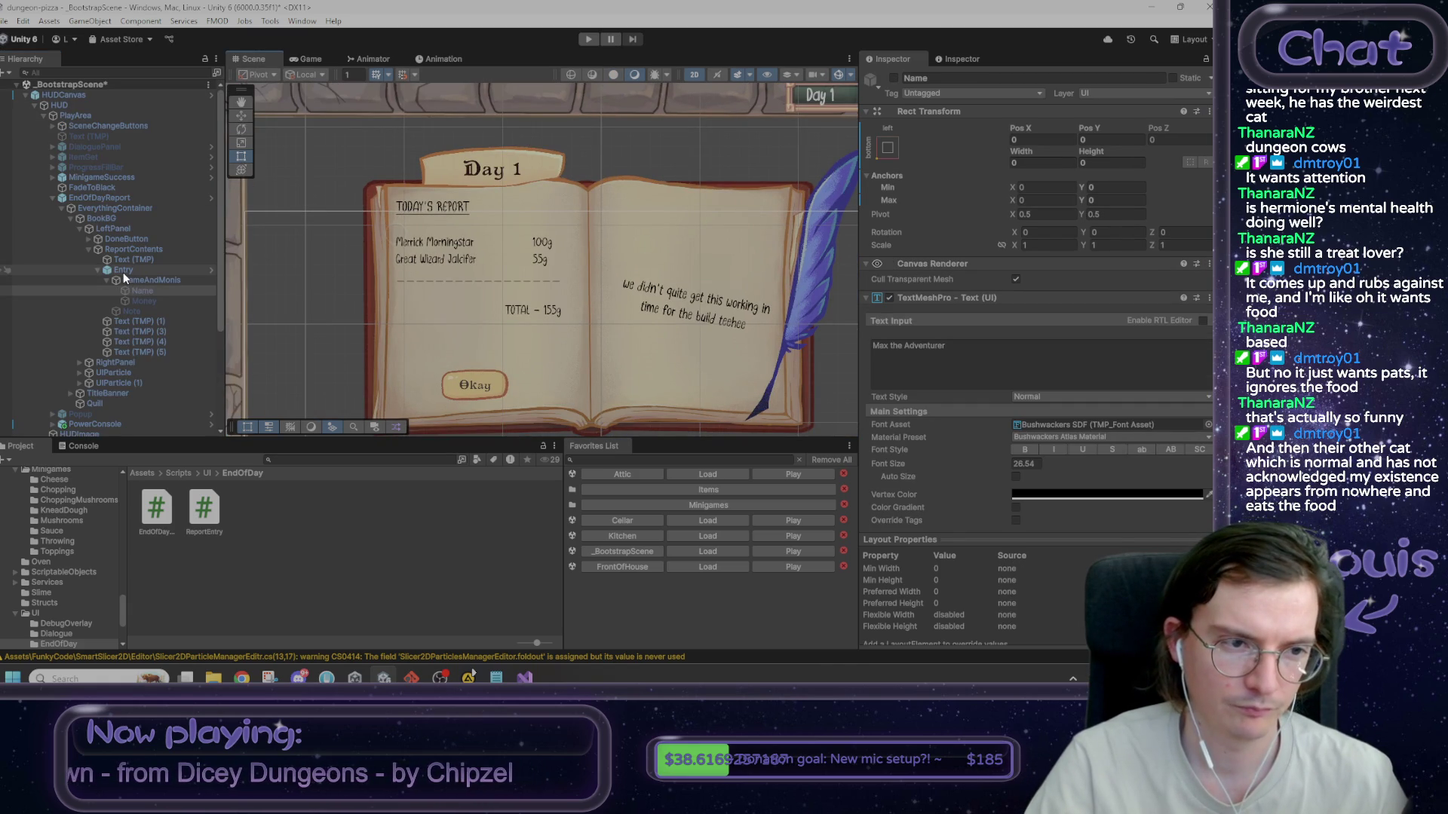
pyautogui.click(144, 321)
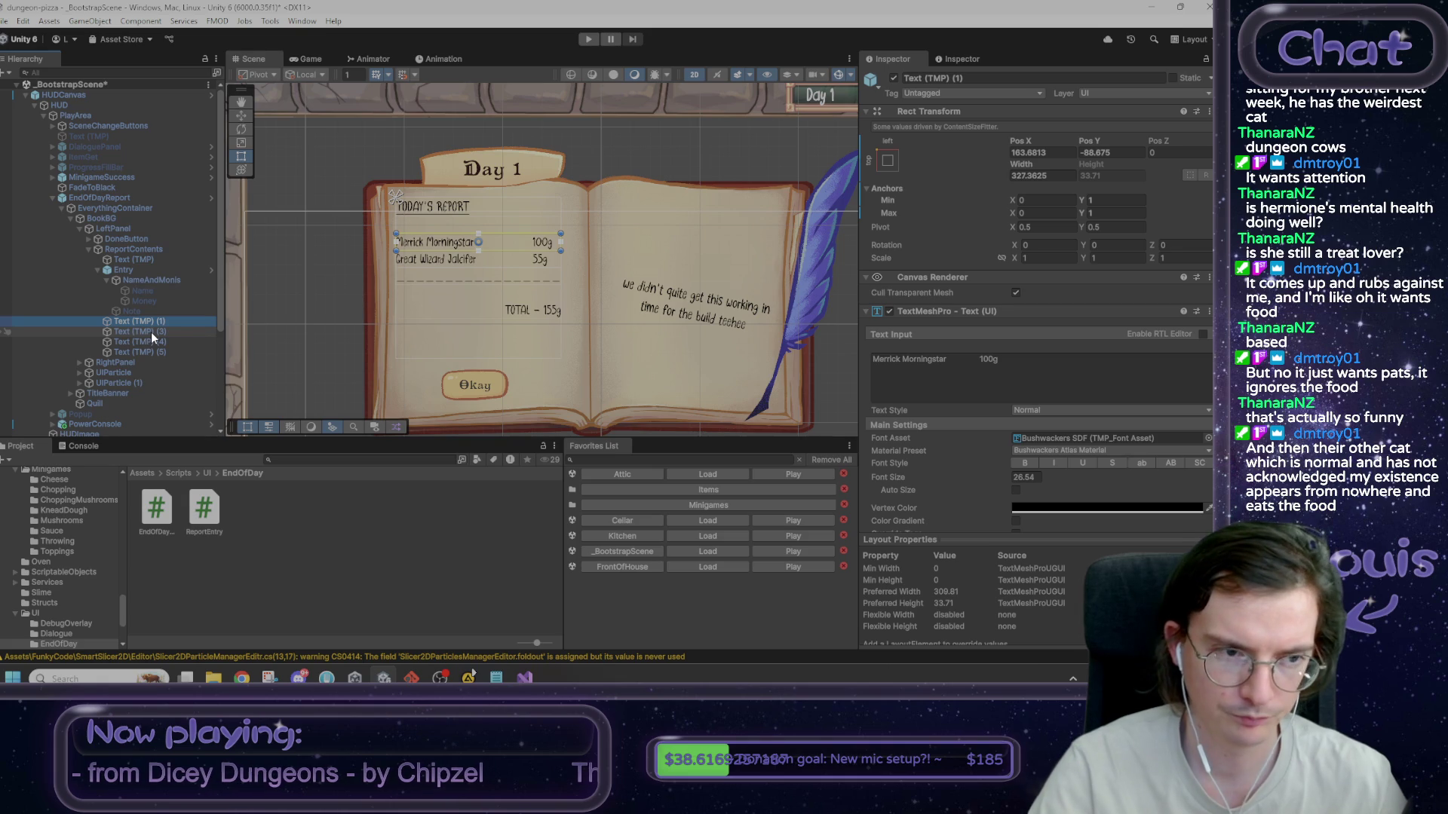
pyautogui.press('Delete')
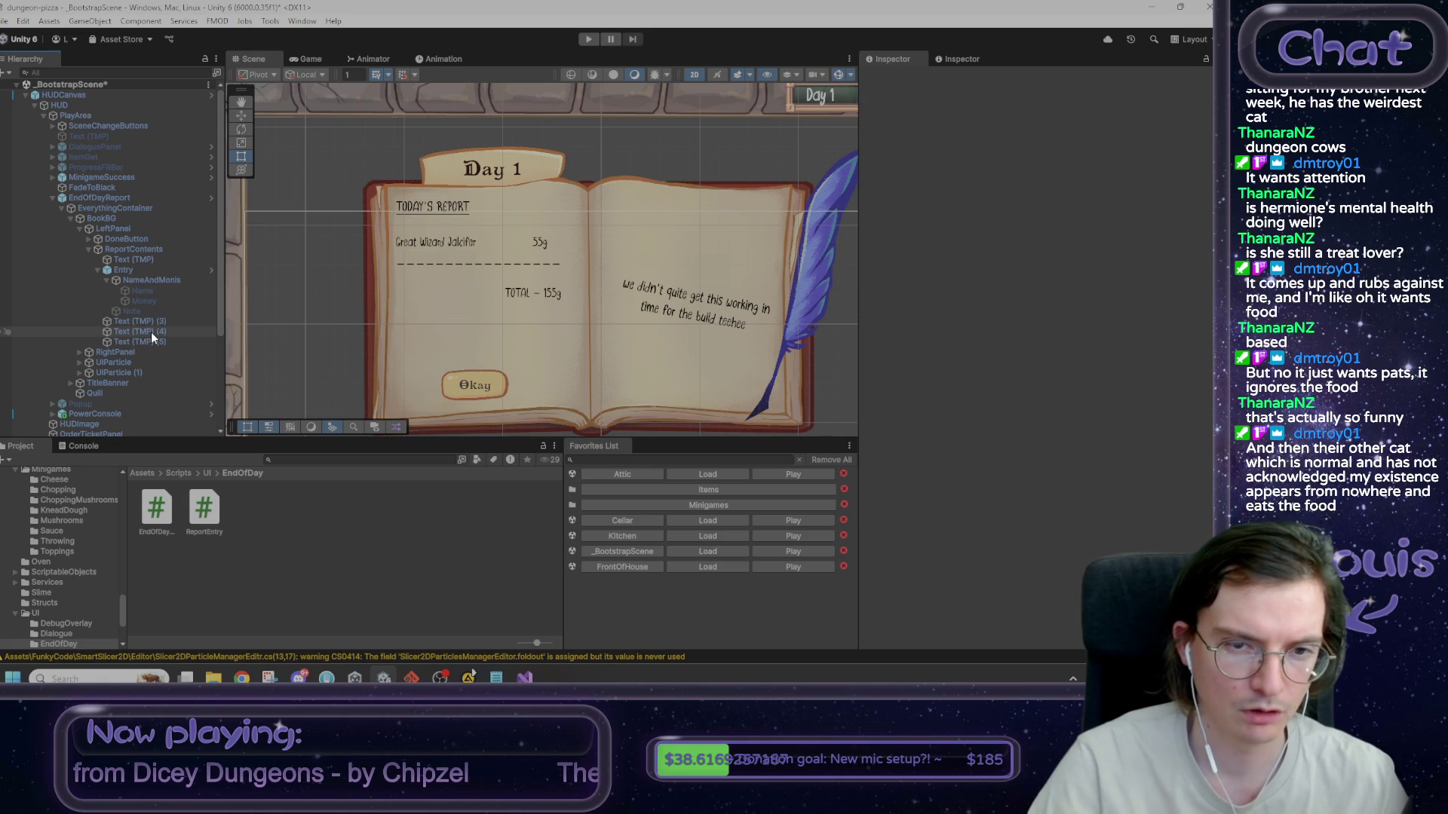
# - Delete the Great Wizard Jalcifer placeholder line and the Entry instance from the report
pyautogui.click(151, 325)
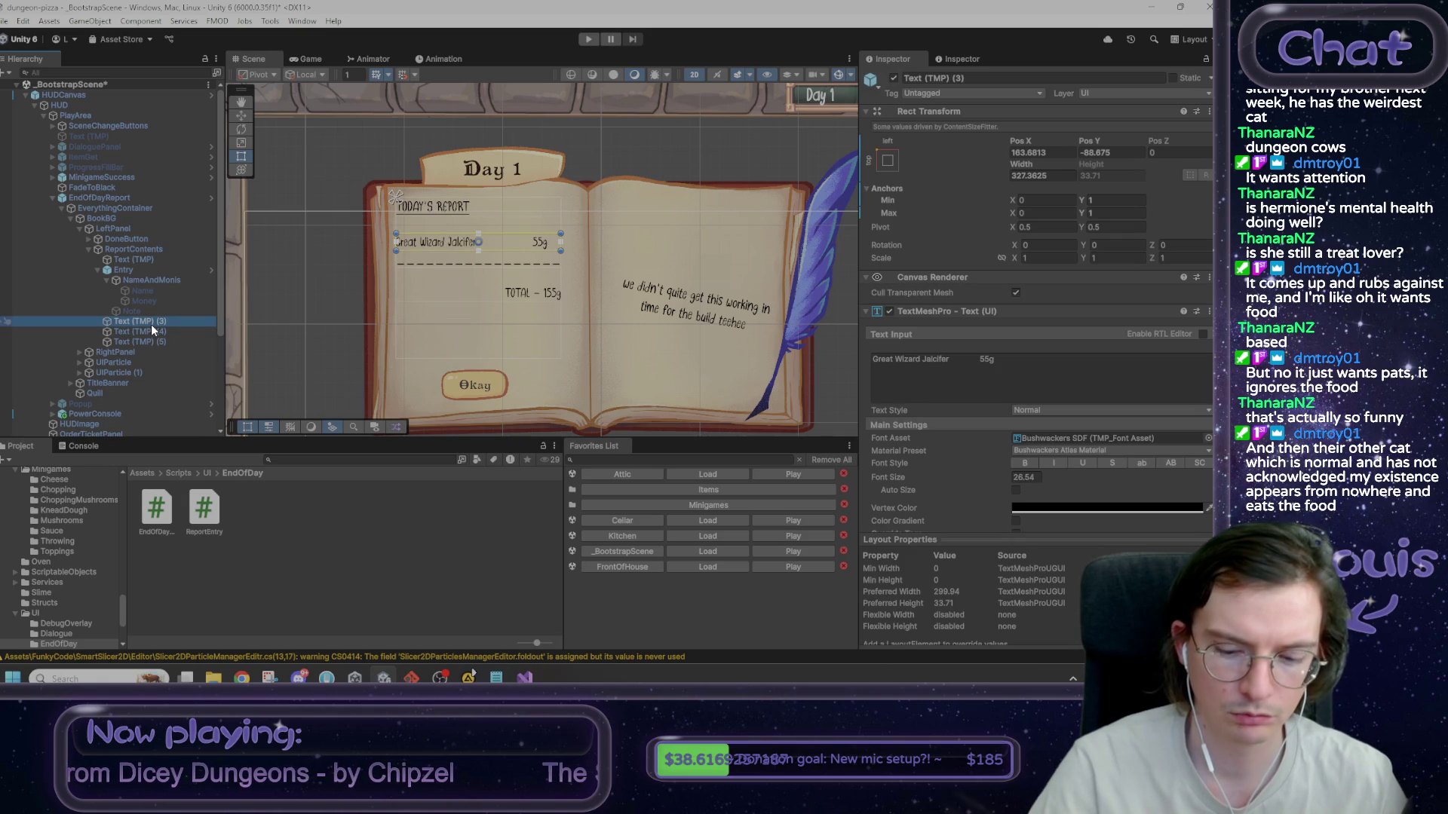
pyautogui.press('Delete')
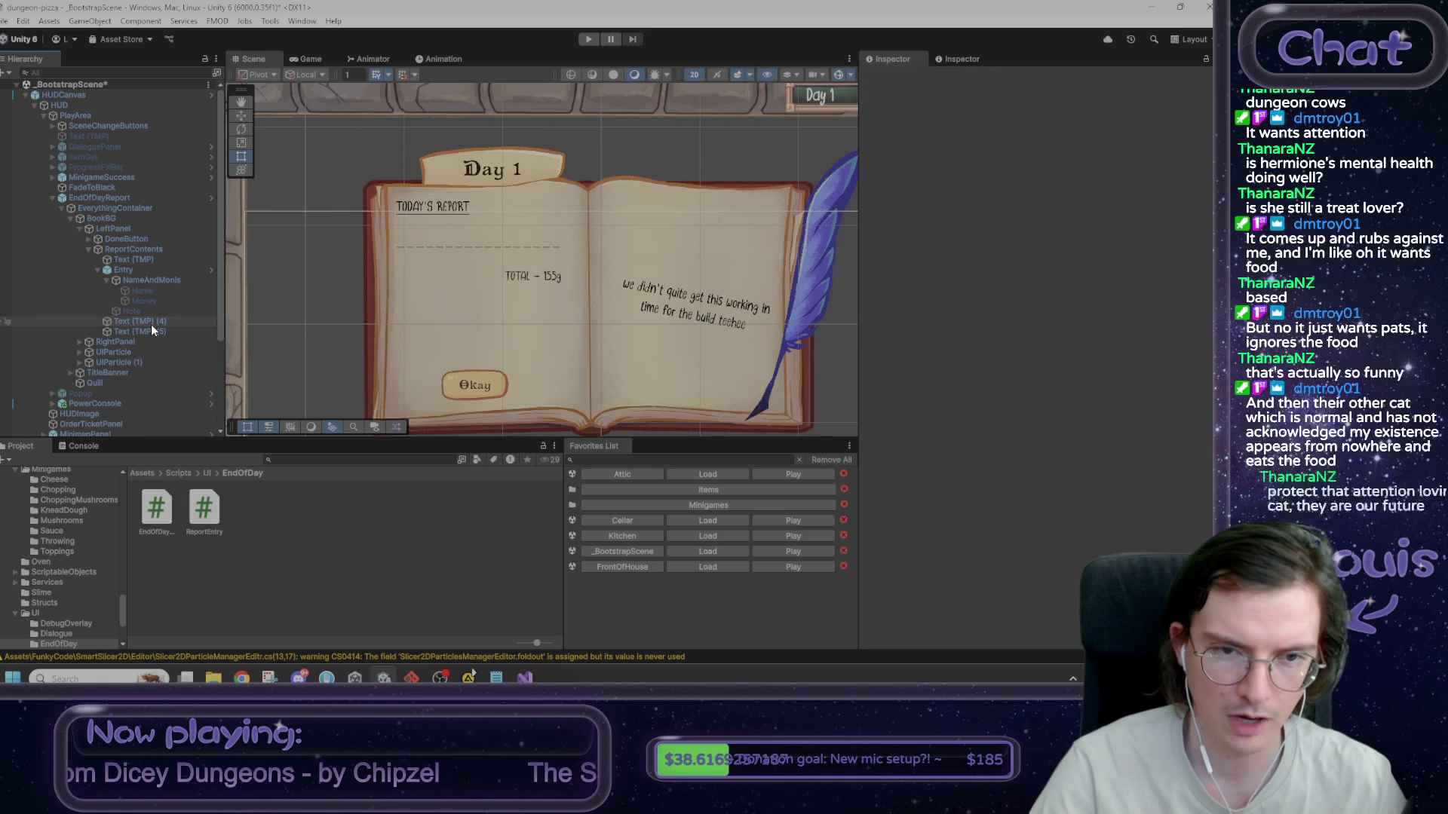
pyautogui.click(124, 273)
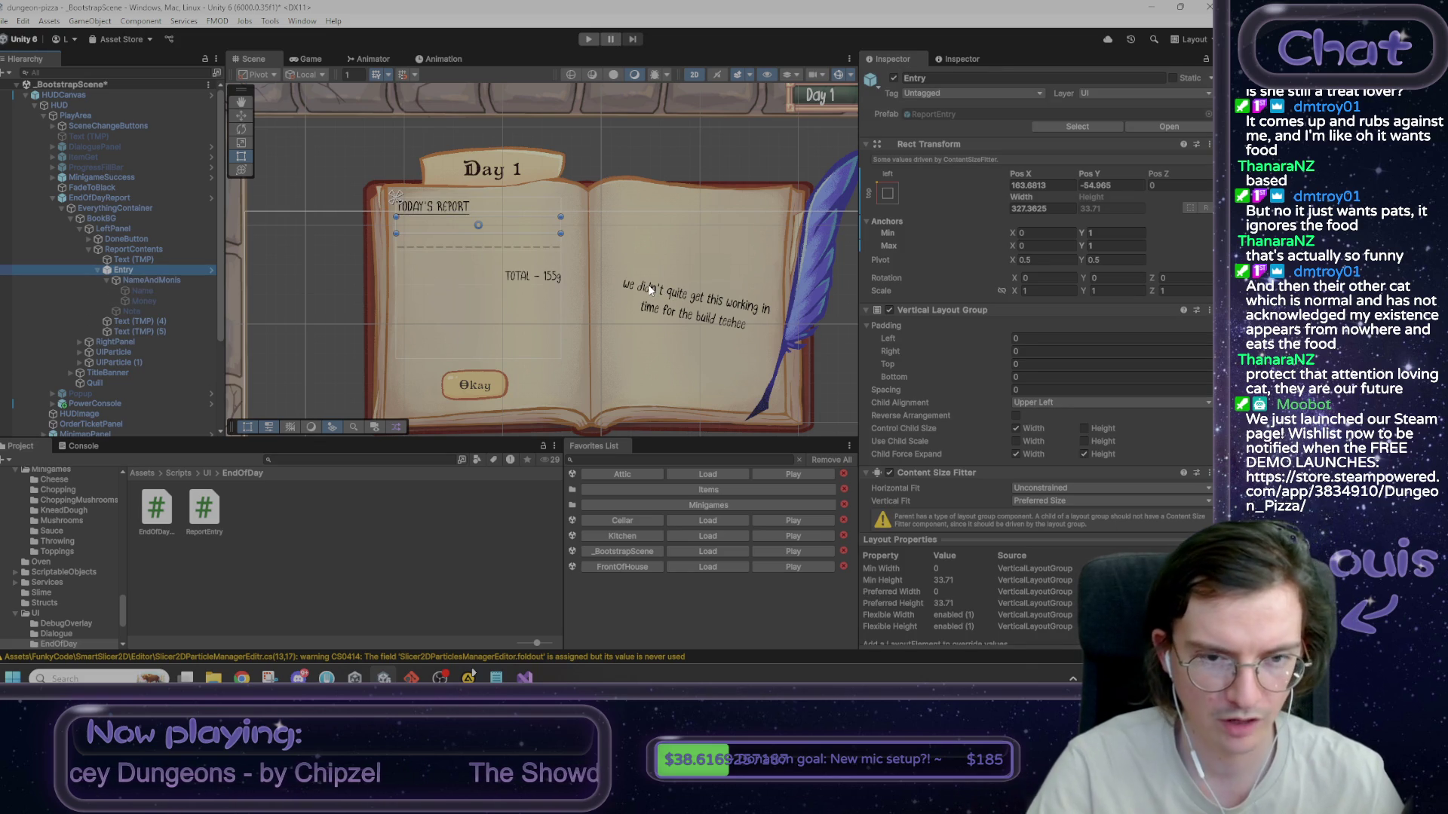
pyautogui.press('Delete')
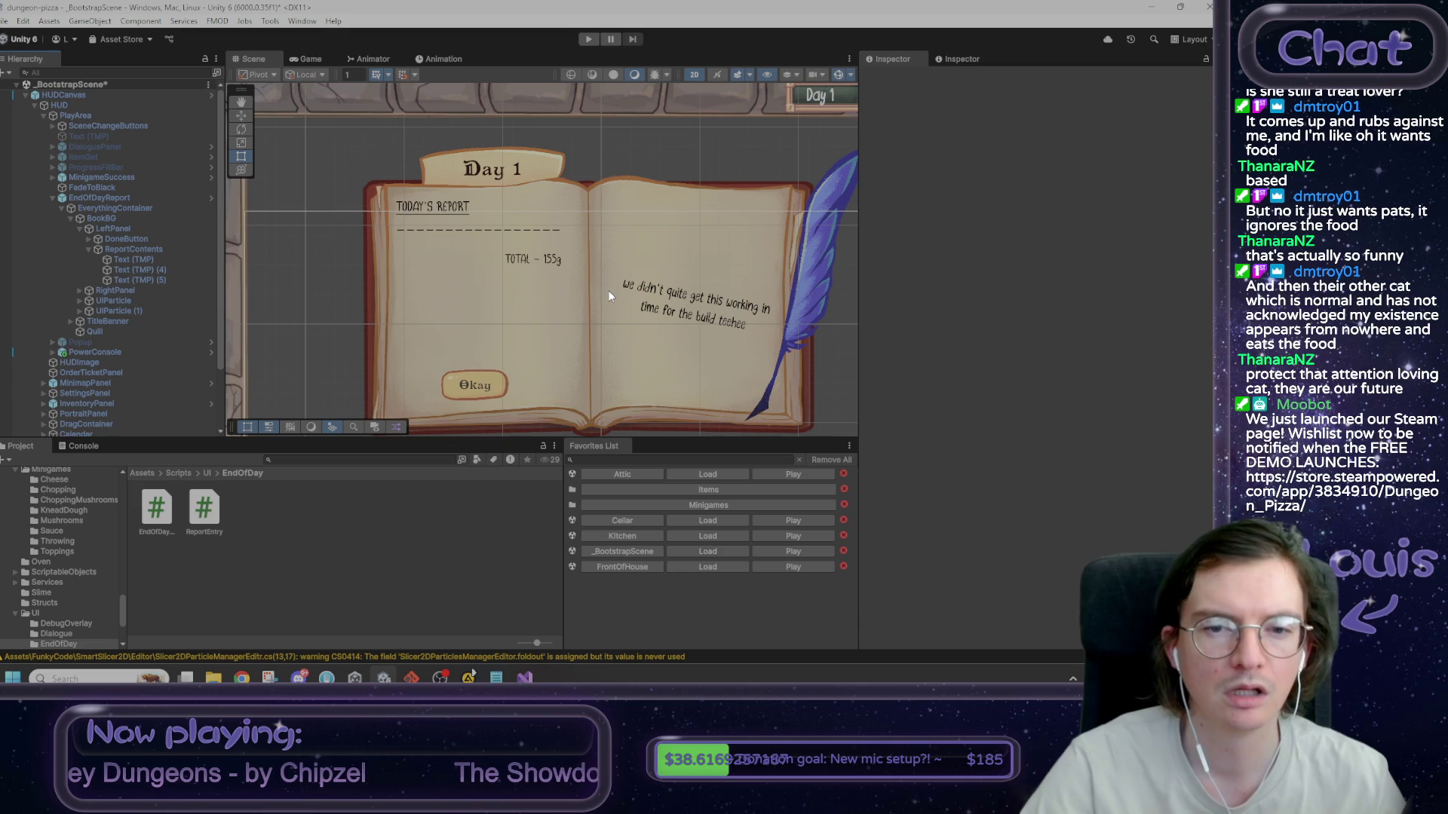
# - Check the ReportContents container, then review the EndOfDayReport object's End Of Day Report component
pyautogui.click(140, 248)
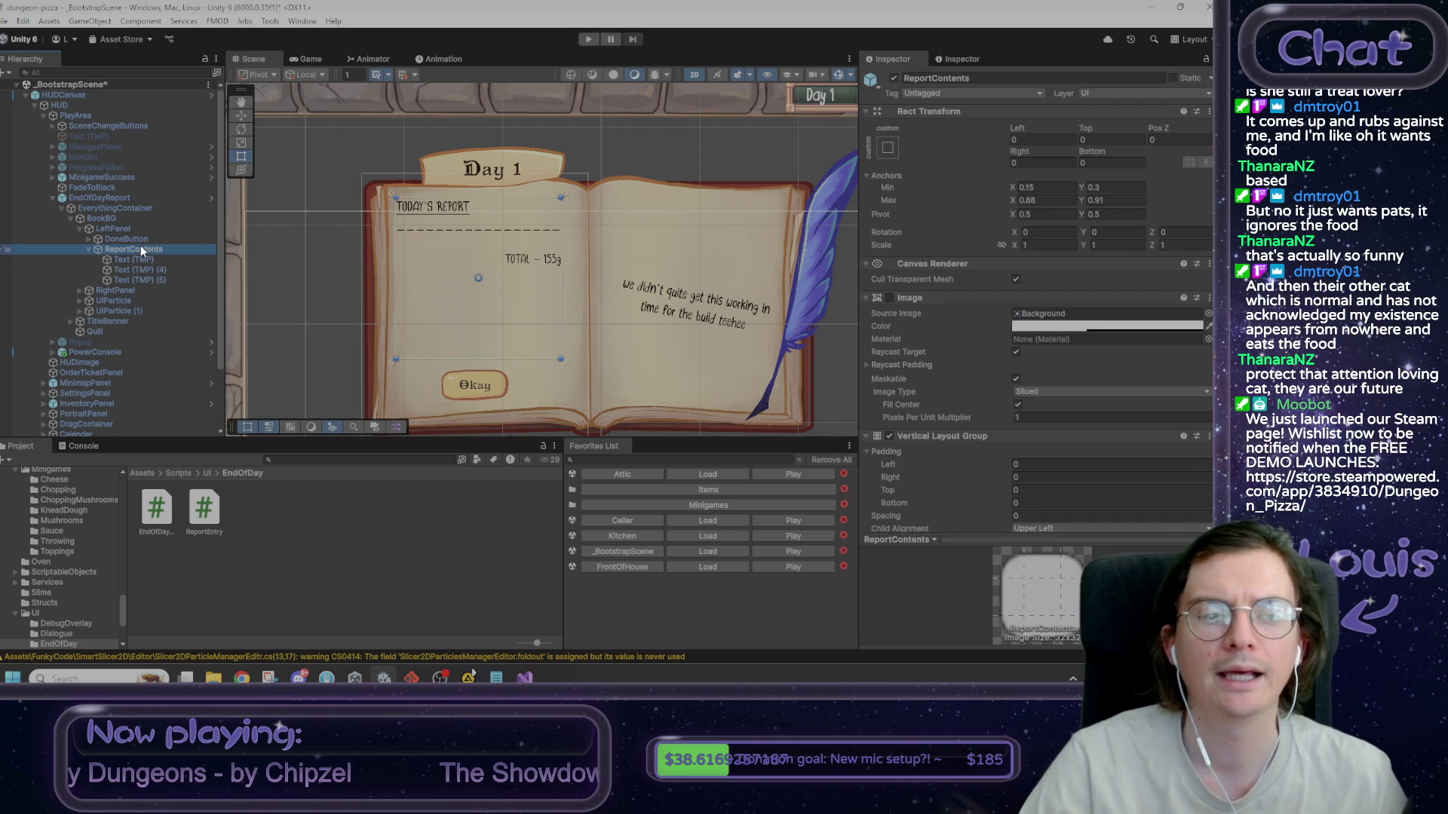
pyautogui.scroll(-2, 1011, 356)
pyautogui.scroll(2, 1011, 356)
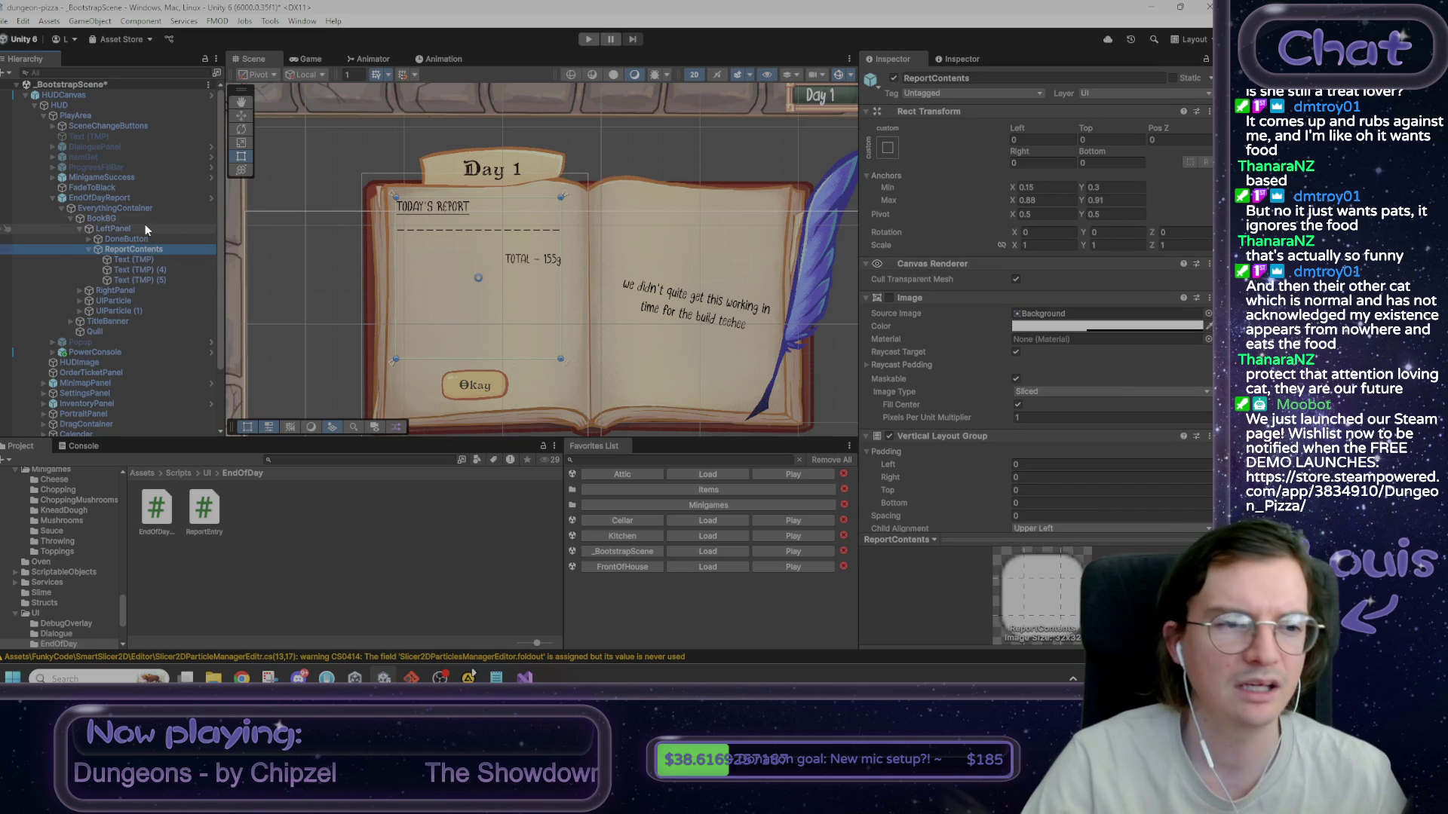
pyautogui.click(115, 197)
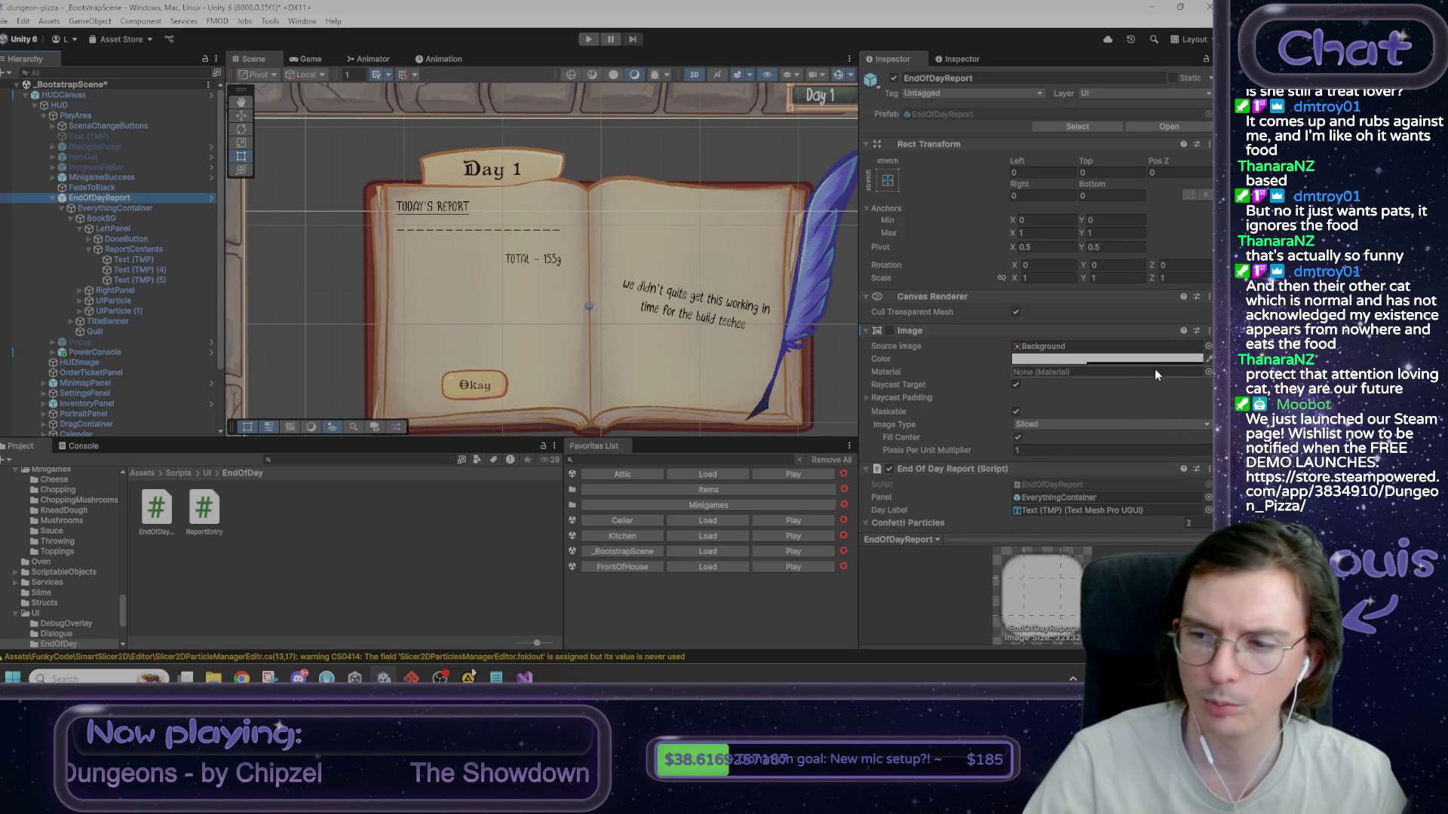
pyautogui.scroll(-3, 1152, 369)
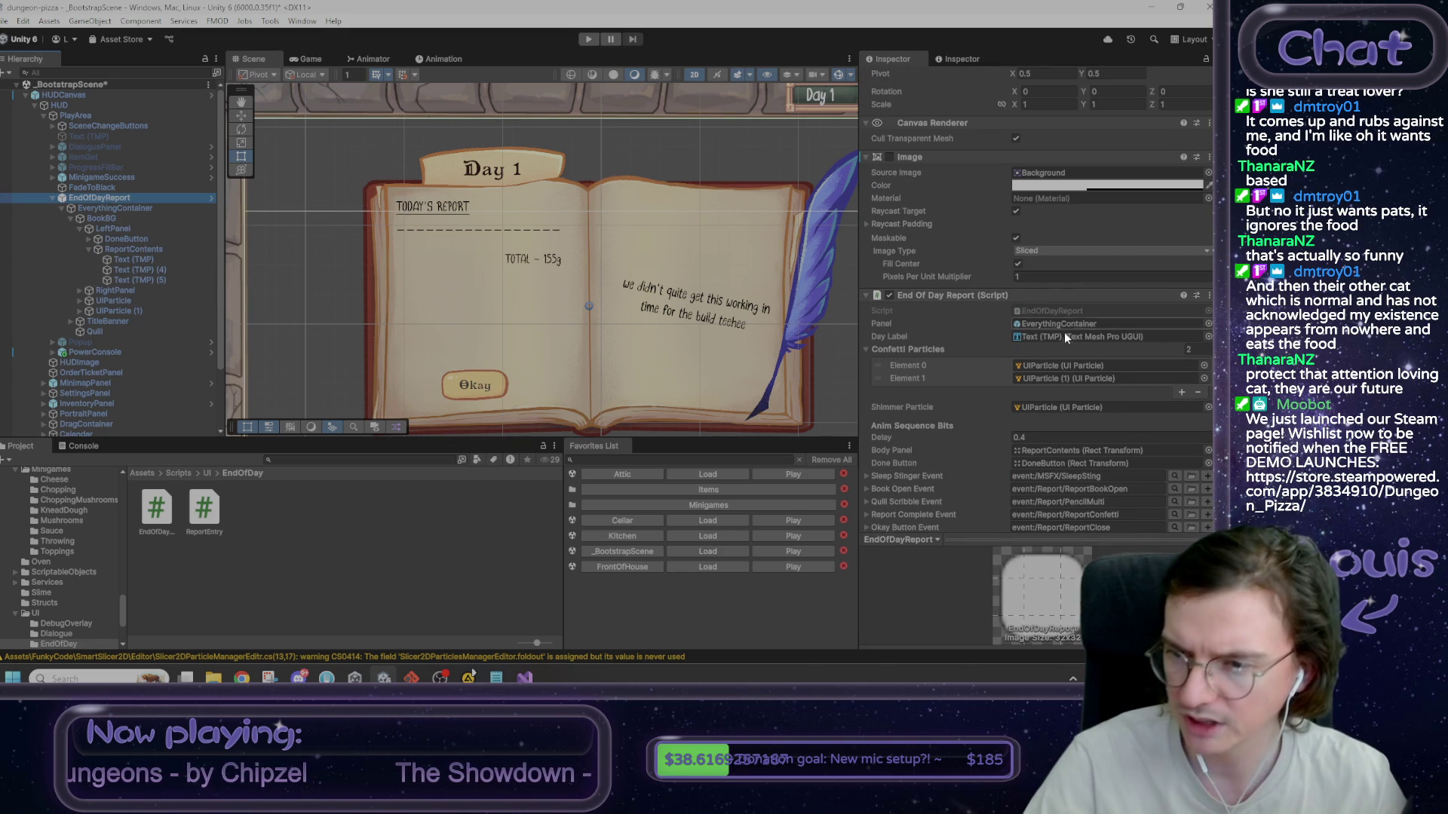
pyautogui.scroll(-4, 1080, 338)
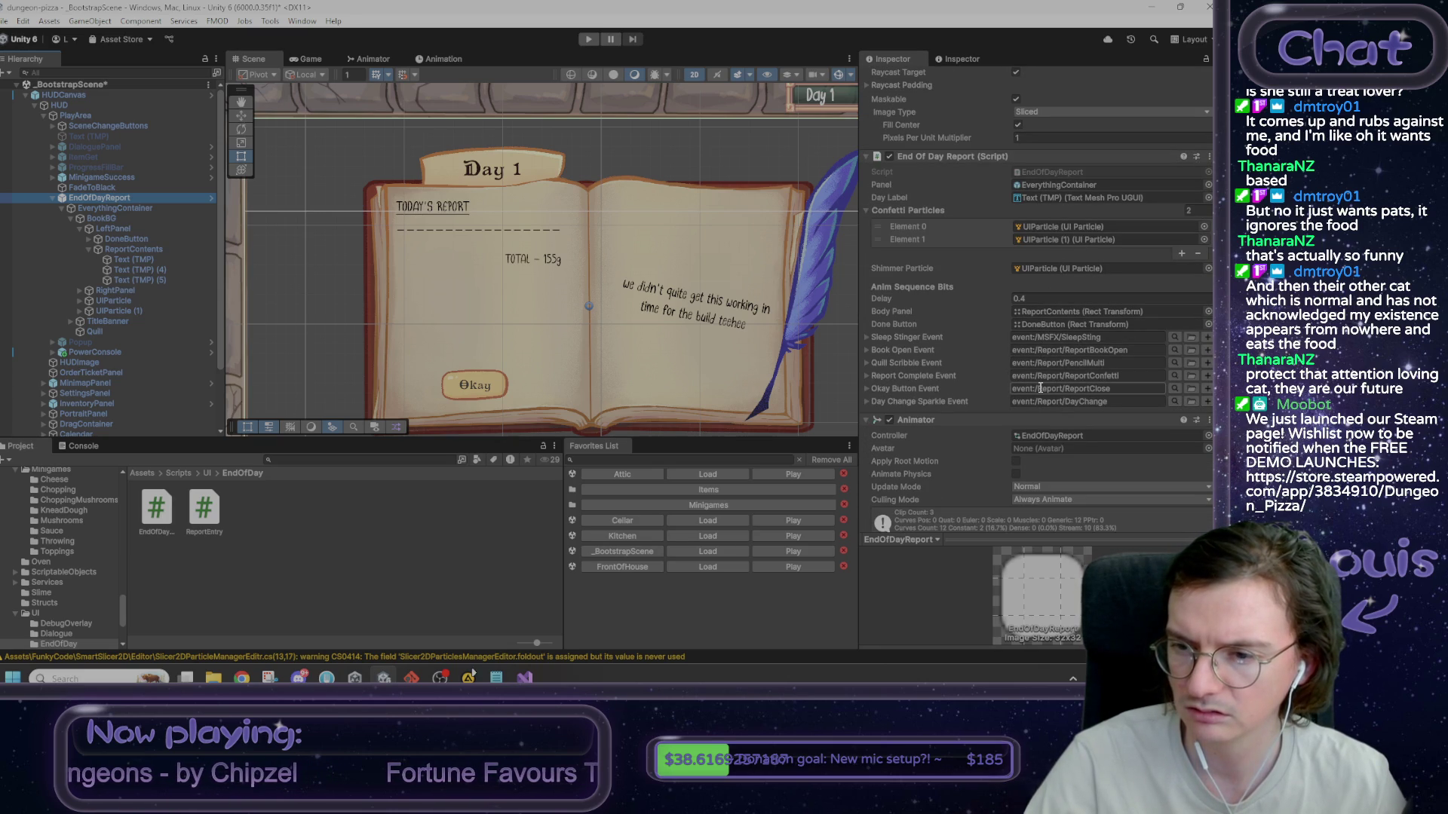
pyautogui.scroll(2, 1040, 388)
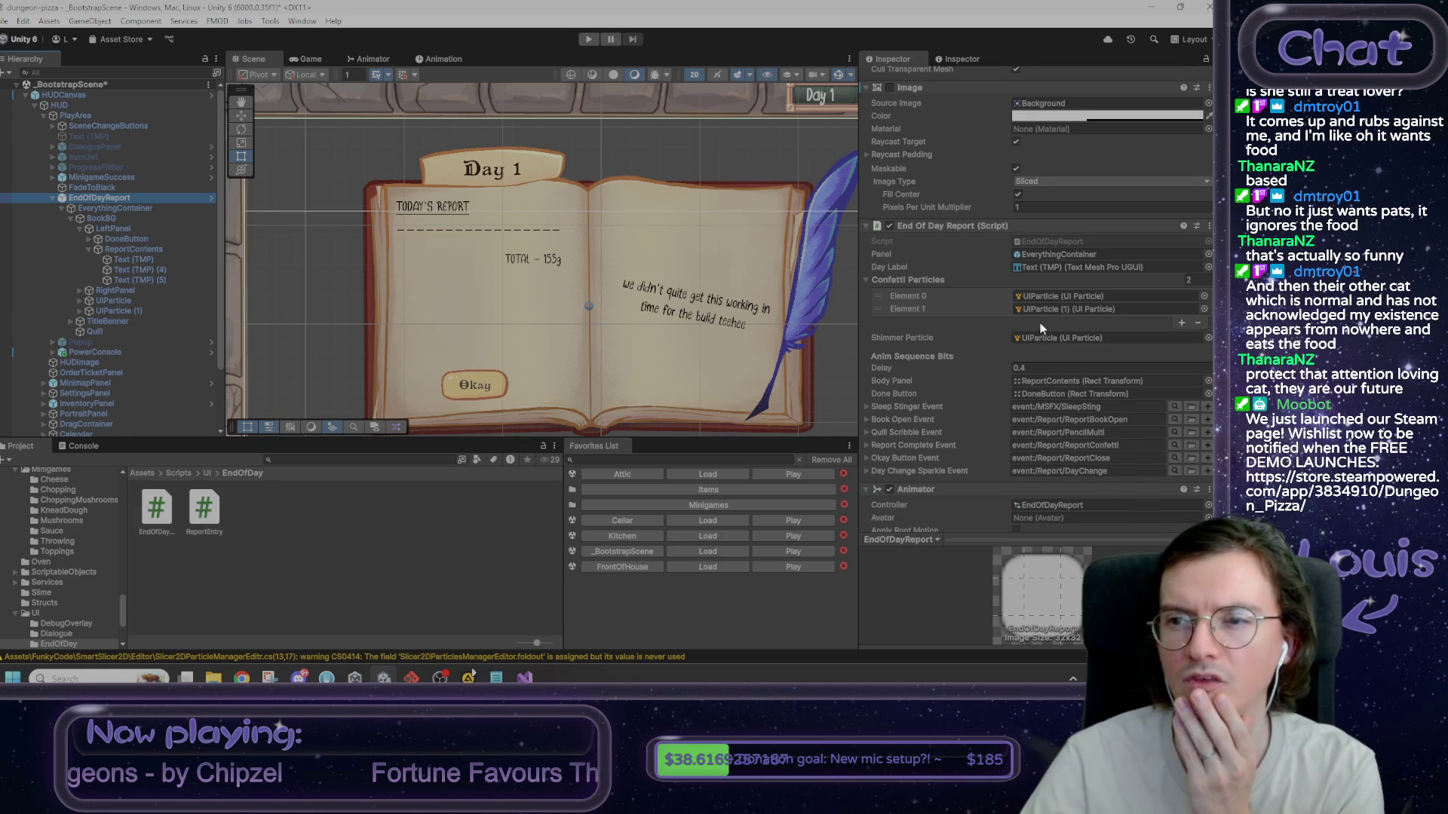
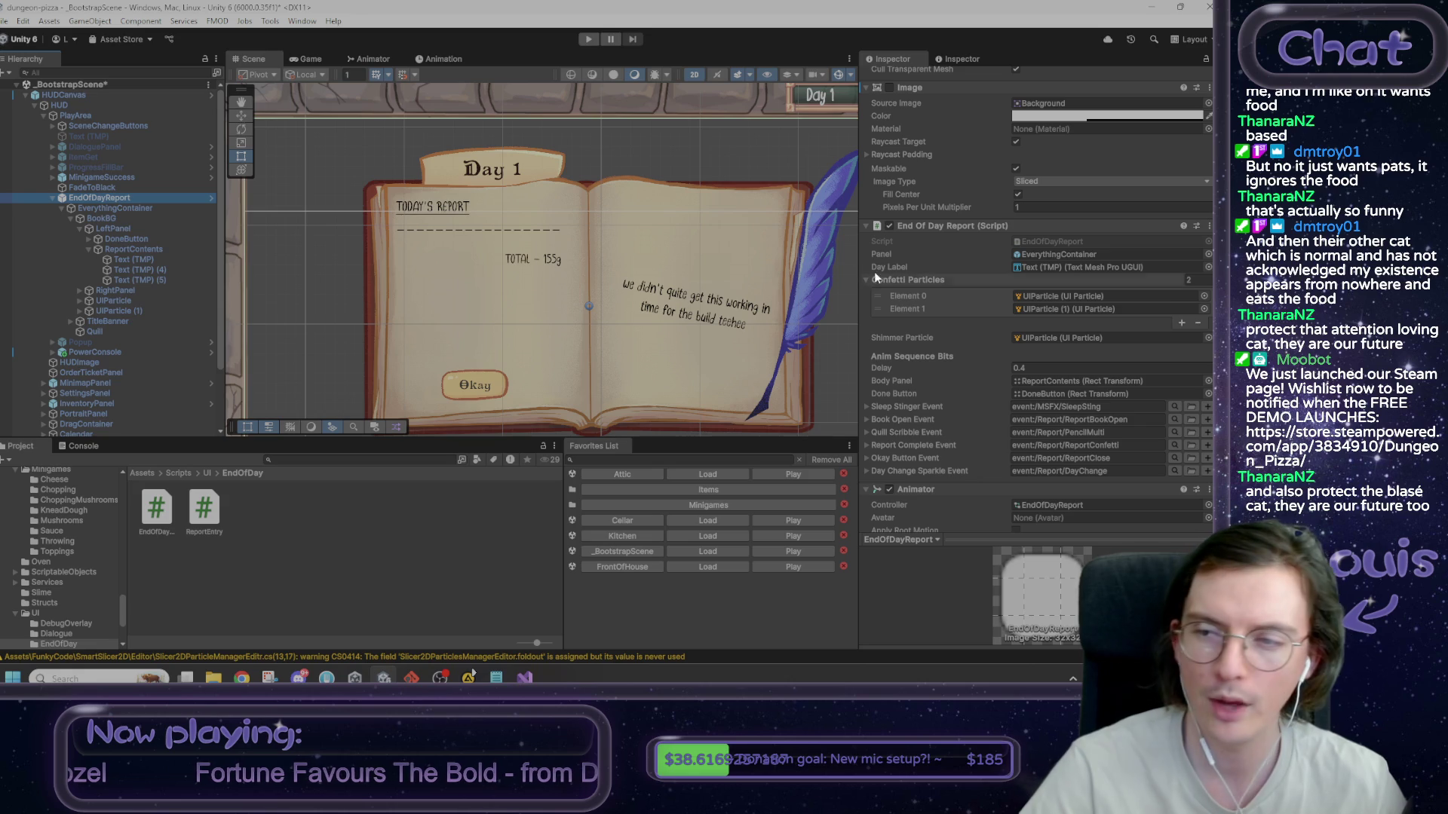
# - Trace the Panel field's reference and inspect the ReportContents and EverythingContainer objects
pyautogui.click(1049, 255)
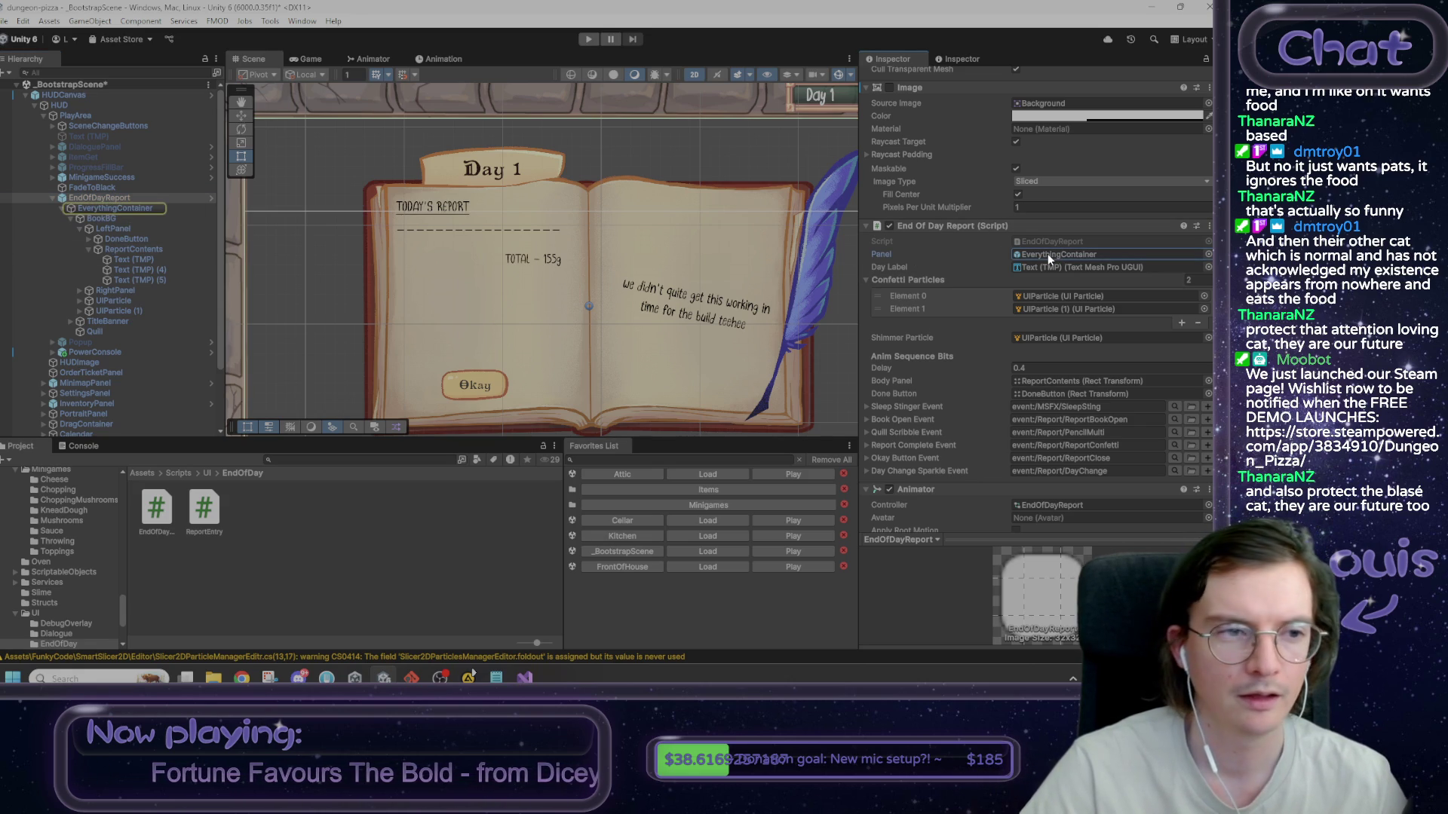
pyautogui.click(136, 249)
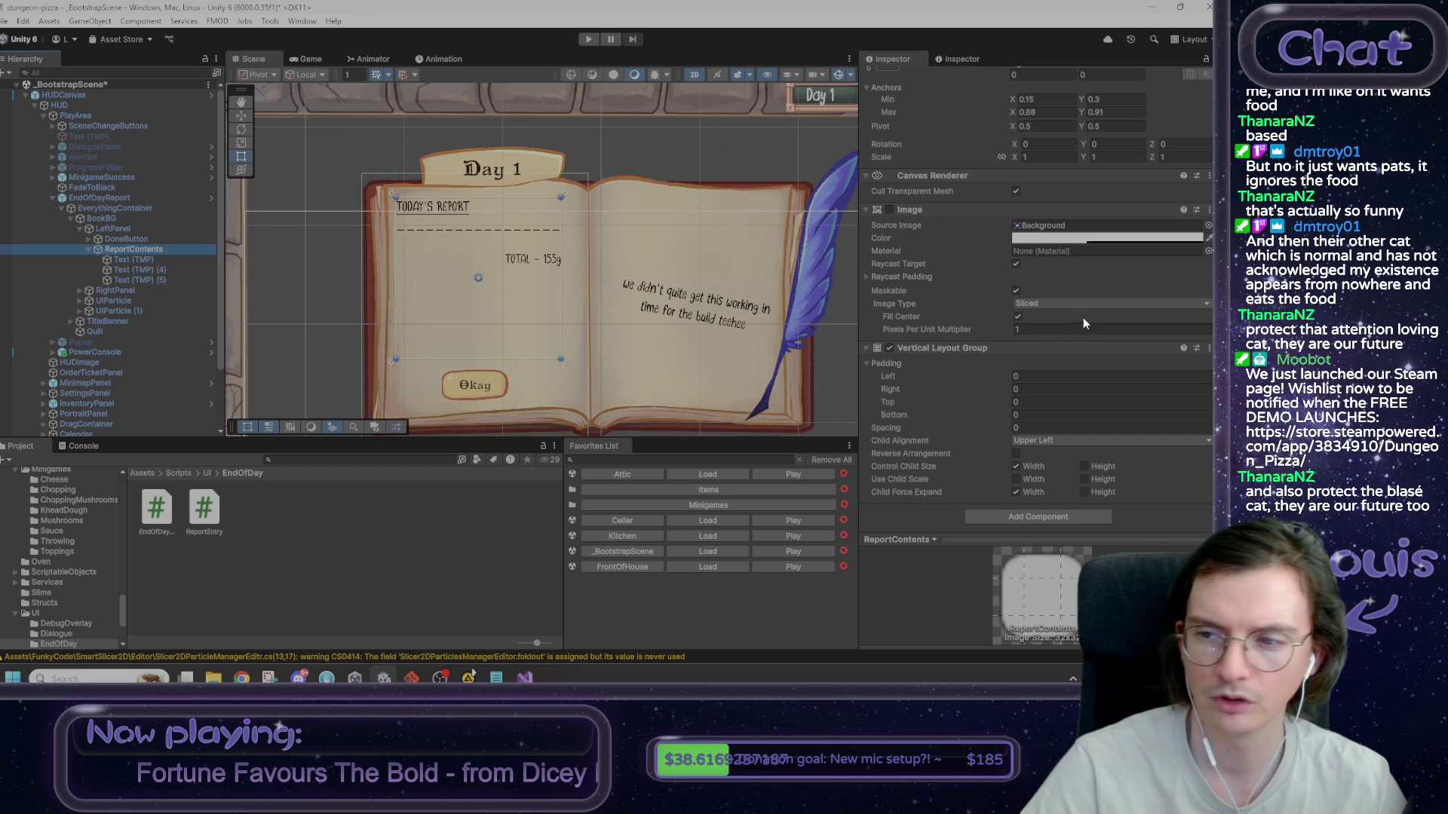
pyautogui.scroll(3, 1087, 321)
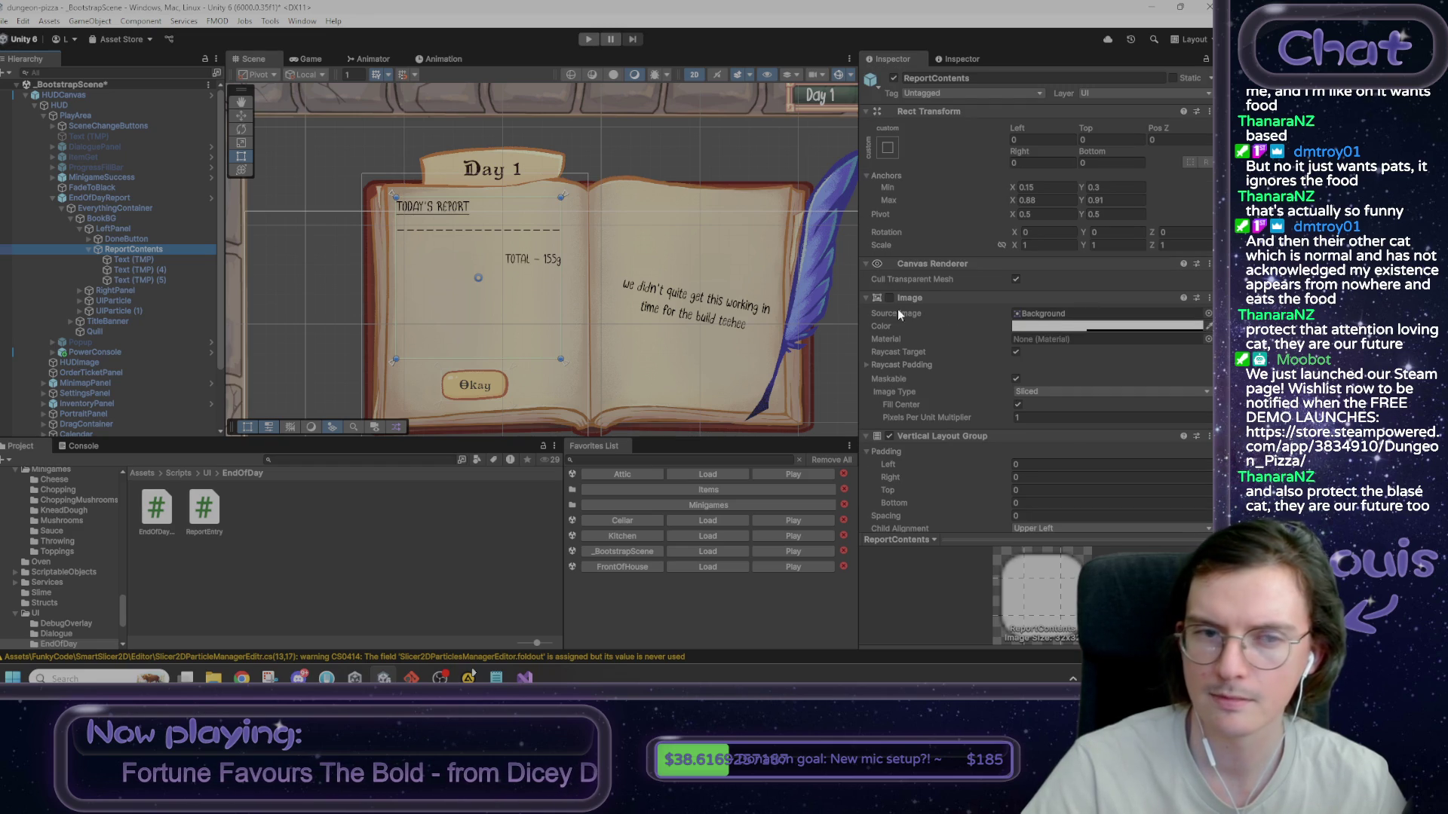
pyautogui.click(102, 210)
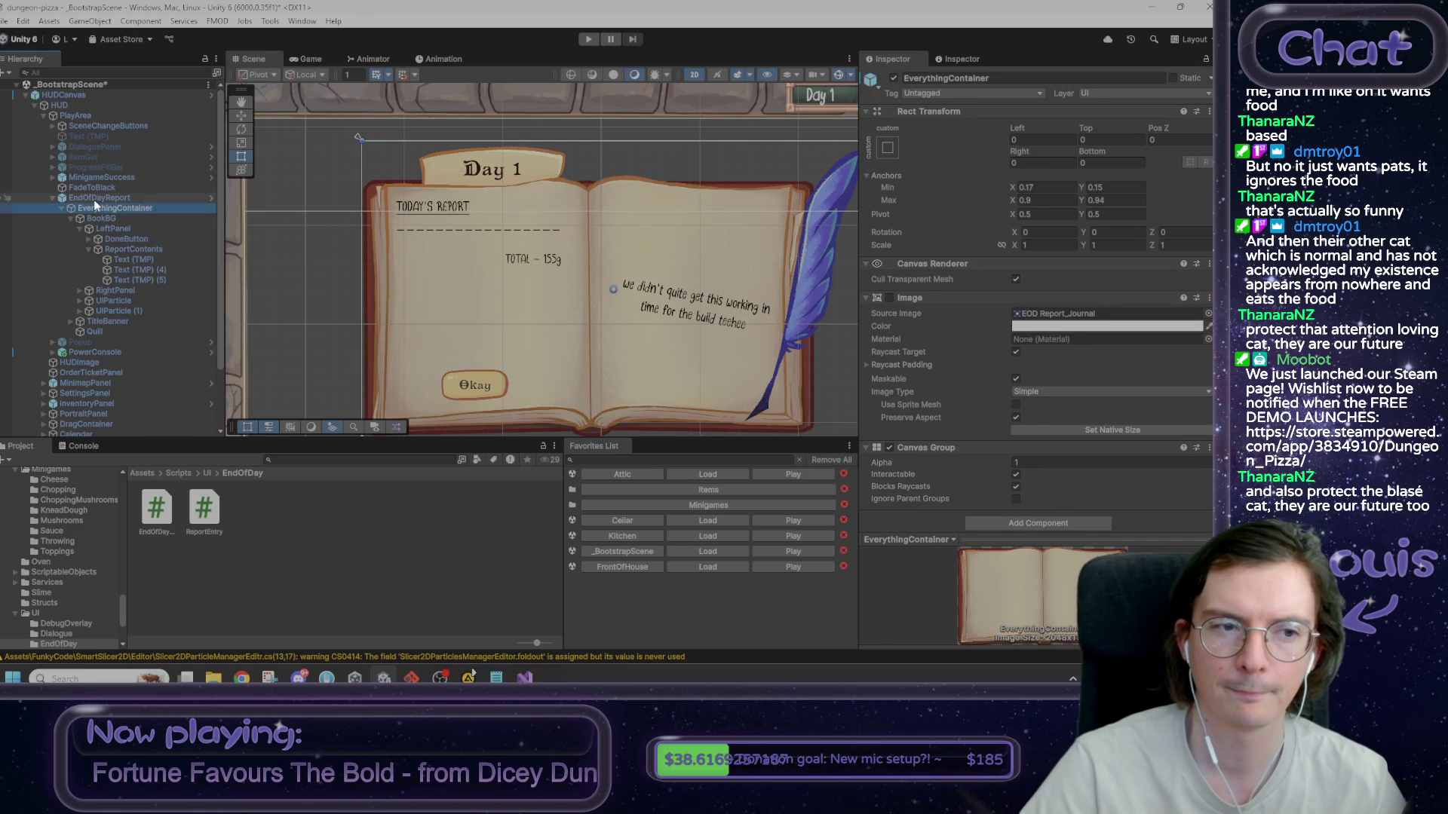
# - Open the EndOfDayReport component's script in Visual Studio
pyautogui.click(94, 199)
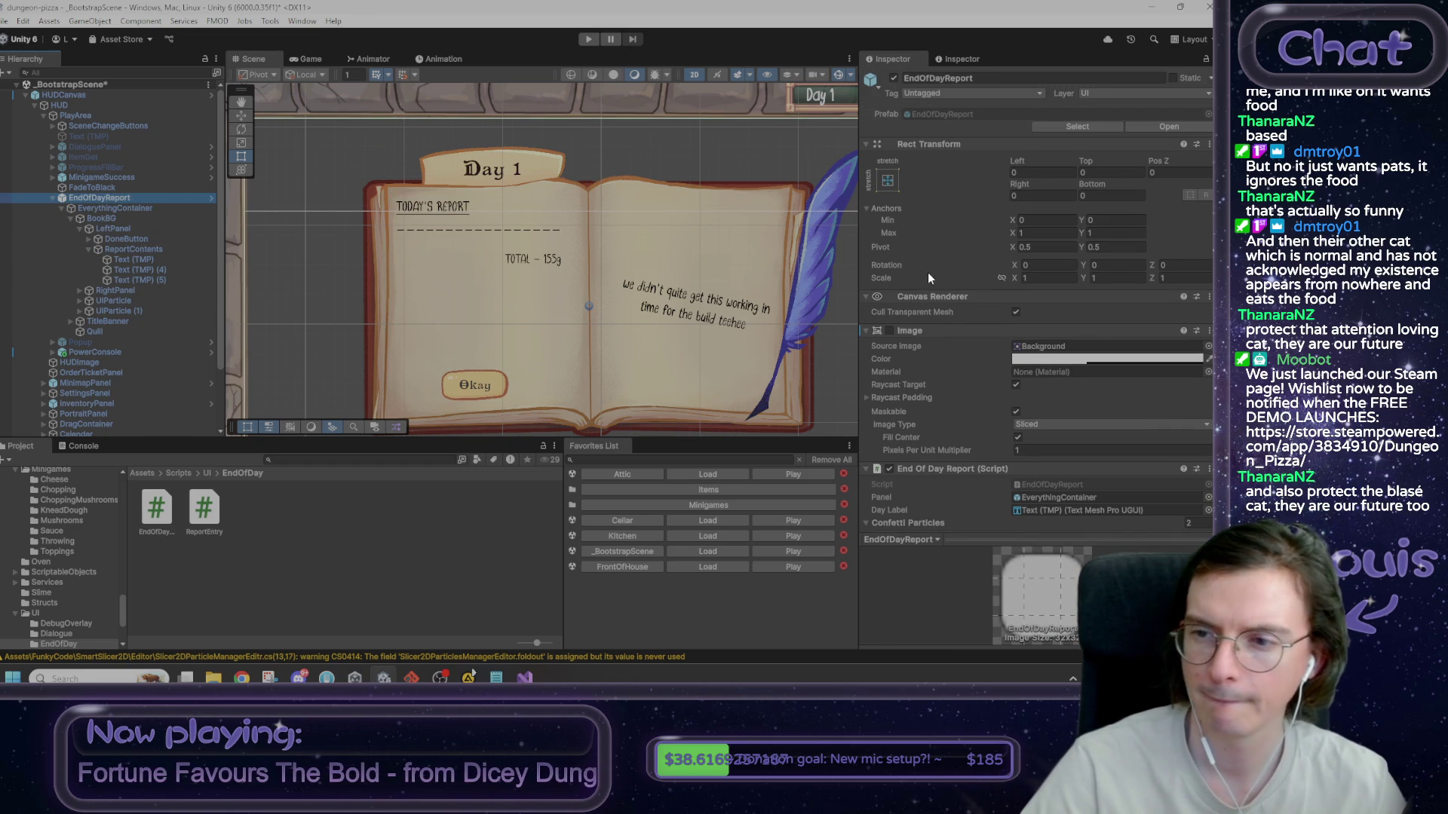
pyautogui.scroll(-5, 1087, 359)
pyautogui.doubleClick(1062, 347)
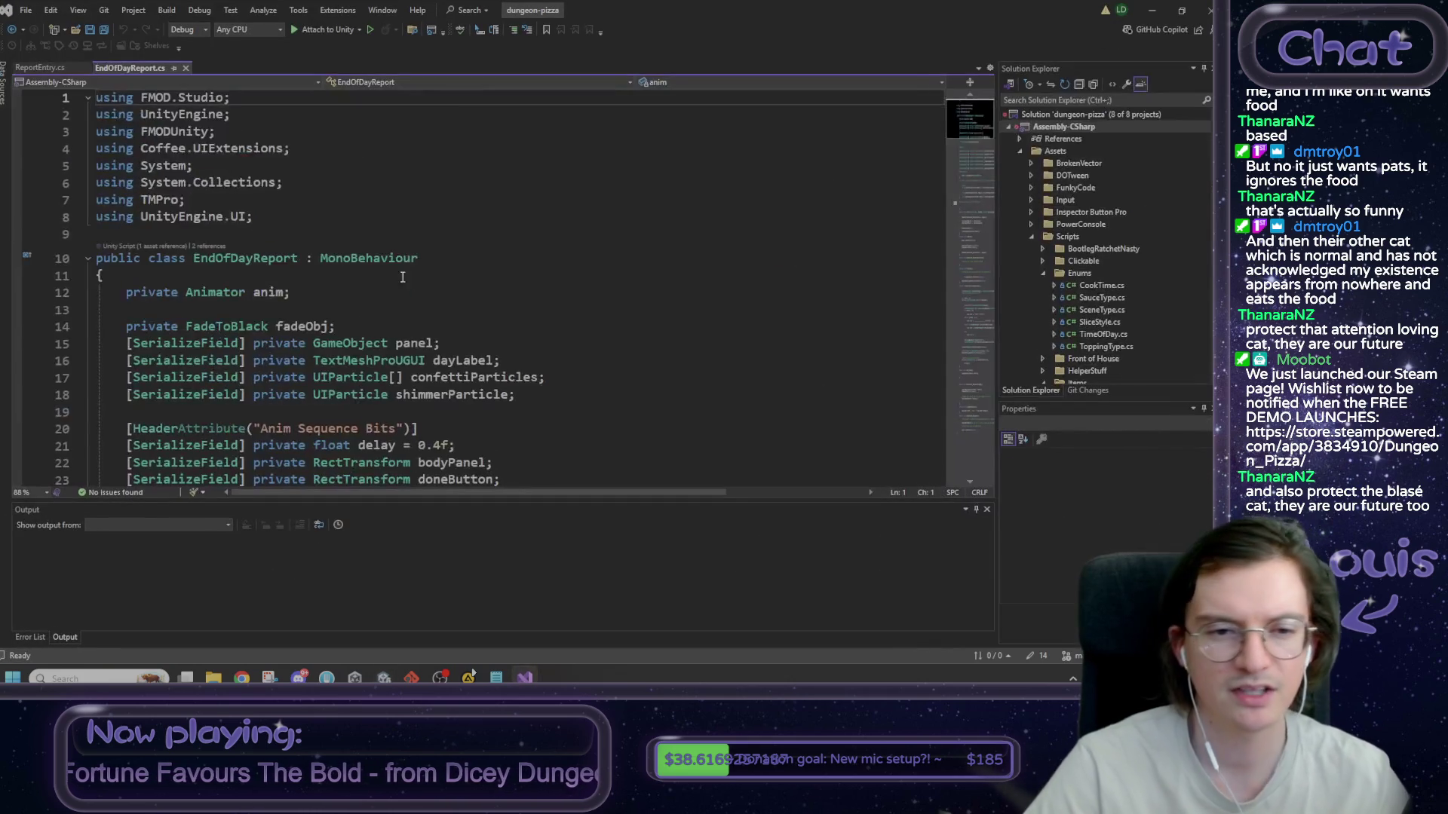
# - Read the foreach over bodyPanel around line 115, then minimize Visual Studio
pyautogui.scroll(-15, 425, 286)
pyautogui.scroll(-20, 423, 288)
pyautogui.scroll(2, 409, 295)
pyautogui.moveTo(228, 230)
pyautogui.mouseDown()
pyautogui.moveTo(441, 251)
pyautogui.moveTo(343, 285)
pyautogui.moveTo(341, 329)
pyautogui.mouseUp()
pyautogui.hotkey('ctrl', '-')
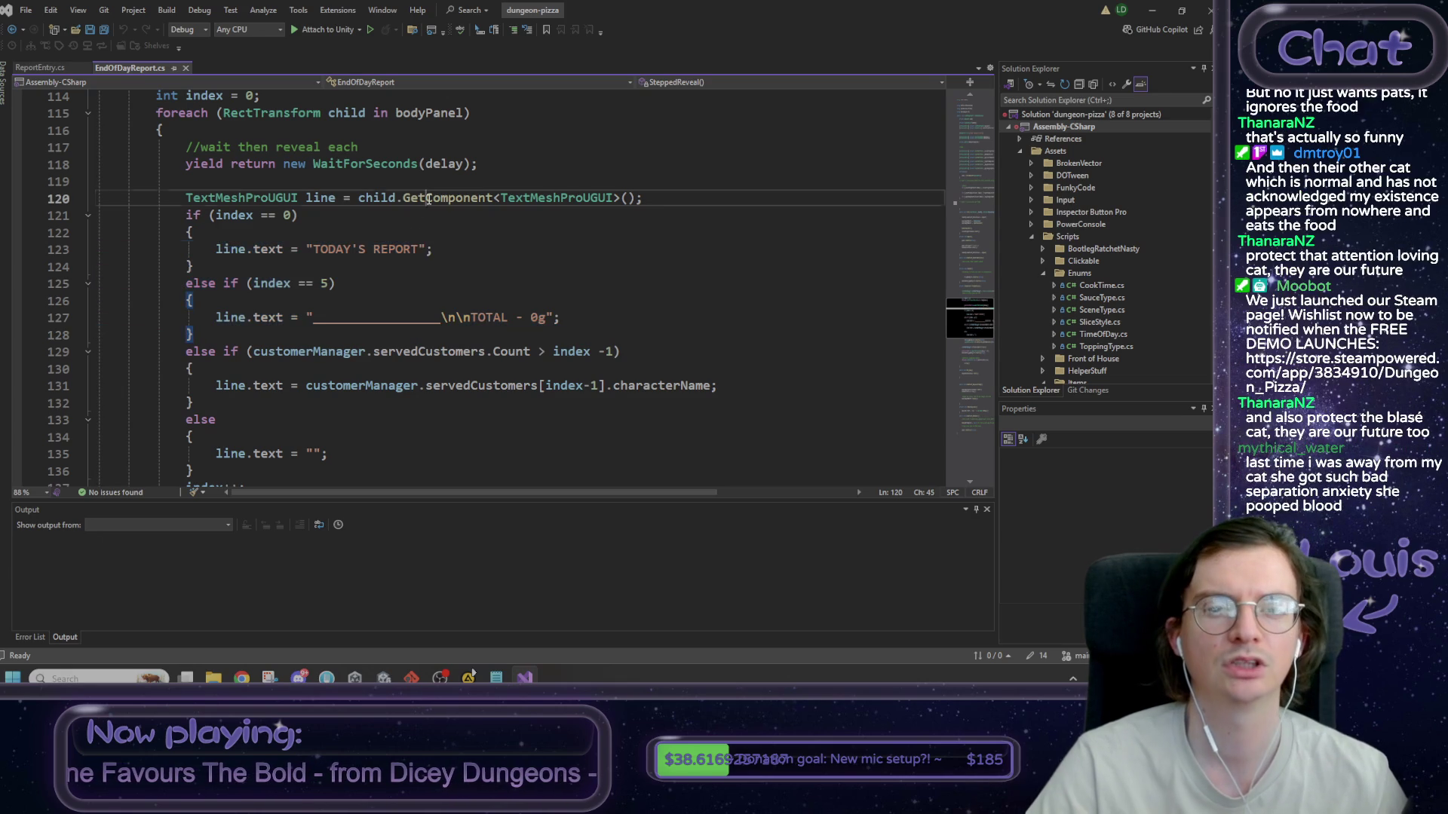
pyautogui.scroll(2, 431, 360)
pyautogui.click(462, 215)
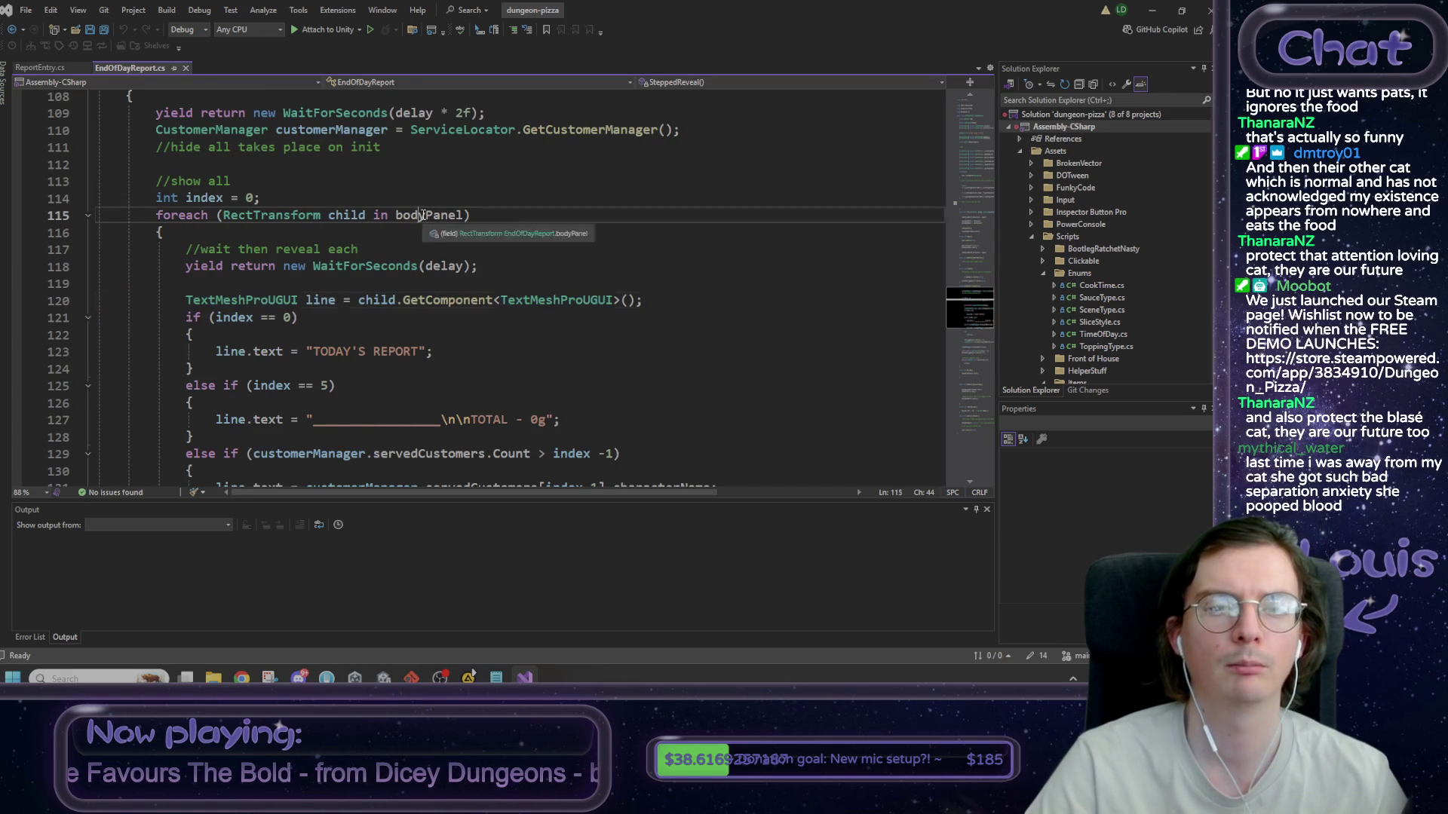
pyautogui.click(1153, 11)
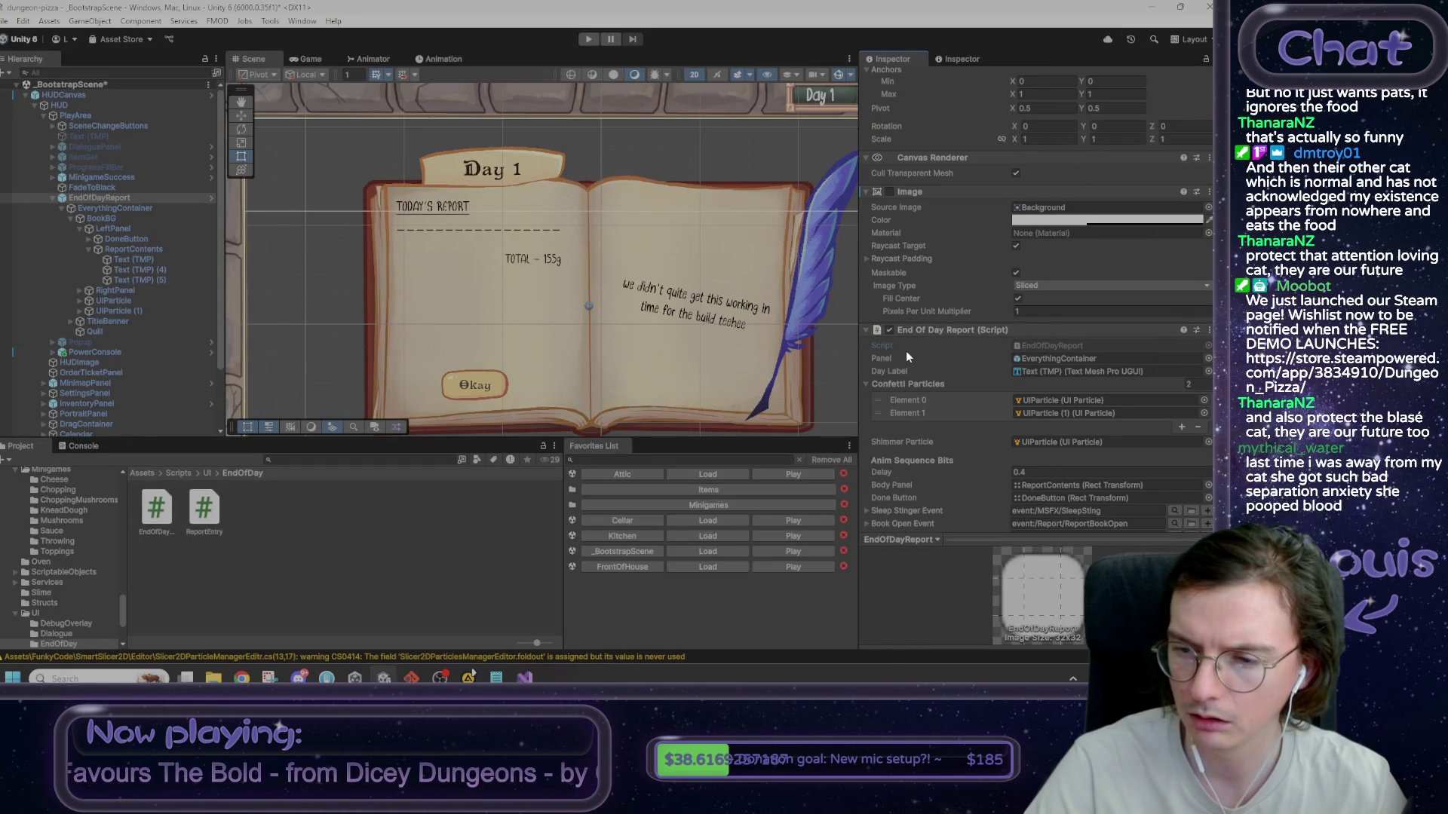
# - Check which objects the Panel and Body Panel fields reference in the Inspector
pyautogui.click(887, 359)
pyautogui.scroll(-1, 887, 360)
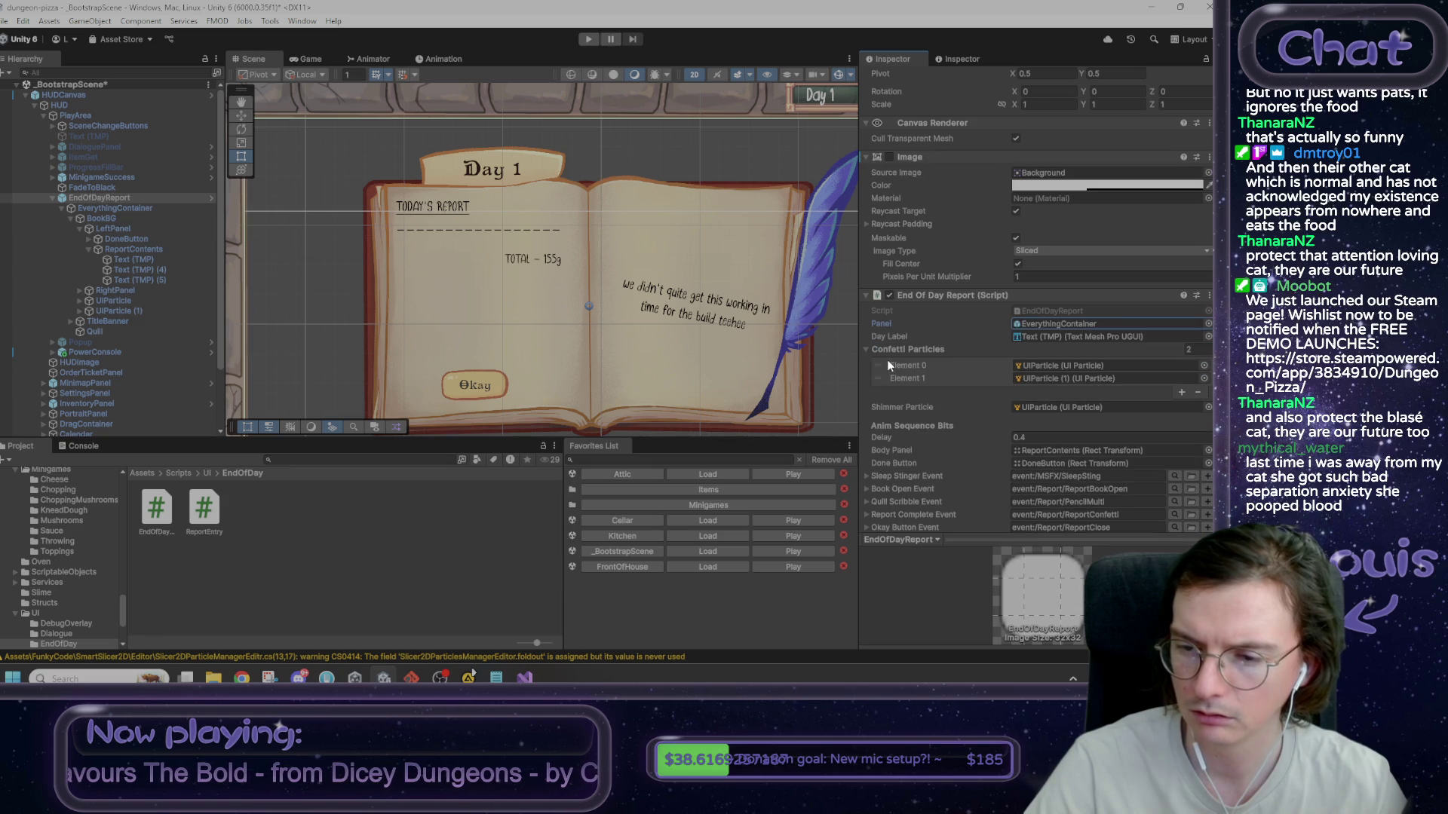
pyautogui.click(899, 449)
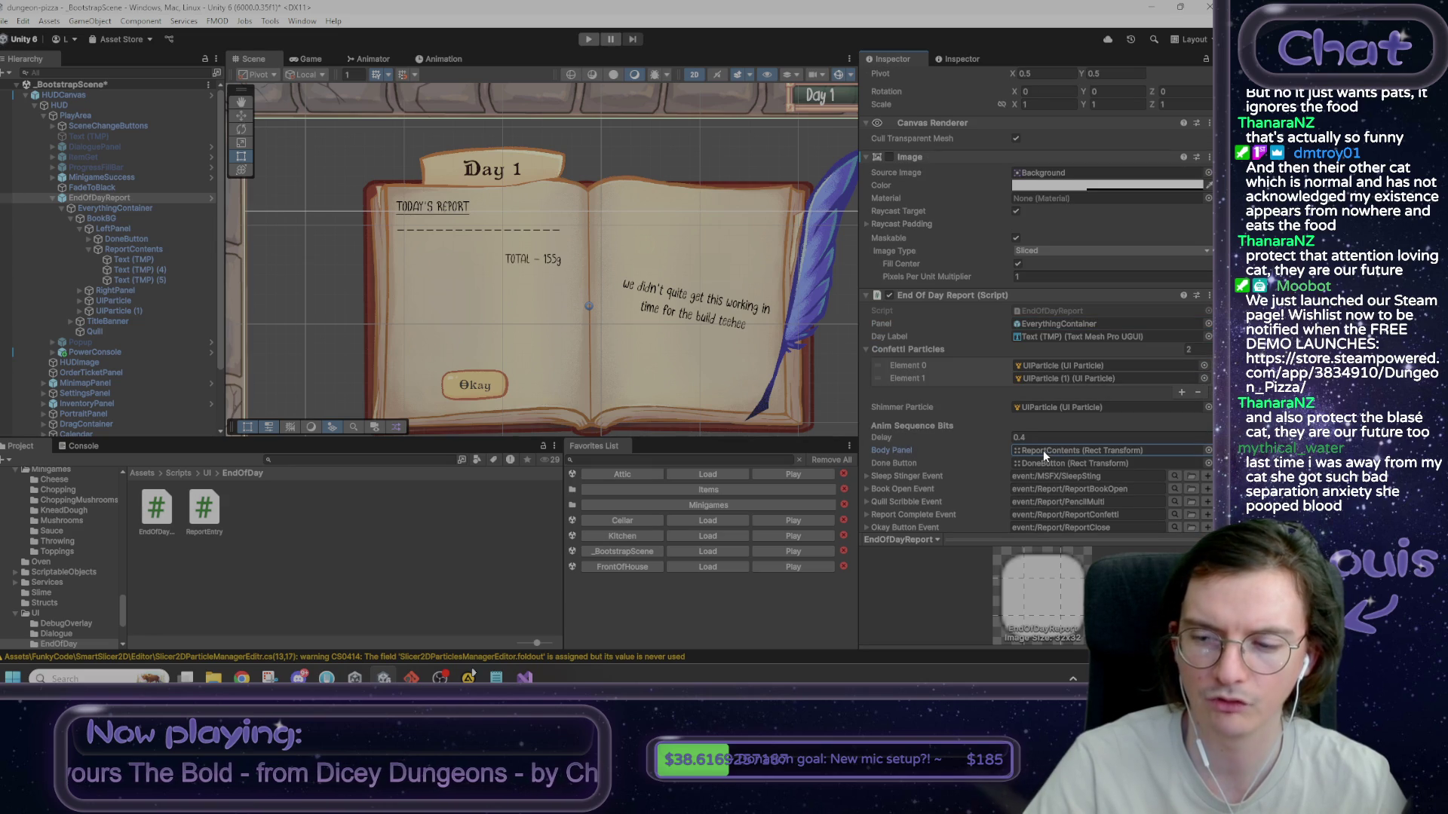
# - Bring Visual Studio back and scroll to the script's serialized field declarations
pyautogui.moveTo(525, 678)
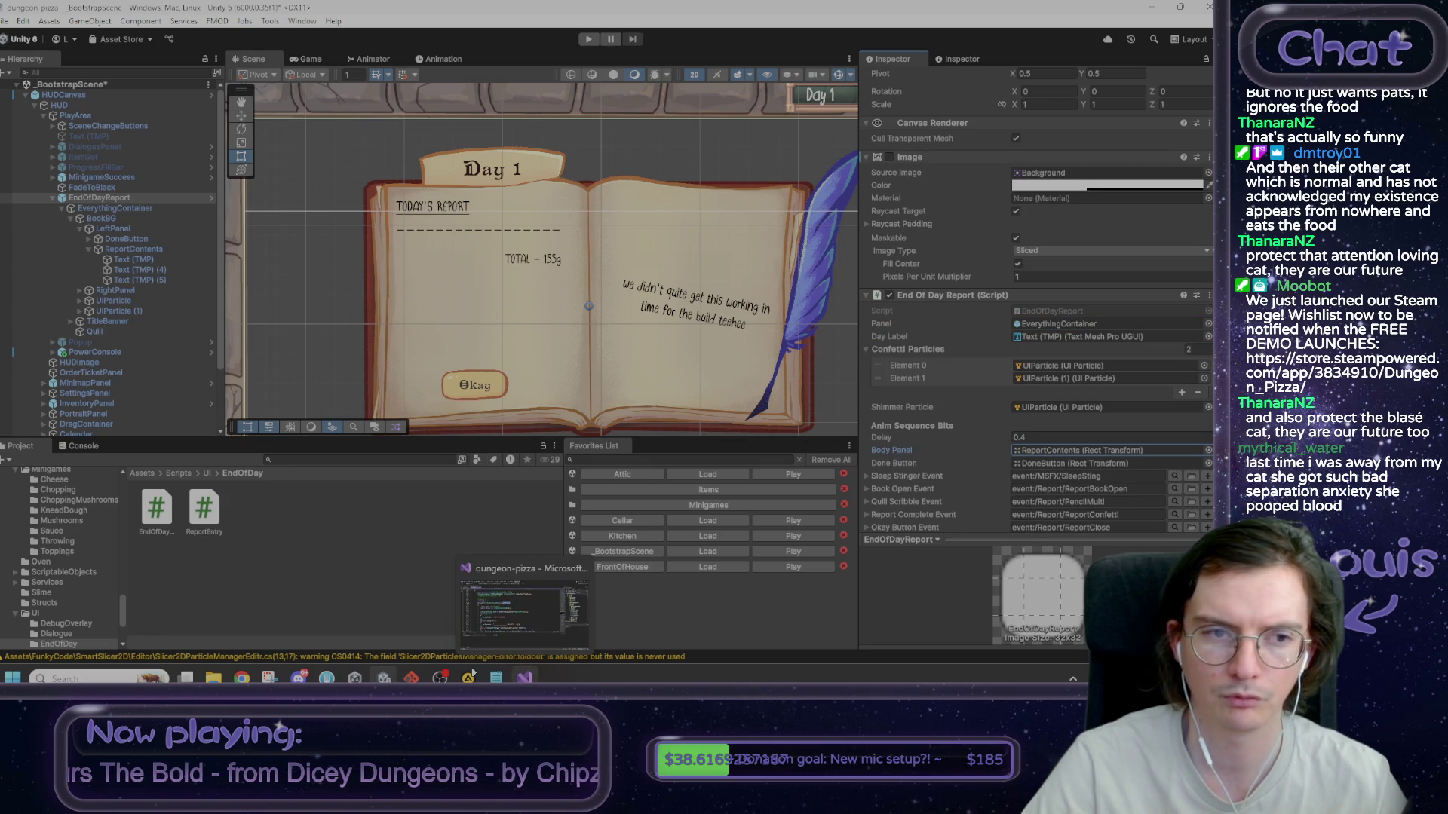
pyautogui.click(524, 607)
pyautogui.scroll(15, 159, 252)
pyautogui.scroll(18, 160, 252)
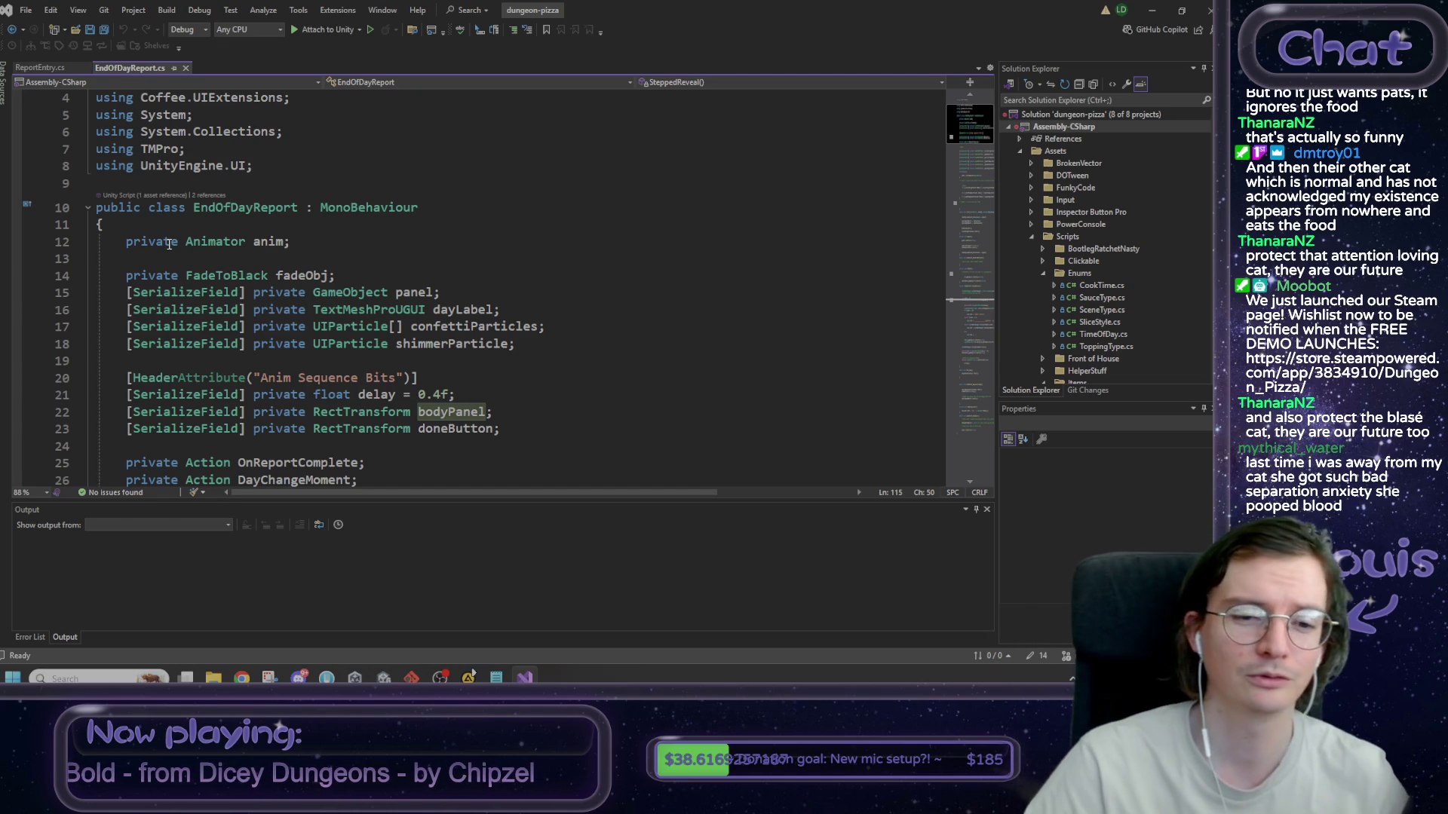
# - Declare '[SerializeField] private ReportEntry prefab_reportEntry;' below bodyPanel, save, and return to Unity
pyautogui.scroll(-5, 172, 277)
pyautogui.scroll(3, 401, 316)
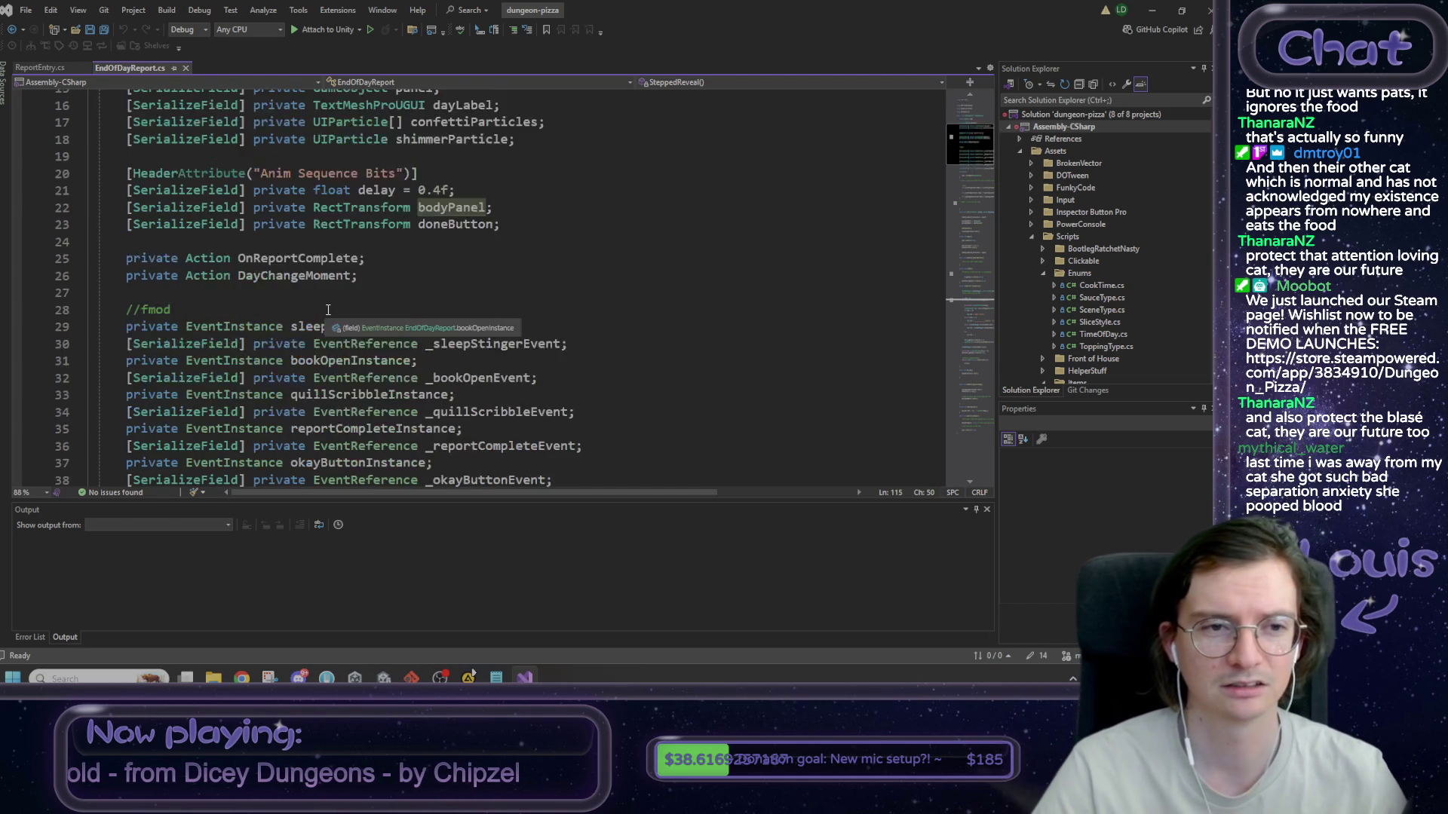
pyautogui.click(521, 313)
pyautogui.press('Return')
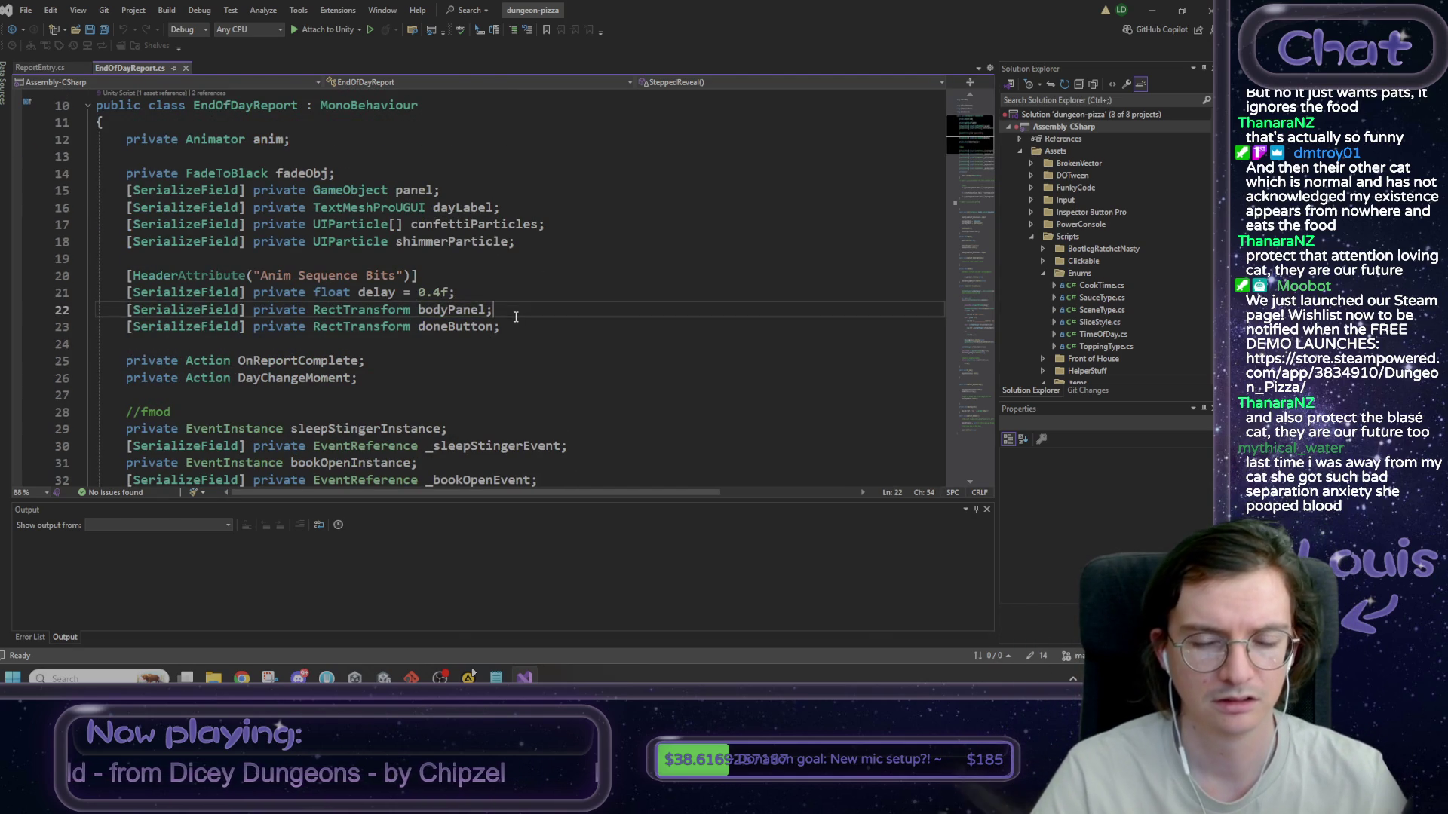
pyautogui.write('[Ser')
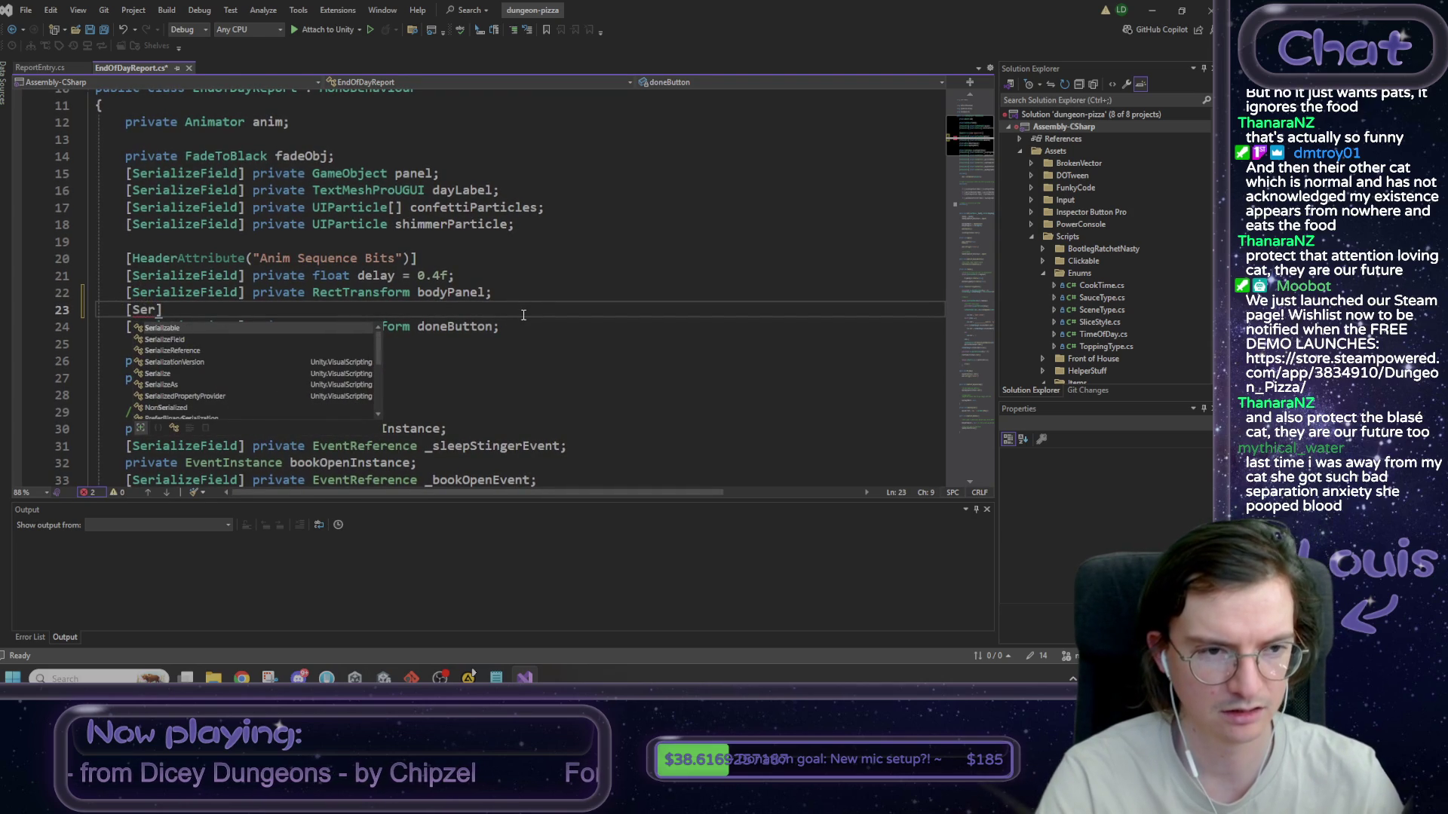
pyautogui.press('Down')
pyautogui.press('Tab')
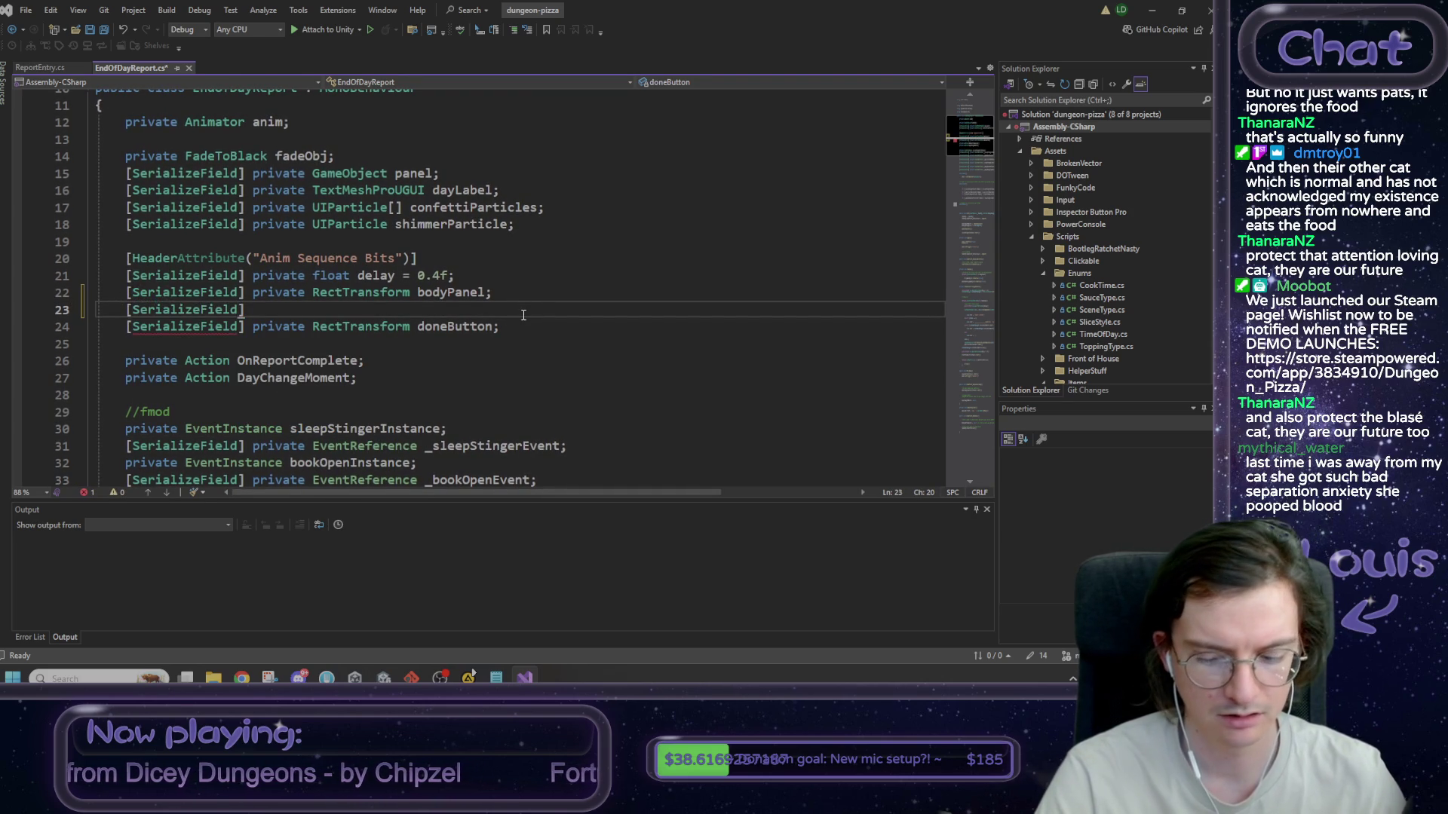
pyautogui.write(' private')
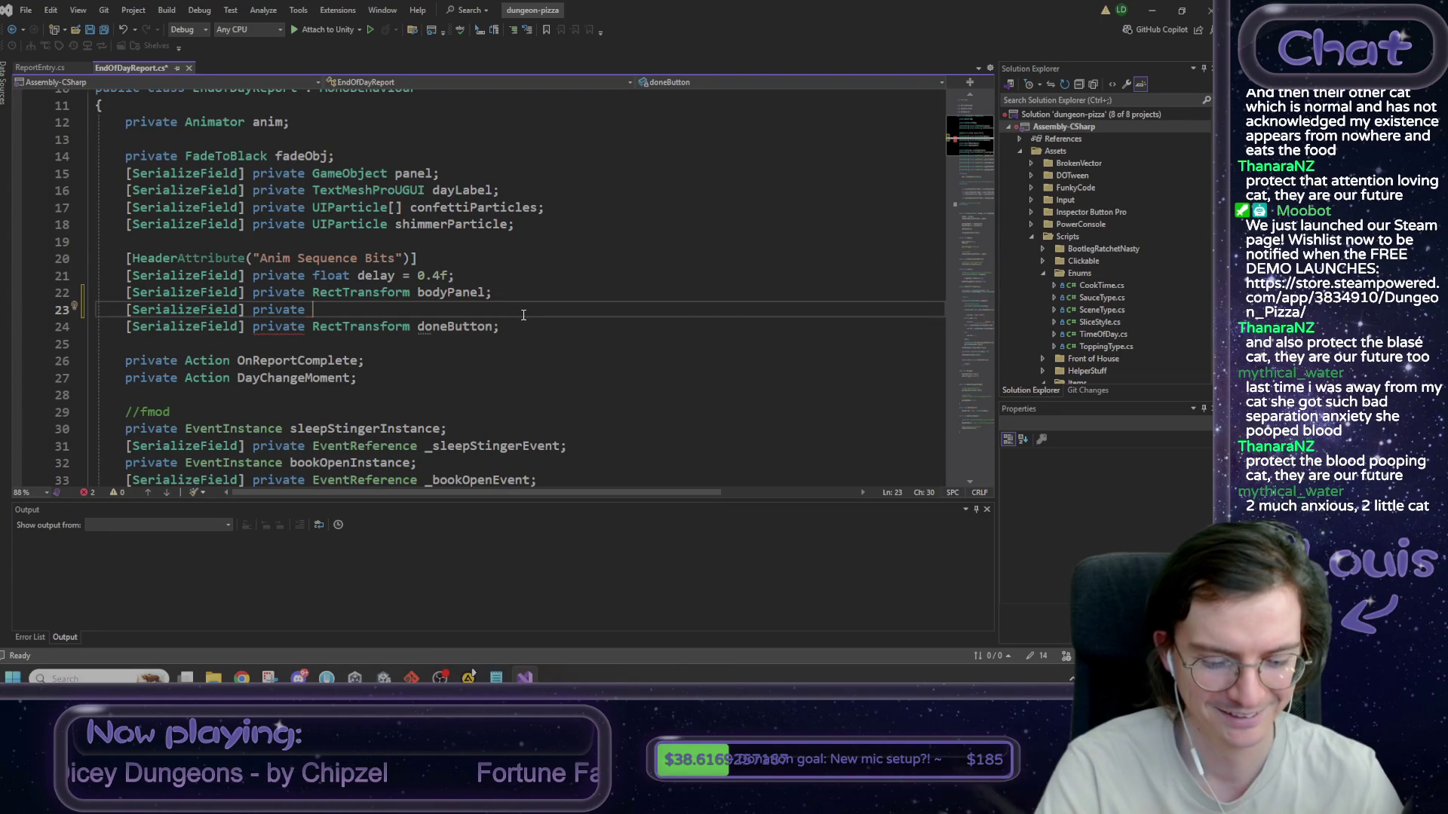
pyautogui.hotkey('ctrl', 'space')
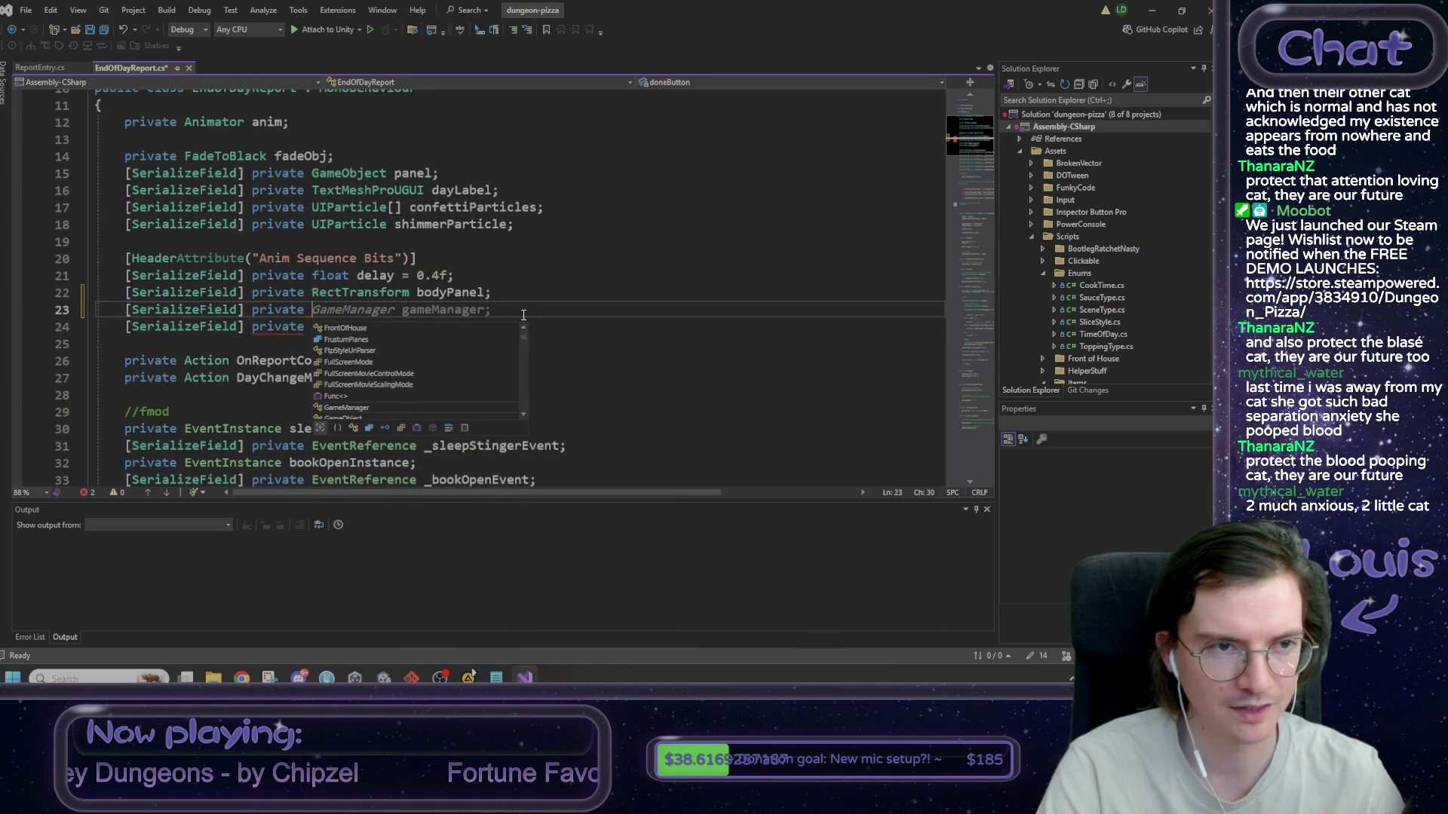
pyautogui.write('ReportEntry')
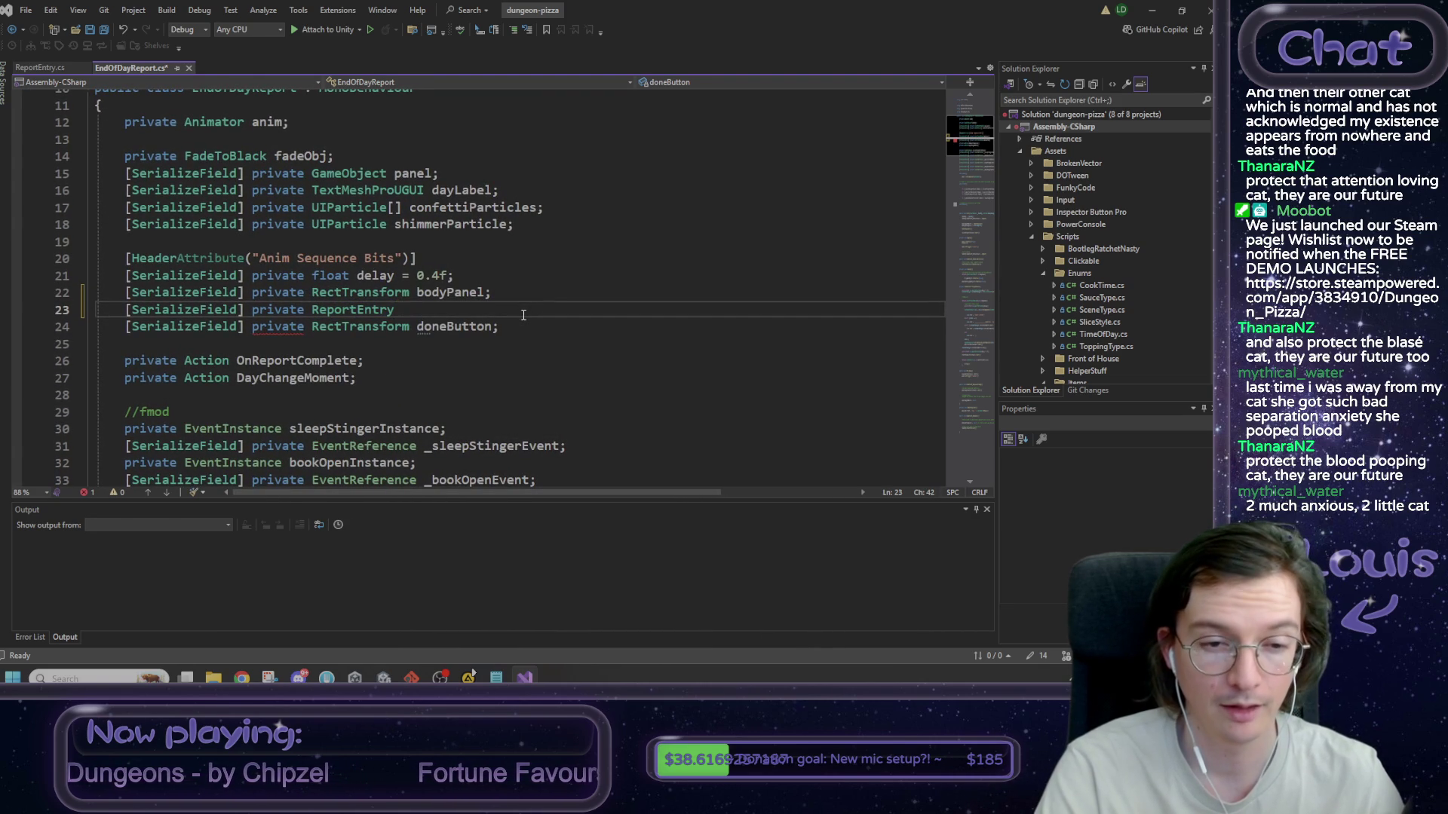
pyautogui.write(' pr')
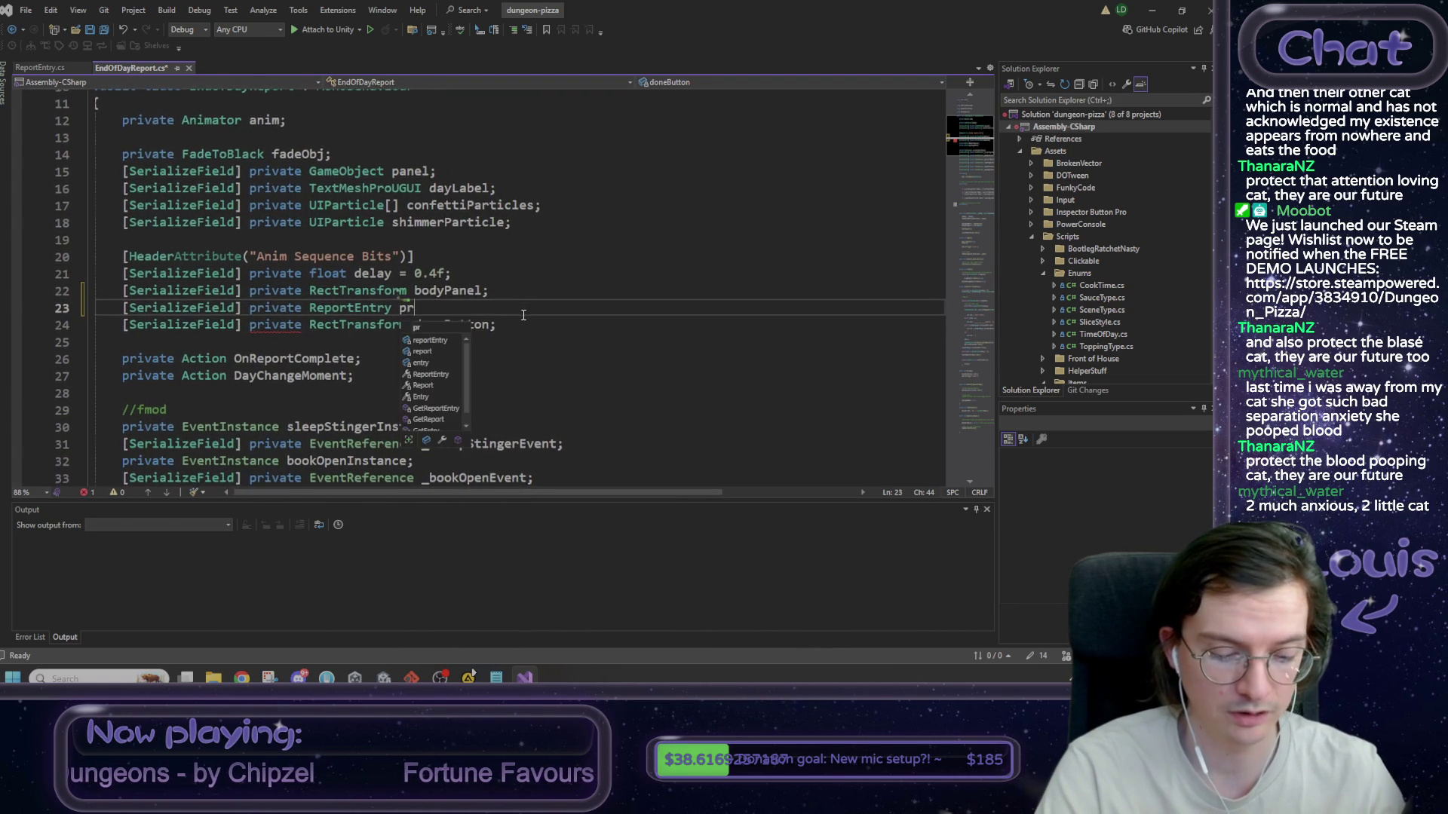
pyautogui.write('efab_reportEntry')
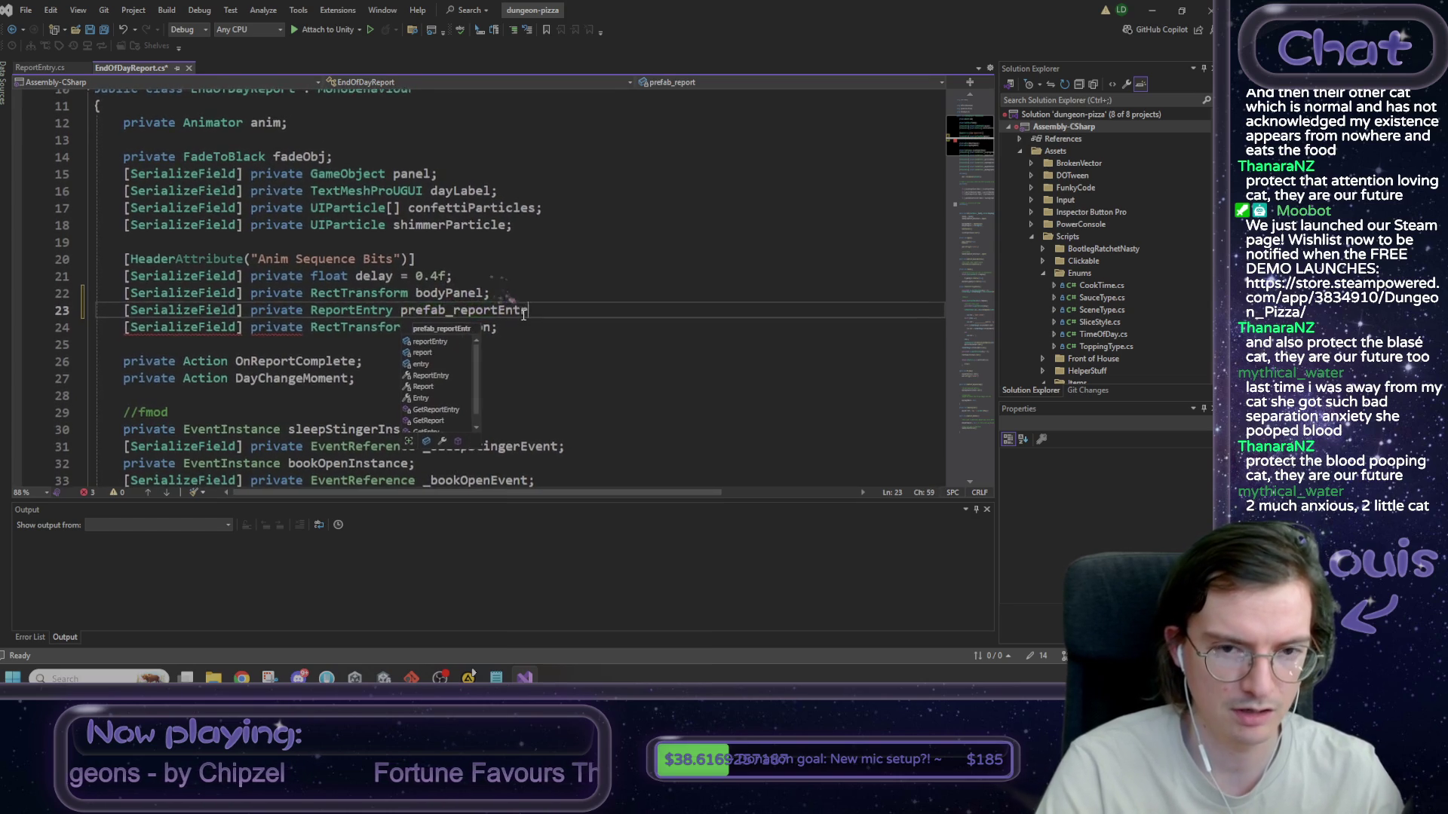
pyautogui.press('End')
pyautogui.hotkey('ctrl', 's')
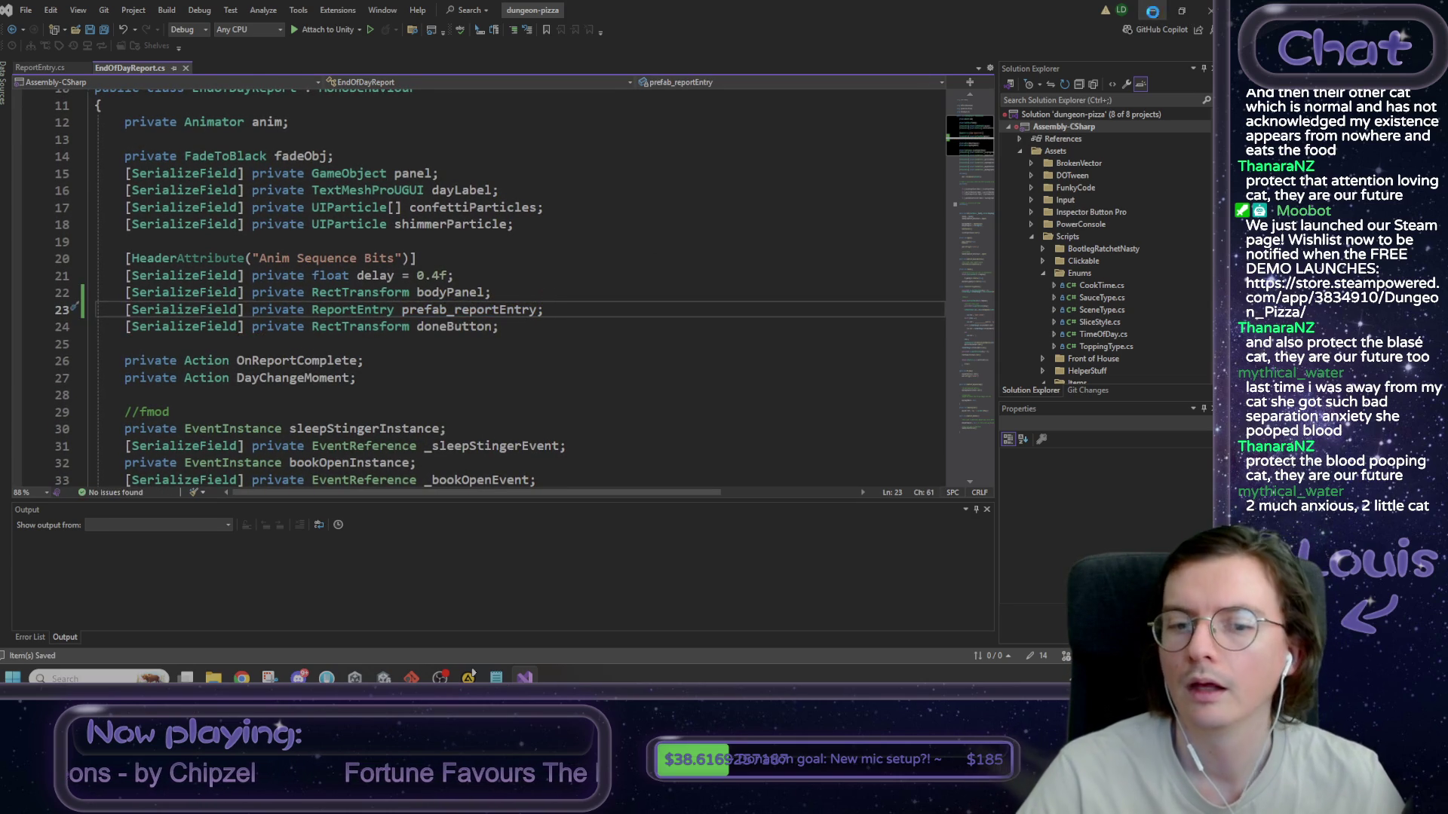
pyautogui.hotkey('alt', 'Tab')
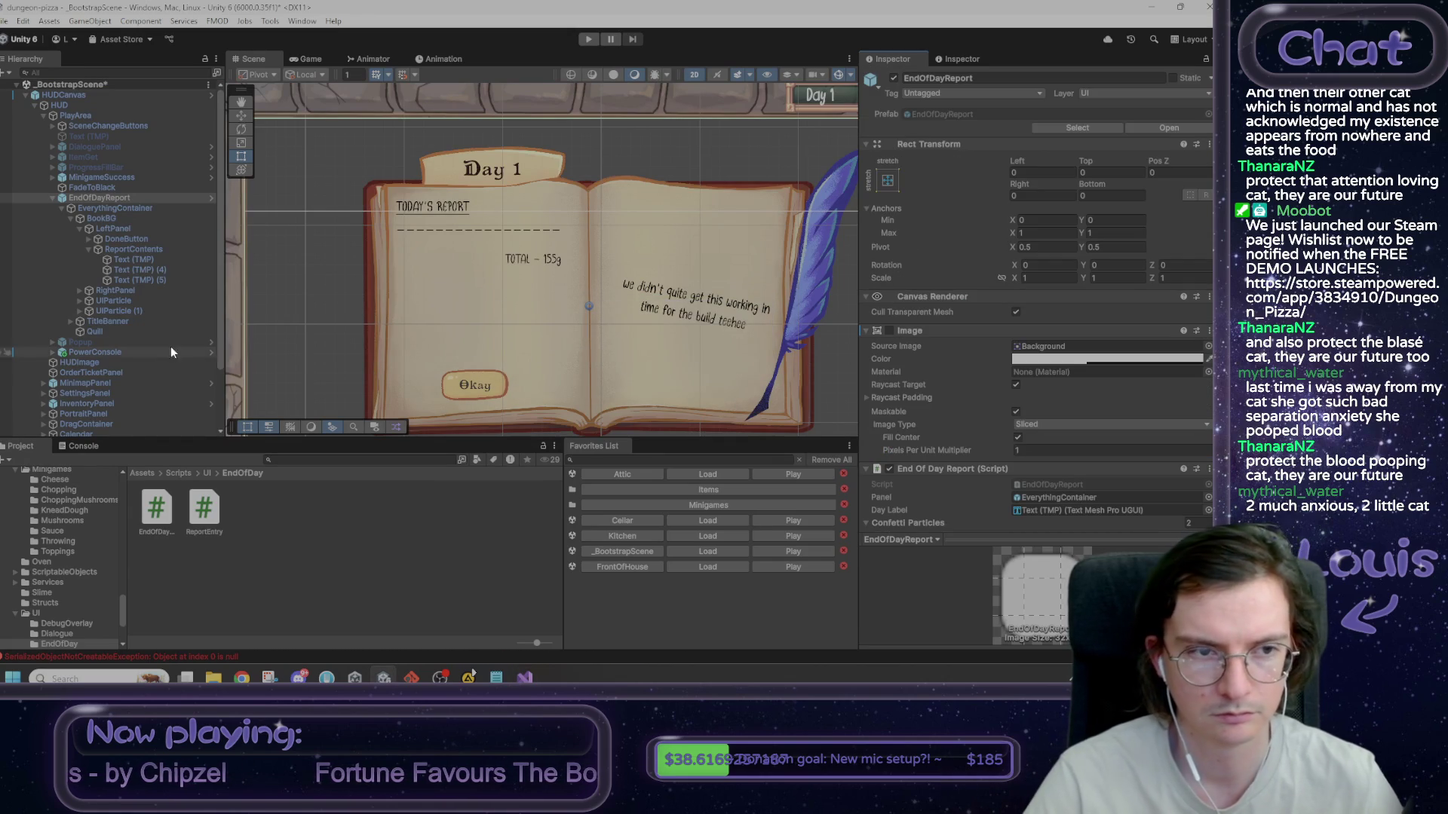
# - Browse to the Assets/Prefabs/UI/EndOfDayReport folder in the Project window
pyautogui.scroll(-4, 965, 329)
pyautogui.scroll(-4, 965, 320)
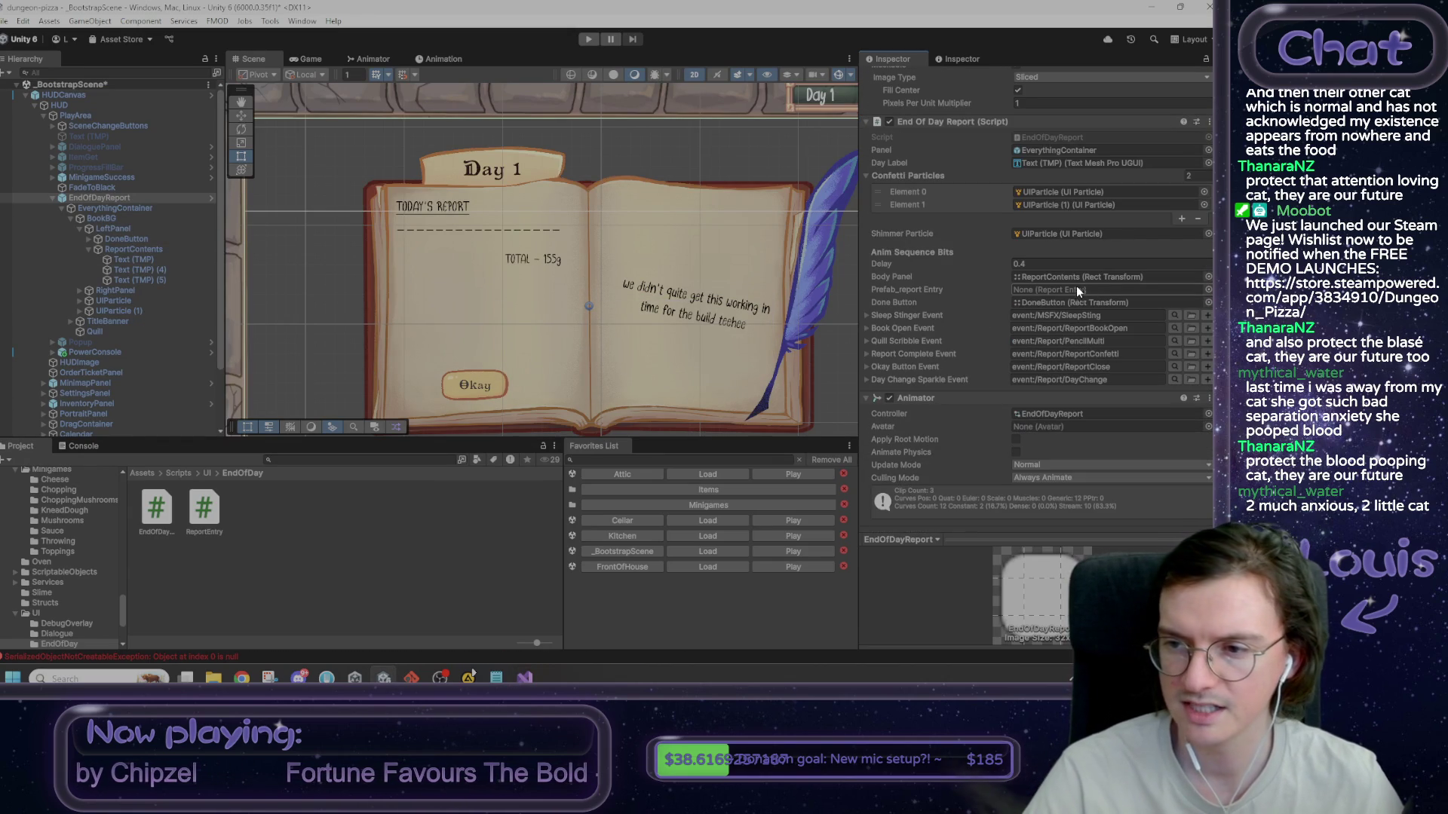
pyautogui.scroll(1, 1077, 287)
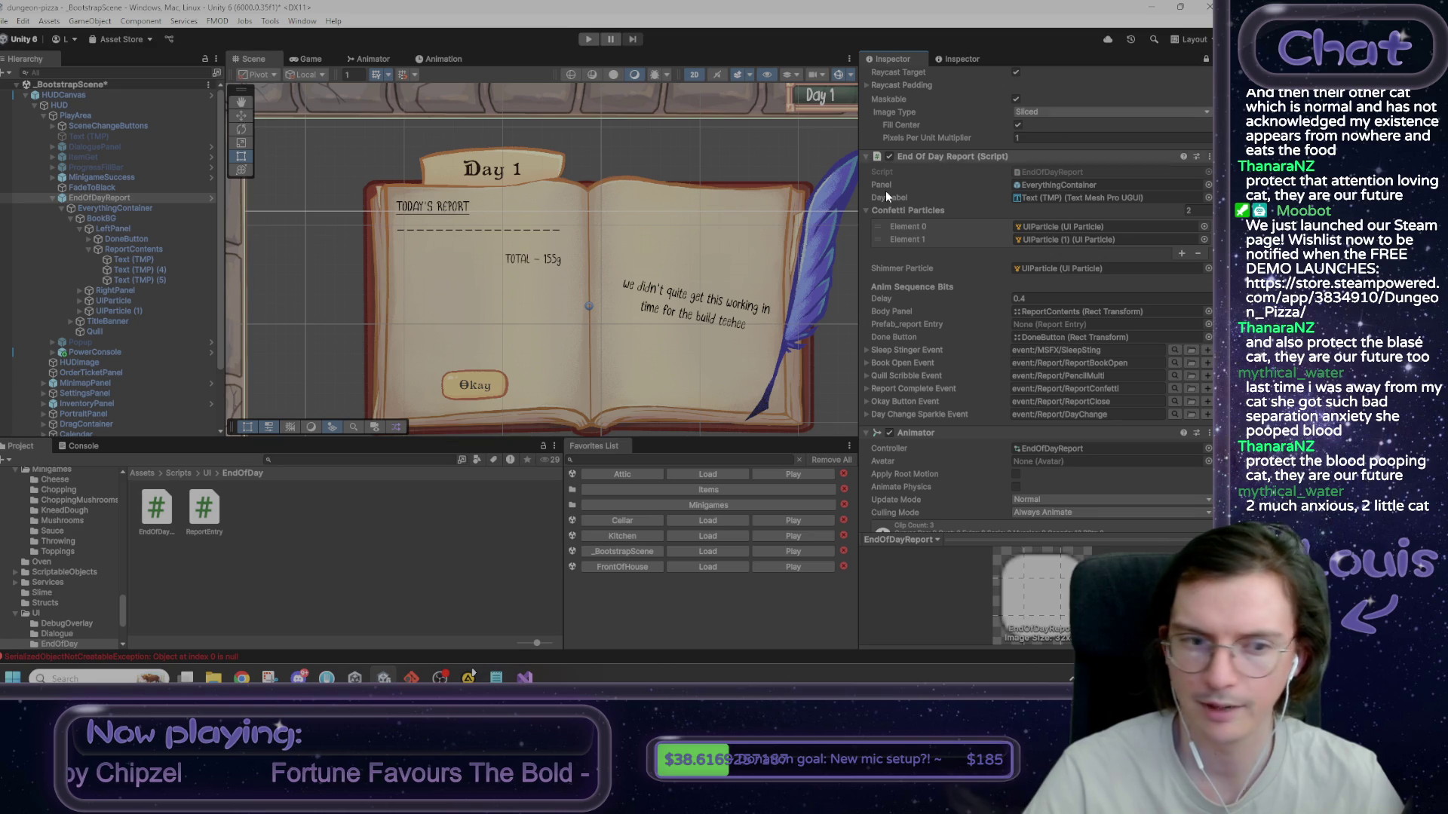
pyautogui.click(141, 473)
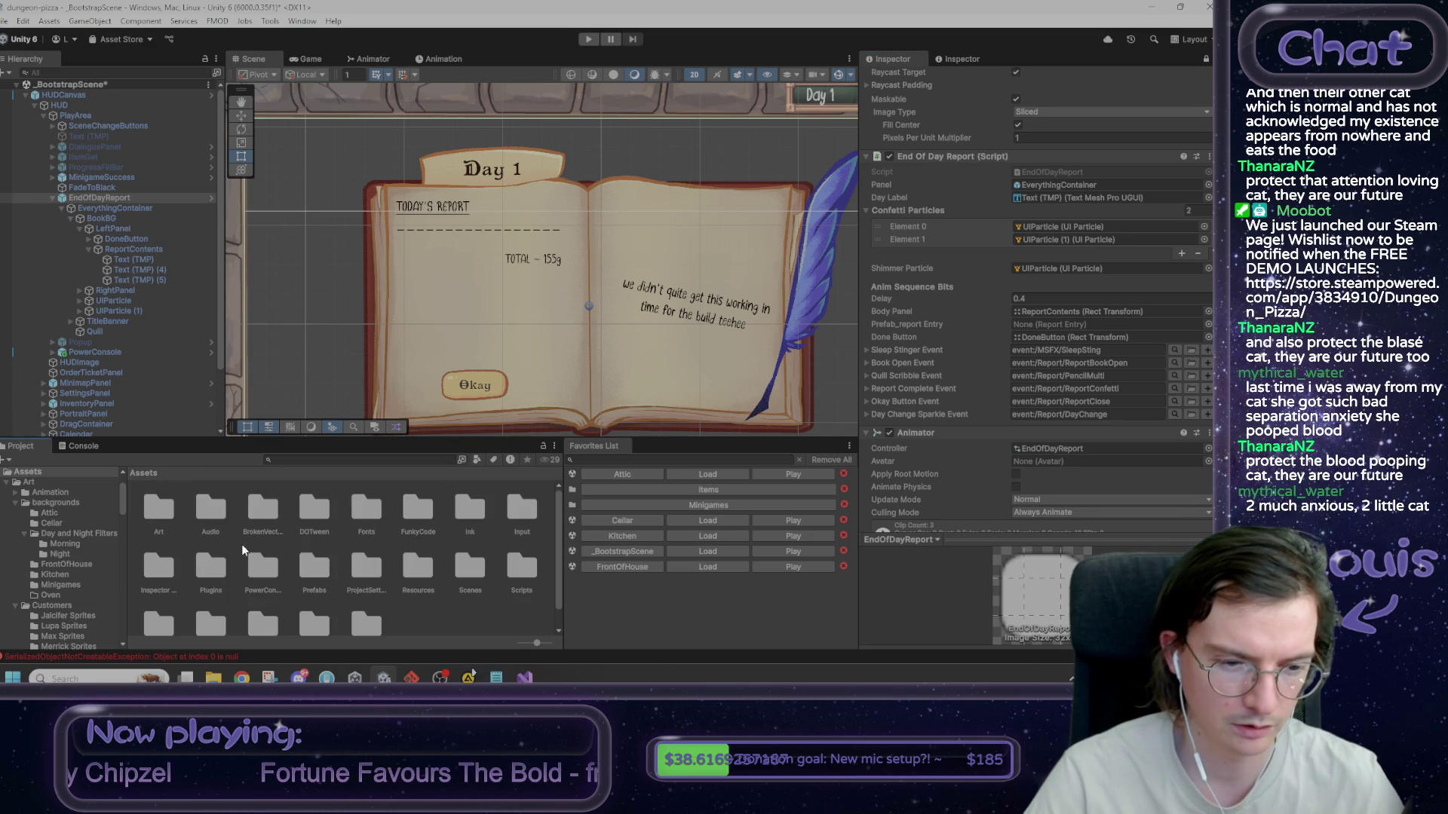
pyautogui.doubleClick(315, 569)
pyautogui.doubleClick(366, 510)
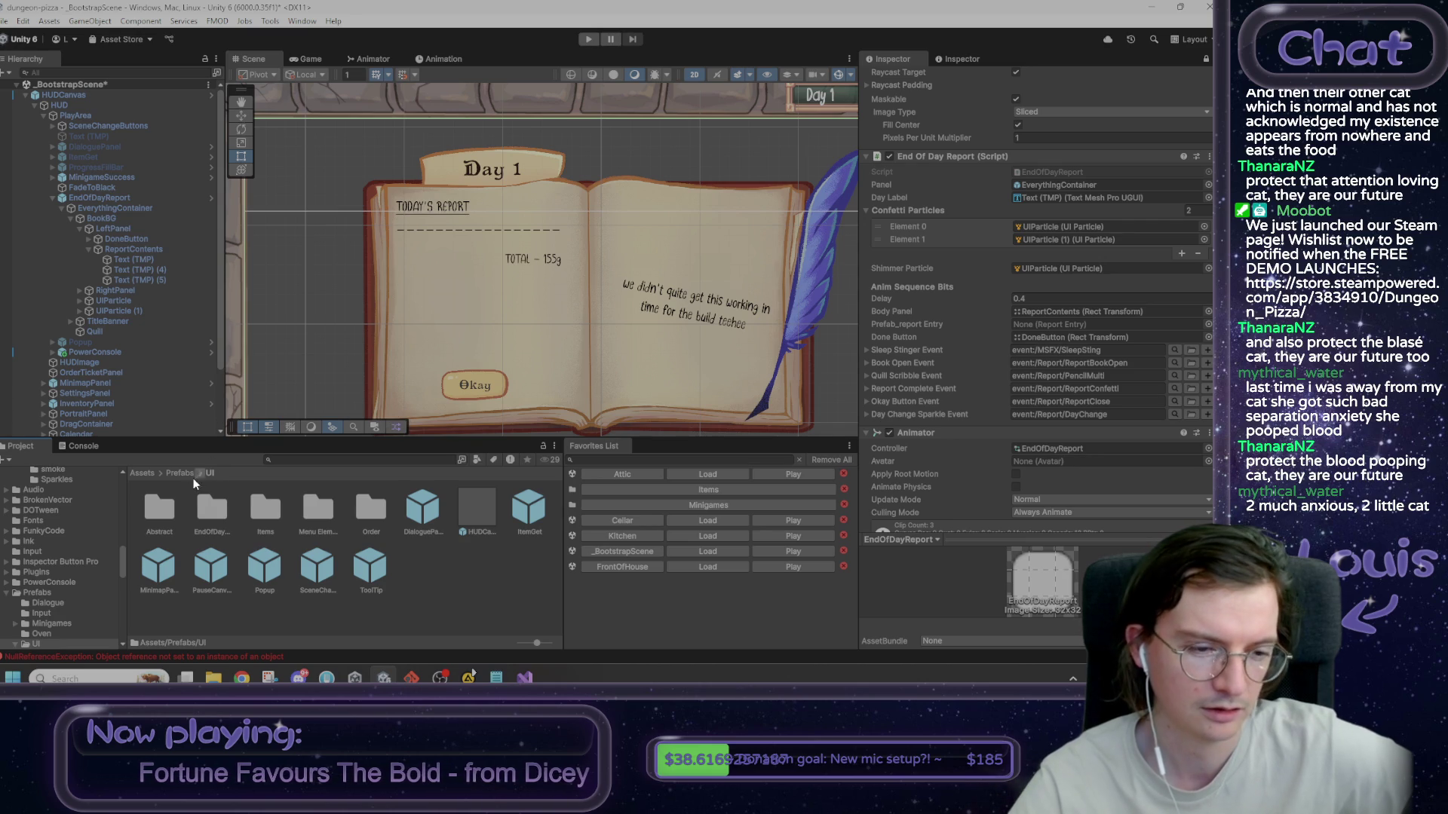
pyautogui.doubleClick(220, 511)
# - Assign the ReportEntry prefab to Prefab_report Entry and apply it to the EndOfDayReport prefab
pyautogui.moveTo(203, 510)
pyautogui.mouseDown()
pyautogui.moveTo(1024, 344)
pyautogui.moveTo(1046, 324)
pyautogui.mouseUp()
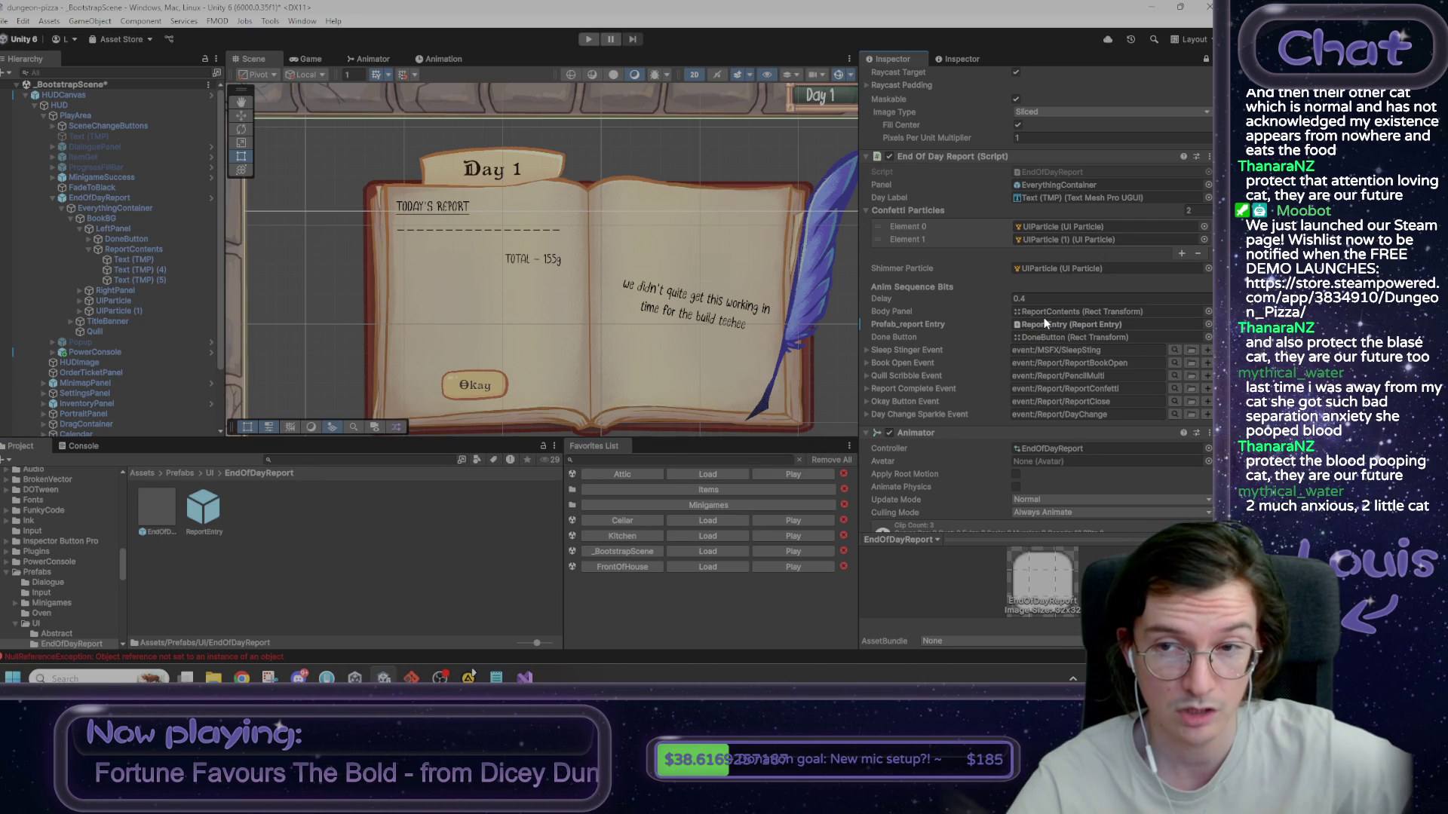
pyautogui.rightClick(919, 324)
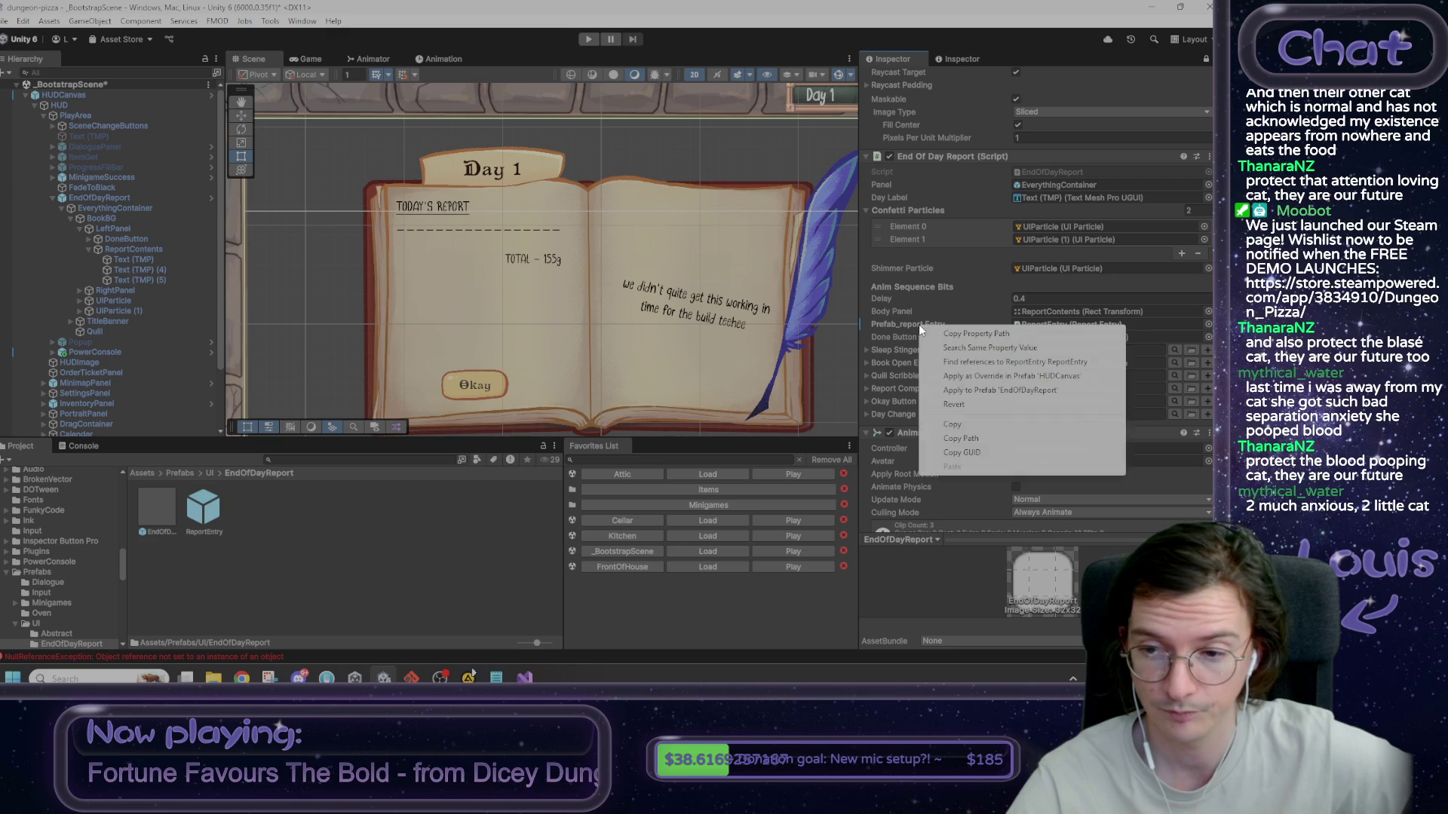
pyautogui.click(962, 391)
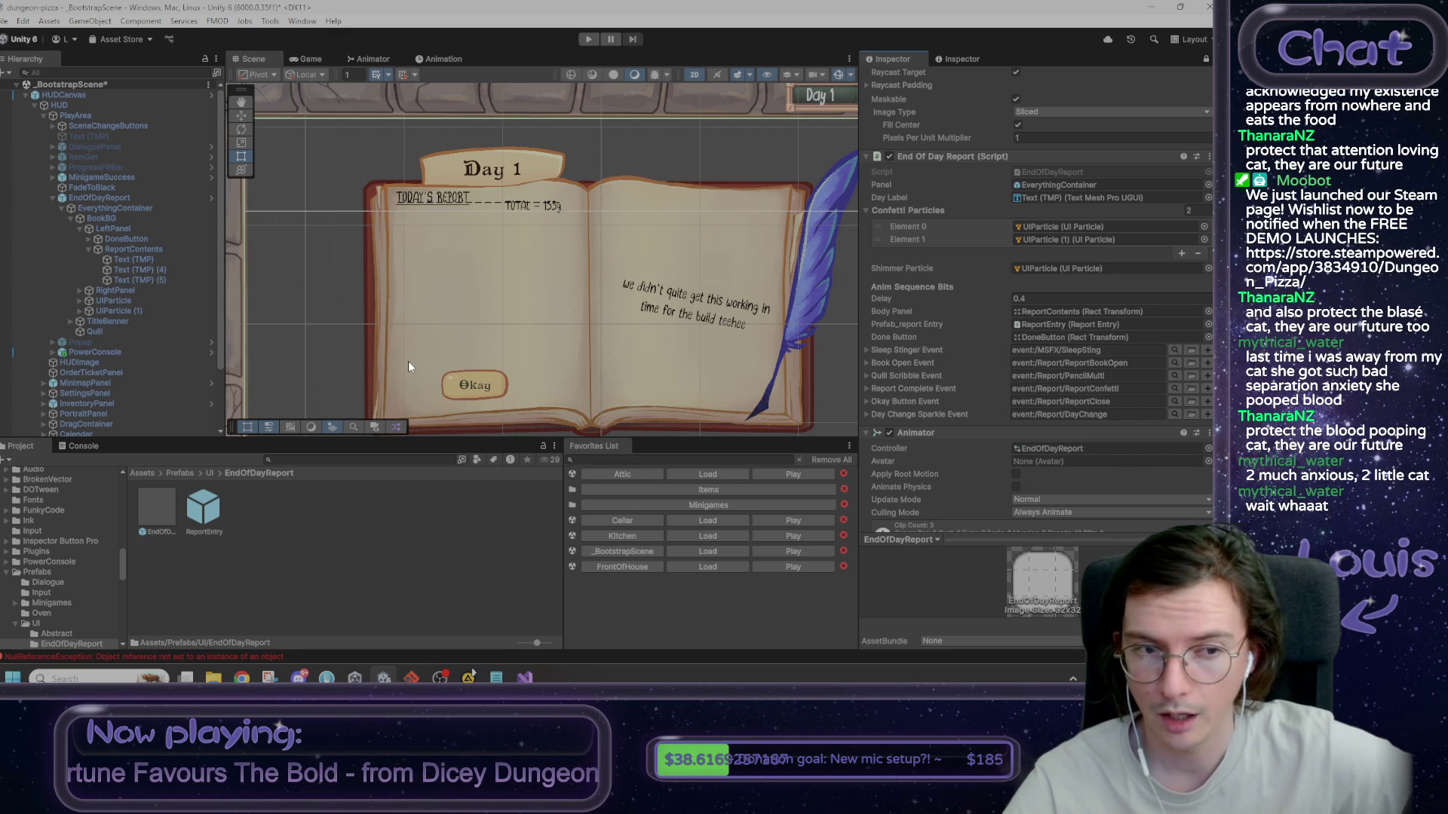
# - Toggle EndOfDayReport off and on to refresh layout, then check the heading and dashed-line texts
pyautogui.click(132, 249)
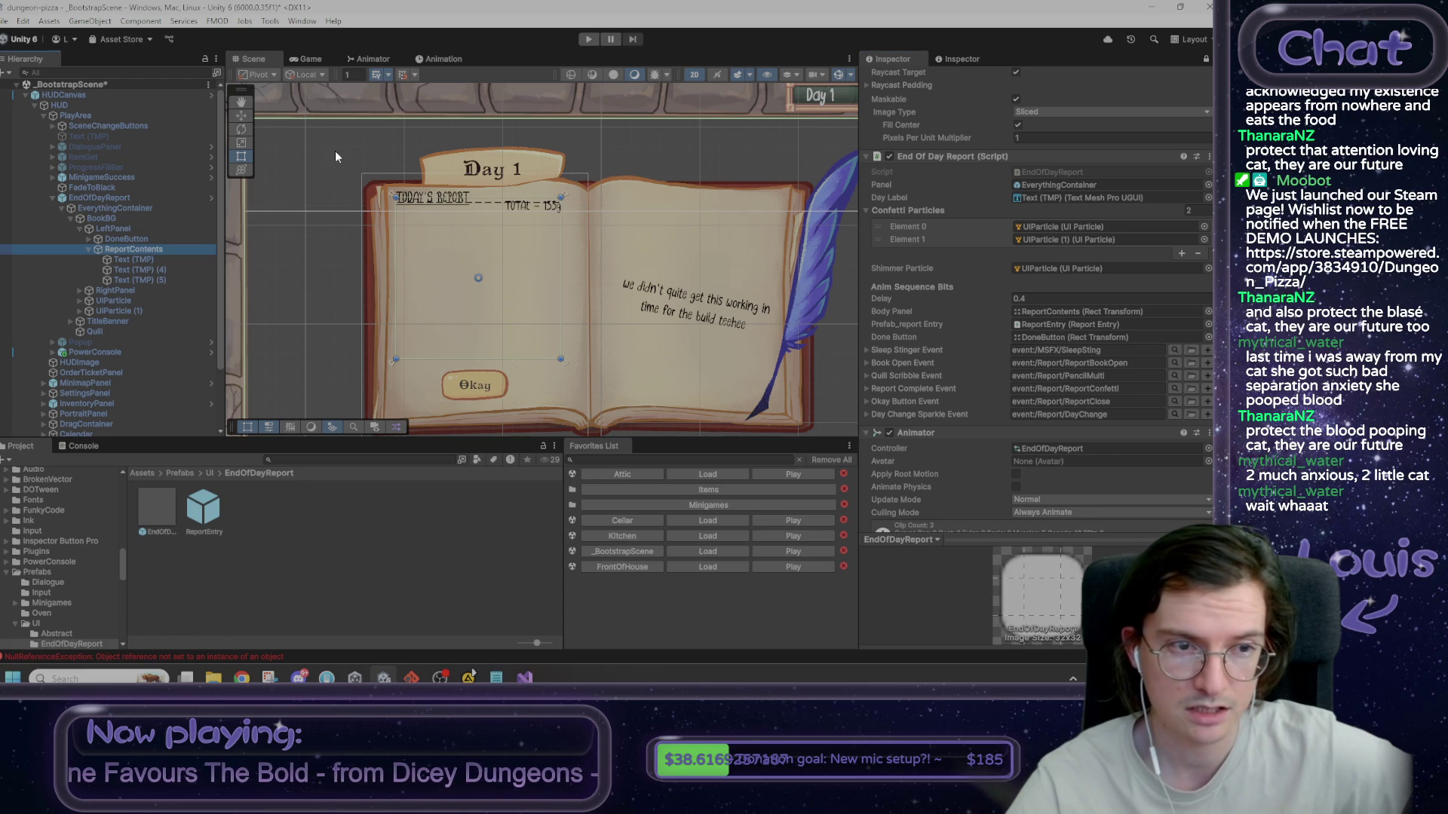
pyautogui.scroll(5, 934, 134)
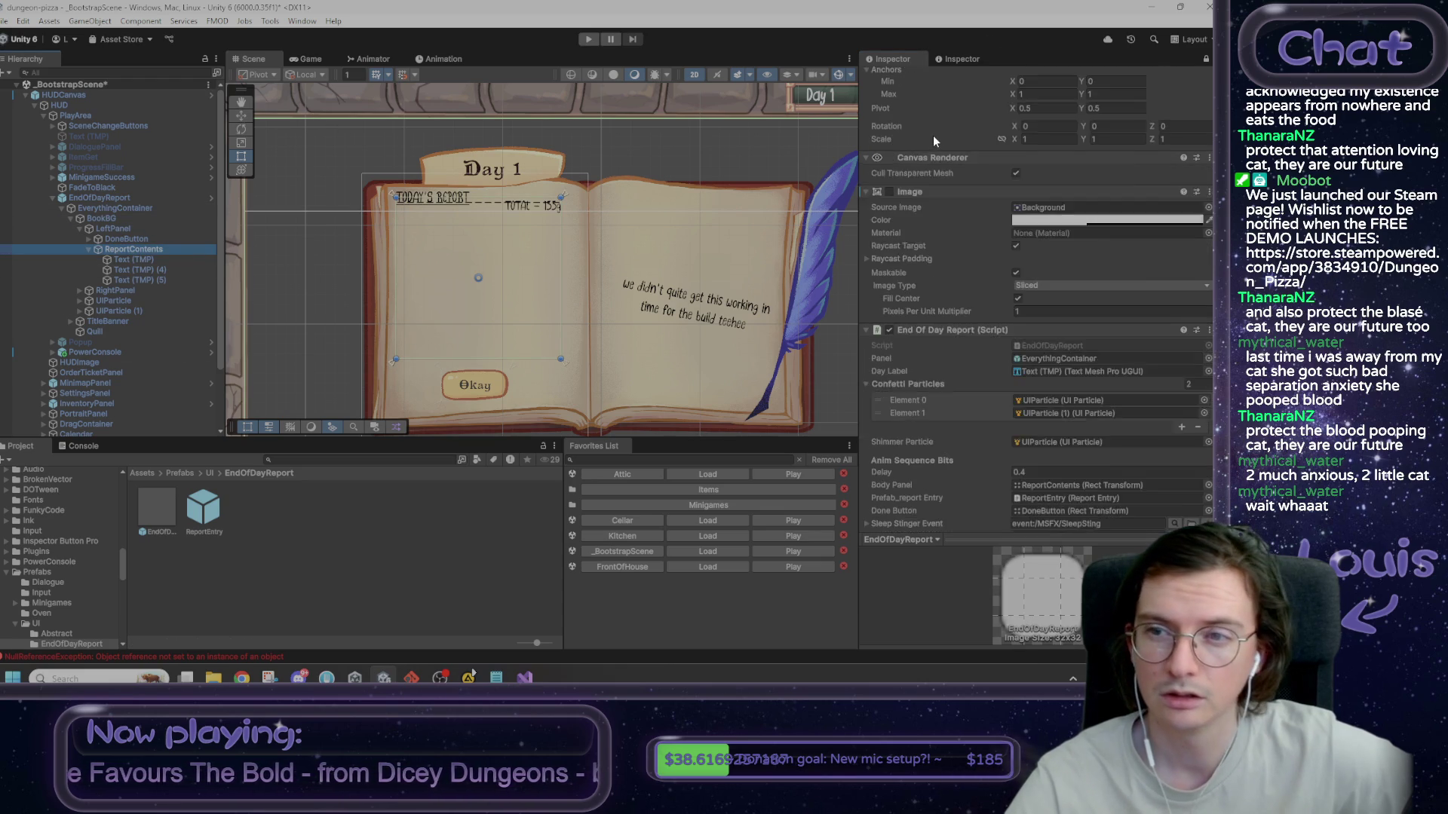
pyautogui.scroll(3, 934, 134)
pyautogui.click(893, 78)
pyautogui.click(893, 78)
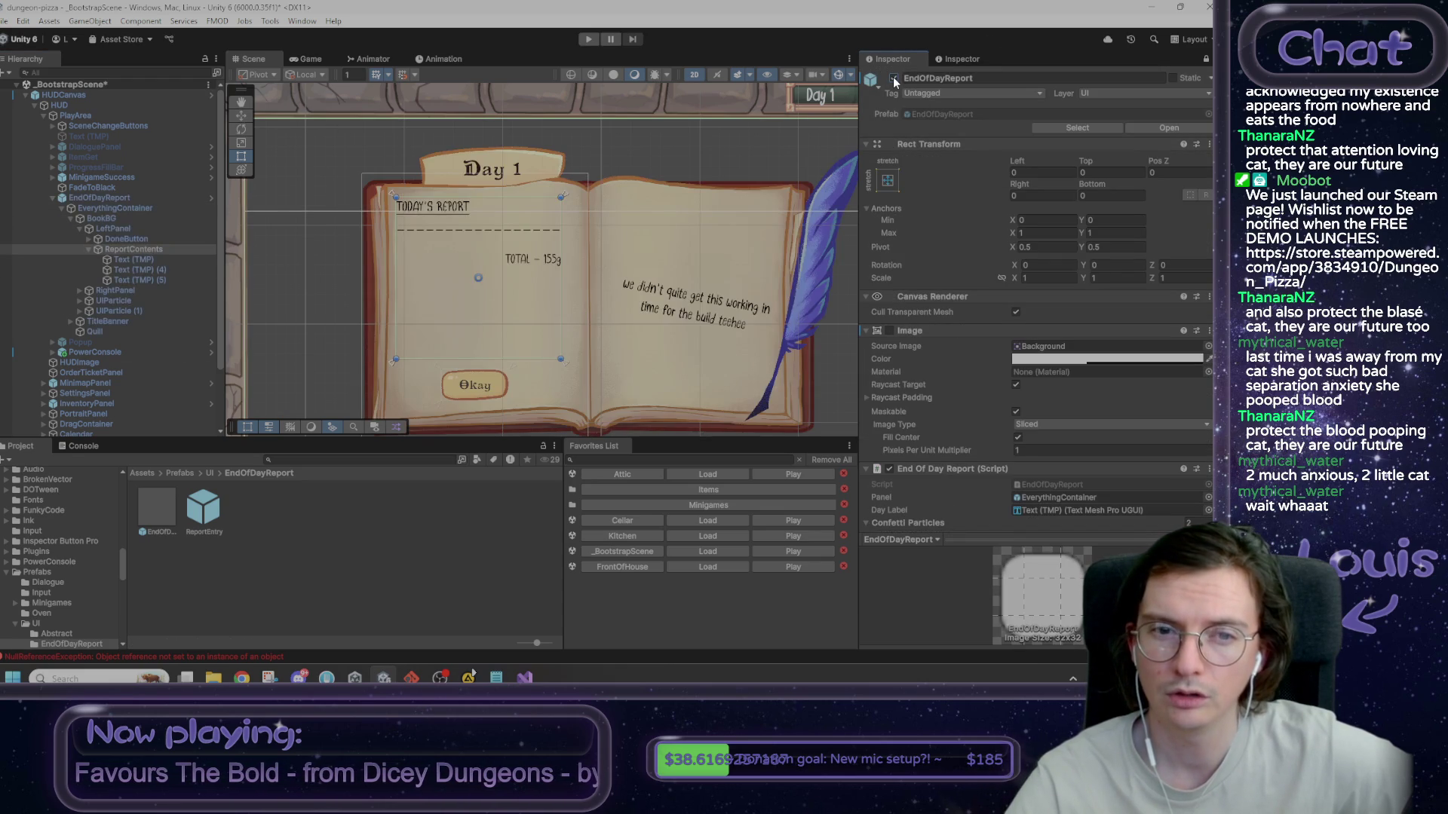
pyautogui.click(173, 261)
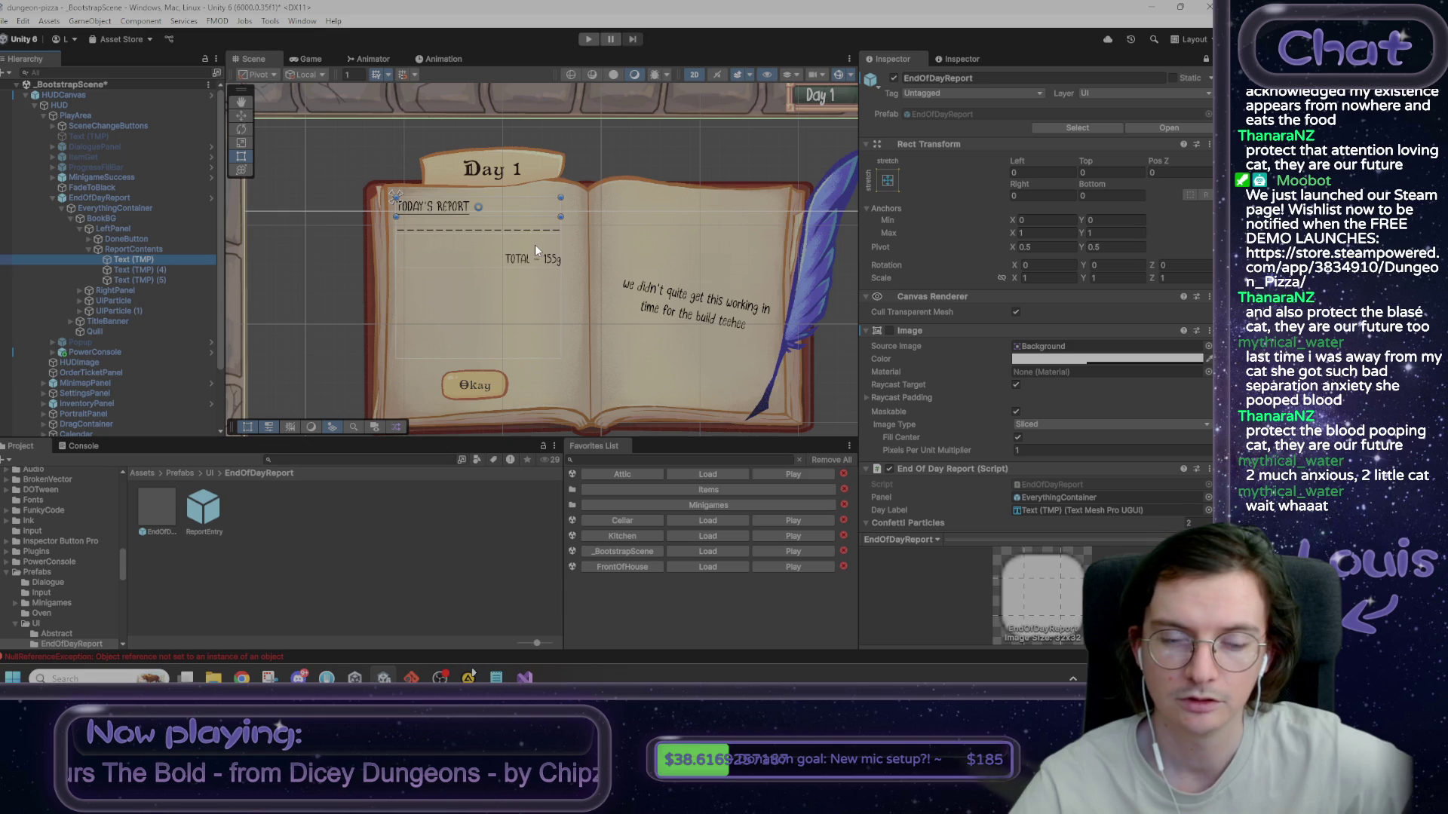
pyautogui.click(149, 272)
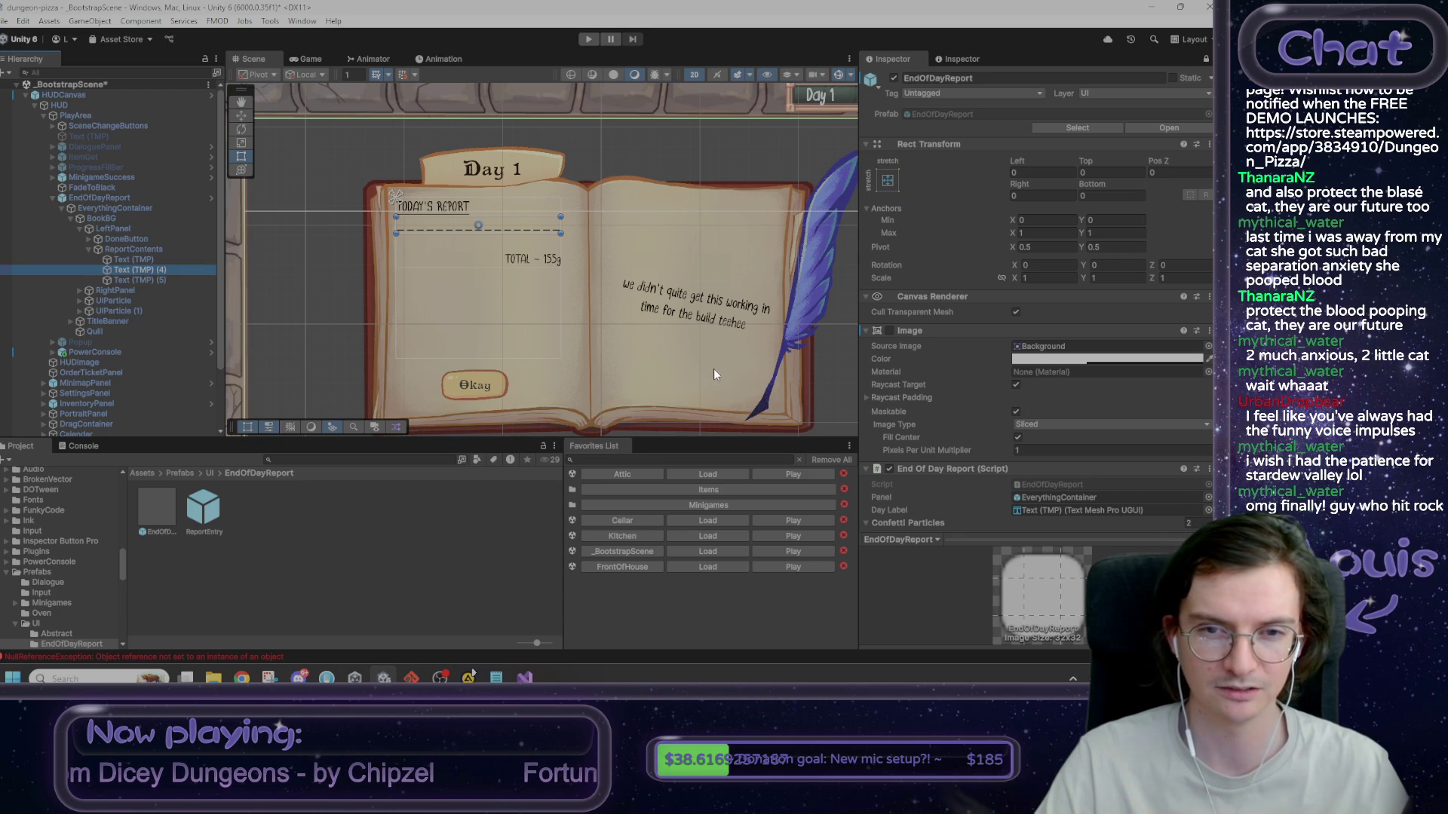
pyautogui.moveTo(713, 371)
pyautogui.mouseDown()
pyautogui.moveTo(720, 354)
pyautogui.moveTo(691, 359)
pyautogui.moveTo(693, 372)
pyautogui.mouseUp()
pyautogui.scroll(-2, 730, 368)
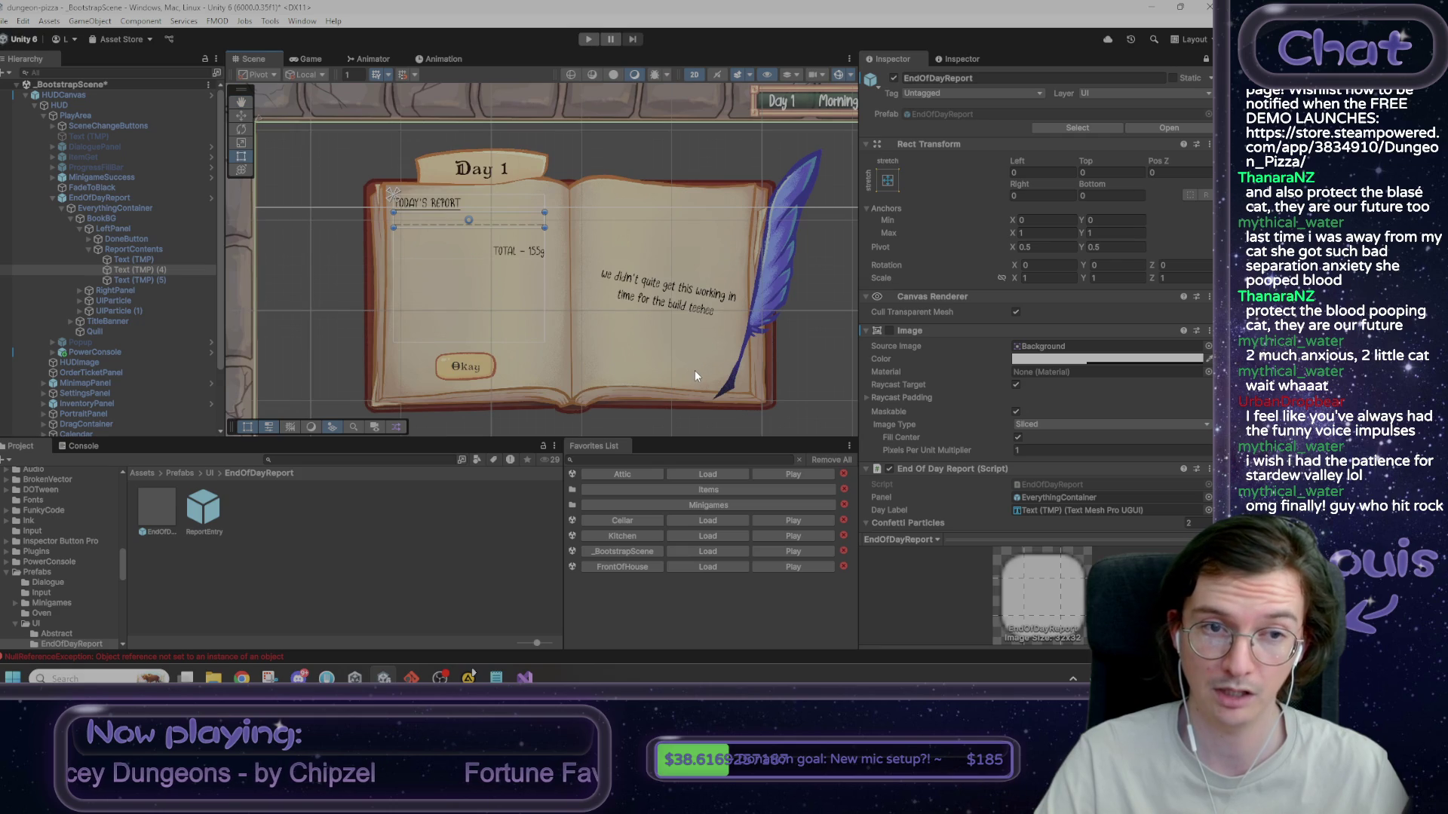
pyautogui.scroll(-2, 697, 369)
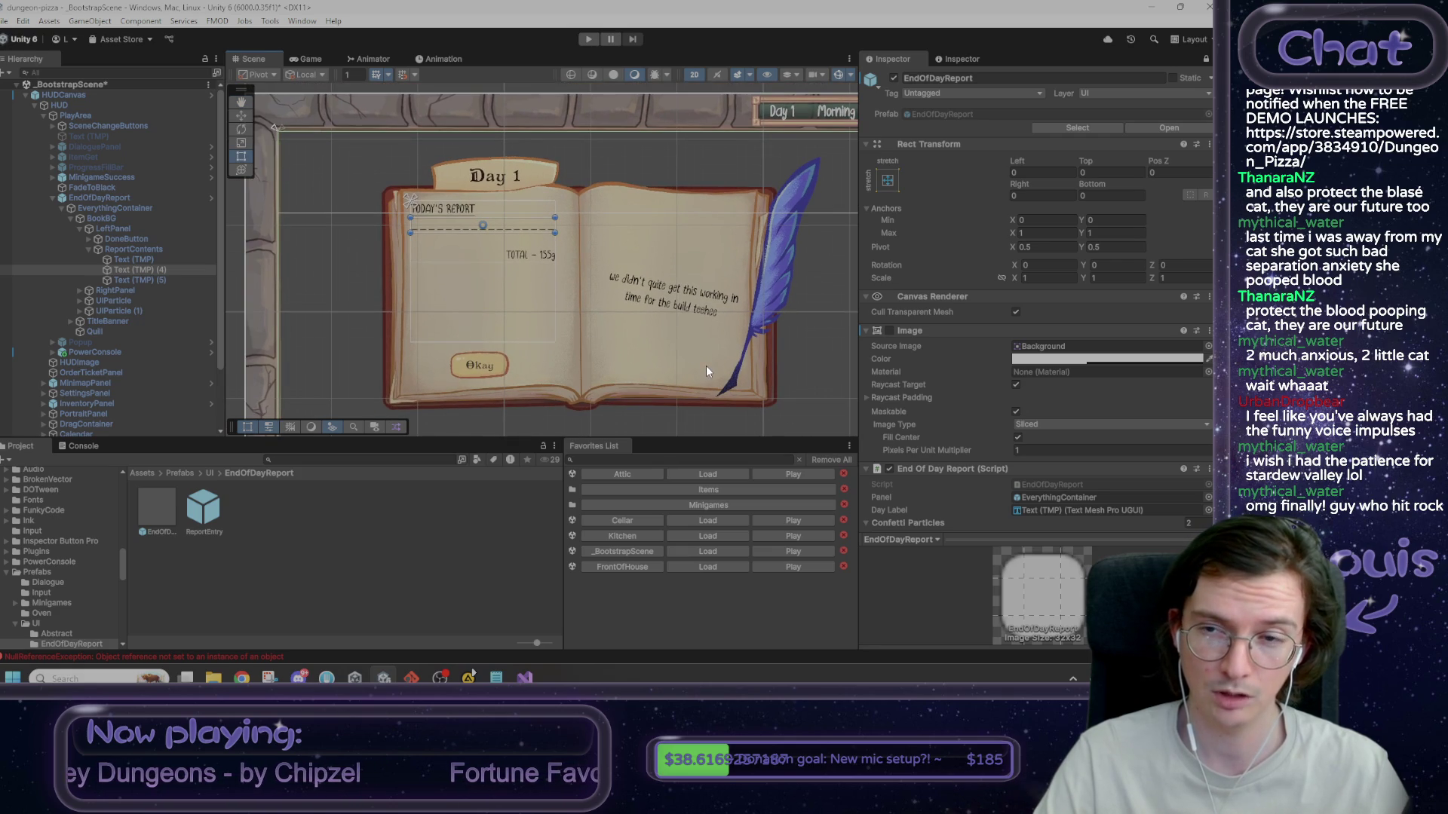
pyautogui.scroll(1, 705, 366)
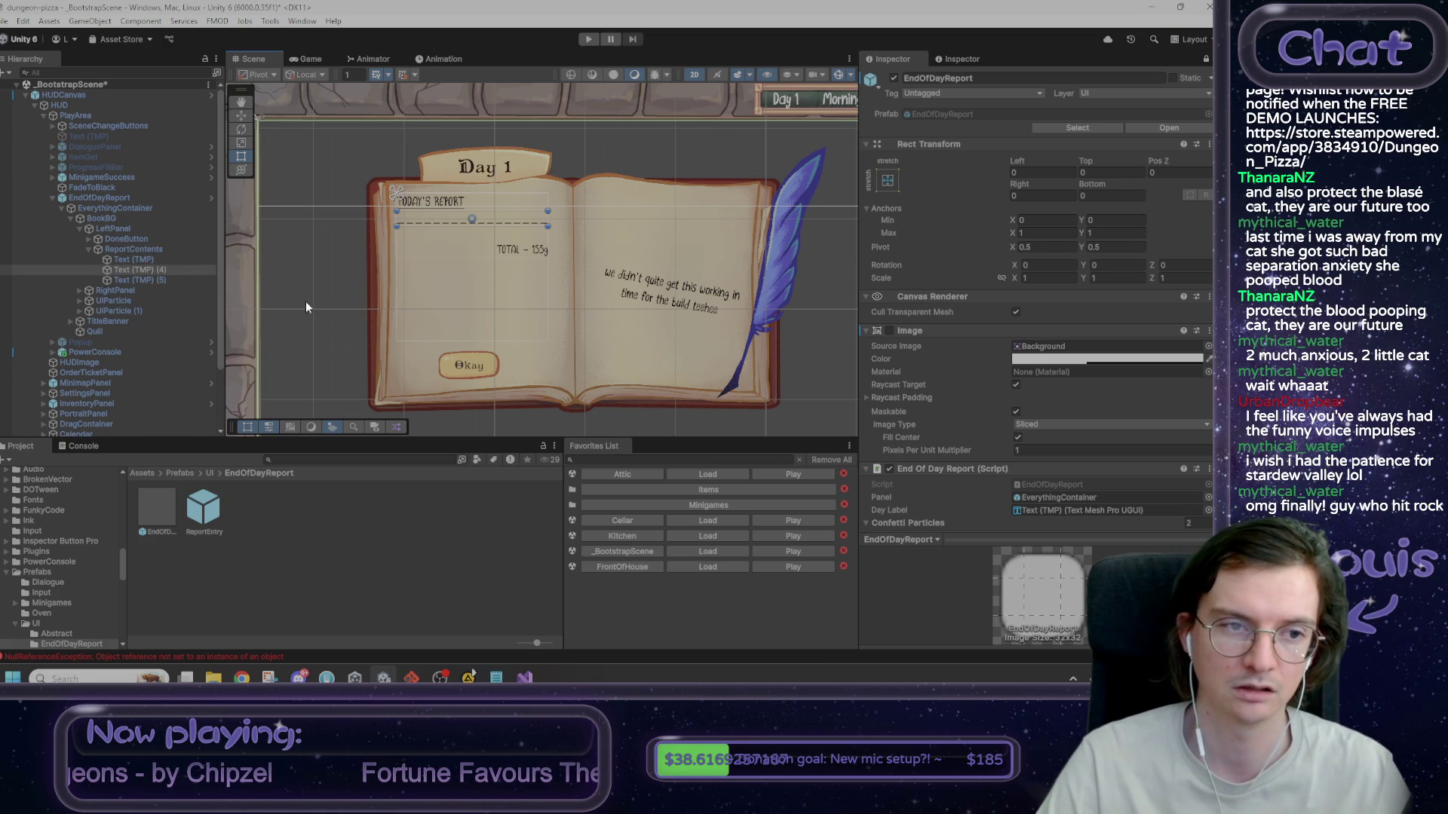
pyautogui.click(161, 260)
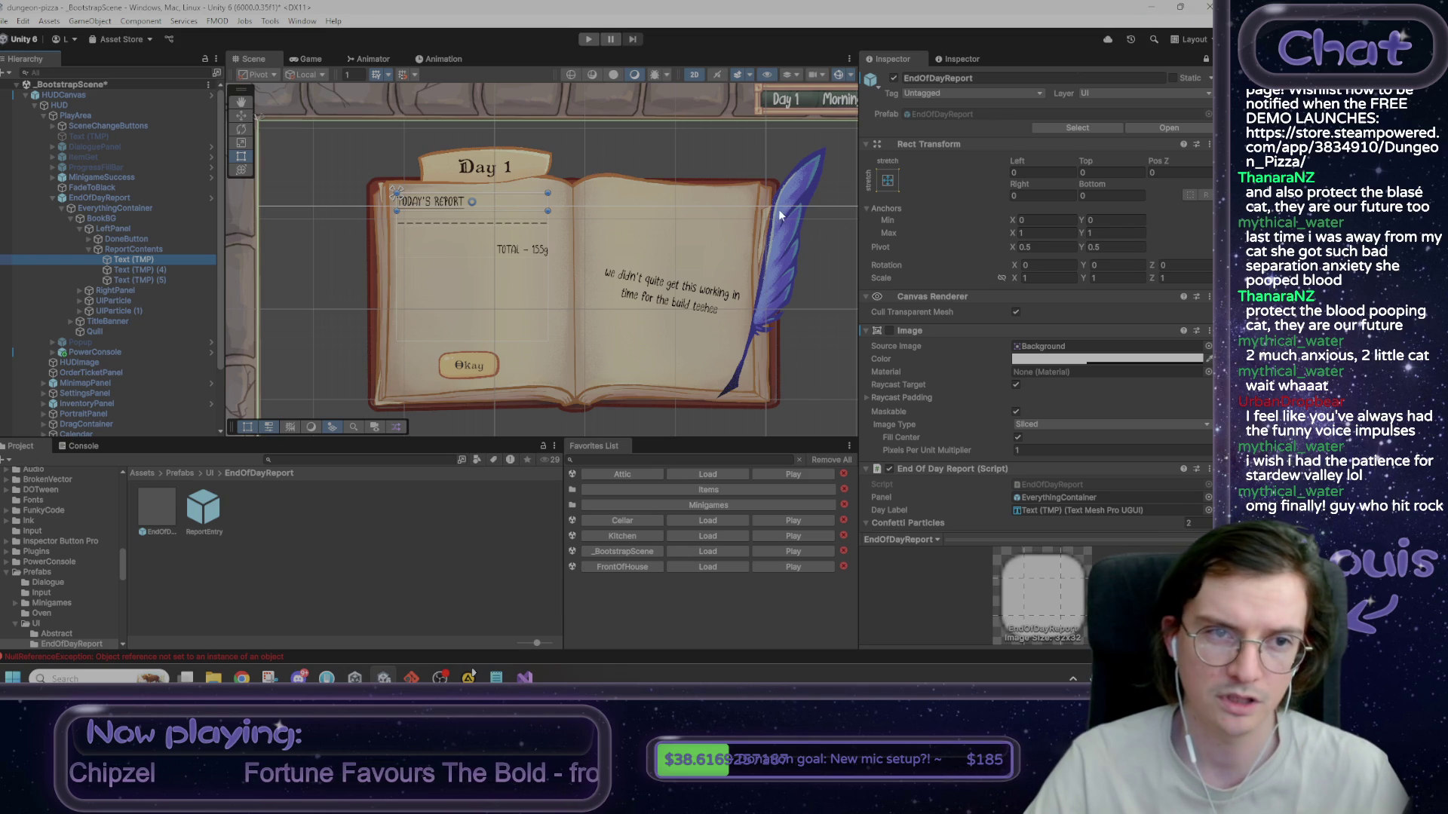
pyautogui.moveTo(757, 228)
pyautogui.mouseDown()
pyautogui.moveTo(725, 240)
pyautogui.moveTo(760, 245)
pyautogui.moveTo(752, 233)
pyautogui.mouseUp()
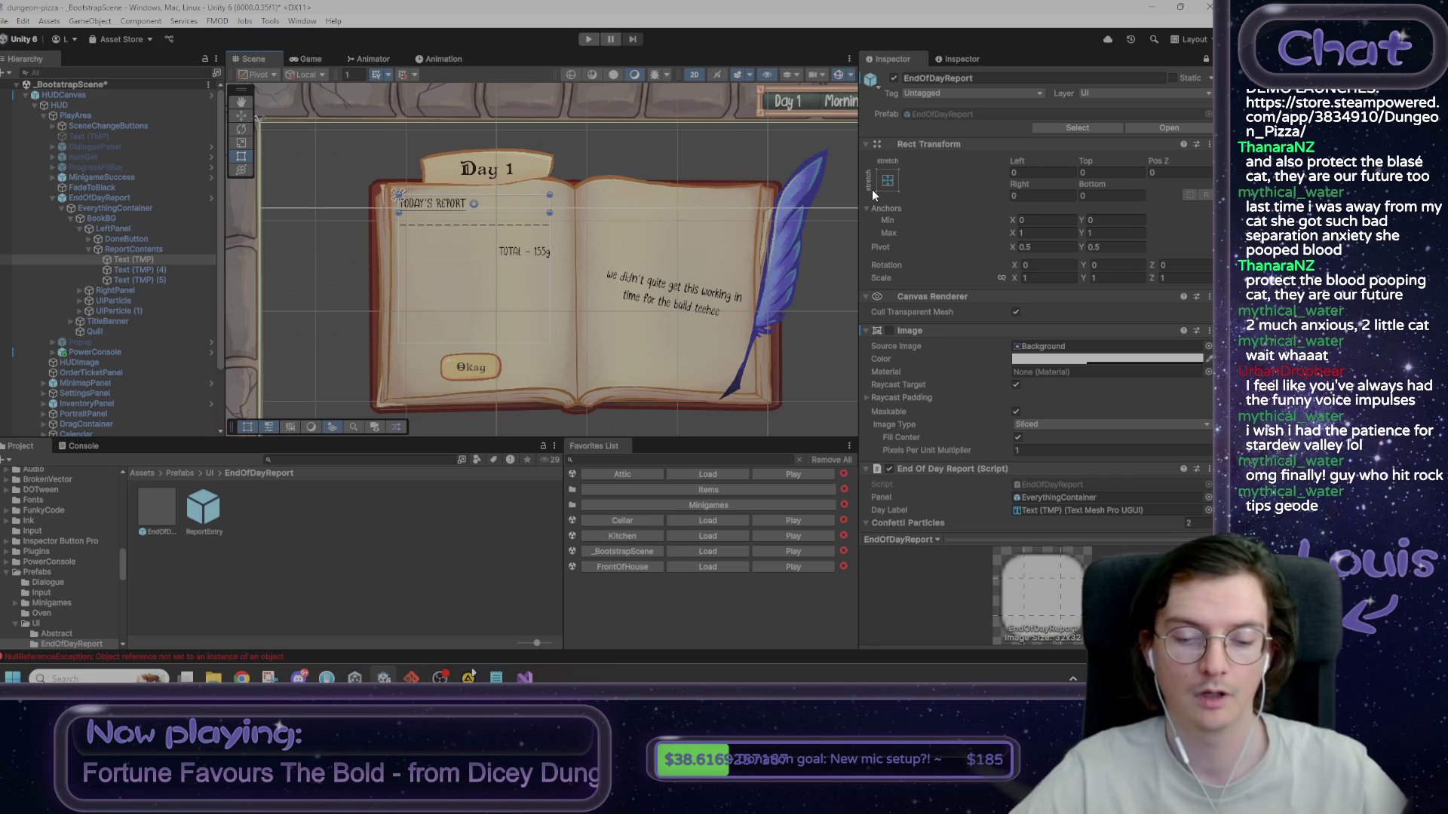
pyautogui.click(496, 677)
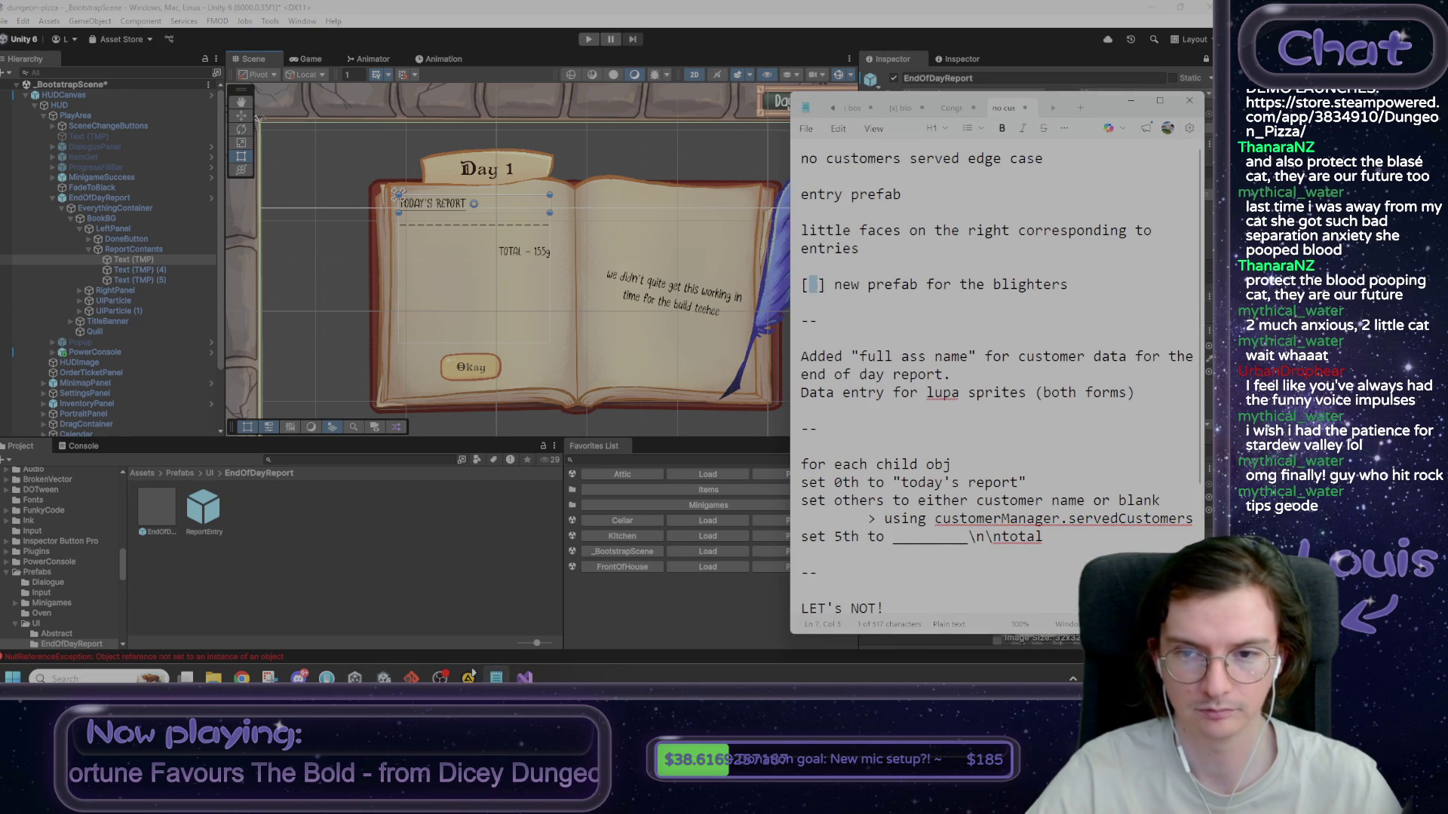
# - Tick the prefab task and add '[ ] spawn em' and '[ ] step through displaying em' to the list
pyautogui.write('x')
pyautogui.press('Down')
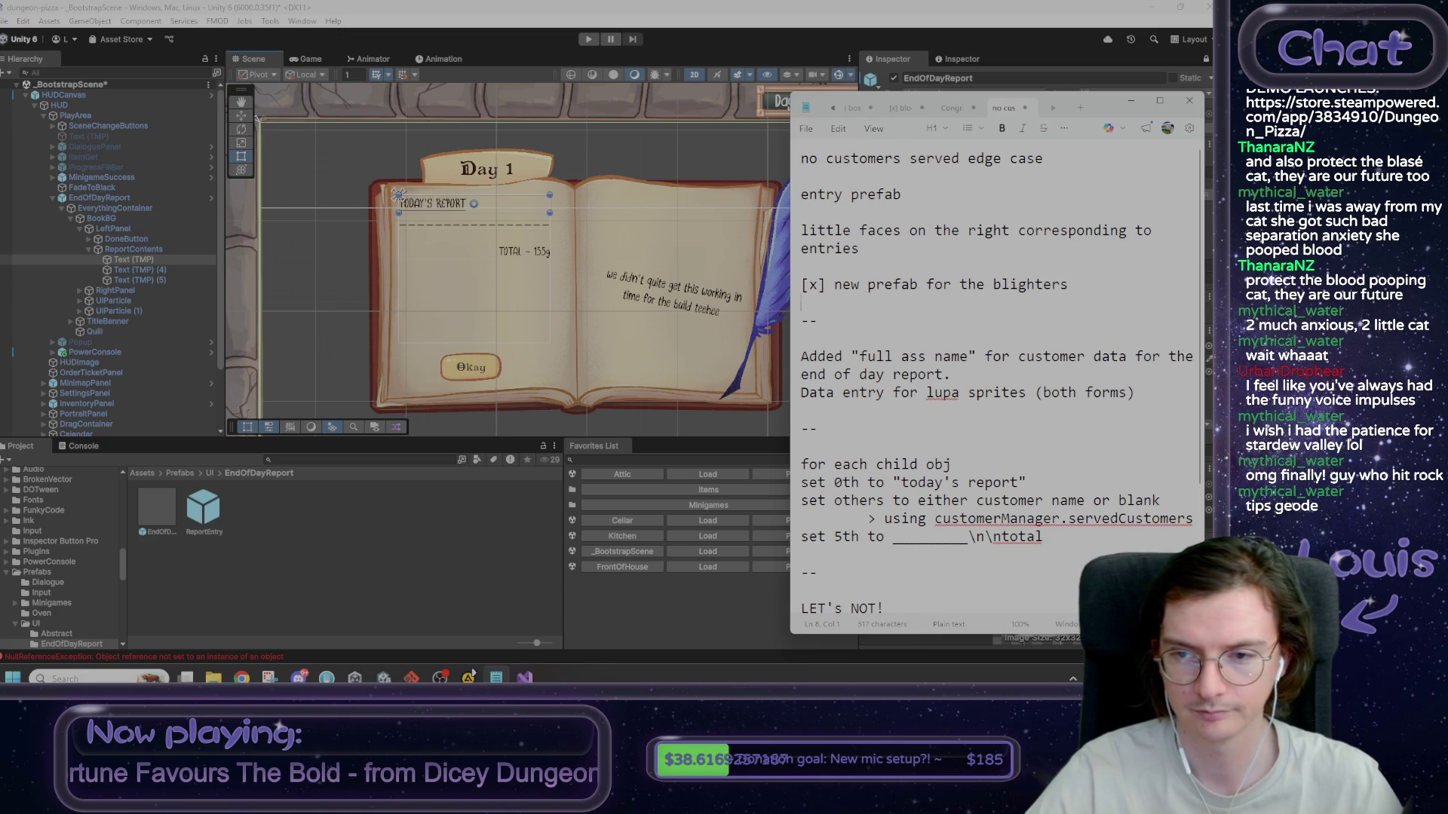
pyautogui.press('Return')
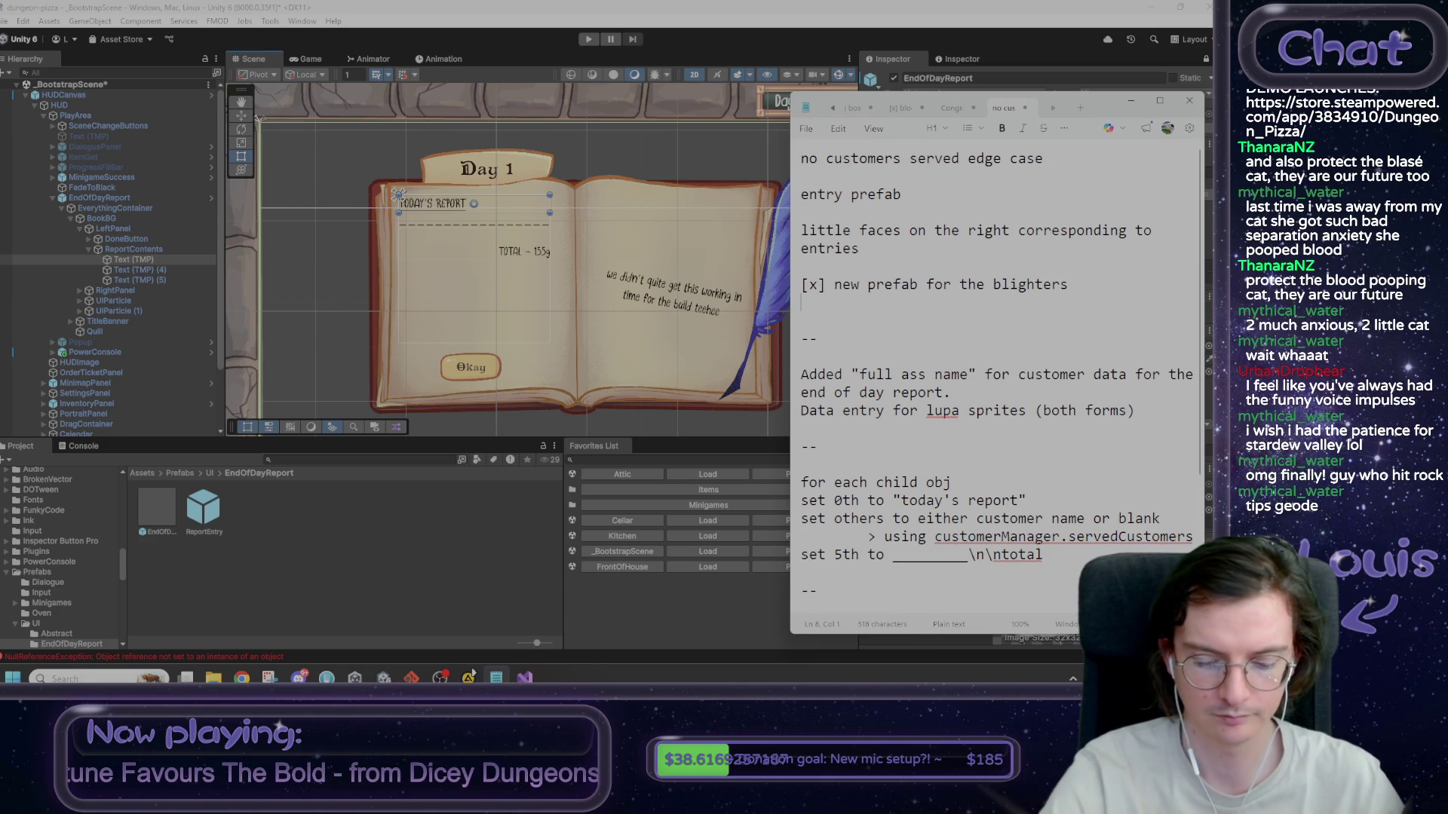
pyautogui.write('[ ] spawn w')
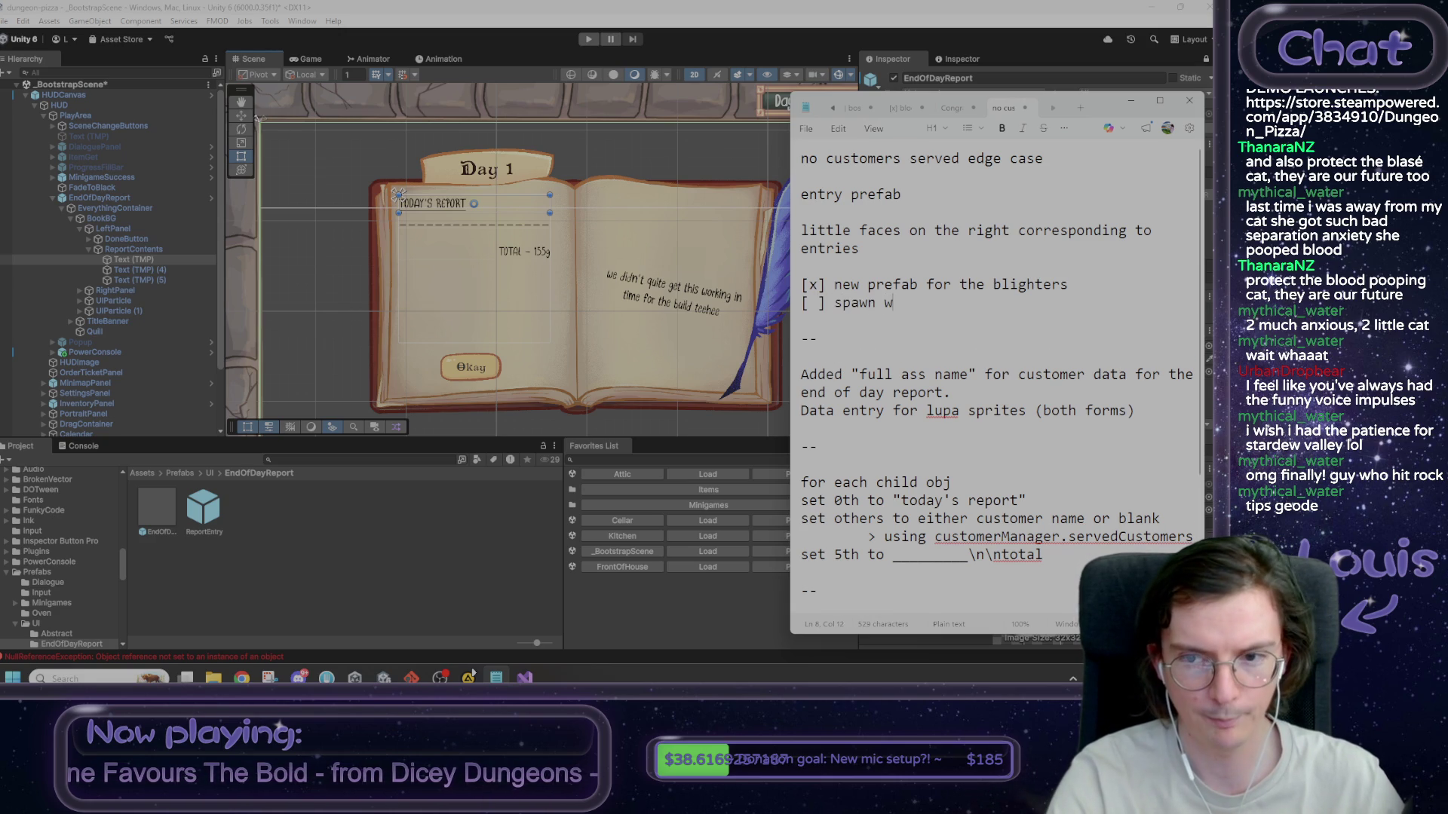
pyautogui.press('BackSpace')
pyautogui.write('em')
pyautogui.press('Return')
pyautogui.write('[ ] step through')
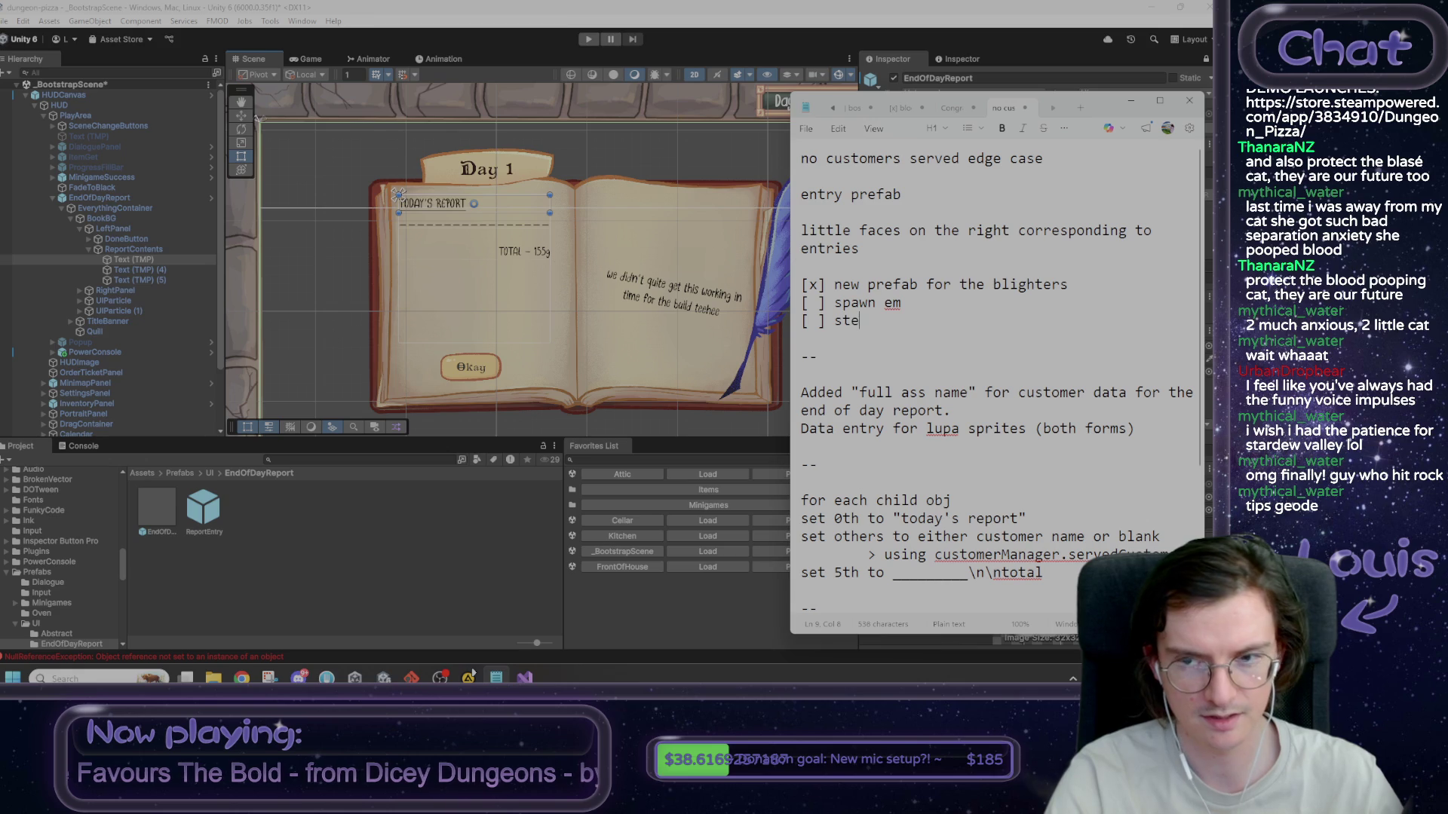
pyautogui.write(' displaying em')
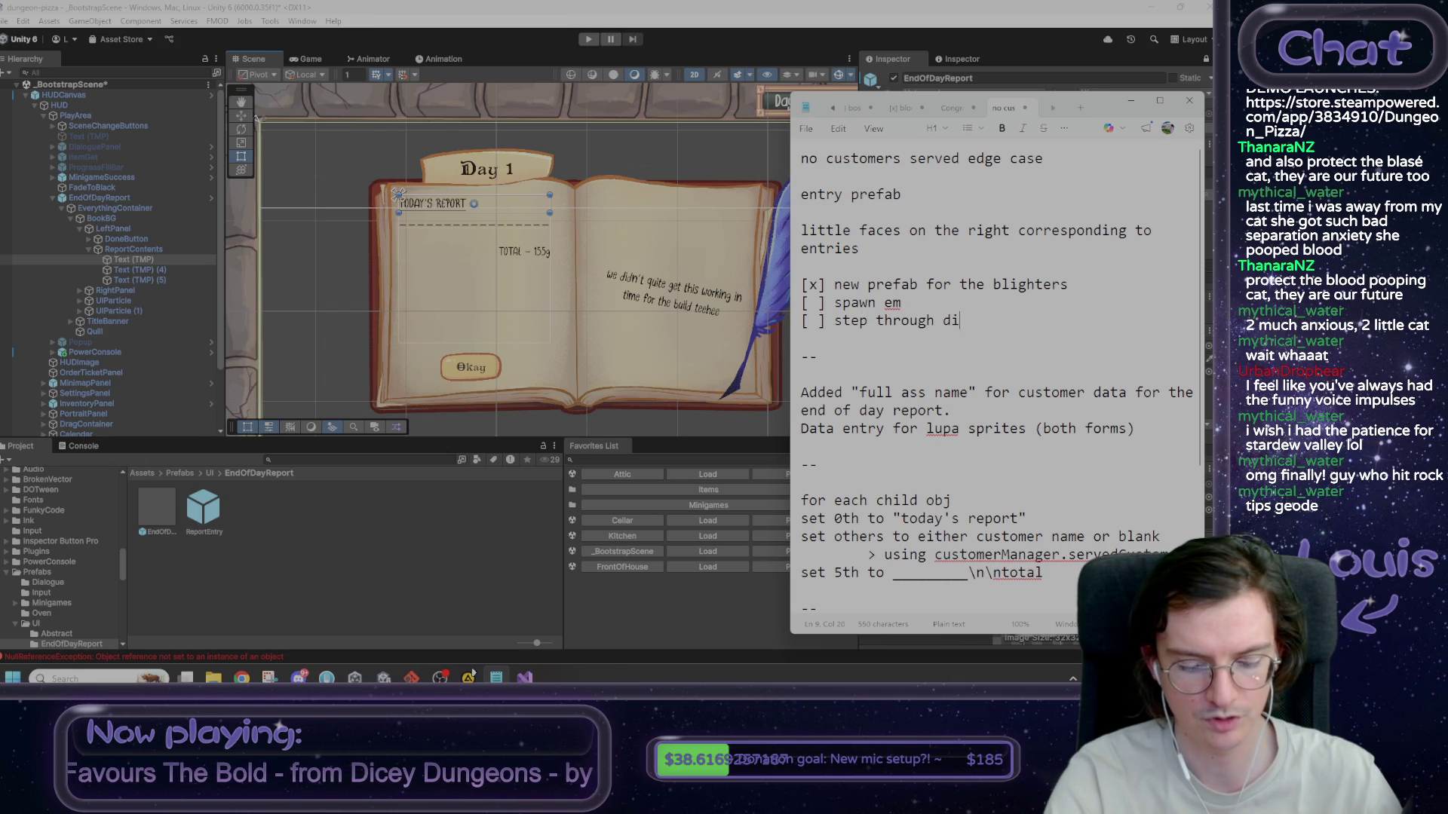
pyautogui.press('Up')
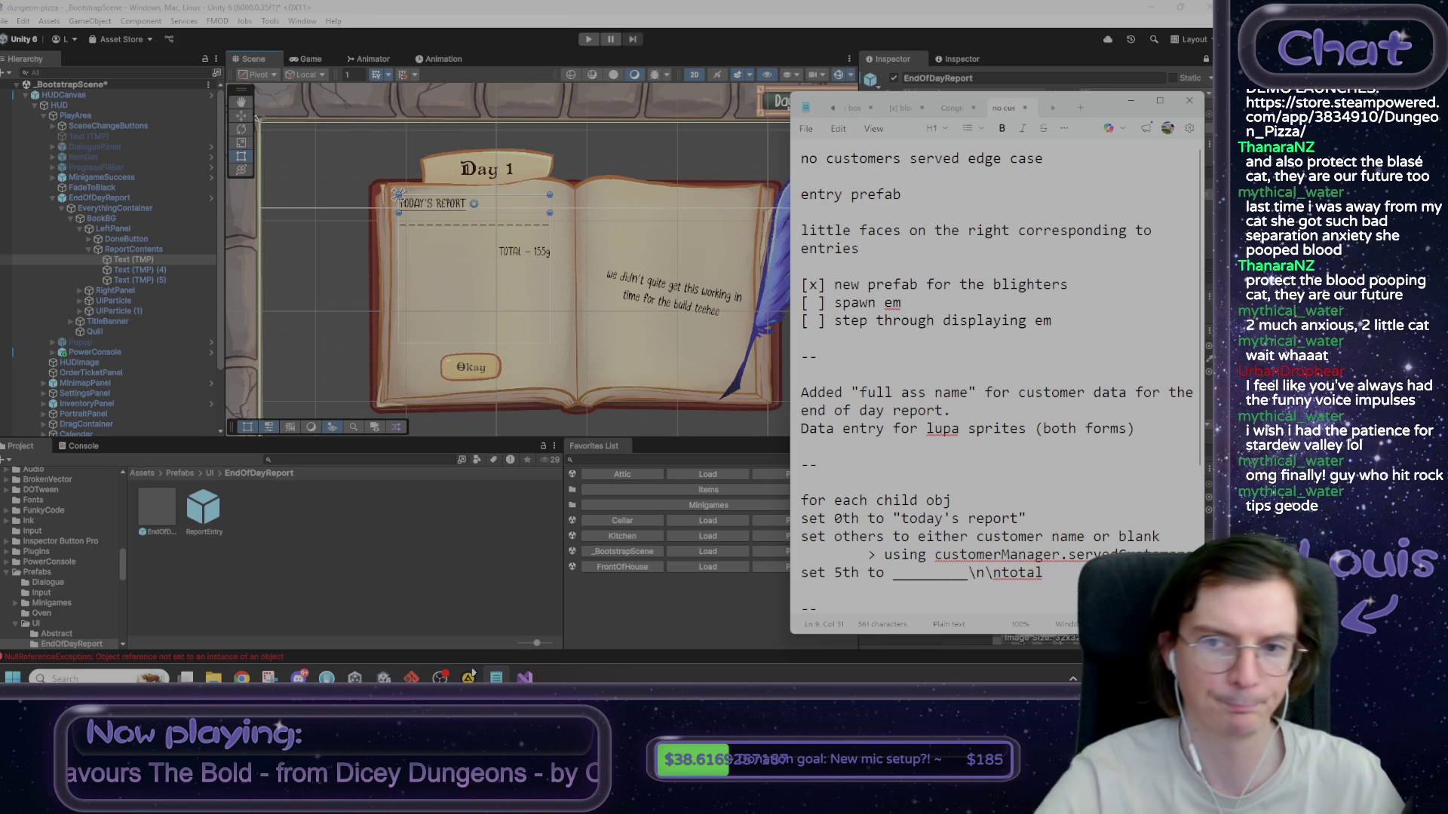
pyautogui.hotkey('shift', 'Home')
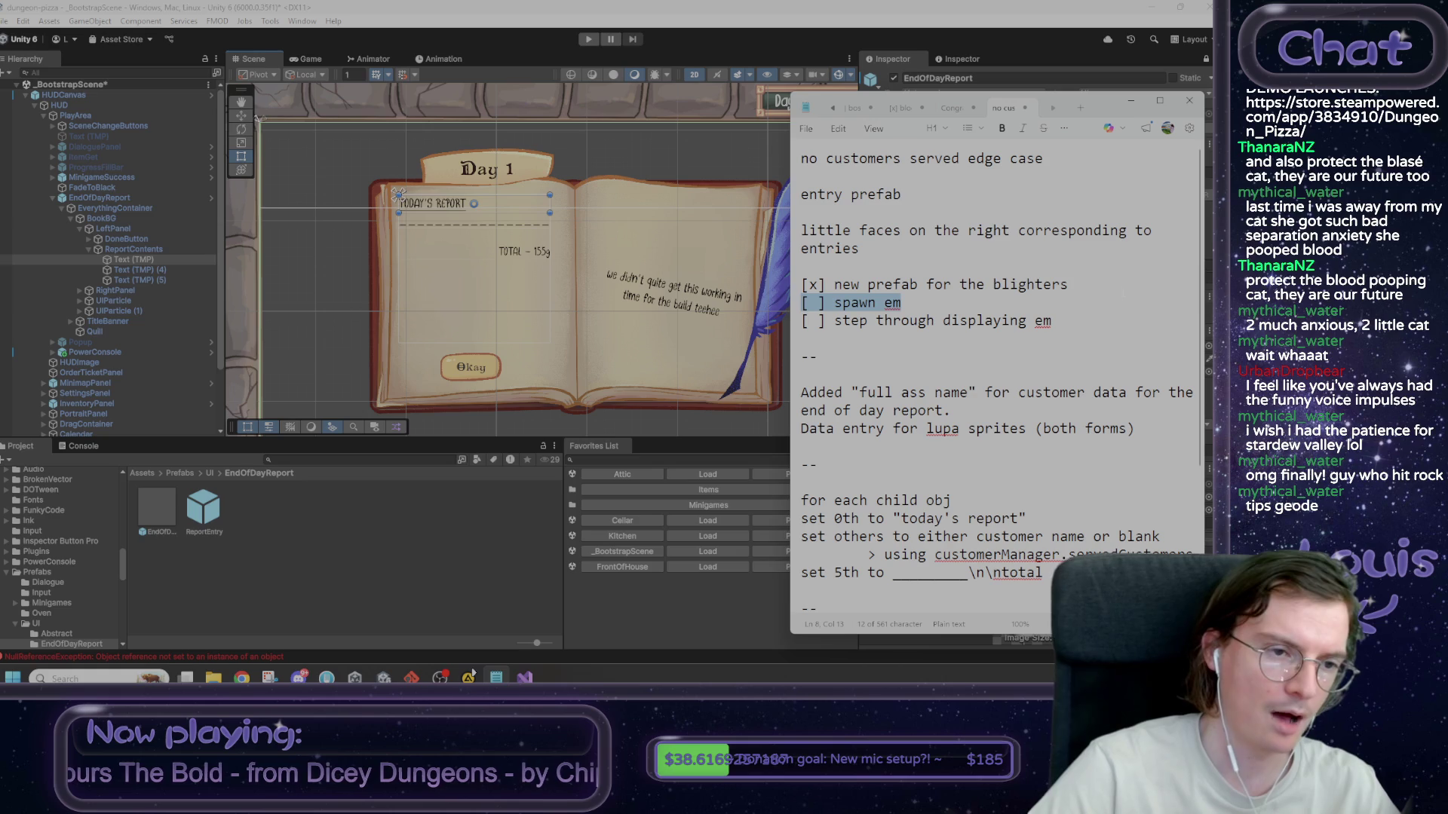
pyautogui.click(626, 512)
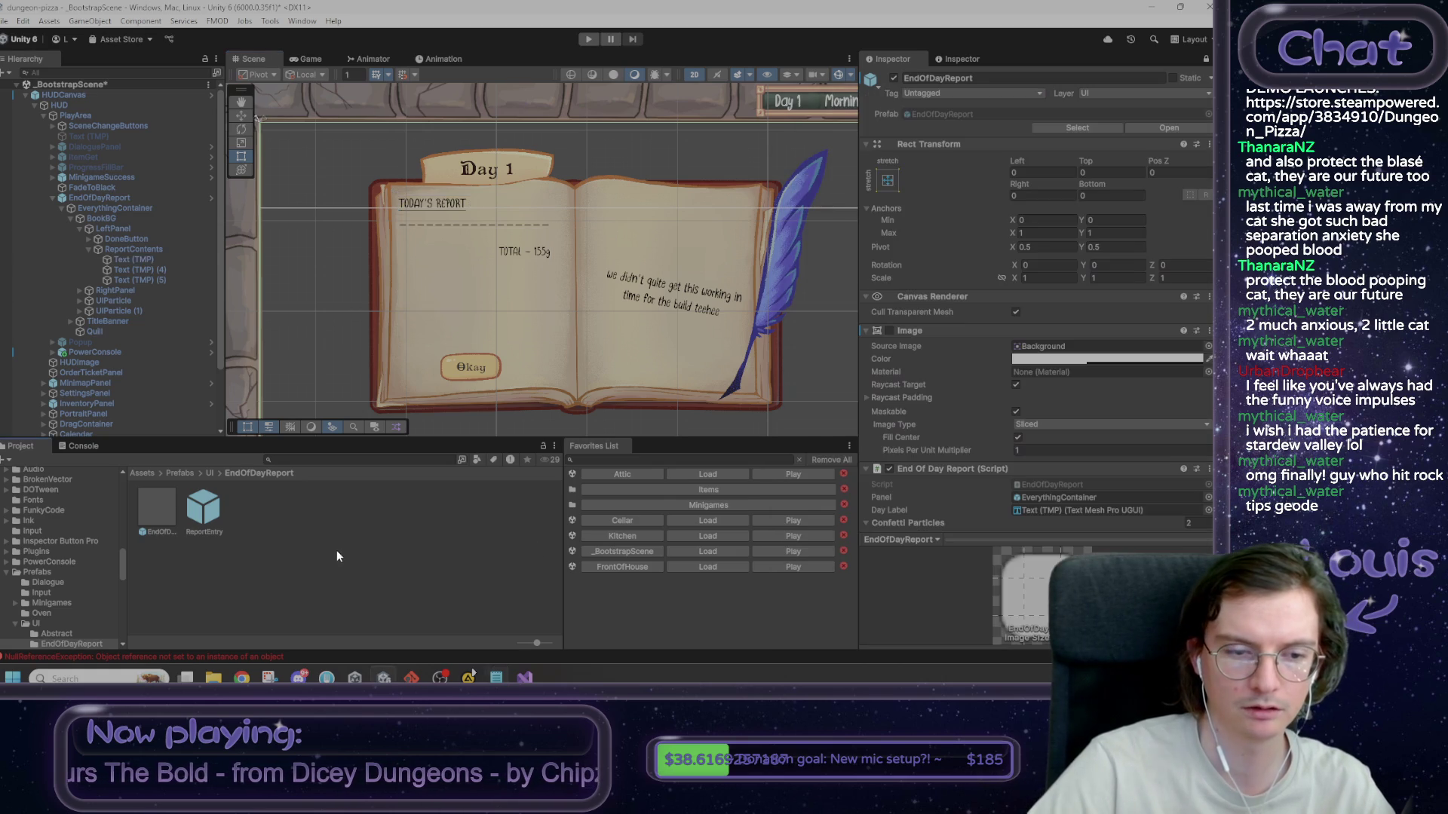
pyautogui.doubleClick(214, 508)
pyautogui.click(79, 132)
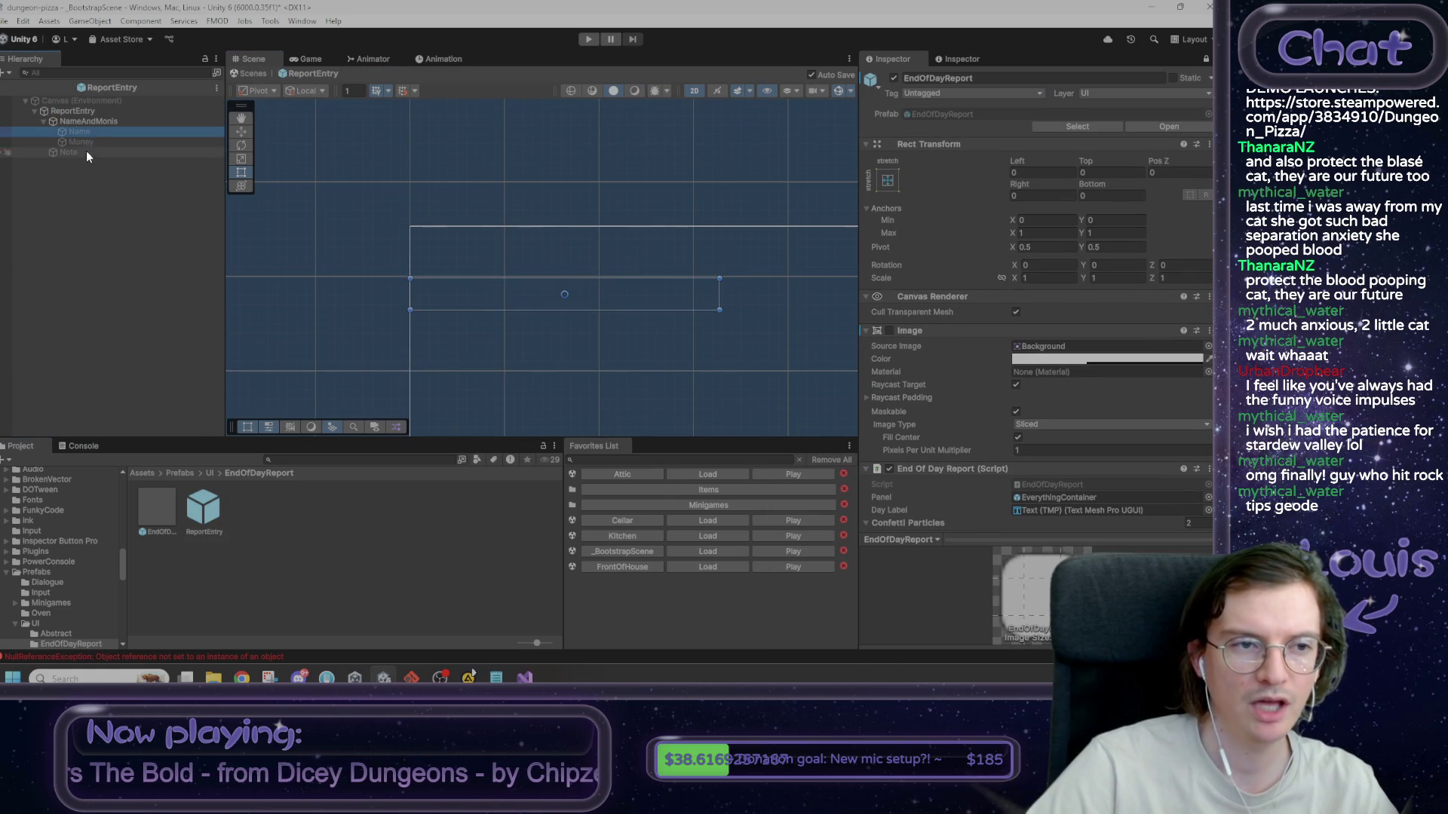
pyautogui.keyDown('shift'); pyautogui.click(87, 150); pyautogui.keyUp('shift')
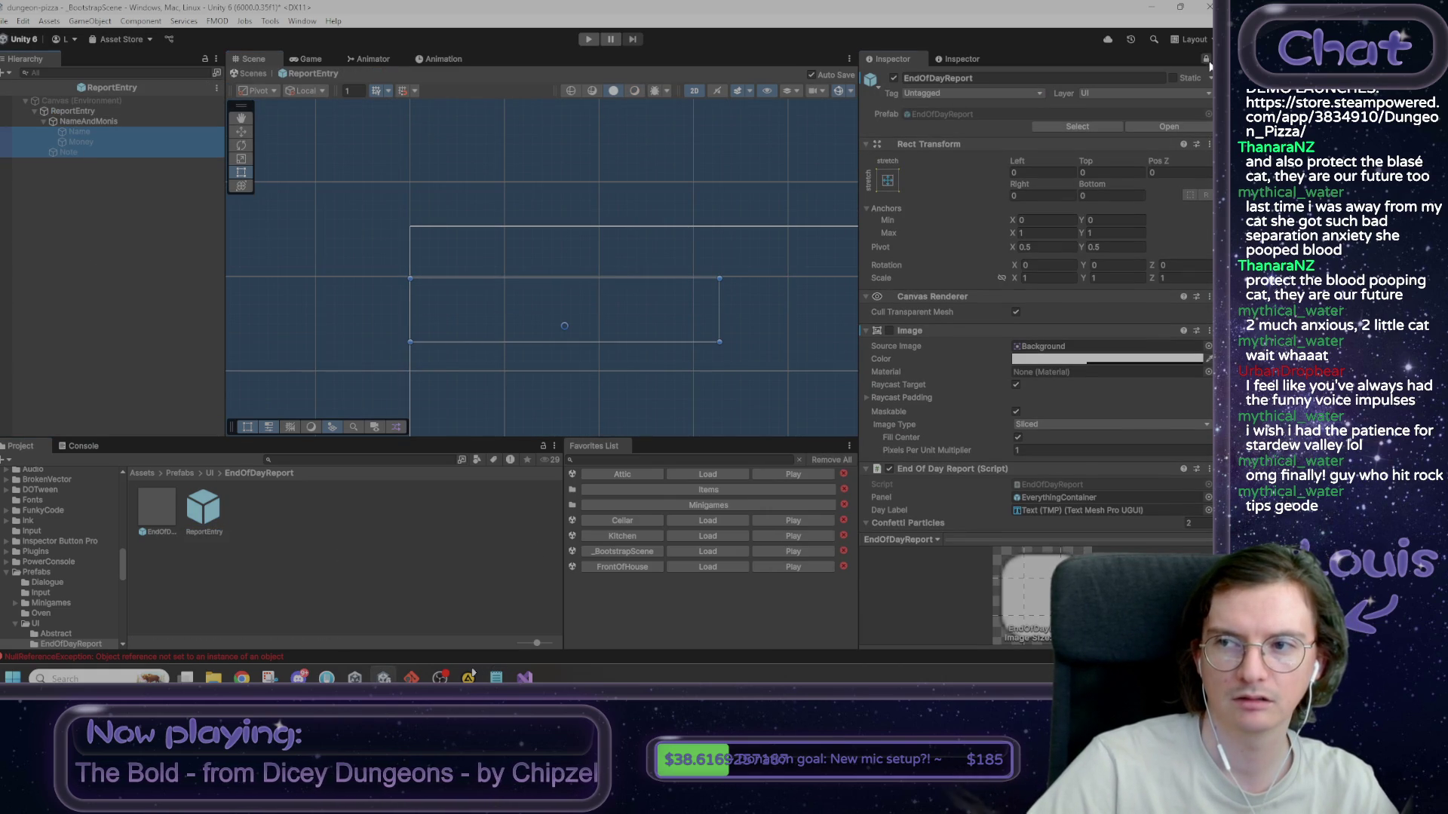
pyautogui.click(361, 196)
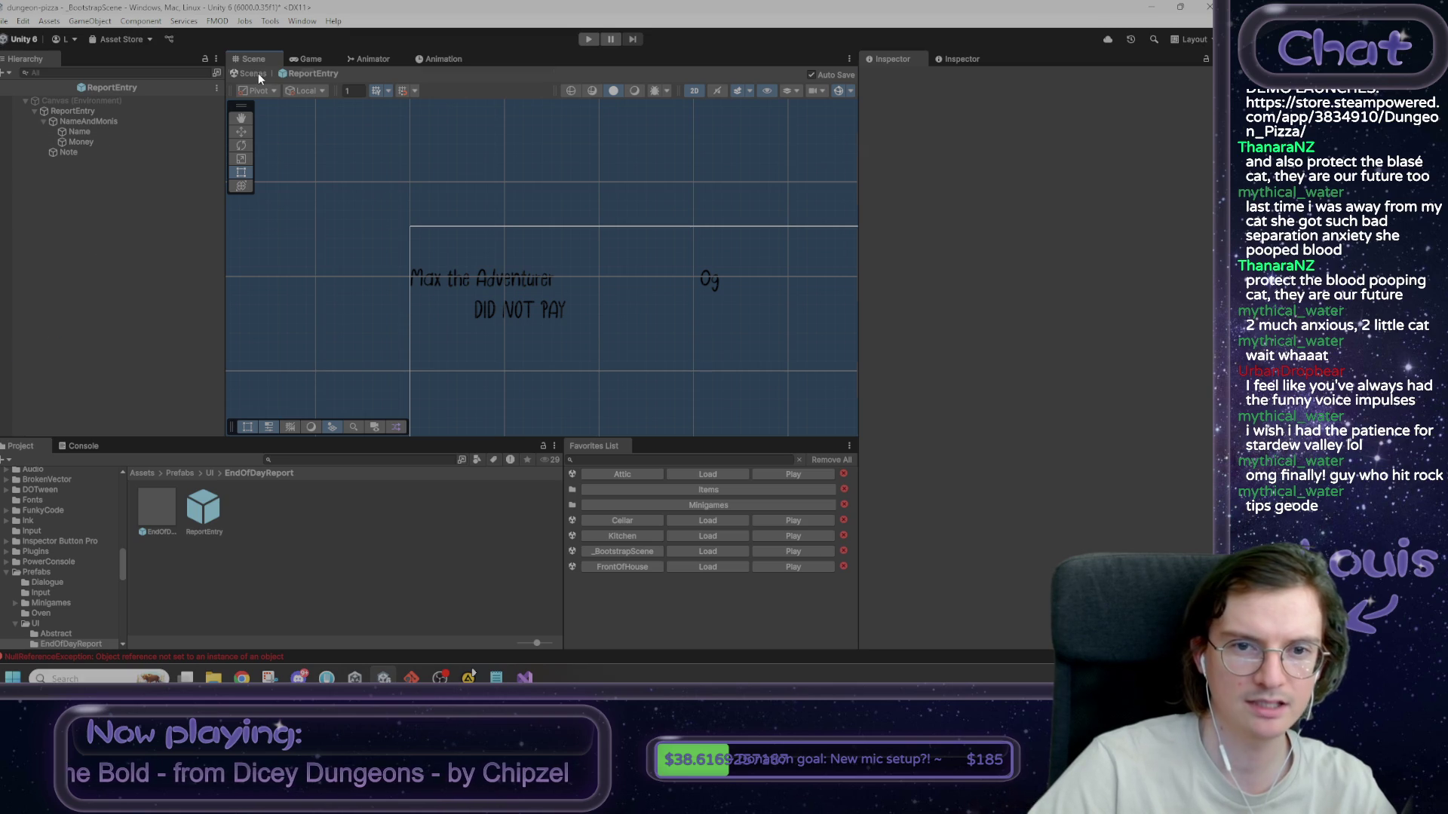
pyautogui.click(253, 74)
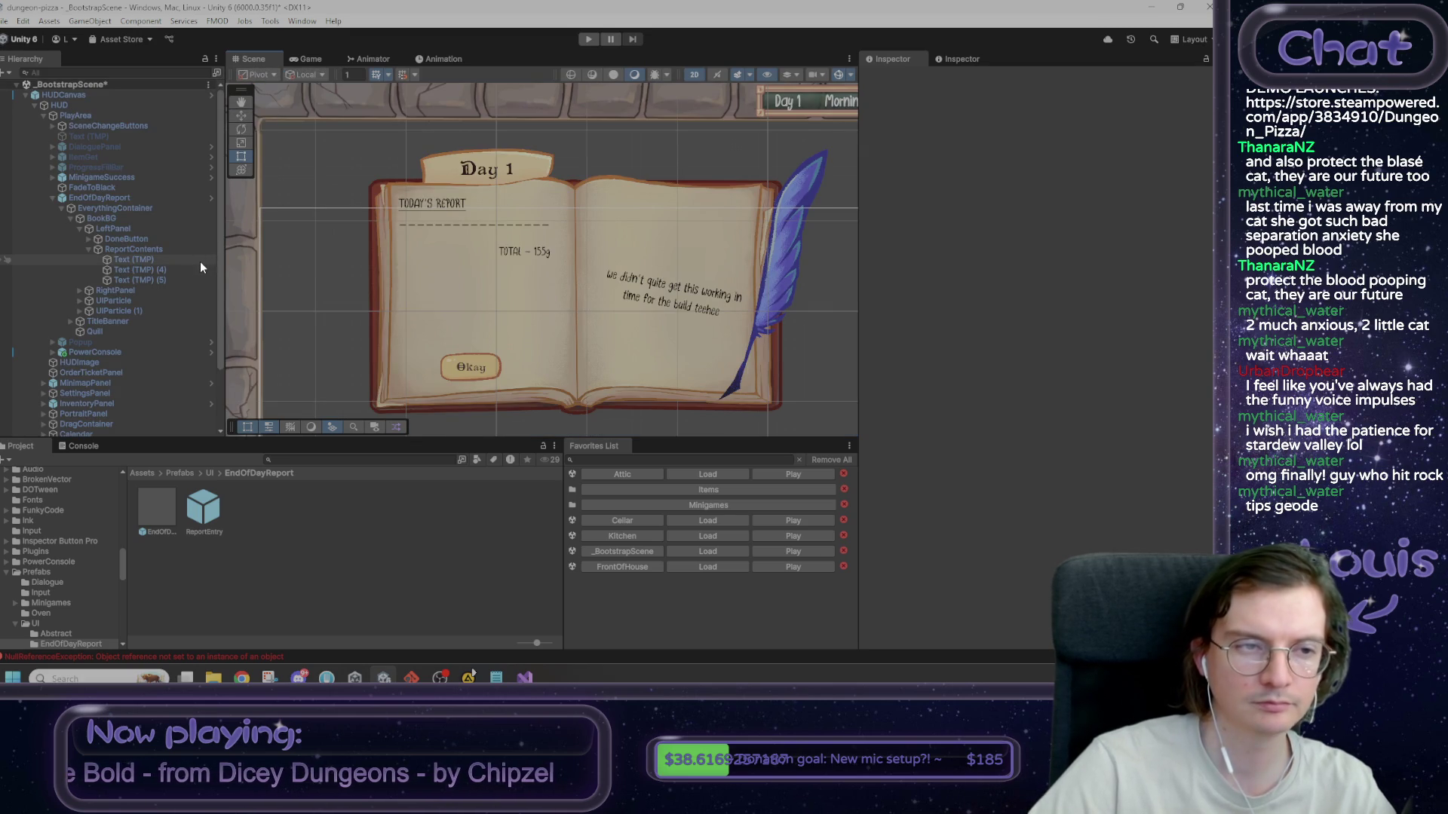
pyautogui.click(125, 200)
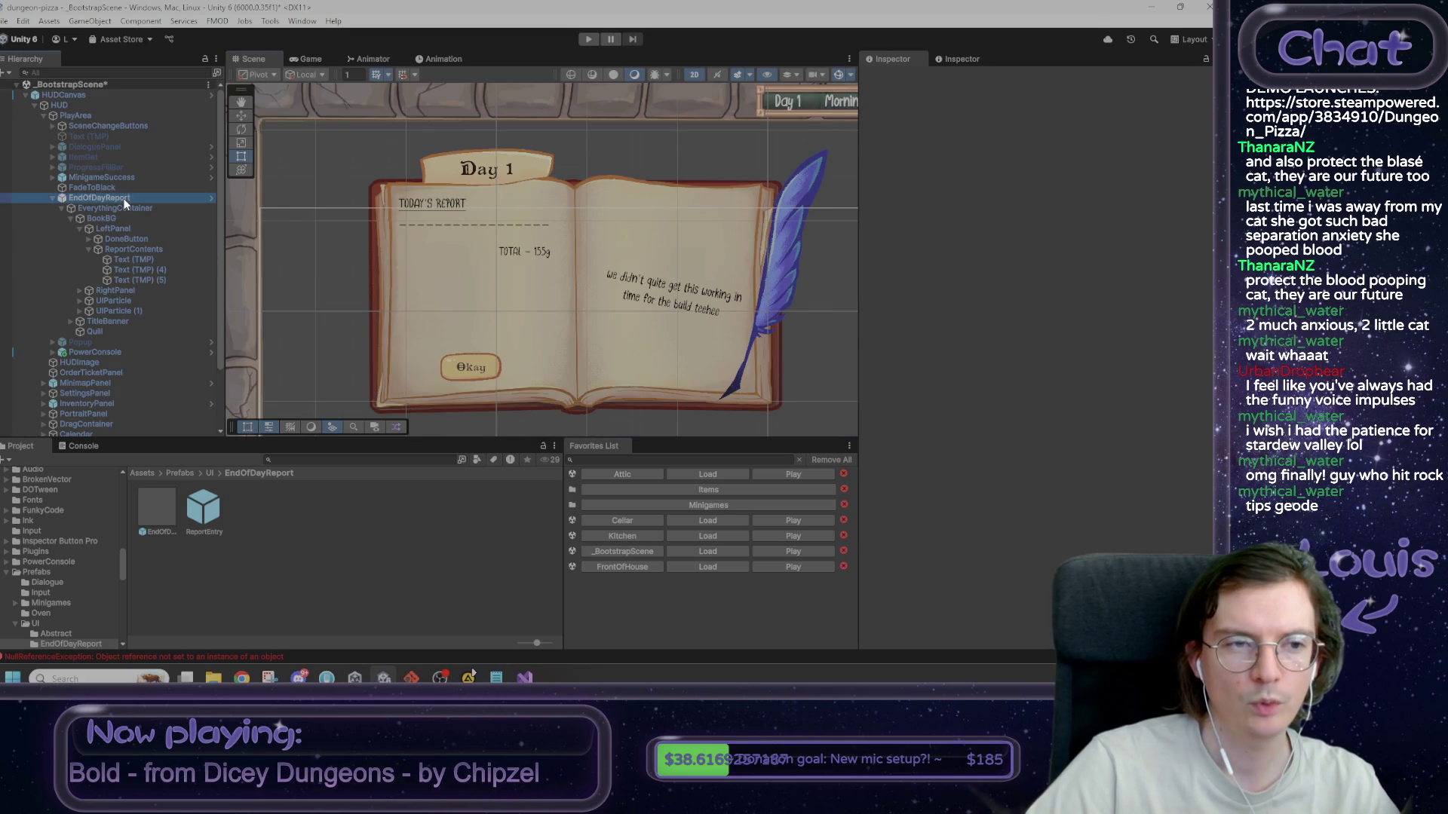
pyautogui.doubleClick(1044, 415)
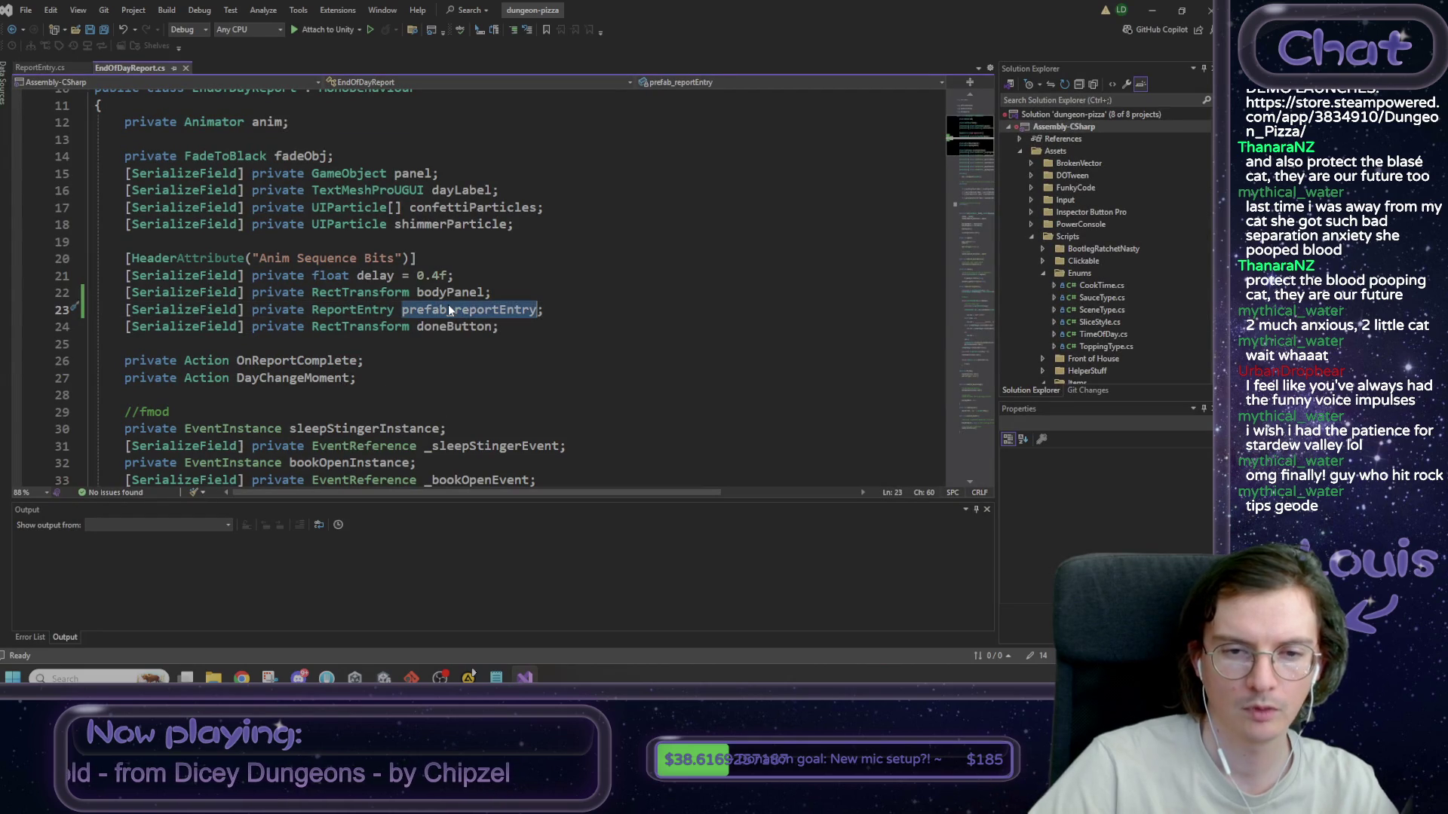
# - Scroll through the script to find the old per-line reveal loop in SteppedReveal
pyautogui.doubleClick(450, 309)
pyautogui.scroll(-17, 539, 348)
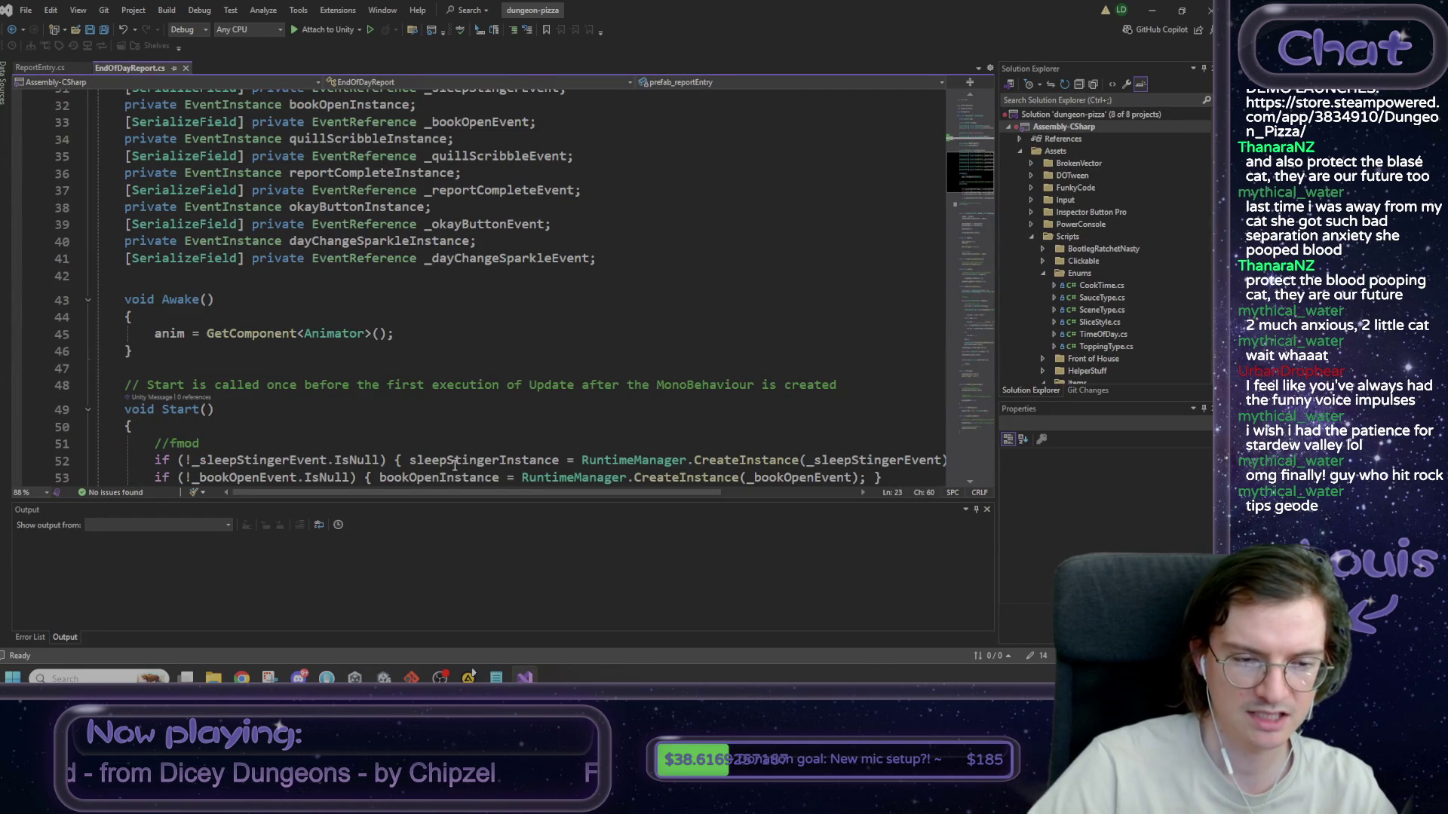
pyautogui.scroll(-8, 458, 439)
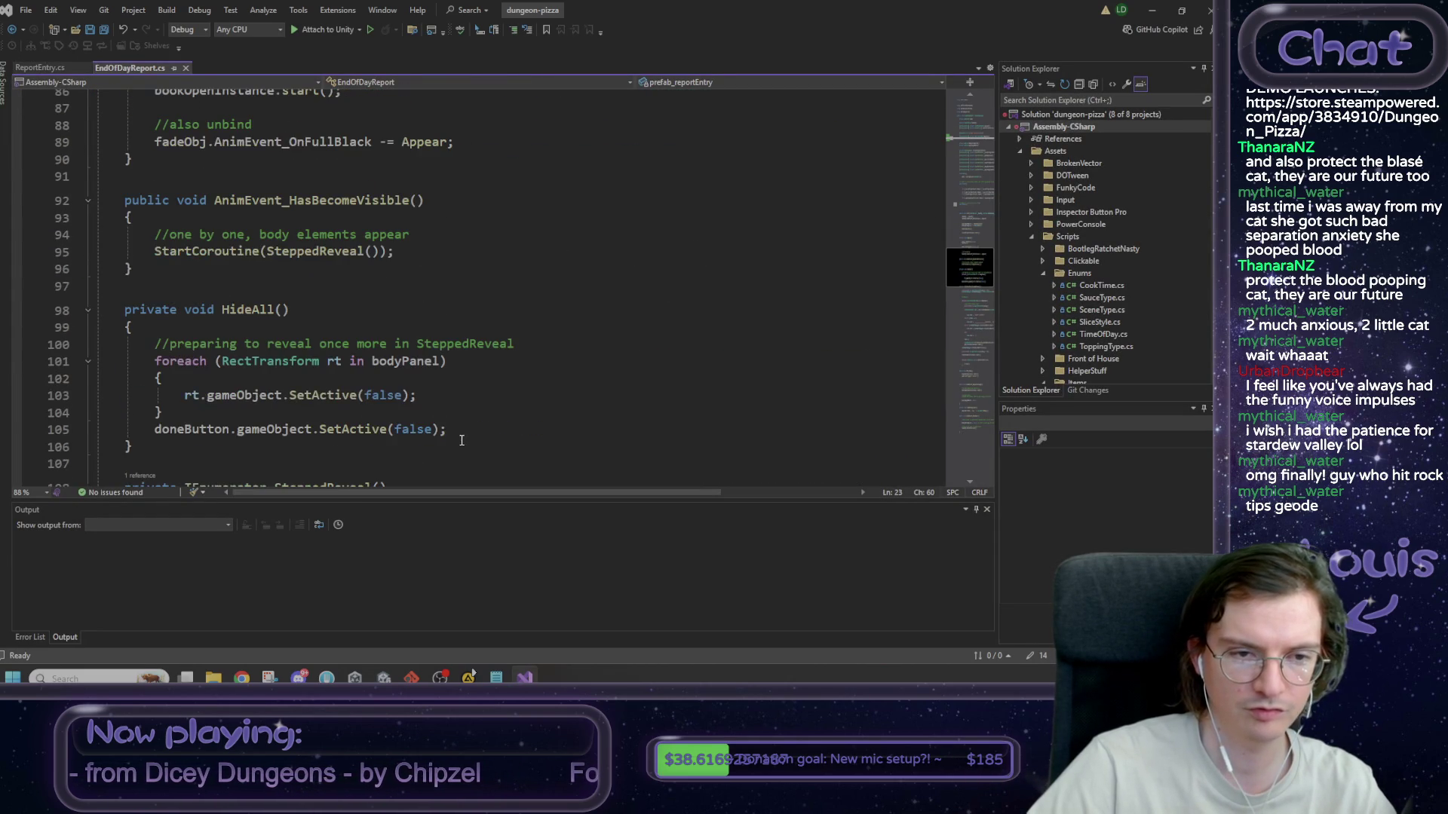
pyautogui.scroll(-8, 467, 440)
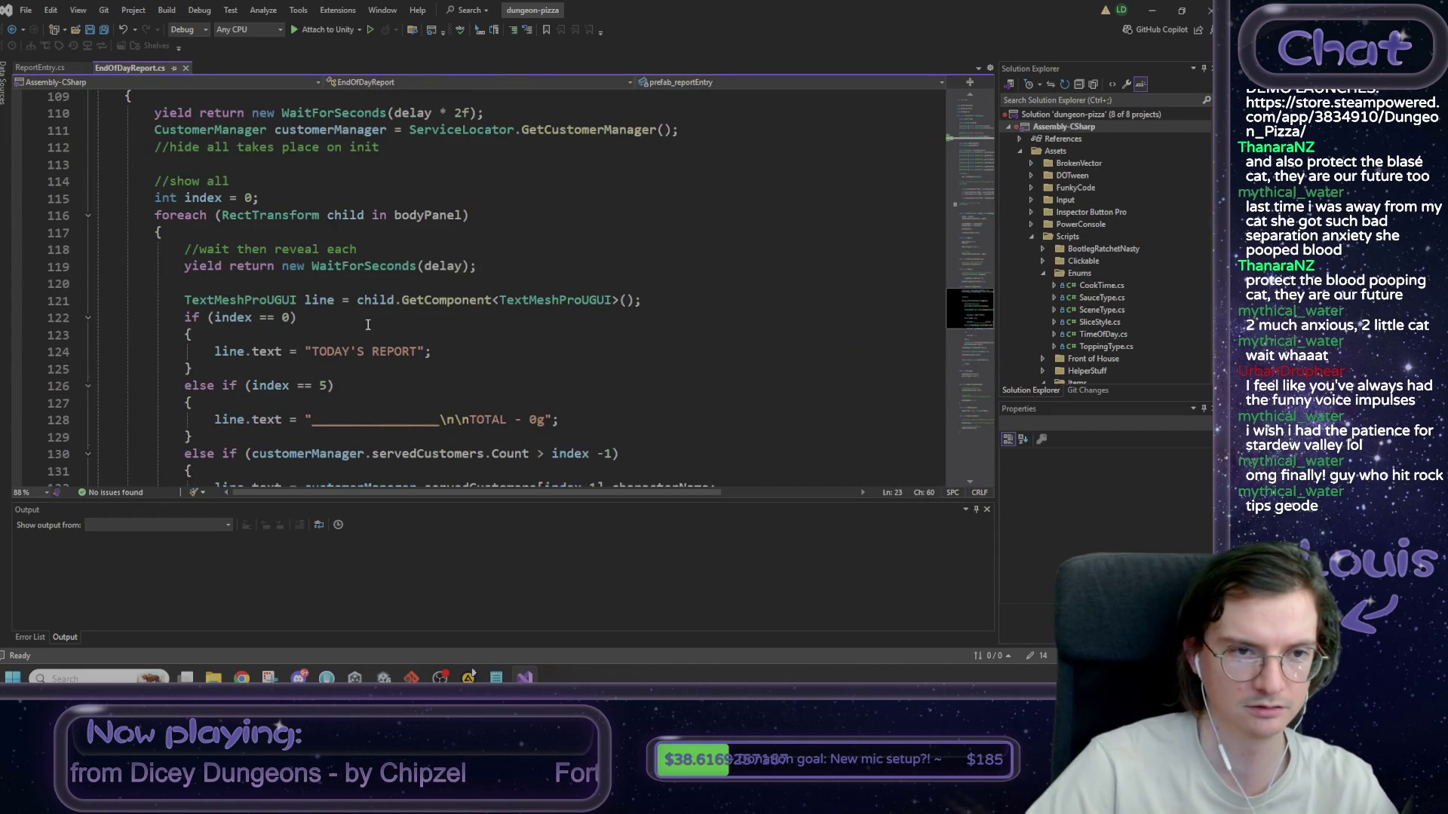
pyautogui.scroll(-1, 373, 320)
pyautogui.moveTo(210, 200)
pyautogui.mouseDown()
pyautogui.moveTo(342, 351)
pyautogui.moveTo(316, 272)
pyautogui.mouseUp()
pyautogui.scroll(-3, 362, 302)
pyautogui.click(370, 289)
pyautogui.scroll(3, 370, 287)
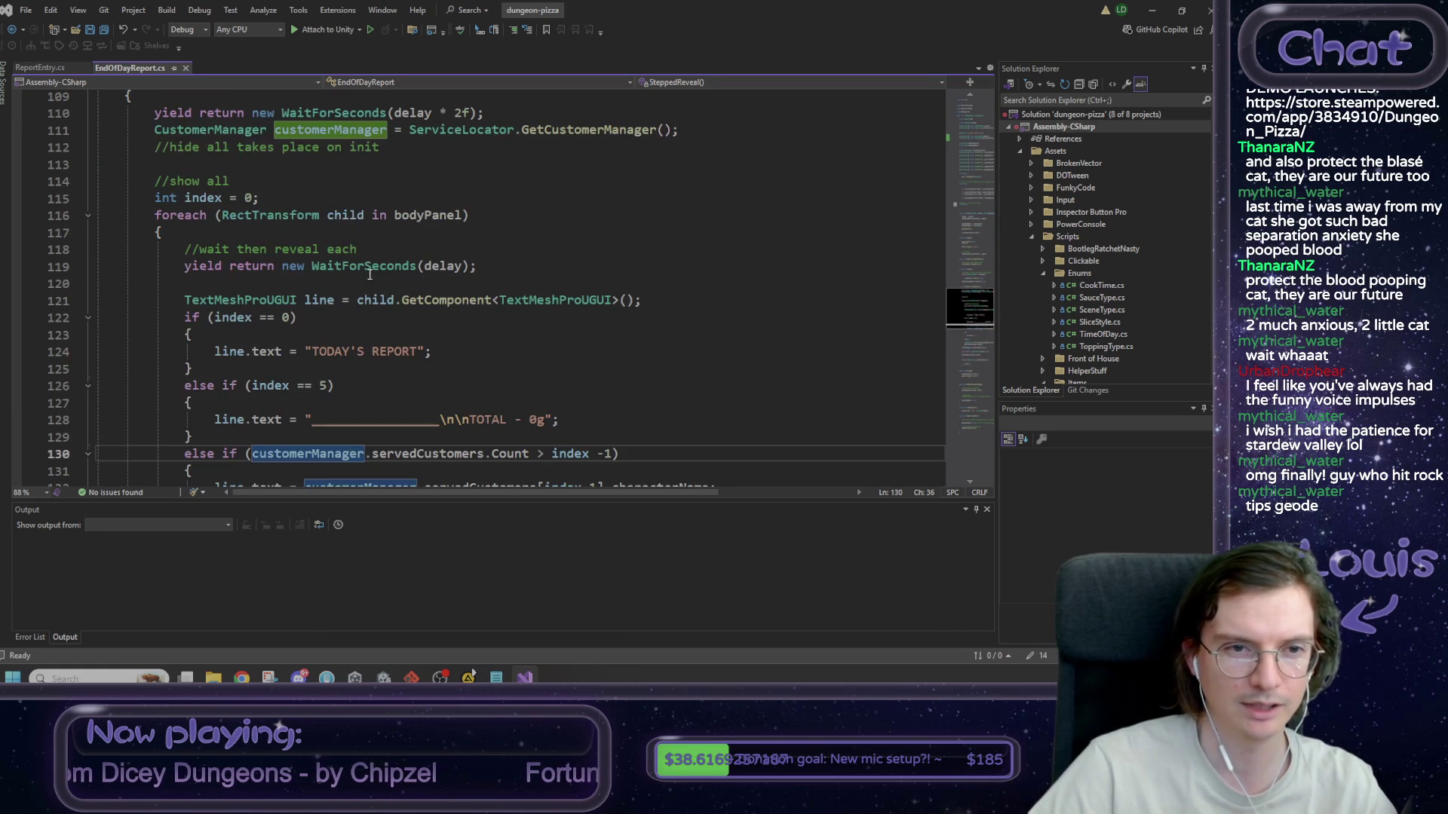
pyautogui.click(335, 217)
pyautogui.click(486, 222)
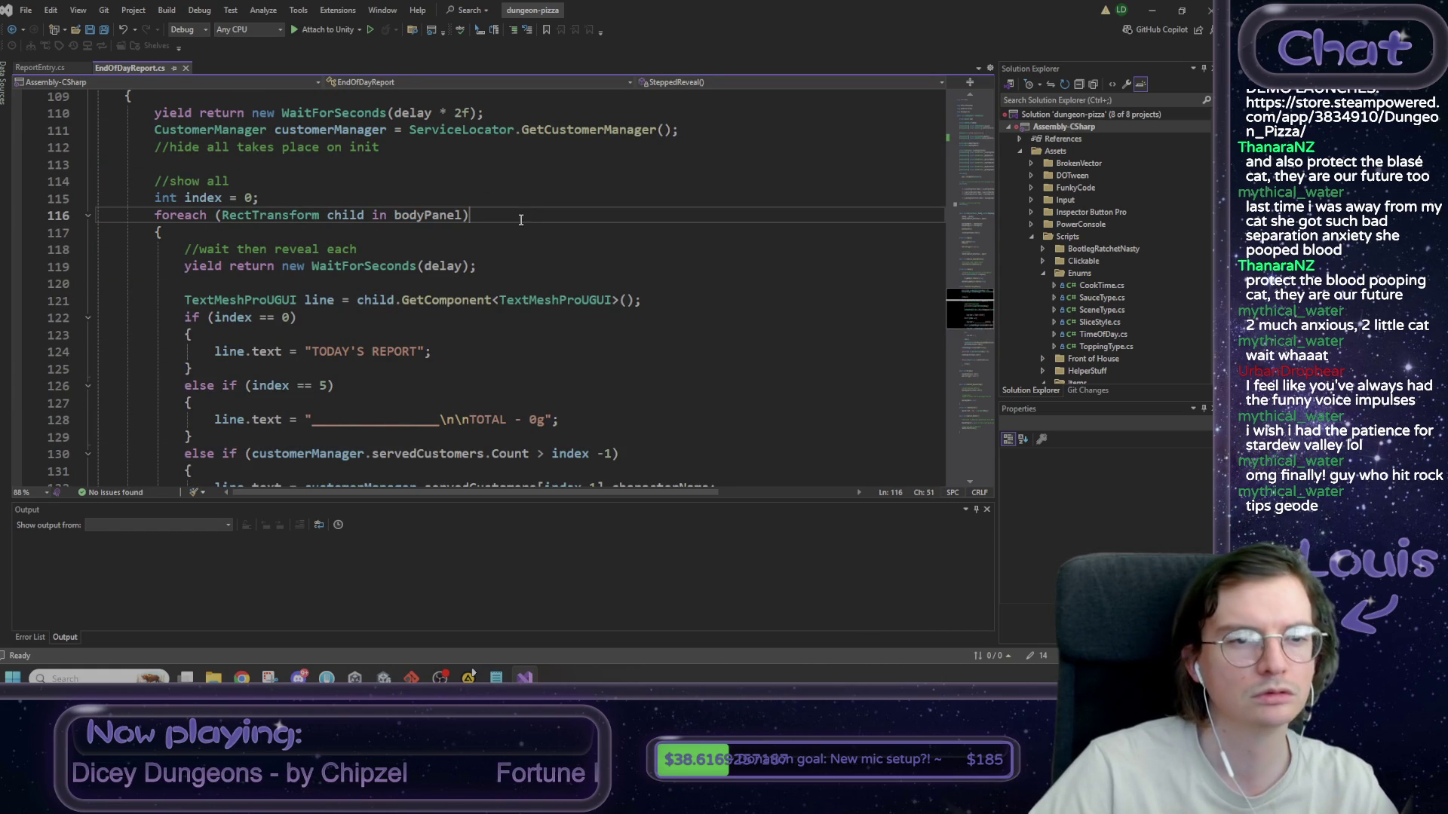
# - Select the old loop from int index = 0 to its closing brace and comment it out
pyautogui.click(158, 199)
pyautogui.scroll(-5, 185, 294)
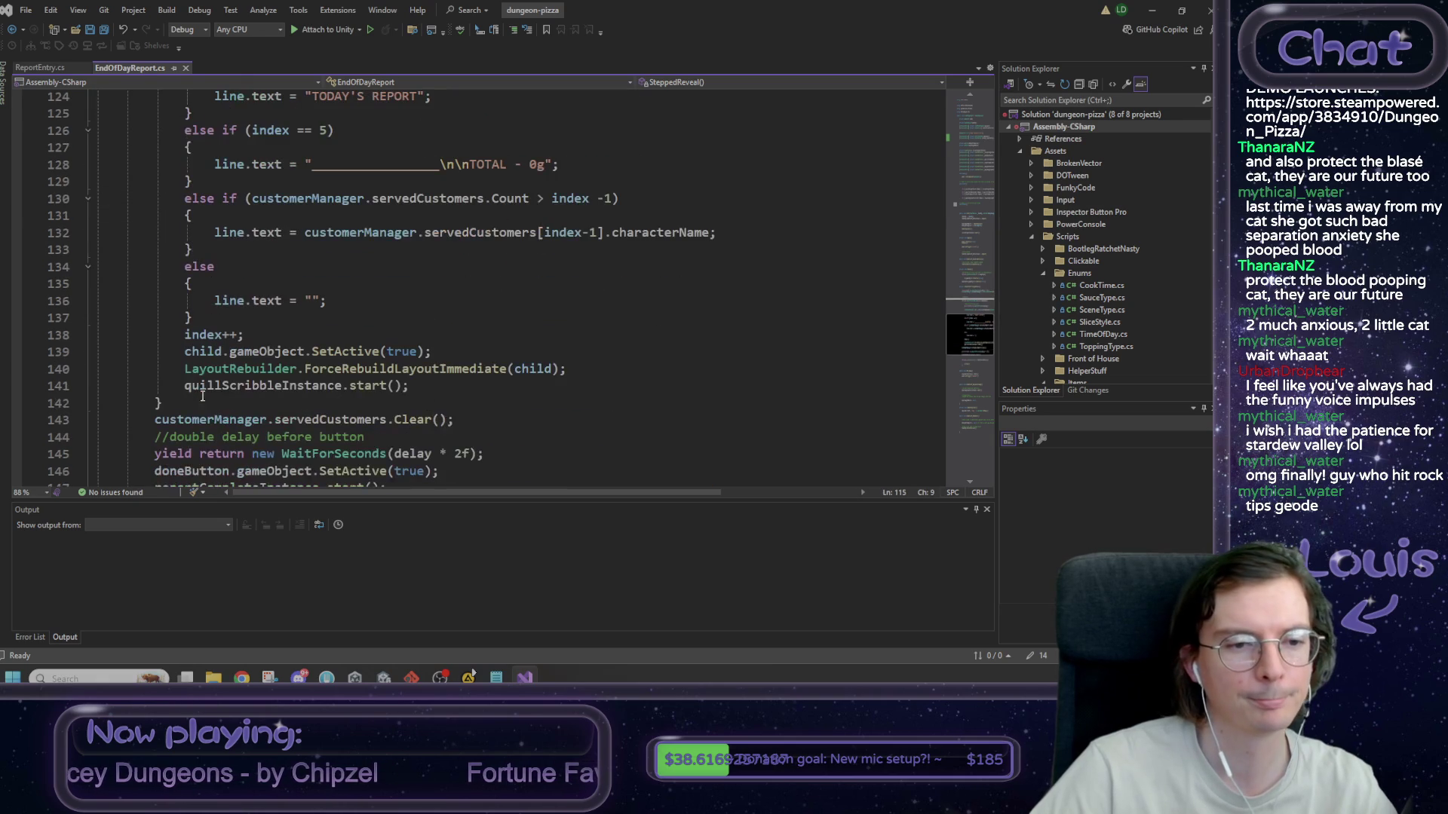
pyautogui.keyDown('shift'); pyautogui.click(195, 405); pyautogui.keyUp('shift')
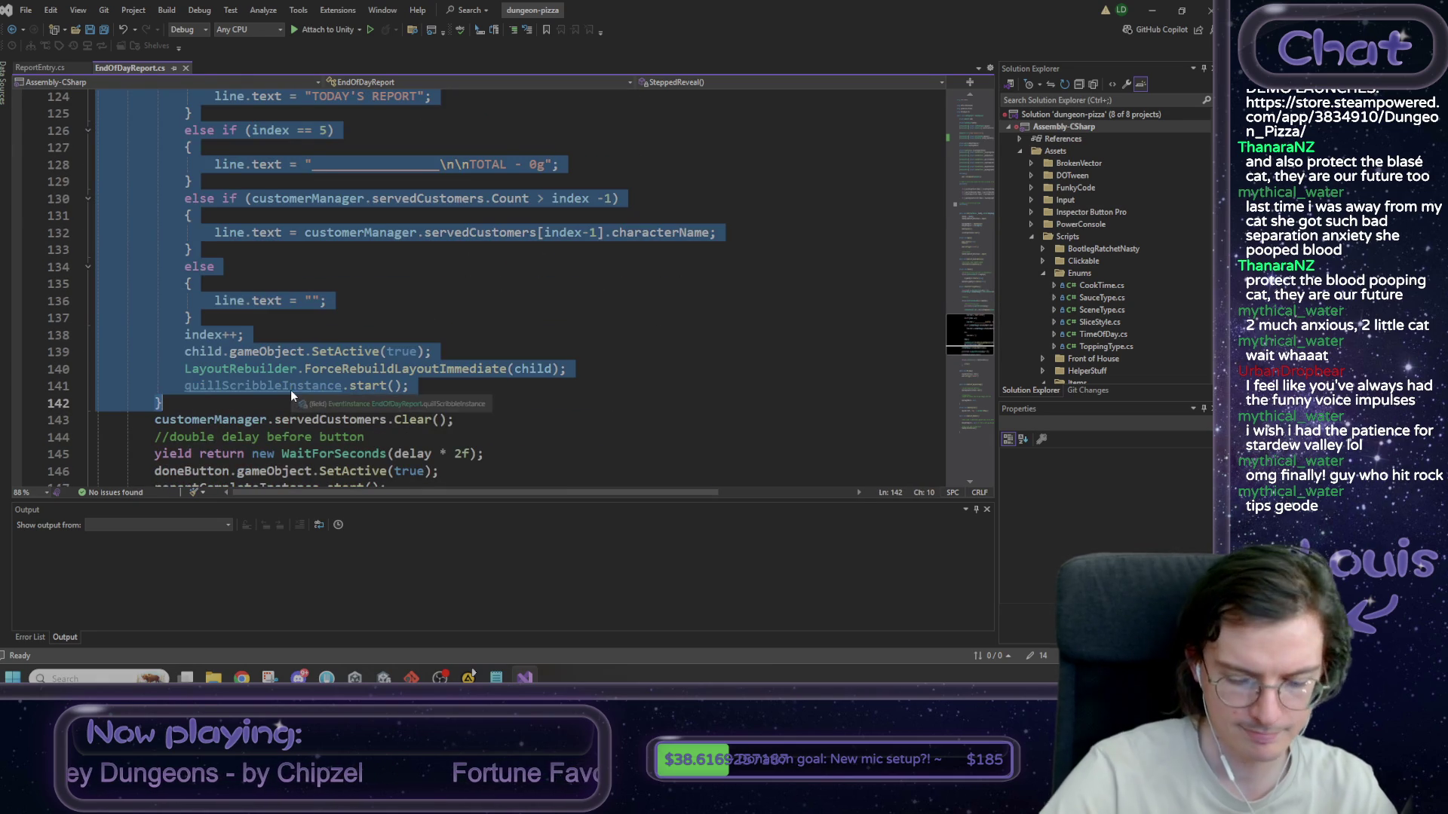
pyautogui.hotkey('ctrl', 'k')
pyautogui.hotkey('ctrl', 'c')
pyautogui.scroll(6, 291, 391)
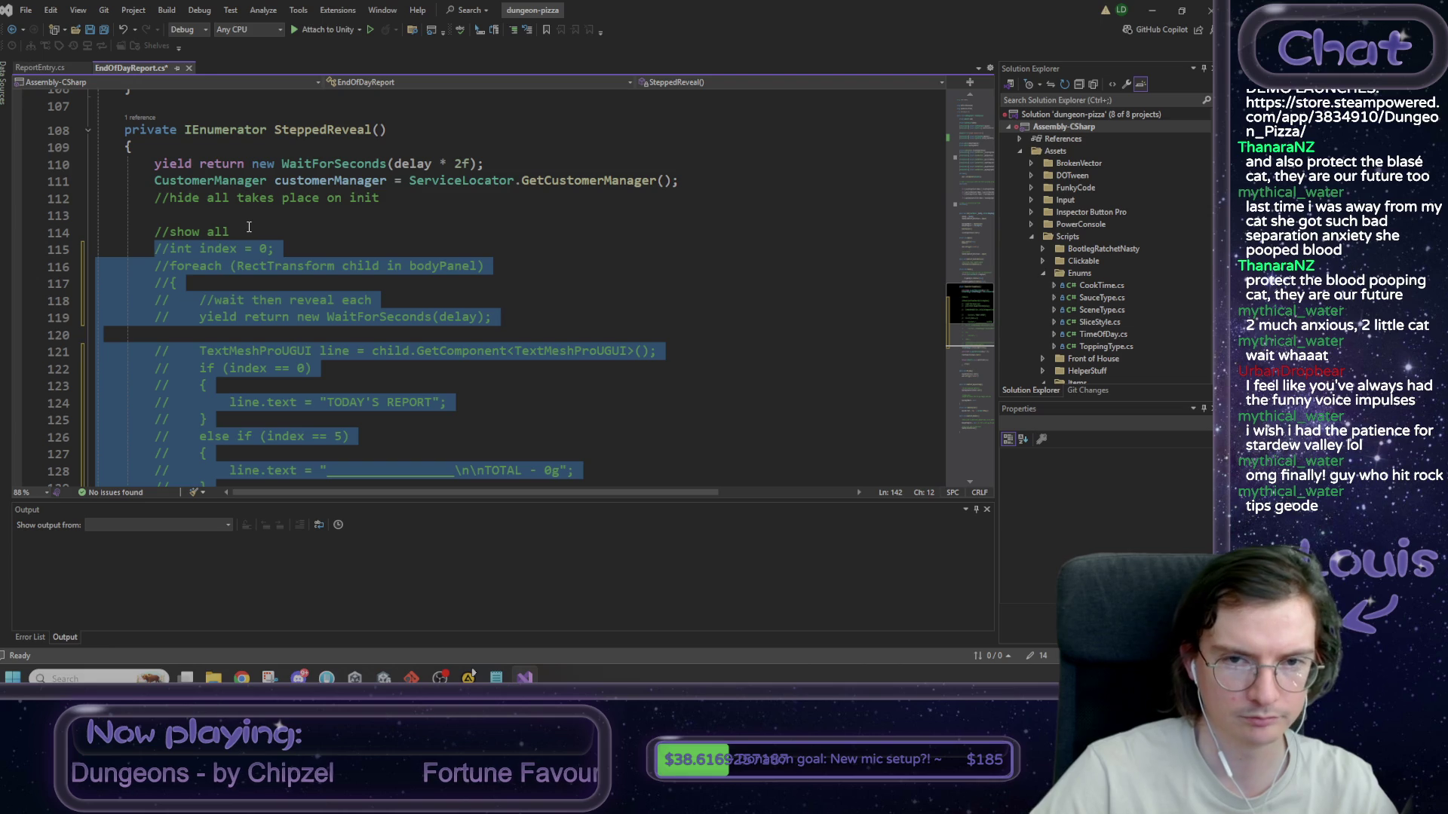
# - Under //show all, write 'foreach (CustomerDataSO cData in customerManager.servedCustomers)'
pyautogui.click(249, 227)
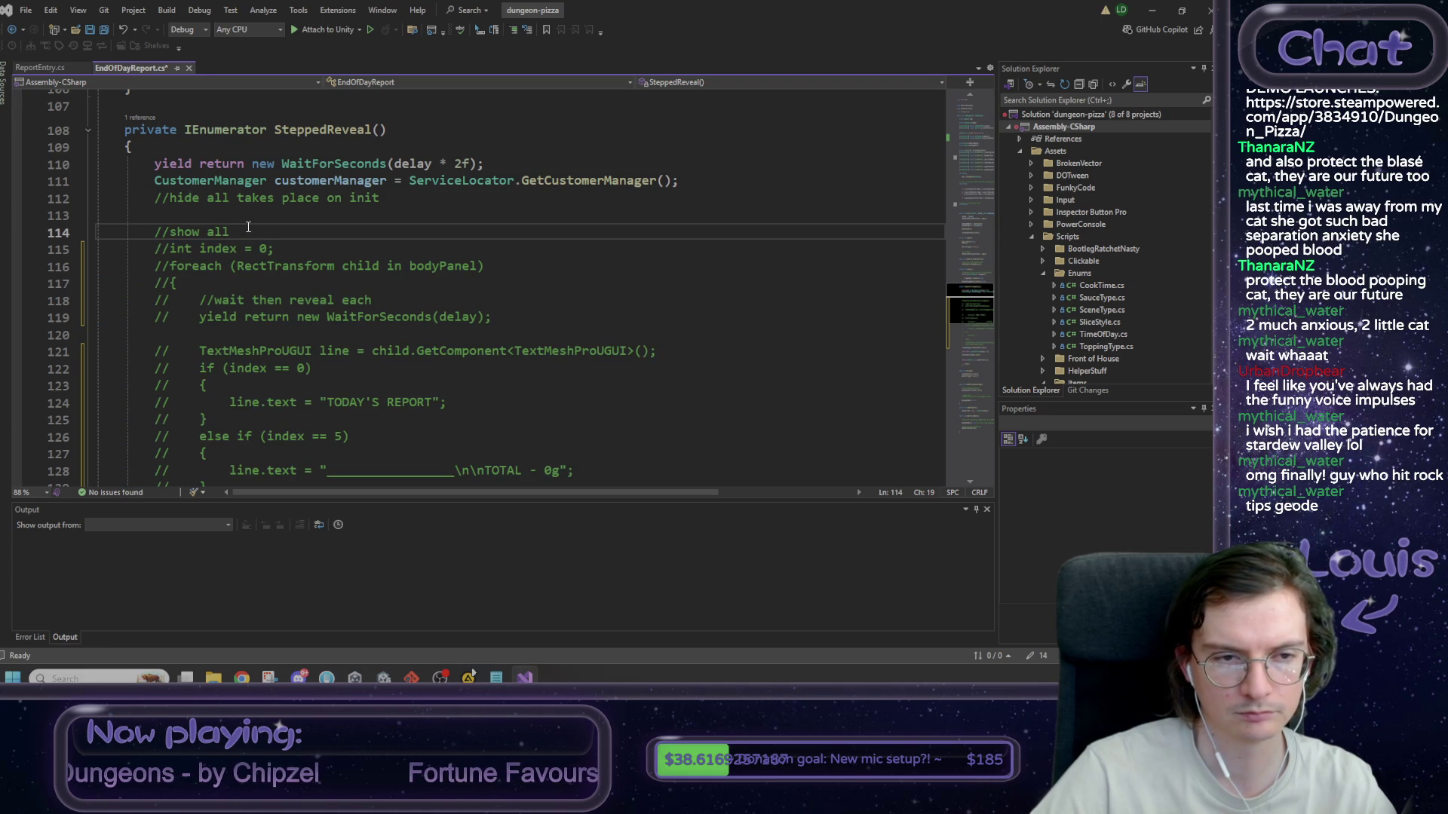
pyautogui.press('Return')
pyautogui.write('foreach')
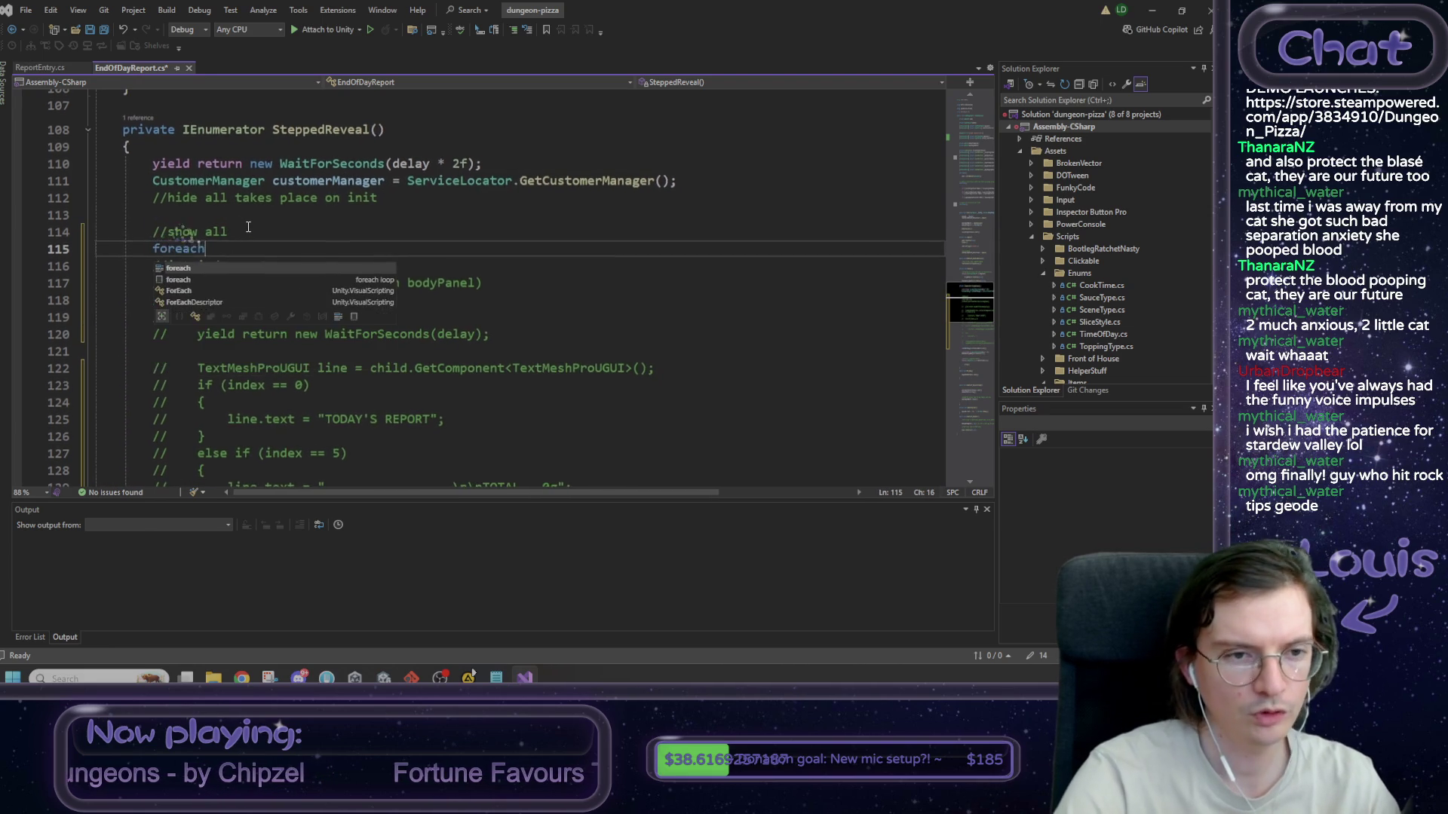
pyautogui.write(' (')
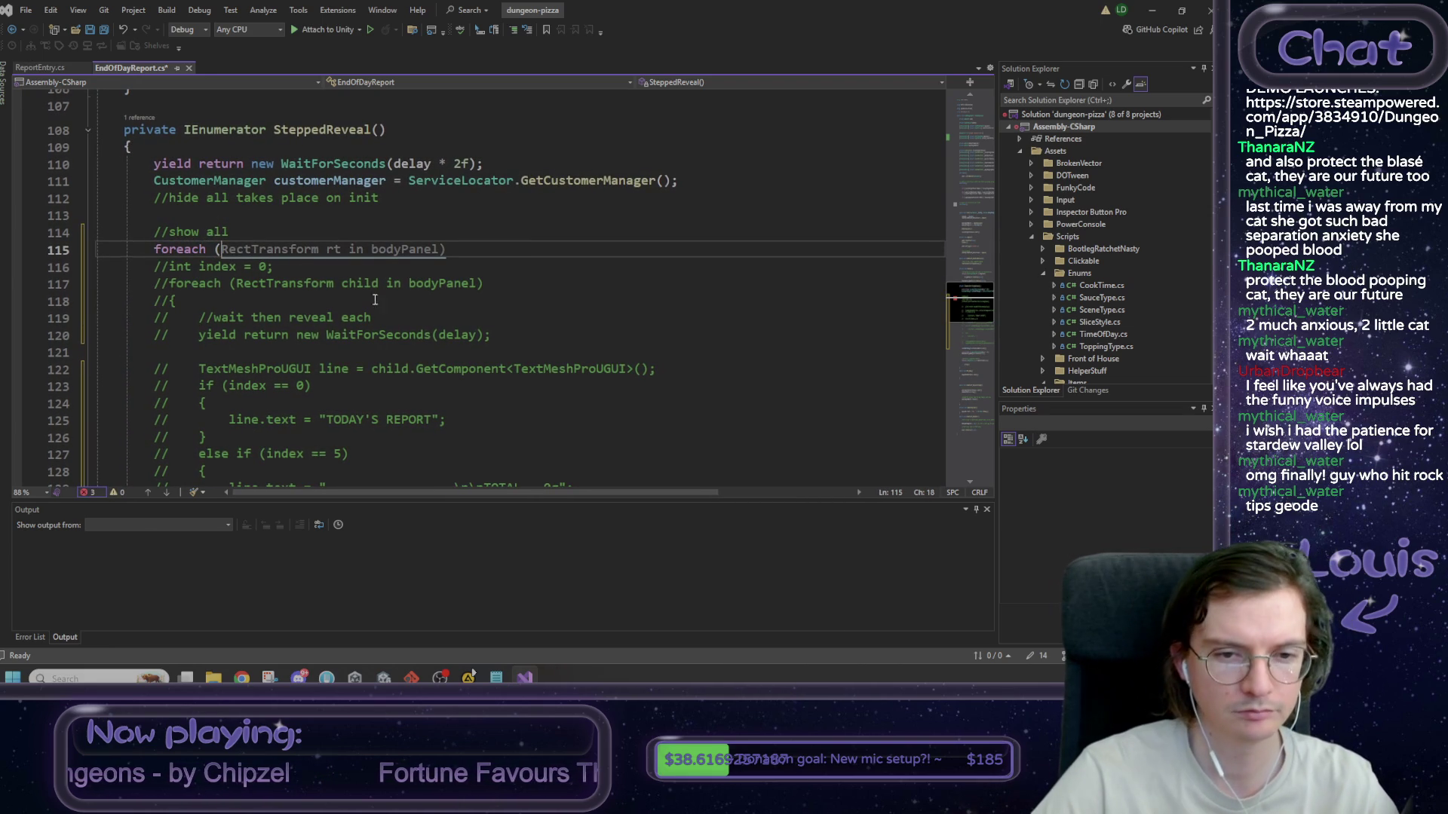
pyautogui.scroll(-2, 420, 366)
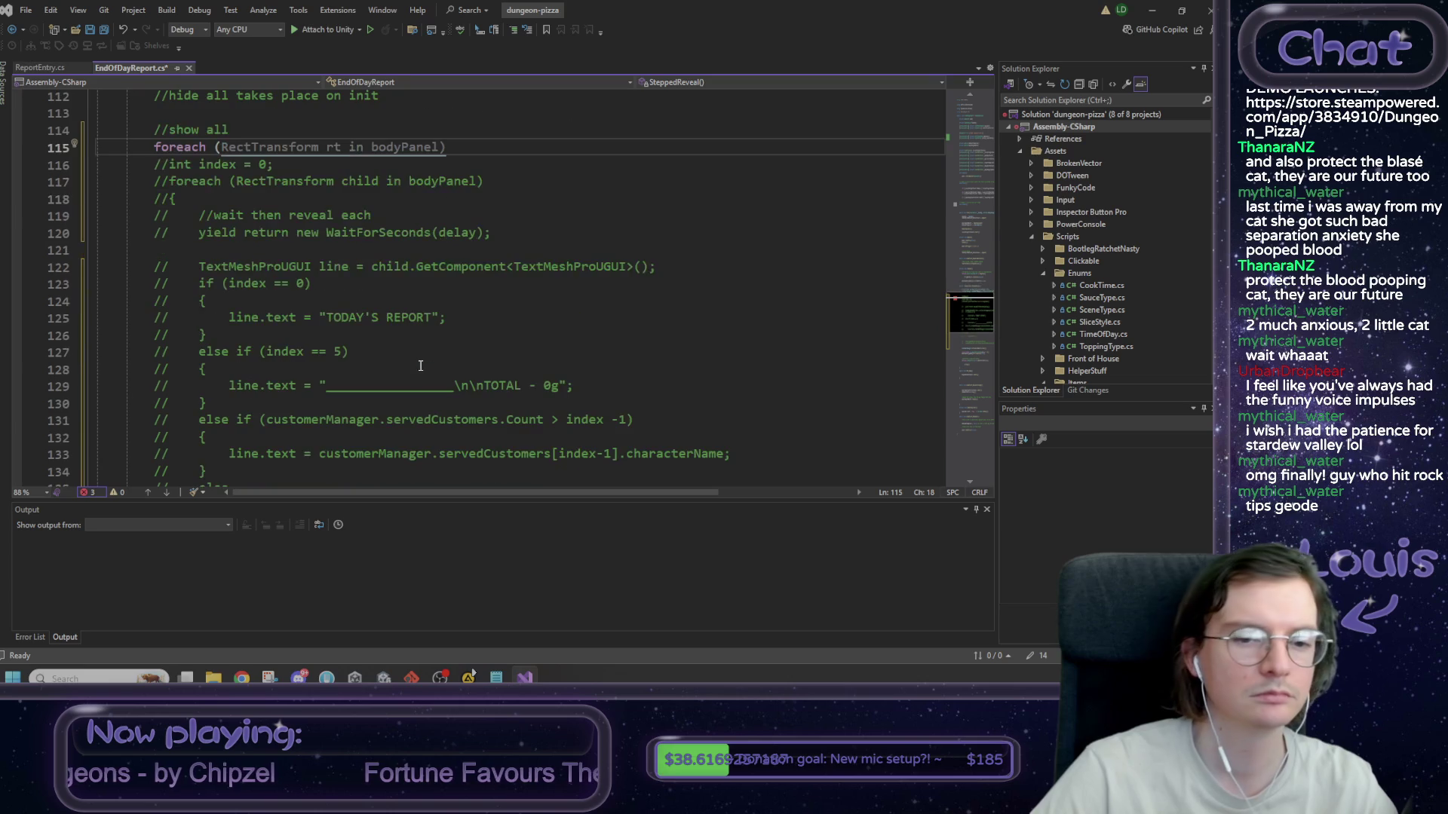
pyautogui.moveTo(270, 423)
pyautogui.mouseDown()
pyautogui.moveTo(534, 422)
pyautogui.moveTo(499, 422)
pyautogui.mouseUp()
pyautogui.click(222, 147)
pyautogui.hotkey('ctrl', 'v')
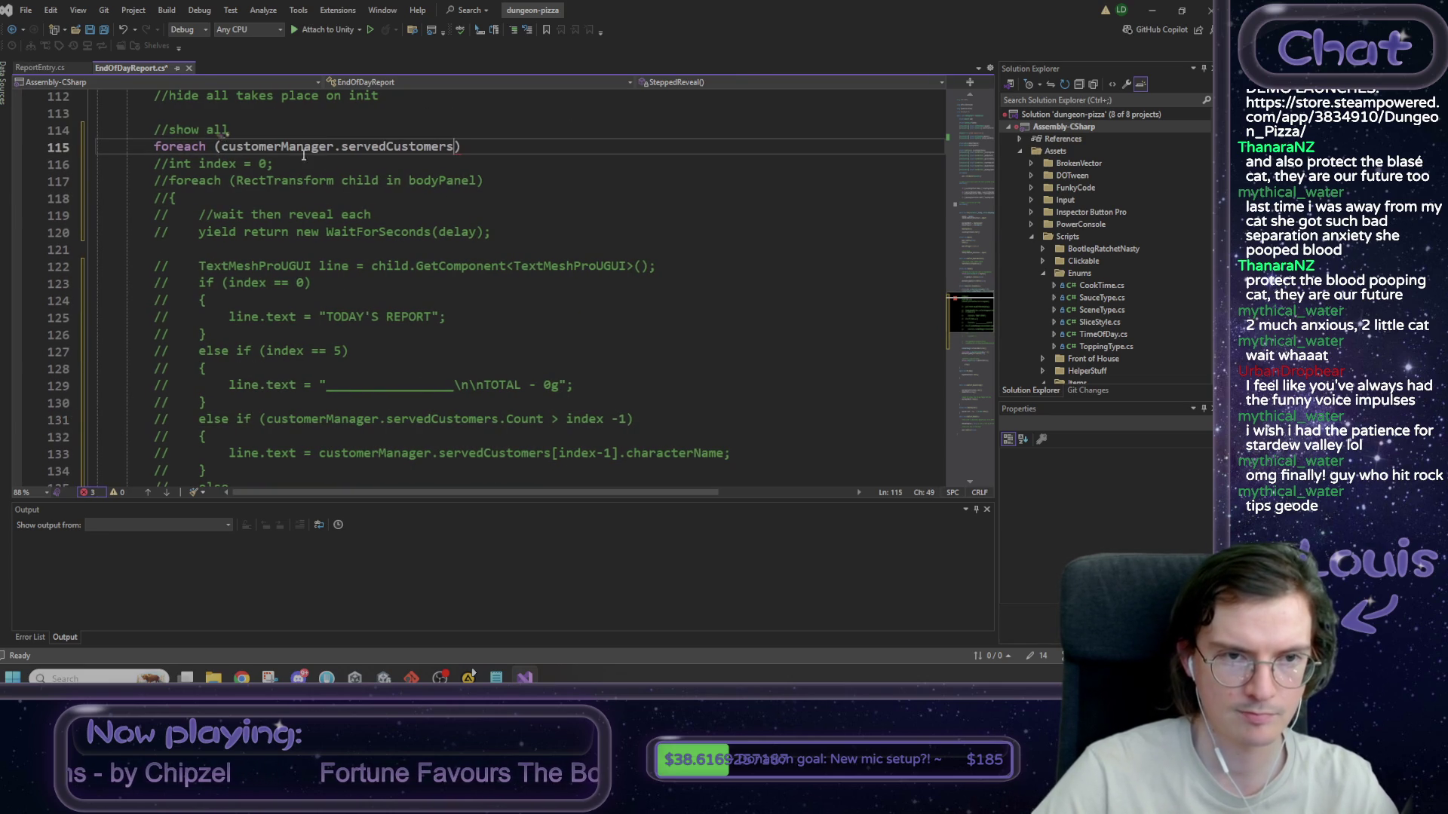
pyautogui.click(218, 148)
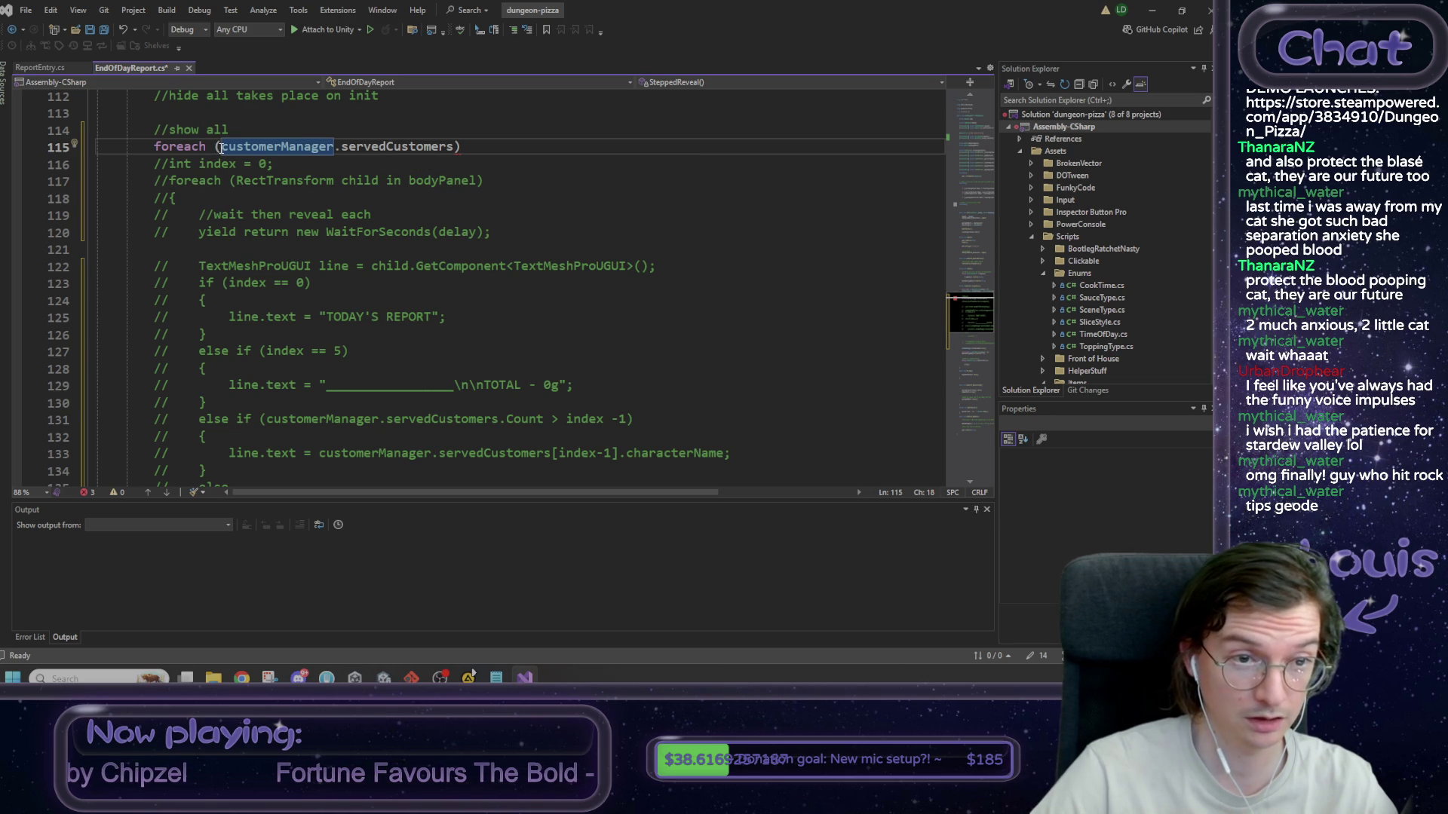
pyautogui.write('cData')
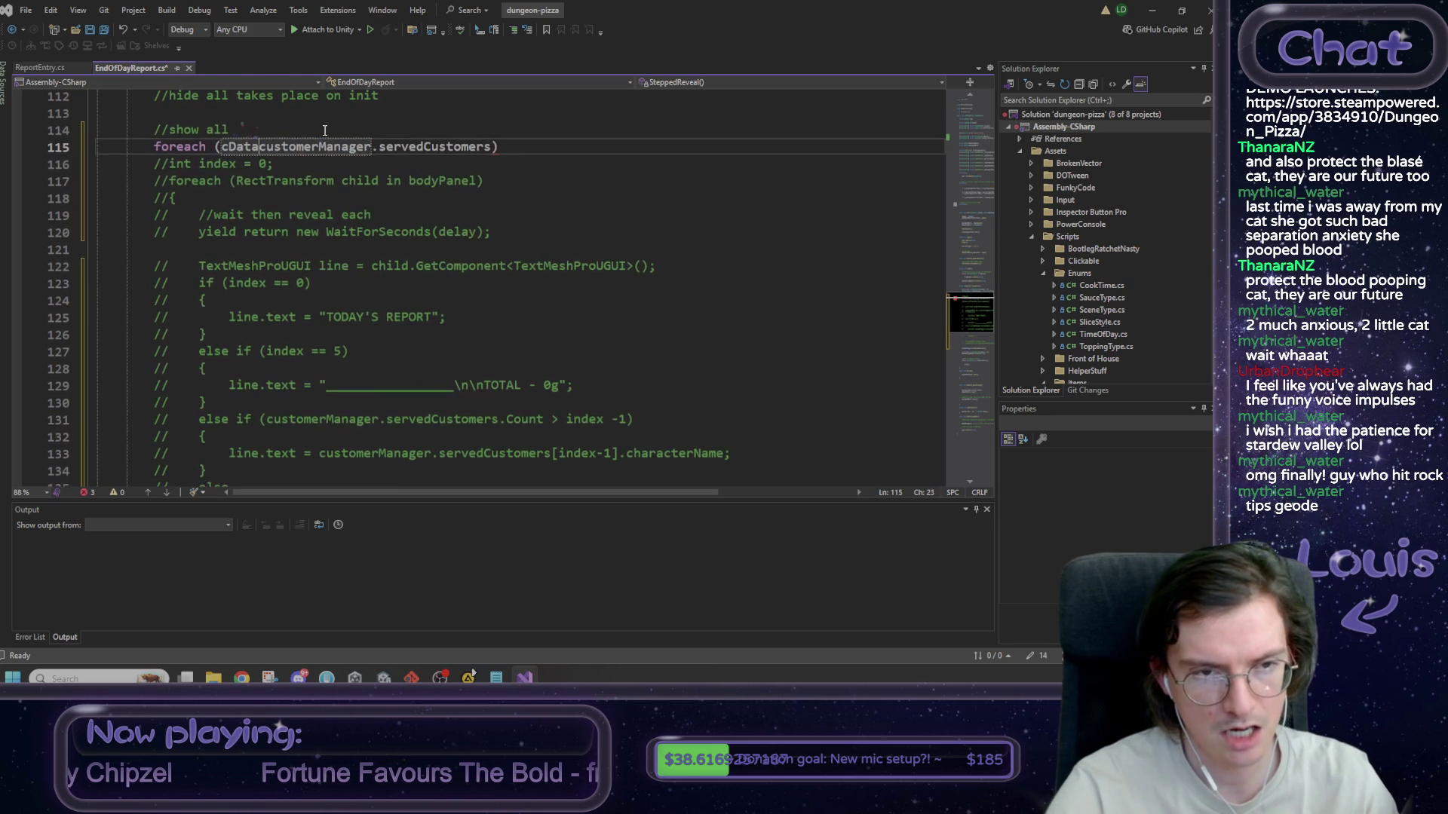
pyautogui.press('BackSpace')
pyautogui.press('BackSpace')
pyautogui.press('BackSpace')
pyautogui.write('Customer')
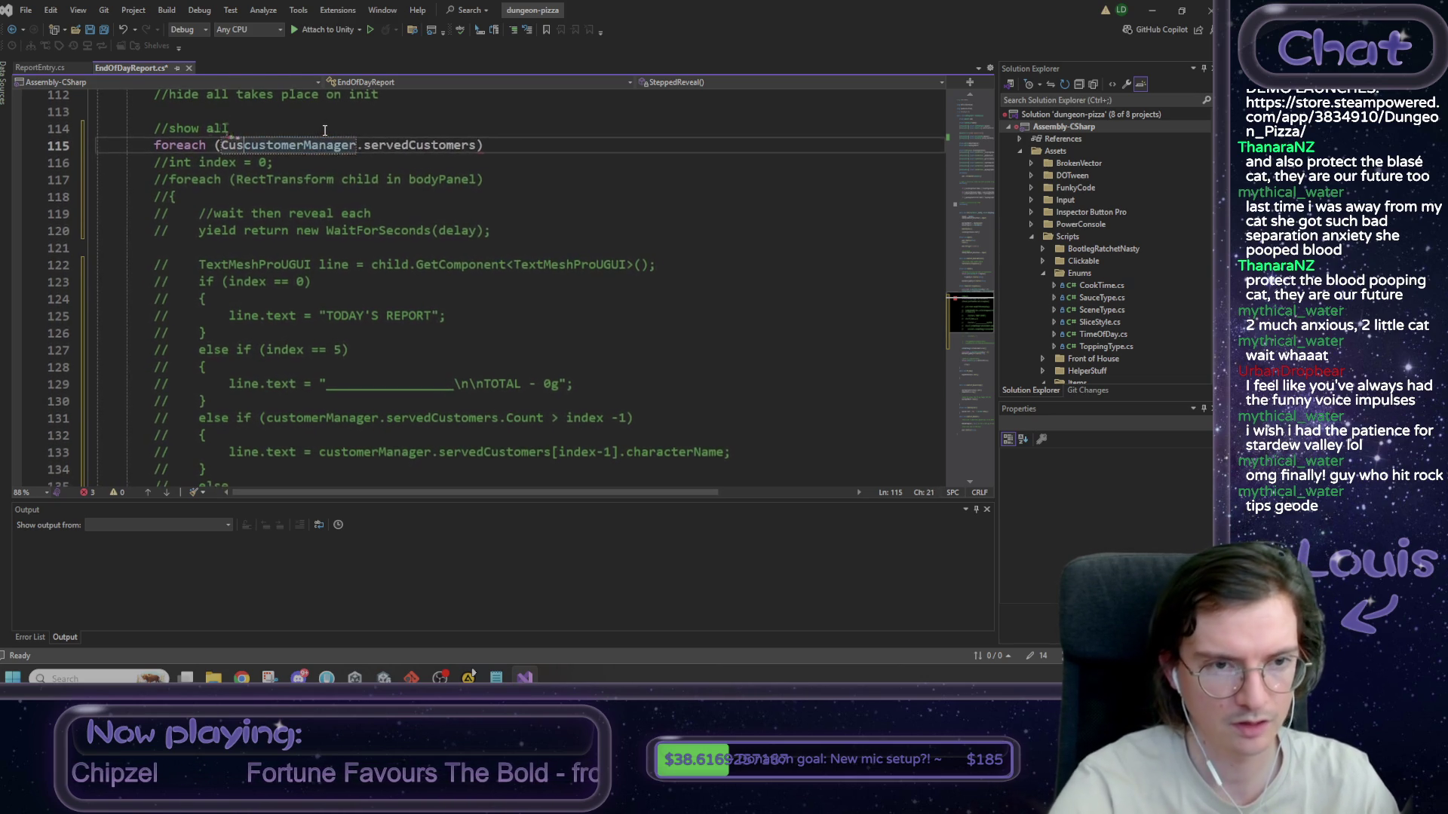
pyautogui.write('Data')
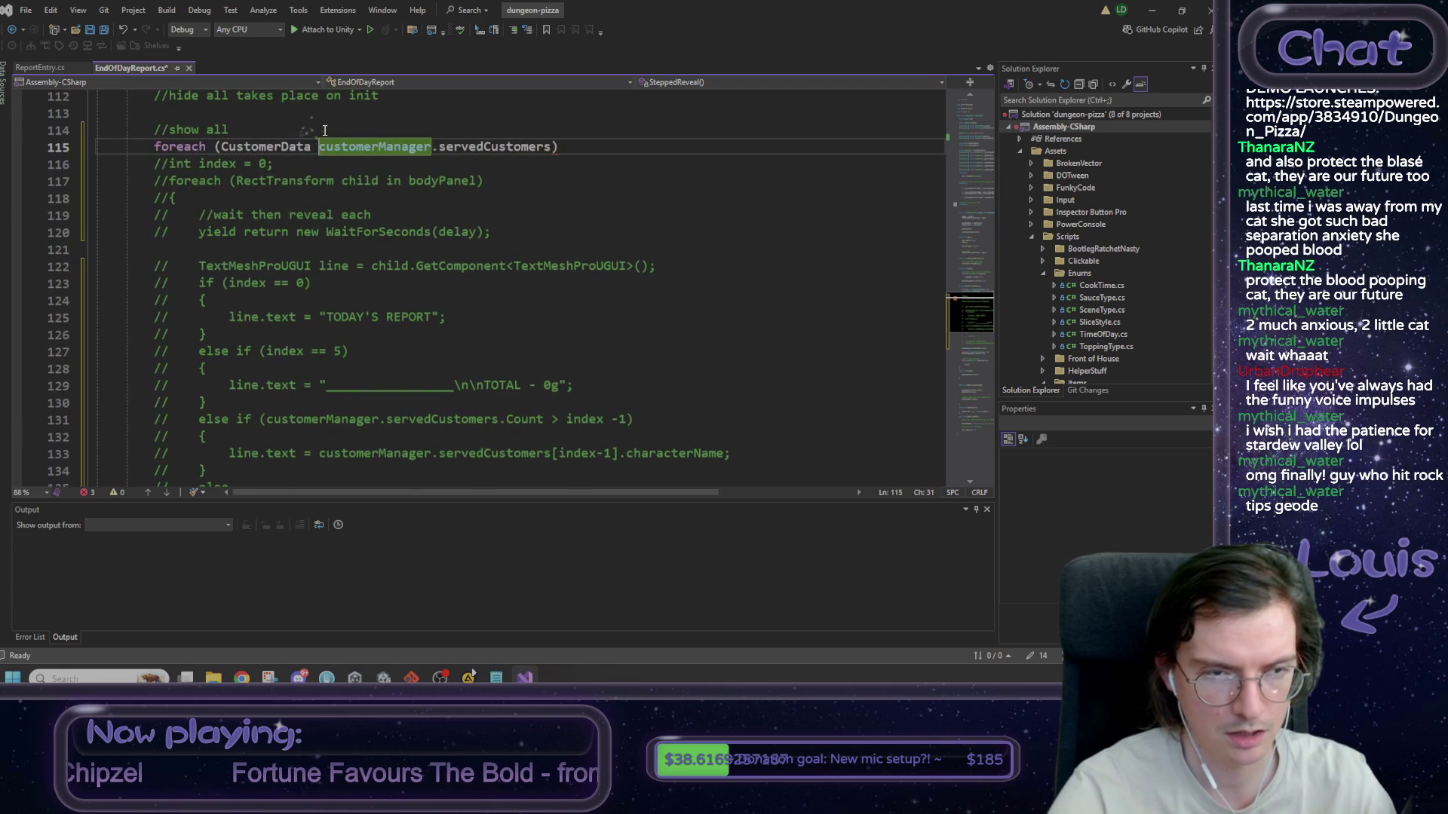
pyautogui.write('SO c')
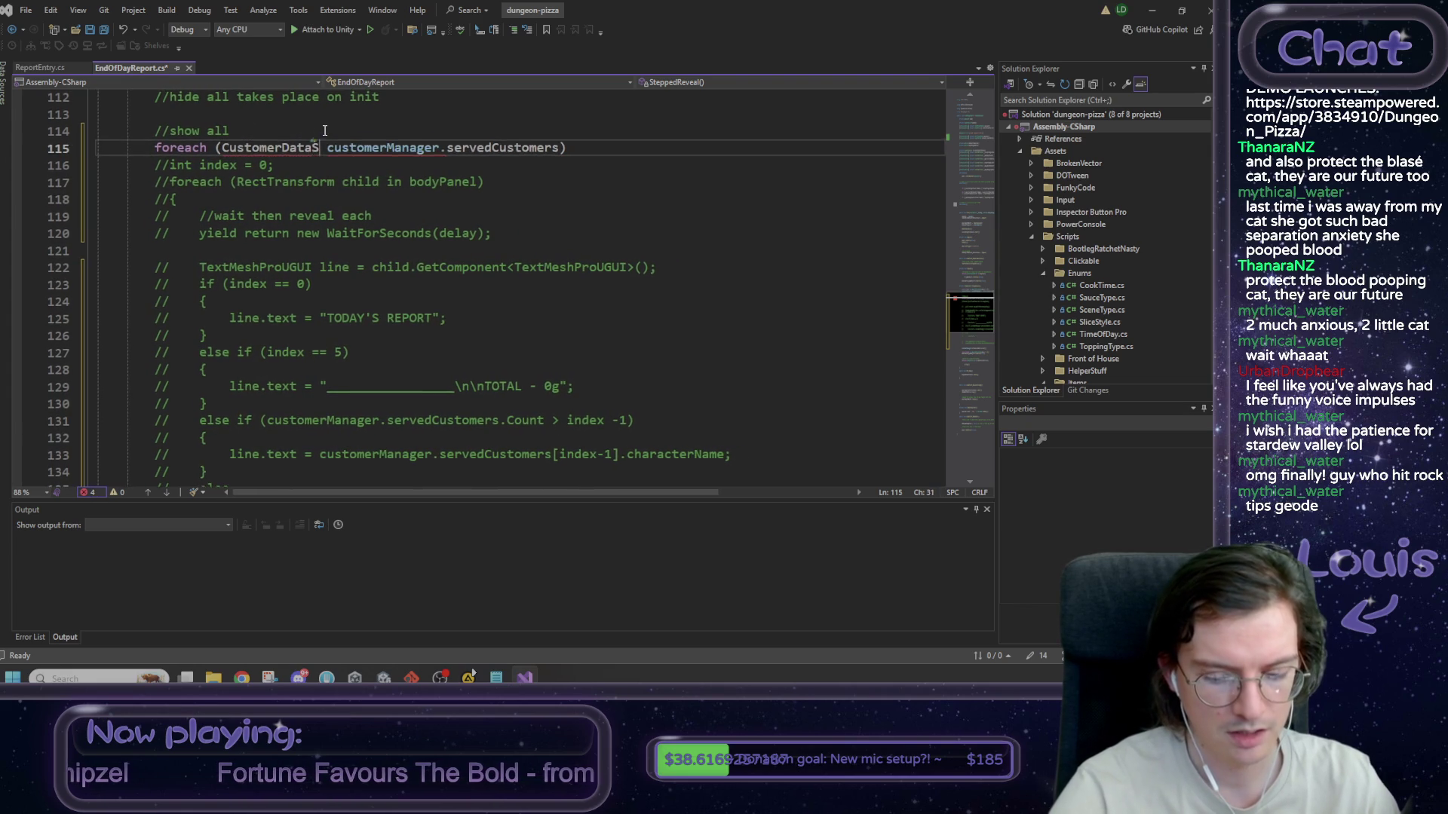
pyautogui.write('Data in')
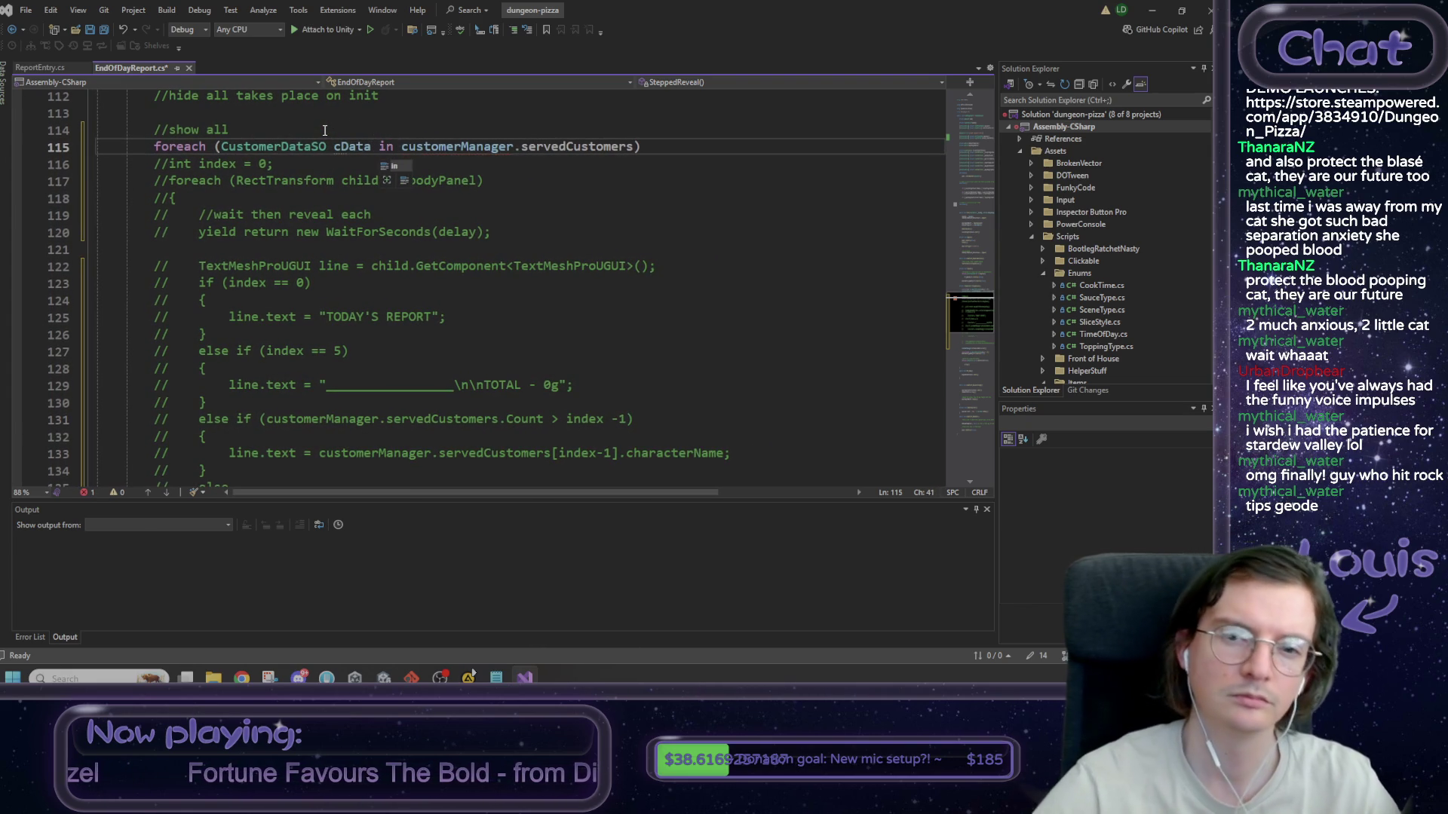
# - Add the loop braces and paste the ReportEntry creation and Instantiate(prefab_reportEntry) lines inside
pyautogui.scroll(1, 545, 238)
pyautogui.click(668, 198)
pyautogui.press('Return')
pyautogui.write('{')
pyautogui.press('Return')
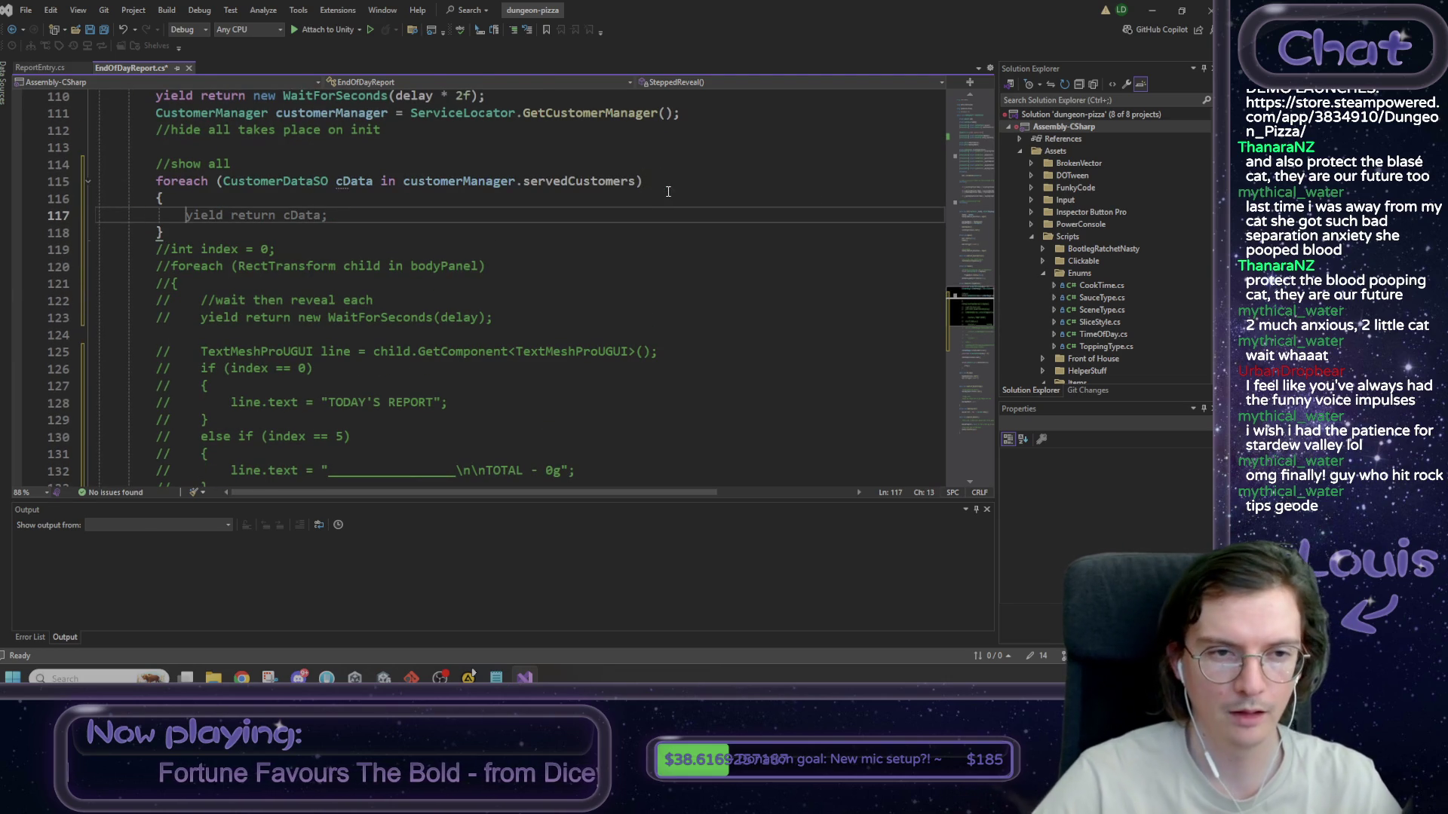
pyautogui.click(354, 181)
pyautogui.doubleClick(555, 181)
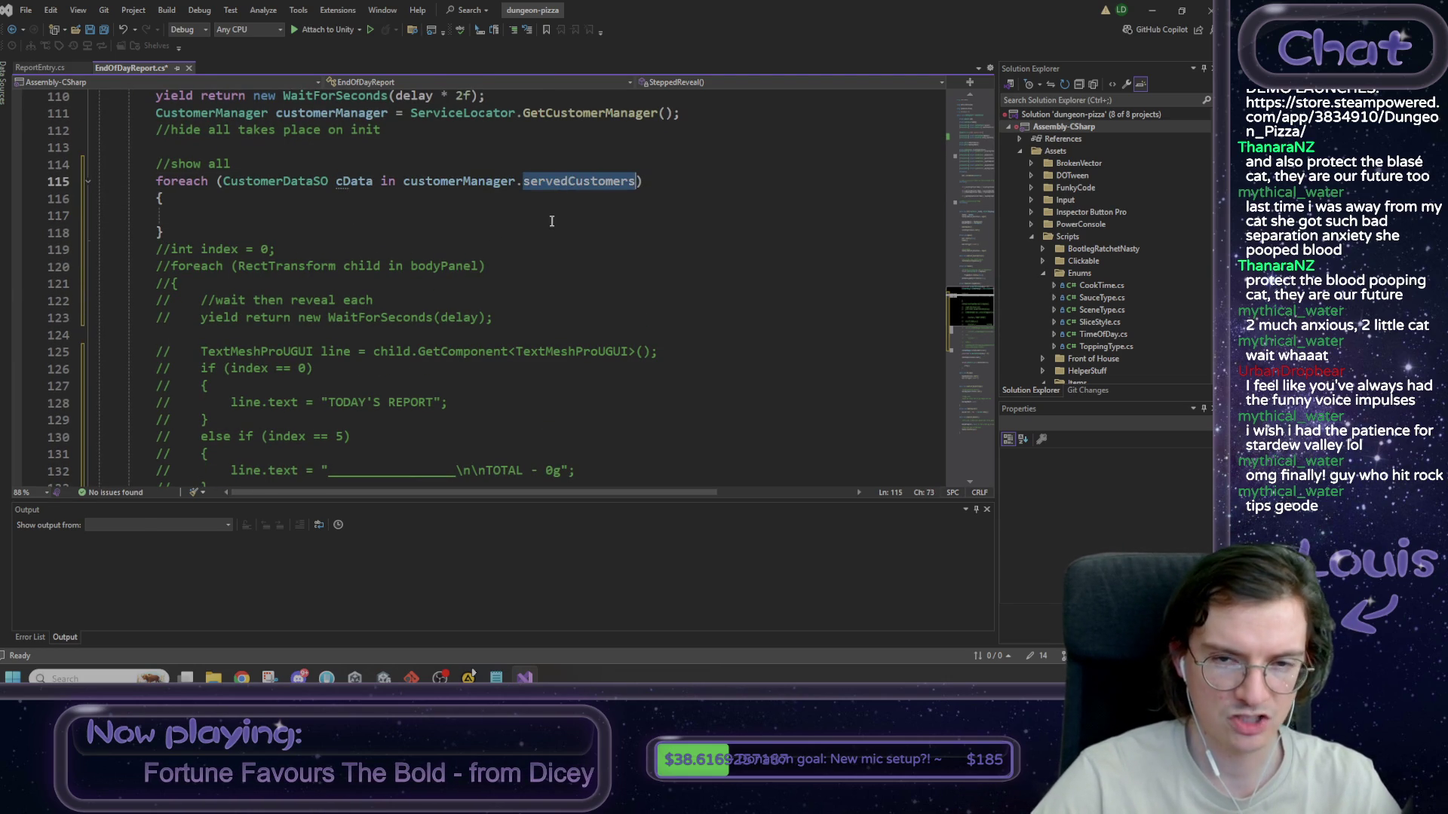
pyautogui.click(240, 215)
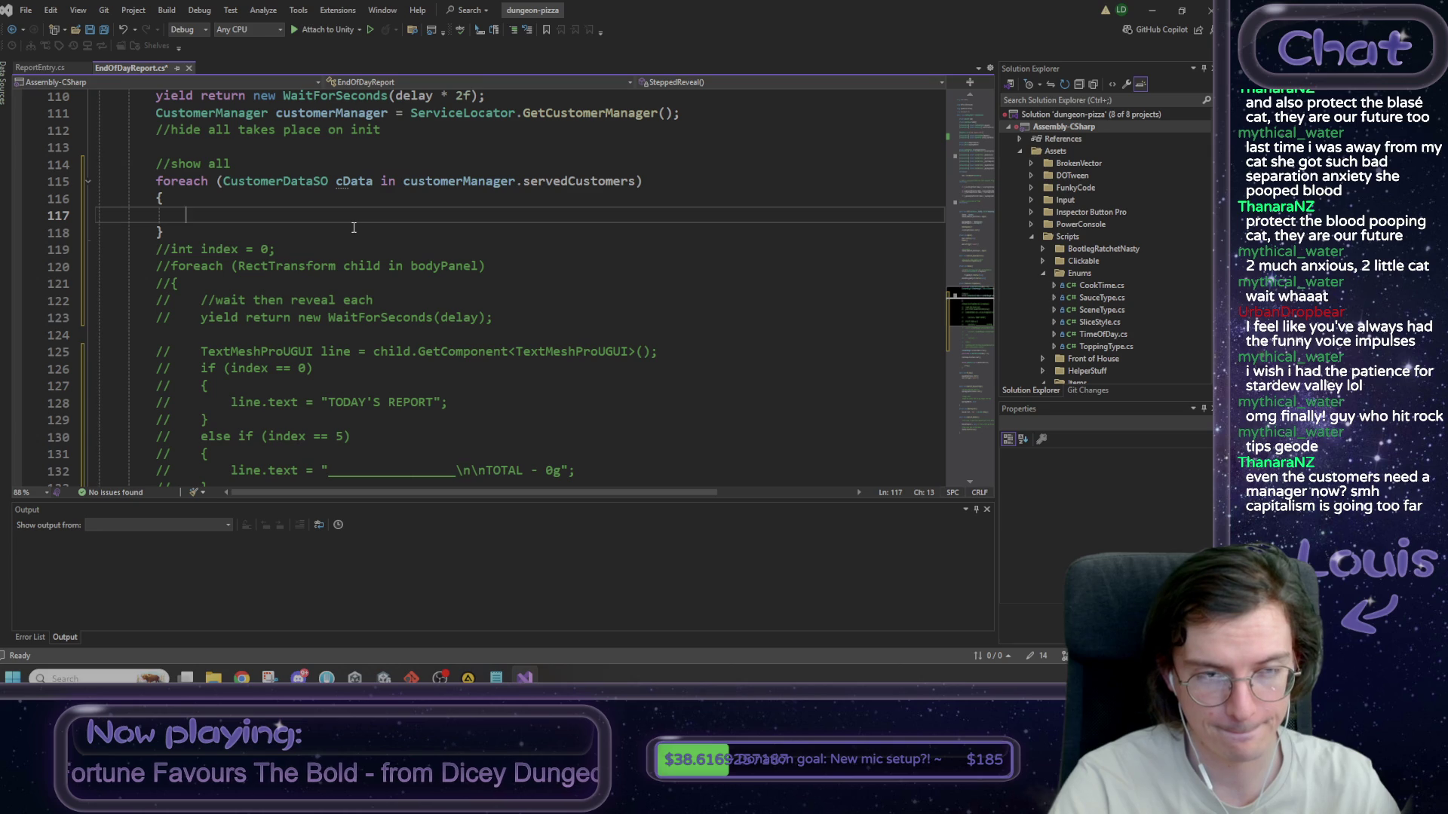
pyautogui.hotkey('ctrl', 'v')
pyautogui.scroll(1, 453, 219)
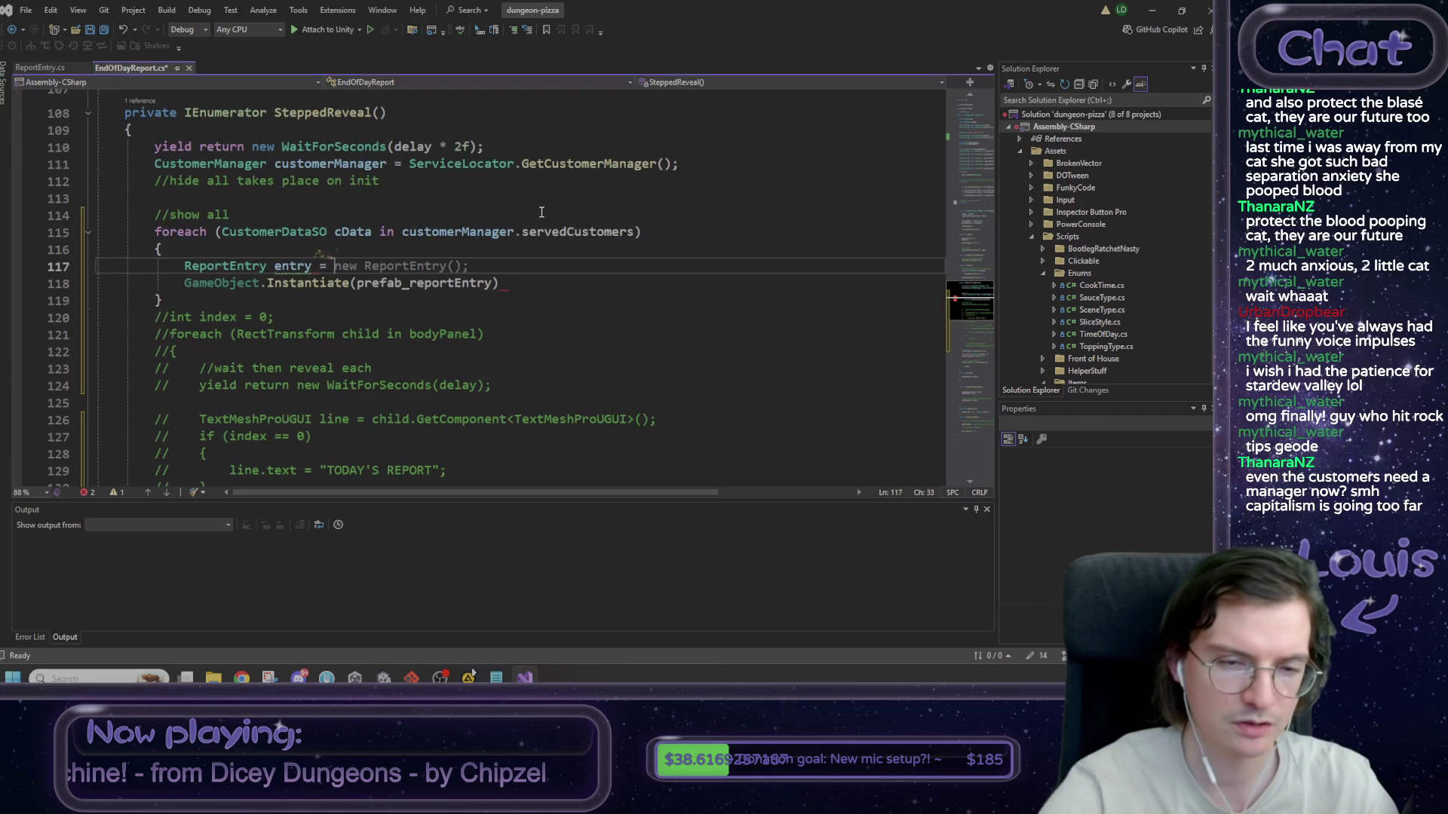
# - Collapse the entry assignment into one line instantiating prefab_reportEntry
pyautogui.hotkey('ctrl', 'BackSpace')
pyautogui.hotkey('ctrl', 'BackSpace')
pyautogui.hotkey('ctrl', 'BackSpace')
pyautogui.press('Delete')
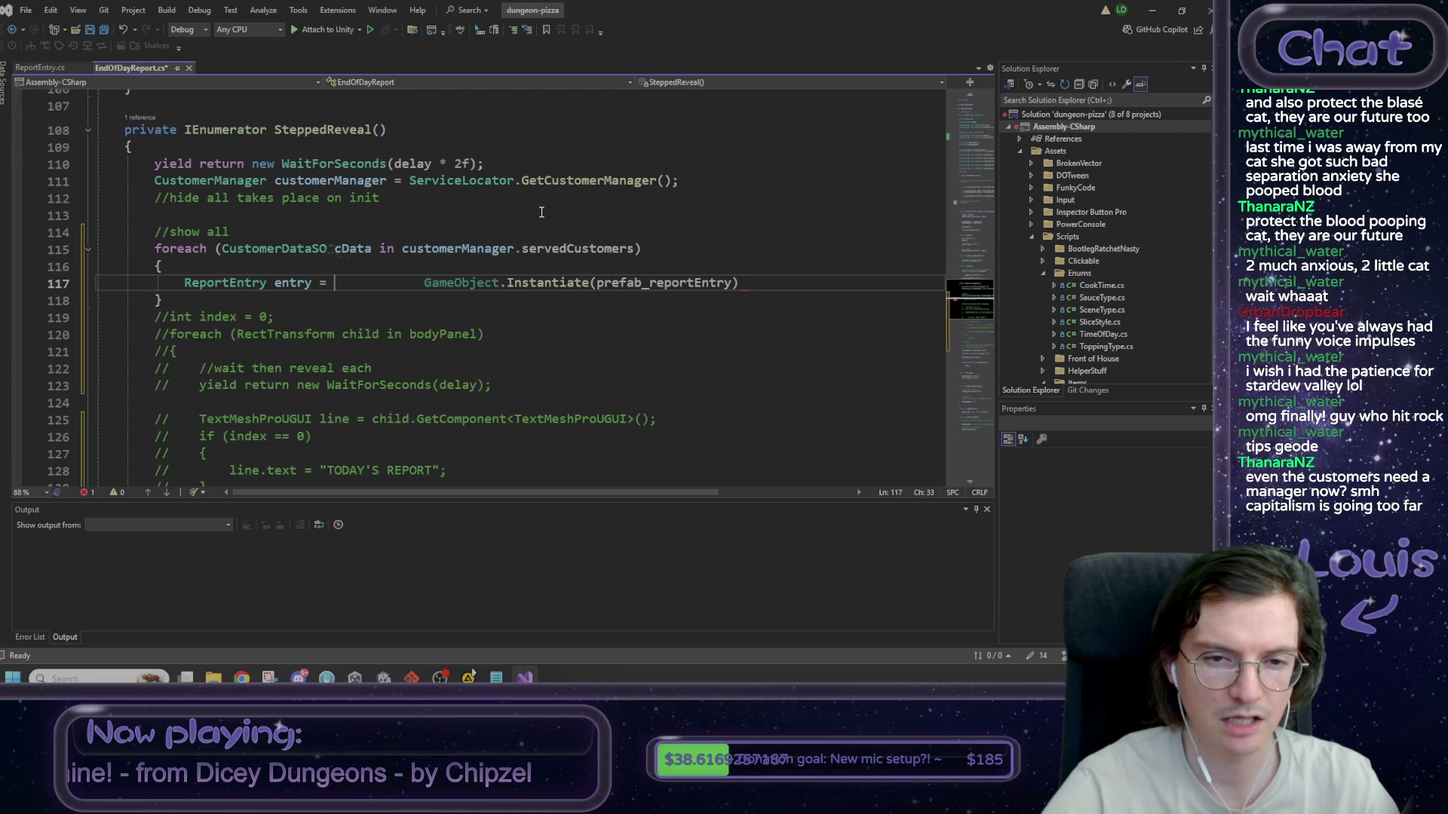
pyautogui.press('Delete')
pyautogui.press('End')
pyautogui.write(';')
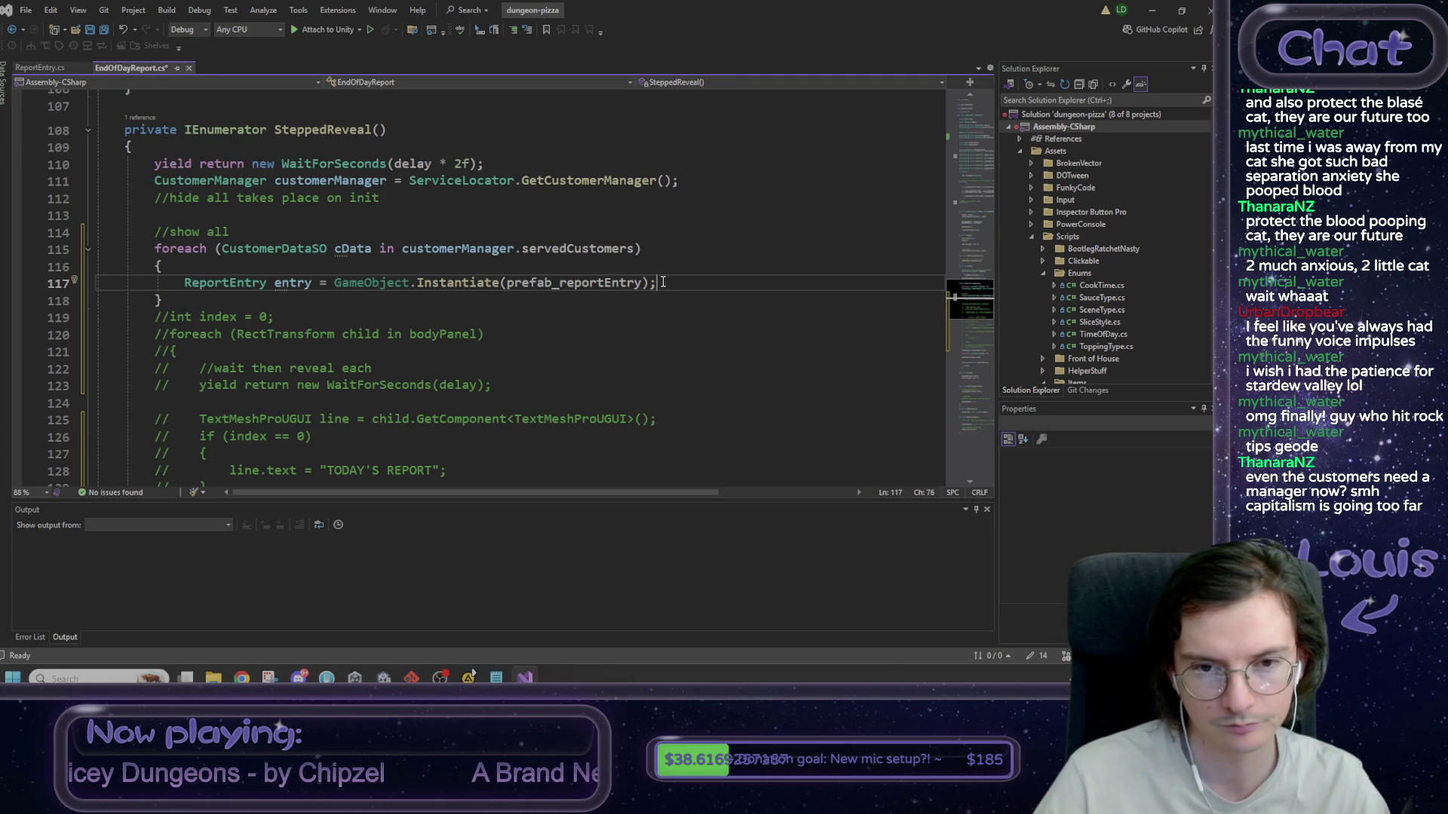
# - Add entry.Init(cData.characterFullAssName, 0) below the entry assignment
pyautogui.press('Return')
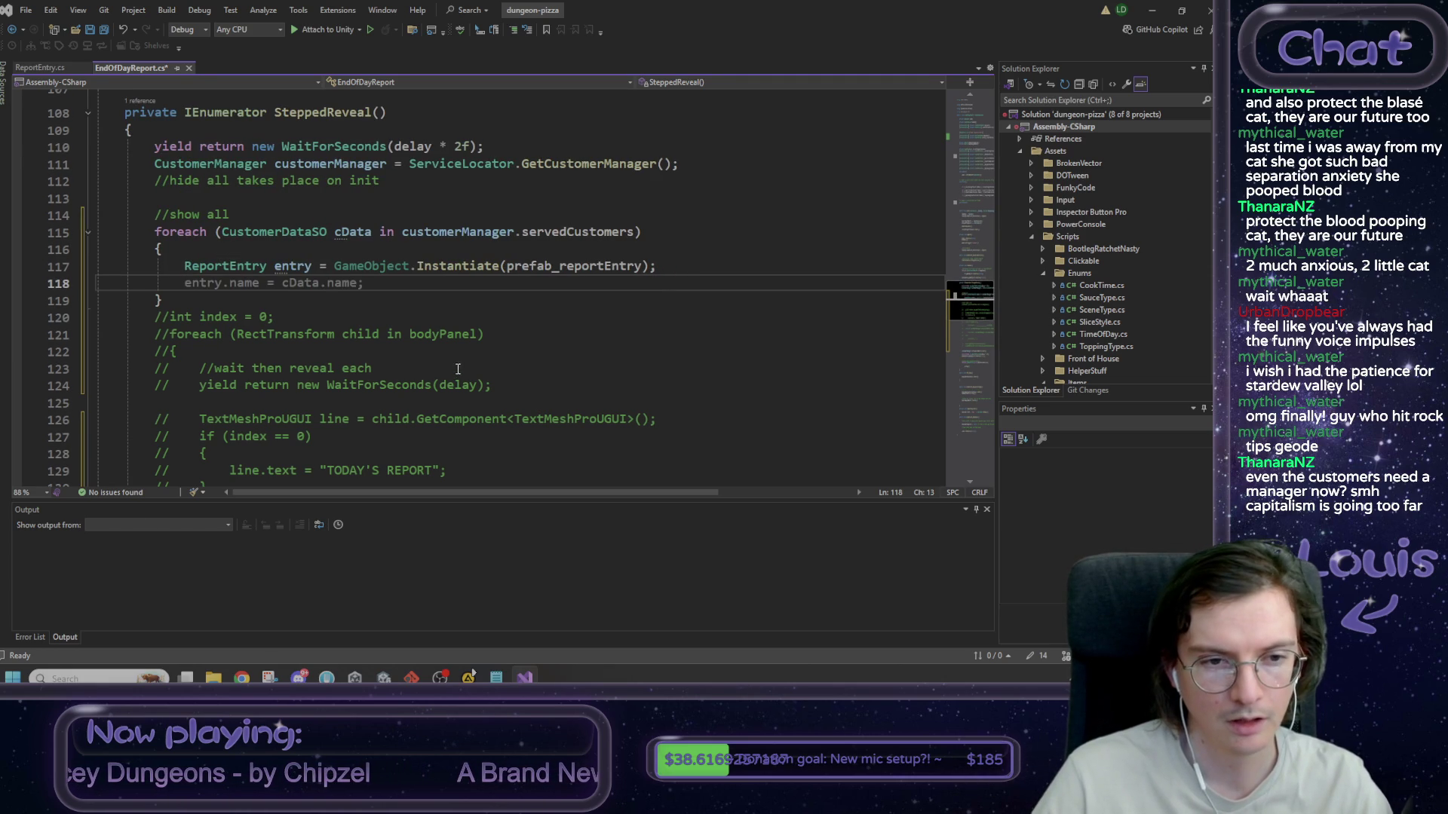
pyautogui.write('entr')
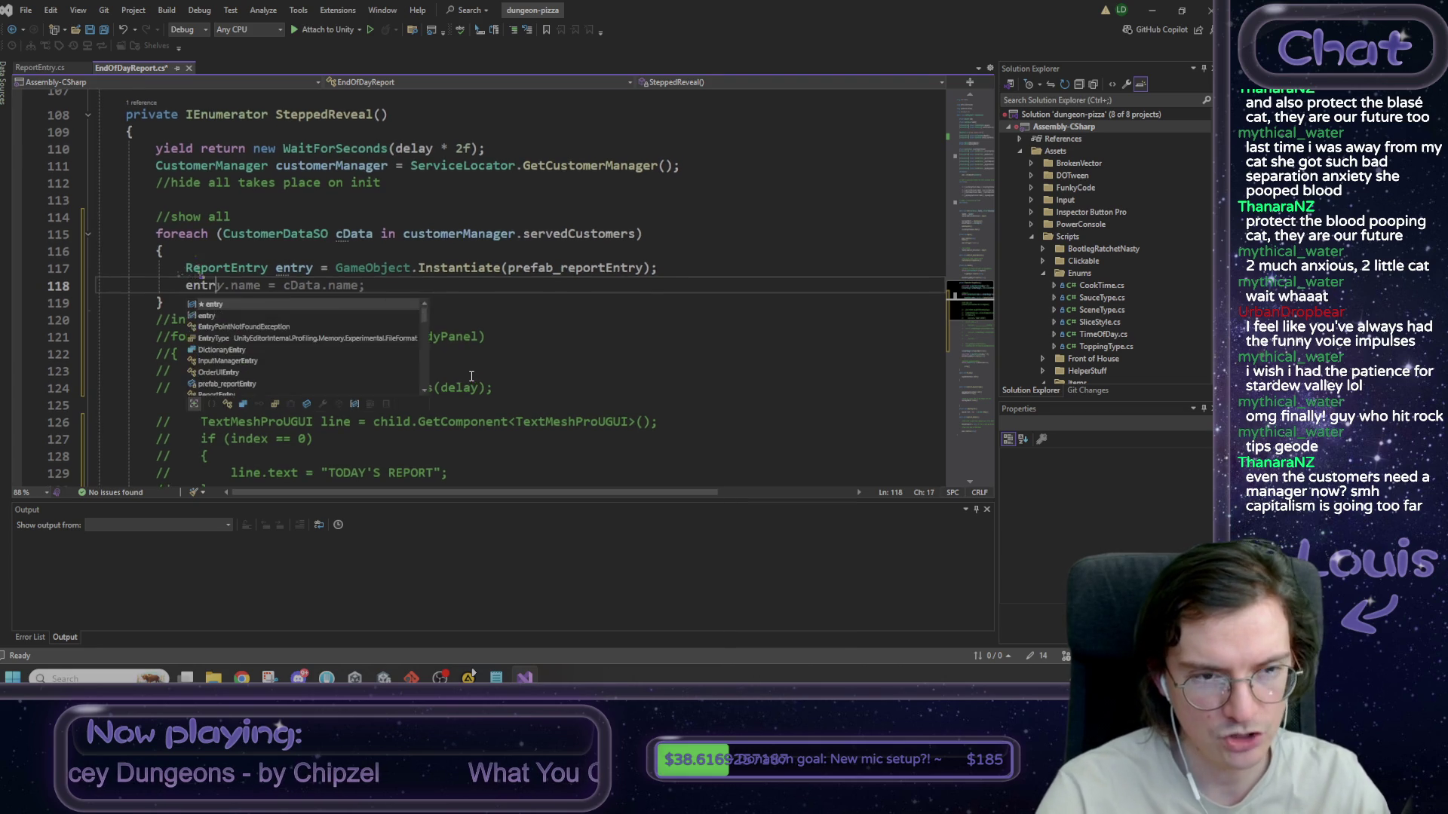
pyautogui.write('y.Init')
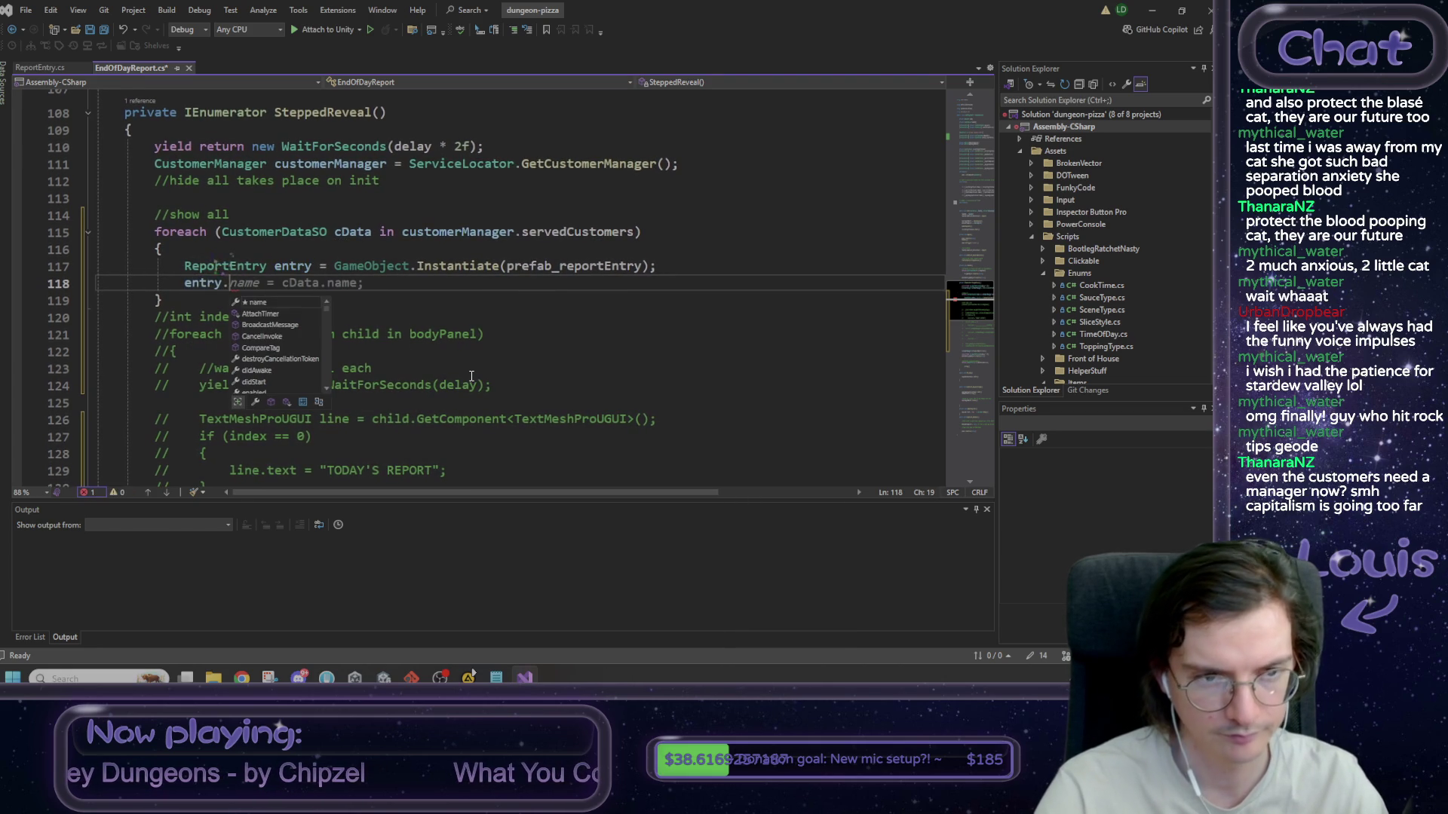
pyautogui.write('(')
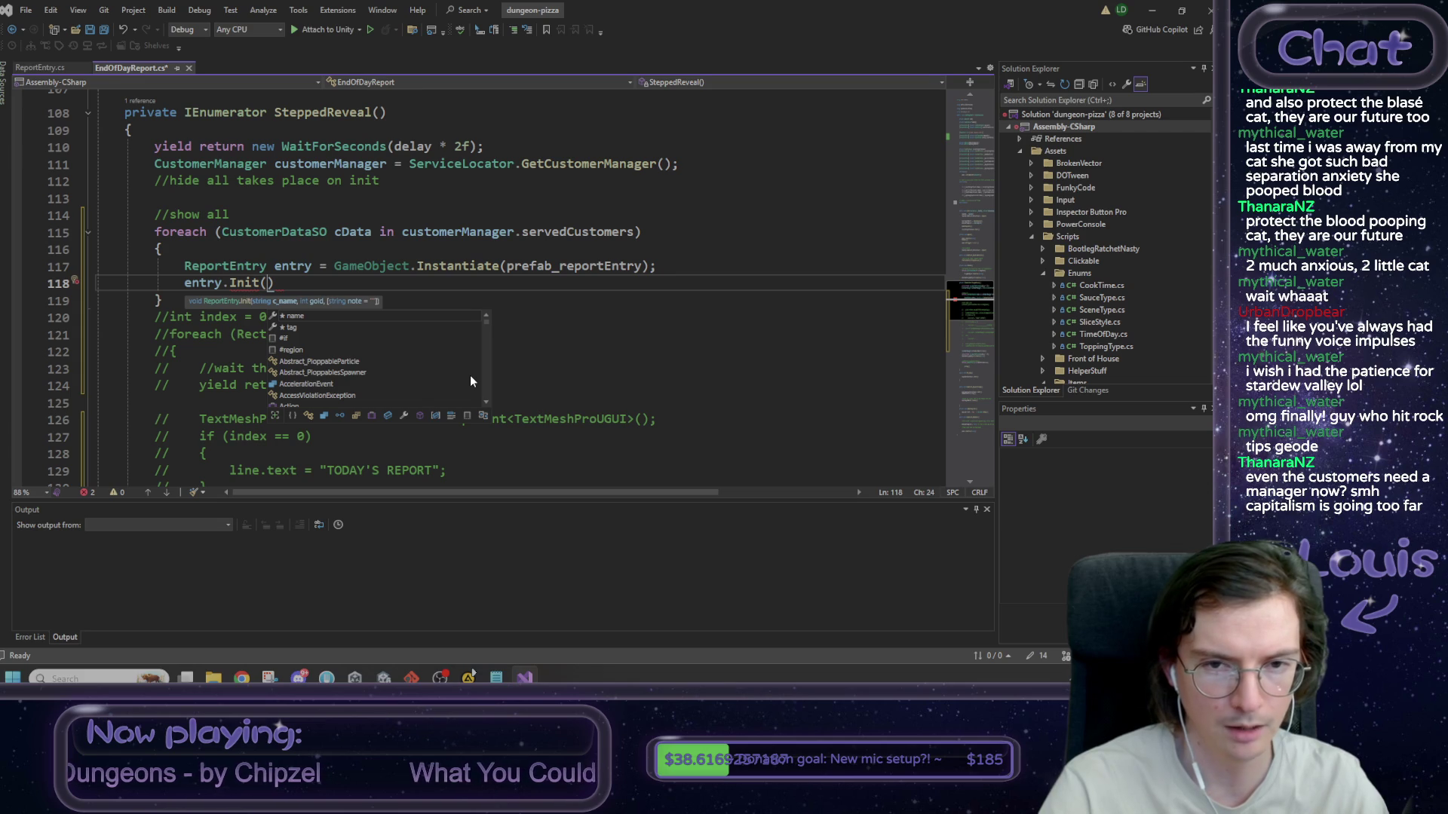
pyautogui.write('cData')
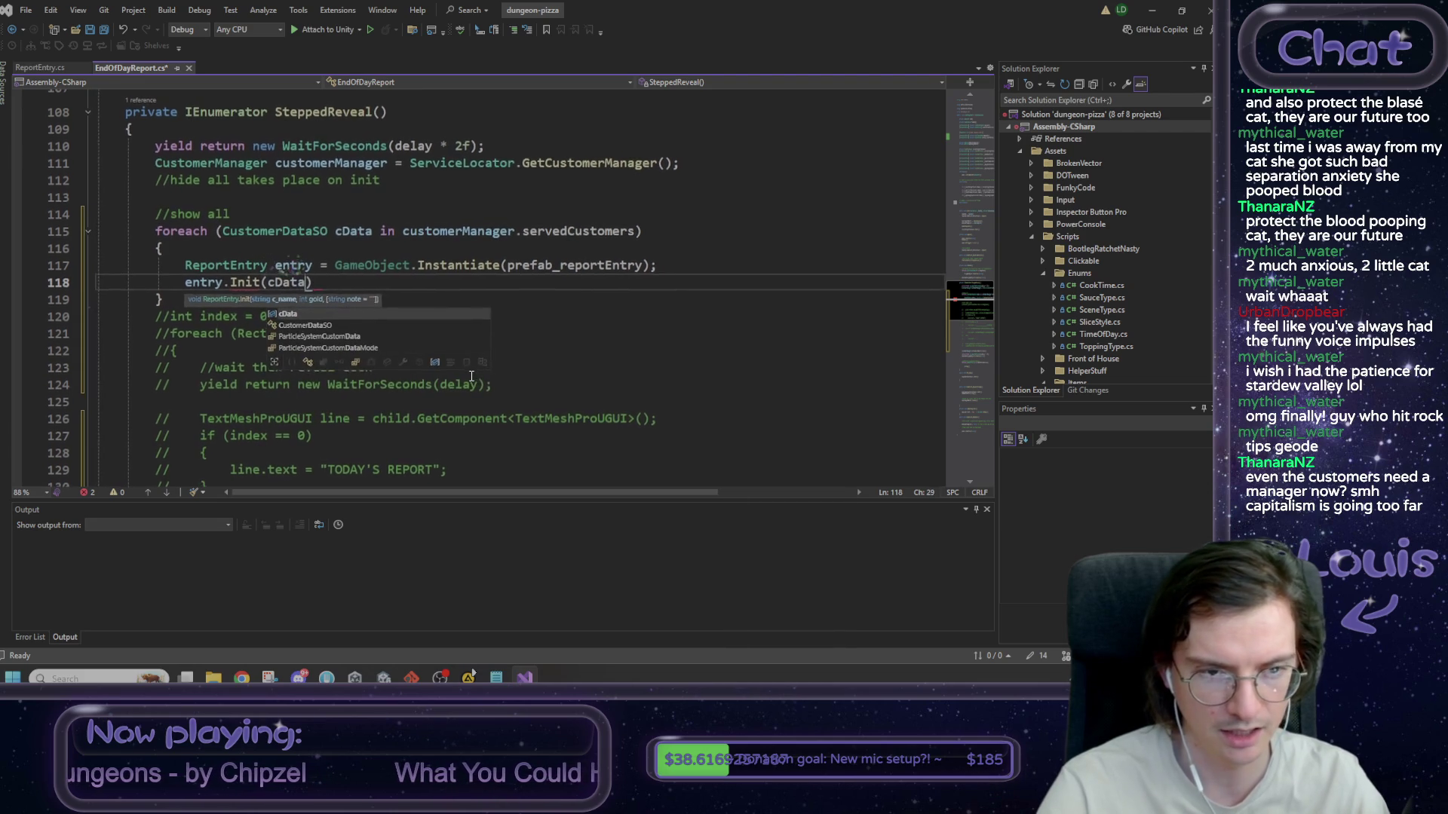
pyautogui.write('.characterFullAssName')
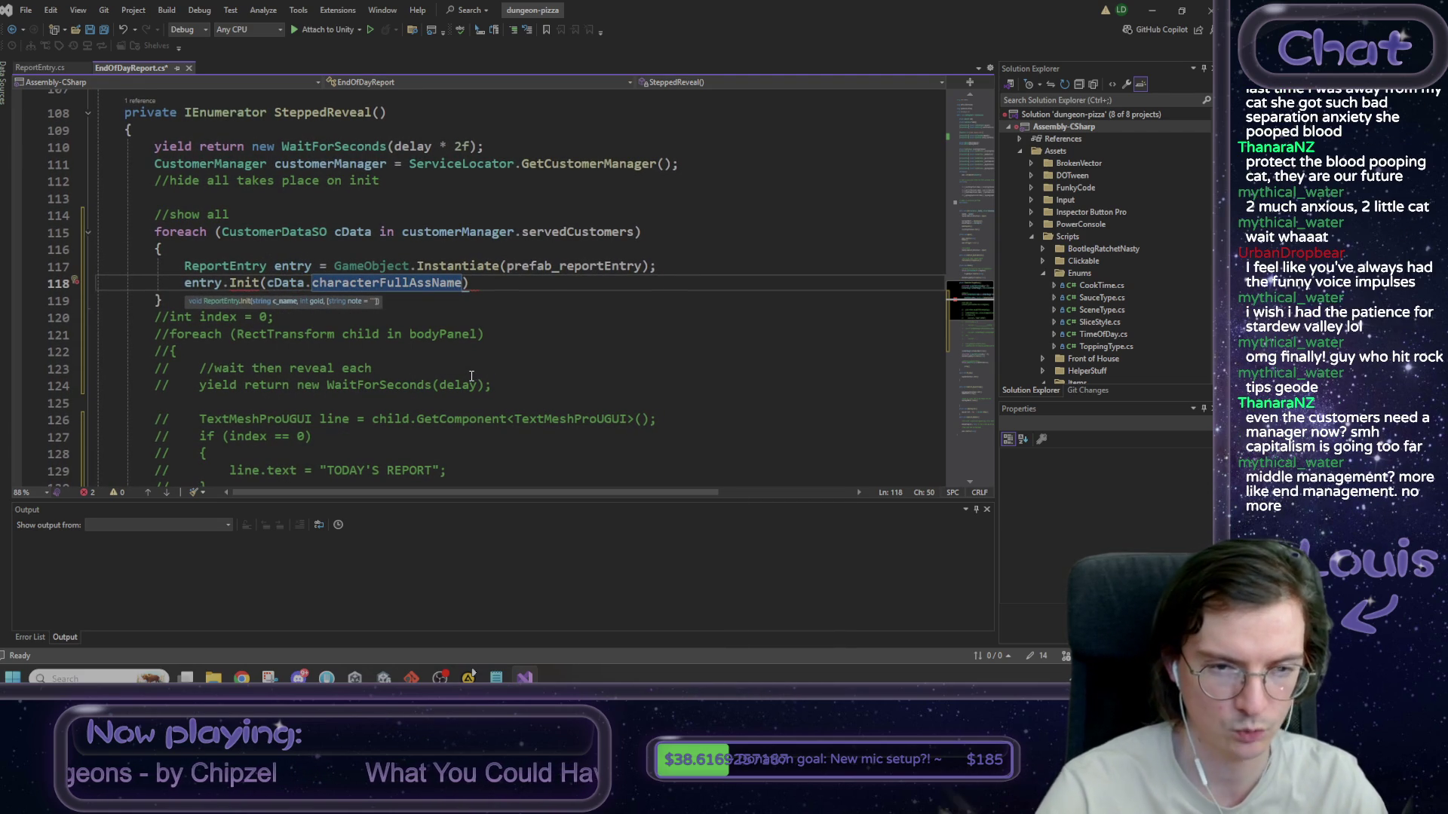
pyautogui.write(',')
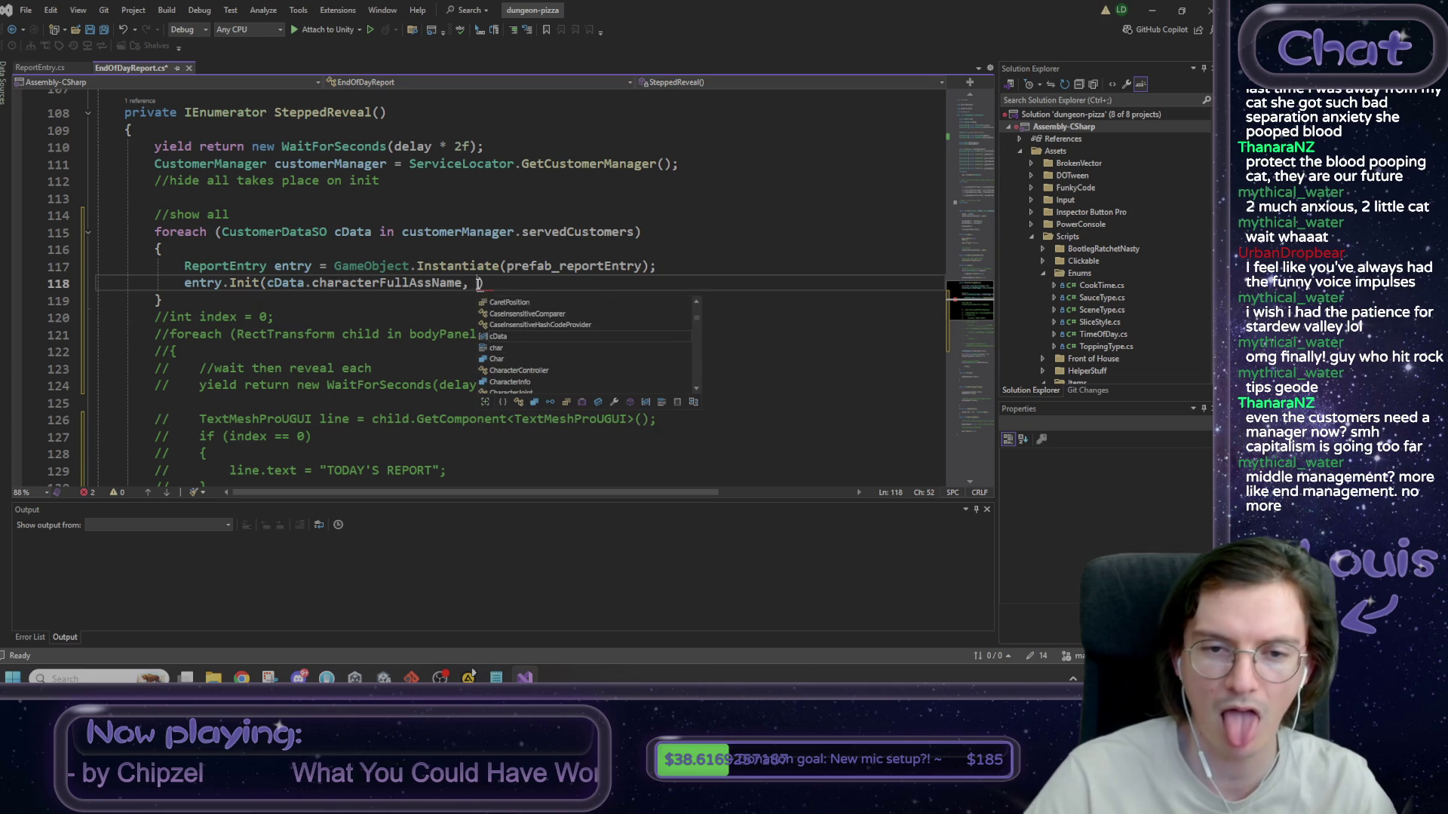
pyautogui.write('cData.')
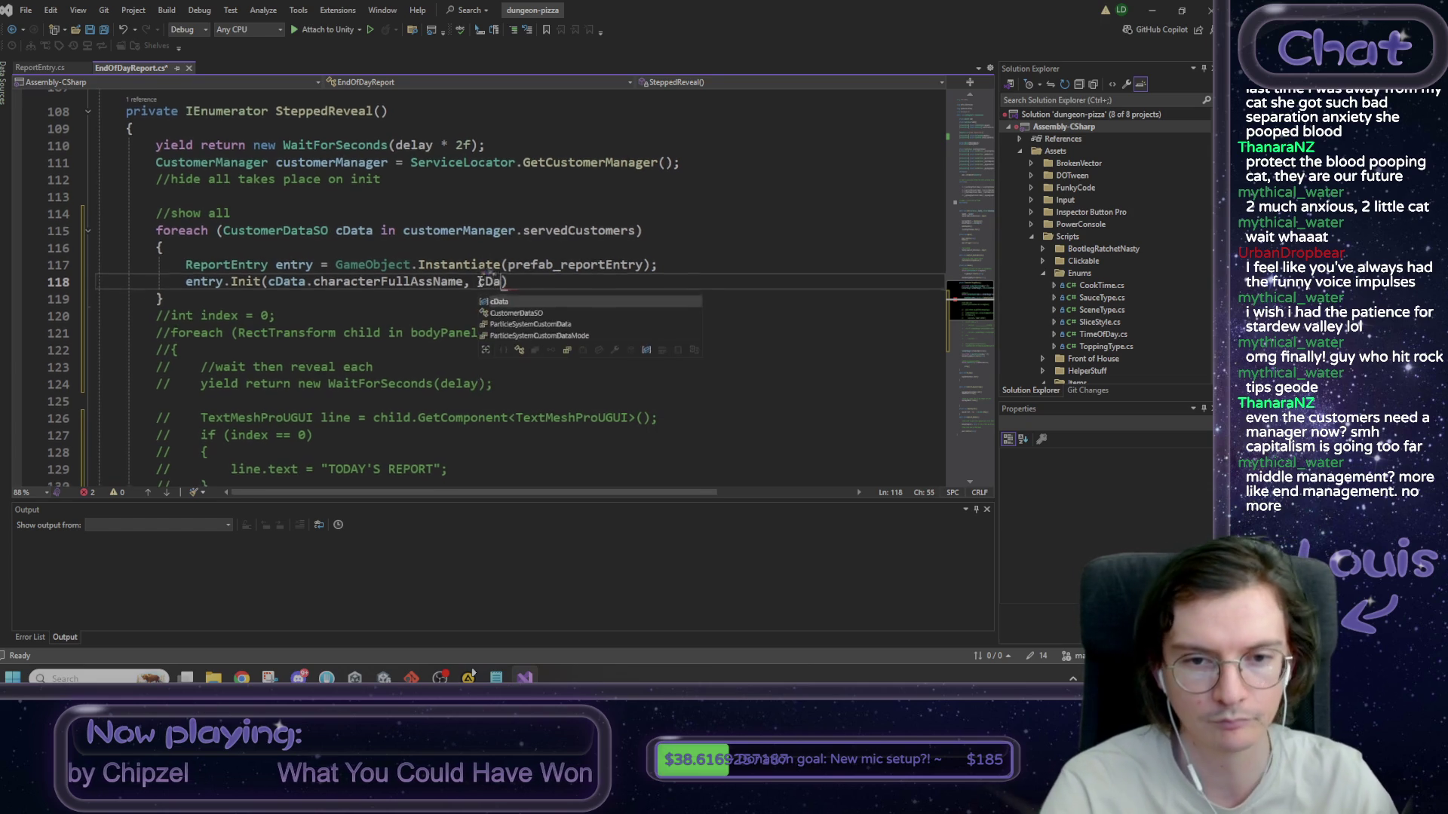
pyautogui.press('BackSpace')
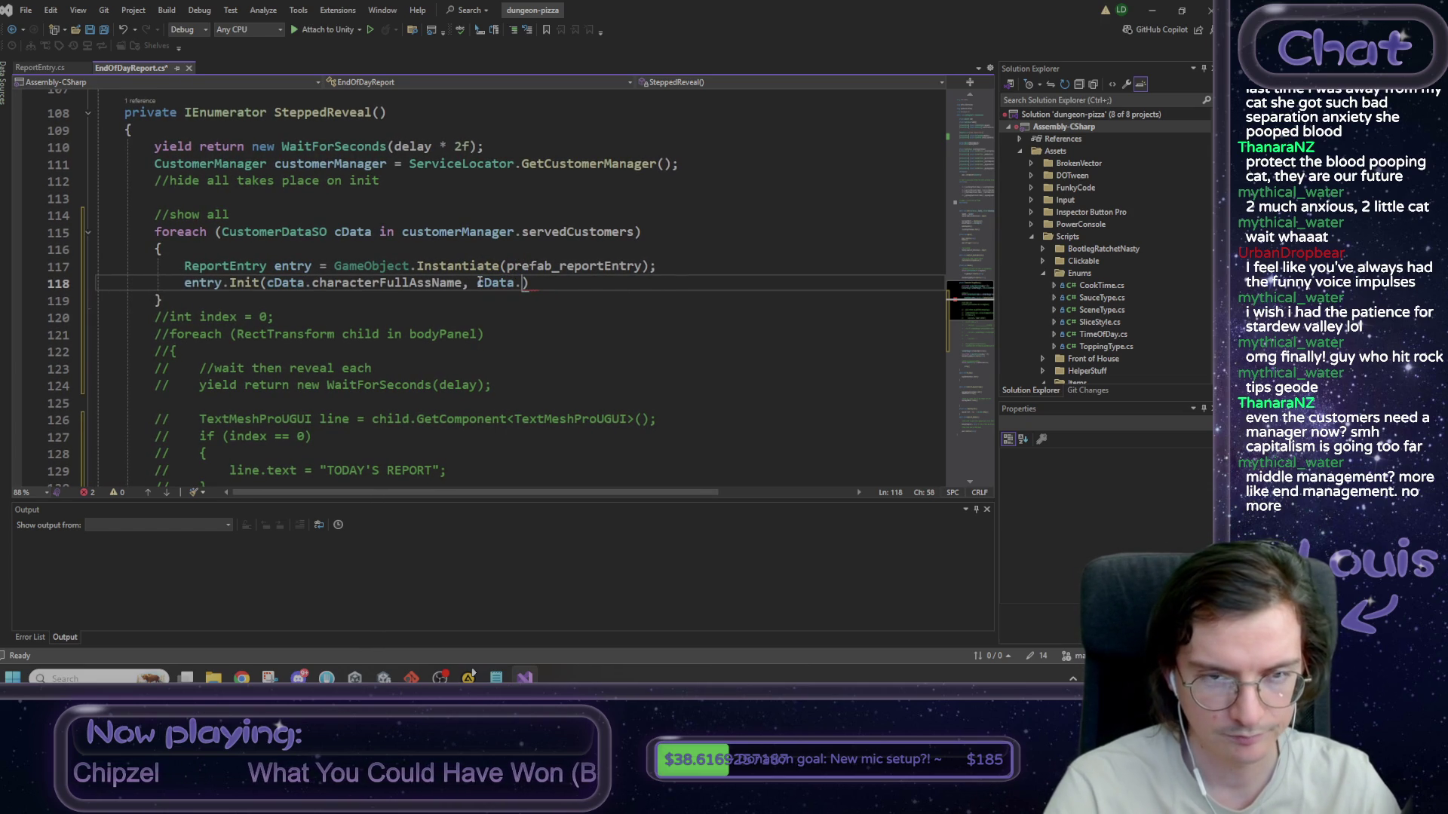
pyautogui.press('BackSpace')
pyautogui.press('BackSpace')
pyautogui.press('BackSpace')
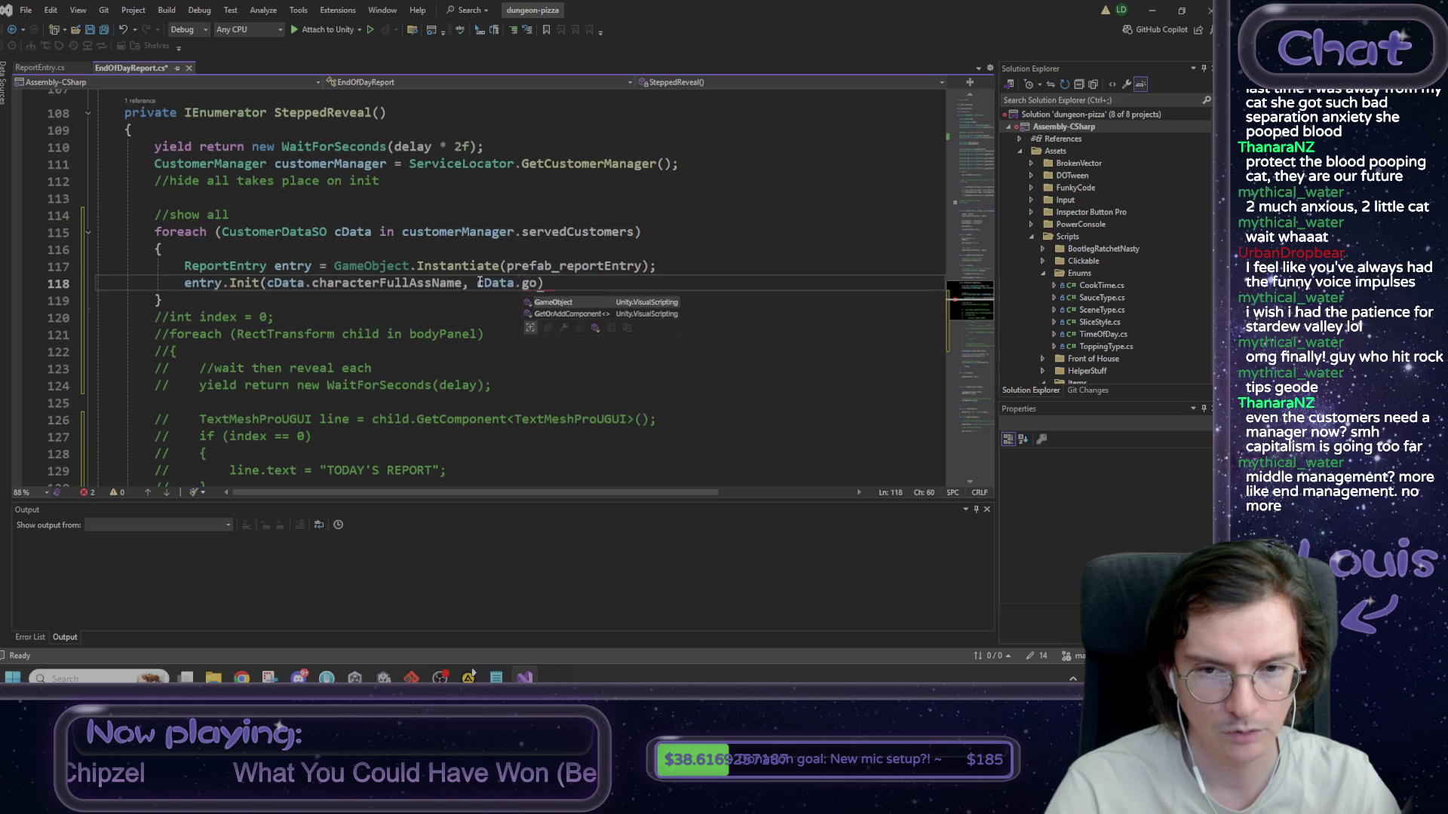
pyautogui.press('BackSpace')
pyautogui.press('BackSpace')
pyautogui.press('BackSpace')
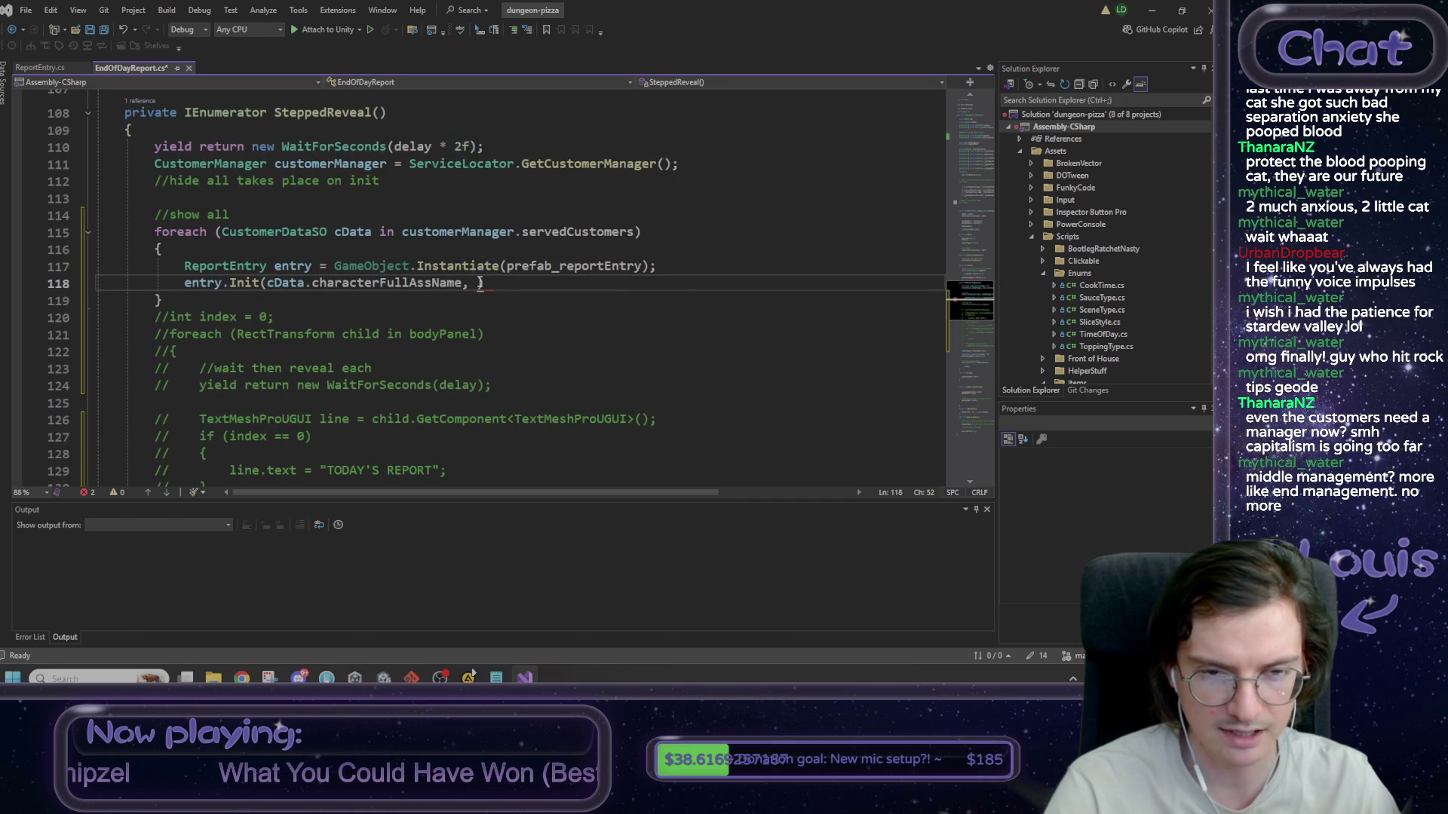
pyautogui.write('0')
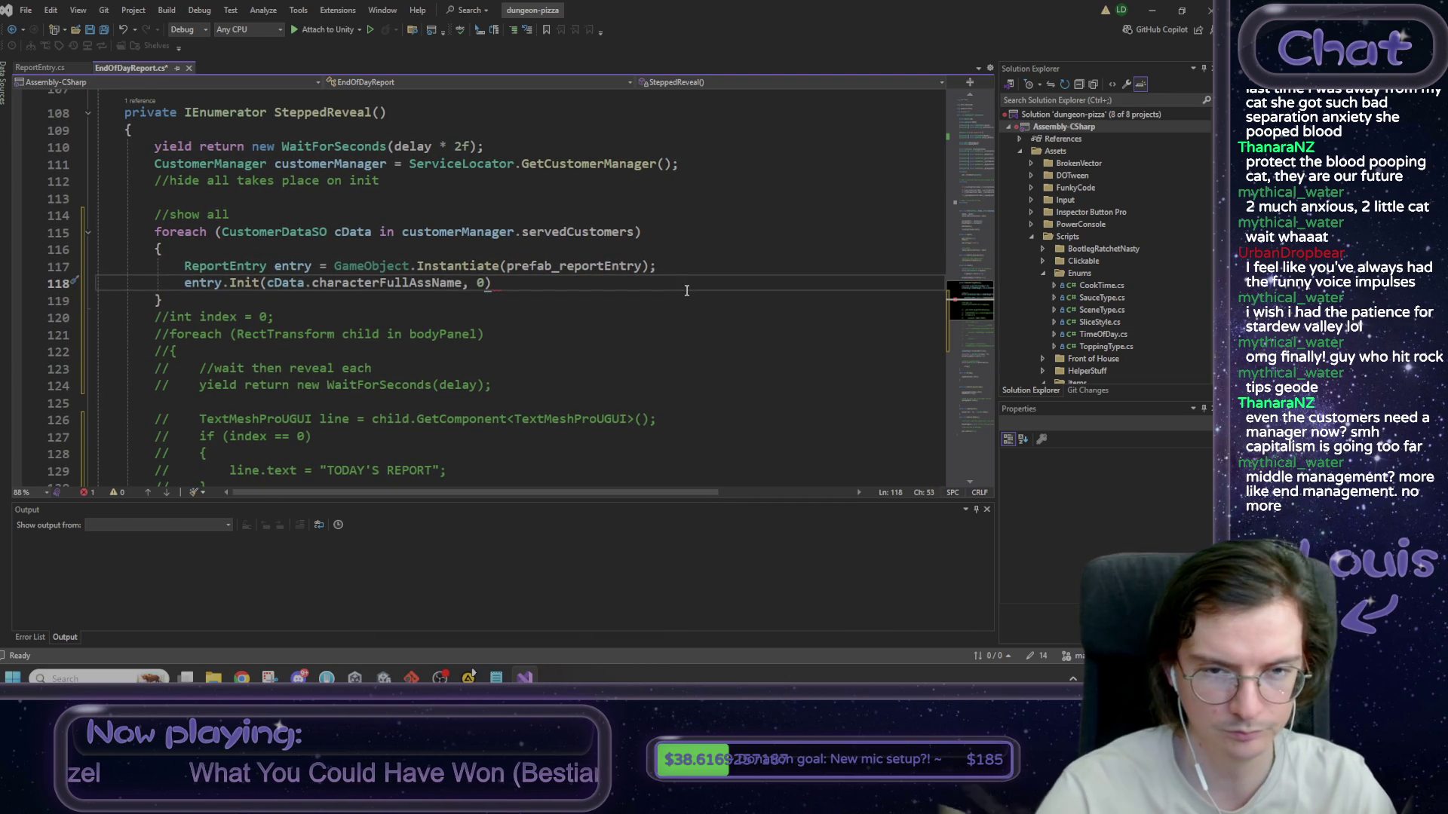
# - Insert a //TODO: gold??? comment above the Init call and remove a stray comma
pyautogui.hotkey('ctrl', 'Return')
pyautogui.write('//TODO: gold??')
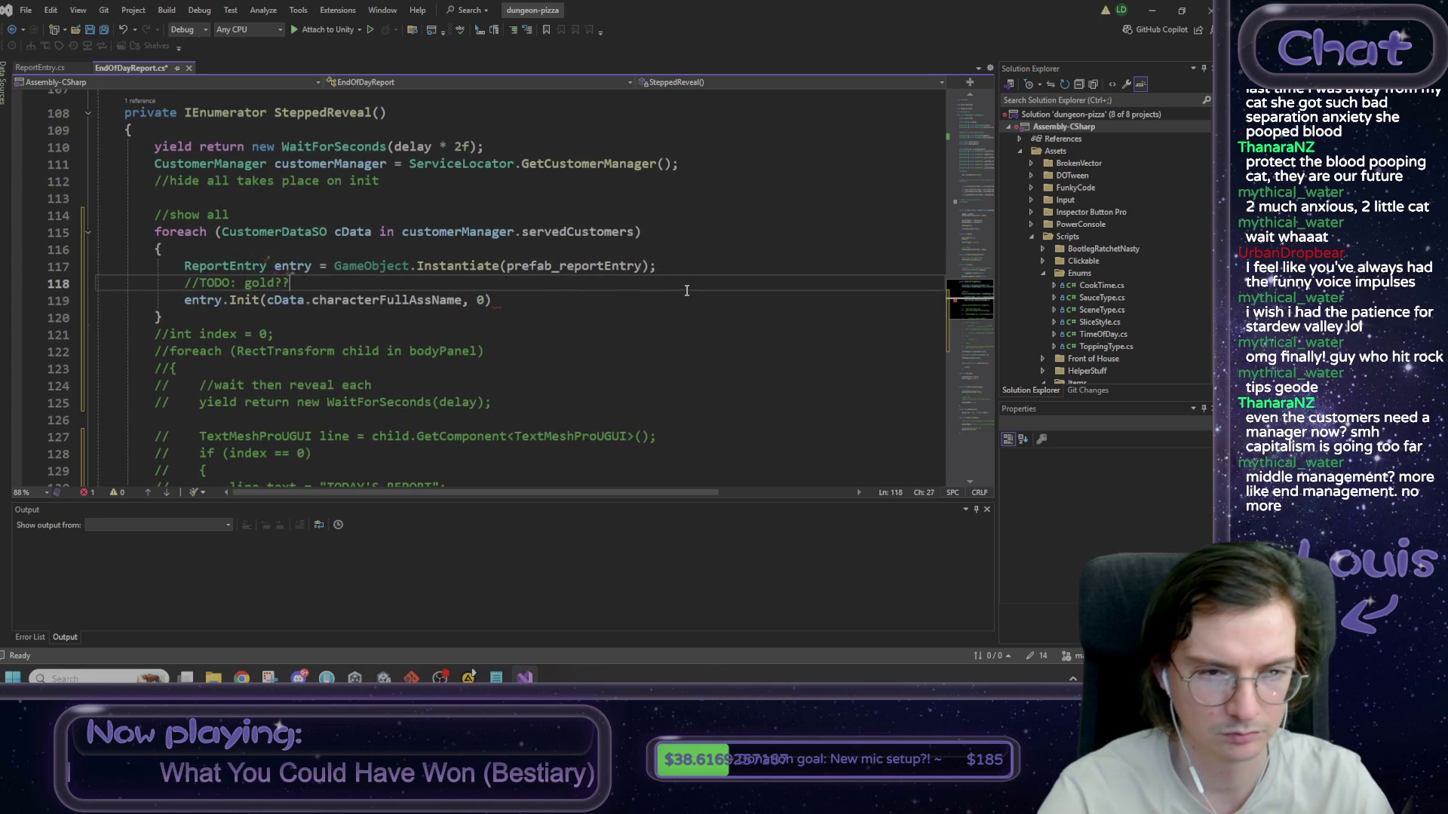
pyautogui.write('??????????????????????')
pyautogui.press('Down')
pyautogui.press('Right')
pyautogui.press('Right')
pyautogui.press('Right')
pyautogui.write(',')
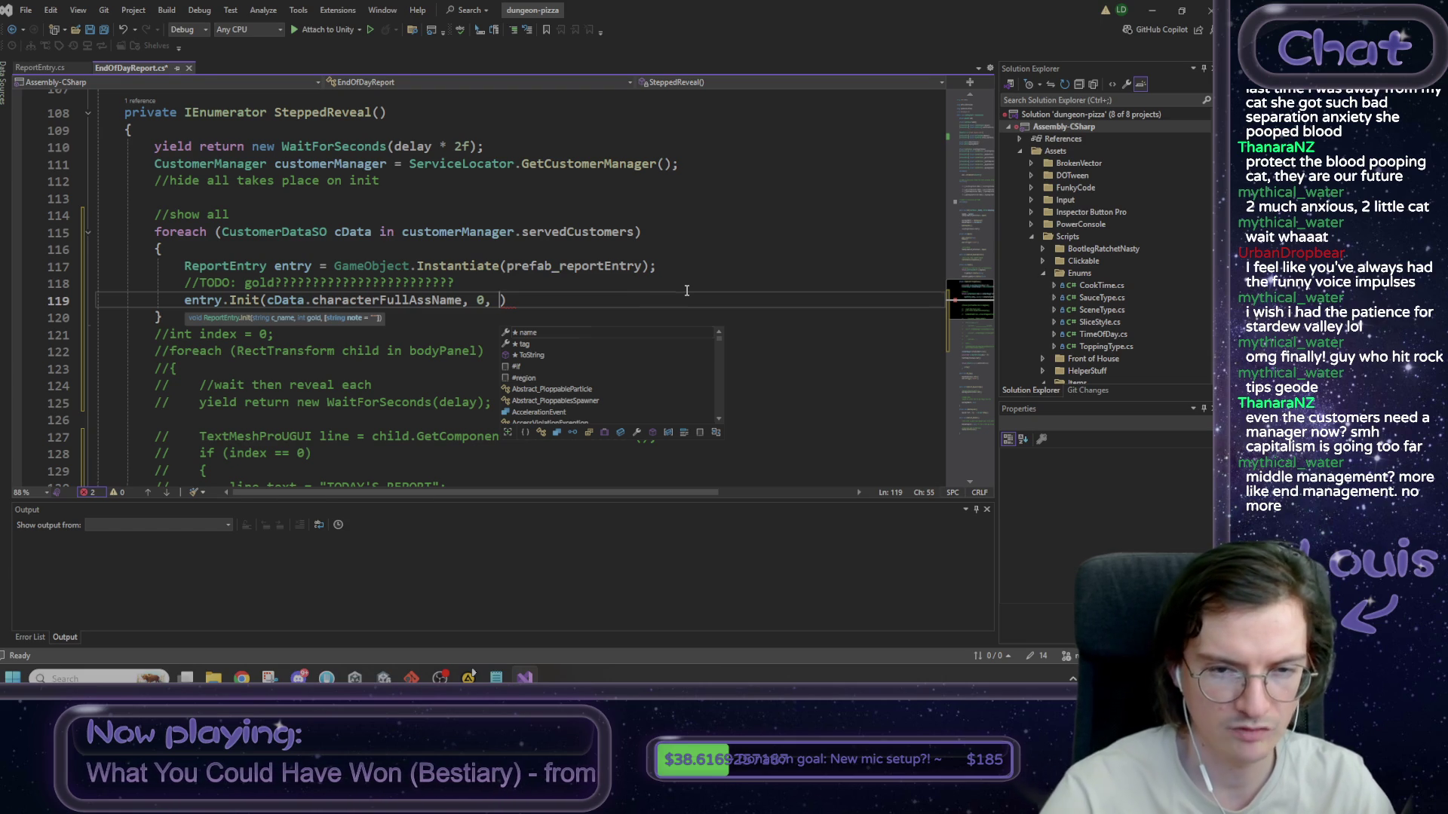
pyautogui.press('BackSpace')
pyautogui.press('BackSpace')
# - Add a //TODO: note??? comment and trim excess question marks from both TODO comments
pyautogui.press('Home')
pyautogui.press('Return')
pyautogui.press('Up')
pyautogui.write('//')
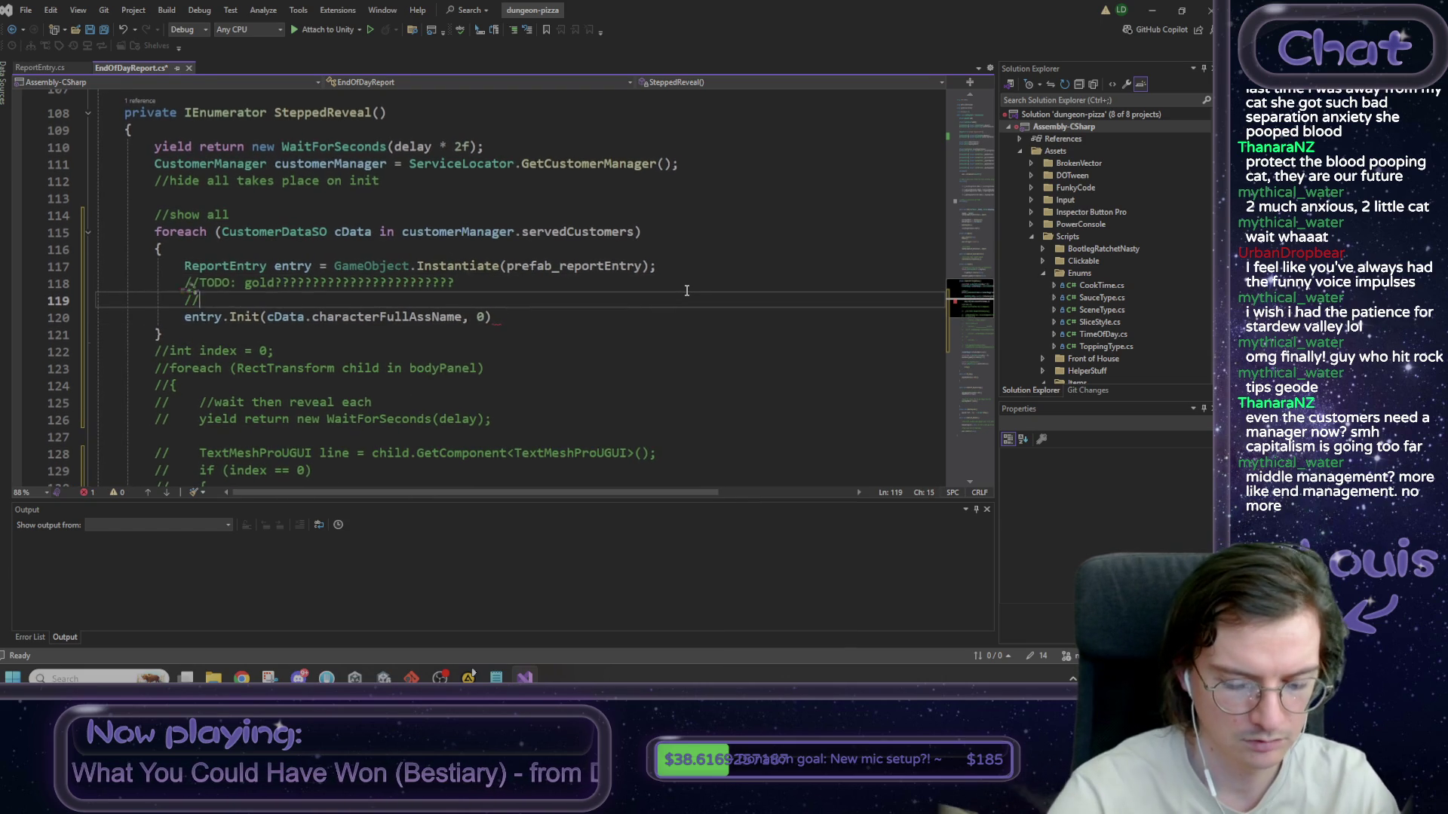
pyautogui.write('TODO: note???????????????????????????????')
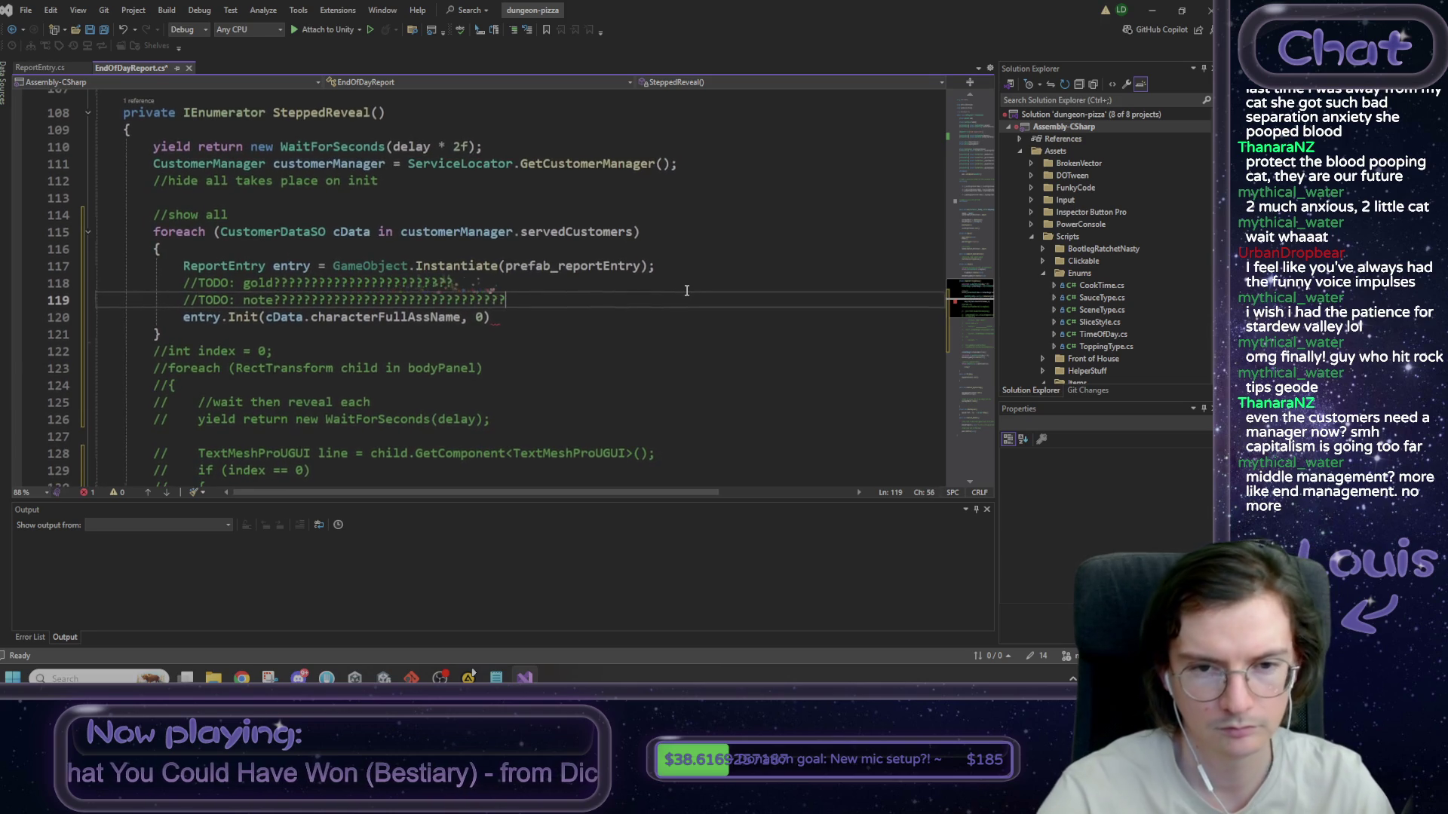
pyautogui.press('Up')
pyautogui.hotkey('shift', 'Left')
pyautogui.hotkey('shift', 'Left')
pyautogui.hotkey('shift', 'Left')
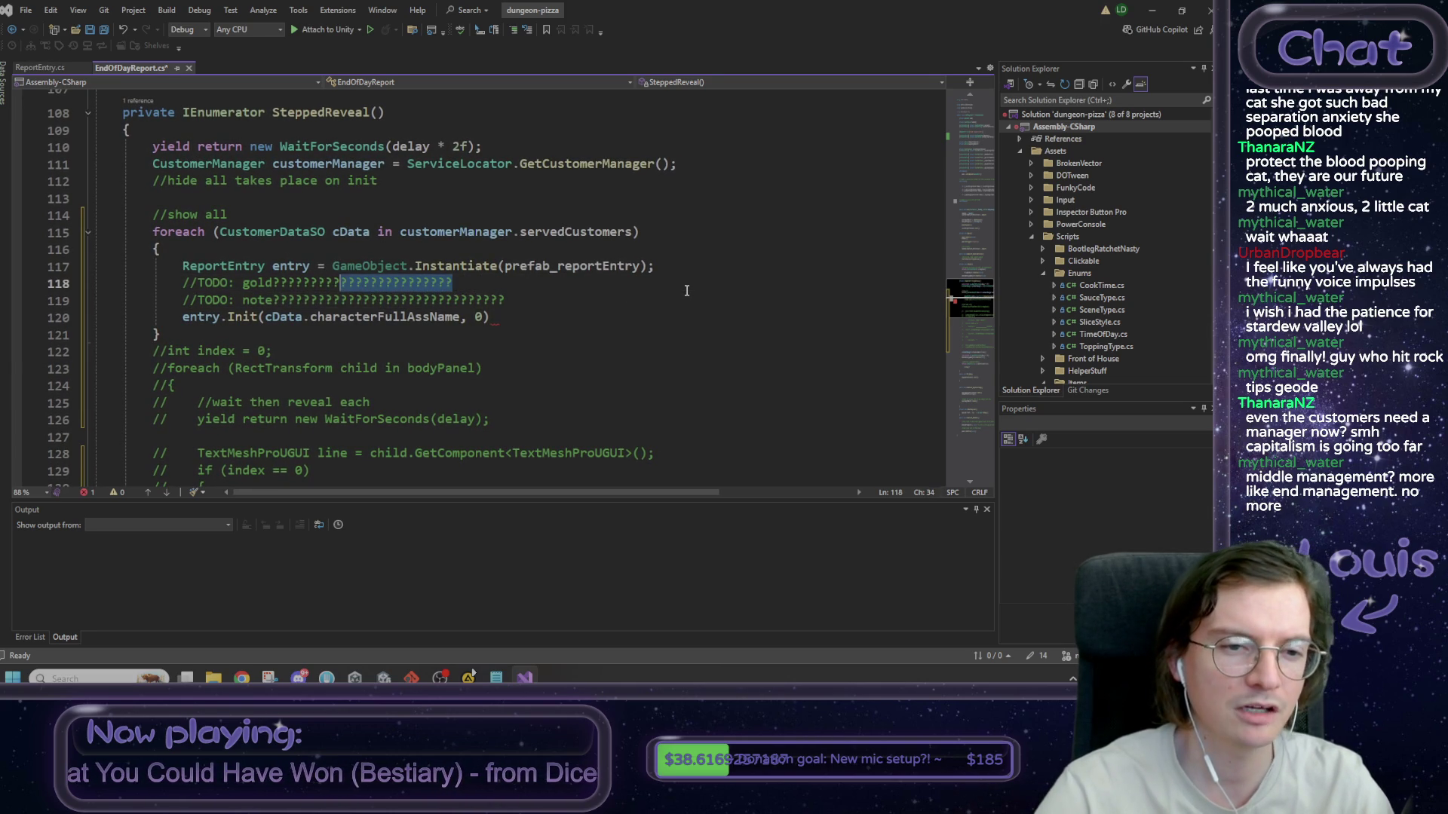
pyautogui.press('BackSpace')
pyautogui.press('Down')
pyautogui.moveTo(506, 300); pyautogui.dragTo(475, 300)
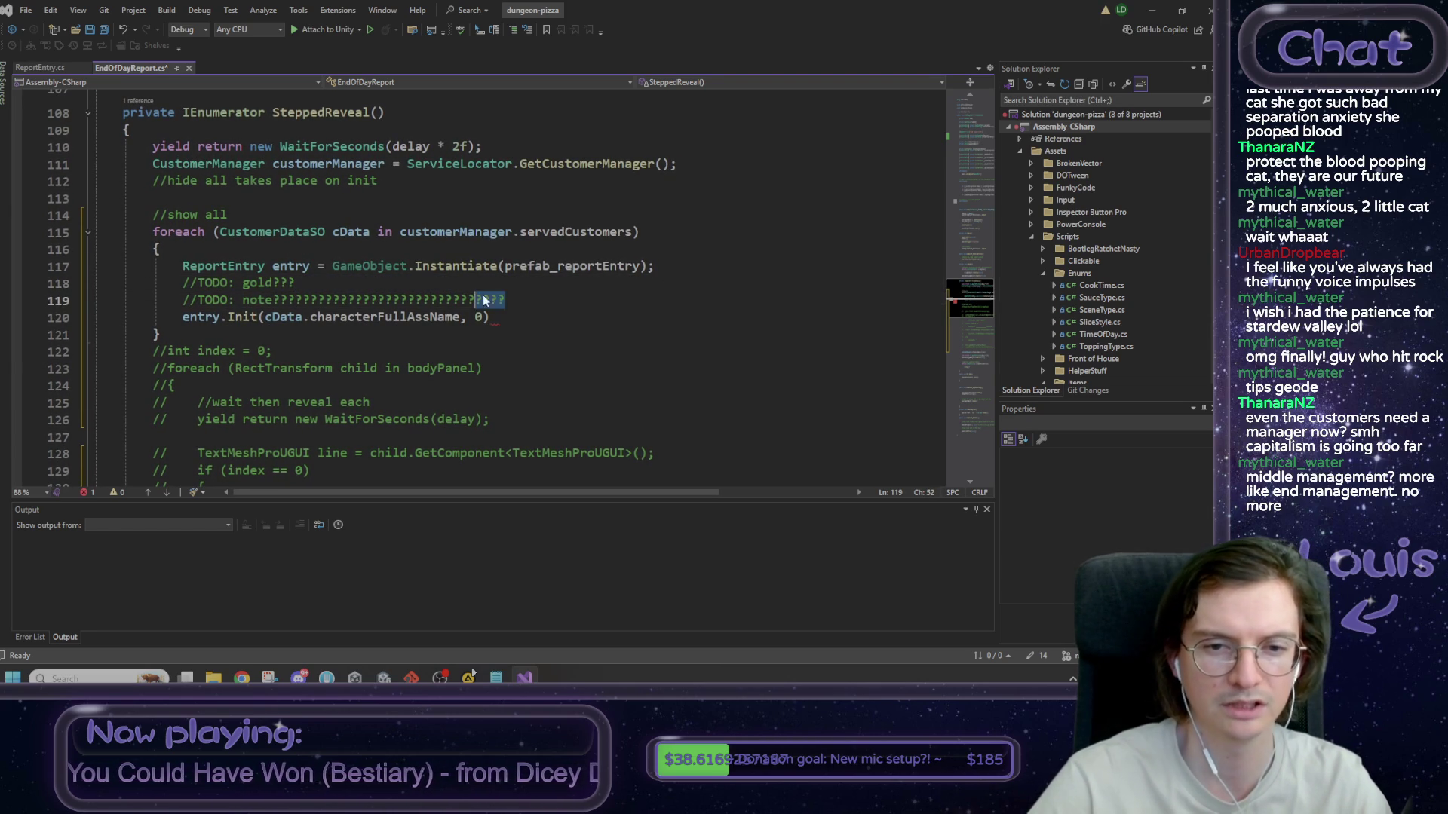
pyautogui.press('BackSpace')
pyautogui.click(502, 320)
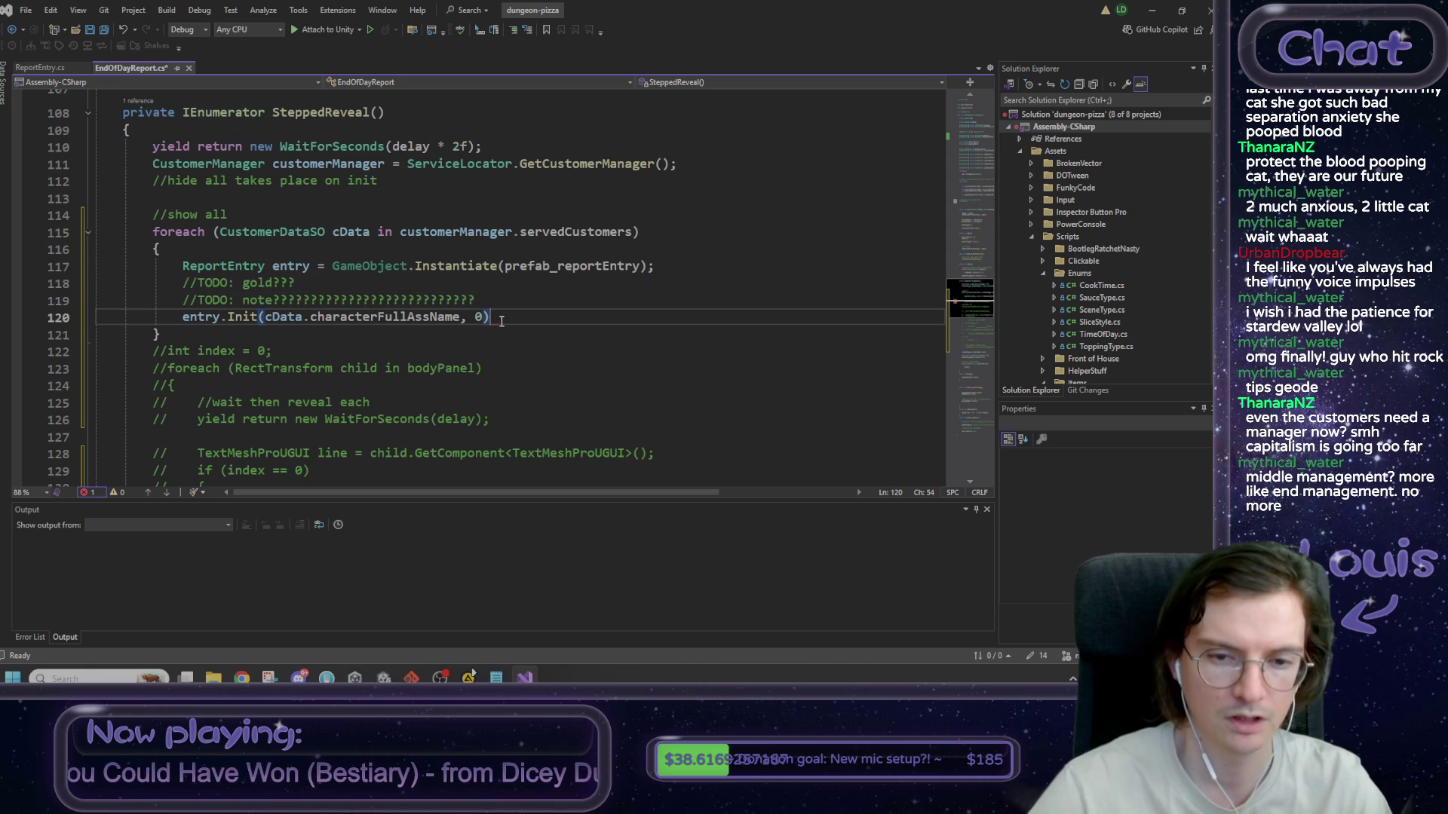
# - End the entry.Init call with a semicolon, then bring up the Google results for 'unity add child at index'
pyautogui.write(';')
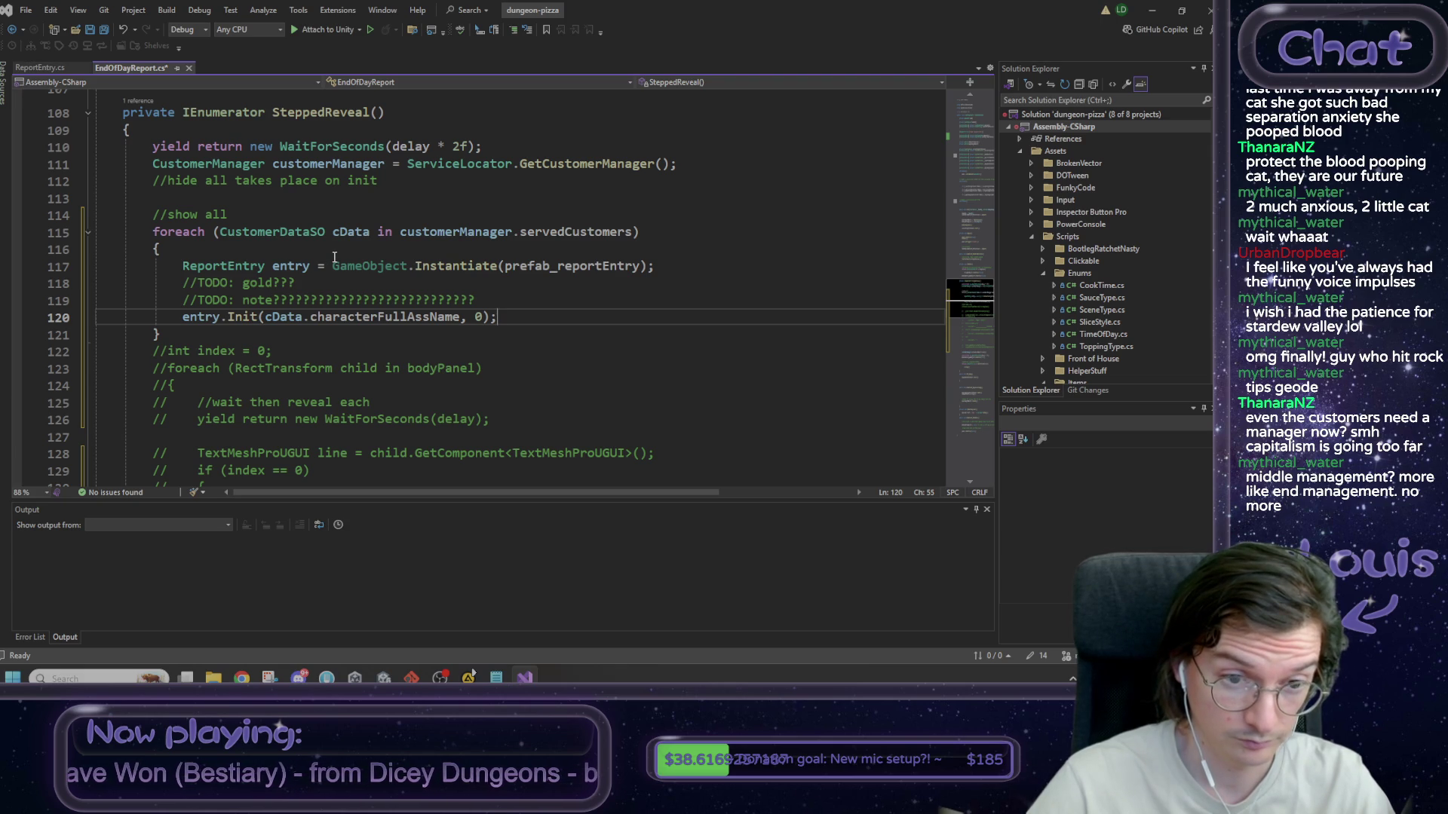
pyautogui.click(304, 265)
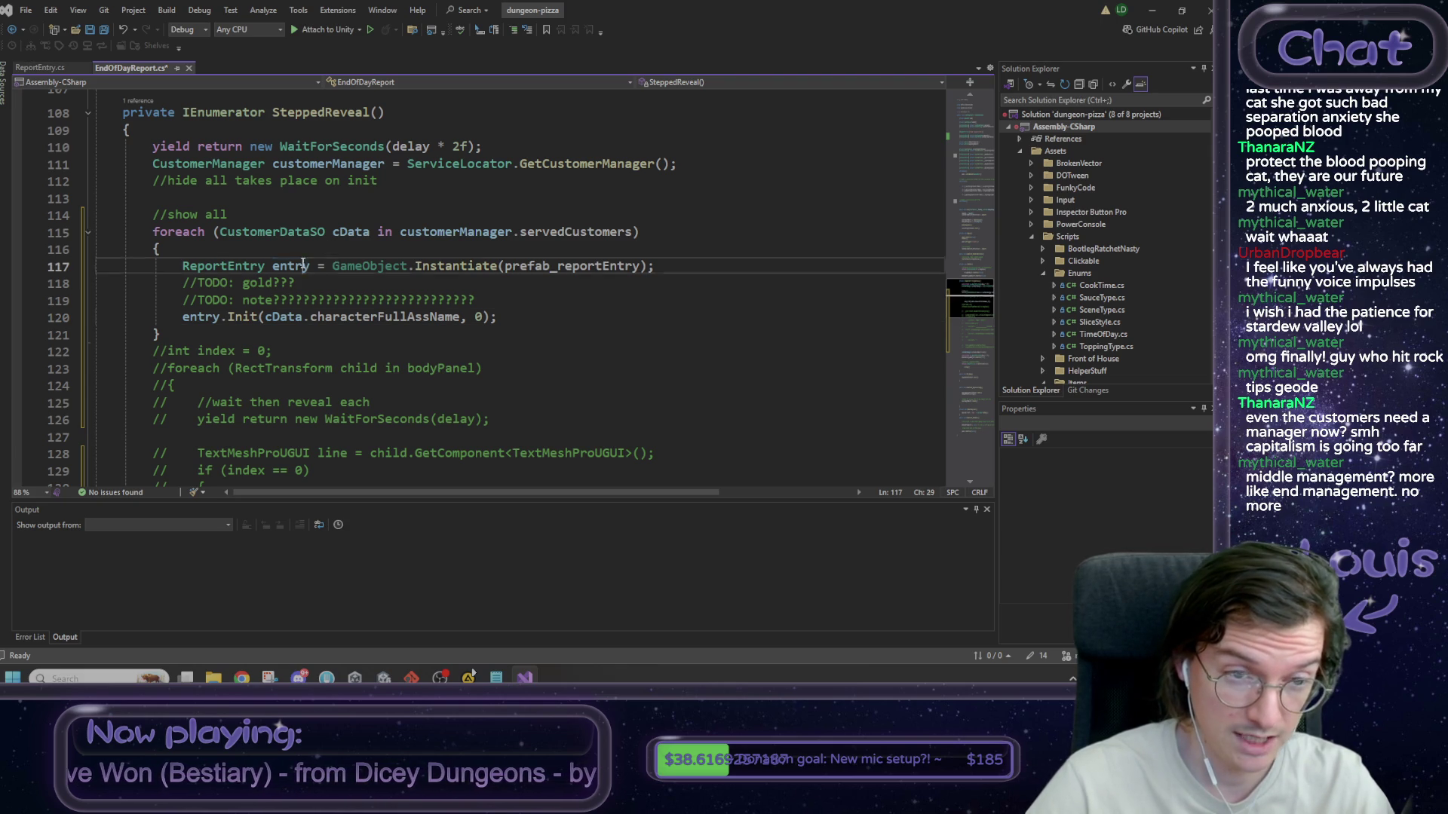
pyautogui.click(506, 315)
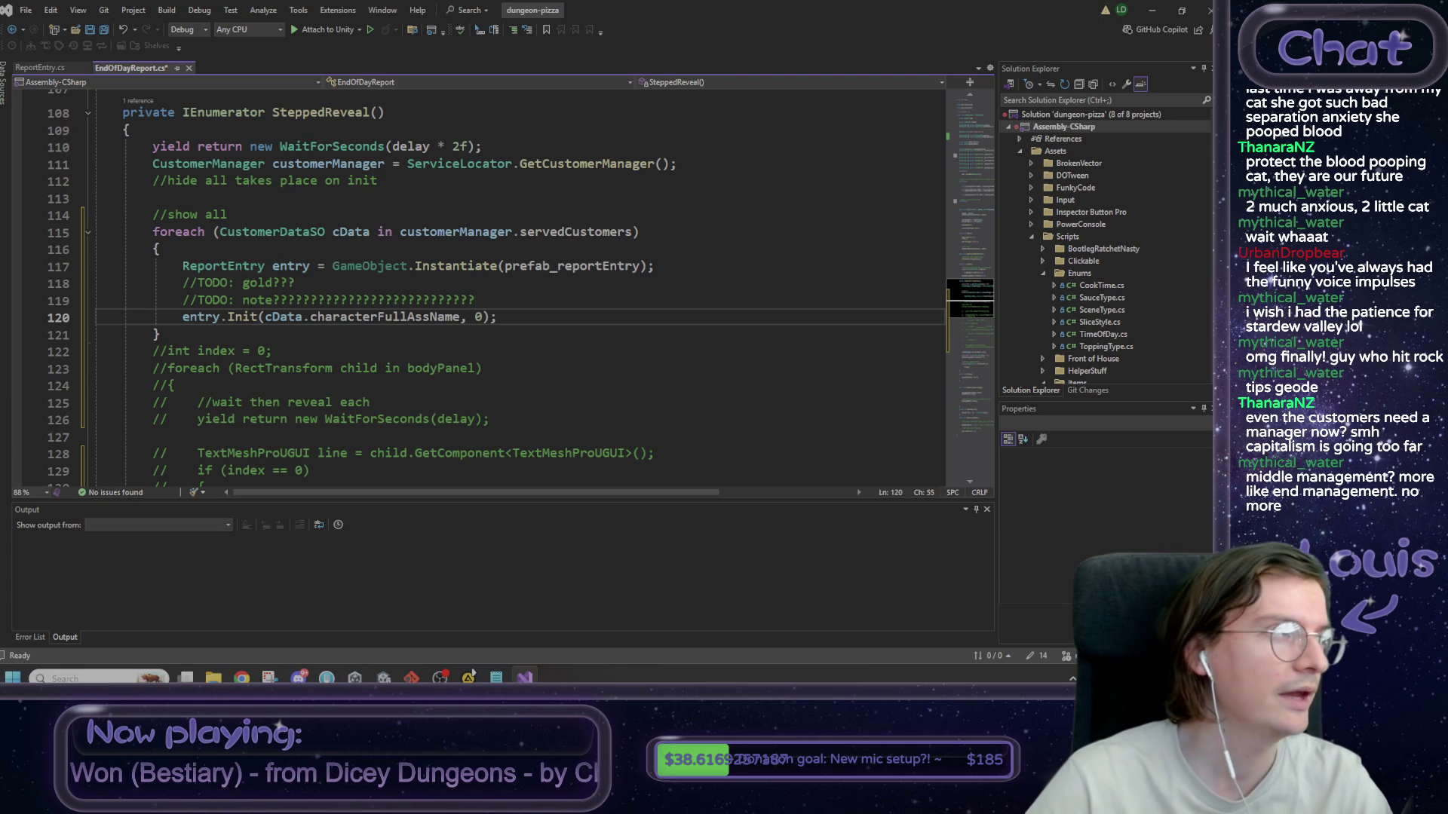
pyautogui.click(470, 675)
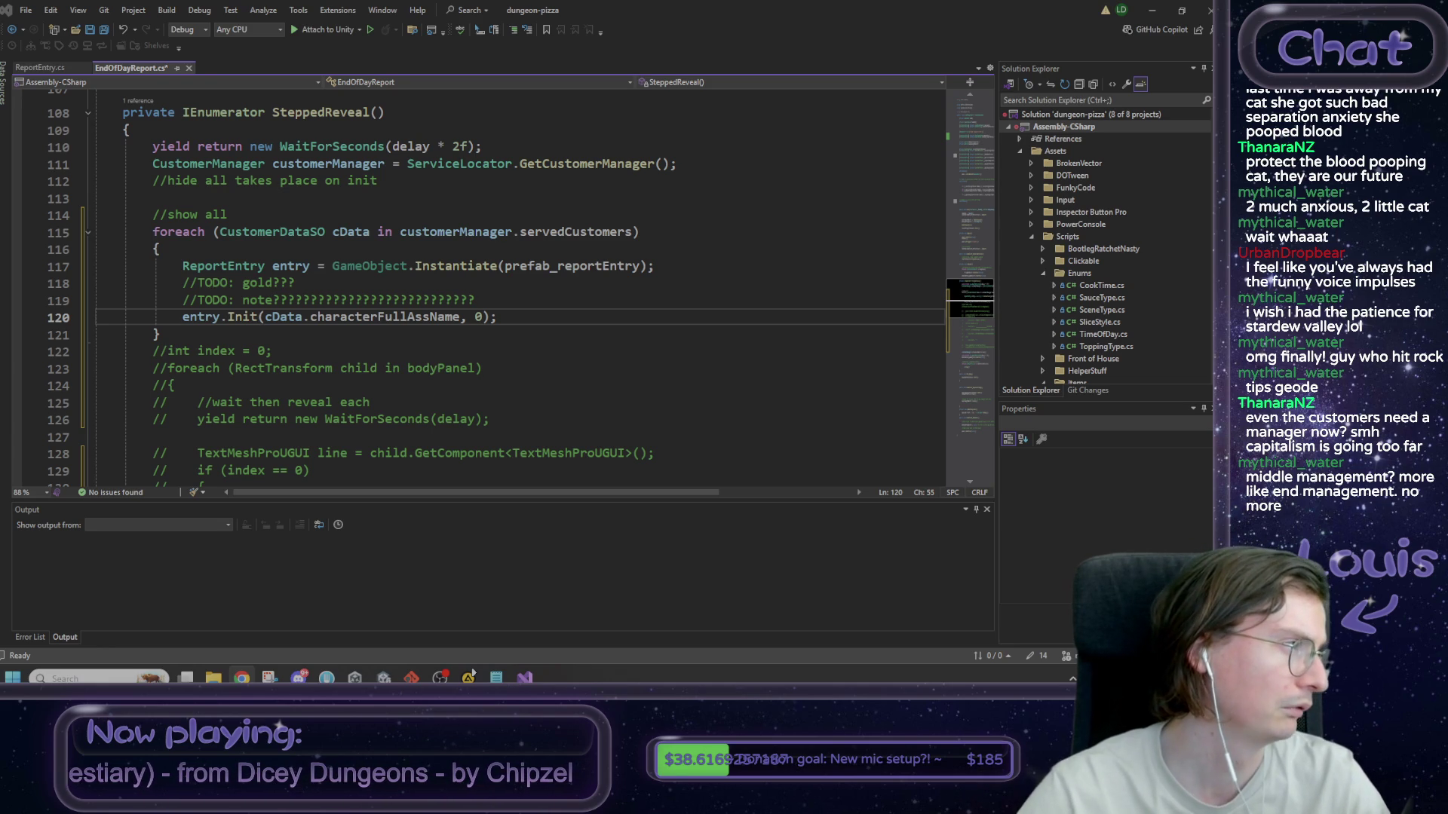
pyautogui.click(241, 678)
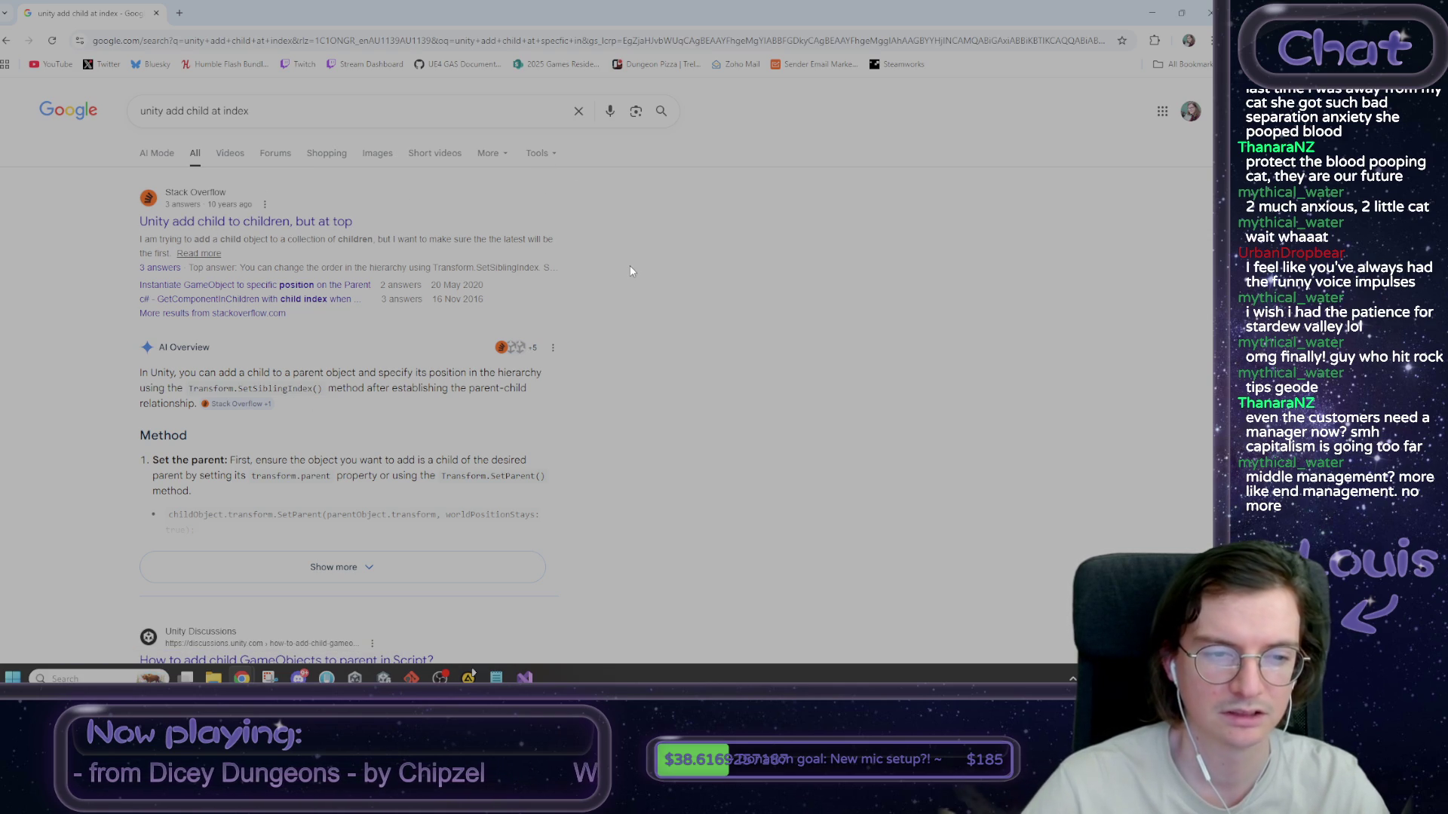
# - Open the Stack Overflow question about adding a child at top and read the SetSiblingIndex answer
pyautogui.scroll(-5, 658, 333)
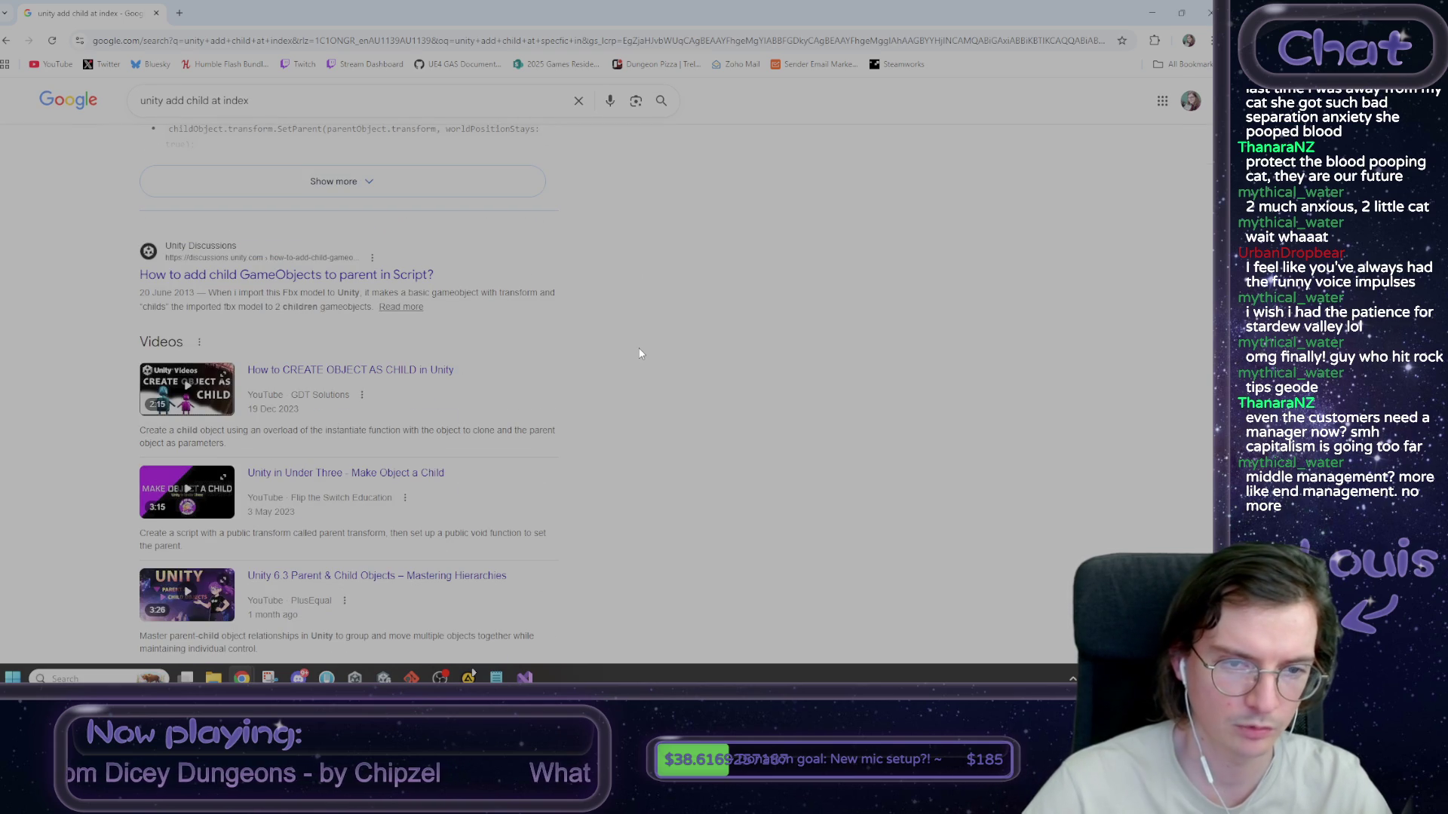
pyautogui.scroll(5, 640, 347)
pyautogui.click(277, 220)
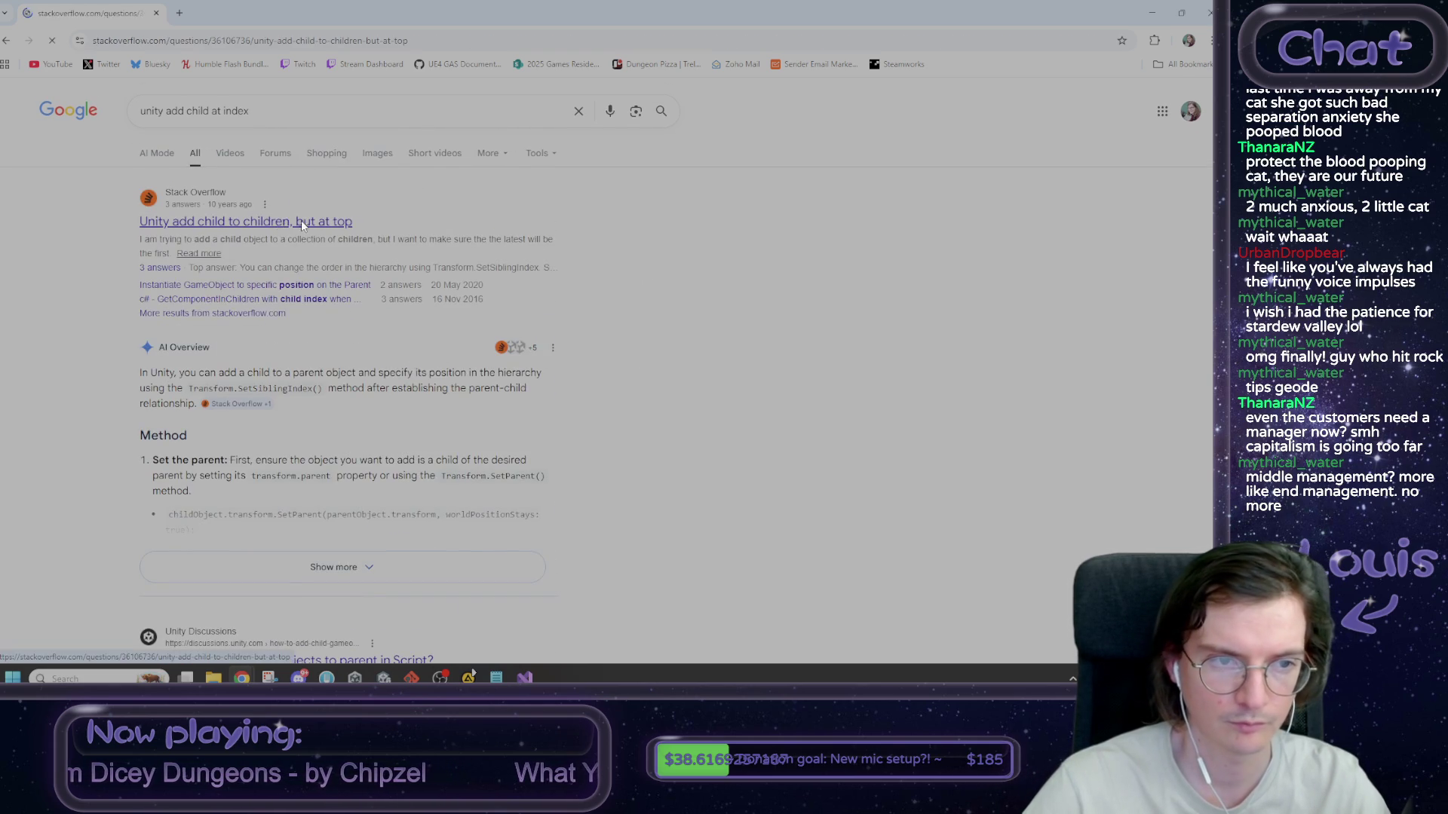
pyautogui.scroll(-4, 426, 237)
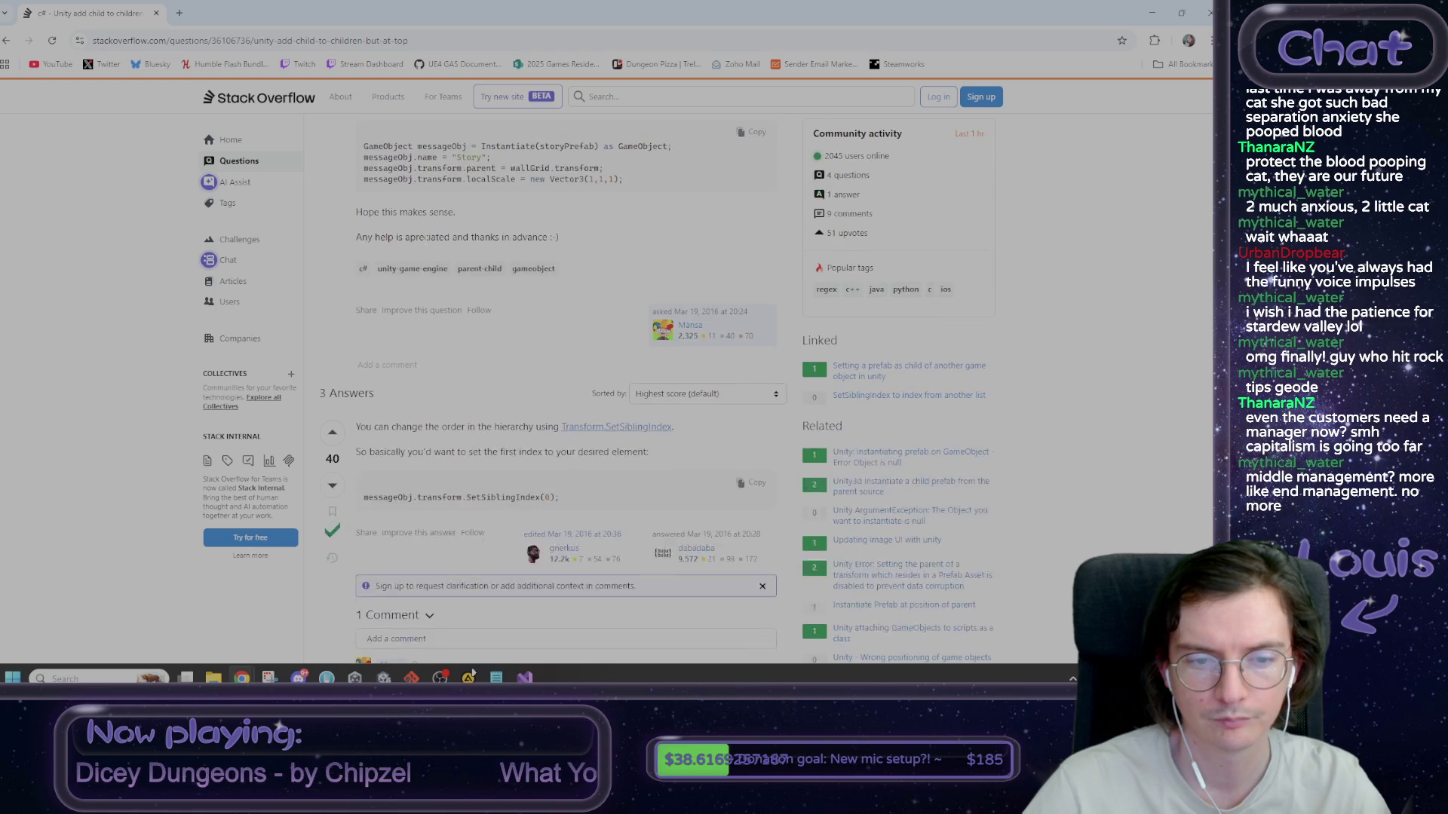
pyautogui.doubleClick(526, 433)
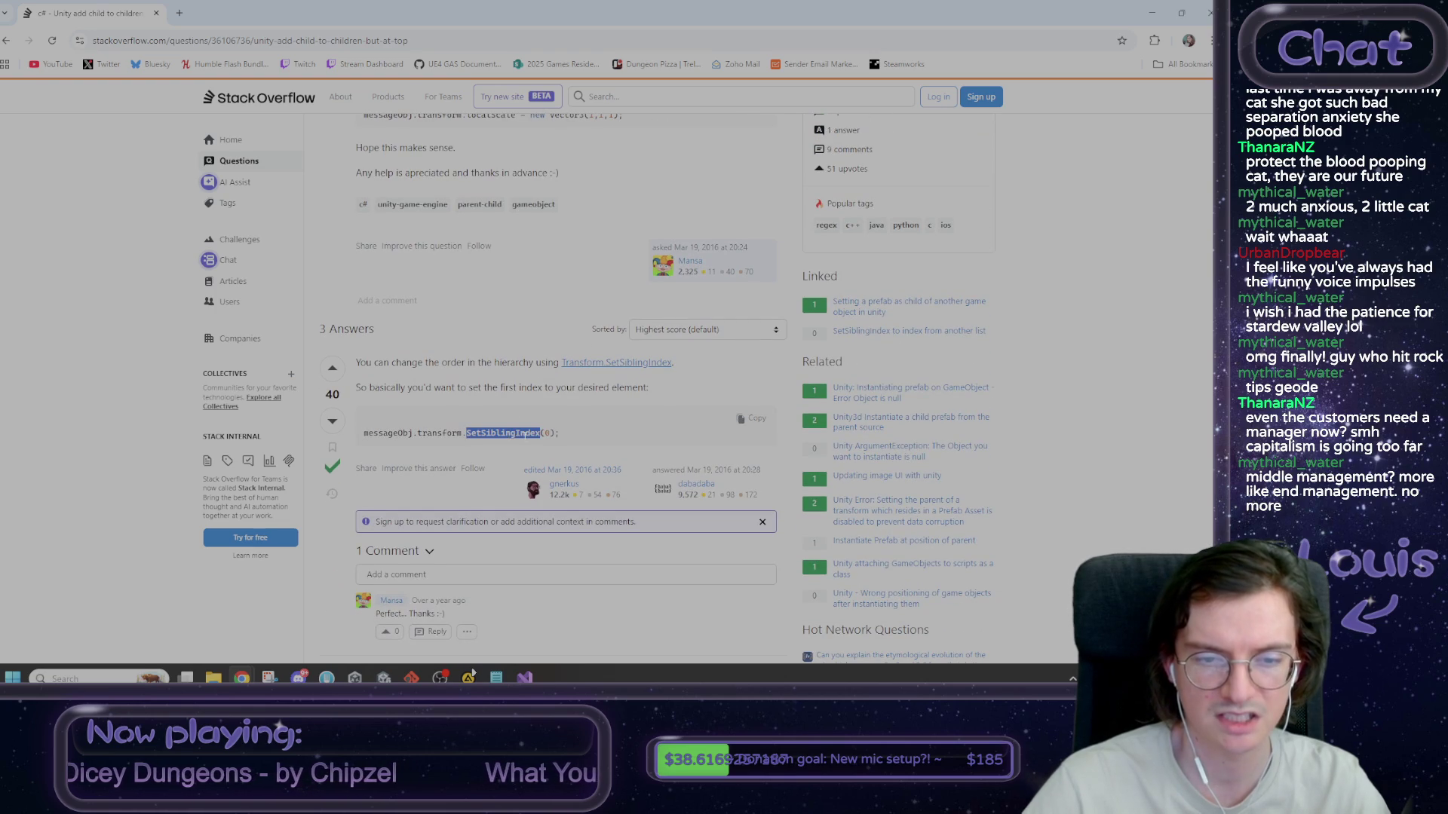
pyautogui.click(595, 436)
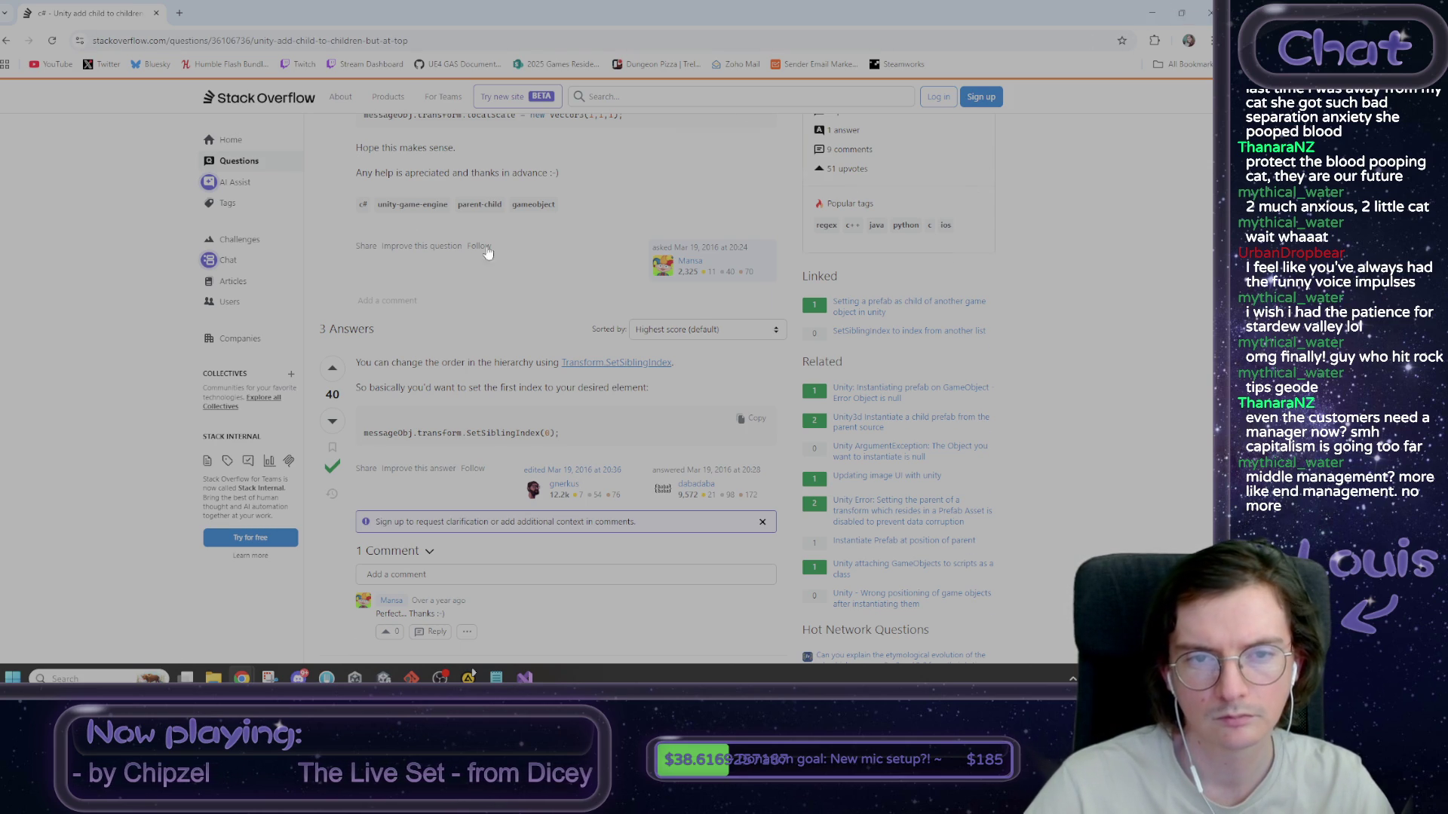
# - Copy the question's transform.parent assignment line and return to Visual Studio
pyautogui.scroll(5, 487, 249)
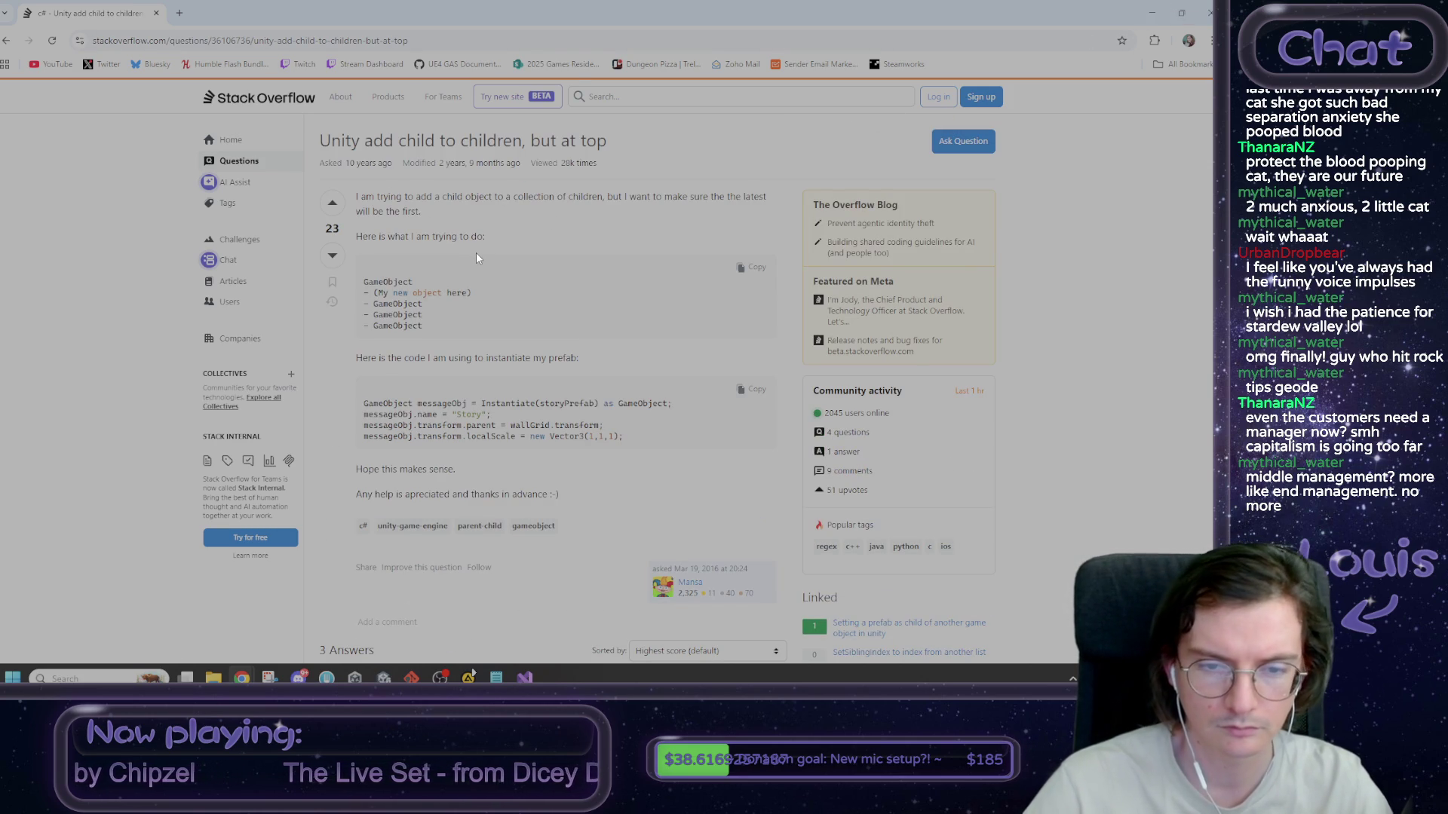
pyautogui.moveTo(603, 418)
pyautogui.mouseDown()
pyautogui.moveTo(333, 427)
pyautogui.moveTo(370, 438)
pyautogui.moveTo(363, 427)
pyautogui.mouseUp()
pyautogui.hotkey('ctrl', 'c')
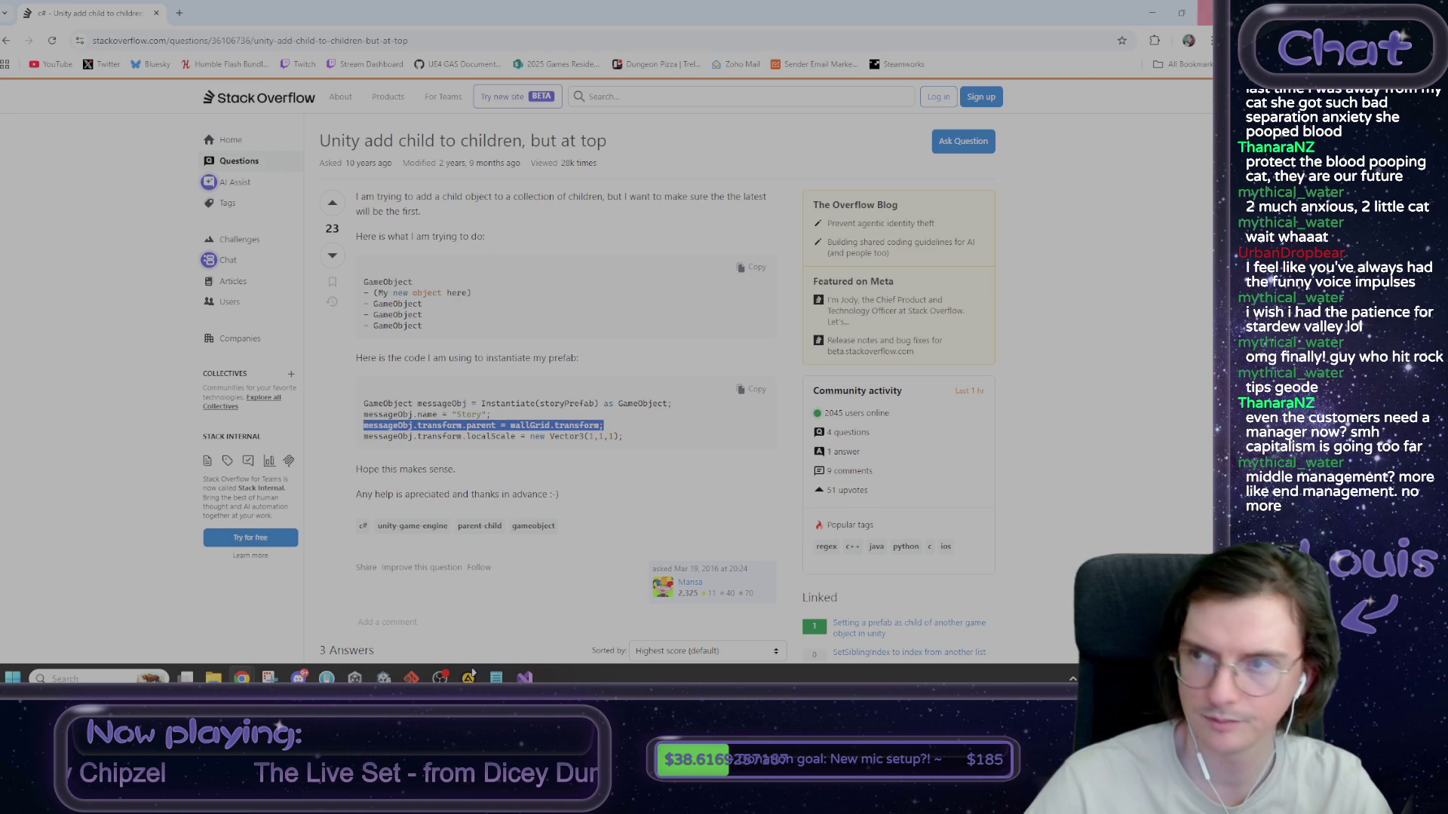
pyautogui.hotkey('alt', 'Tab')
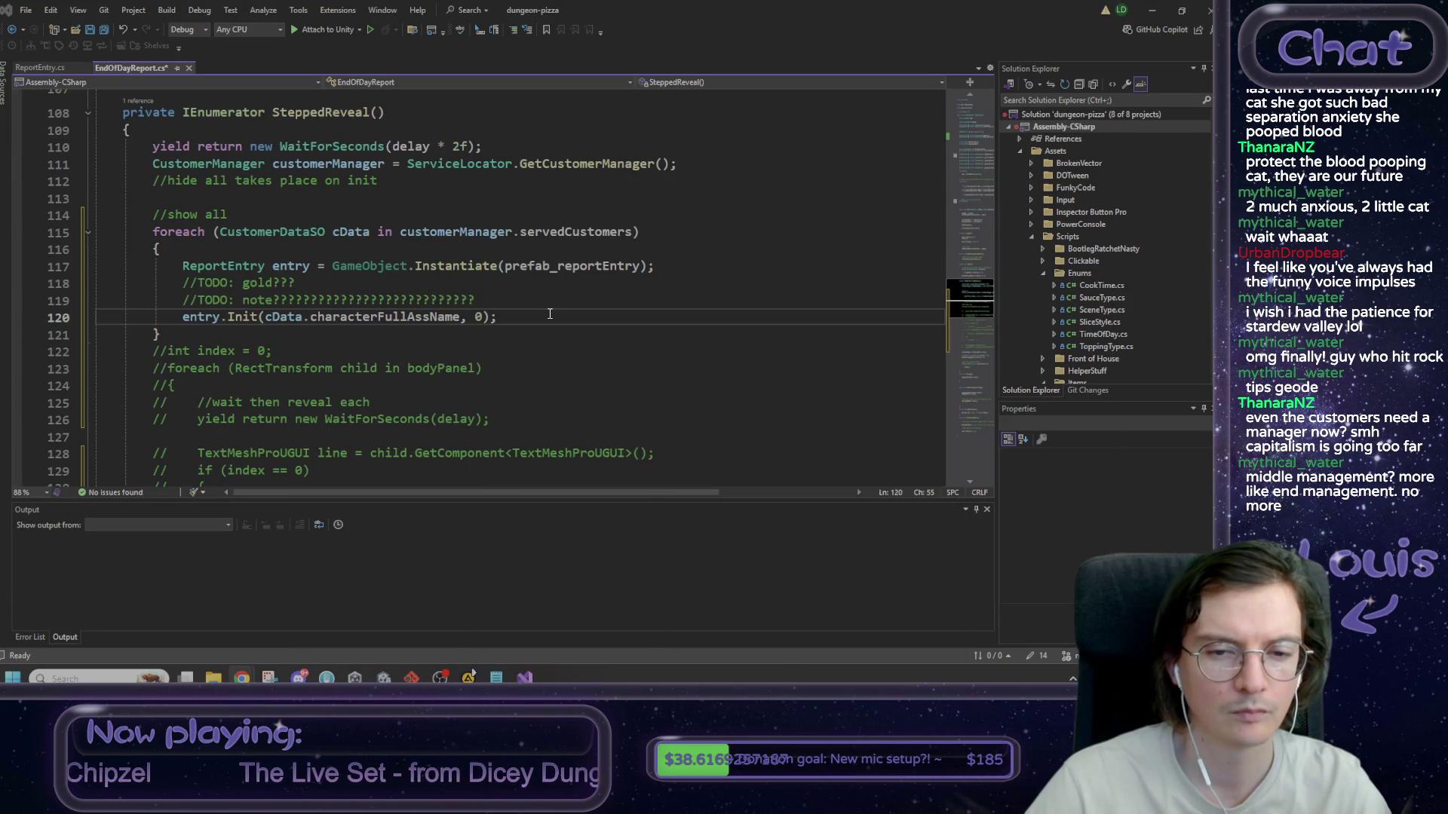
# - Paste the parent-assignment line below Init and change messageObj to entry
pyautogui.press('Return')
pyautogui.hotkey('ctrl', 'v')
pyautogui.doubleClick(216, 317)
pyautogui.hotkey('ctrl', 'c')
pyautogui.doubleClick(226, 334)
pyautogui.hotkey('ctrl', 'v')
pyautogui.doubleClick(258, 335)
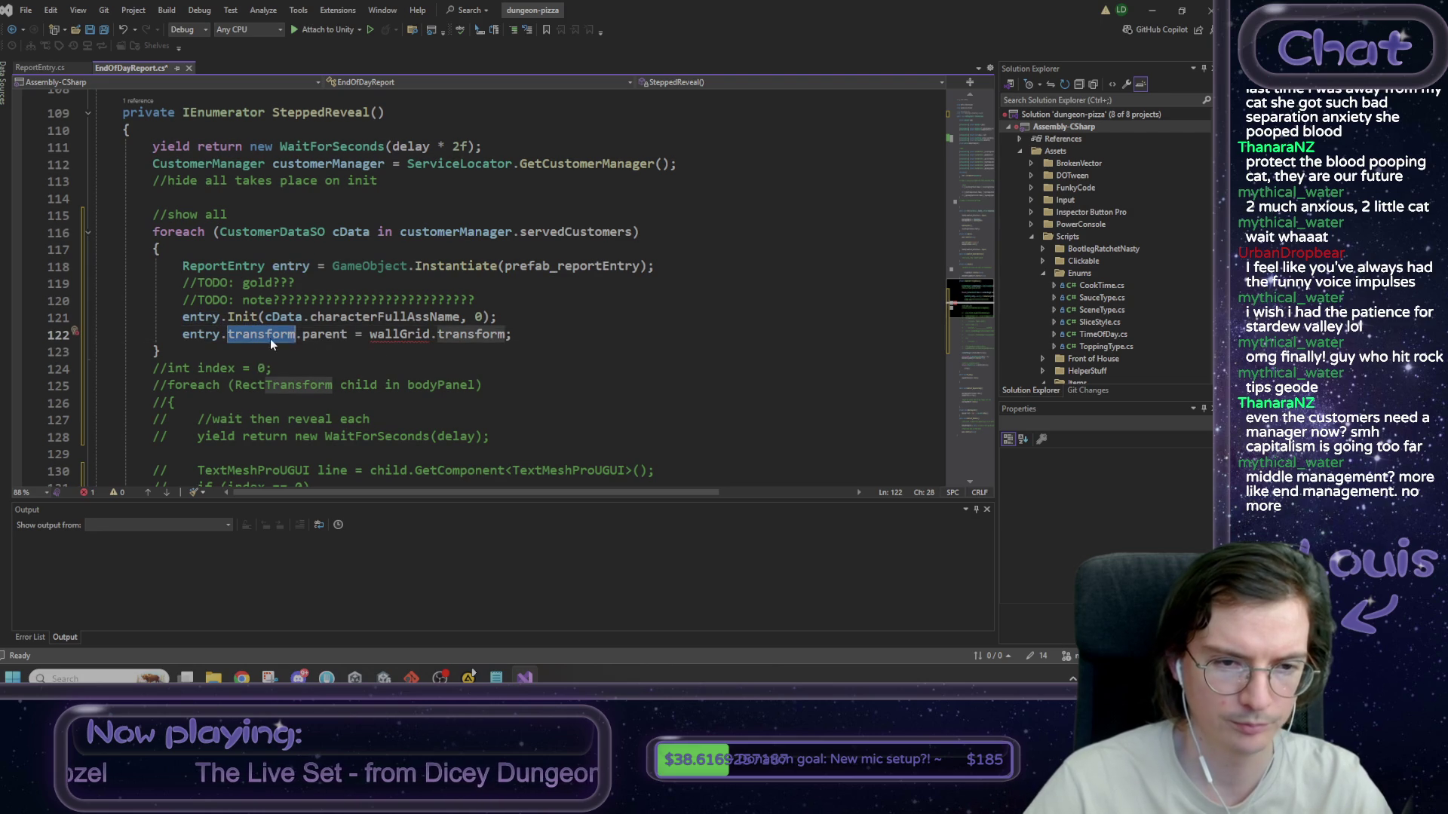
pyautogui.doubleClick(400, 334)
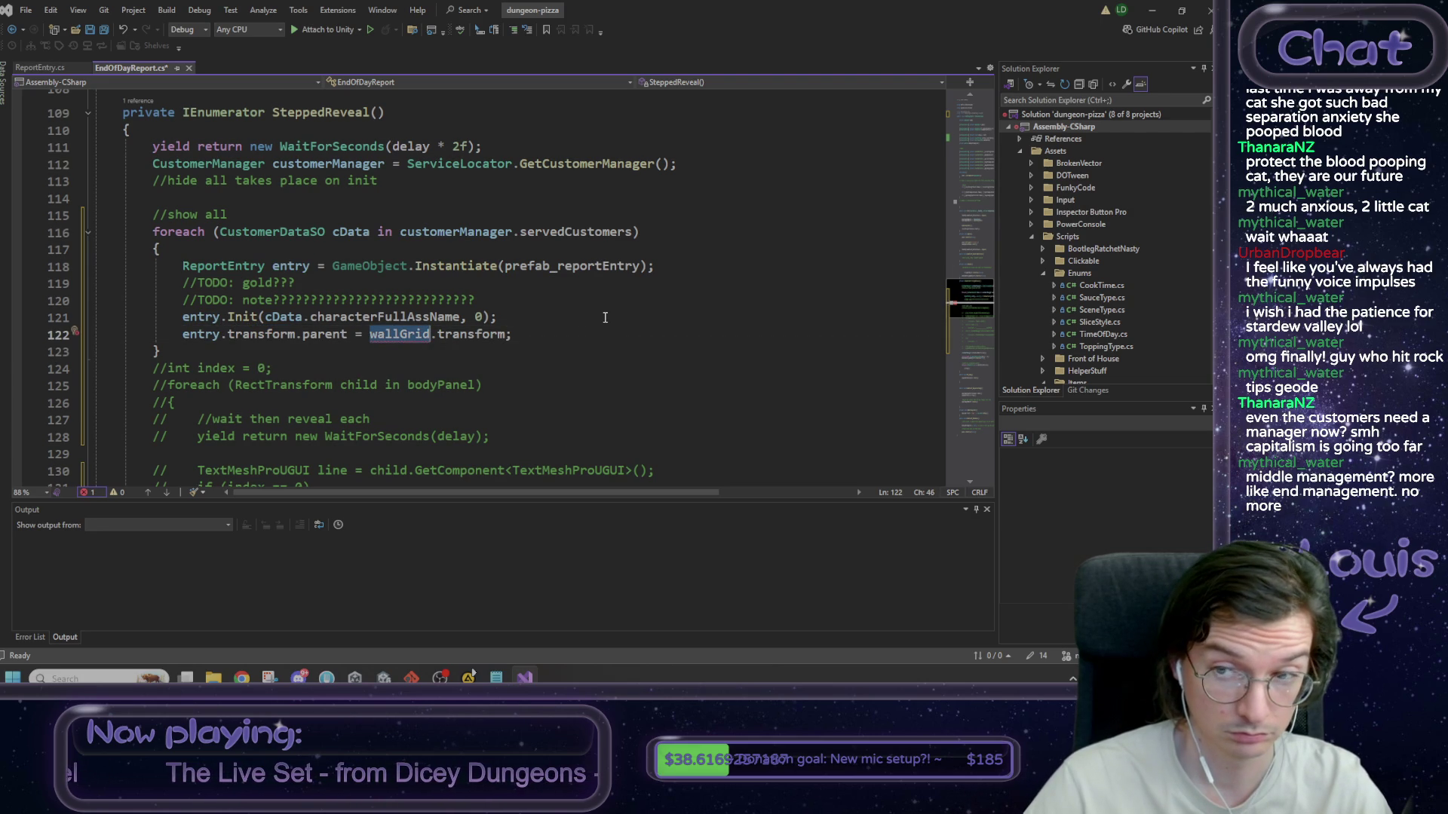
# - Replace wallGrid with bodyPanel on line 122 so entries parent to bodyPanel.transform
pyautogui.scroll(20, 600, 313)
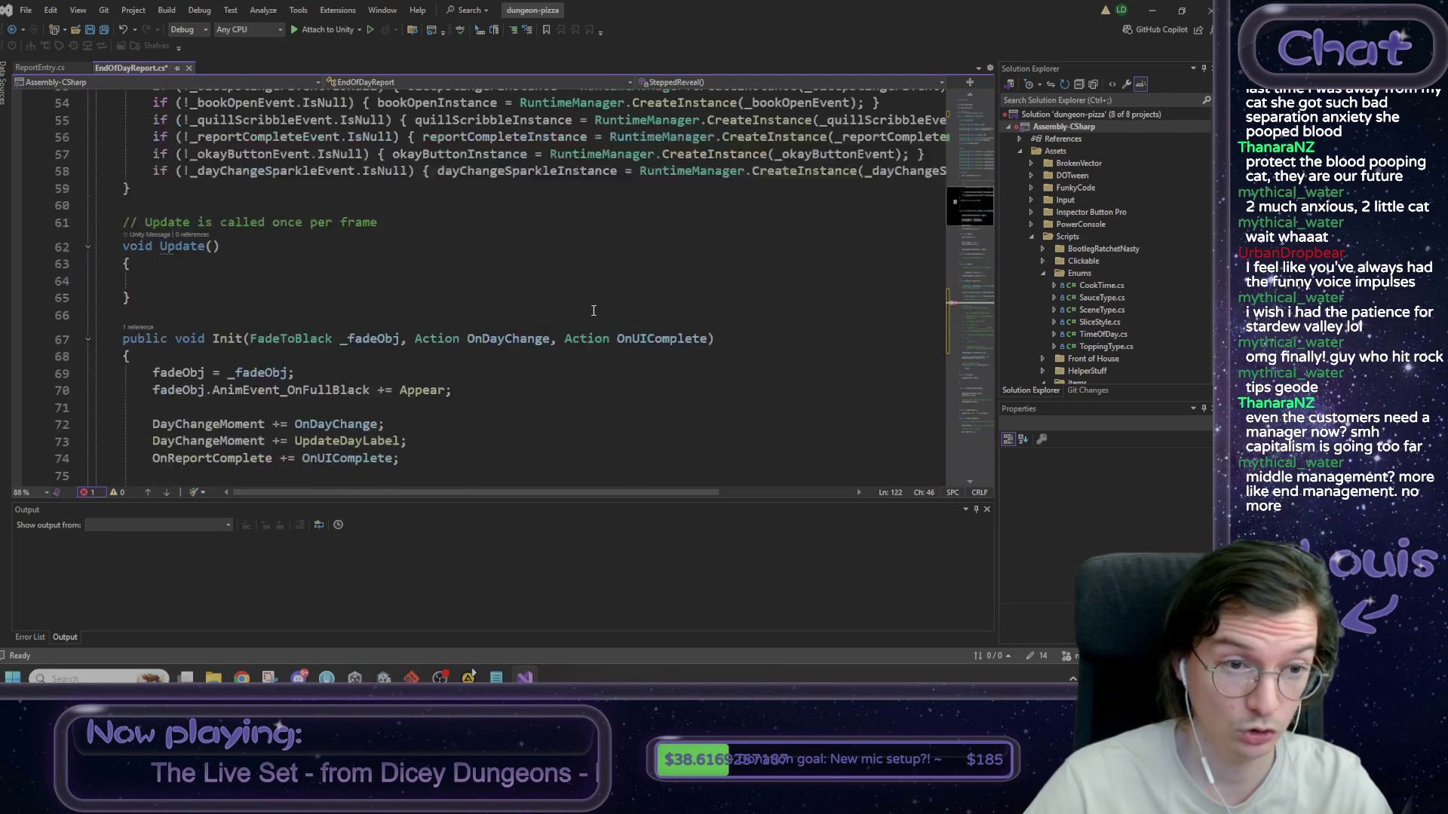
pyautogui.scroll(-6, 594, 307)
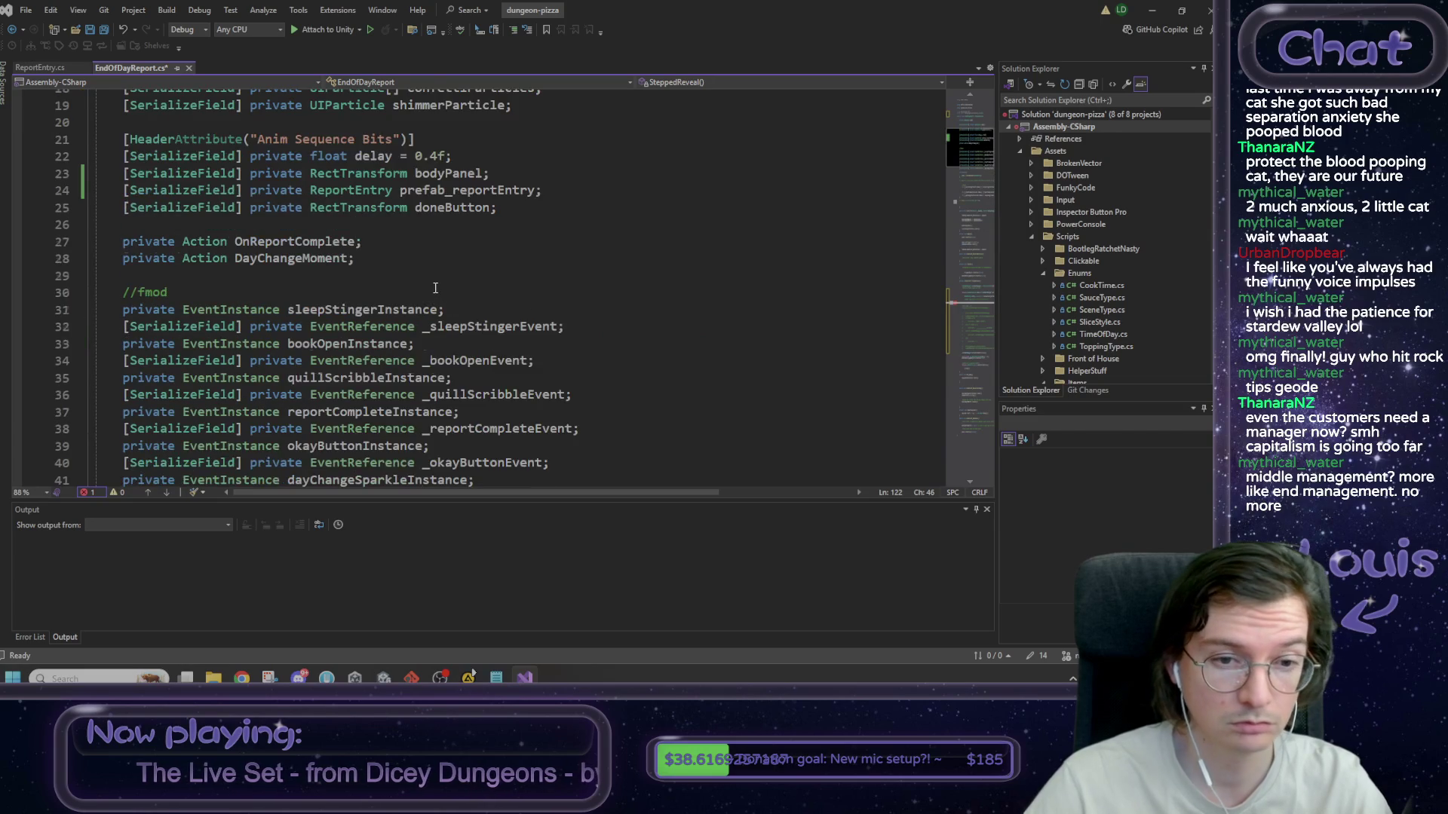
pyautogui.scroll(4, 435, 283)
pyautogui.scroll(3, 427, 279)
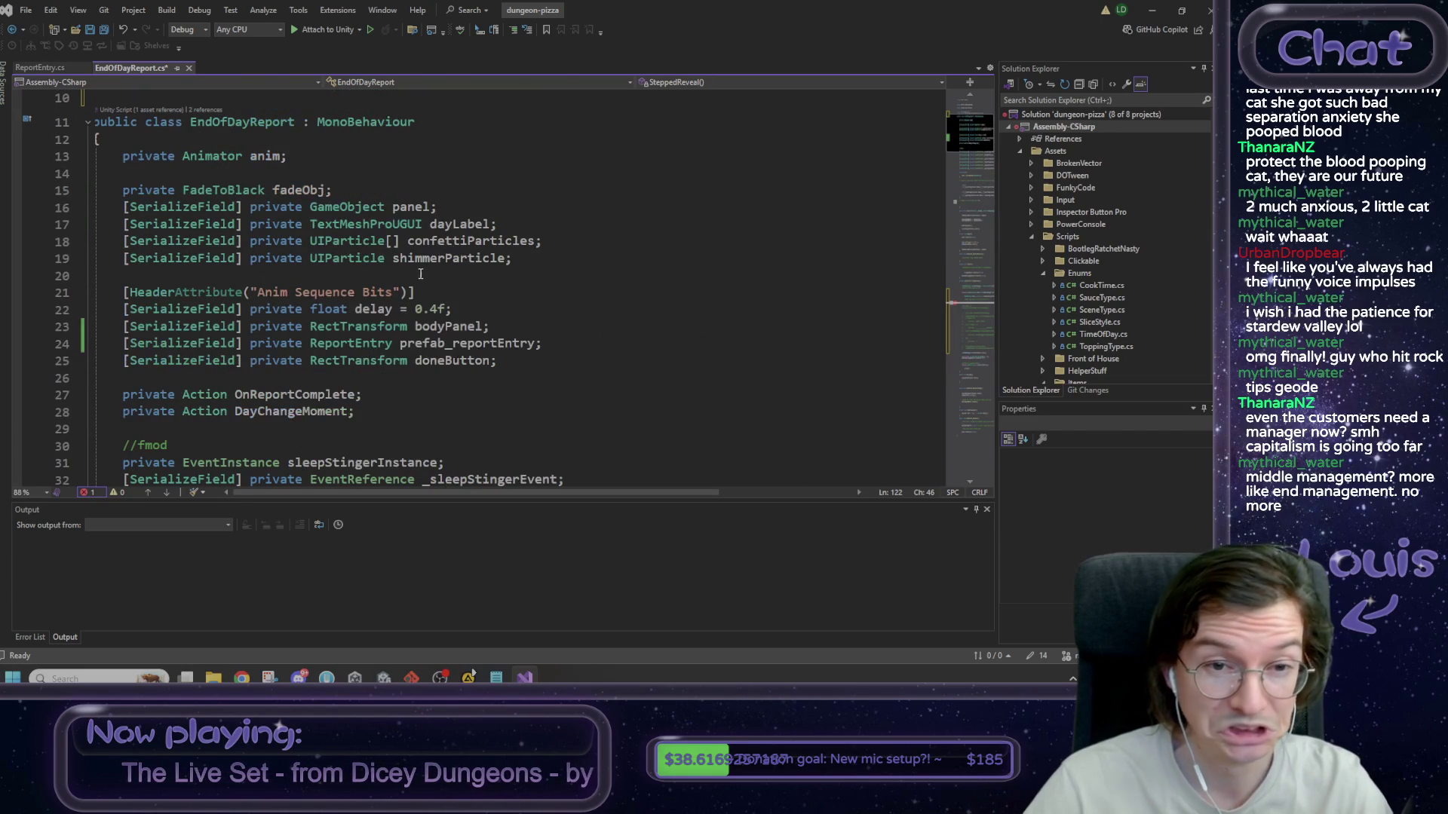
pyautogui.scroll(2, 504, 249)
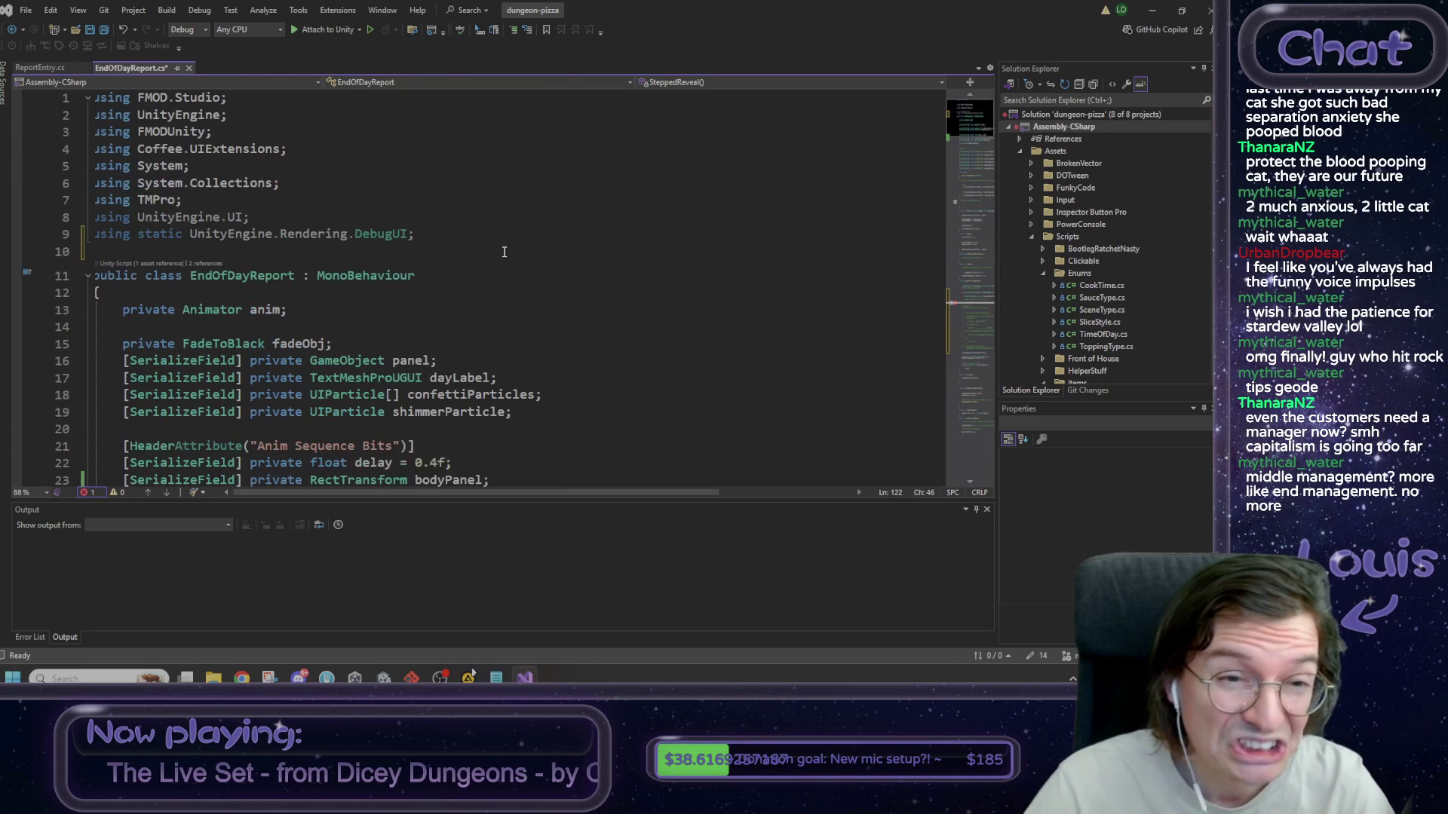
pyautogui.scroll(-4, 483, 254)
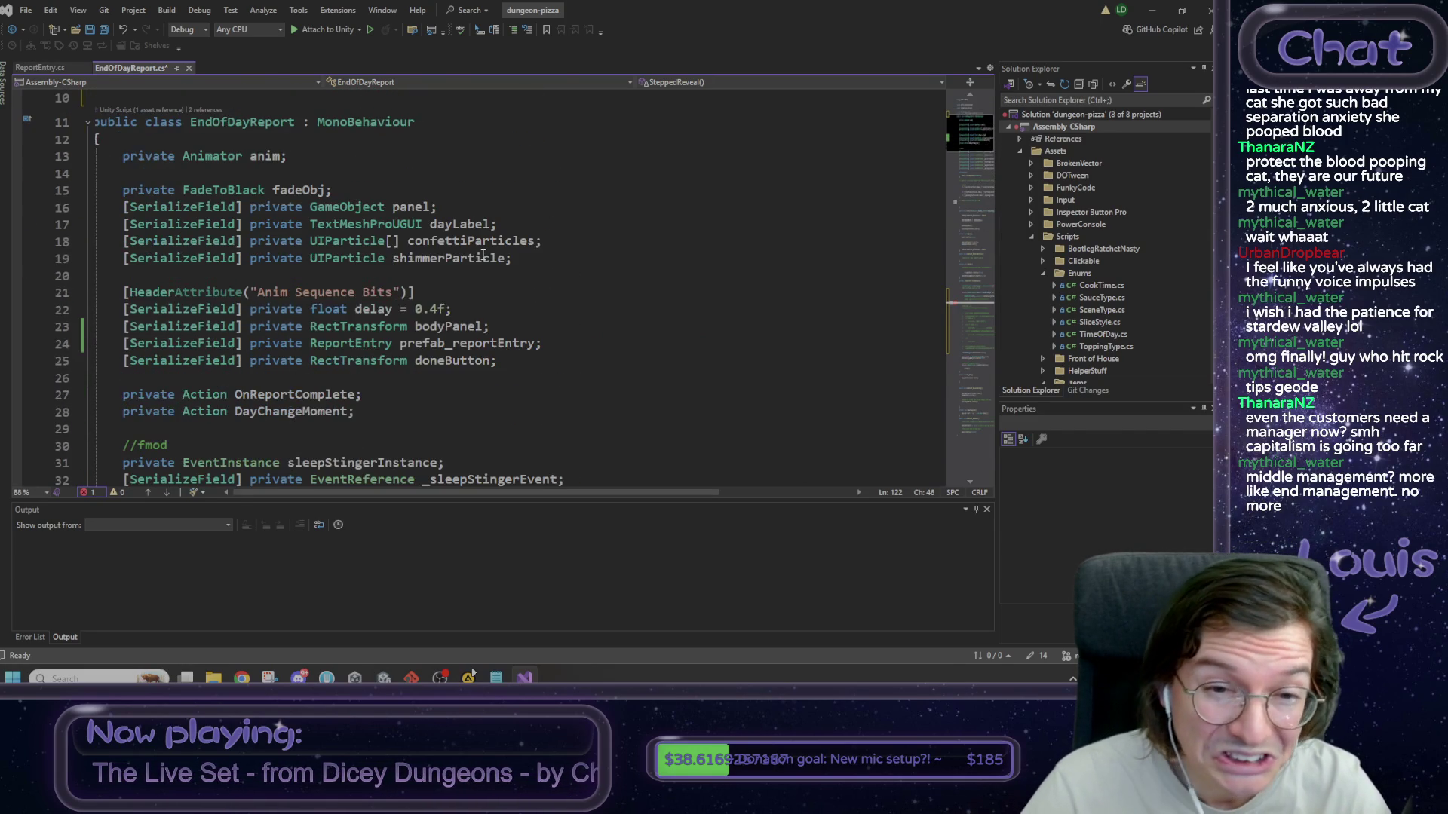
pyautogui.click(453, 276)
pyautogui.scroll(-17, 475, 306)
pyautogui.scroll(-12, 474, 306)
pyautogui.doubleClick(399, 436)
pyautogui.hotkey('ctrl', 'v')
# - Add entry.transform.SetSiblingIndex(1 + i) on a new line below the parent assignment
pyautogui.press('End')
pyautogui.press('Return')
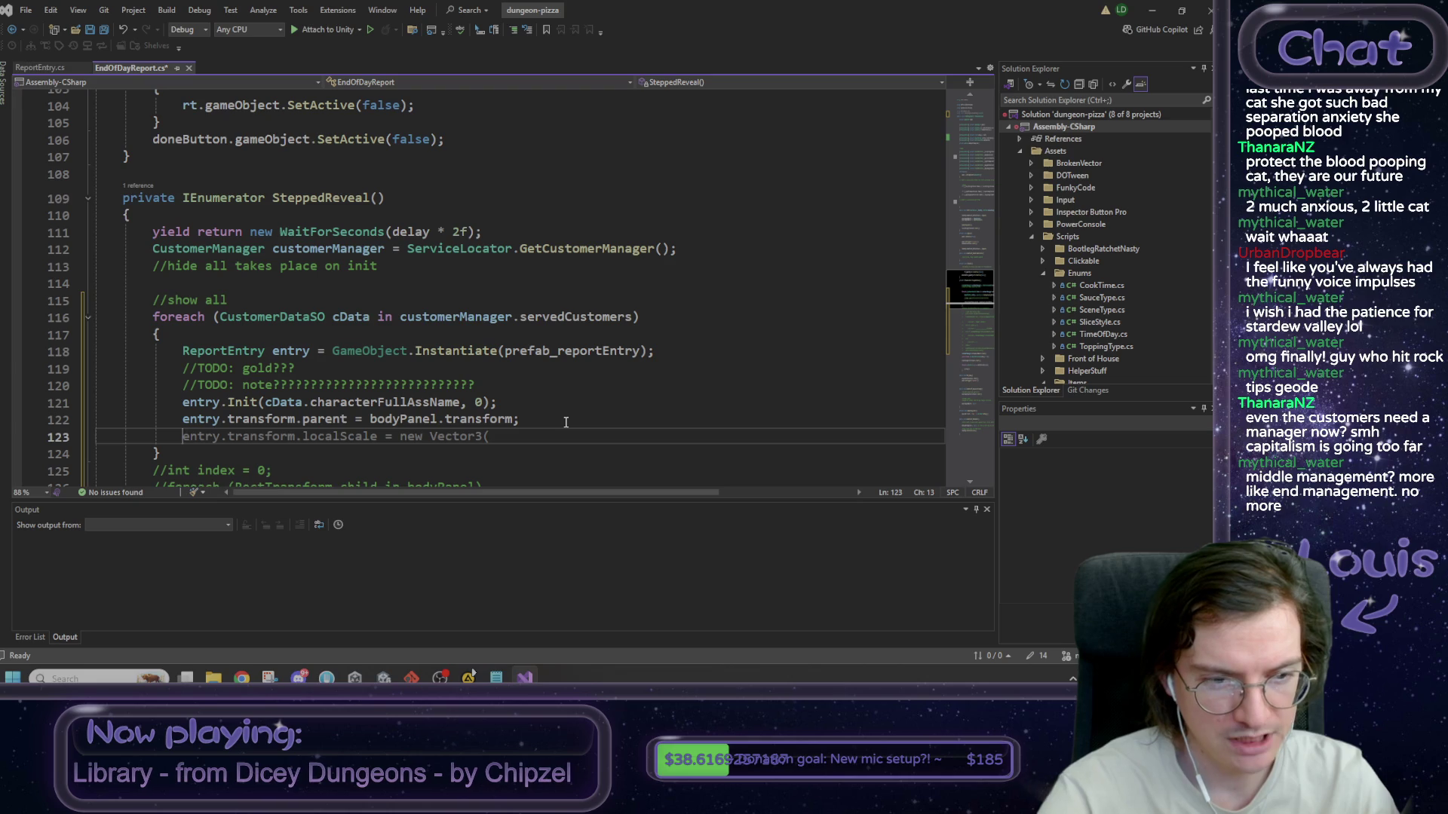
pyautogui.write('entry.transform')
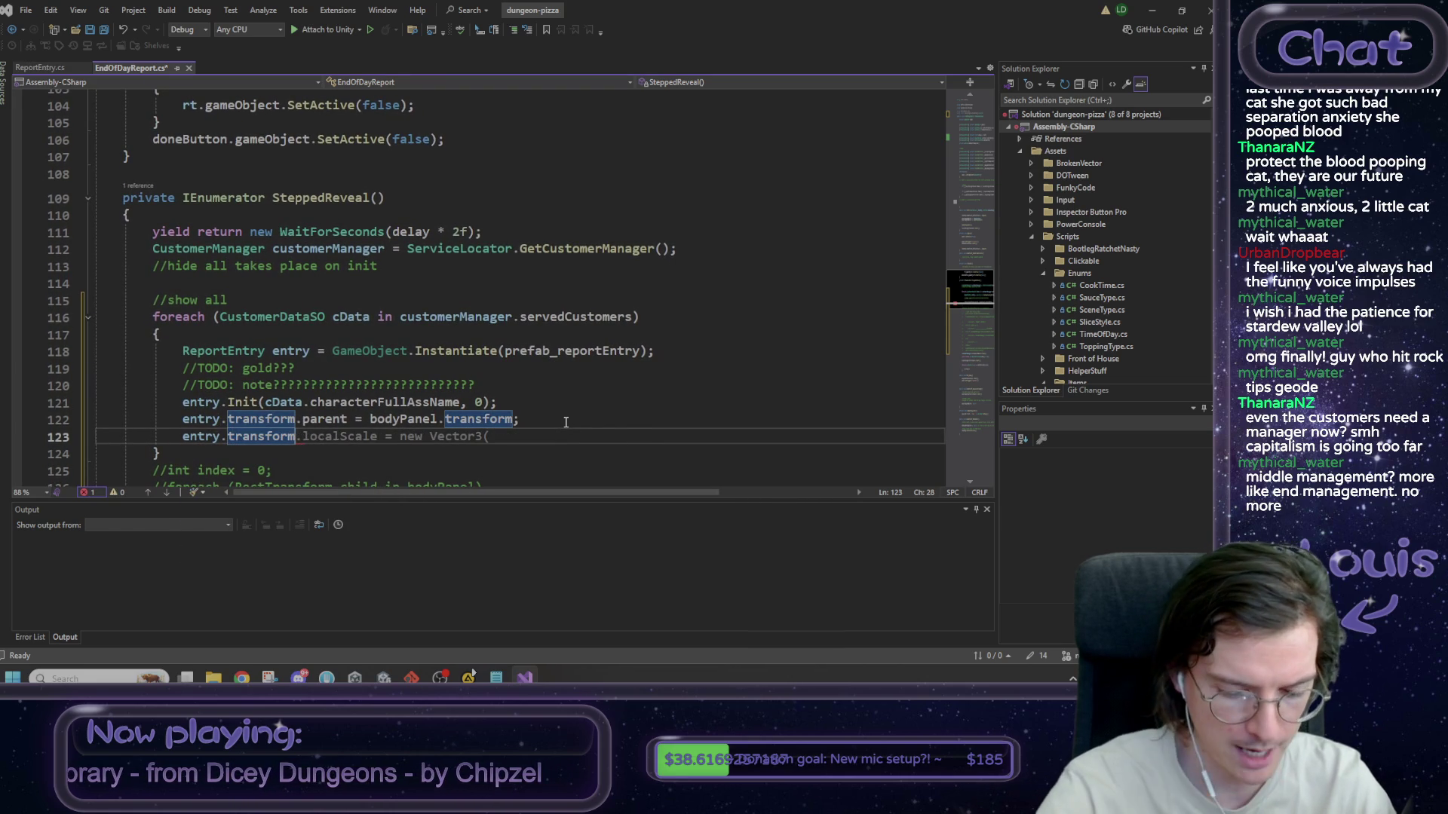
pyautogui.write('.Set')
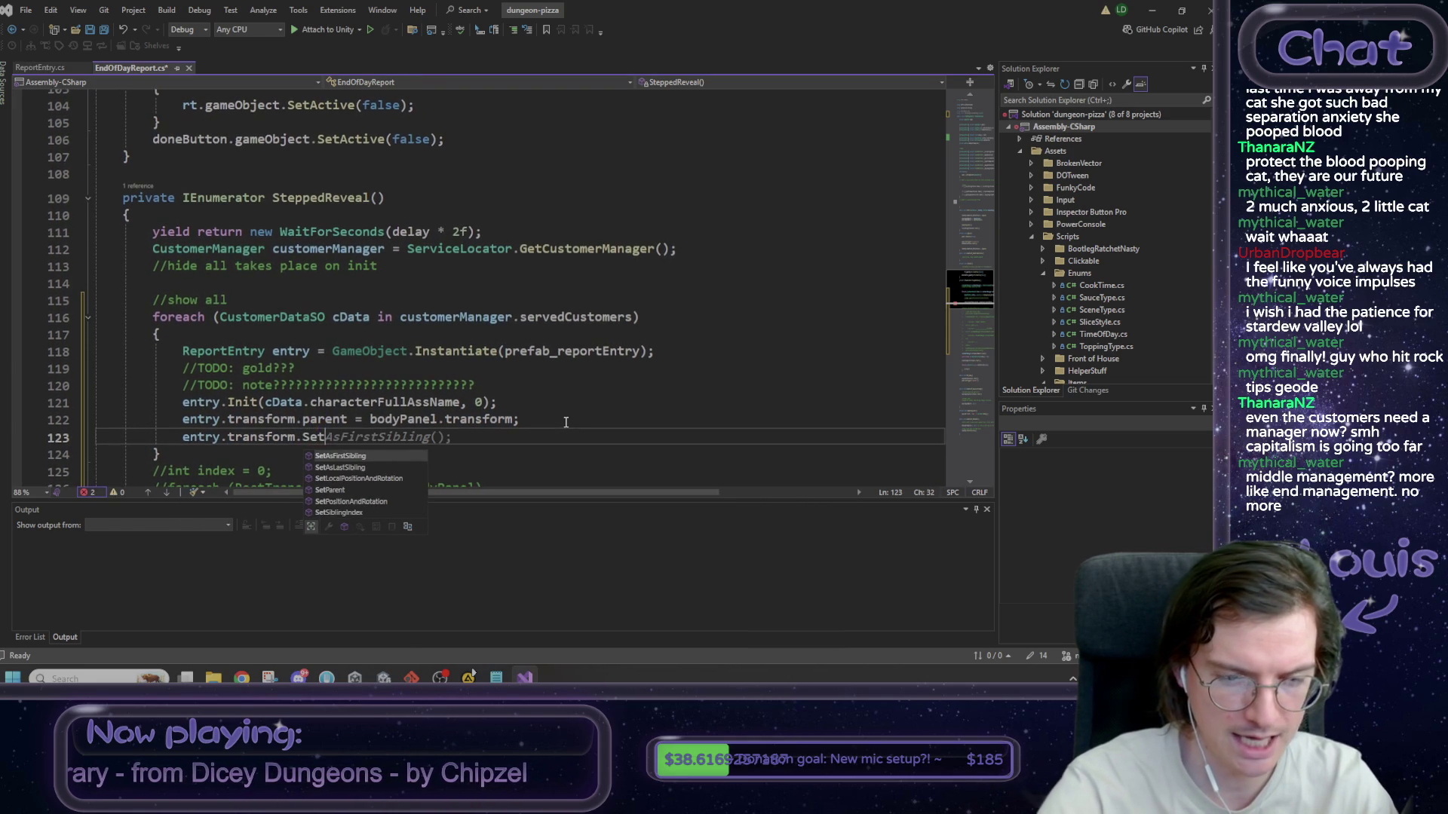
pyautogui.press('Down')
pyautogui.press('Down')
pyautogui.press('Down')
pyautogui.press('Tab')
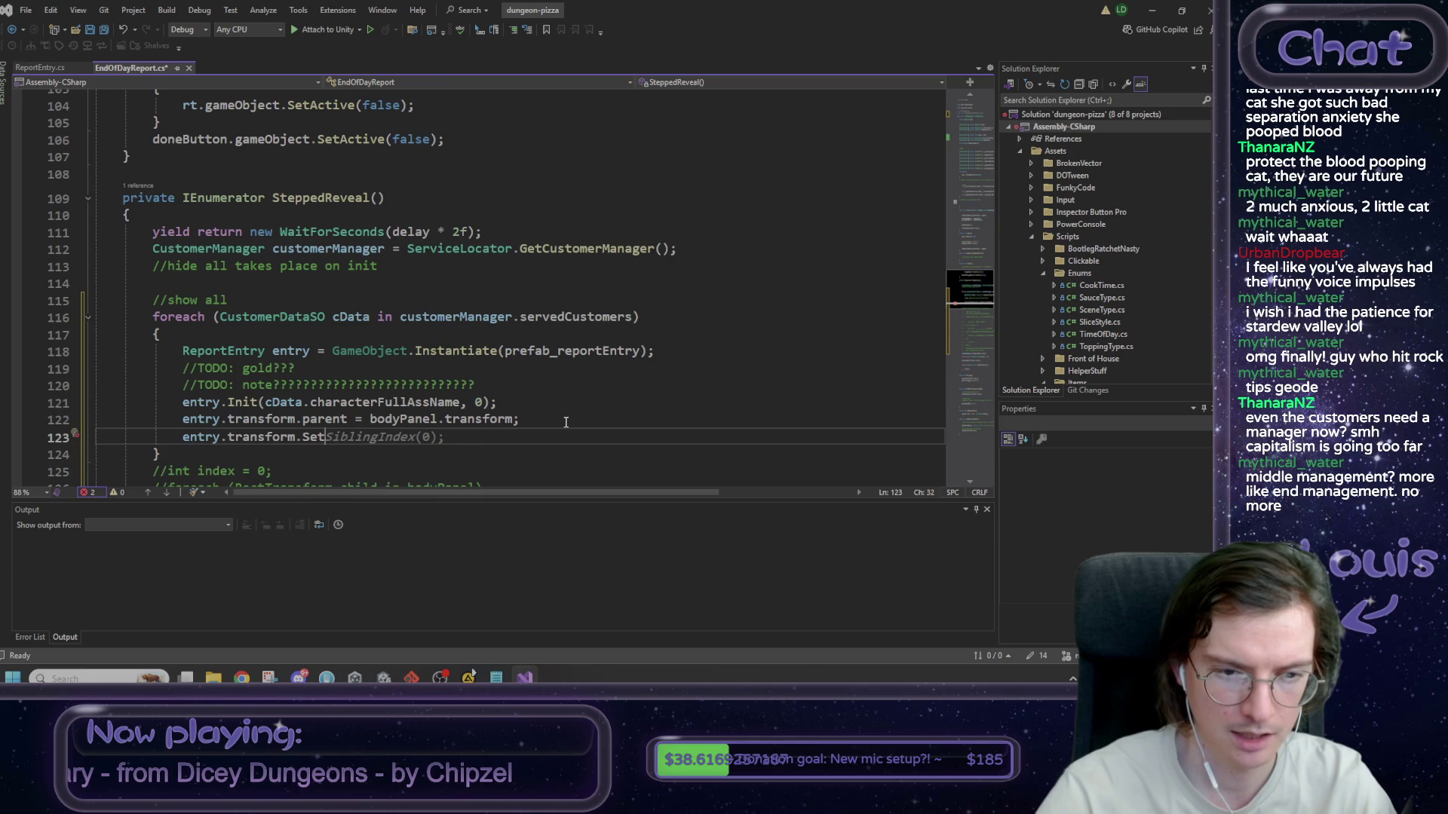
pyautogui.press('Escape')
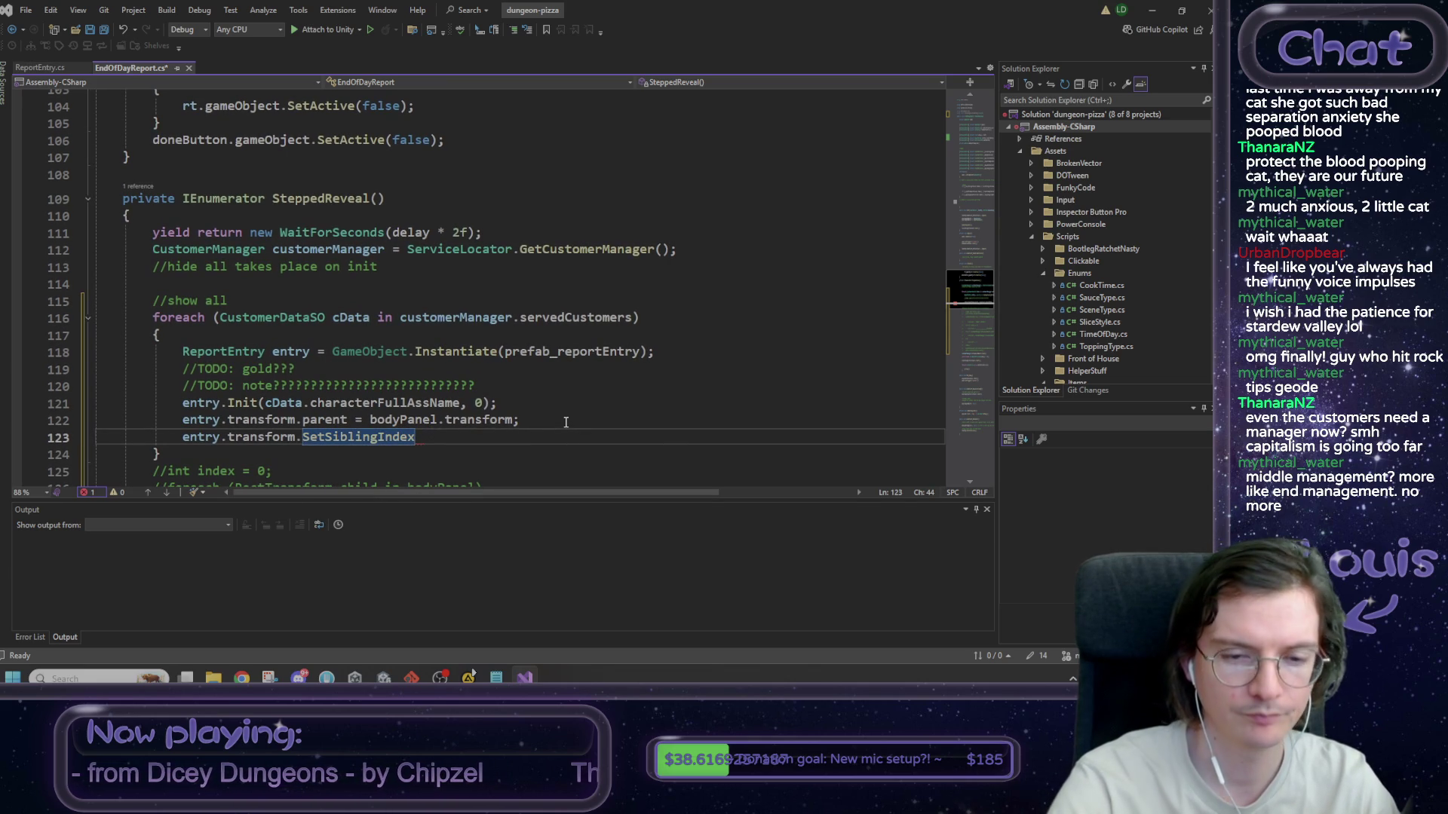
pyautogui.write('(1')
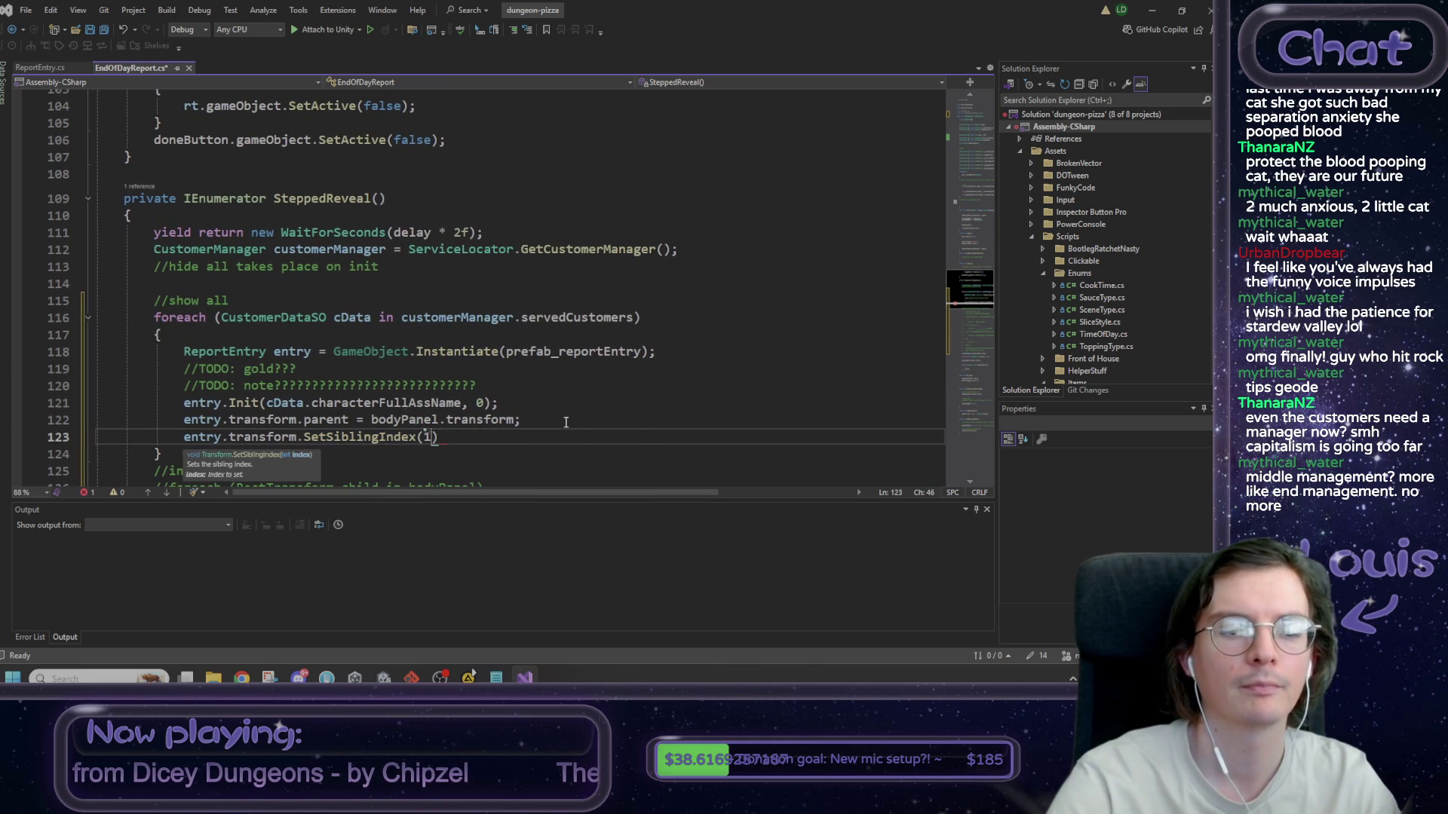
pyautogui.write(' _ i')
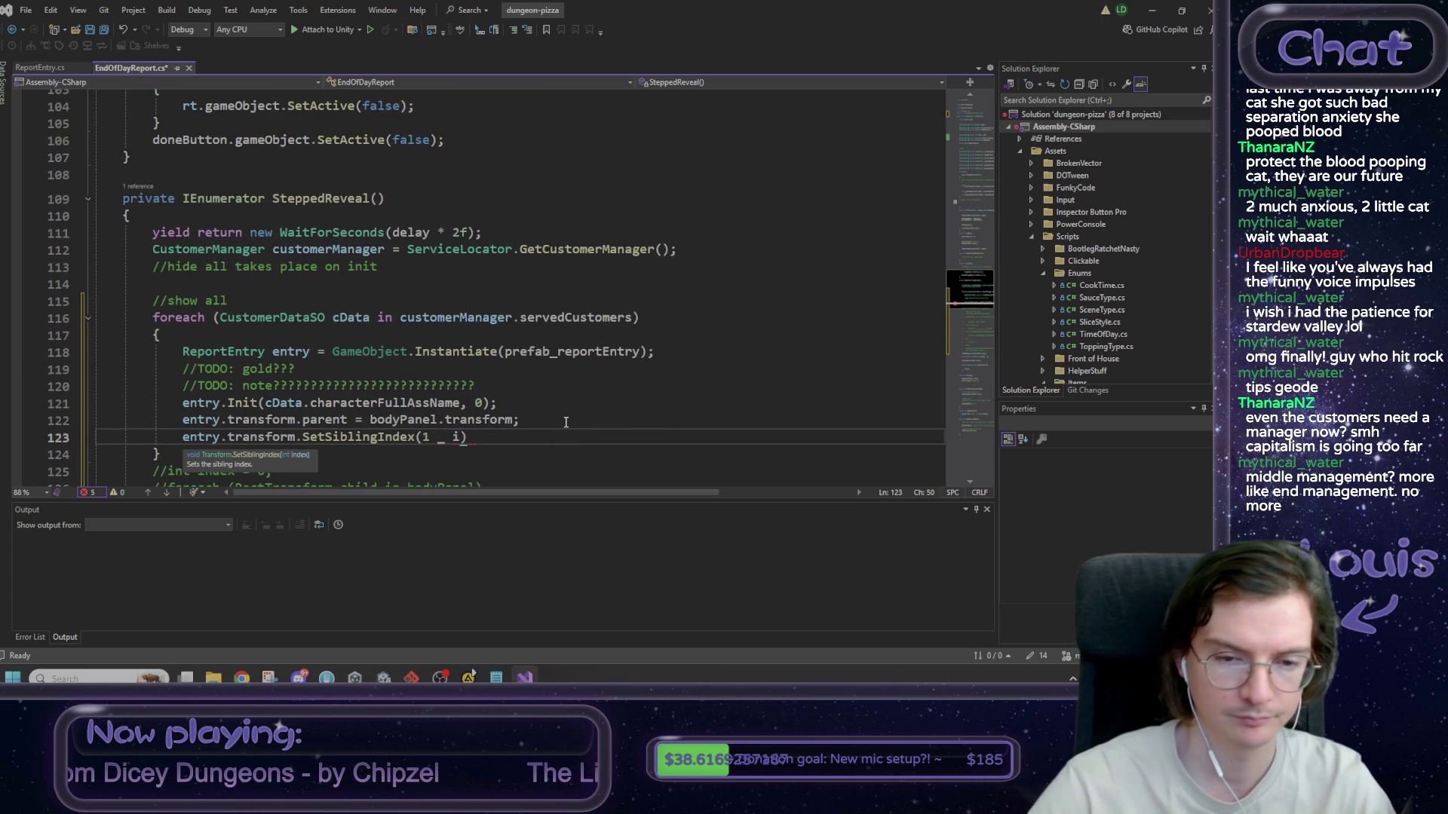
pyautogui.press('BackSpace')
pyautogui.write('+')
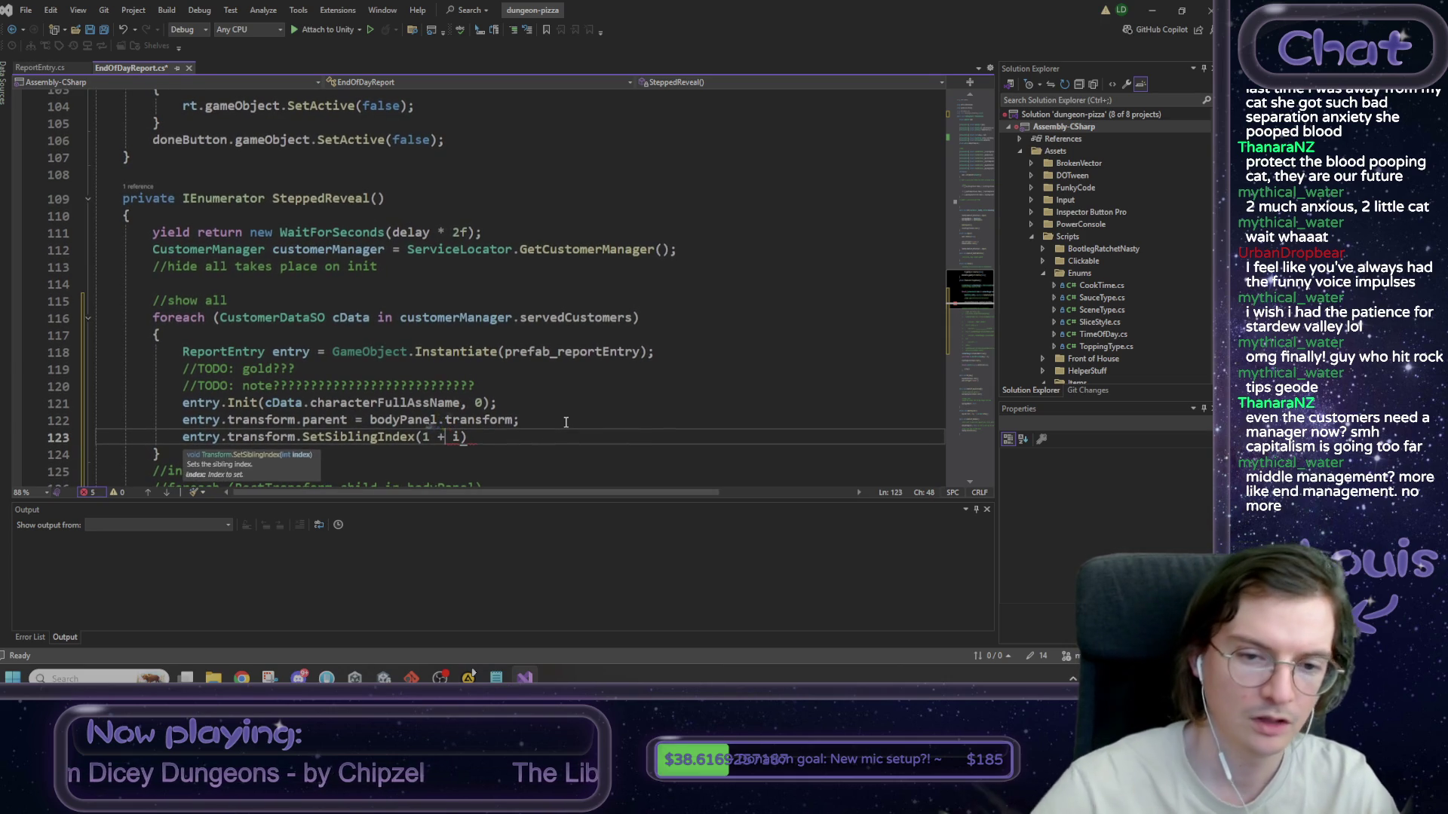
pyautogui.press('End')
# - Close the SetSiblingIndex call and write a for loop over customerManager.servedCustomers.Count
pyautogui.write(';')
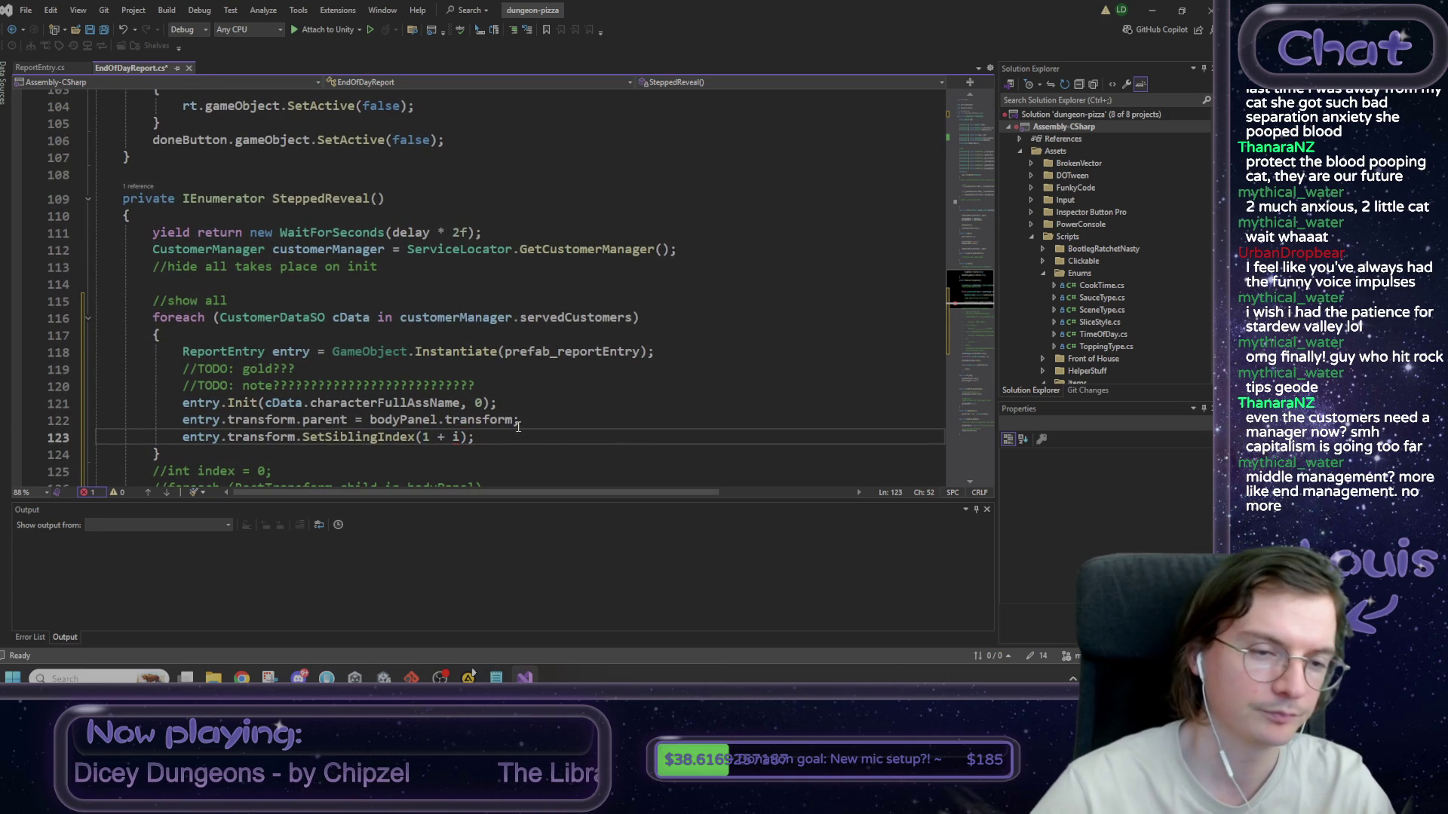
pyautogui.click(284, 300)
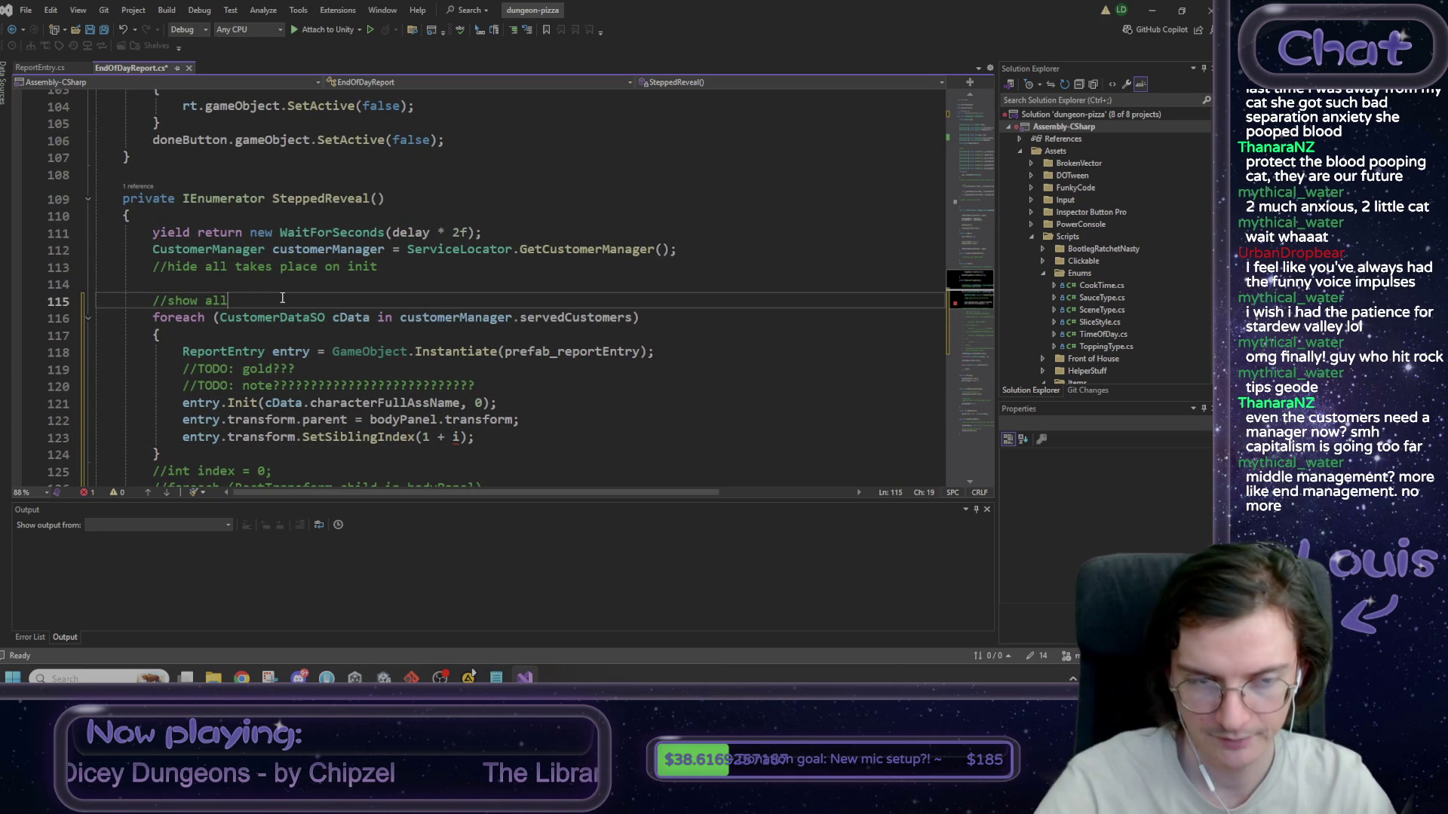
pyautogui.press('Down')
pyautogui.press('End')
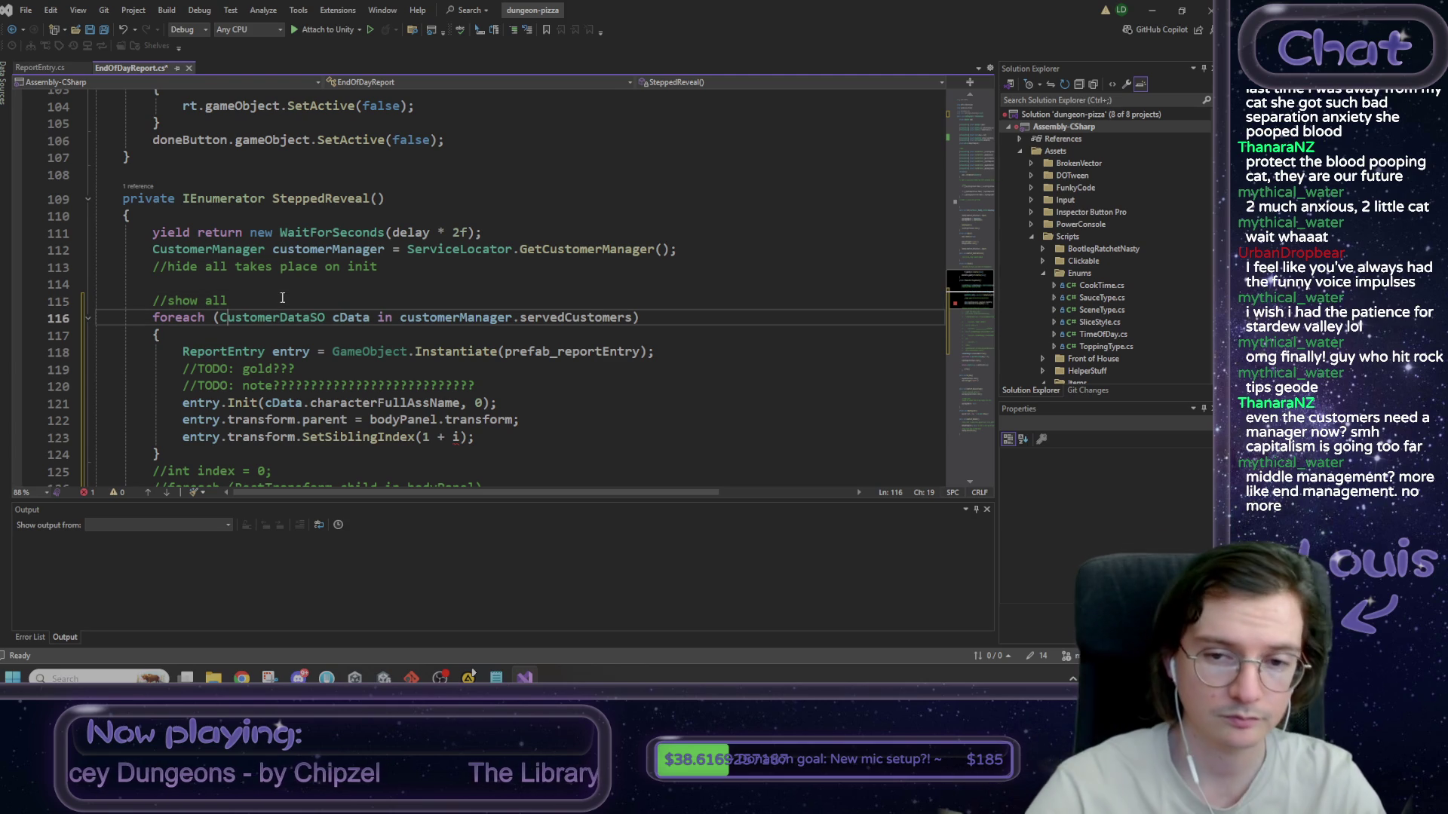
pyautogui.press('Return')
pyautogui.write('f')
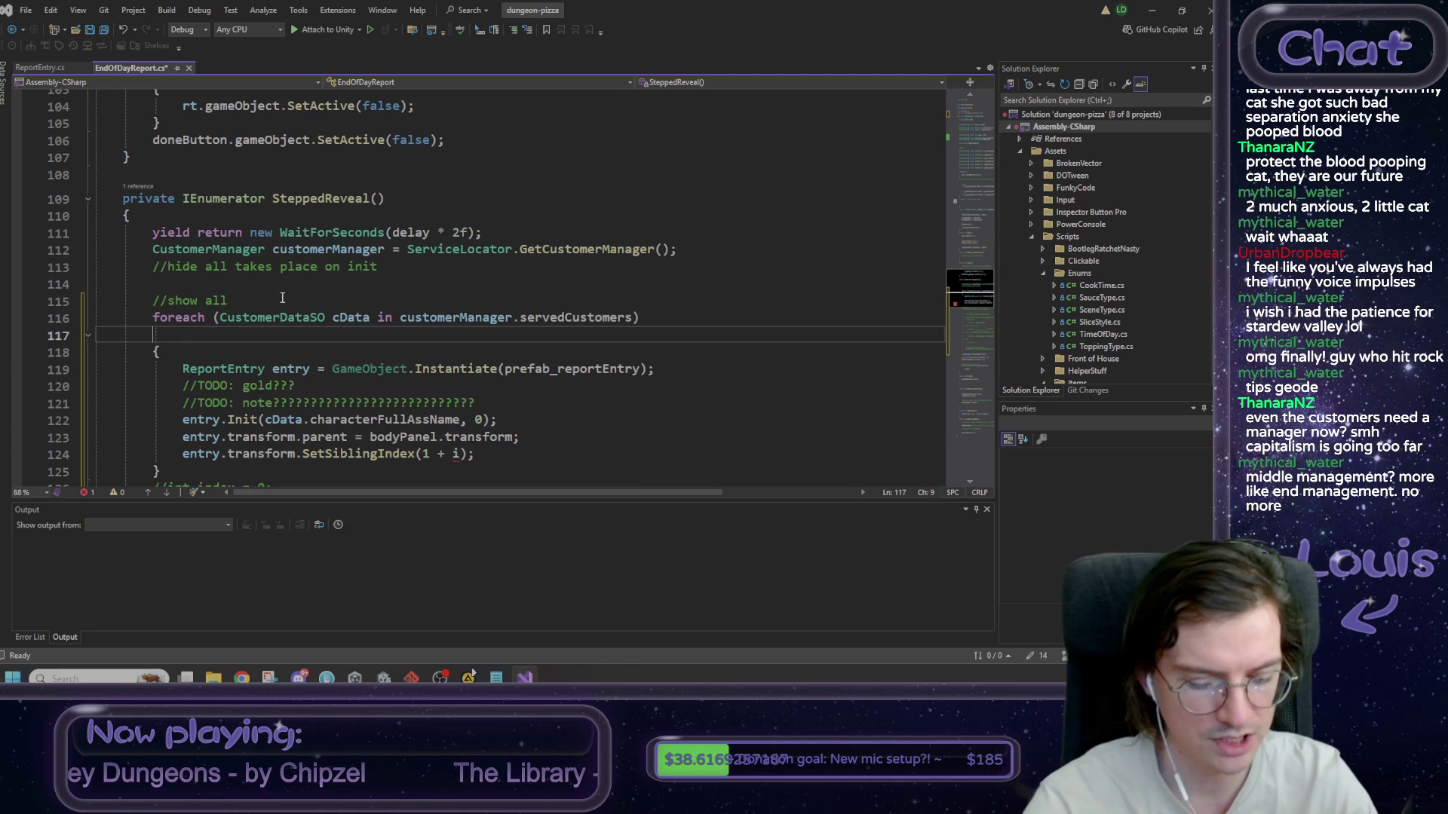
pyautogui.write('or (')
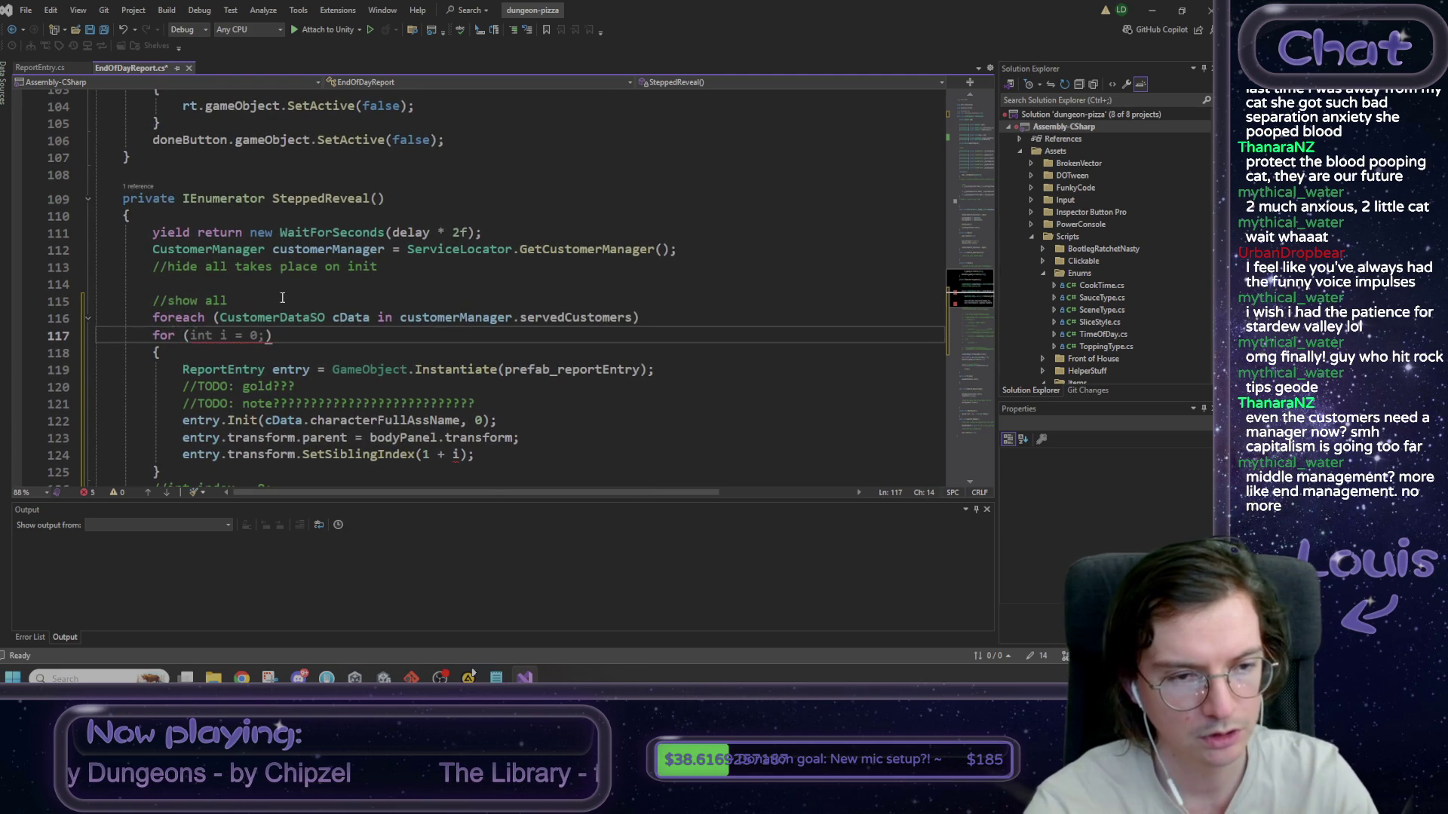
pyautogui.write('int i = 0;')
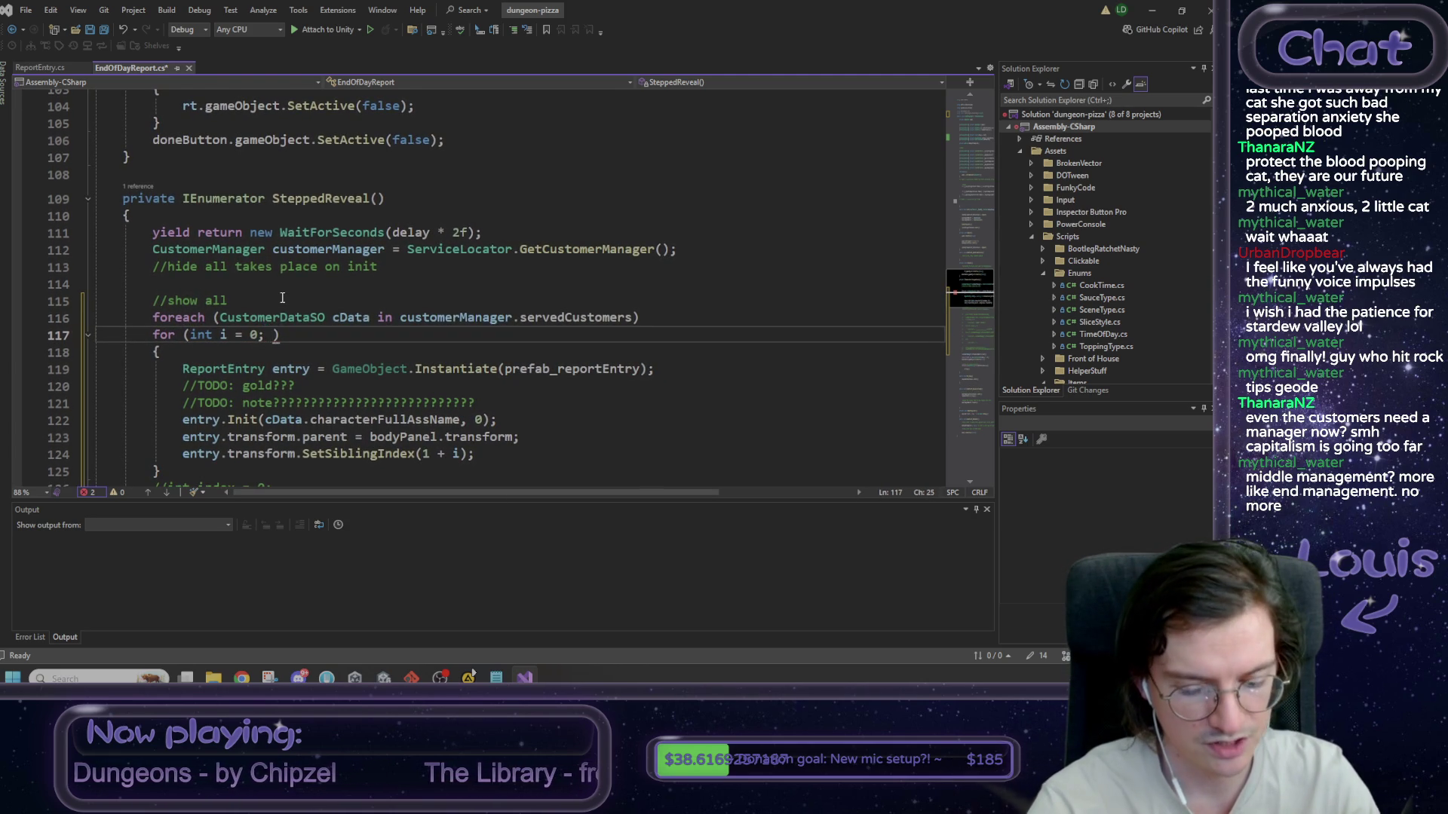
pyautogui.press('BackSpace')
pyautogui.press('Left')
pyautogui.press('Left')
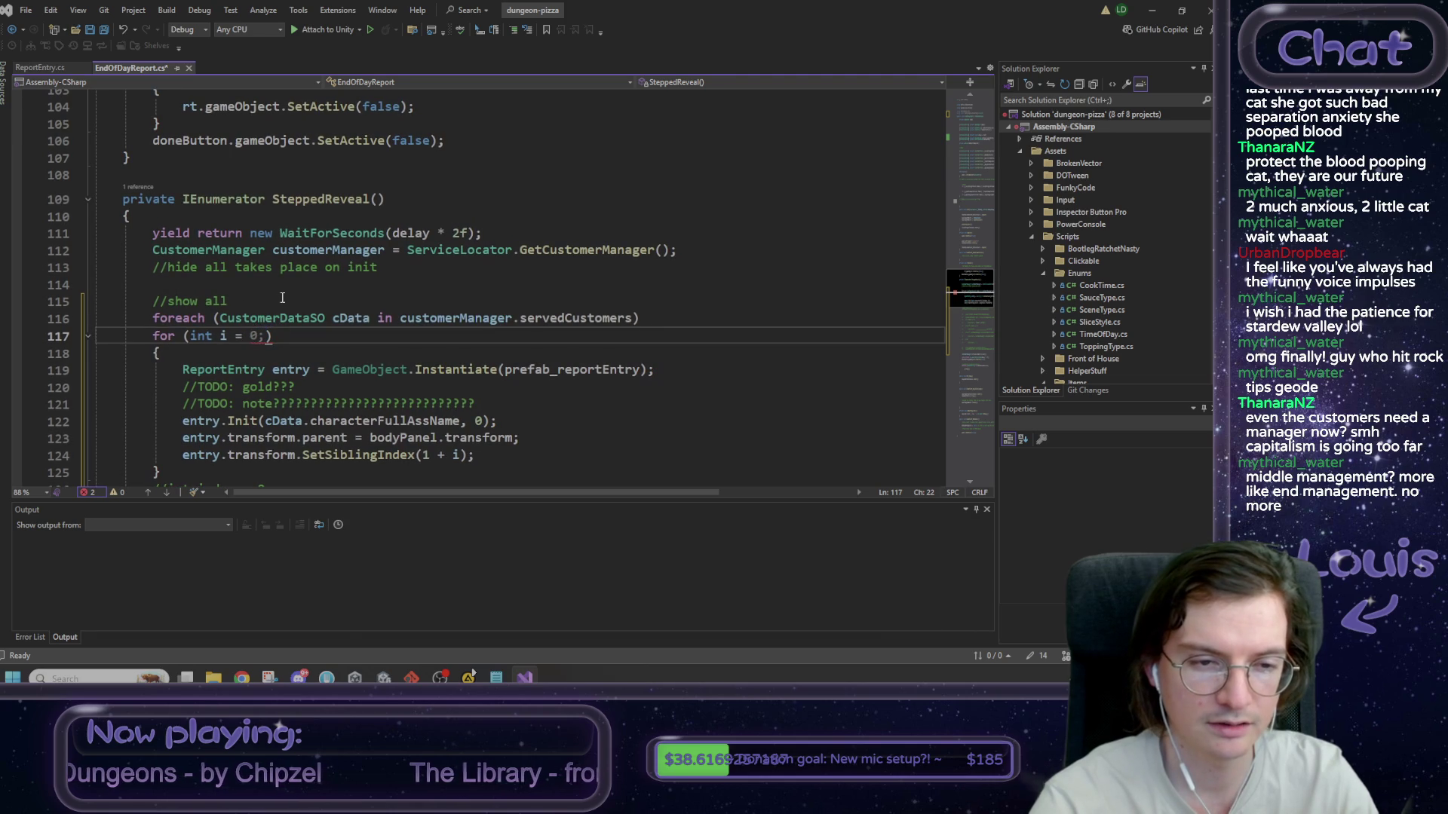
pyautogui.press('Delete')
pyautogui.press('Delete')
pyautogui.write('=')
pyautogui.press('BackSpace')
pyautogui.press('BackSpace')
pyautogui.press('BackSpace')
pyautogui.write('0; ')
pyautogui.write('i ')
pyautogui.write('< ')
pyautogui.write('customerManager.')
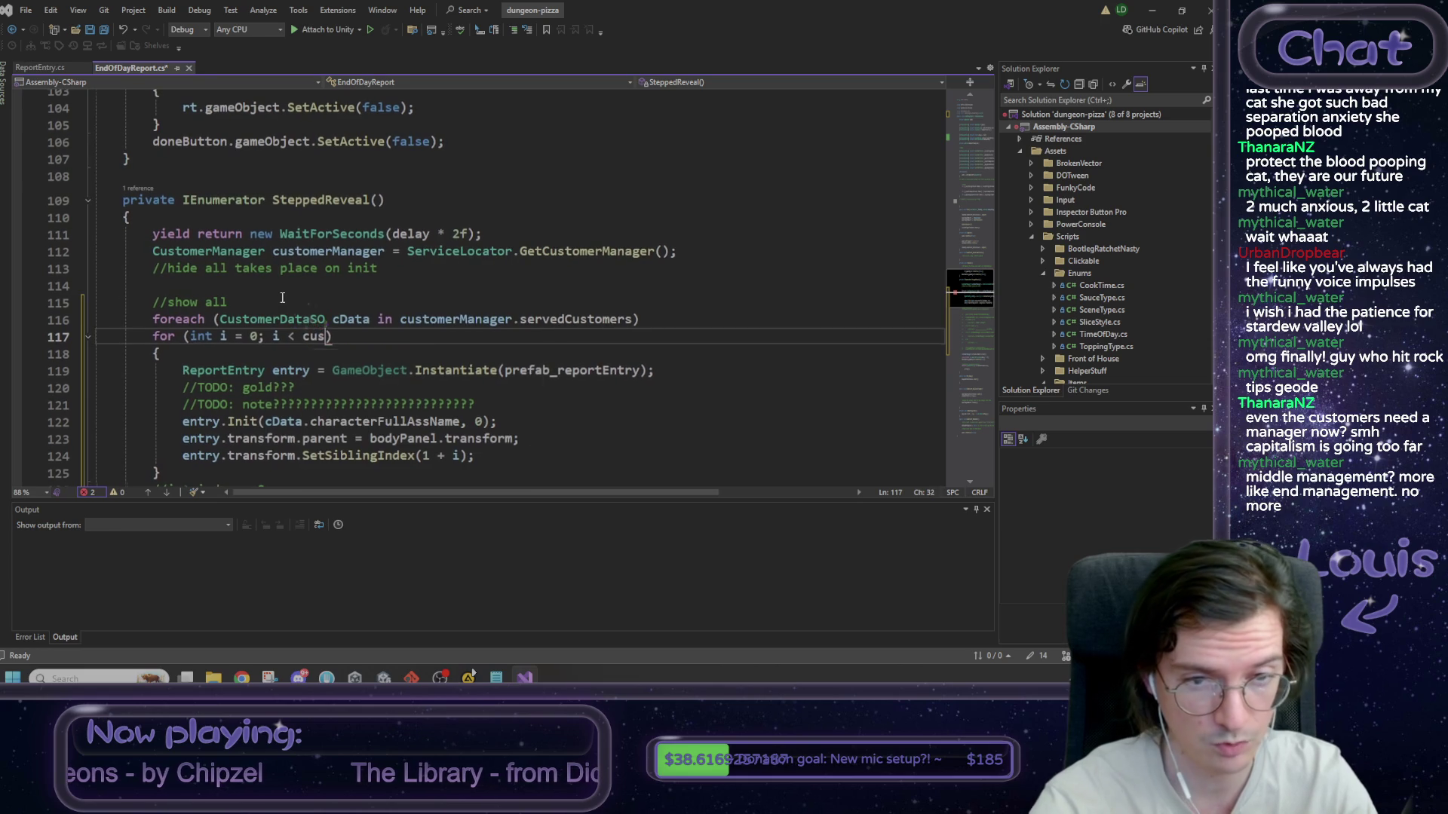
pyautogui.write('ser')
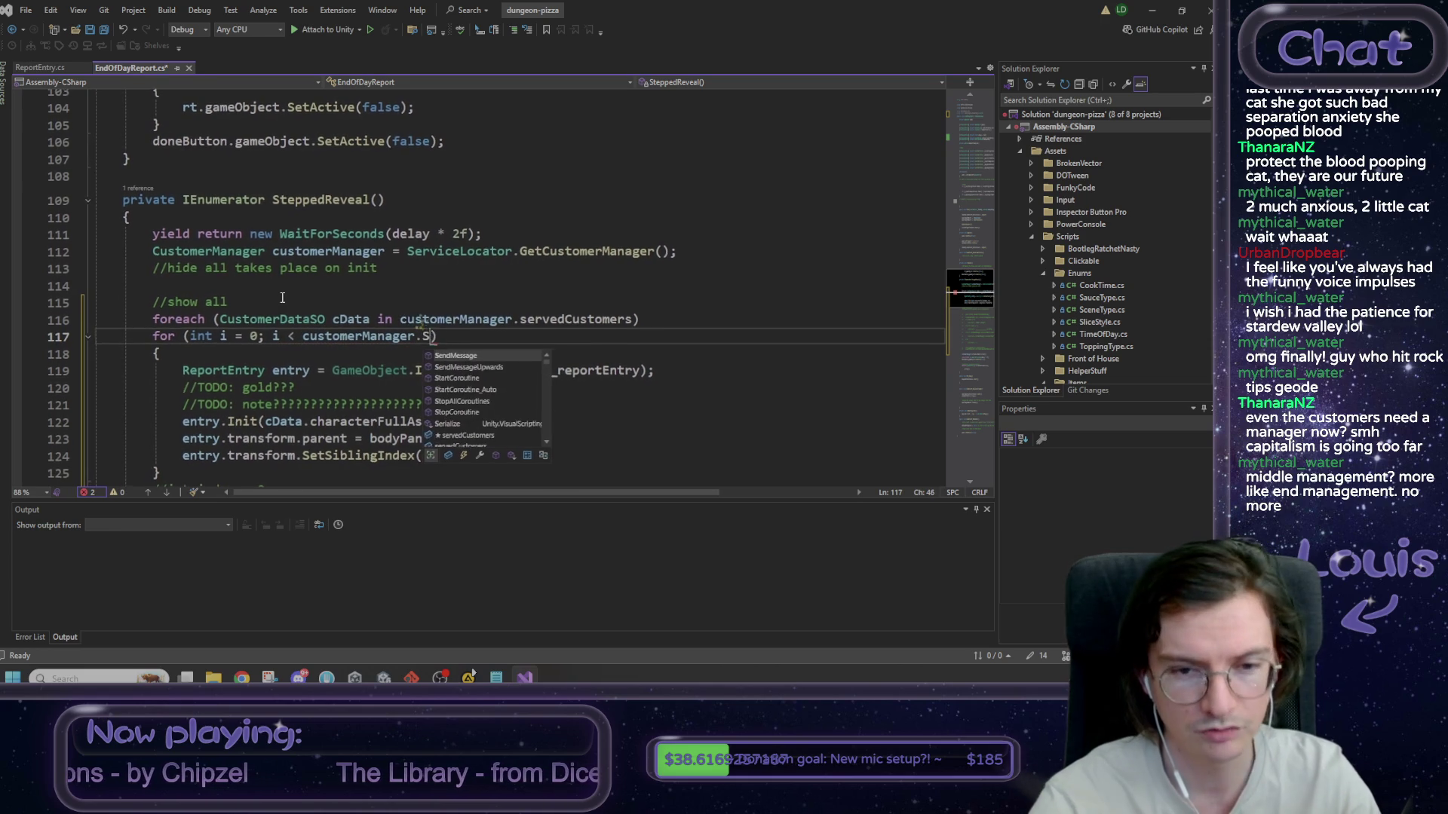
pyautogui.press('Tab')
pyautogui.press('Tab')
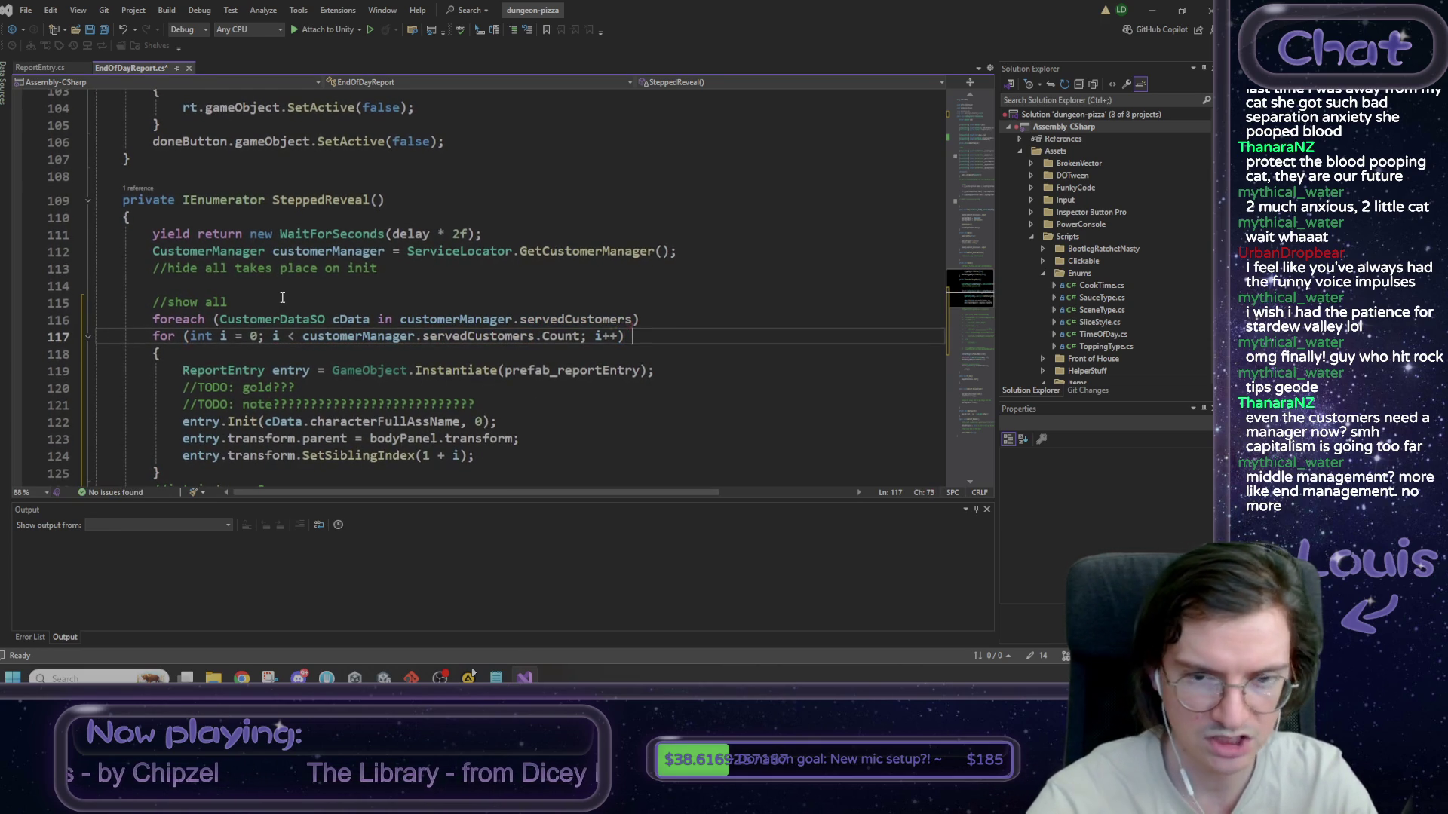
# - Delete the old foreach line, set CustomerDataSO cData = customerManager.servedCustomers[i], and save
pyautogui.press('Up')
pyautogui.hotkey('shift', 'Up')
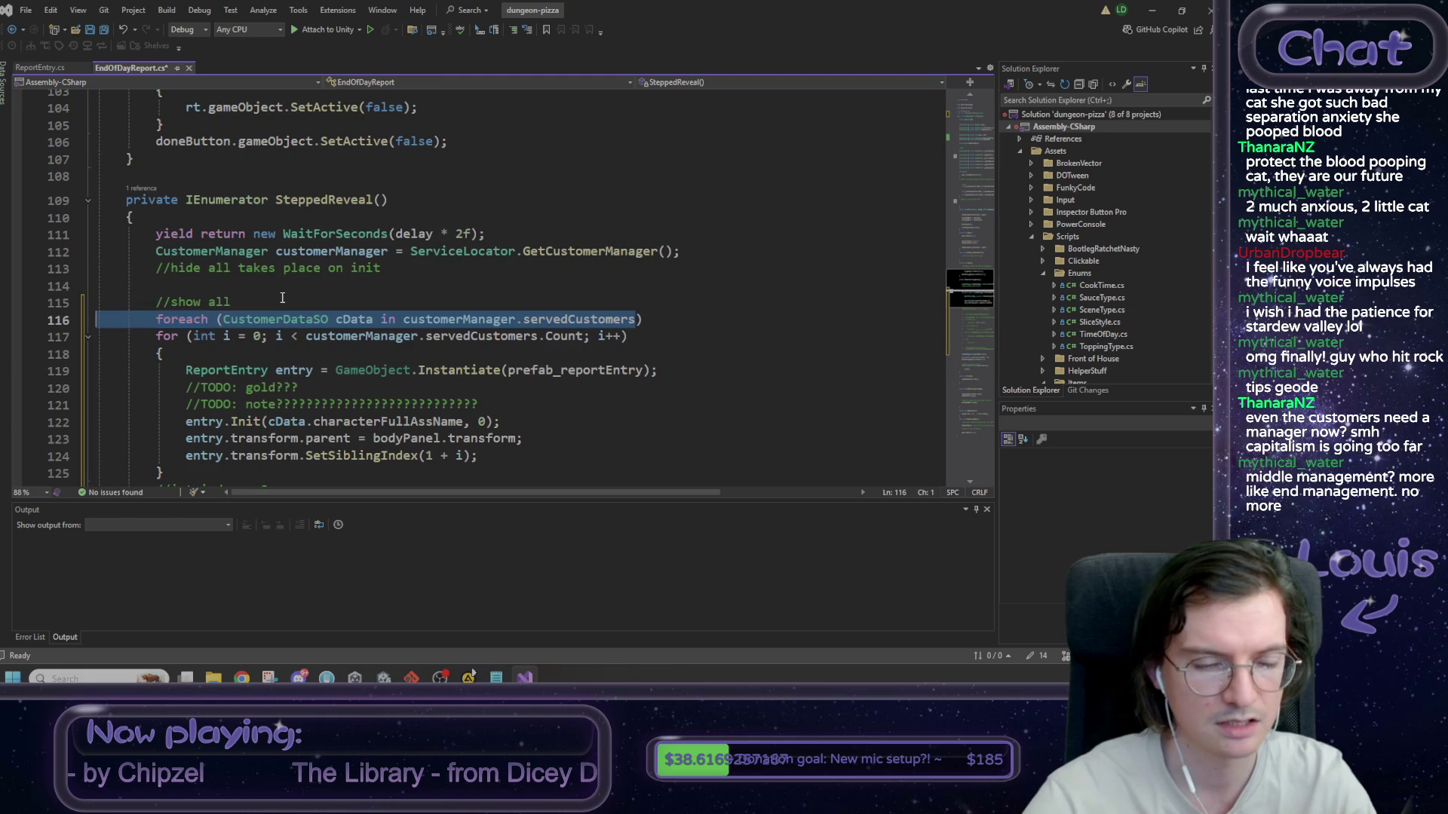
pyautogui.press('BackSpace')
pyautogui.press('Down')
pyautogui.press('Down')
pyautogui.press('Return')
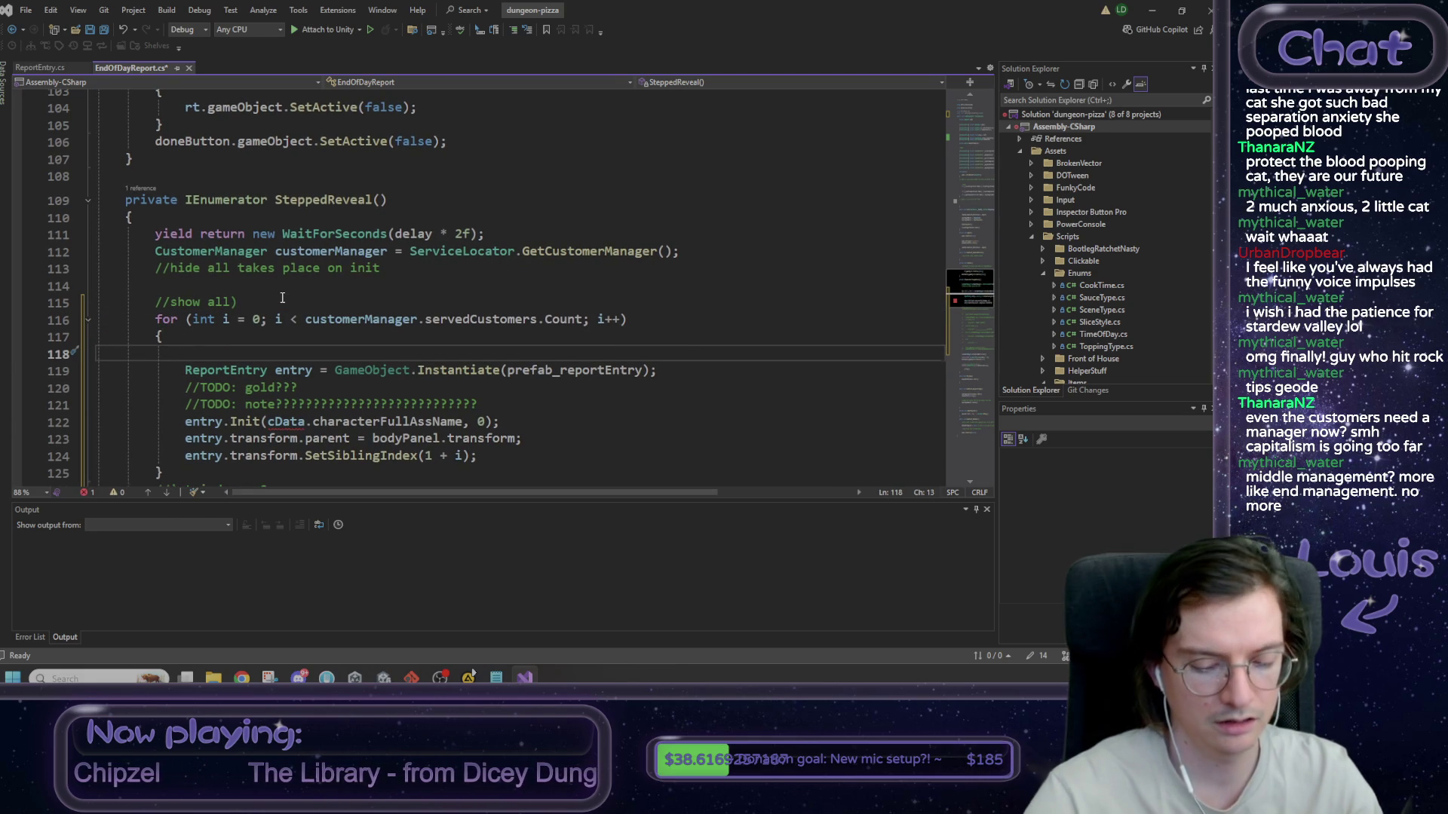
pyautogui.write('Custp,e')
pyautogui.press('BackSpace')
pyautogui.press('BackSpace')
pyautogui.press('BackSpace')
pyautogui.write('omerDataSO ')
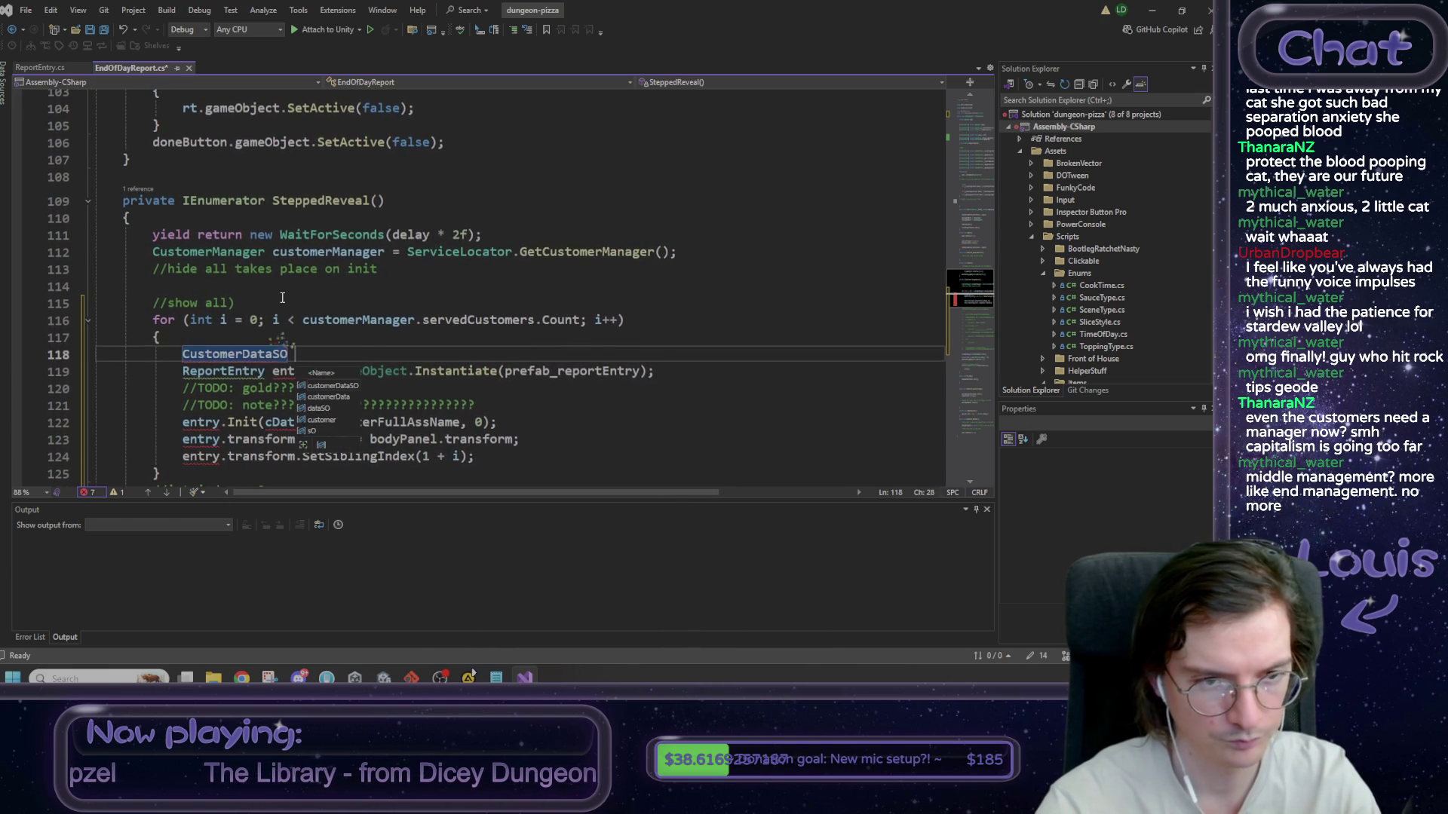
pyautogui.write('cData =')
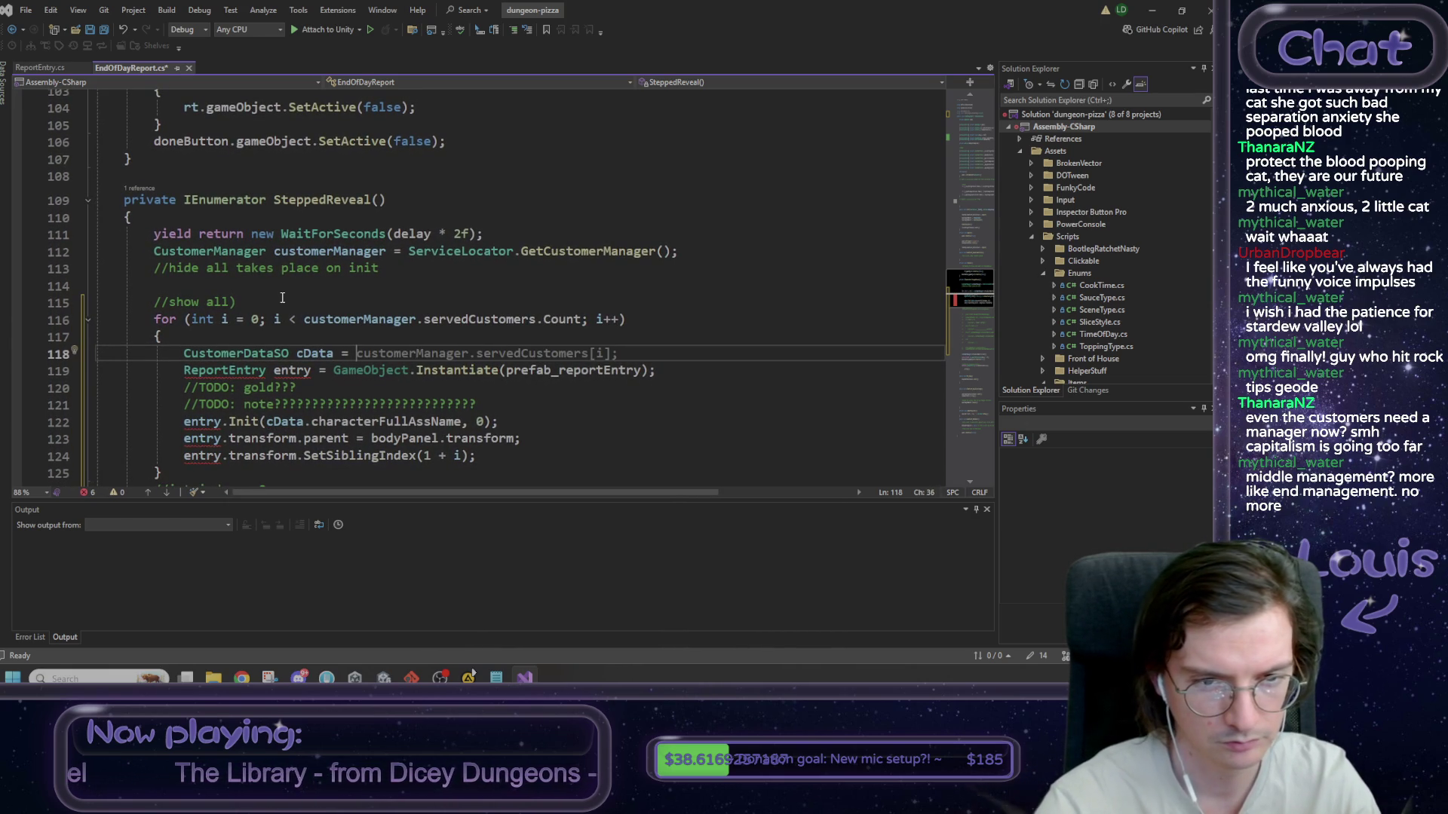
pyautogui.press('Tab')
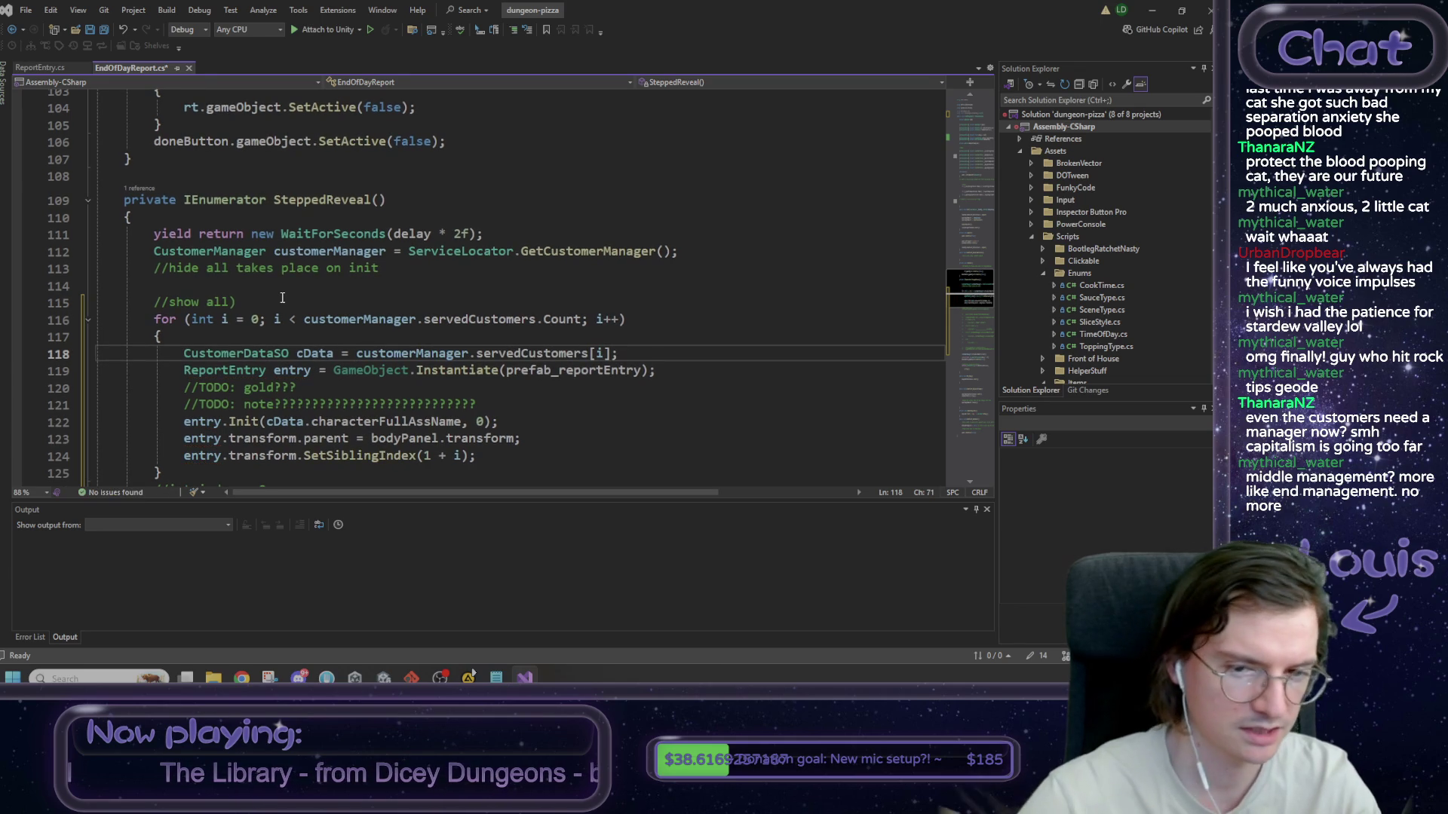
pyautogui.hotkey('ctrl', 's')
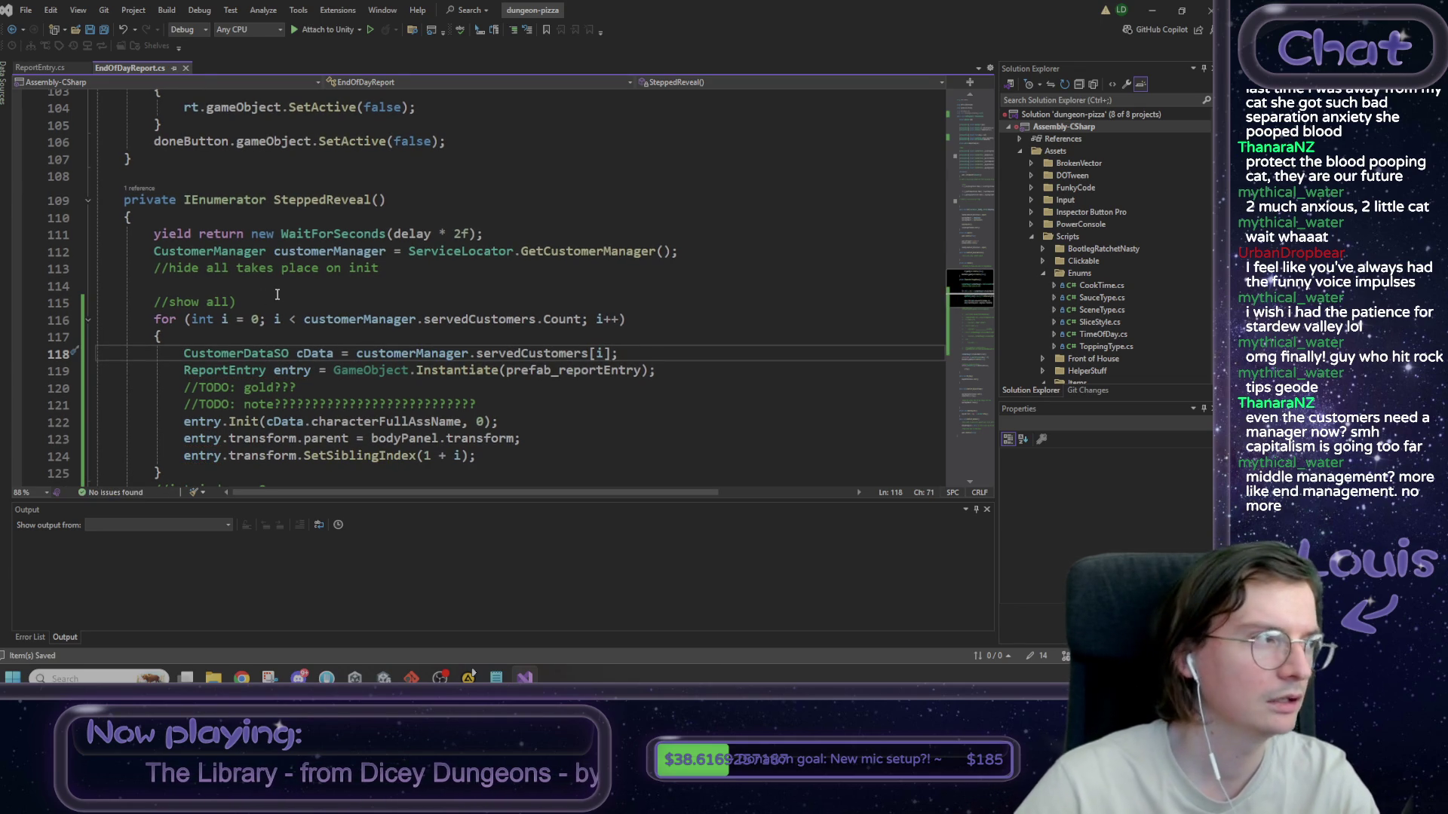
# - Add a '//TODO: stepped reveal' line after SetSiblingIndex, save EndOfDayReport.cs, and return to Unity
pyautogui.scroll(-1, 274, 295)
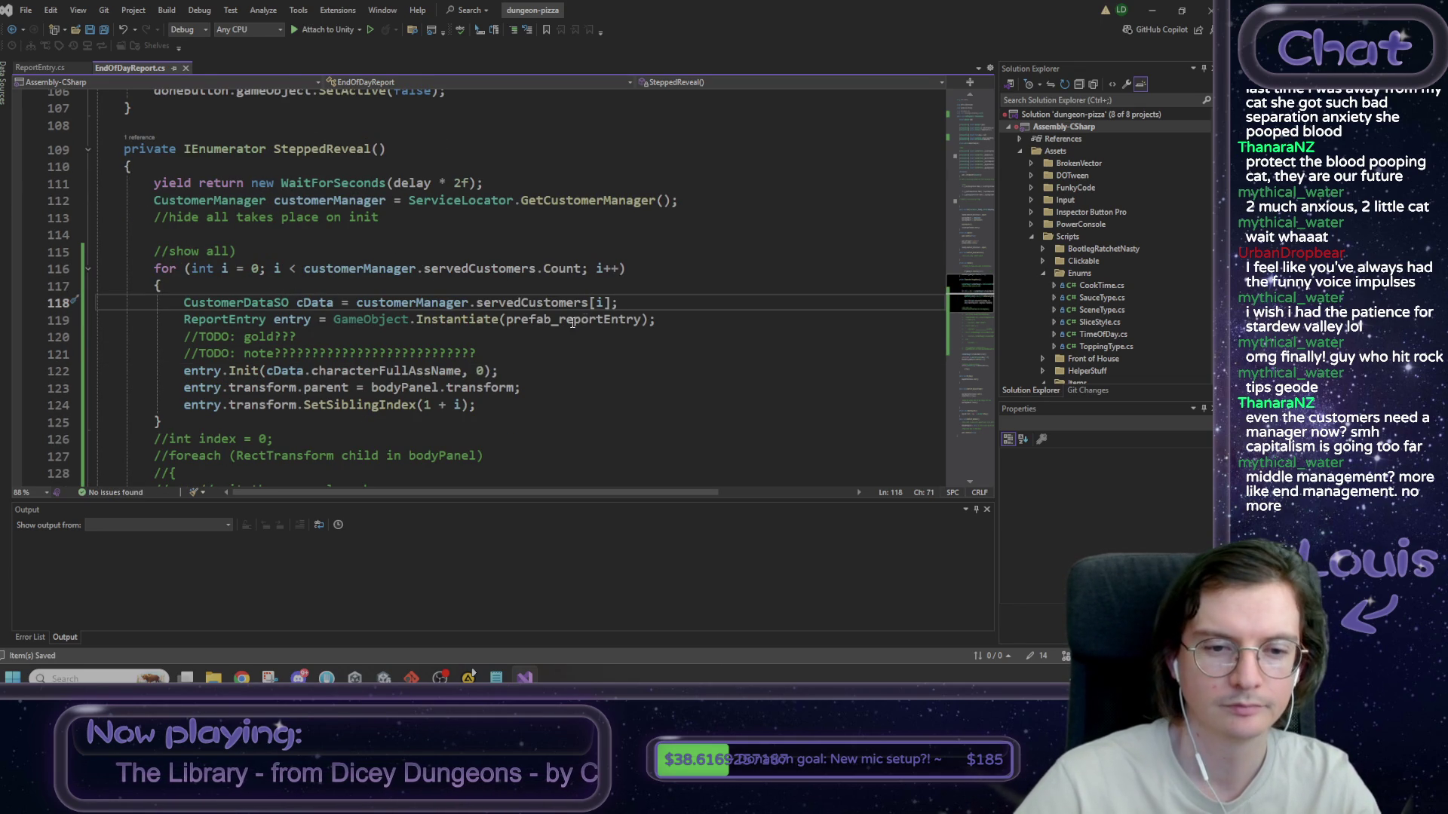
pyautogui.click(482, 406)
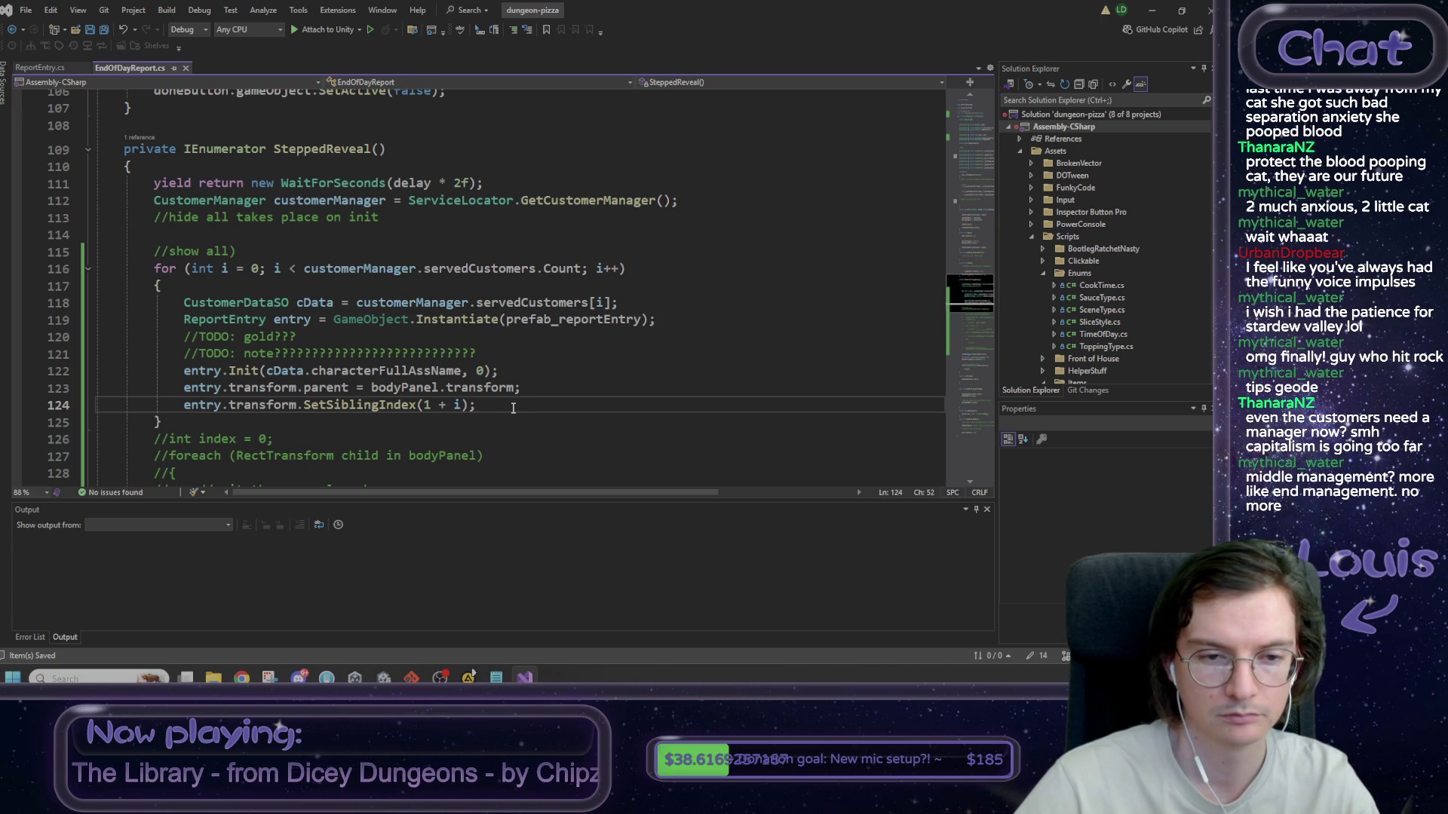
pyautogui.scroll(-4, 513, 408)
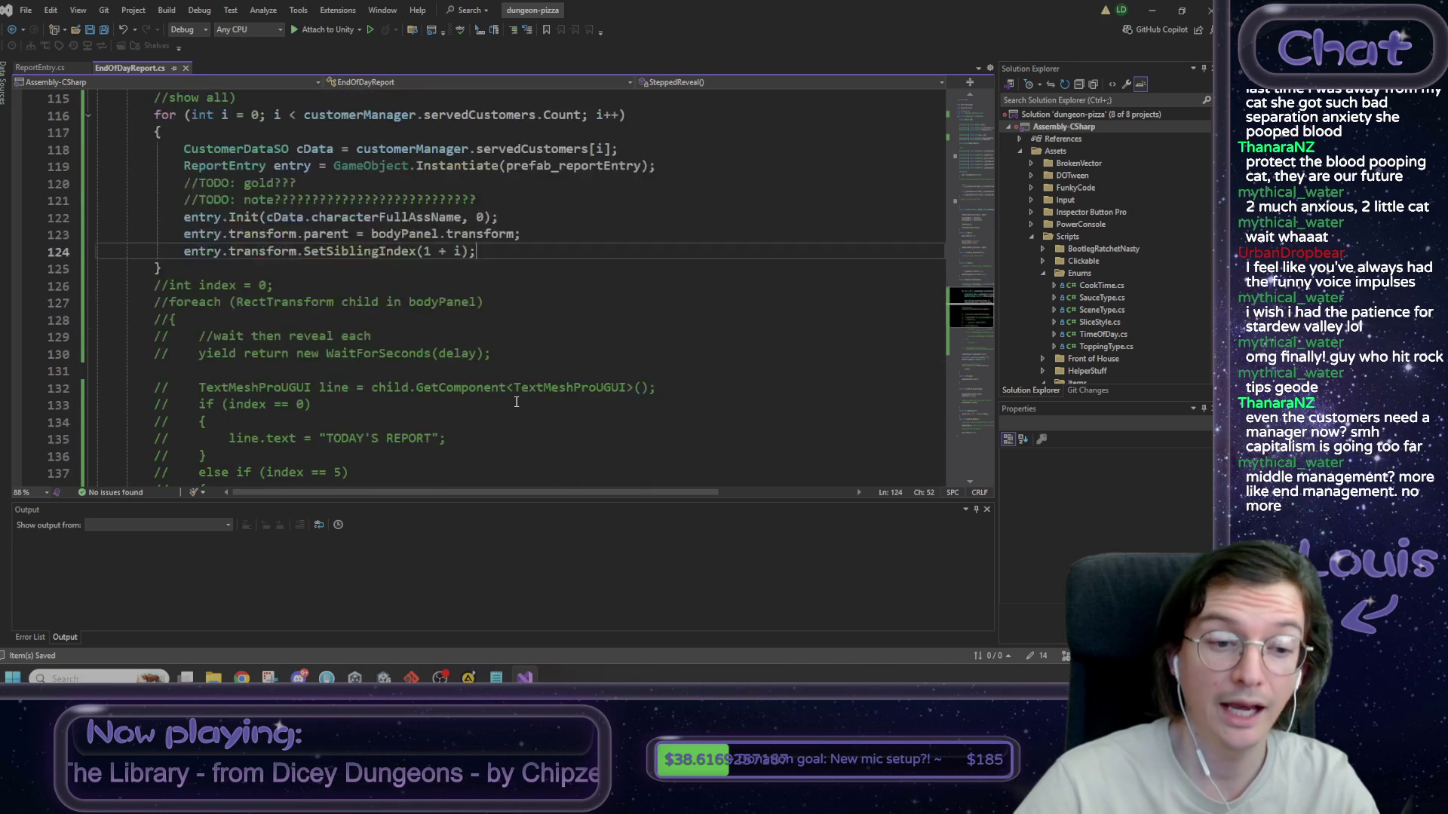
pyautogui.scroll(1, 516, 402)
pyautogui.scroll(2, 494, 345)
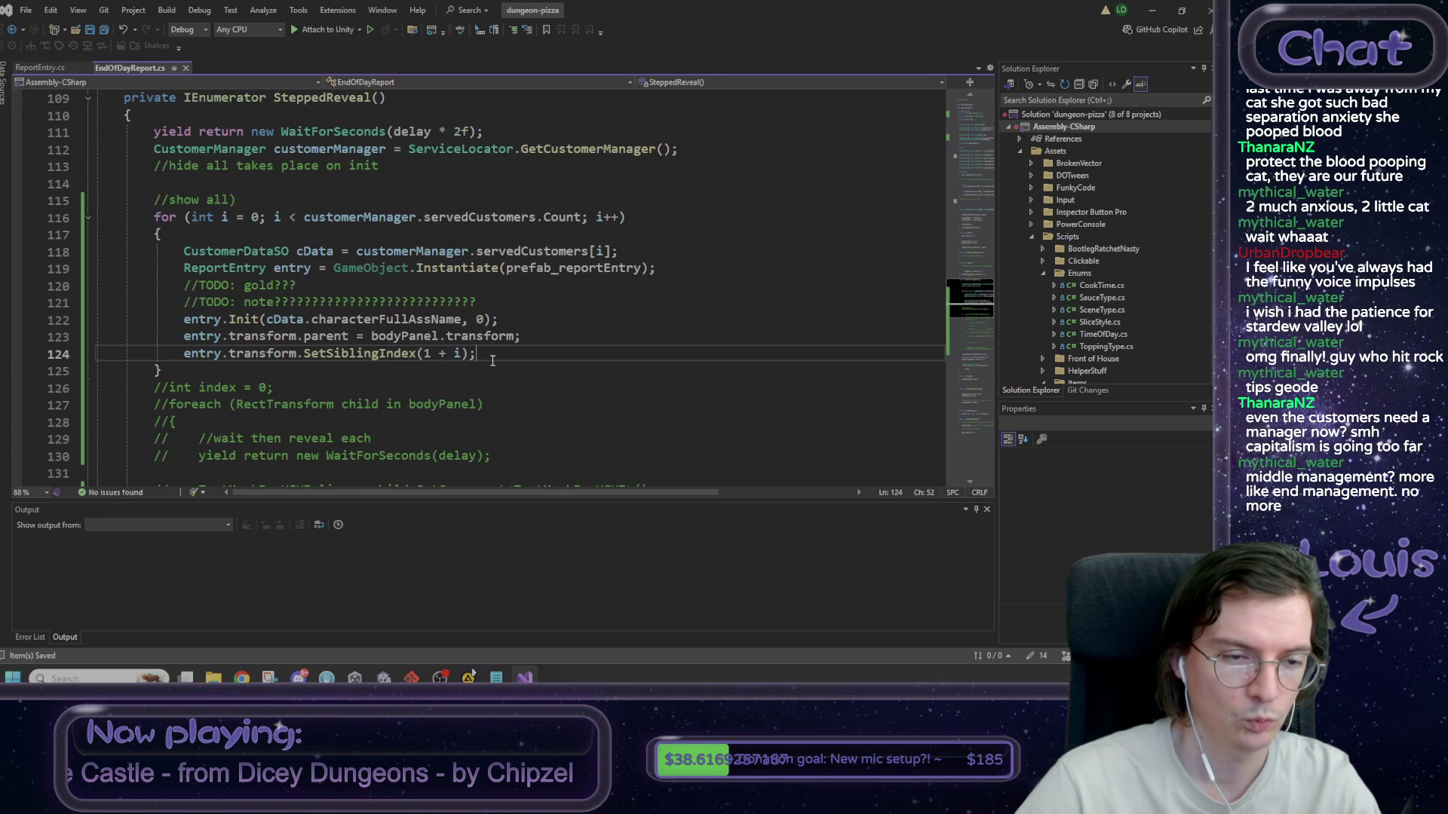
pyautogui.press('Return')
pyautogui.write('//TODO: ')
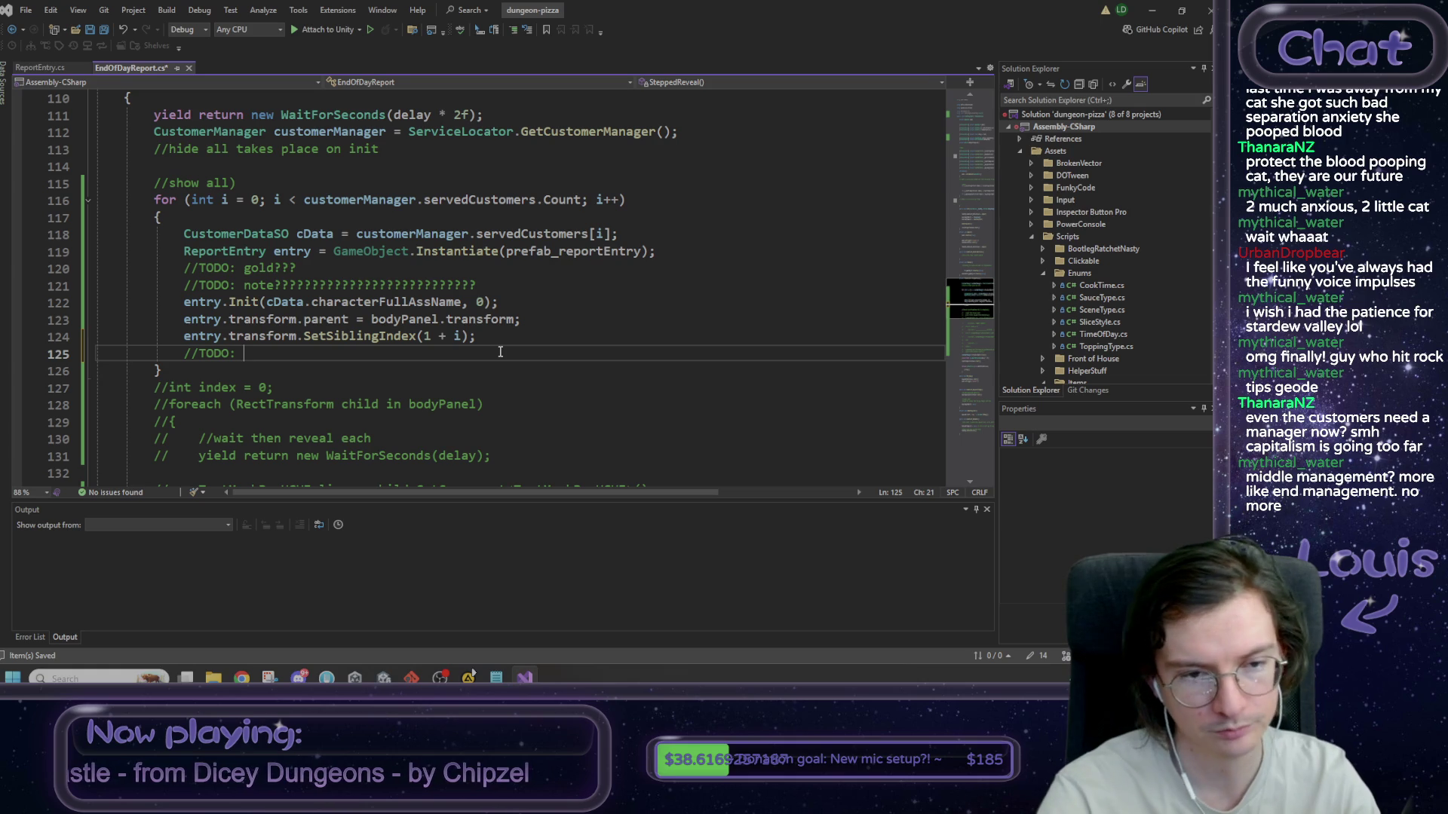
pyautogui.write('stepped ')
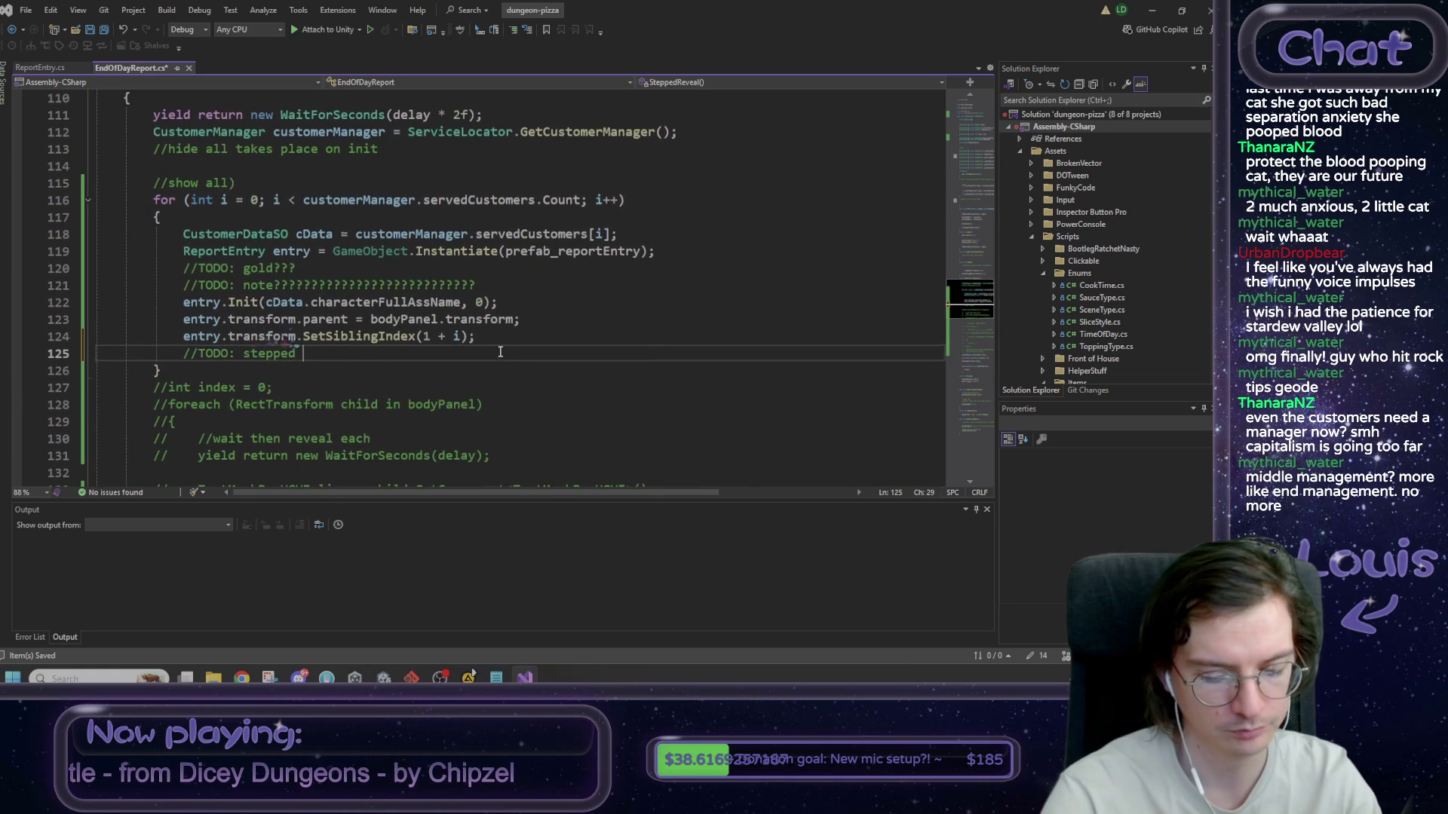
pyautogui.write('reveal')
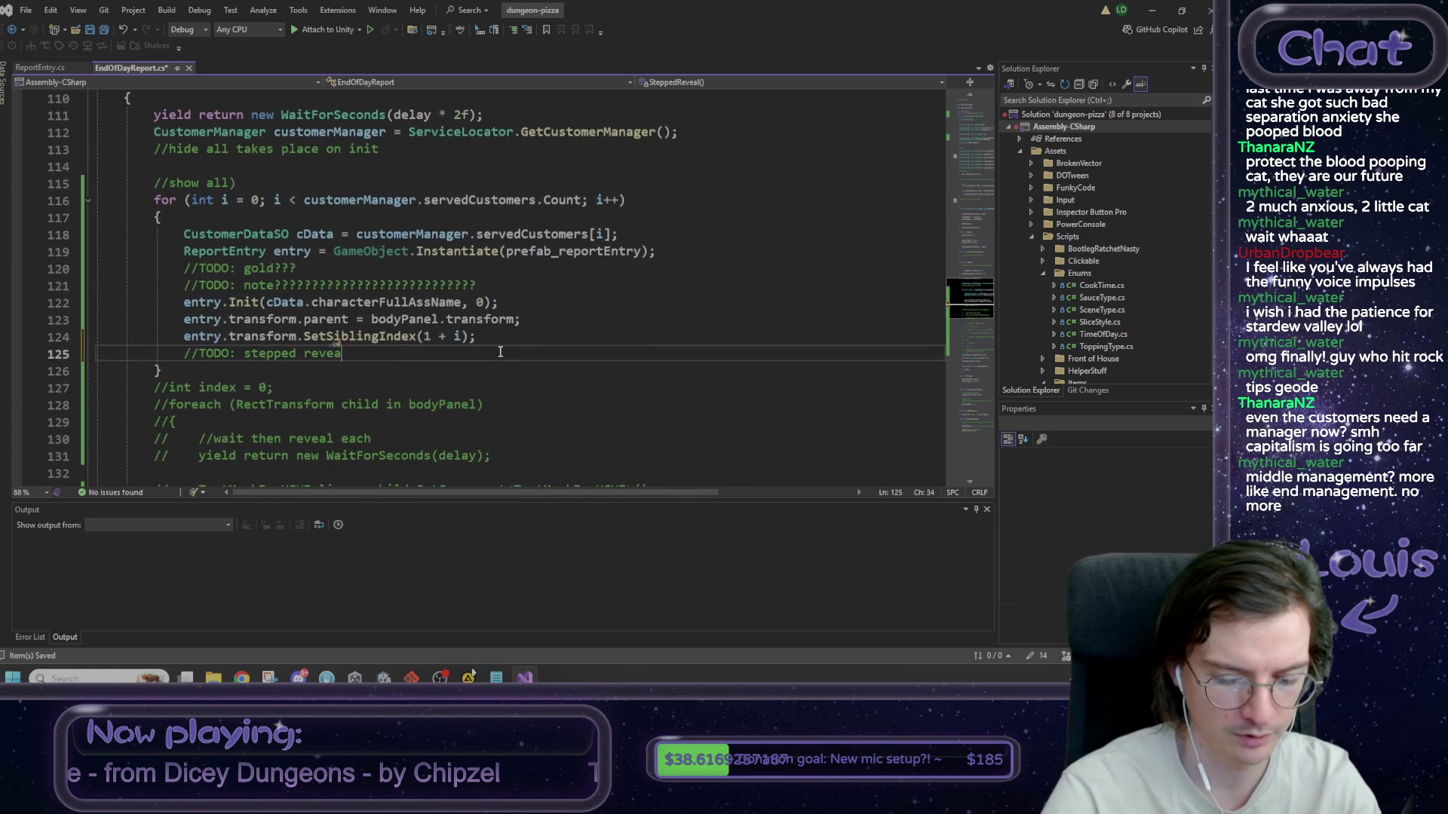
pyautogui.hotkey('ctrl', 's')
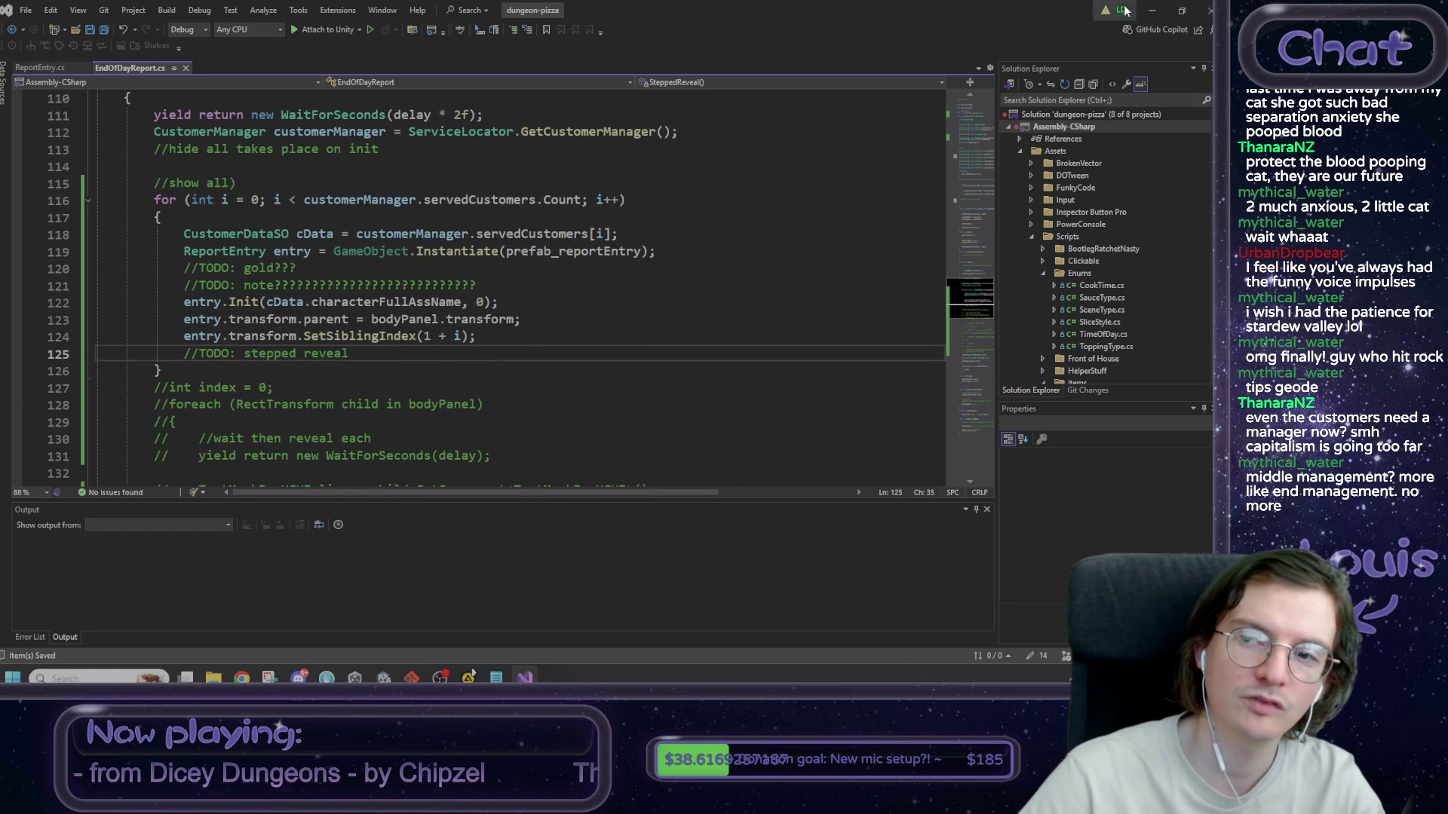
pyautogui.click(1152, 10)
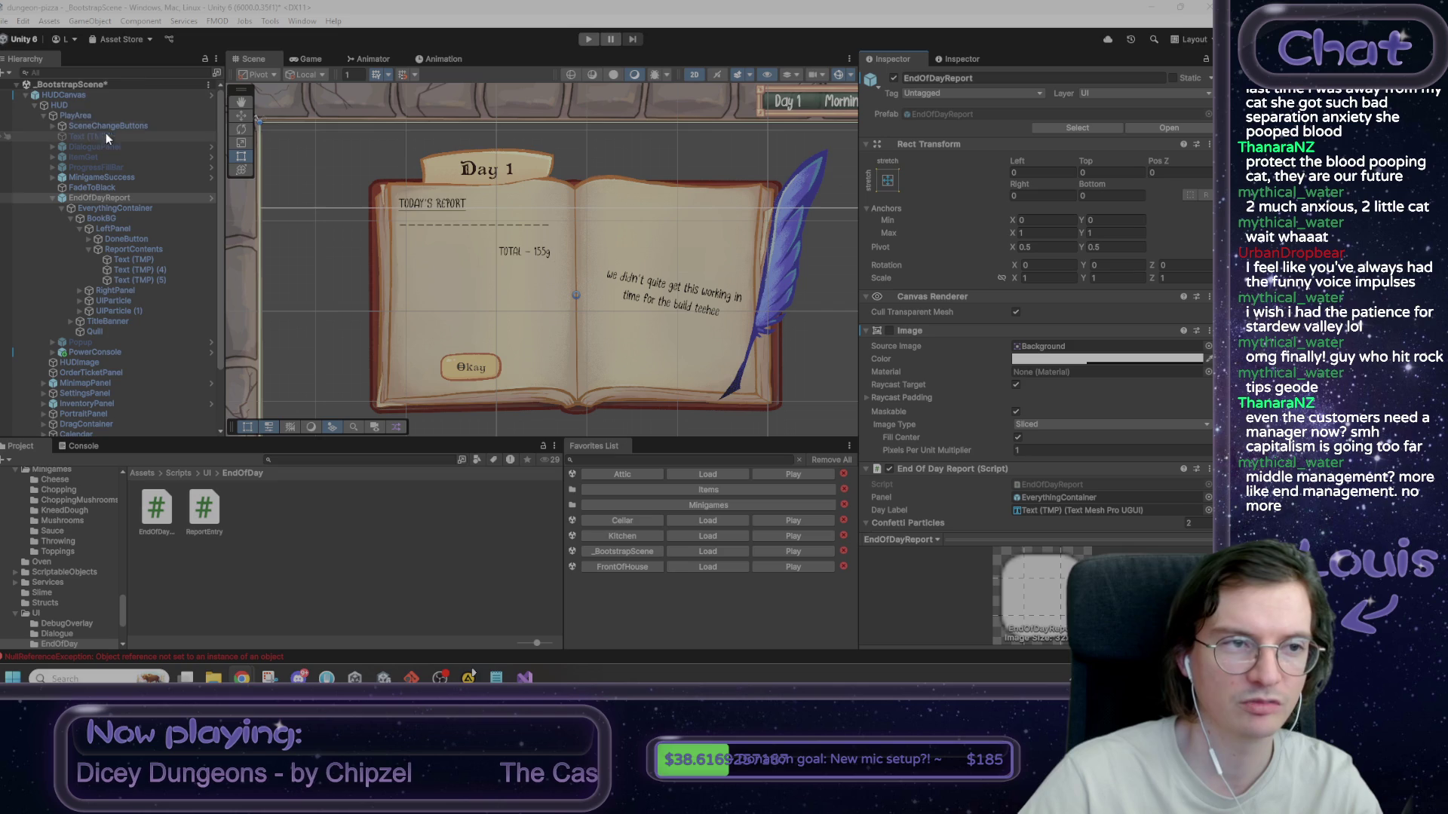
# - Load FrontOfHouse from Favorites, saving the modified scene first, and enter Play mode
pyautogui.click(324, 202)
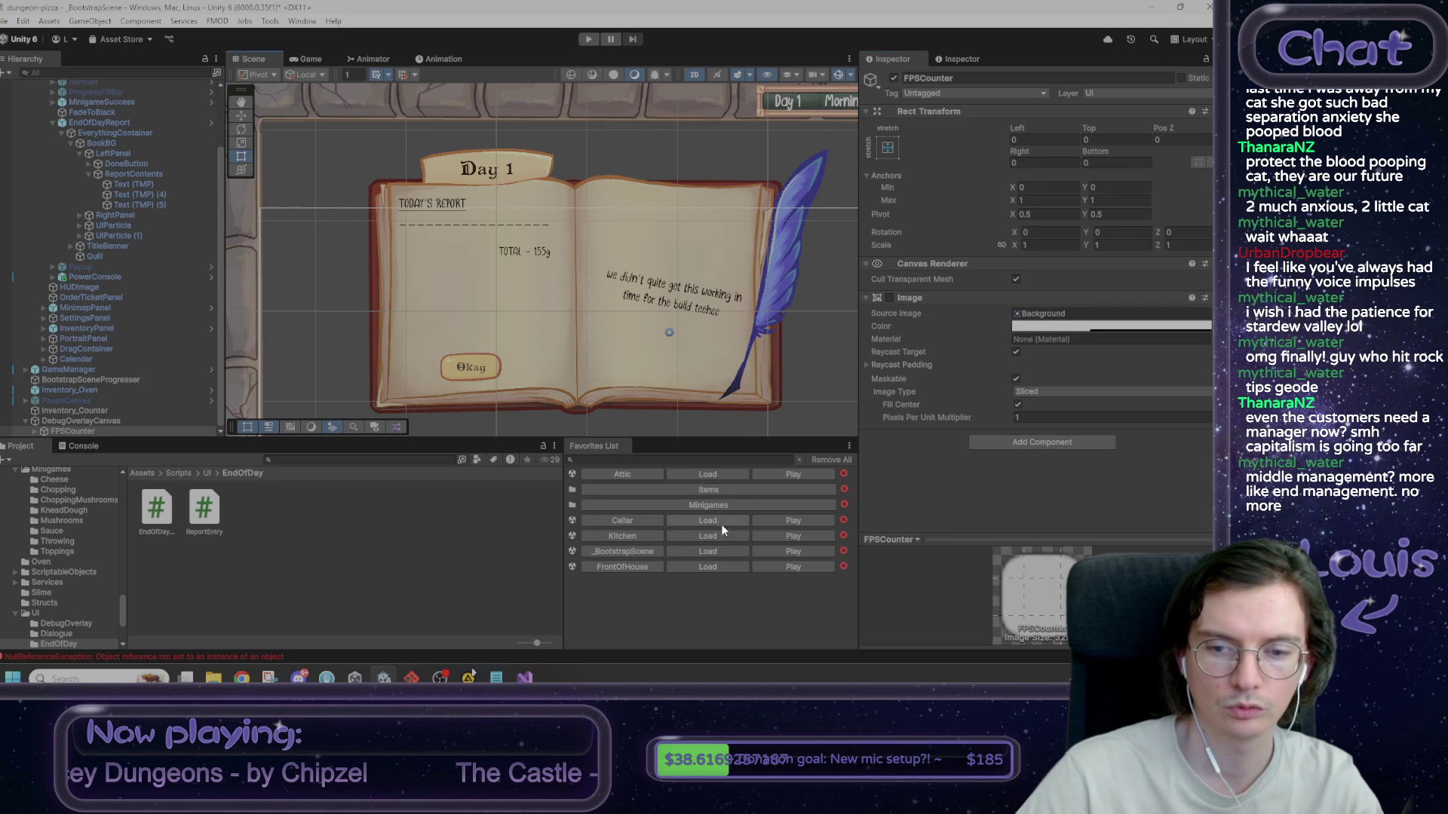
pyautogui.click(718, 568)
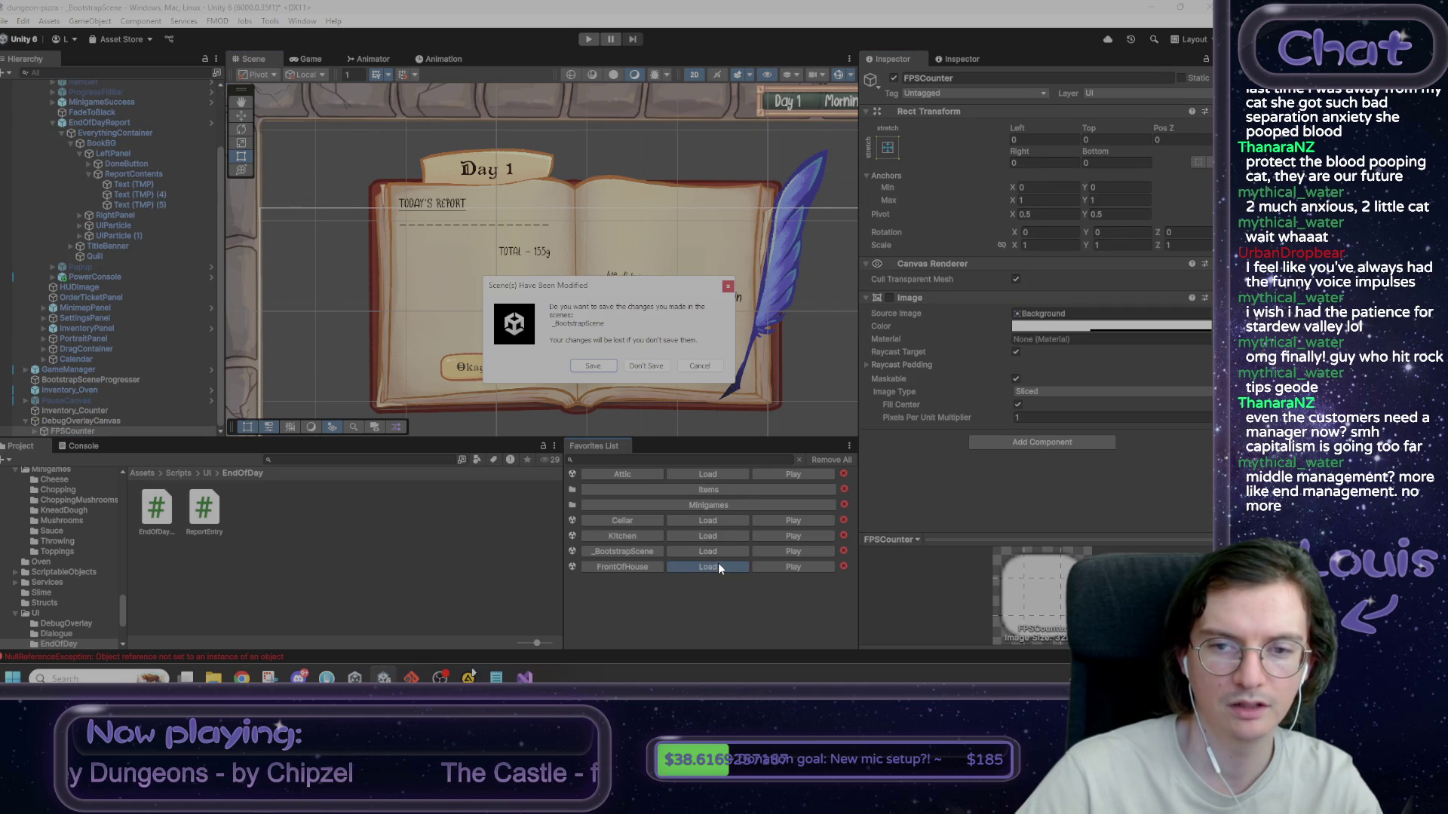
pyautogui.click(599, 365)
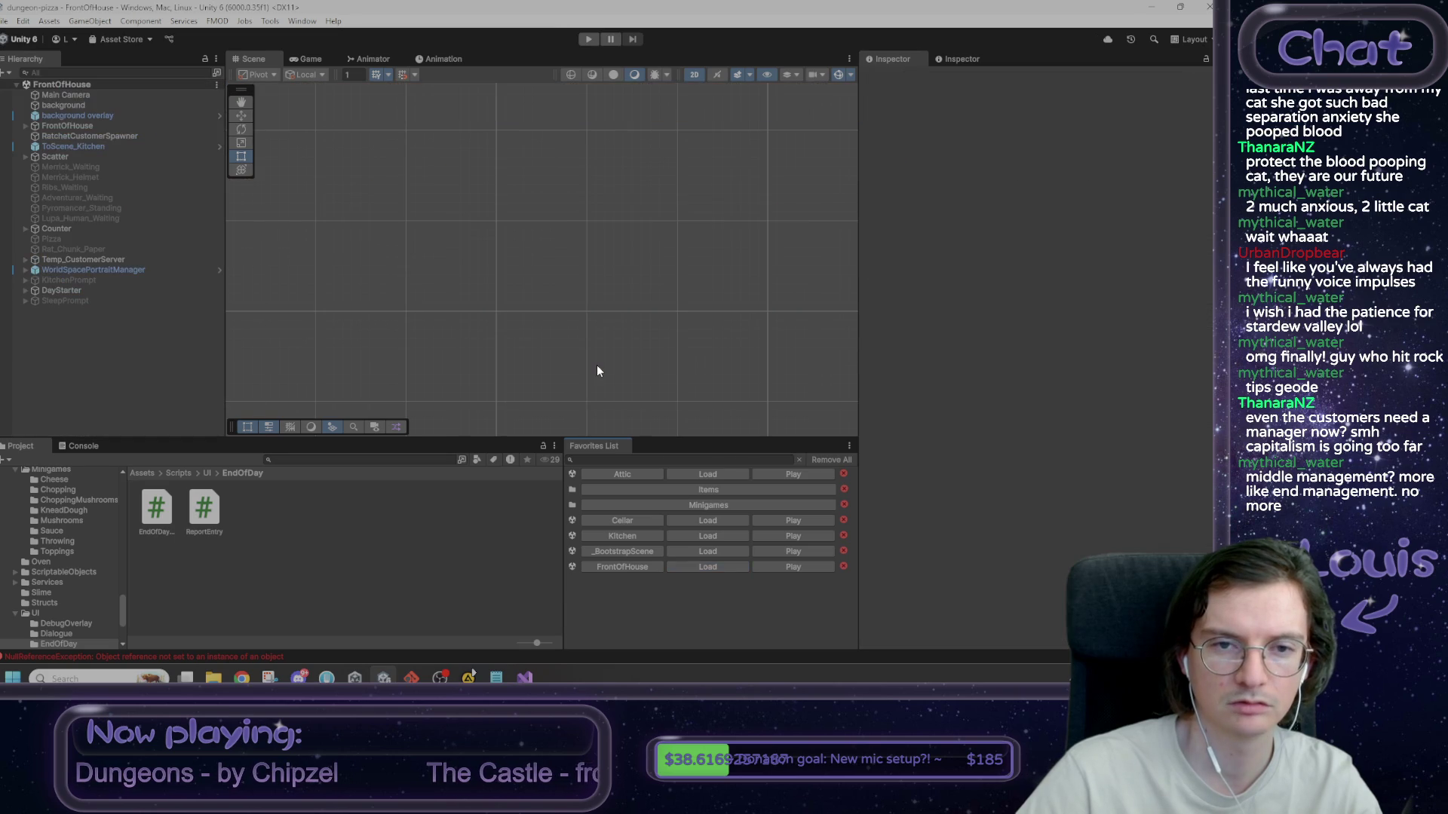
pyautogui.click(587, 39)
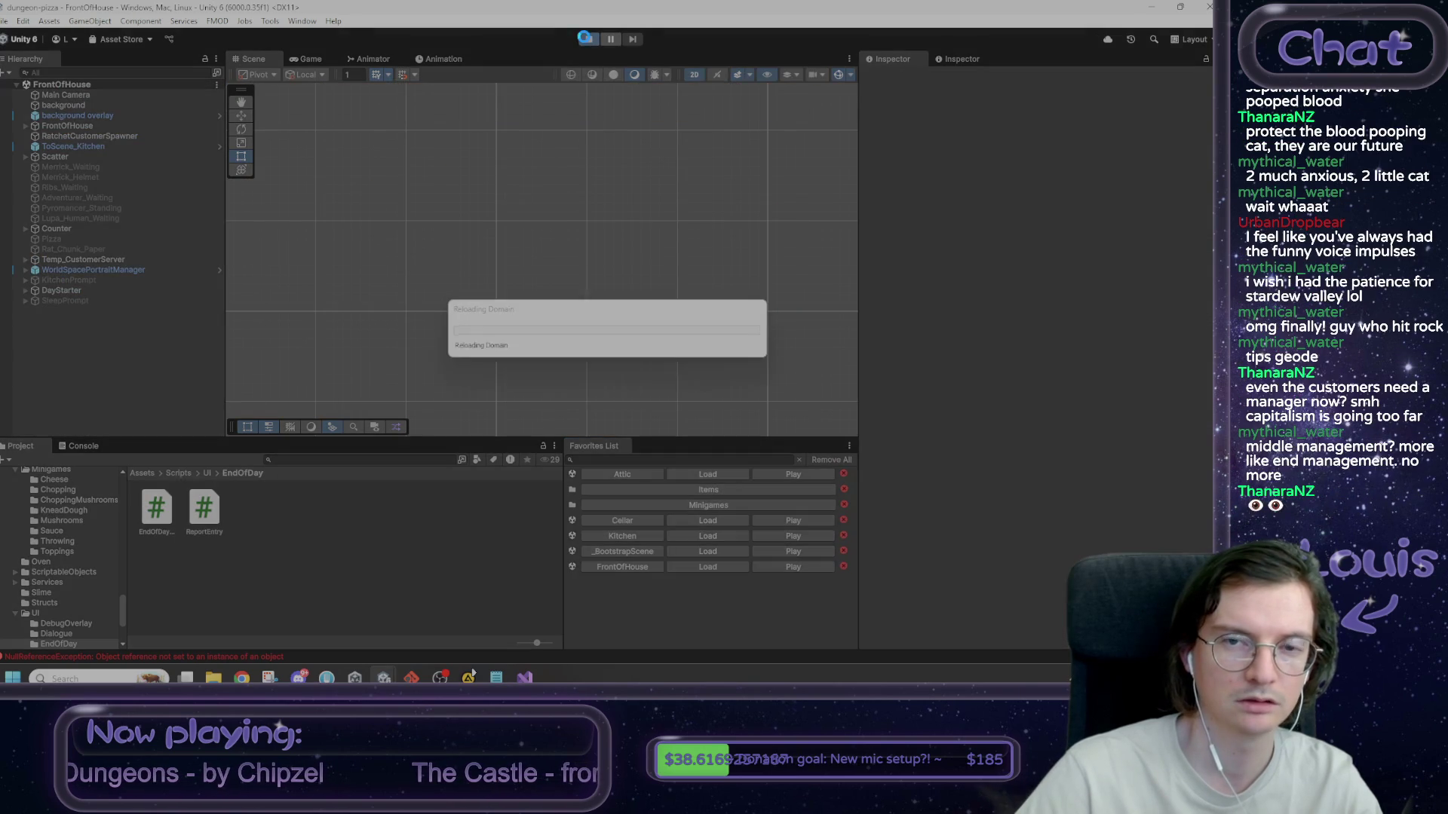
# - Maximize the Game view, start Day 1, and accept Max's rat chunks pizza order with the Rat Tail
pyautogui.rightClick(307, 66)
pyautogui.click(364, 103)
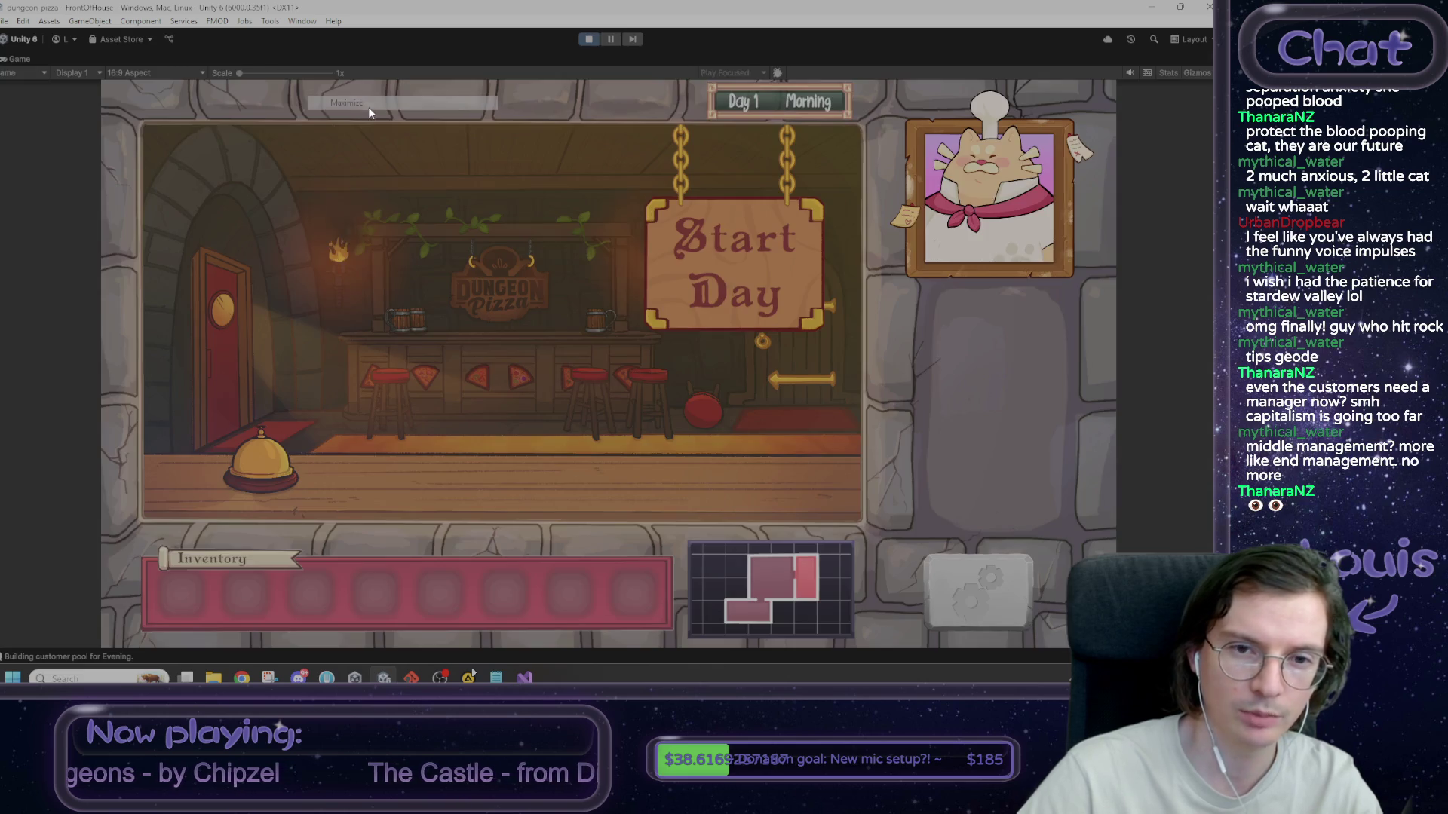
pyautogui.click(711, 252)
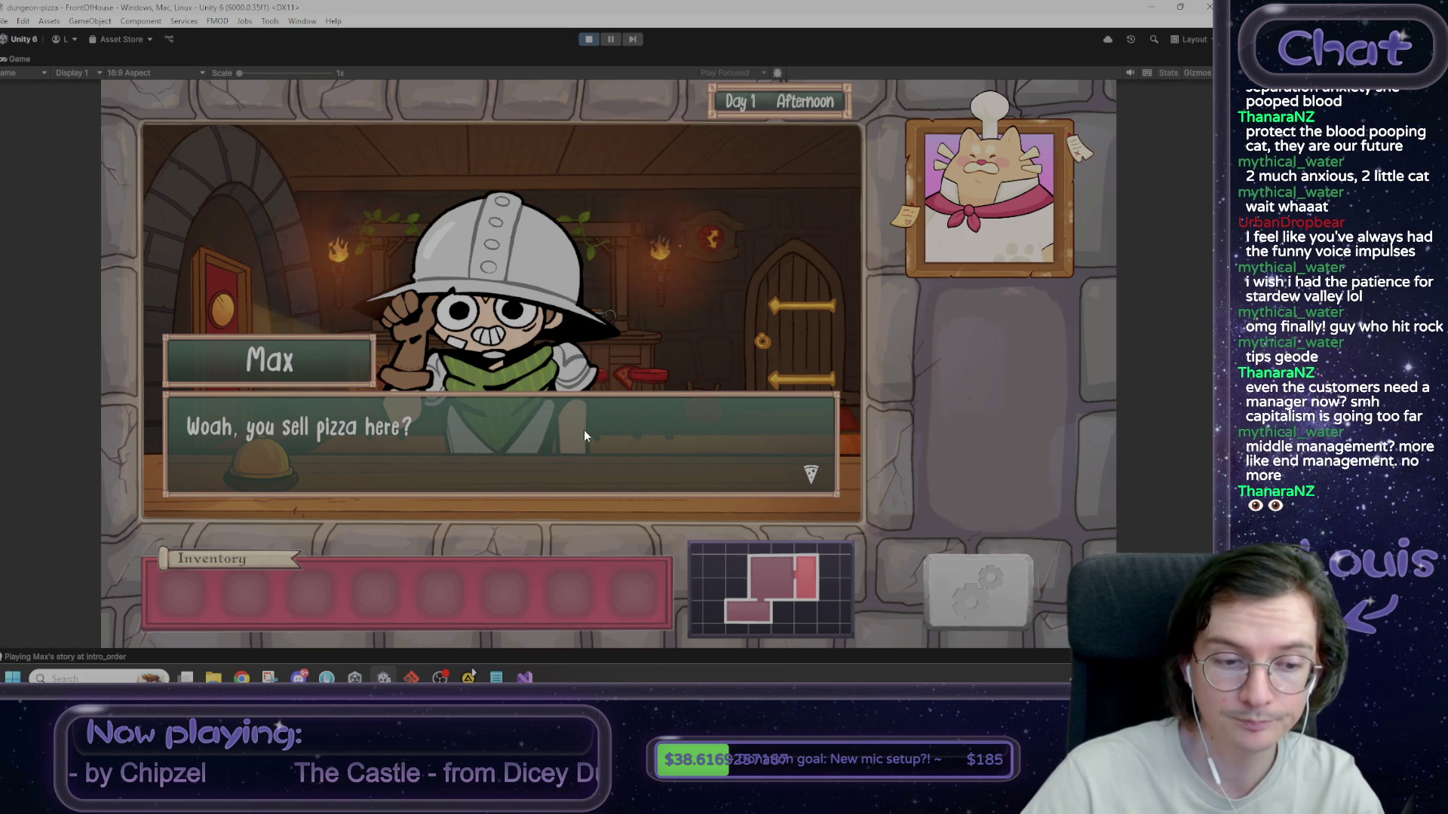
pyautogui.click(524, 443)
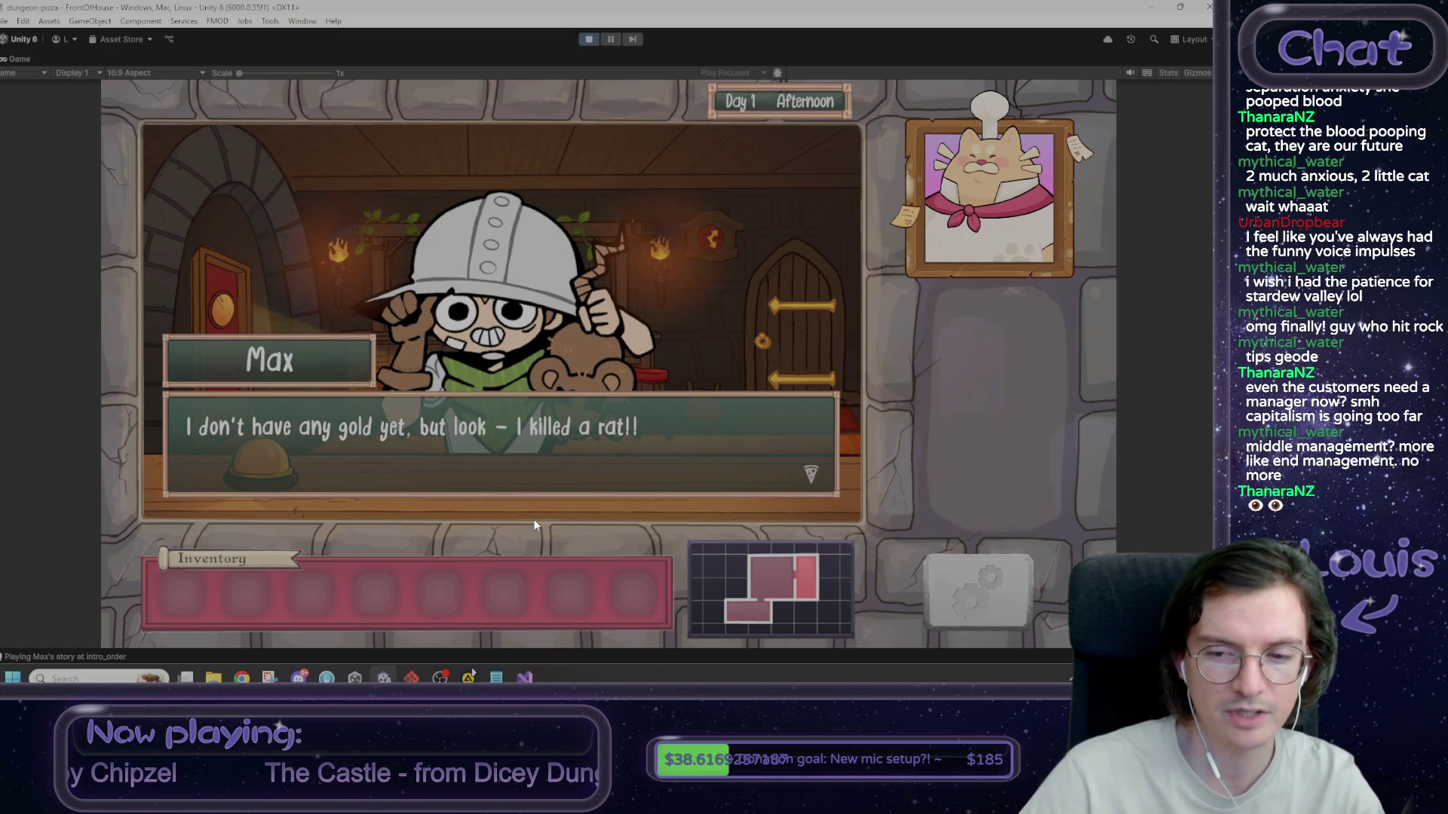
pyautogui.click(347, 307)
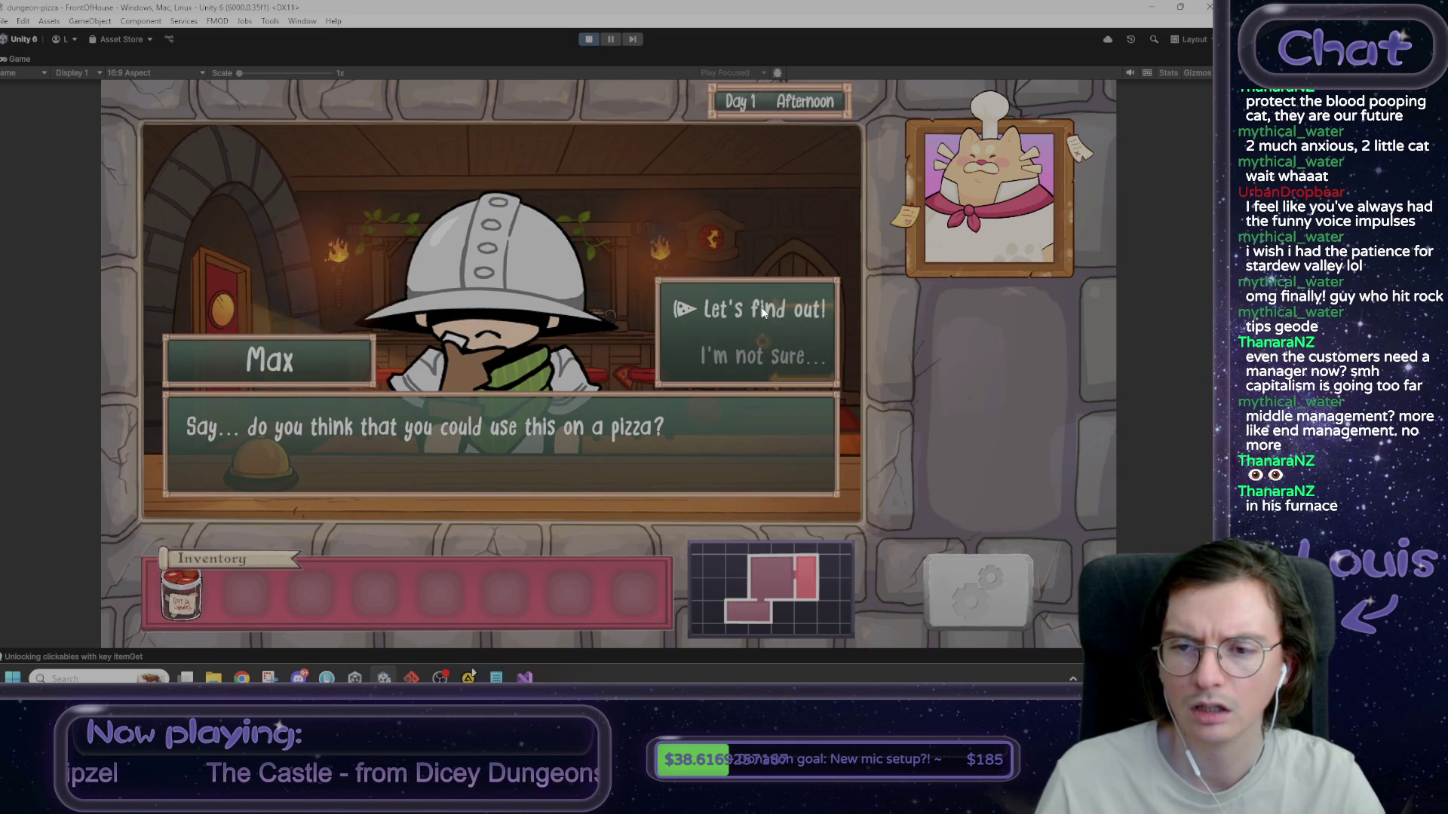
pyautogui.click(749, 311)
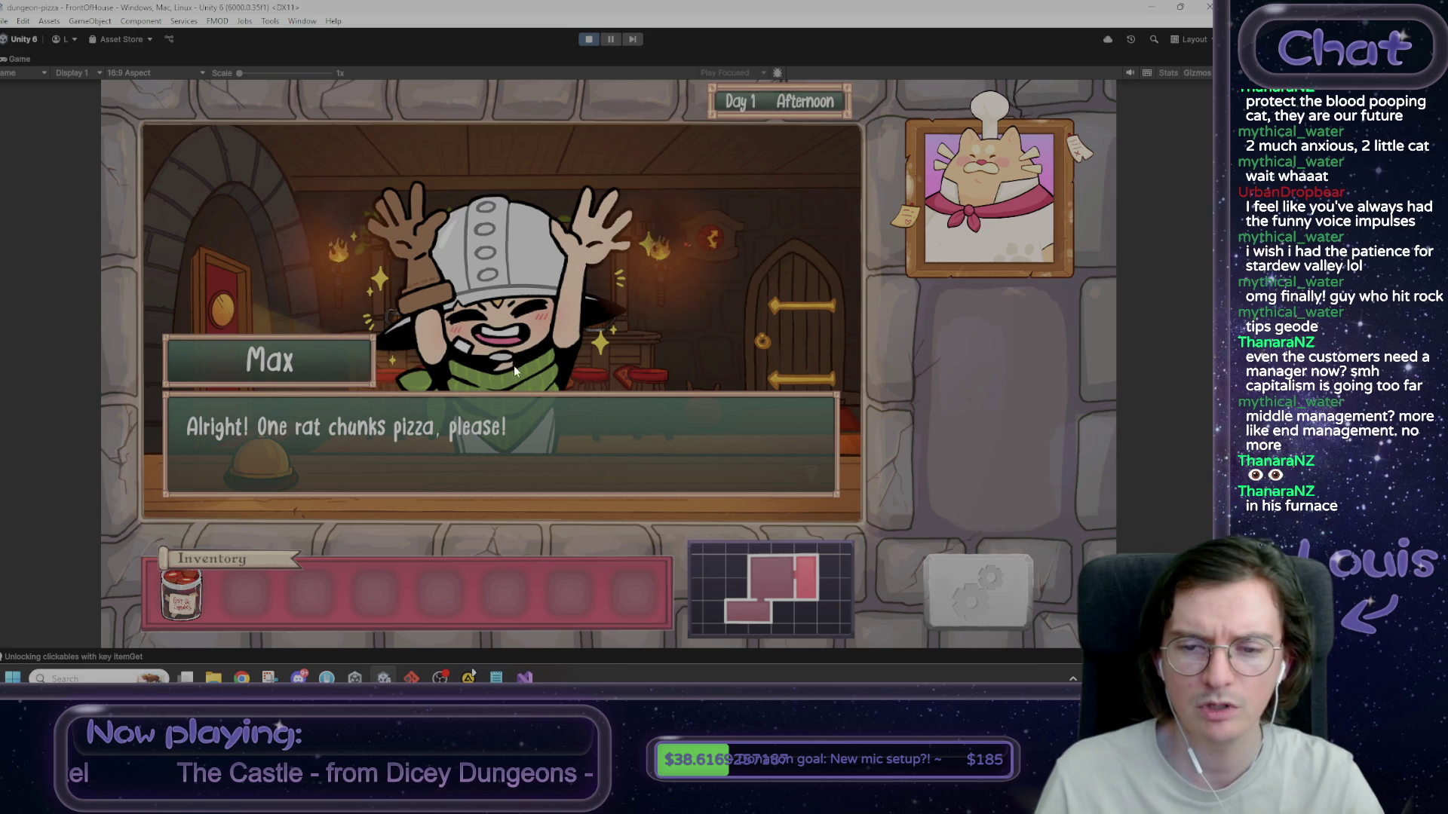
pyautogui.click(716, 455)
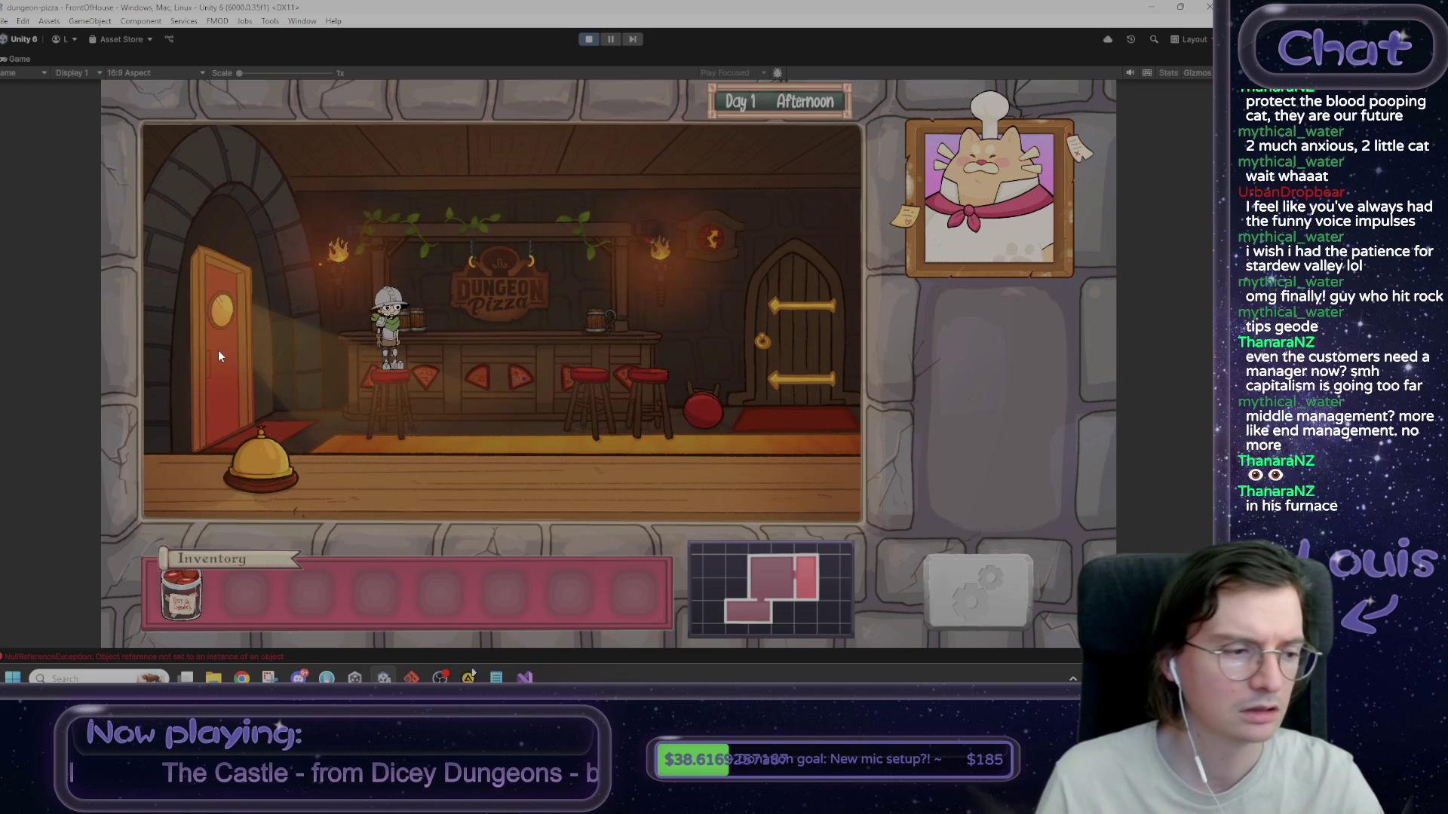
# - Go into the kitchen and knead the pizza dough
pyautogui.click(219, 348)
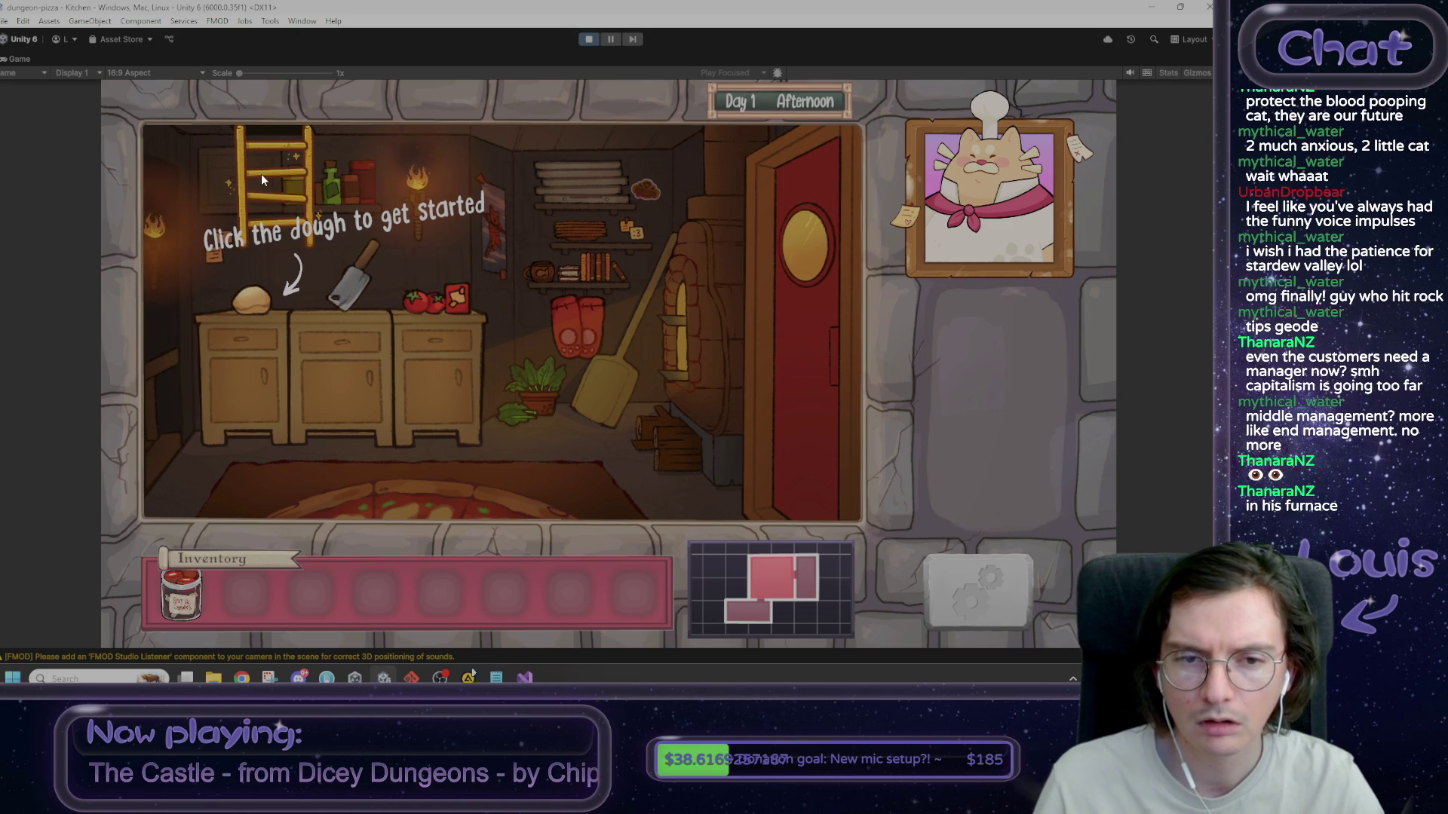
pyautogui.click(260, 345)
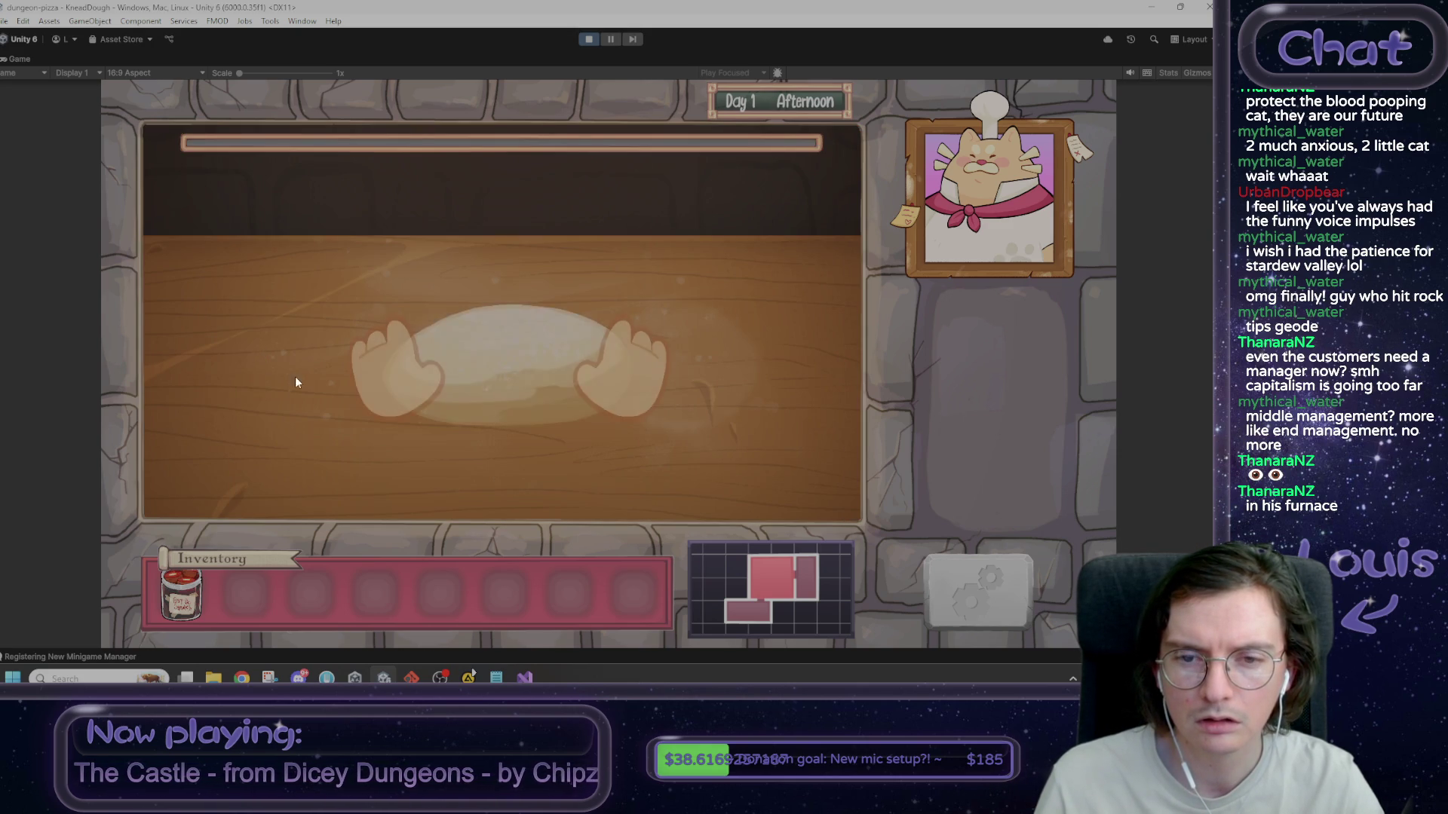
pyautogui.moveTo(507, 382)
pyautogui.mouseDown()
pyautogui.moveTo(509, 285)
pyautogui.moveTo(500, 442)
pyautogui.moveTo(513, 401)
pyautogui.moveTo(504, 237)
pyautogui.moveTo(500, 451)
pyautogui.mouseUp()
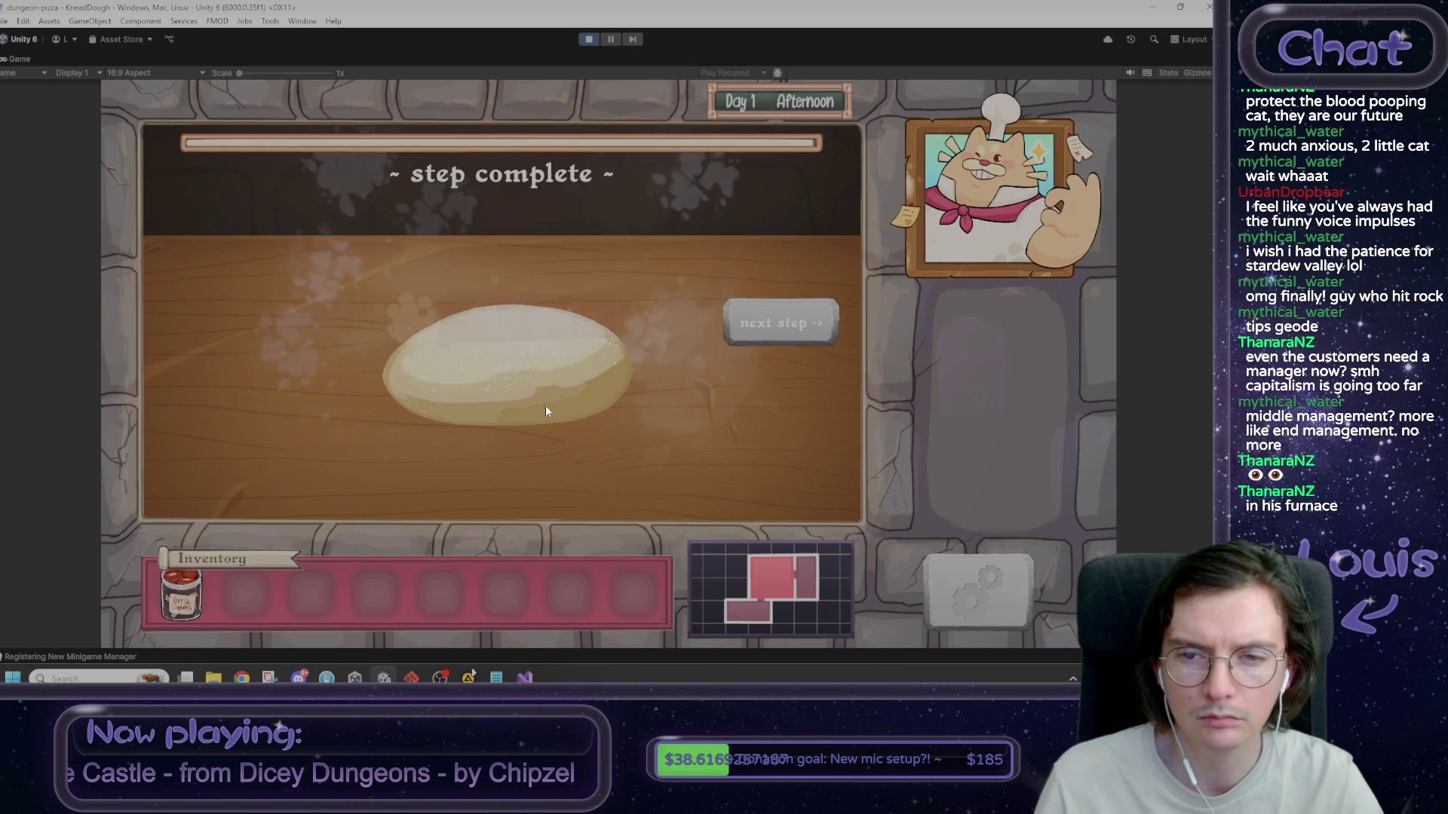
pyautogui.click(809, 320)
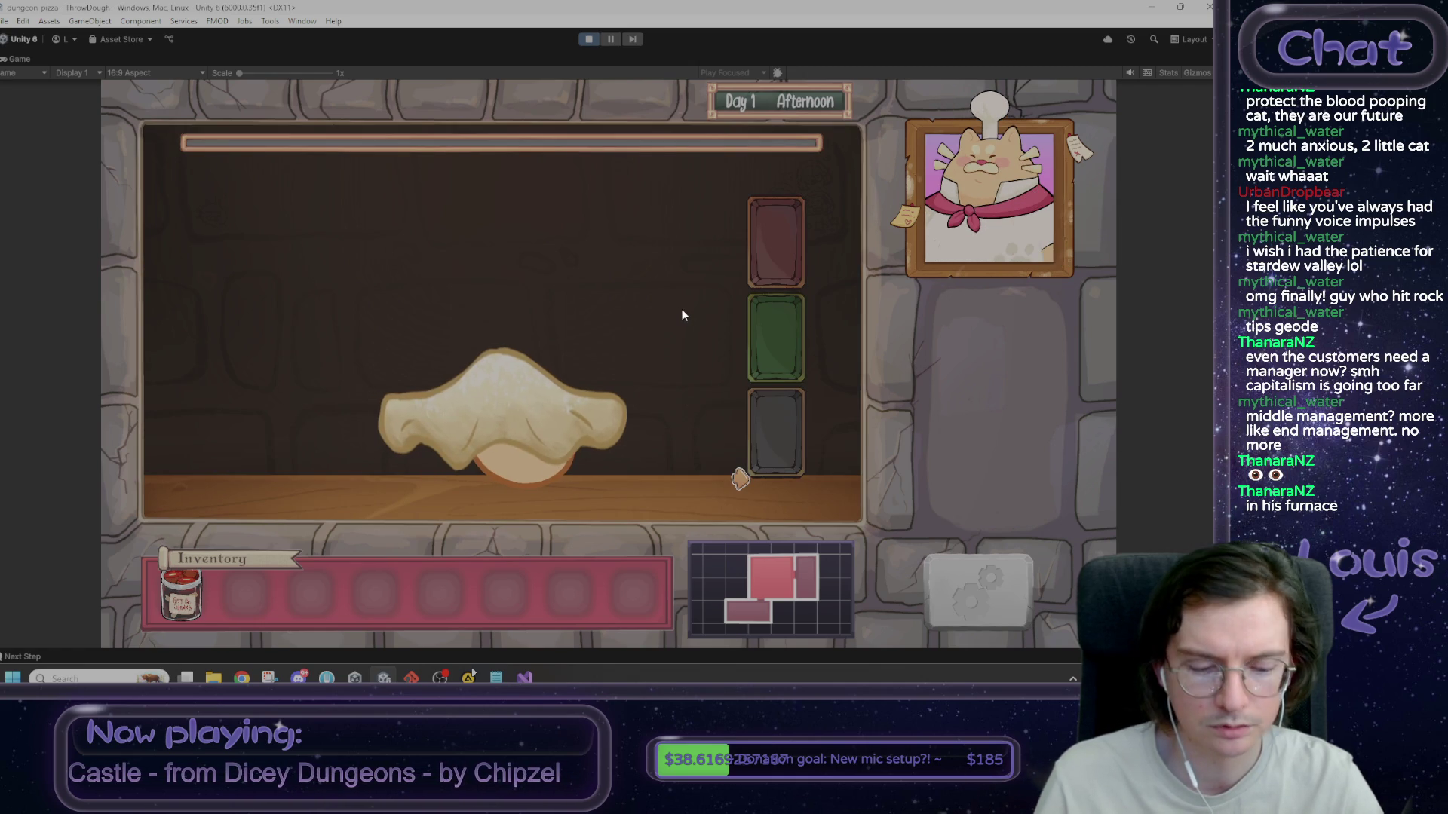
# - Skip the sauce and cheese steps with the 'win' debug console command
pyautogui.press('`')
pyautogui.write('w')
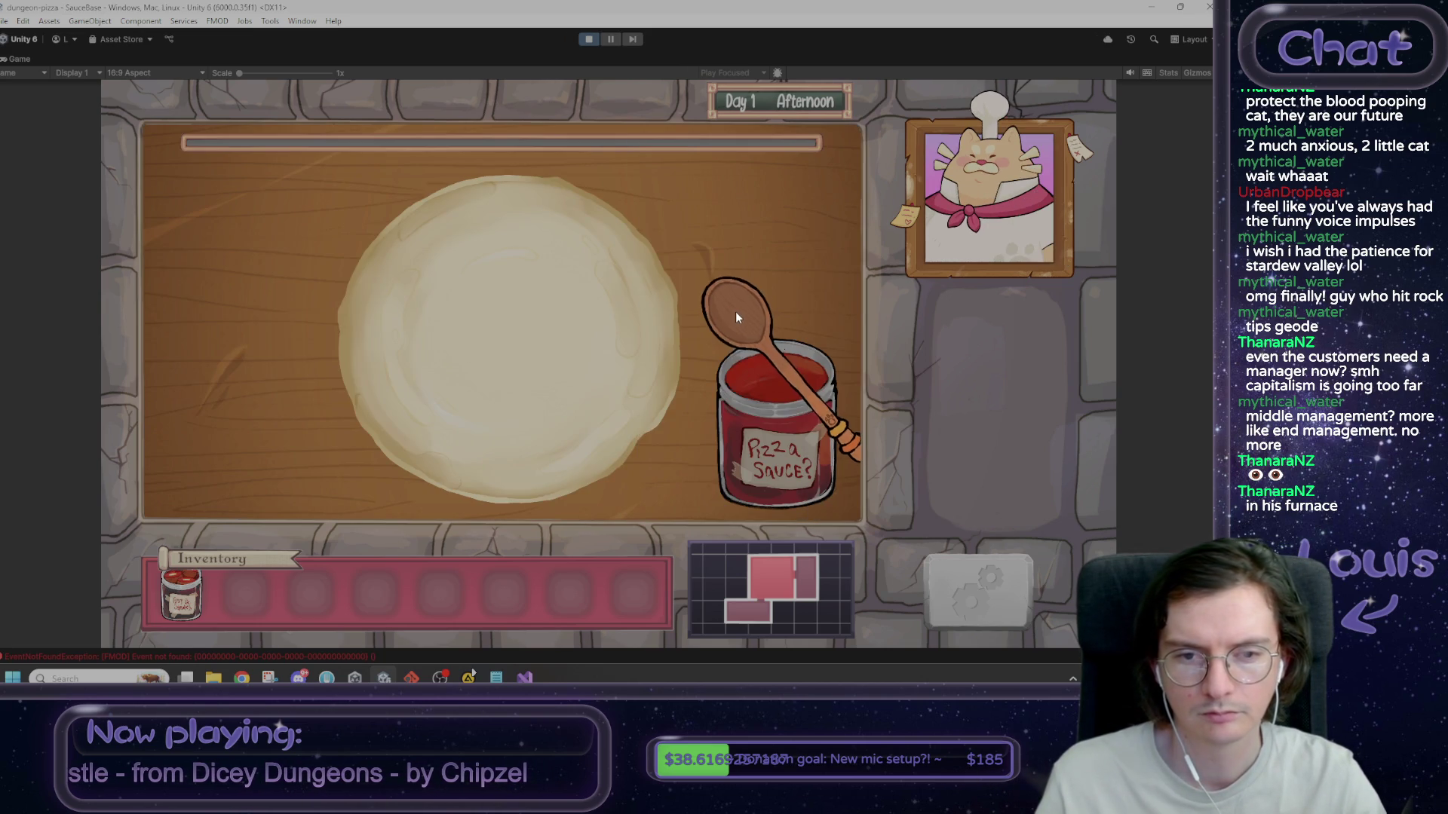
pyautogui.press('`')
pyautogui.write('win')
pyautogui.press('Return')
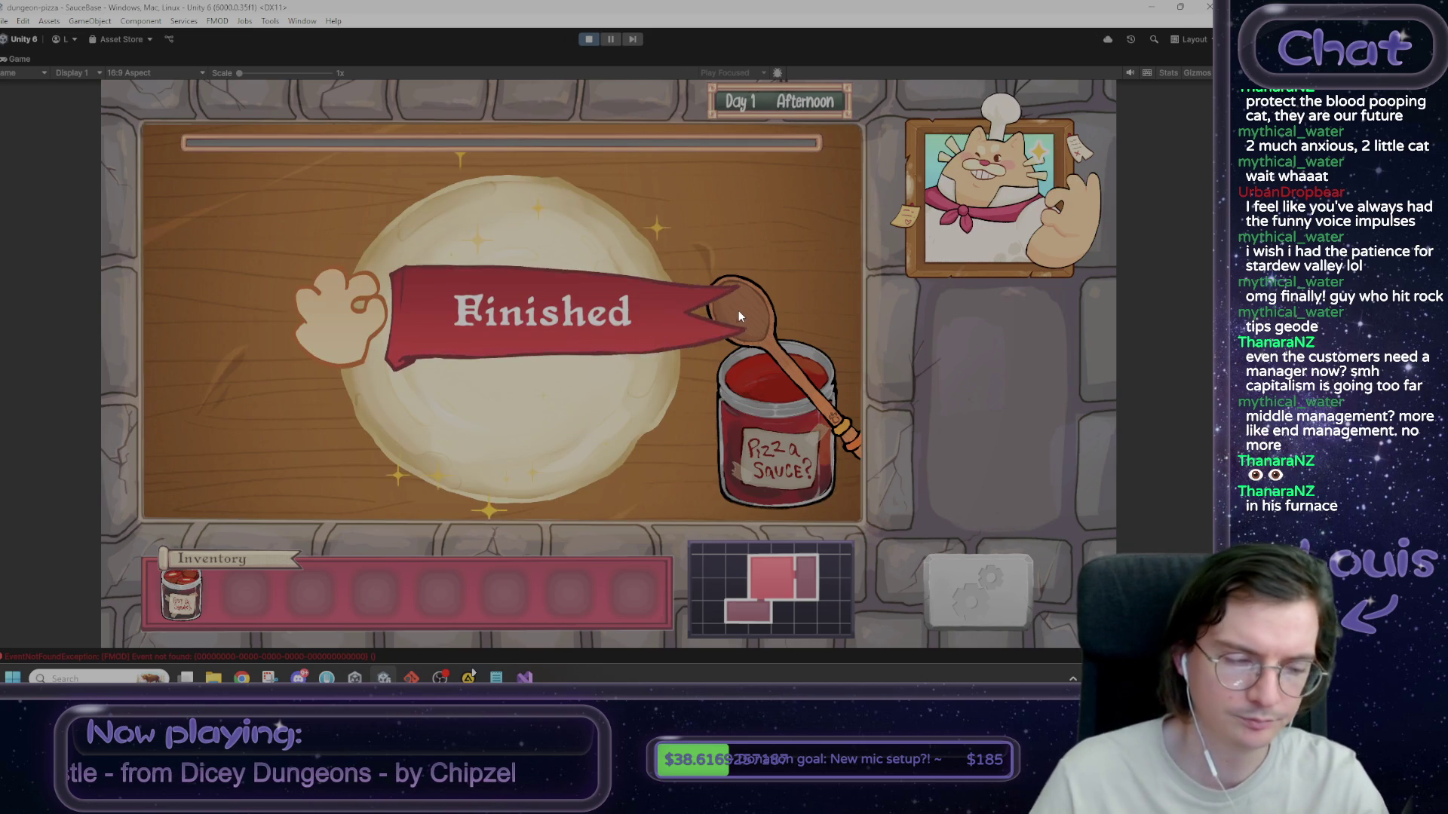
pyautogui.click(752, 312)
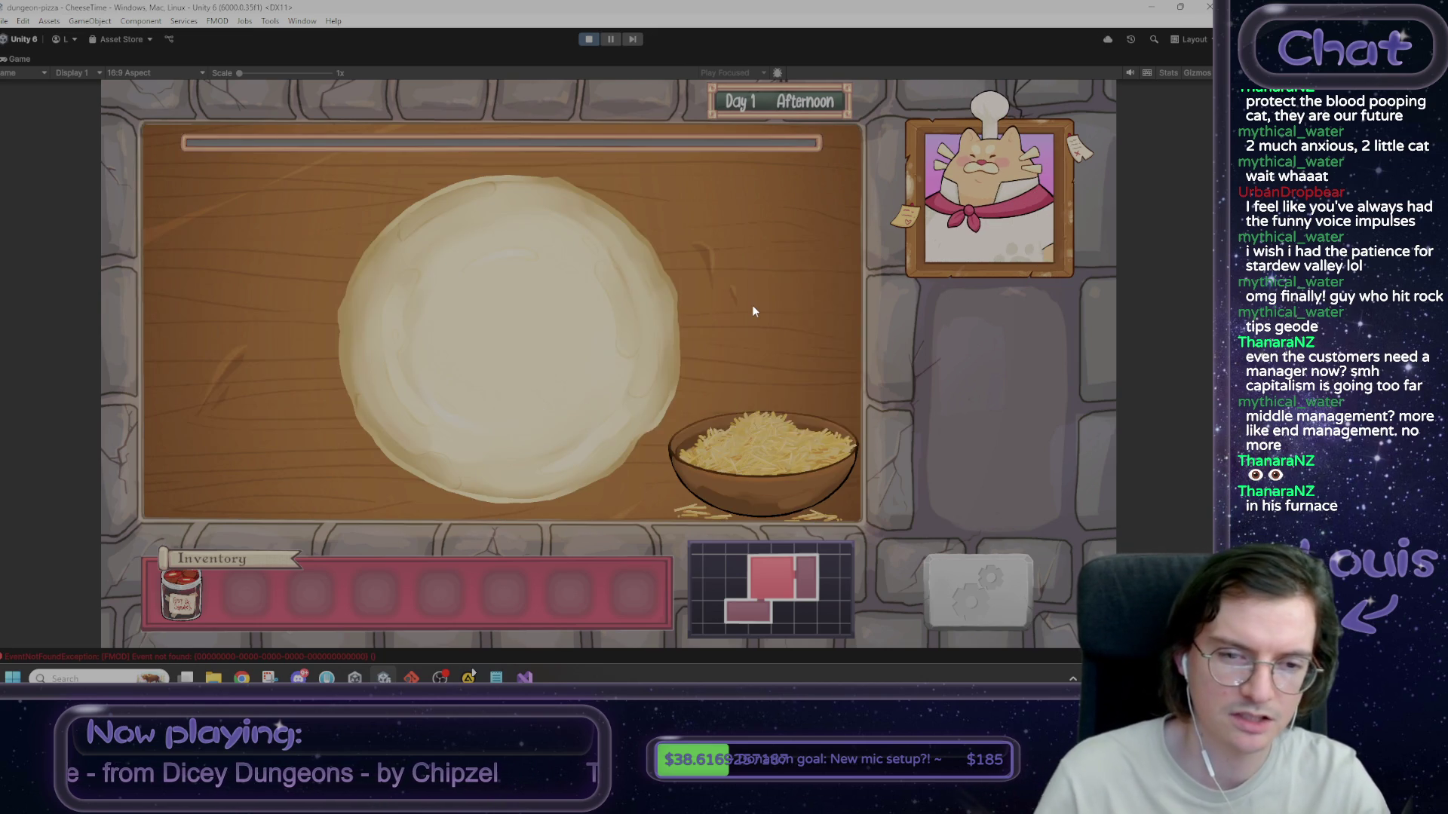
pyautogui.press('`')
pyautogui.write('win')
pyautogui.press('Return')
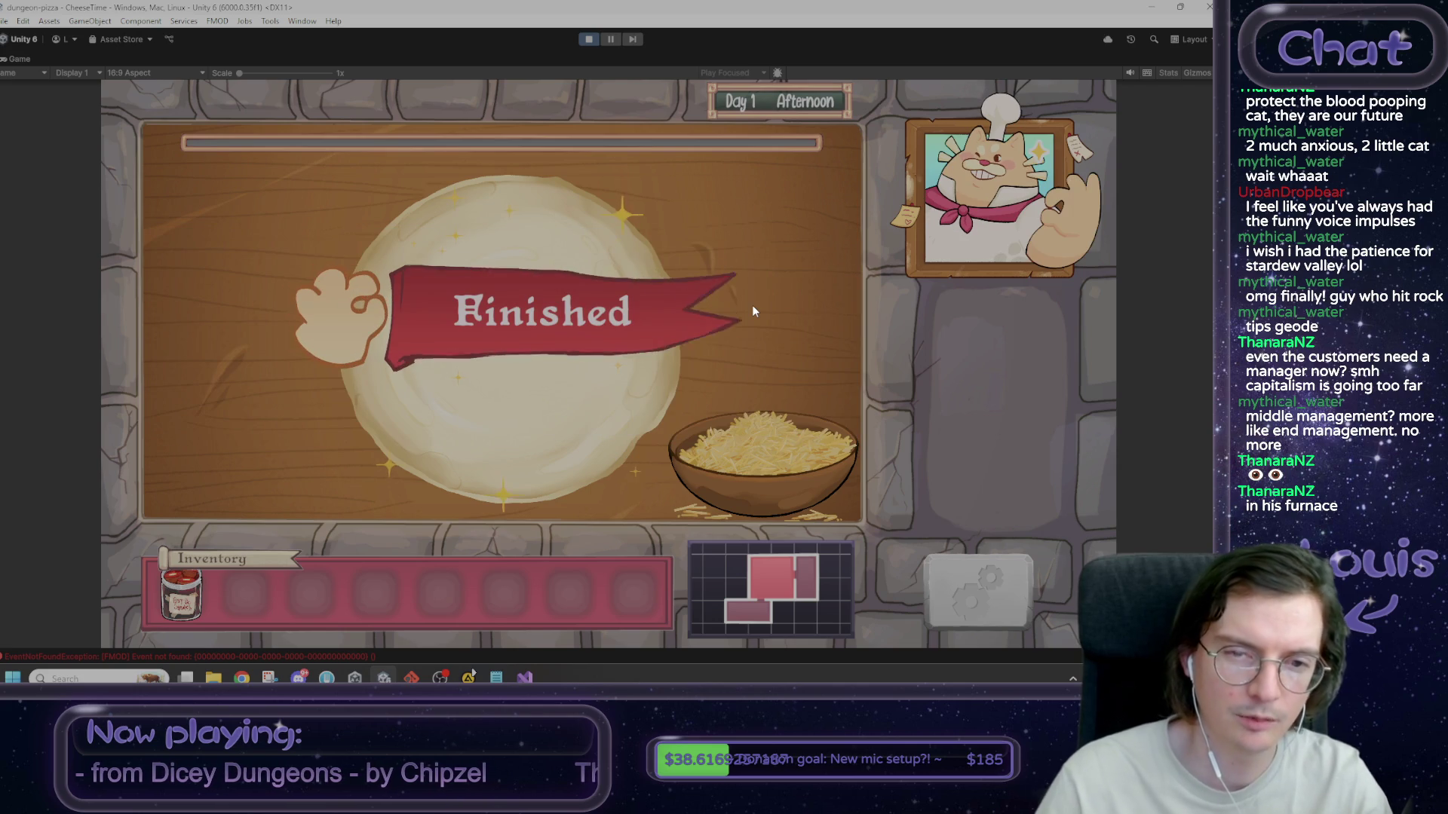
pyautogui.click(768, 305)
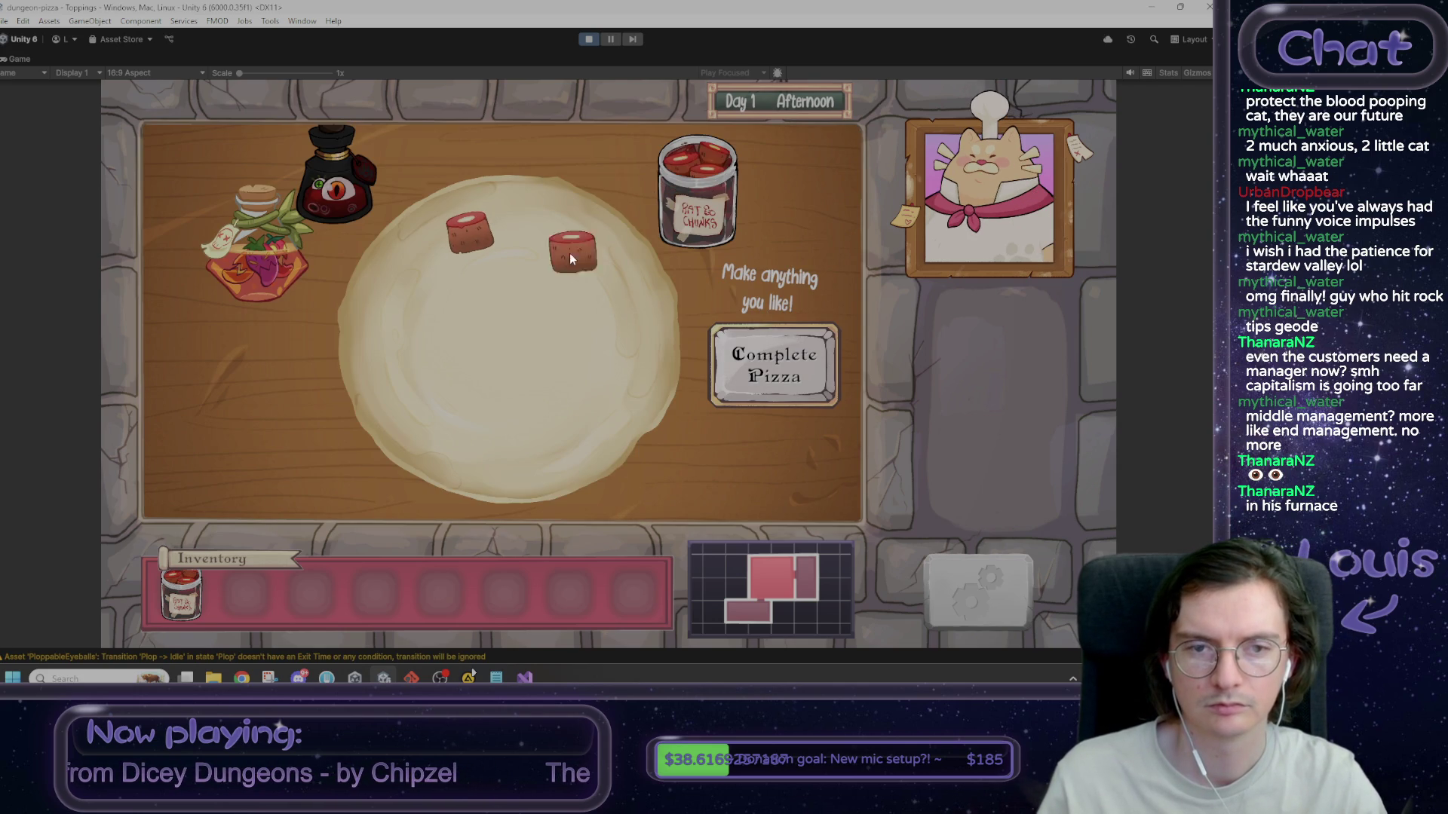
# - Top the pizza with rat chunks, complete it, and serve it to Max
pyautogui.click(697, 182)
pyautogui.click(701, 192)
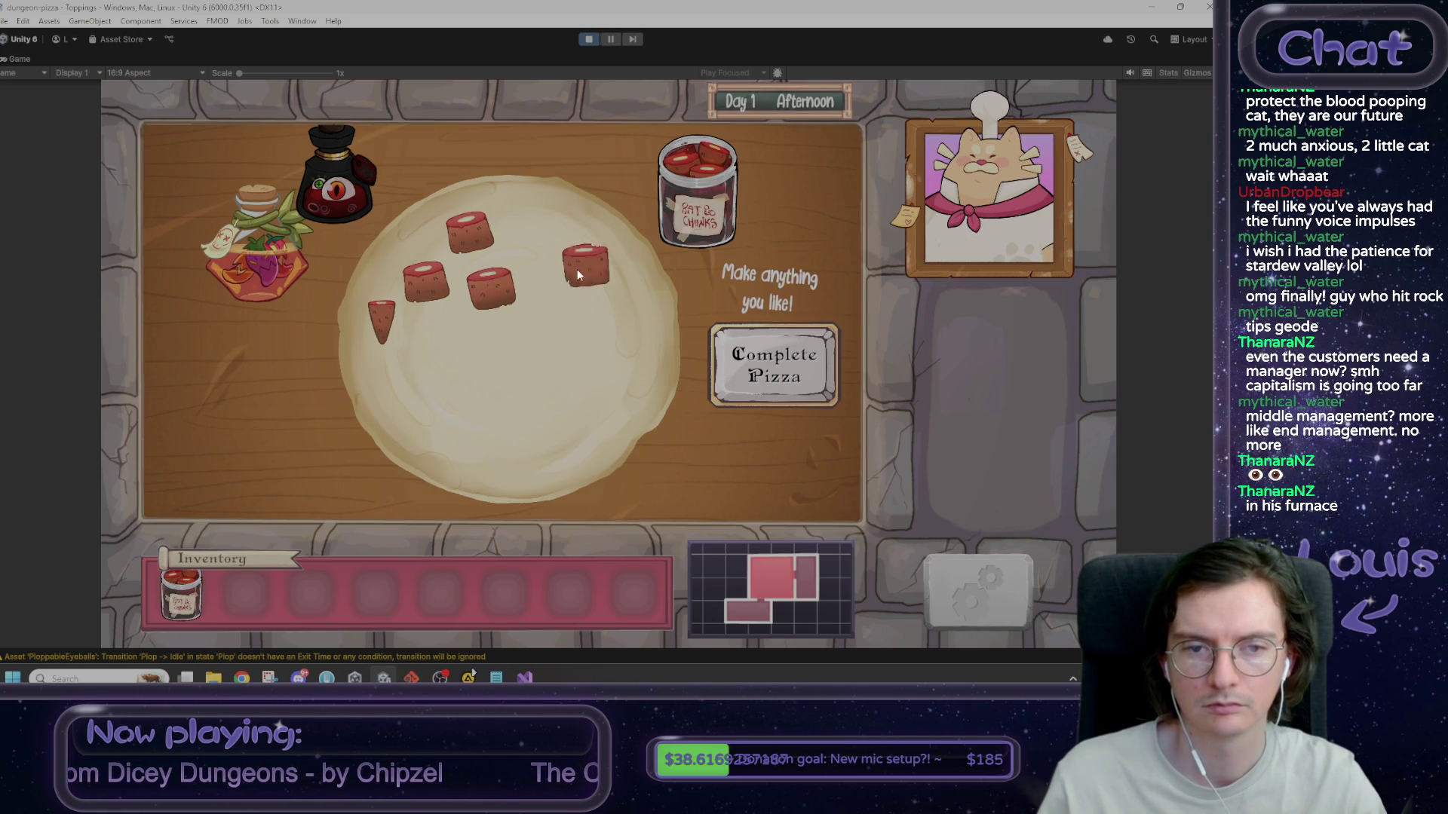
pyautogui.click(707, 198)
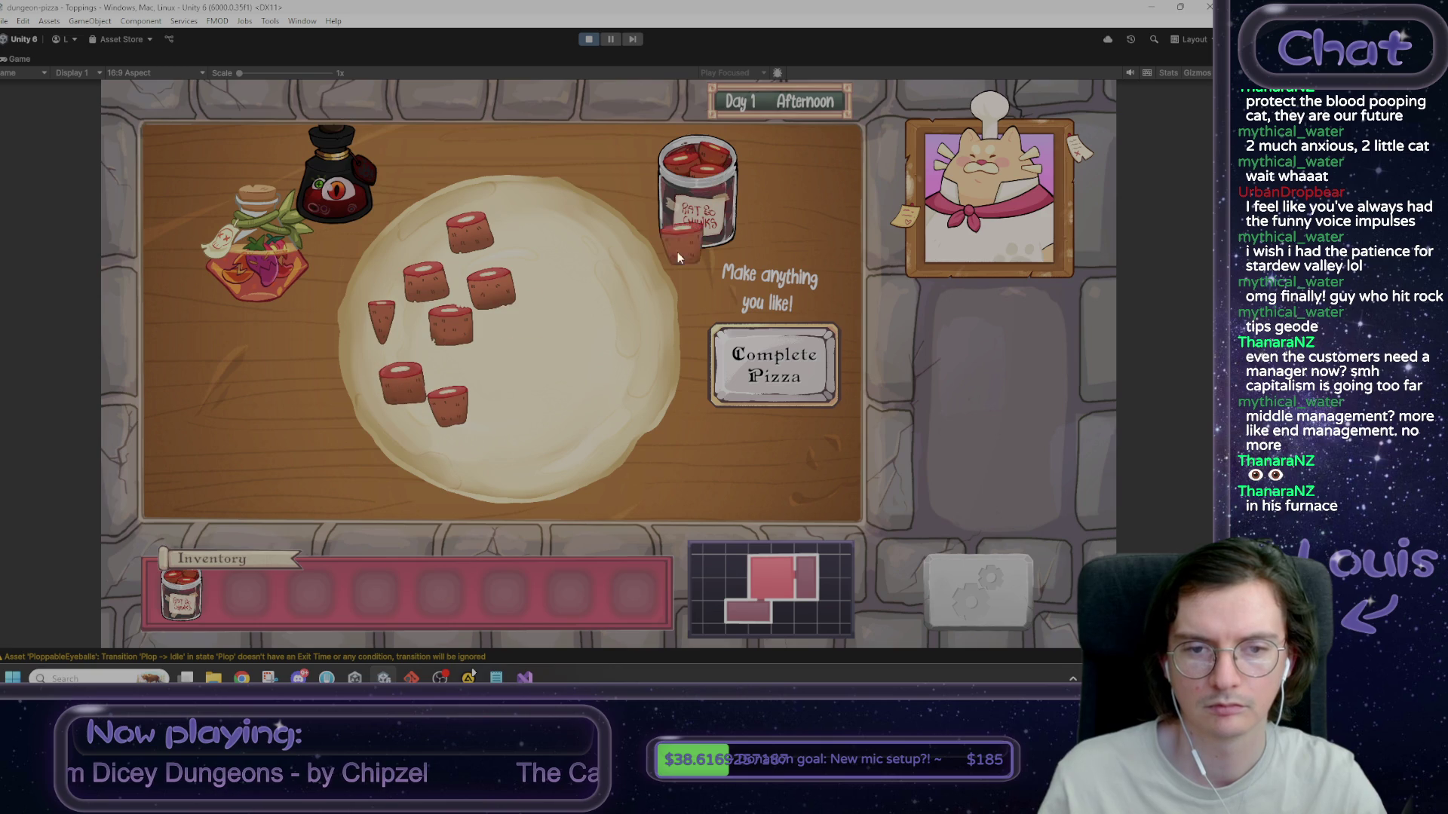
pyautogui.click(777, 381)
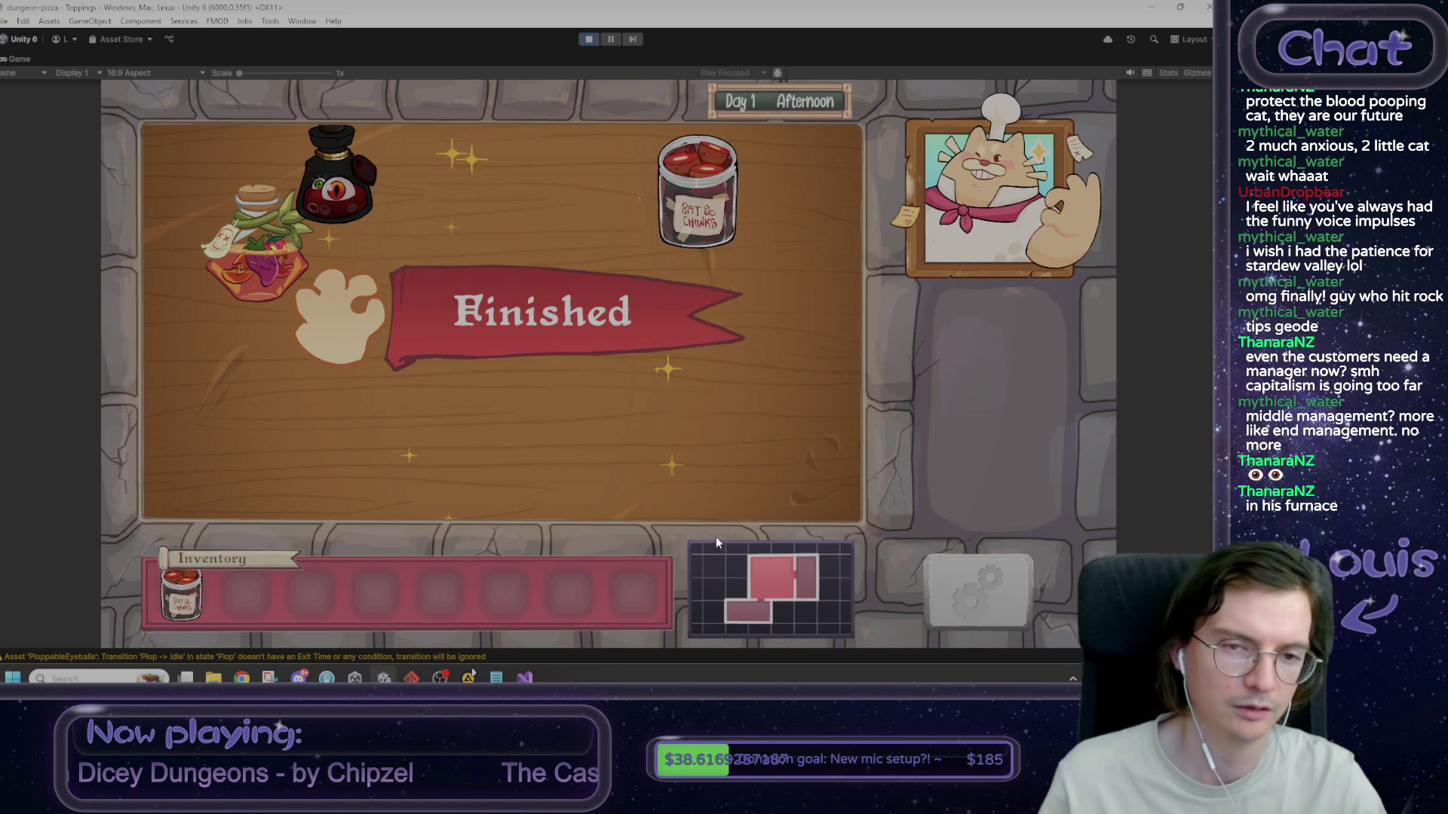
pyautogui.click(472, 400)
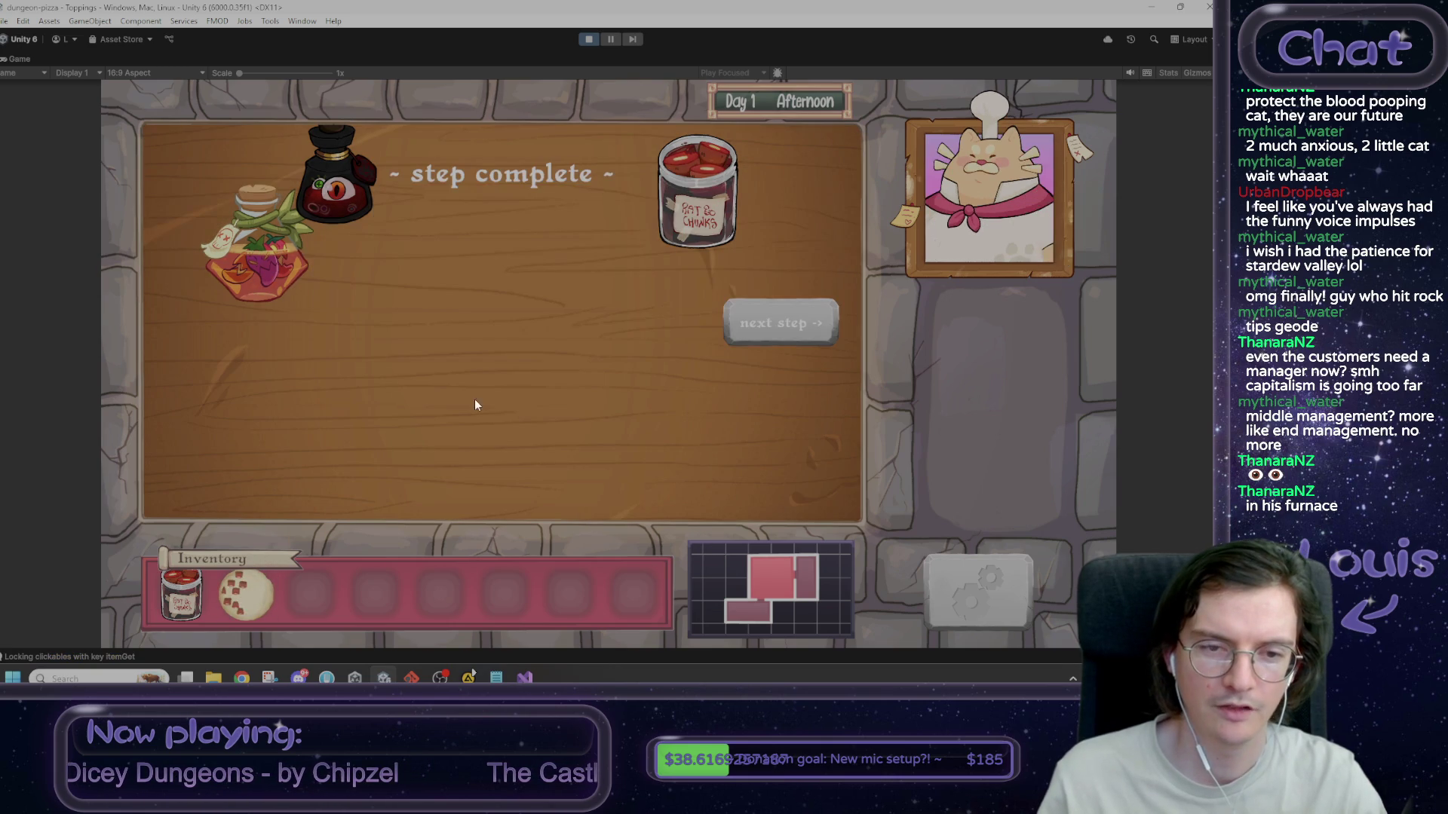
pyautogui.click(799, 320)
pyautogui.click(797, 321)
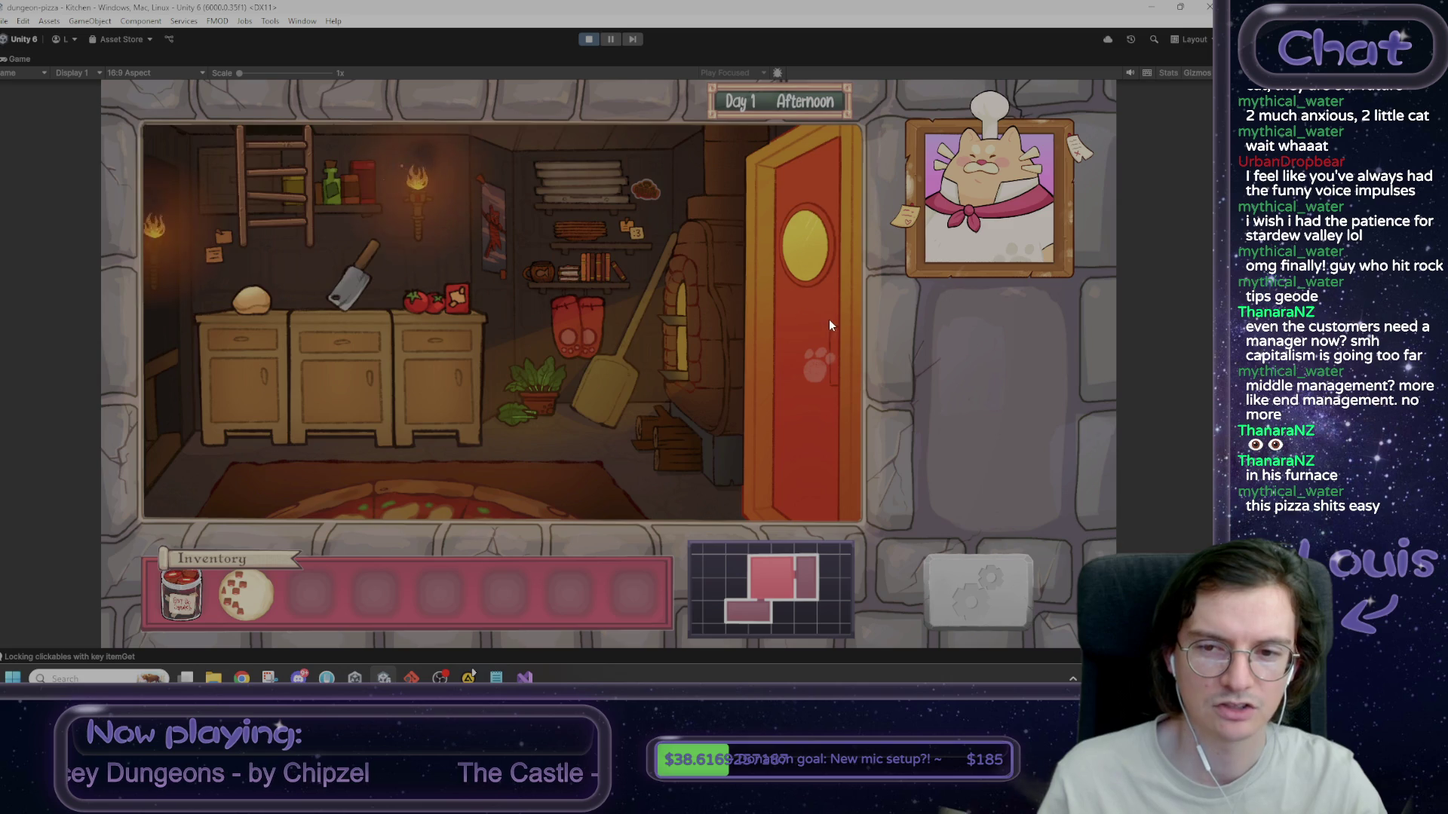
pyautogui.moveTo(239, 600)
pyautogui.mouseDown()
pyautogui.moveTo(476, 516)
pyautogui.moveTo(540, 397)
pyautogui.mouseUp()
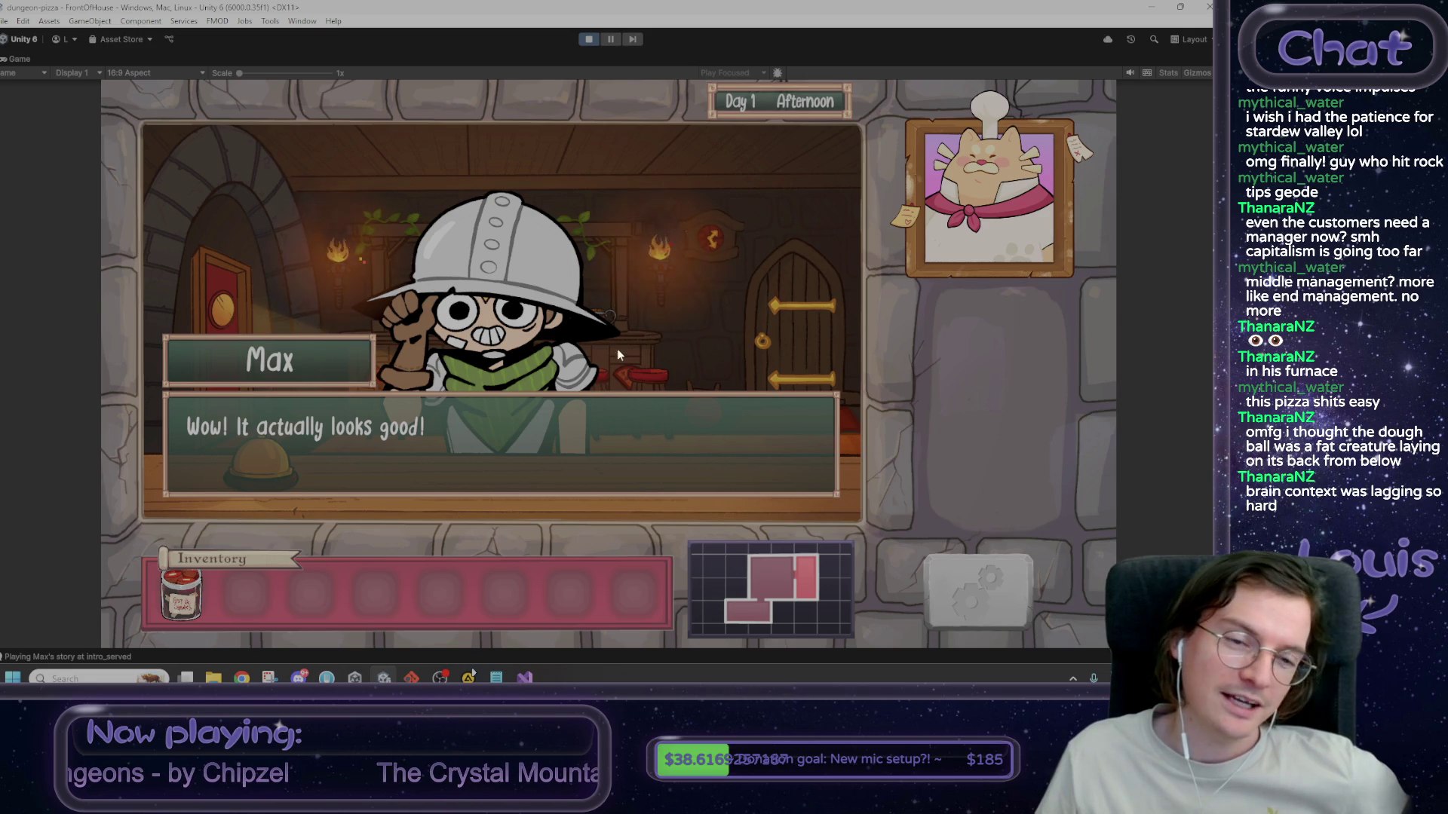
# - Answer Max's name question and close his dialogue so the day moves to Day 1 Evening
pyautogui.click(221, 347)
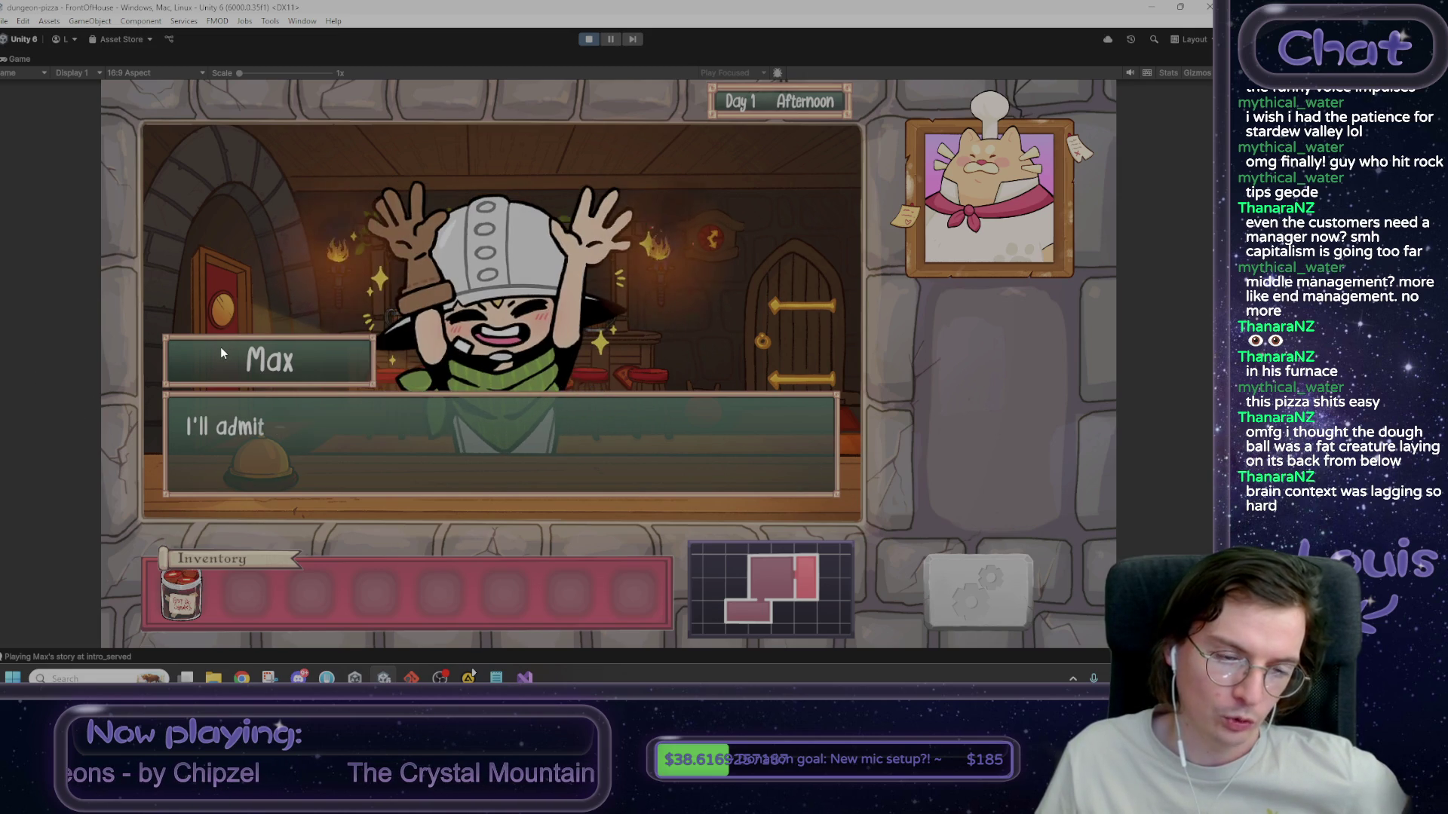
pyautogui.click(370, 475)
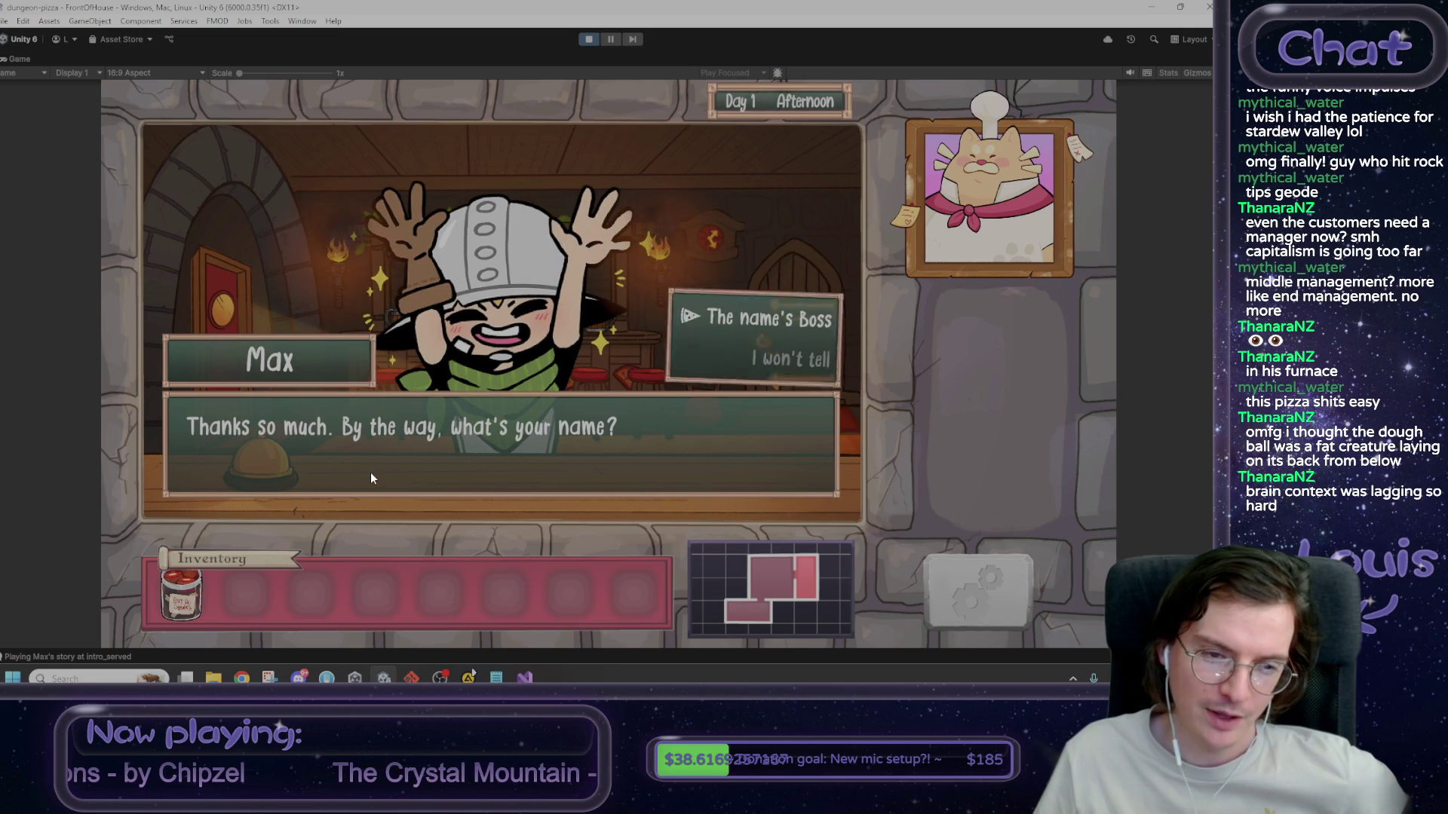
pyautogui.click(775, 320)
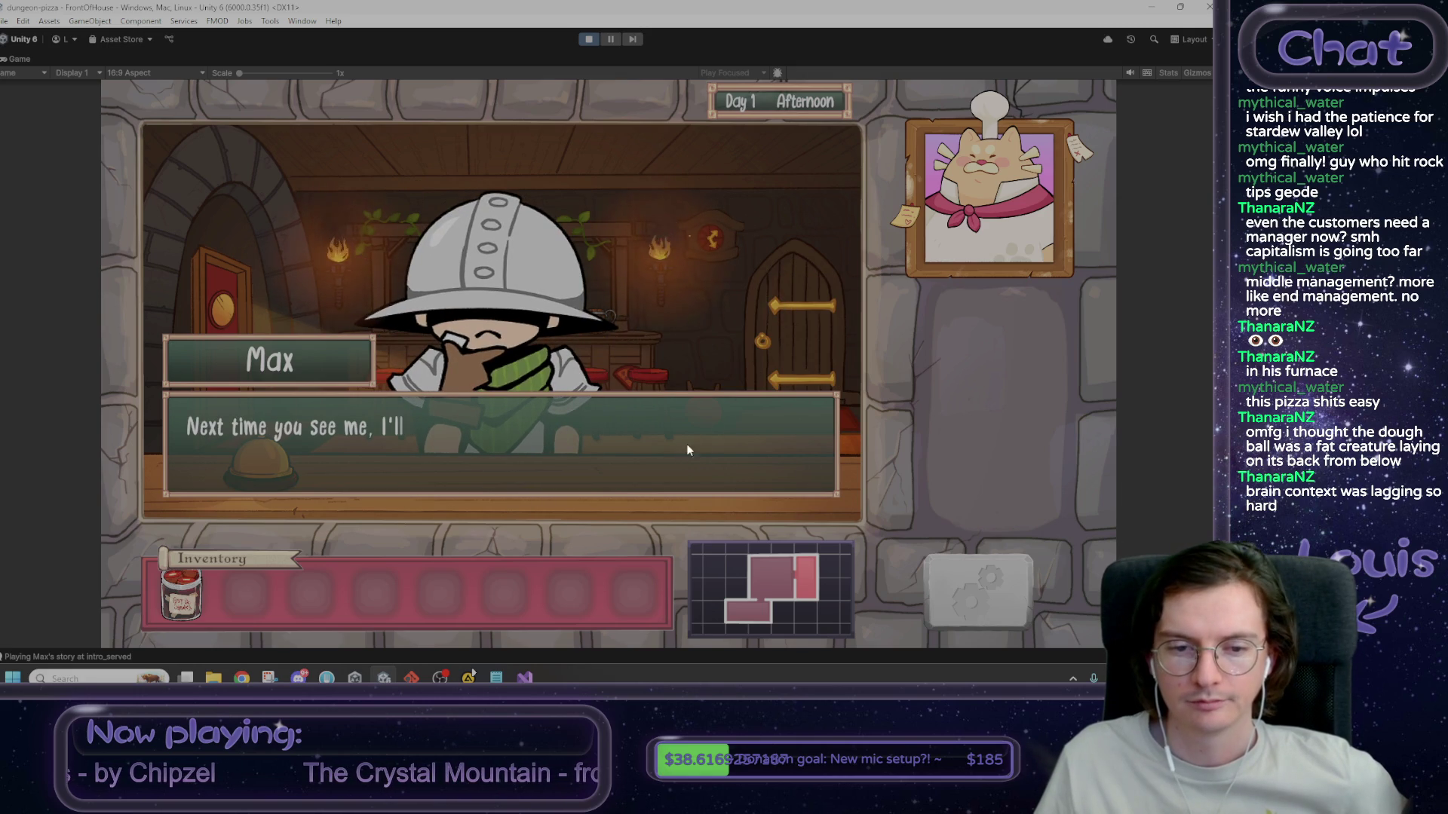
pyautogui.click(770, 409)
pyautogui.click(771, 409)
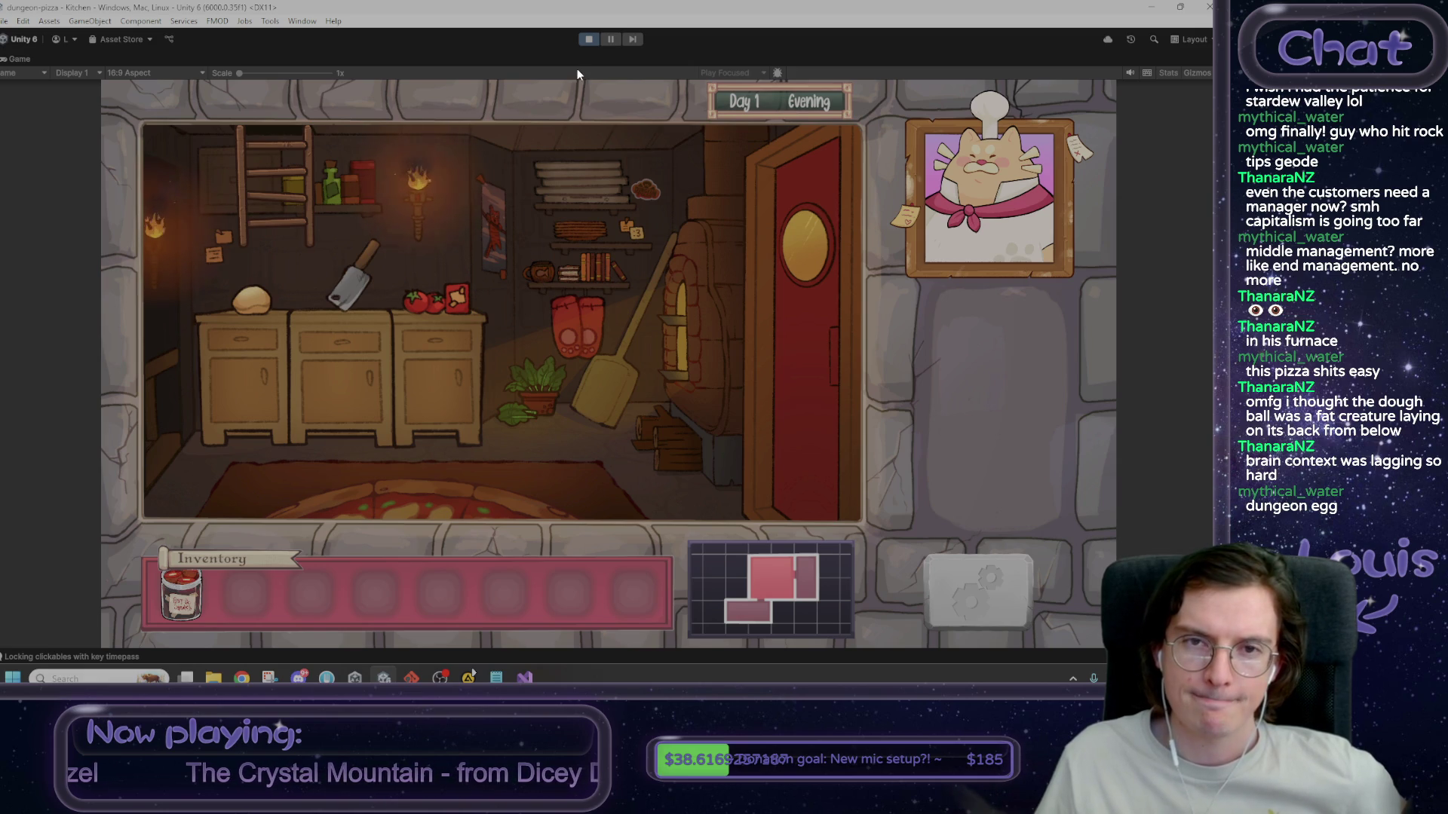
# - Add '[ ] debug command to unlock clickables with whatever key' to the Notepad to-do list
pyautogui.hotkey('alt', 'Tab')
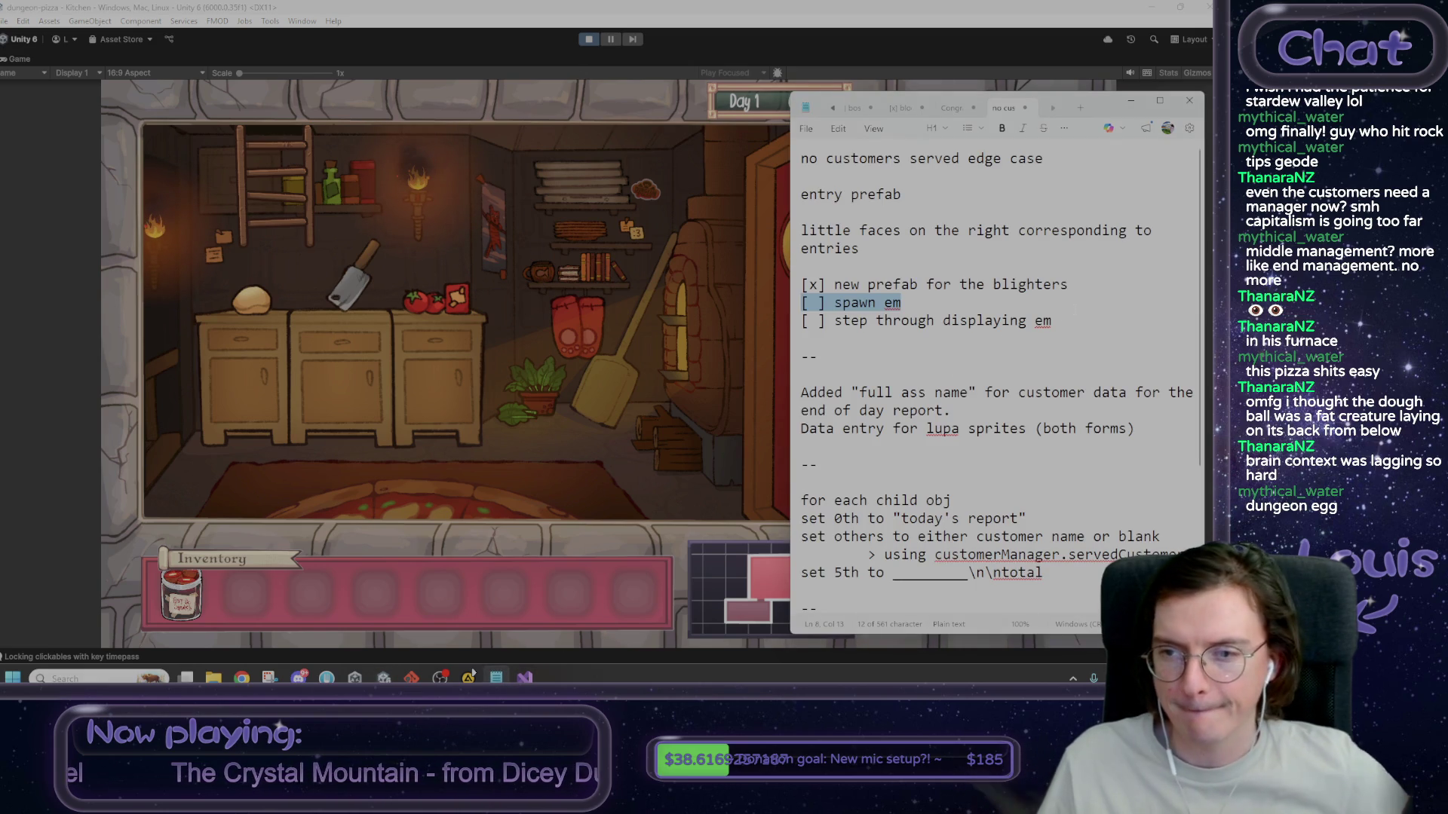
pyautogui.click(1076, 305)
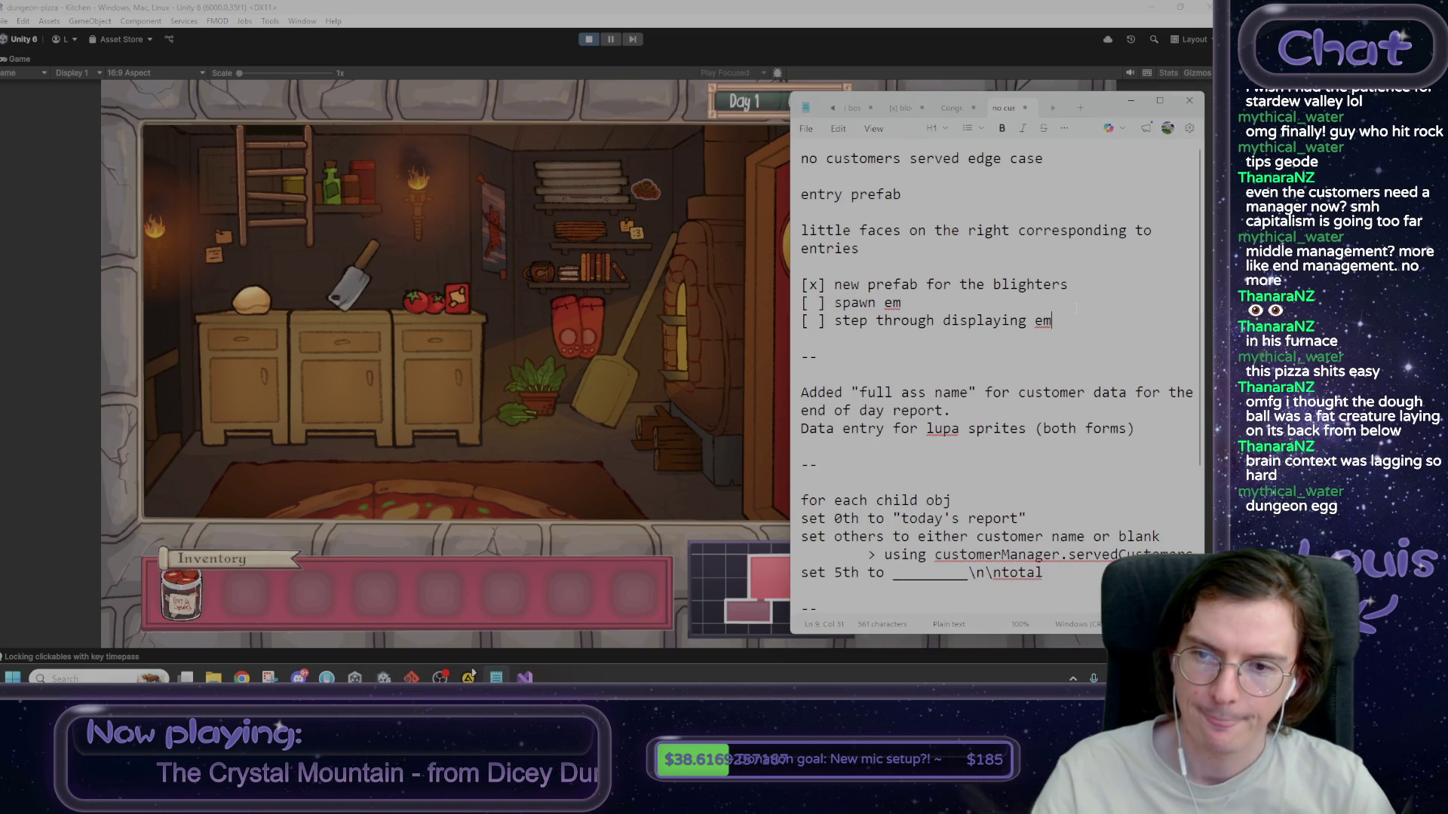
pyautogui.click(1076, 320)
pyautogui.press('Return')
pyautogui.press('Return')
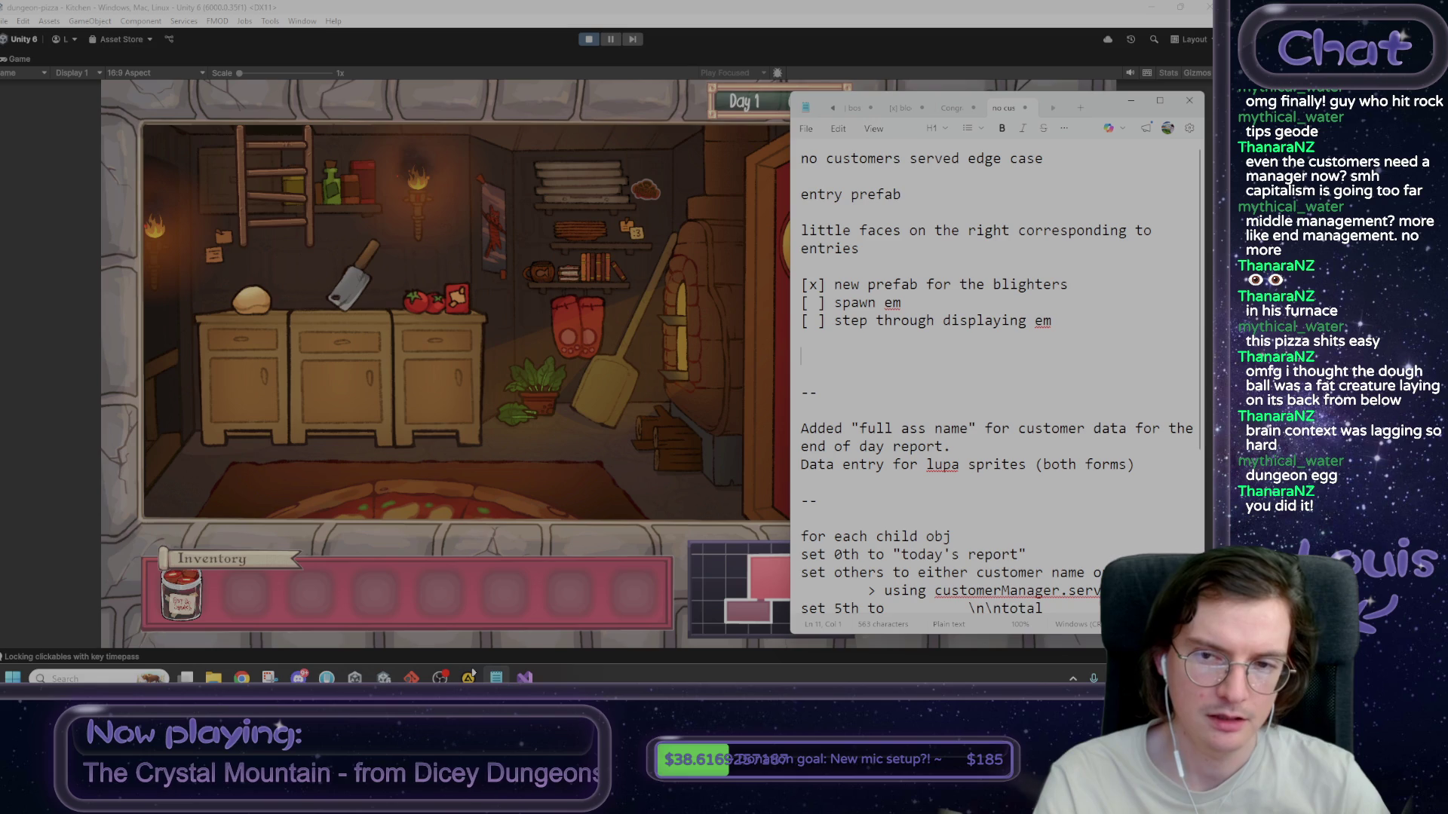
pyautogui.write('[ ] debug command to unlock clic')
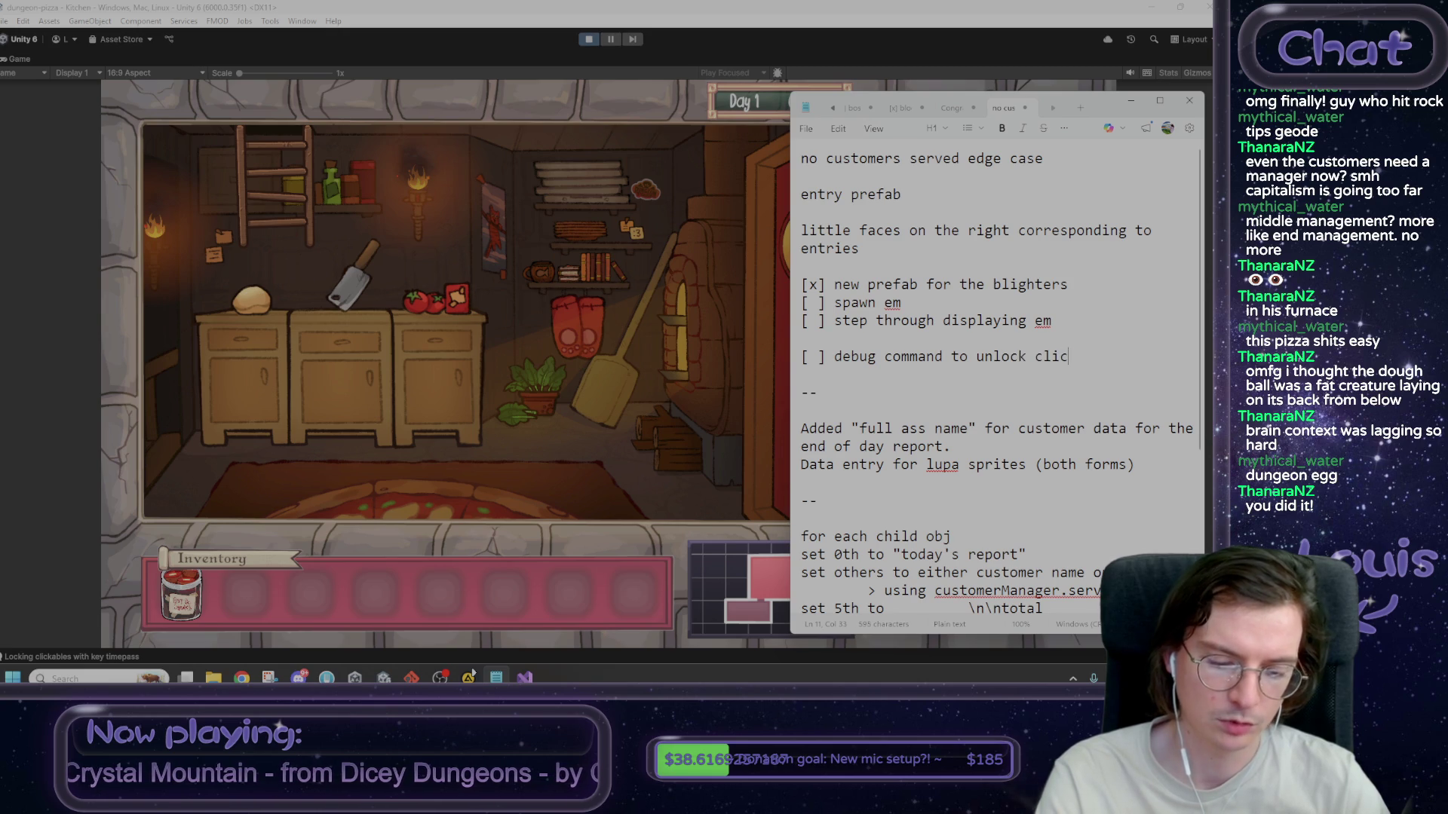
pyautogui.write('kables with ')
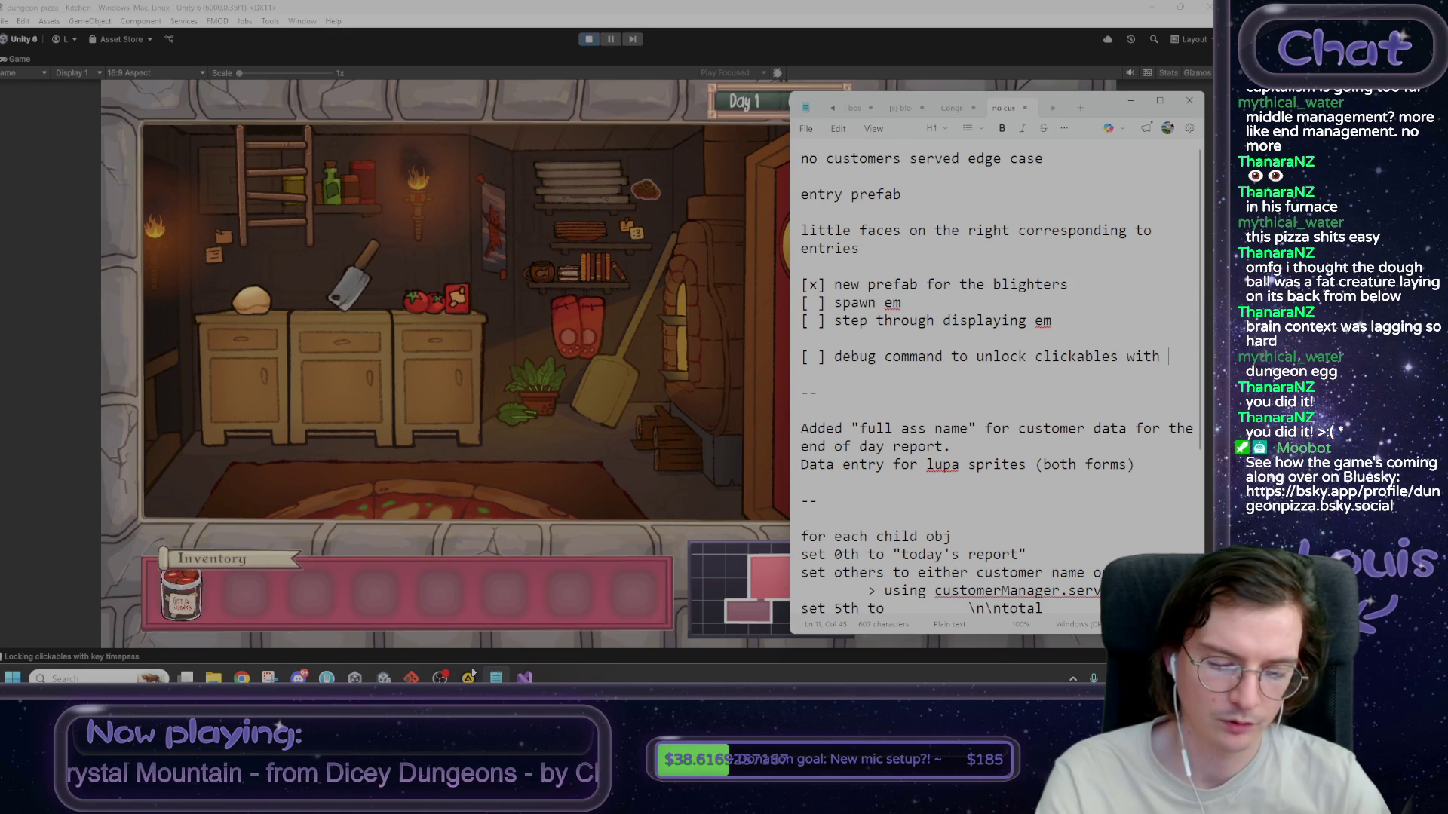
pyautogui.write('whatever key')
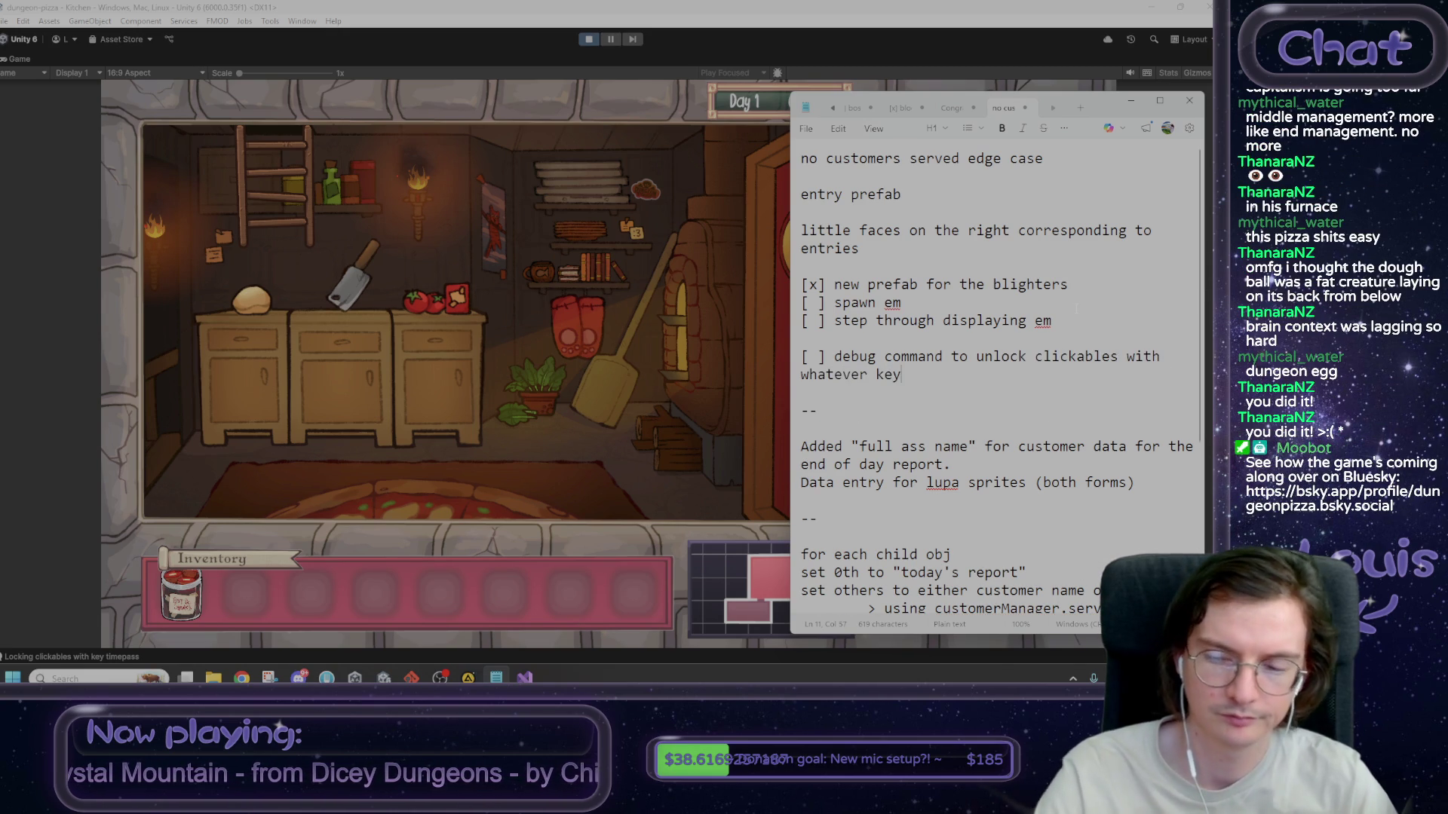
pyautogui.tripleClick(959, 375)
pyautogui.click(959, 375)
pyautogui.click(745, 319)
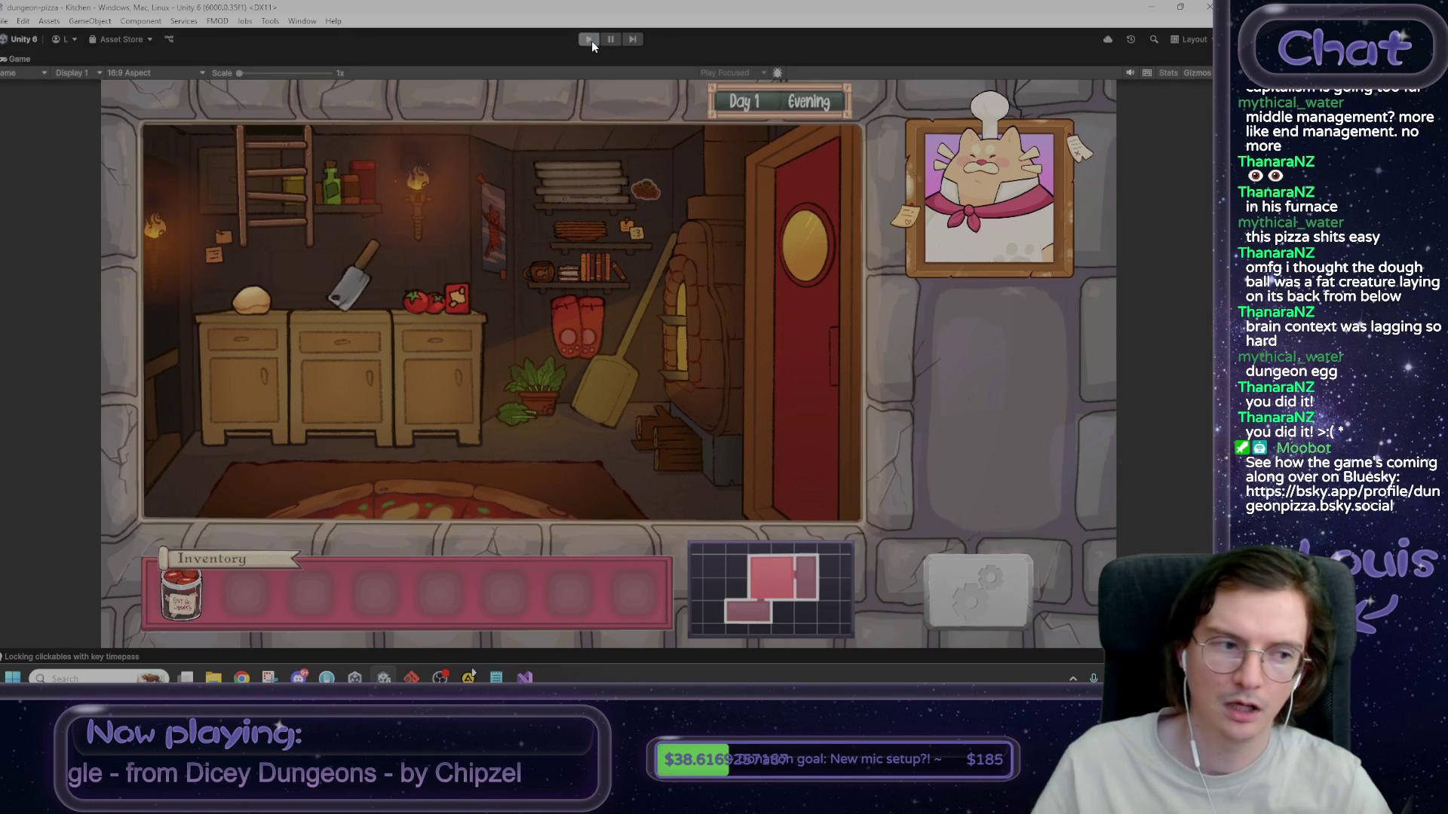
# - Stop the game and set the Game view to Play Maximized
pyautogui.click(590, 40)
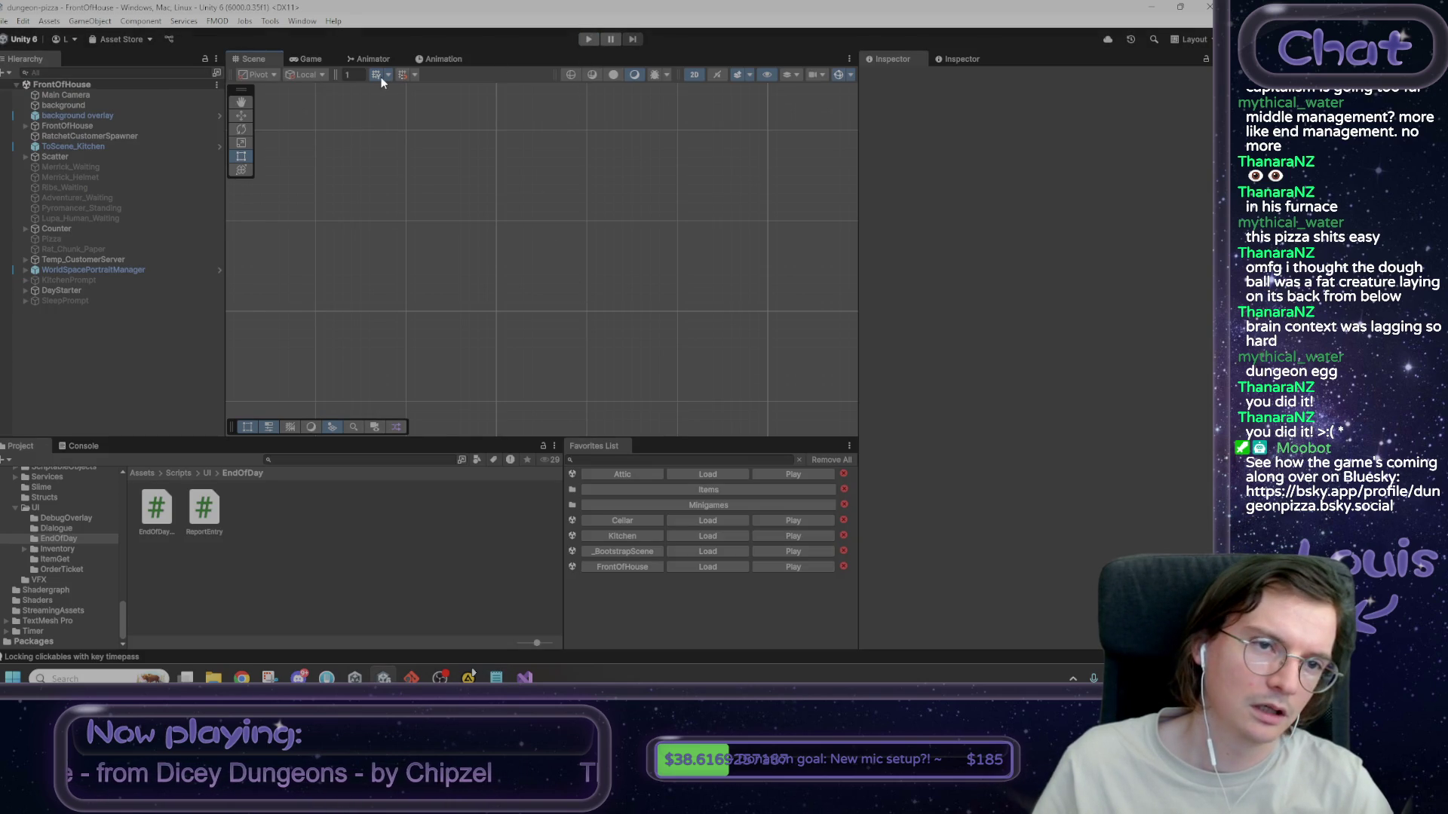
pyautogui.click(309, 59)
pyautogui.click(665, 73)
pyautogui.click(679, 98)
# - Run the game maximized up to pressing the Start Day sign, then stop
pyautogui.click(594, 40)
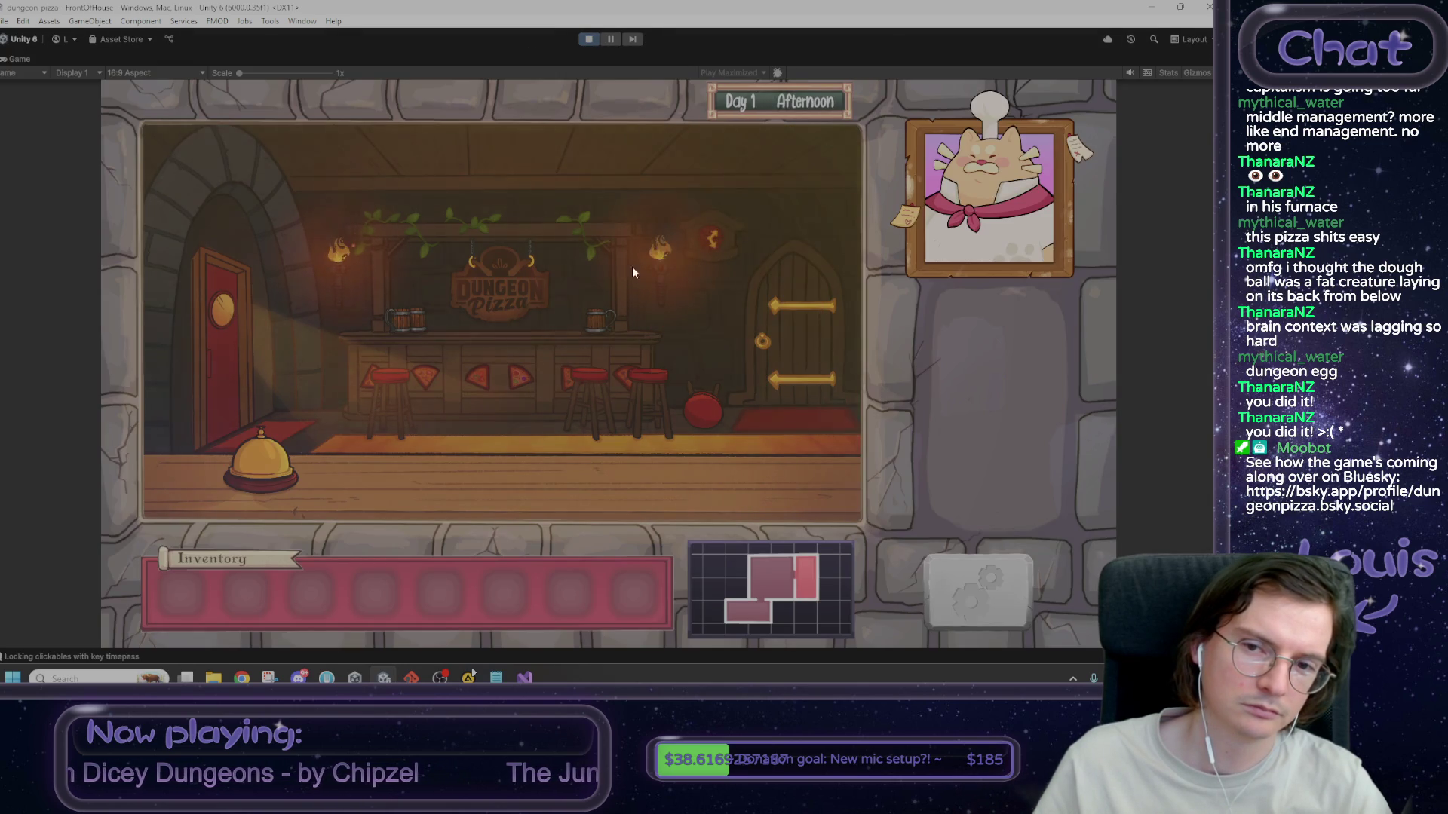
pyautogui.click(586, 40)
pyautogui.click(586, 39)
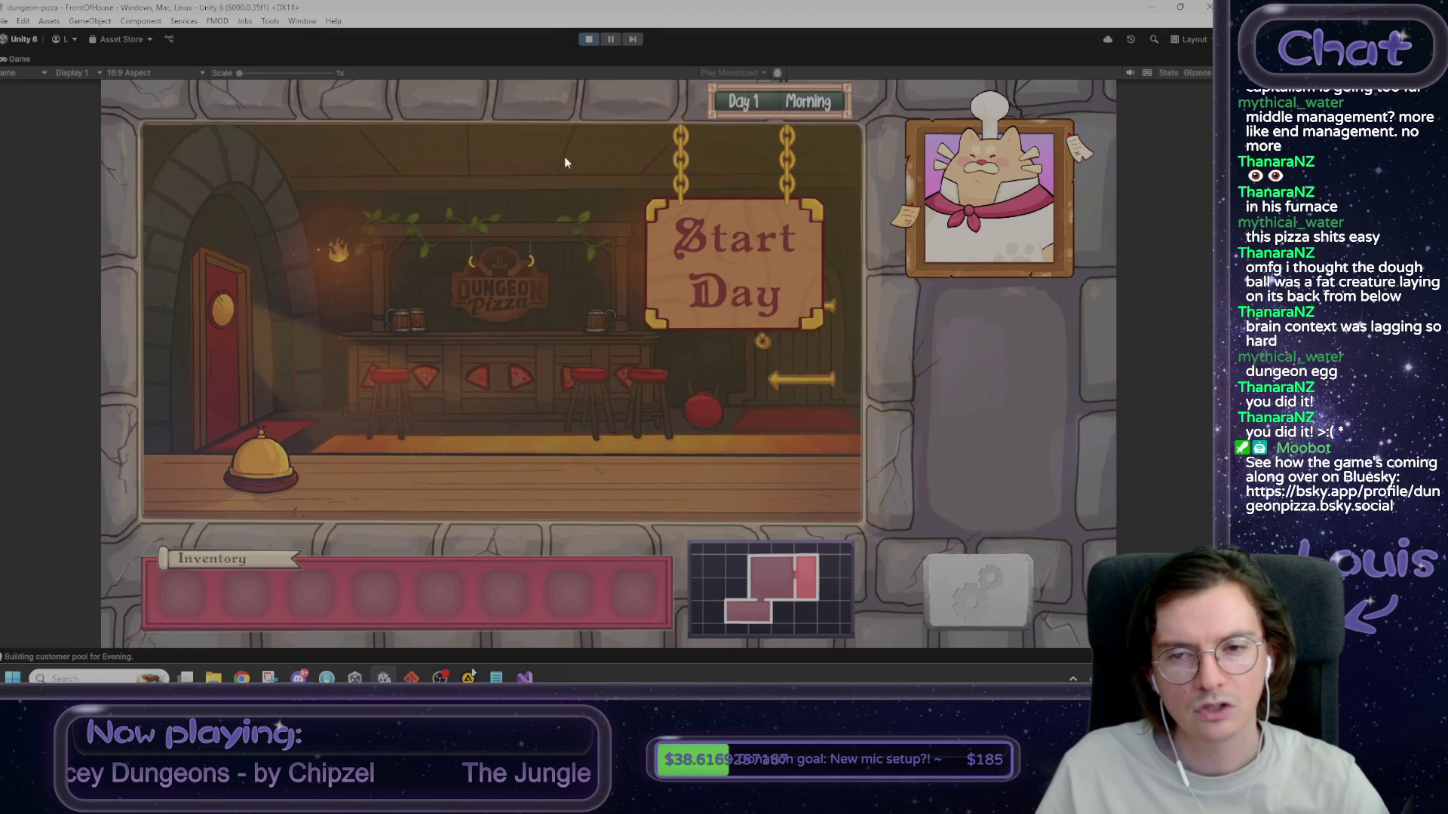
pyautogui.click(737, 229)
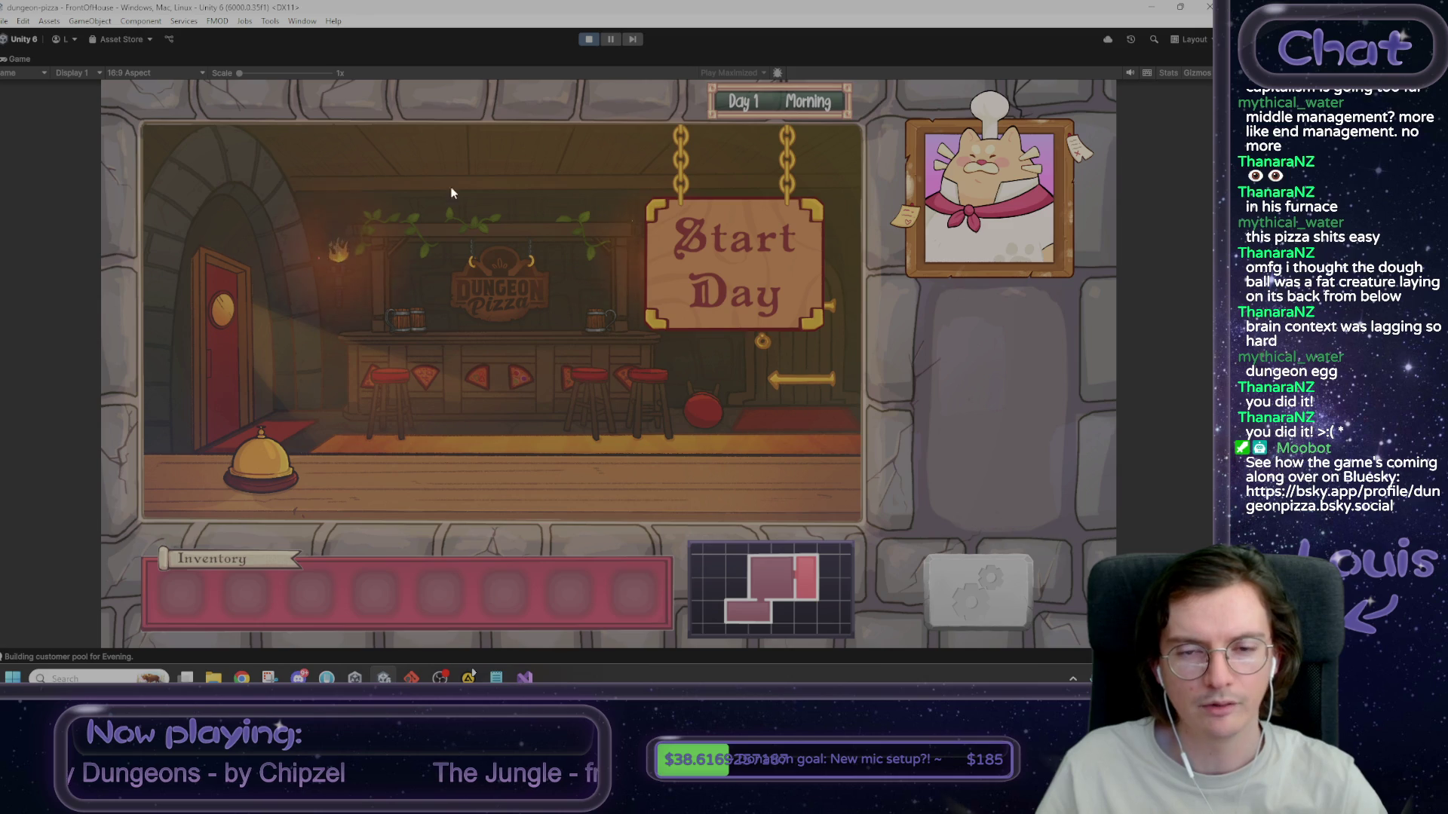
pyautogui.click(589, 40)
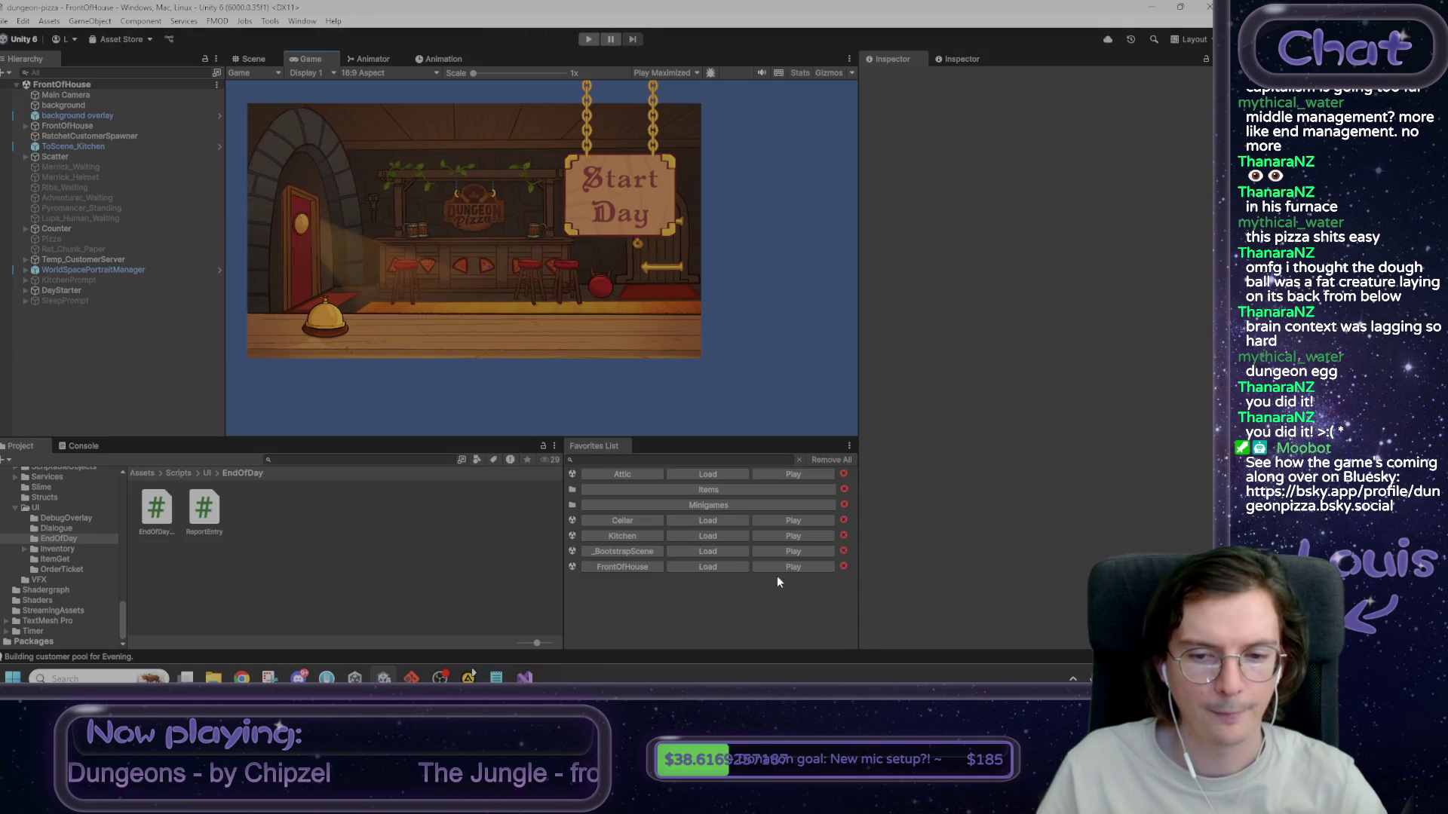
# - Load _BootstrapScene and expand HUDCanvas > HUD > PlayArea in the Hierarchy
pyautogui.click(721, 551)
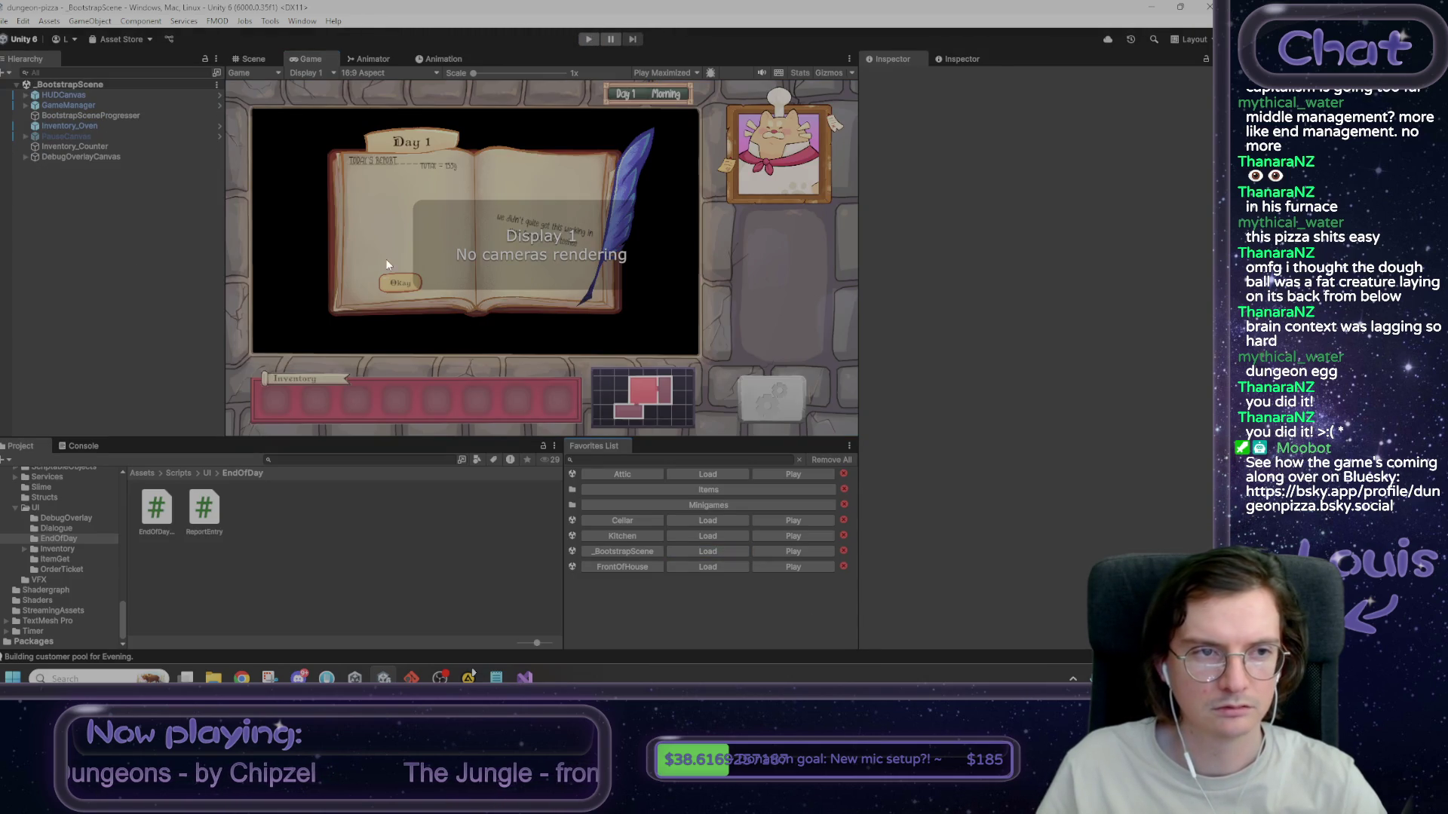
pyautogui.click(86, 105)
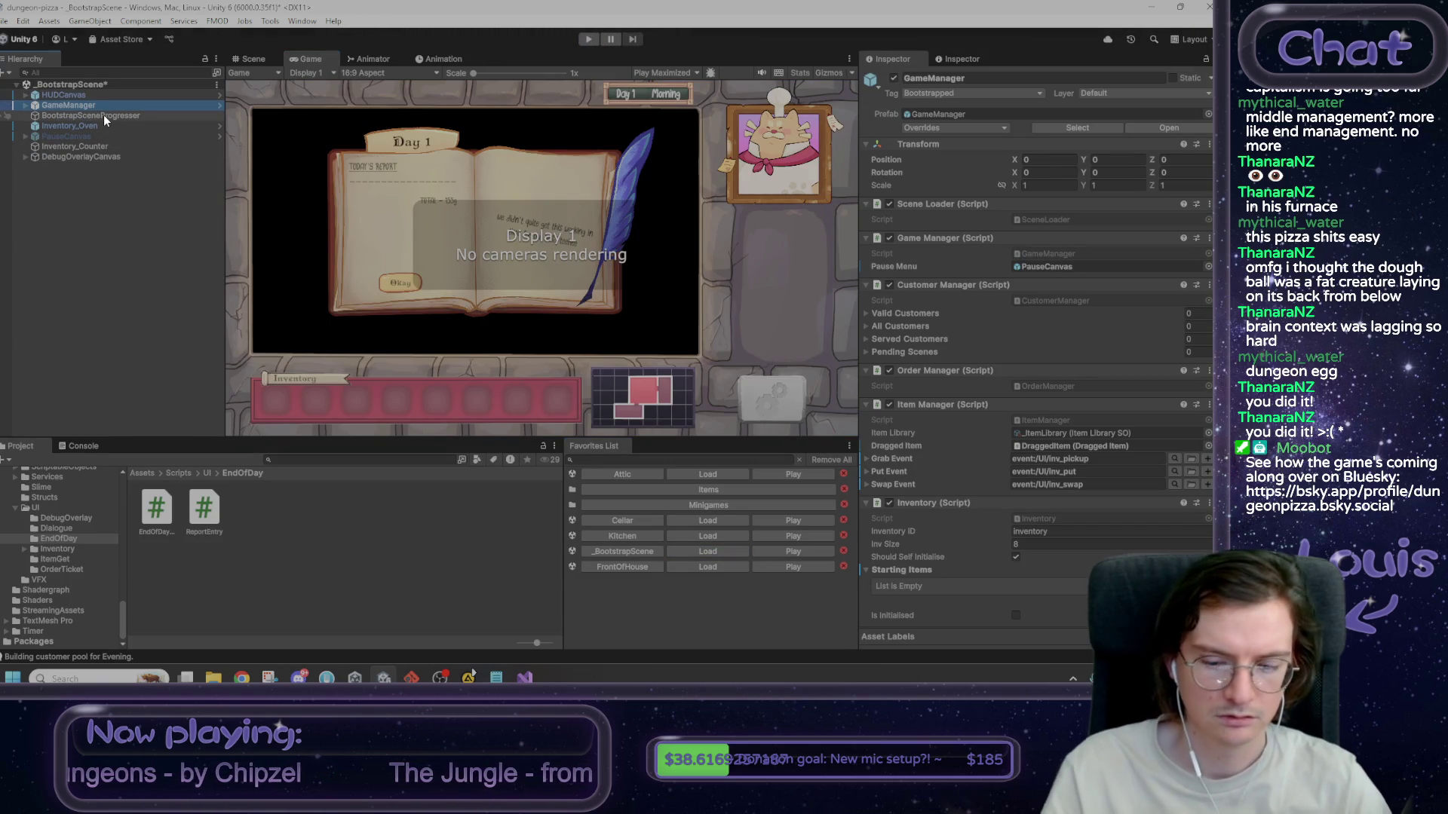
pyautogui.press('Right')
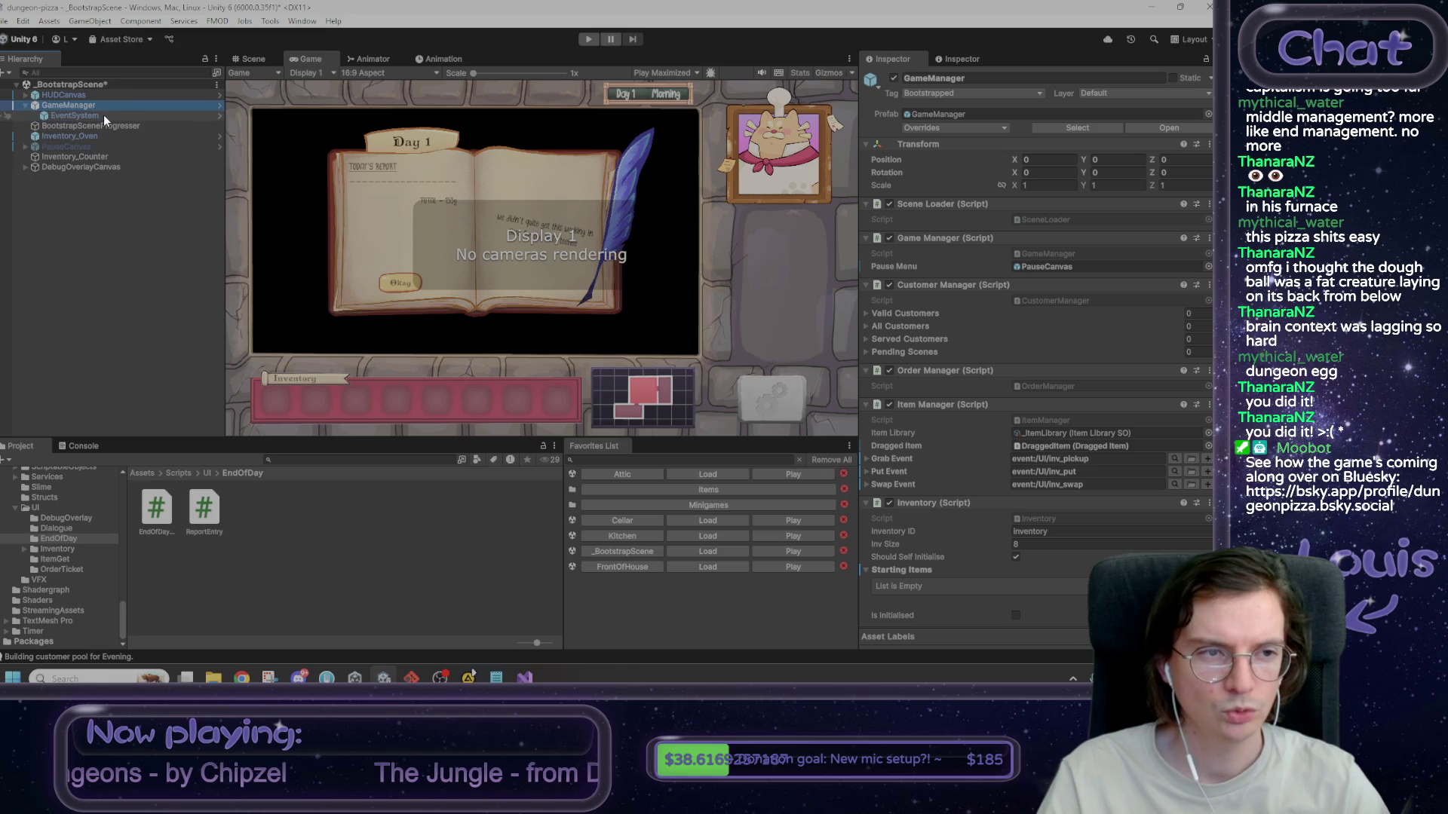
pyautogui.press('Up')
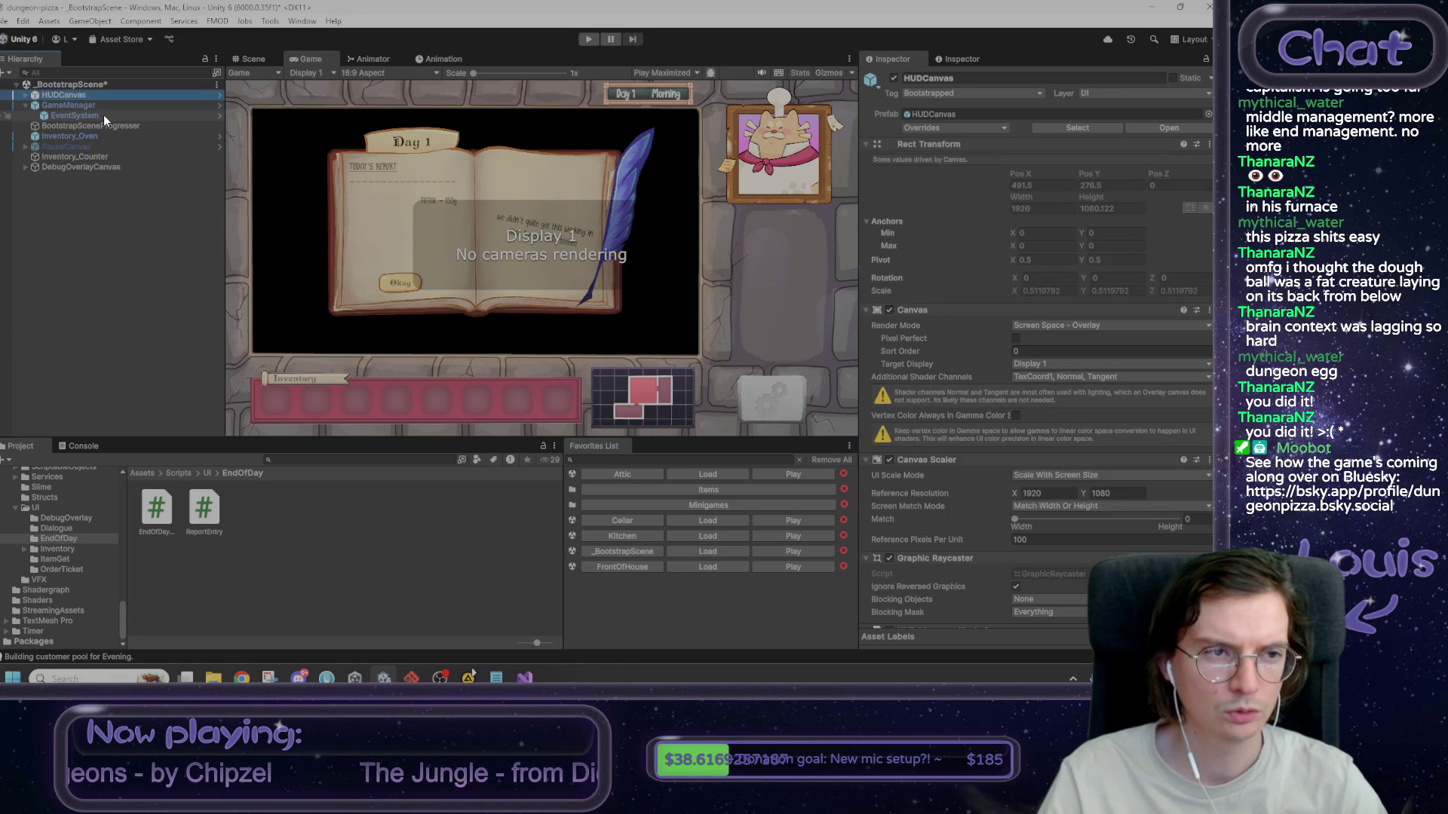
pyautogui.press('Right')
pyautogui.press('Down')
pyautogui.press('Right')
pyautogui.press('Down')
pyautogui.press('Right')
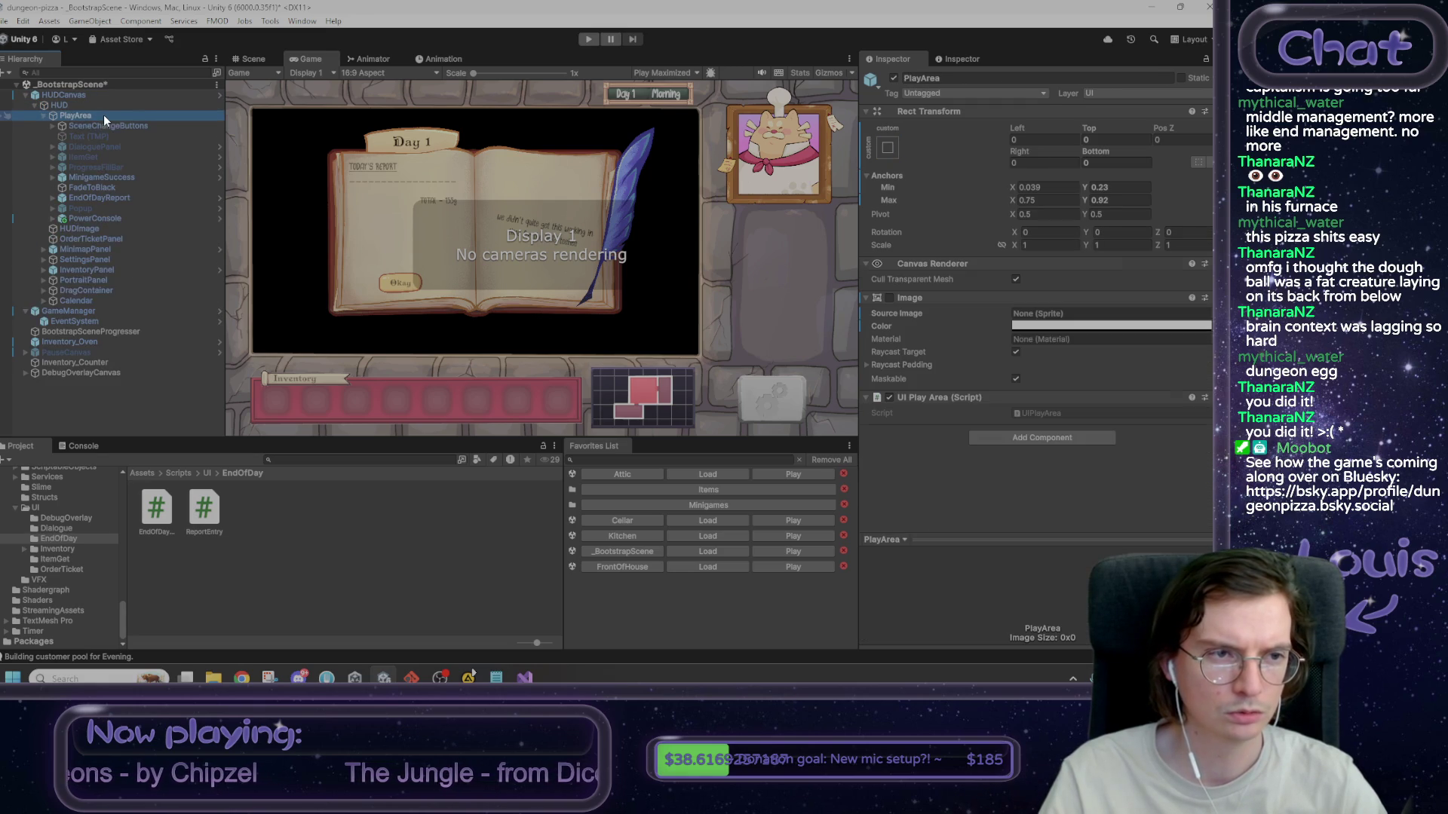
pyautogui.press('Down')
pyautogui.press('Down')
pyautogui.press('Down')
pyautogui.press('Down')
pyautogui.press('Right')
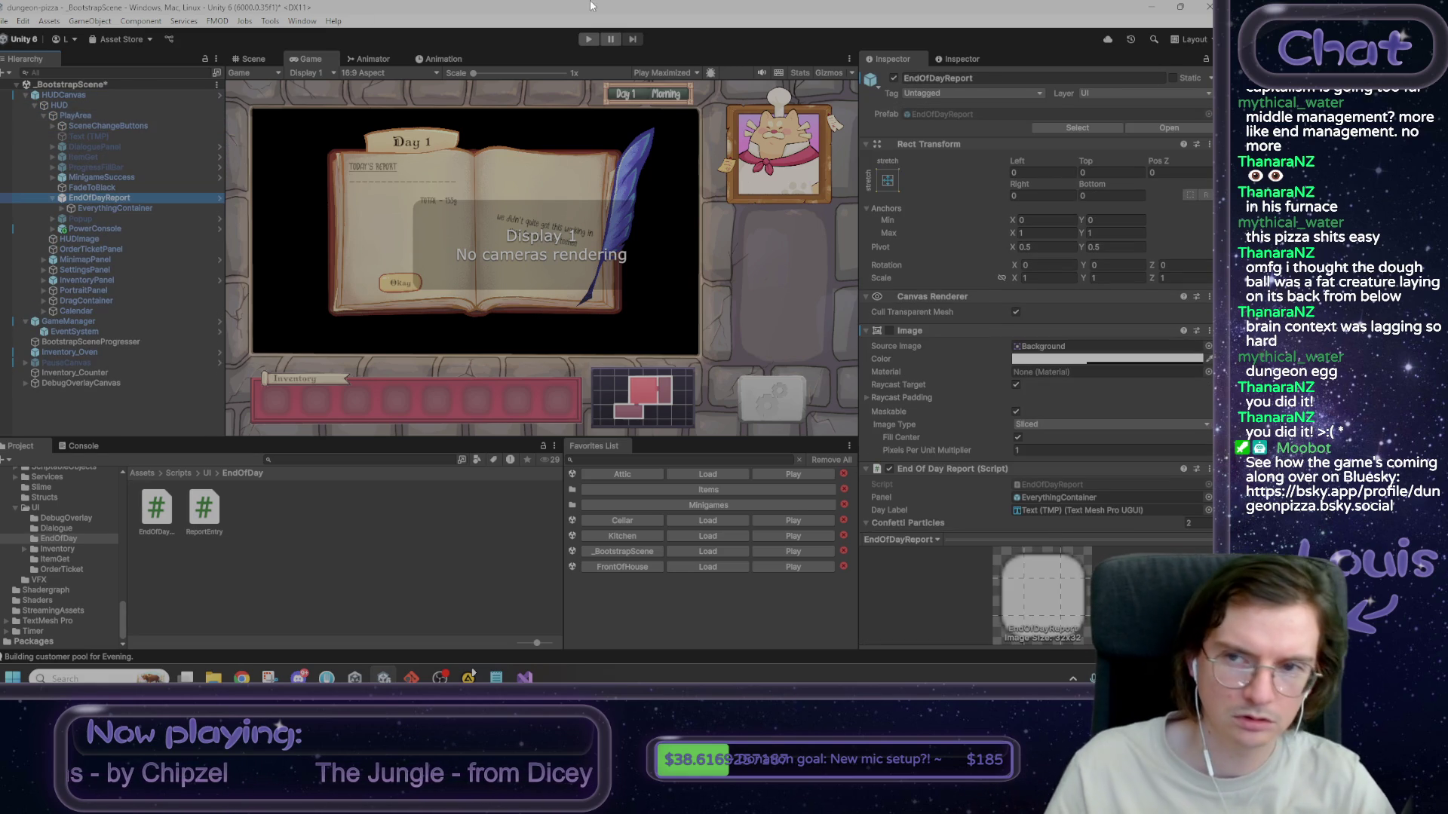
# - Deactivate EverythingContainer, leaving EndOfDayReport active, to hide the report book
pyautogui.click(895, 79)
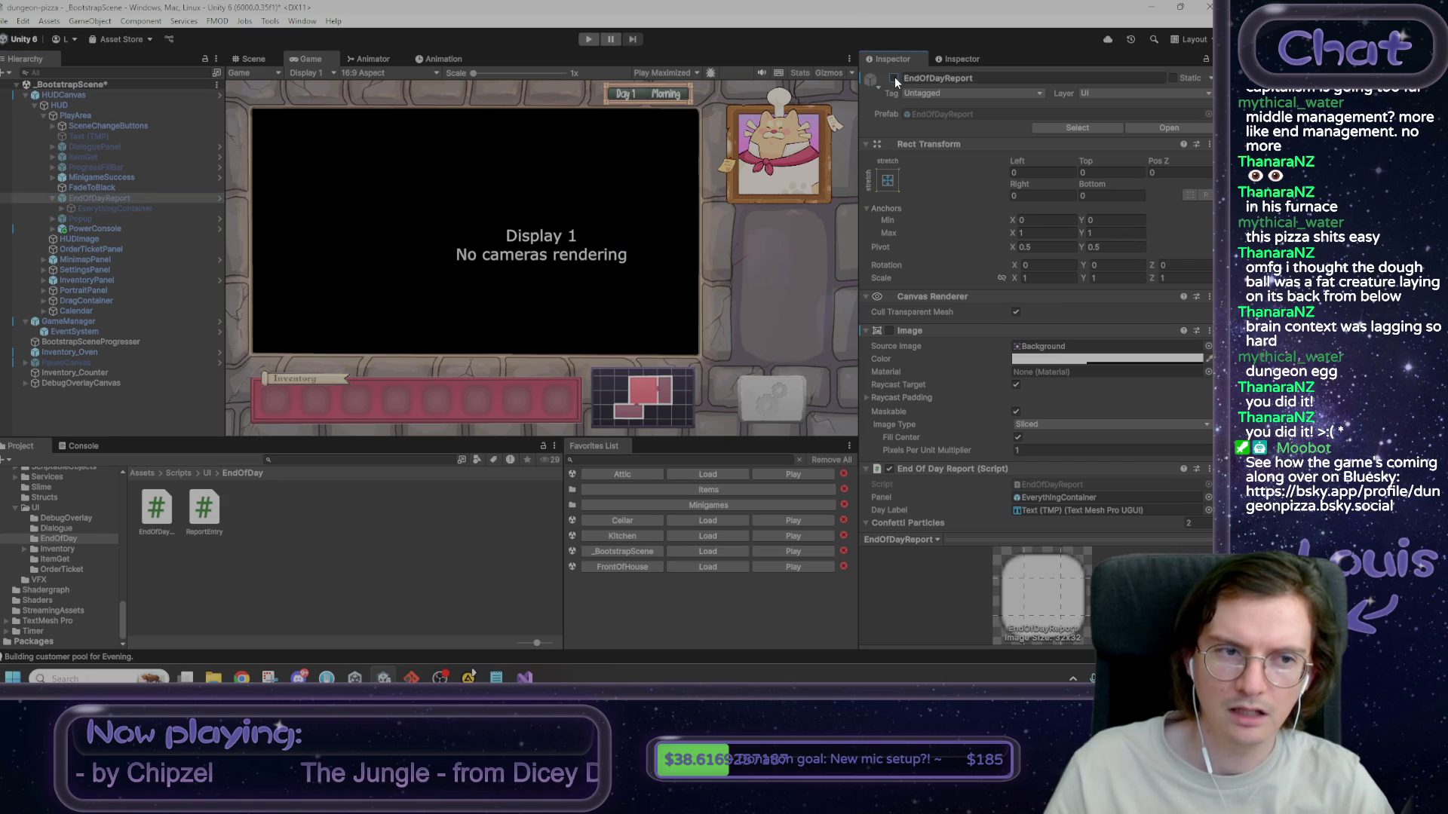
pyautogui.click(895, 79)
pyautogui.press('Down')
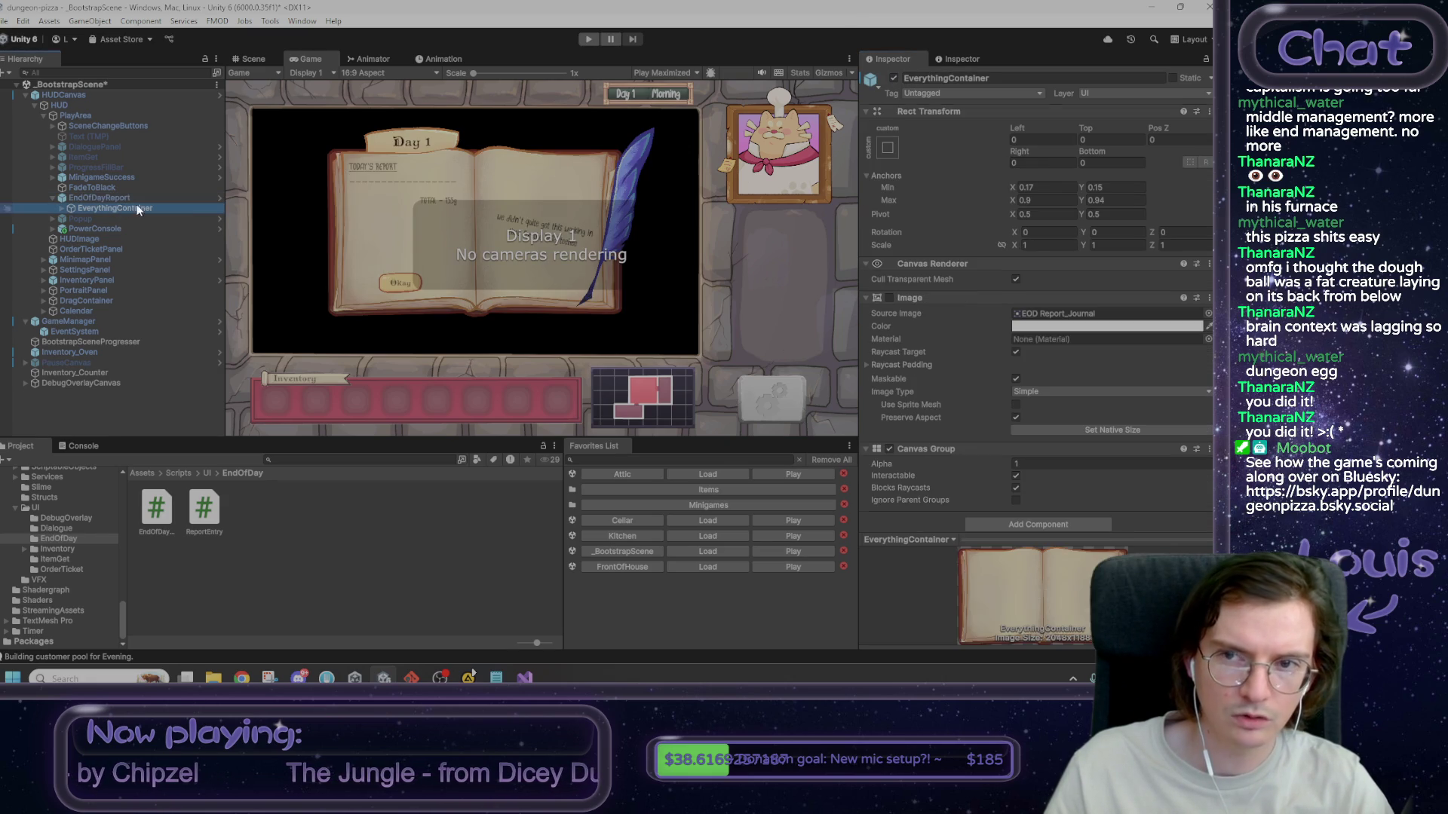
pyautogui.click(894, 78)
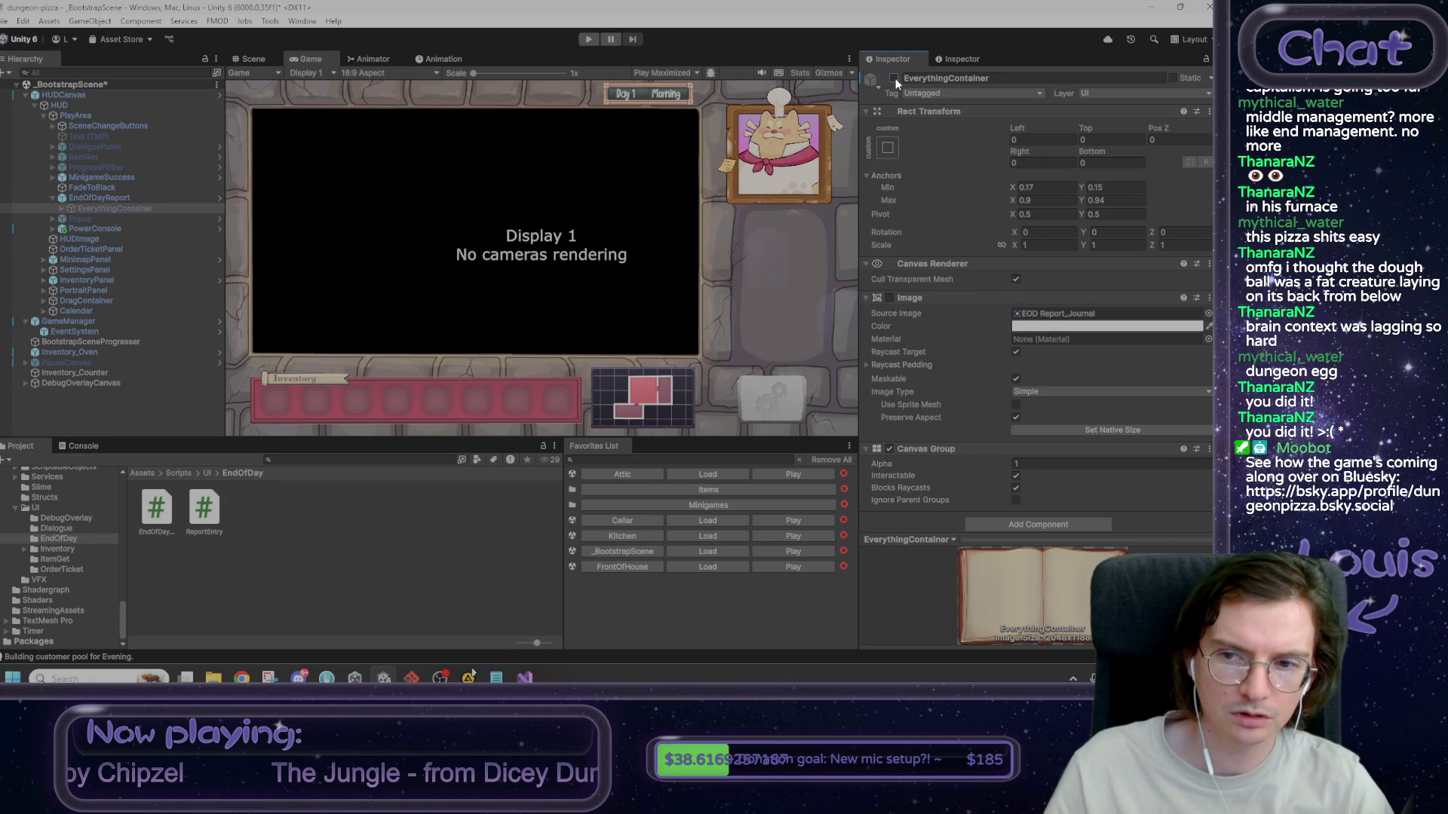
# - Load the Attic scene, answer the unsaved-changes prompt, and start Play mode
pyautogui.click(697, 566)
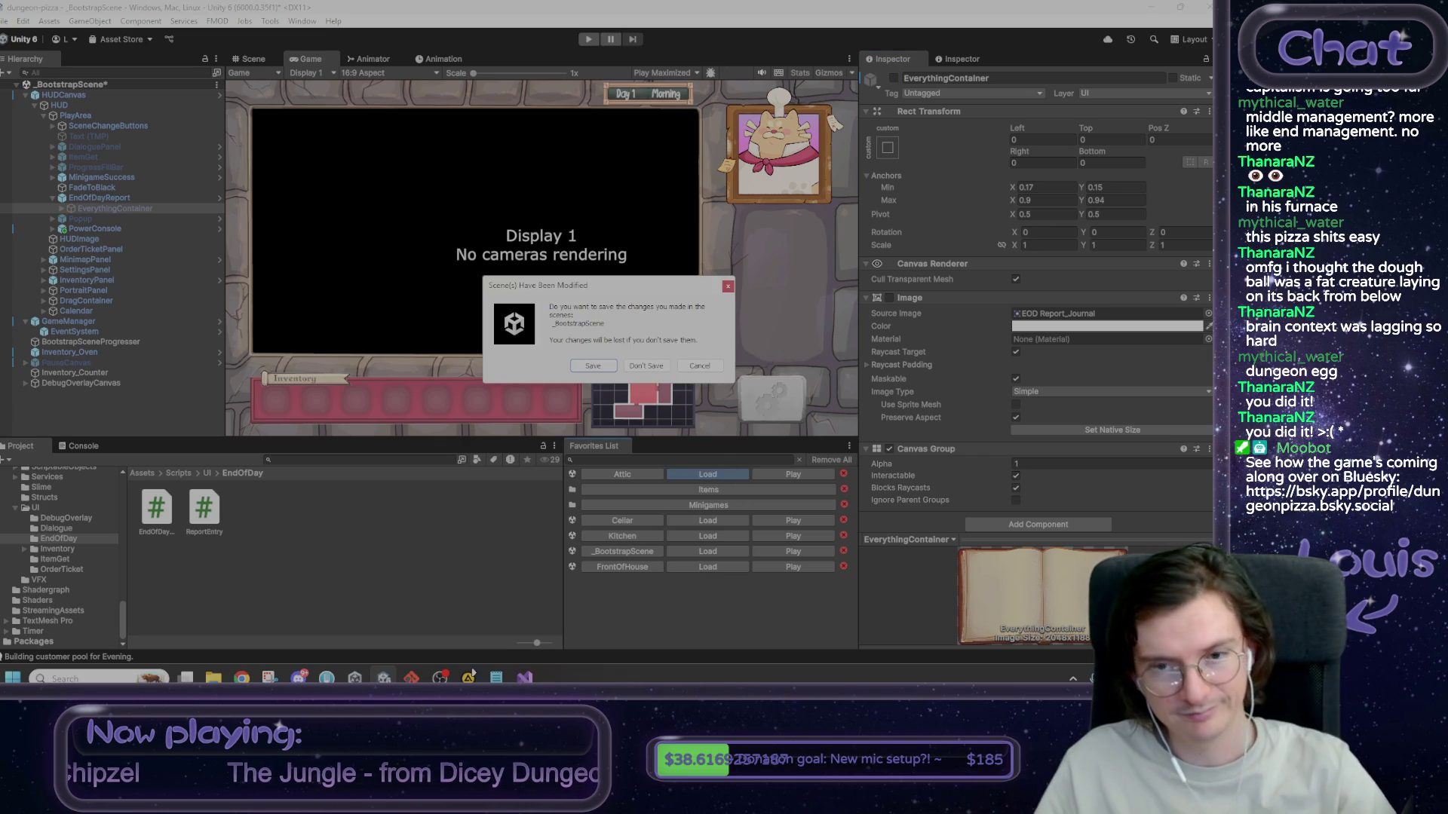
pyautogui.click(593, 366)
pyautogui.click(588, 38)
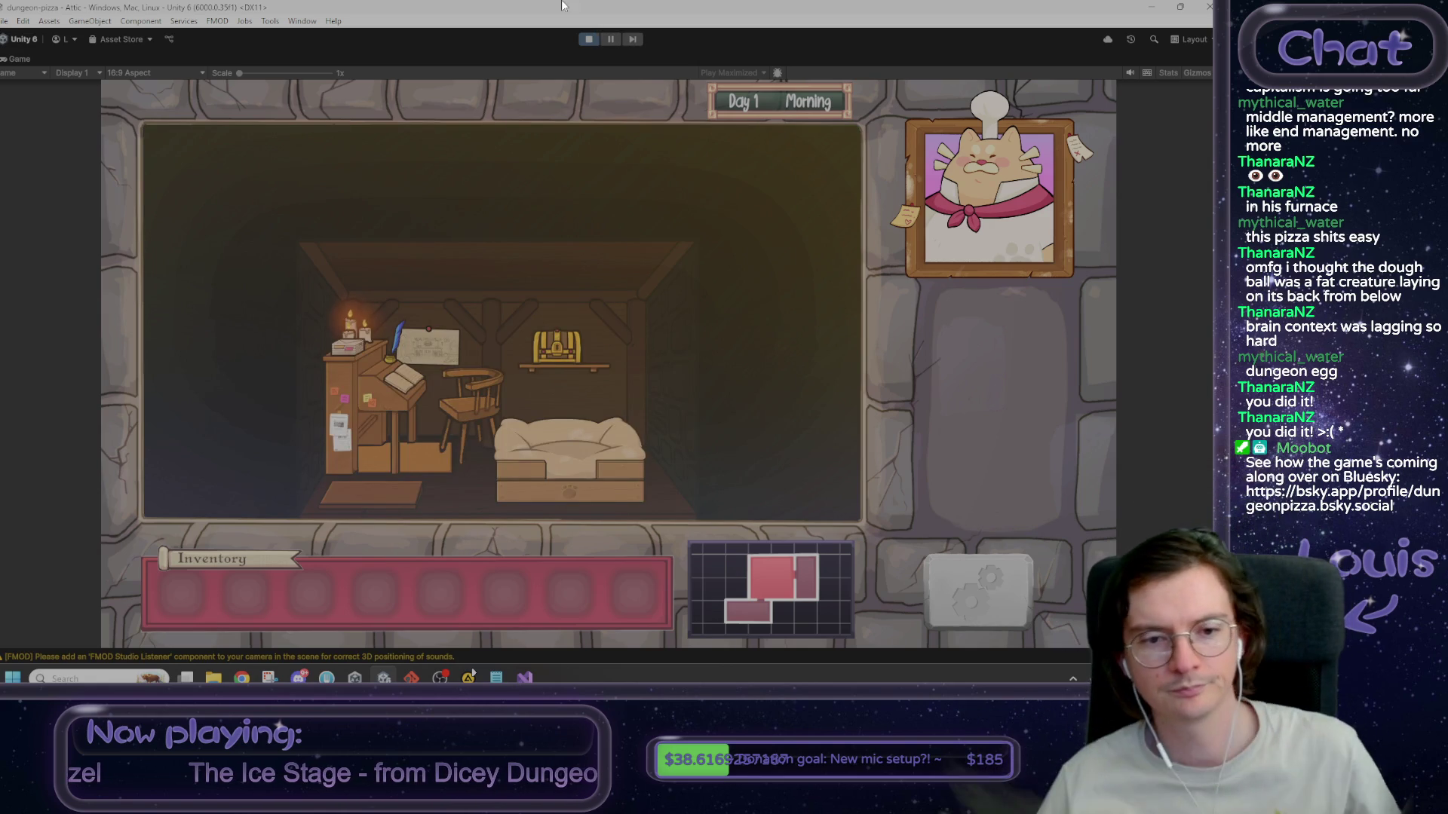
# - Try the attic bed, then run passTime three times in the debug console to reach Night
pyautogui.click(576, 467)
pyautogui.click(578, 381)
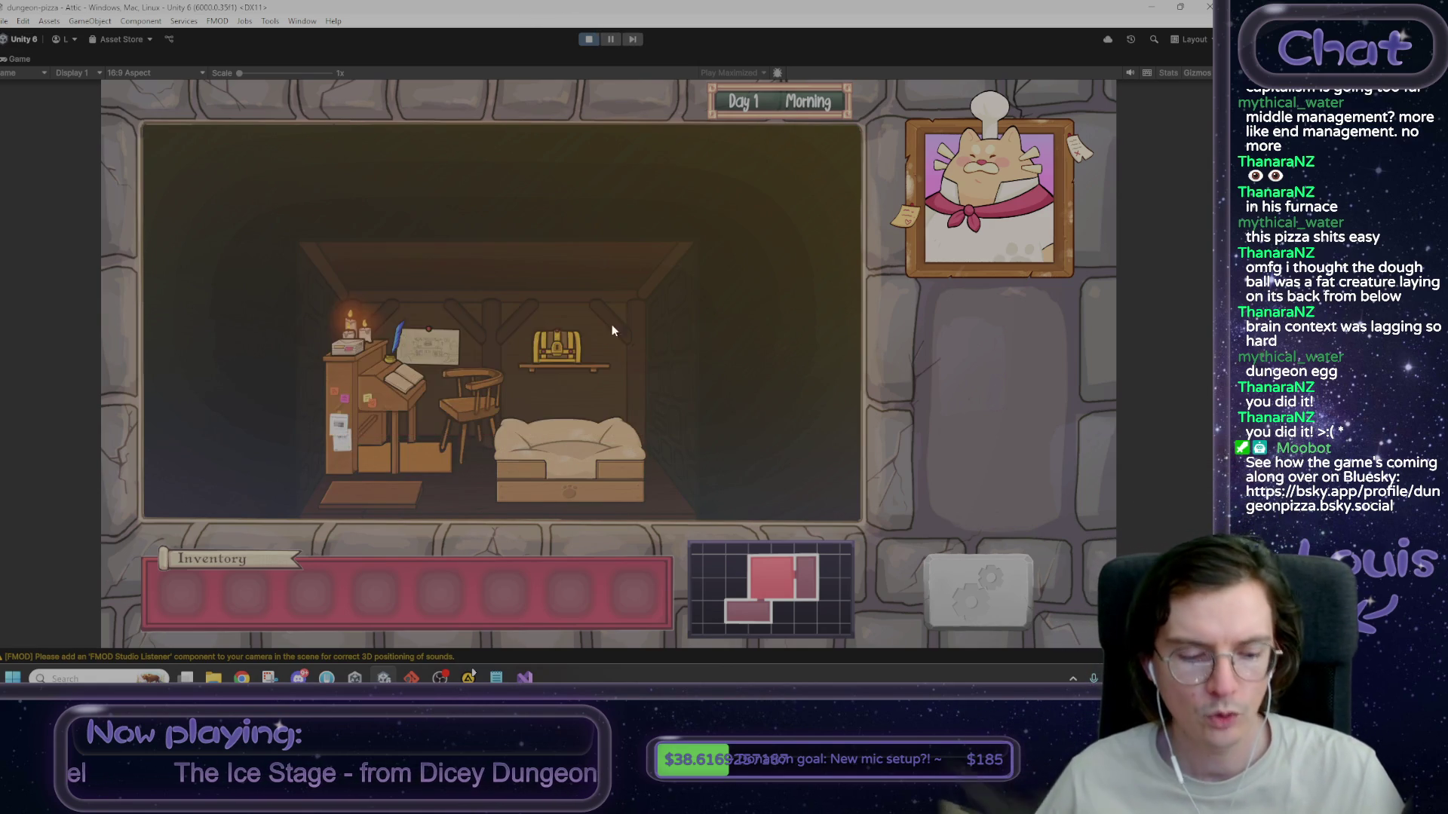
pyautogui.press('`')
pyautogui.write('e')
pyautogui.press('Return')
pyautogui.press('Up')
pyautogui.press('Return')
pyautogui.press('Up')
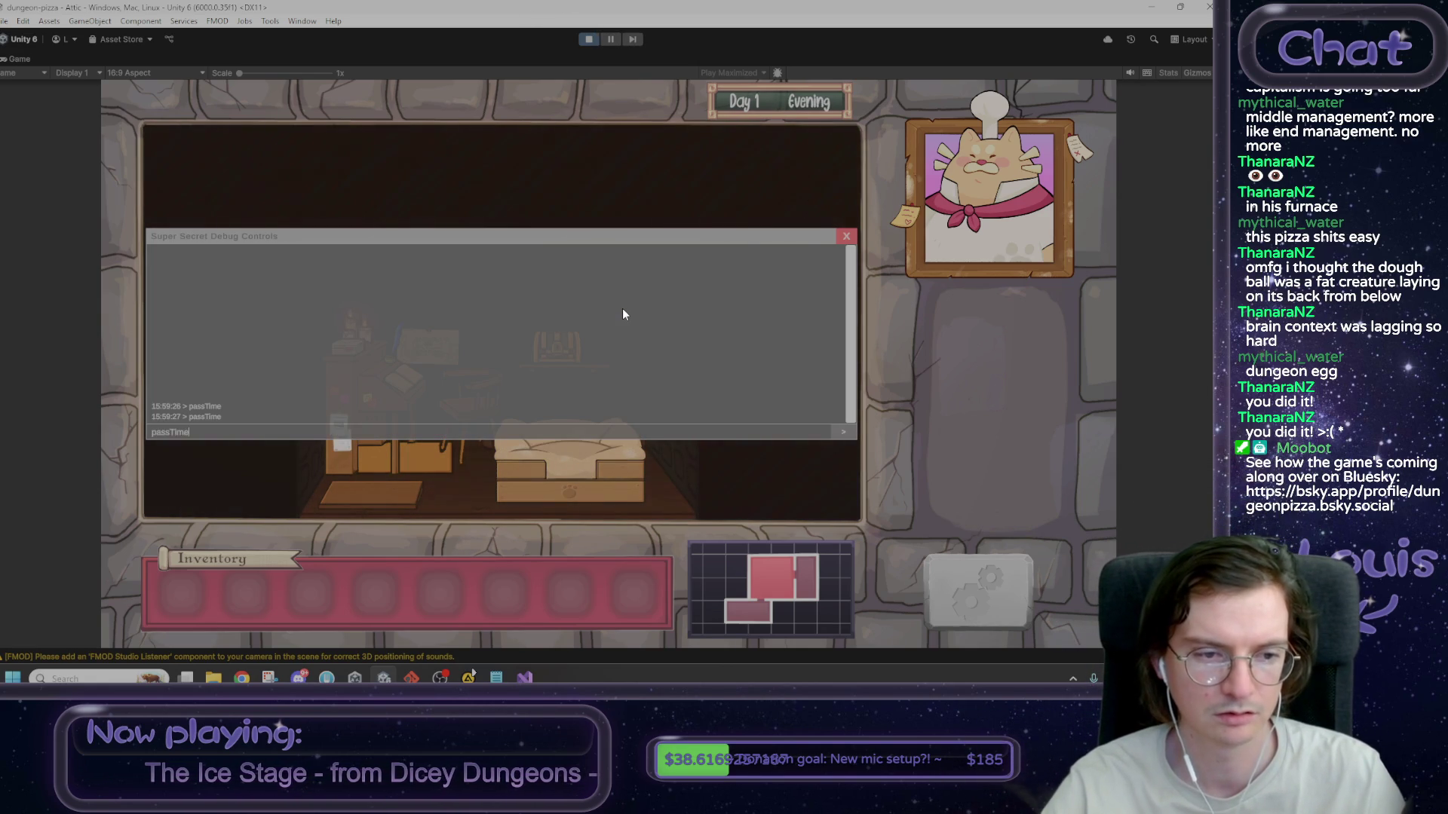
pyautogui.press('Return')
pyautogui.press('`')
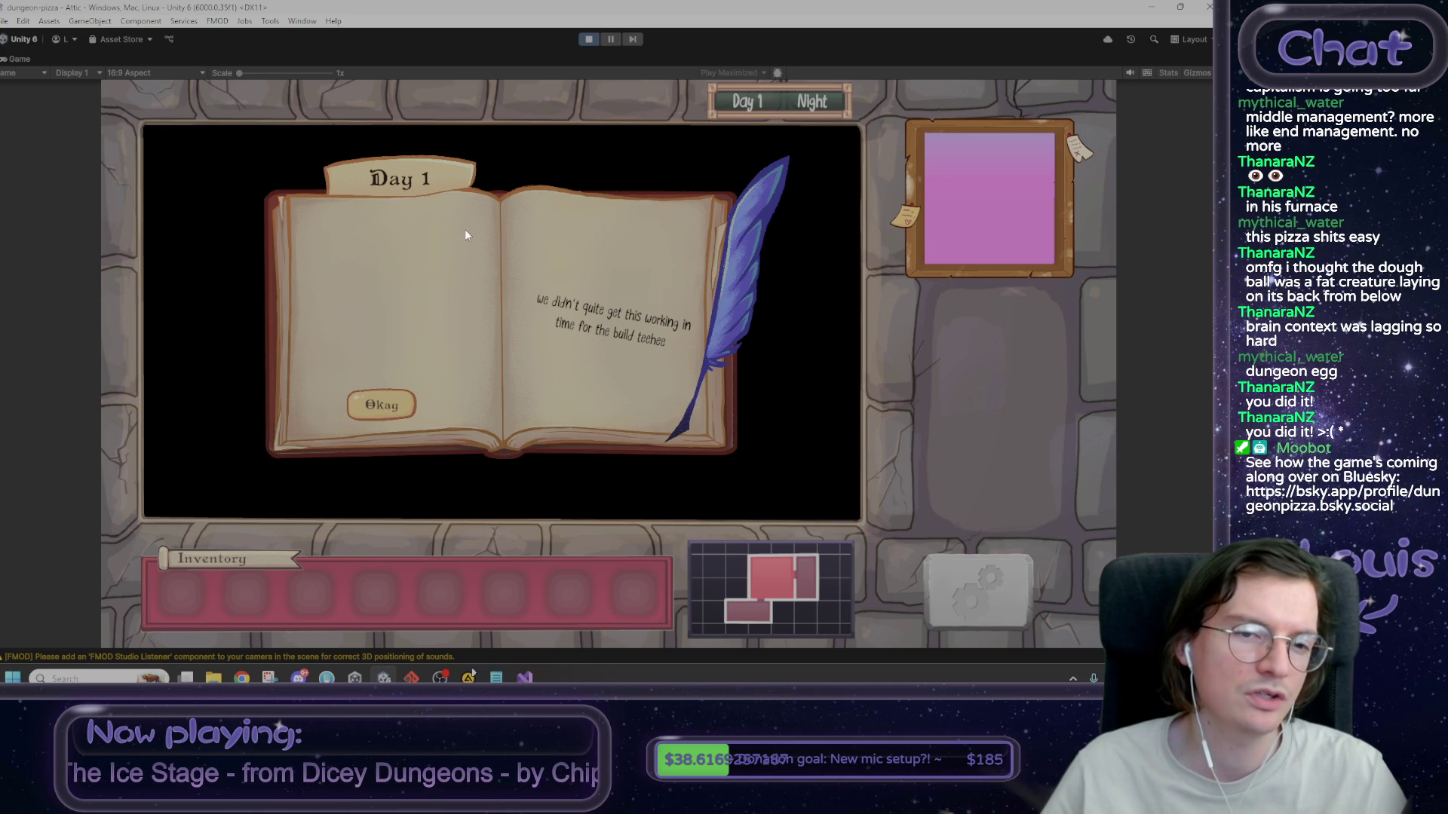
# - Close the Day 1 report book, stop play, and load the FrontOfHouse scene
pyautogui.click(389, 415)
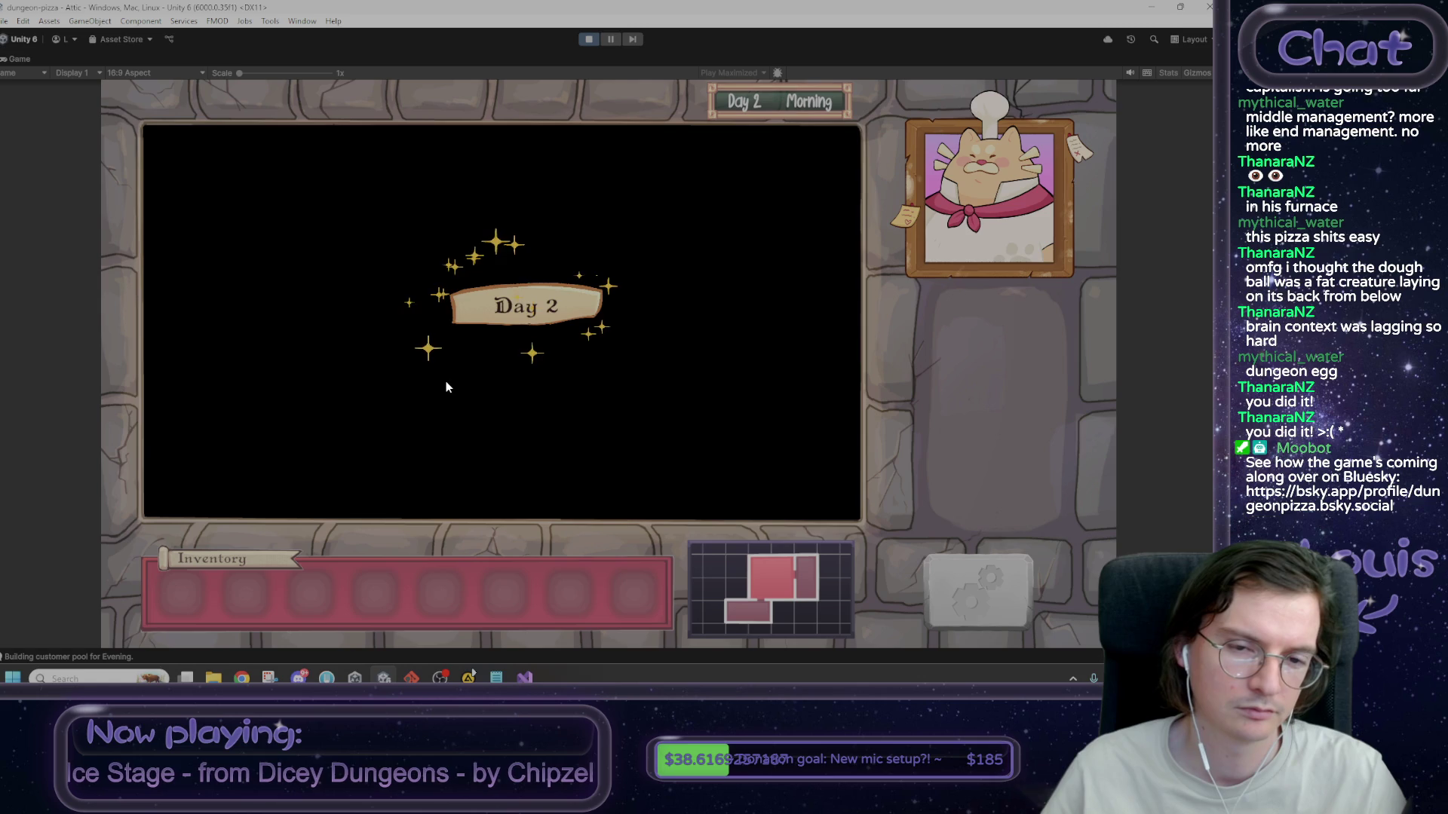
pyautogui.click(589, 39)
pyautogui.click(715, 567)
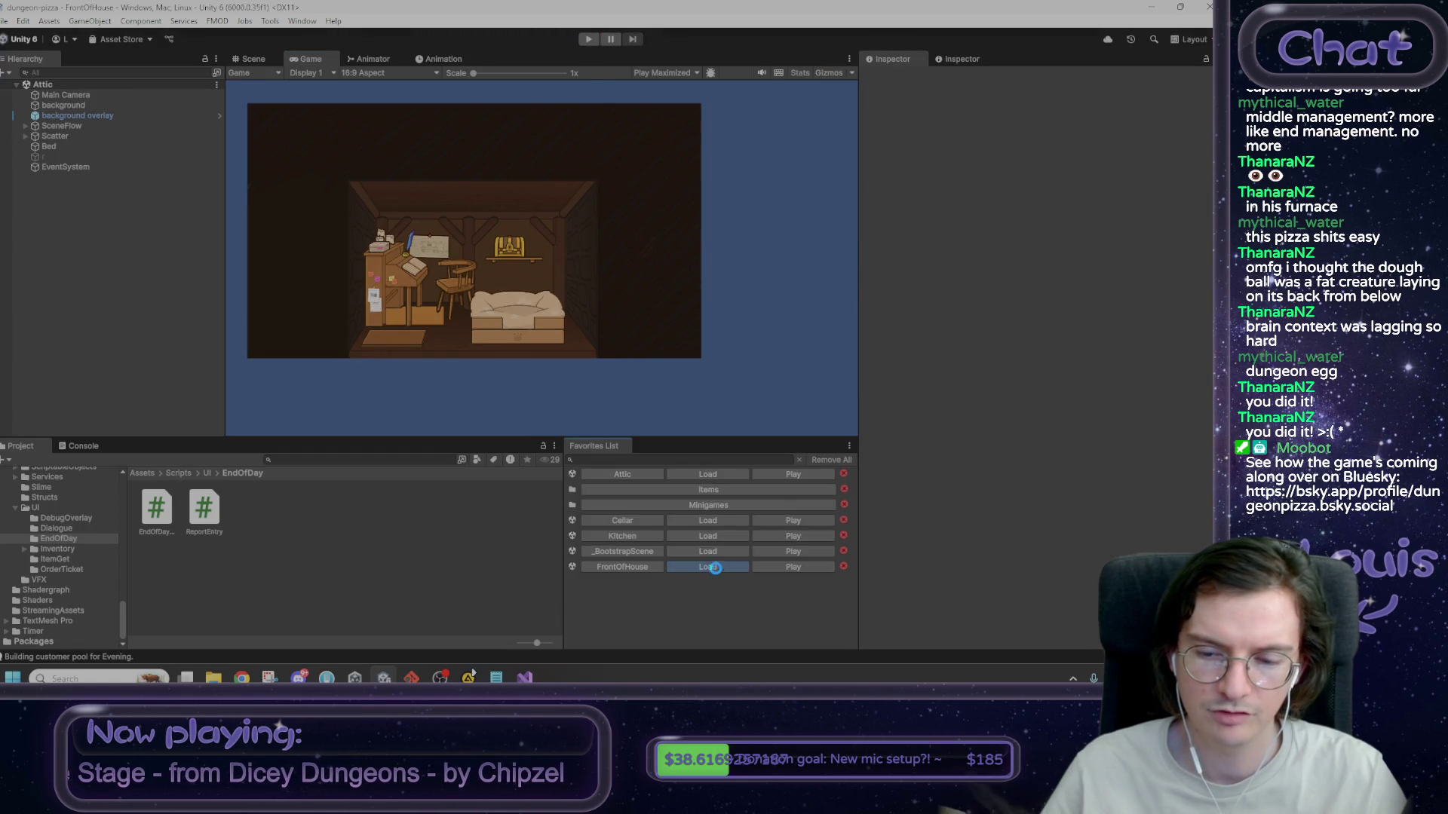
# - Play, start Day 1, and talk through Max's dialogue to receive the Rat Tail
pyautogui.click(587, 39)
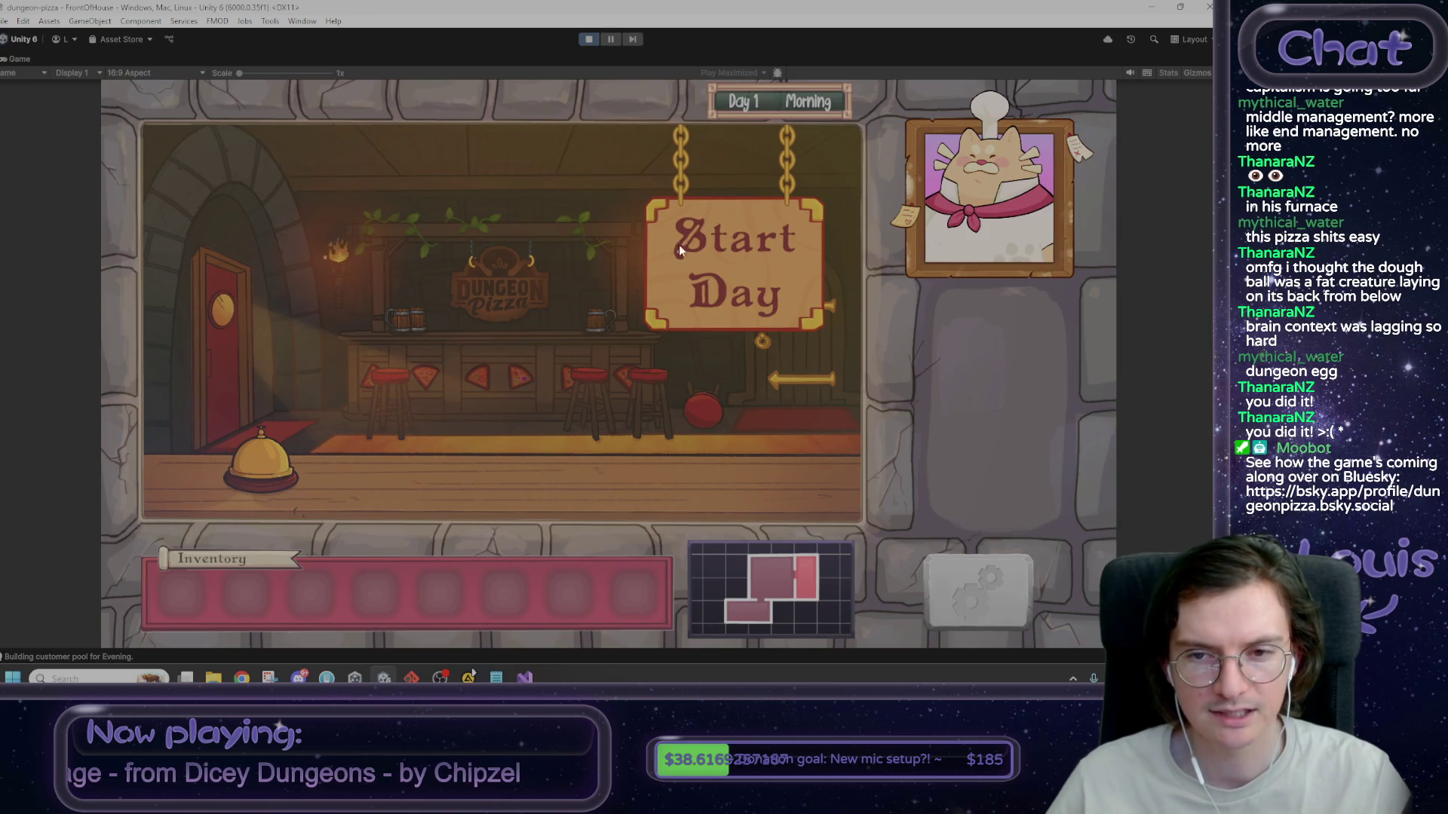
pyautogui.click(708, 245)
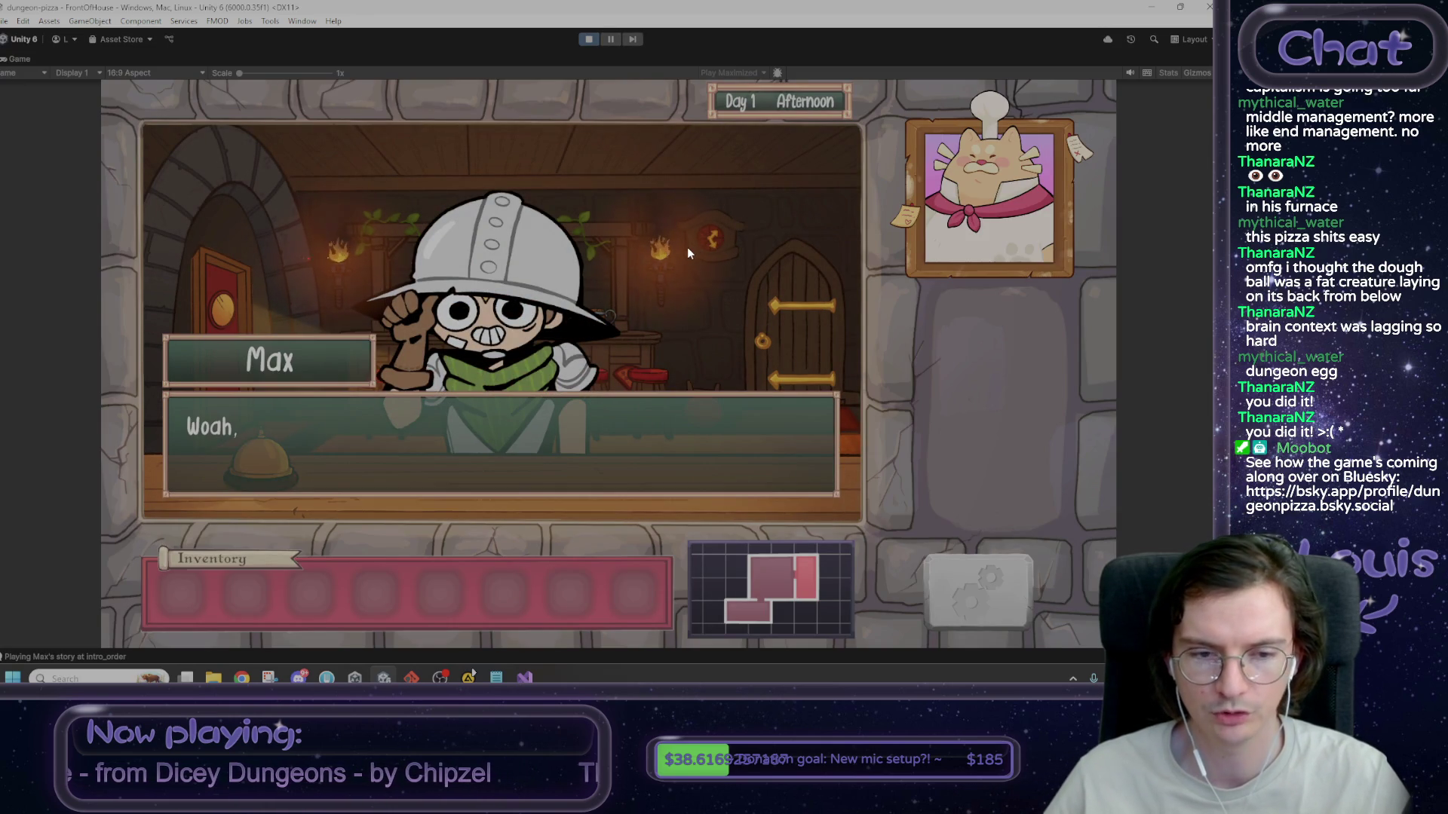
pyautogui.click(688, 249)
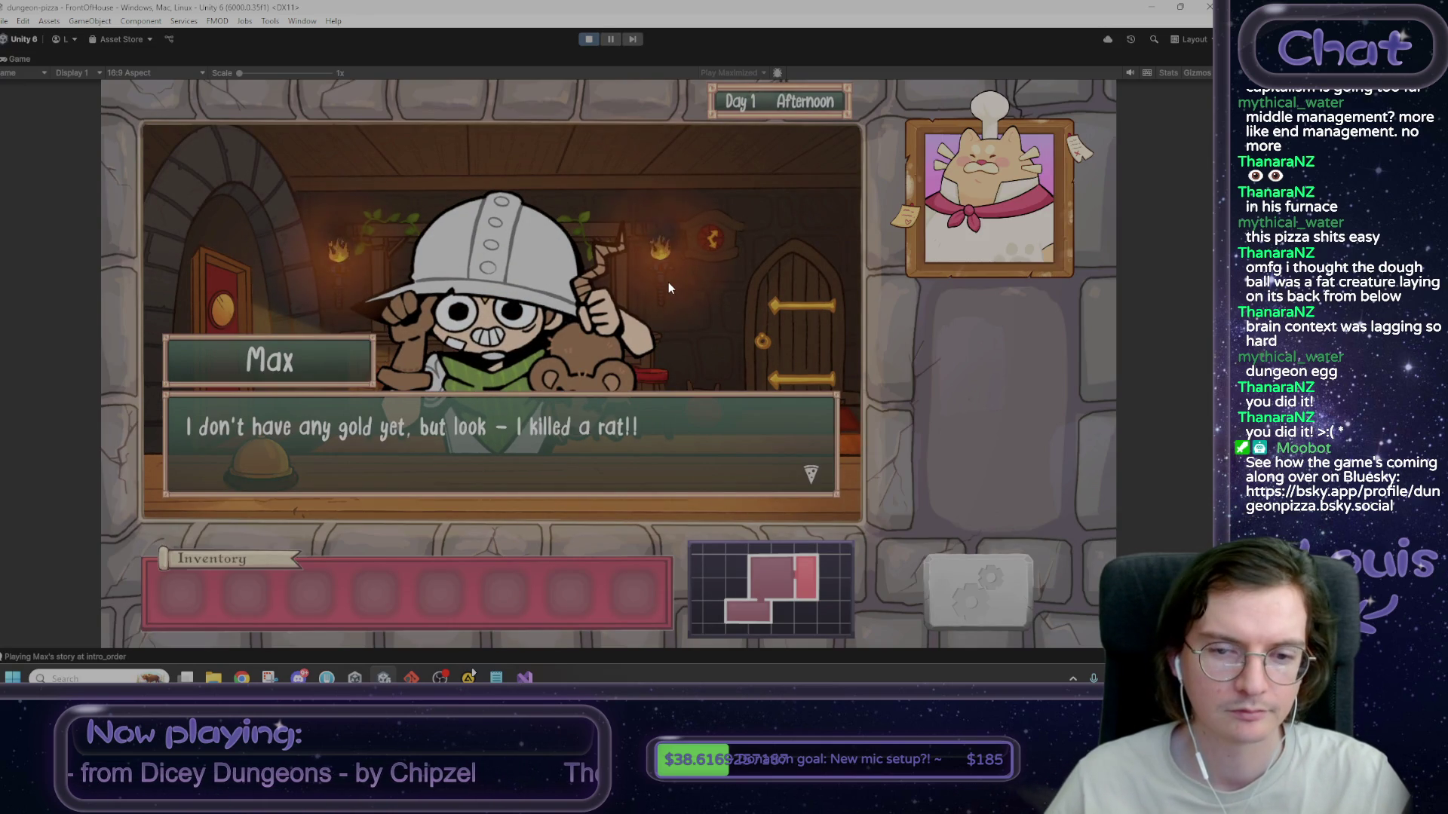
pyautogui.click(669, 285)
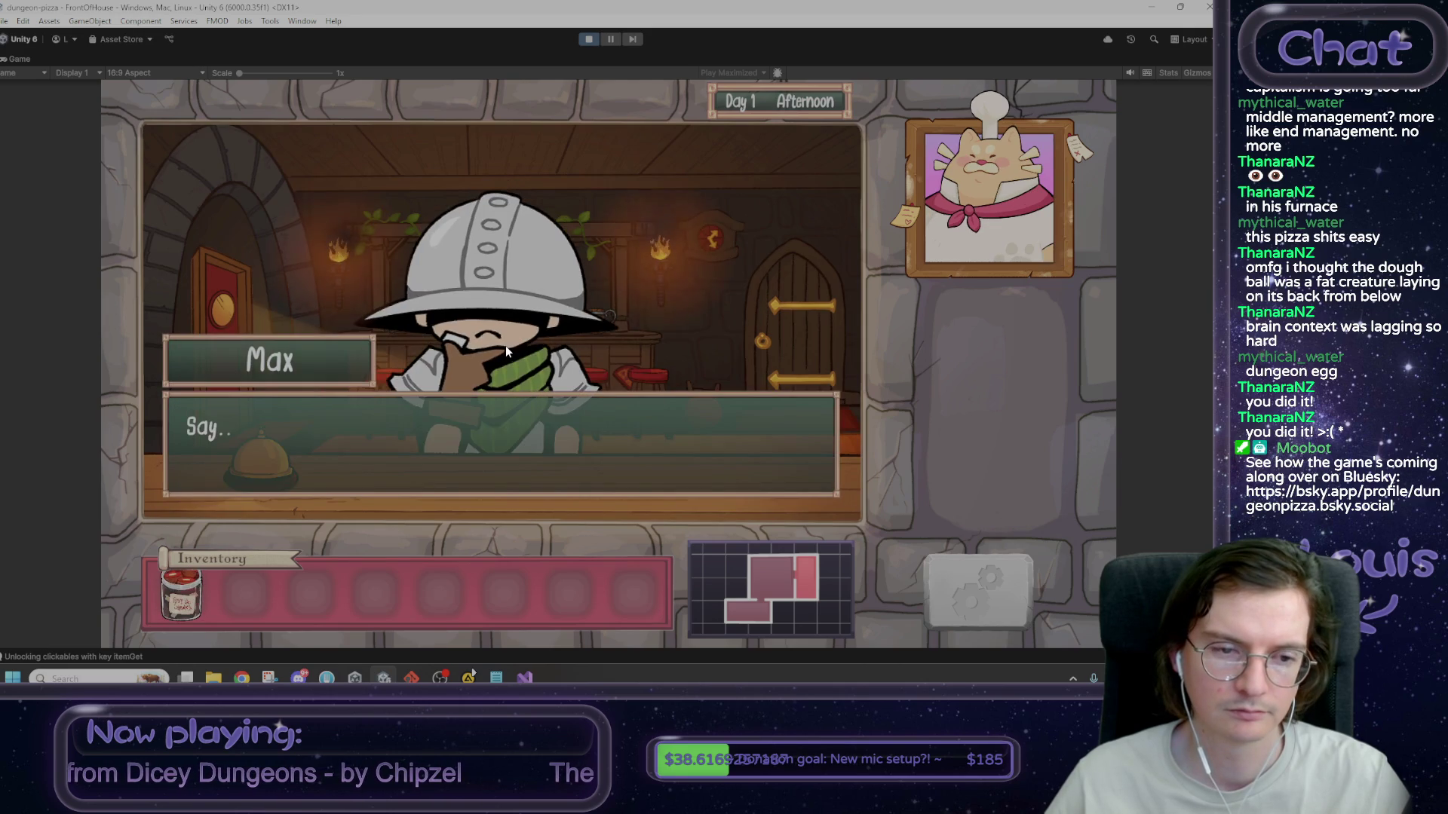
pyautogui.click(705, 364)
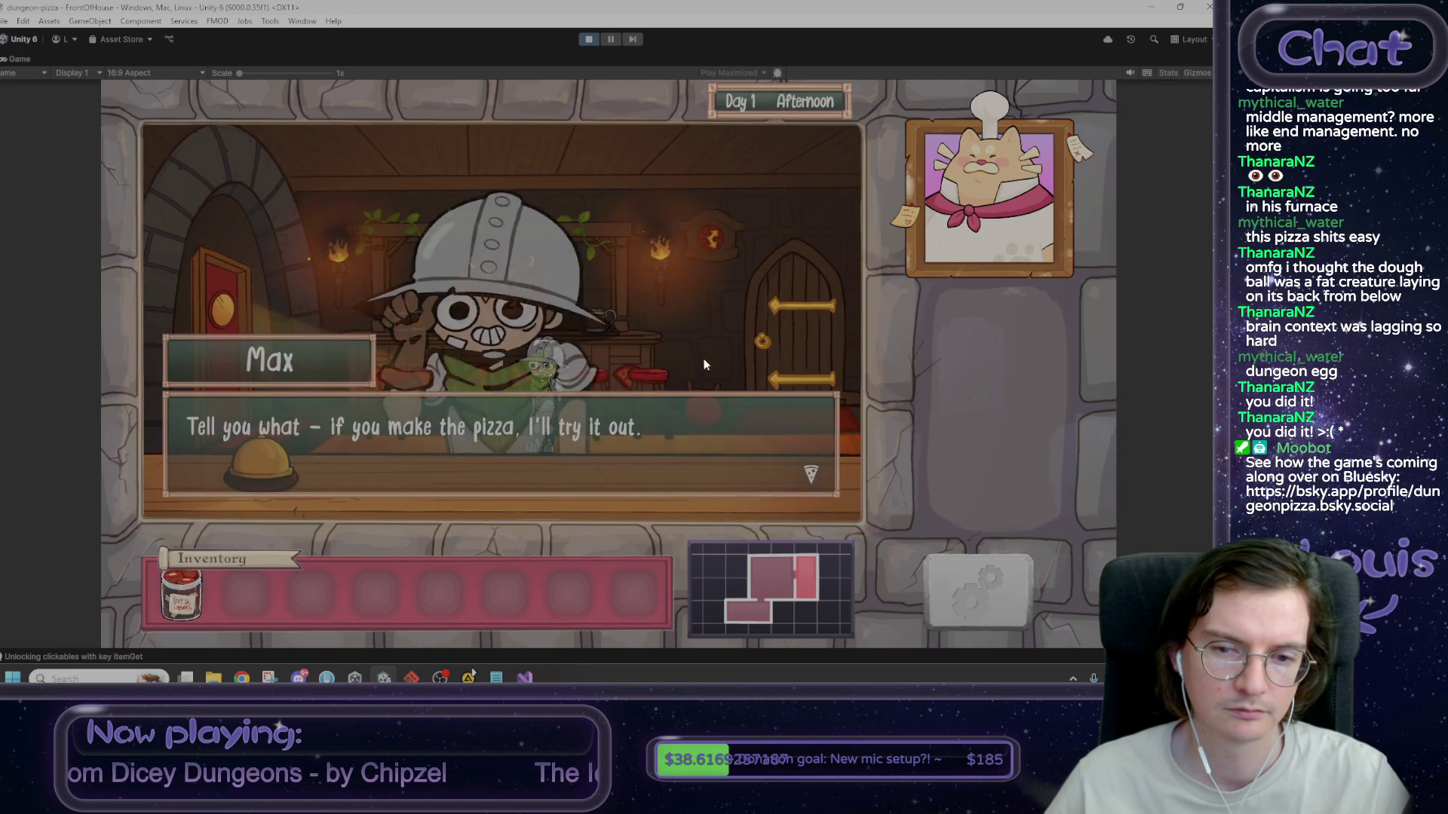
pyautogui.click(248, 370)
# - Go into the kitchen and start the dough-kneading step
pyautogui.click(220, 363)
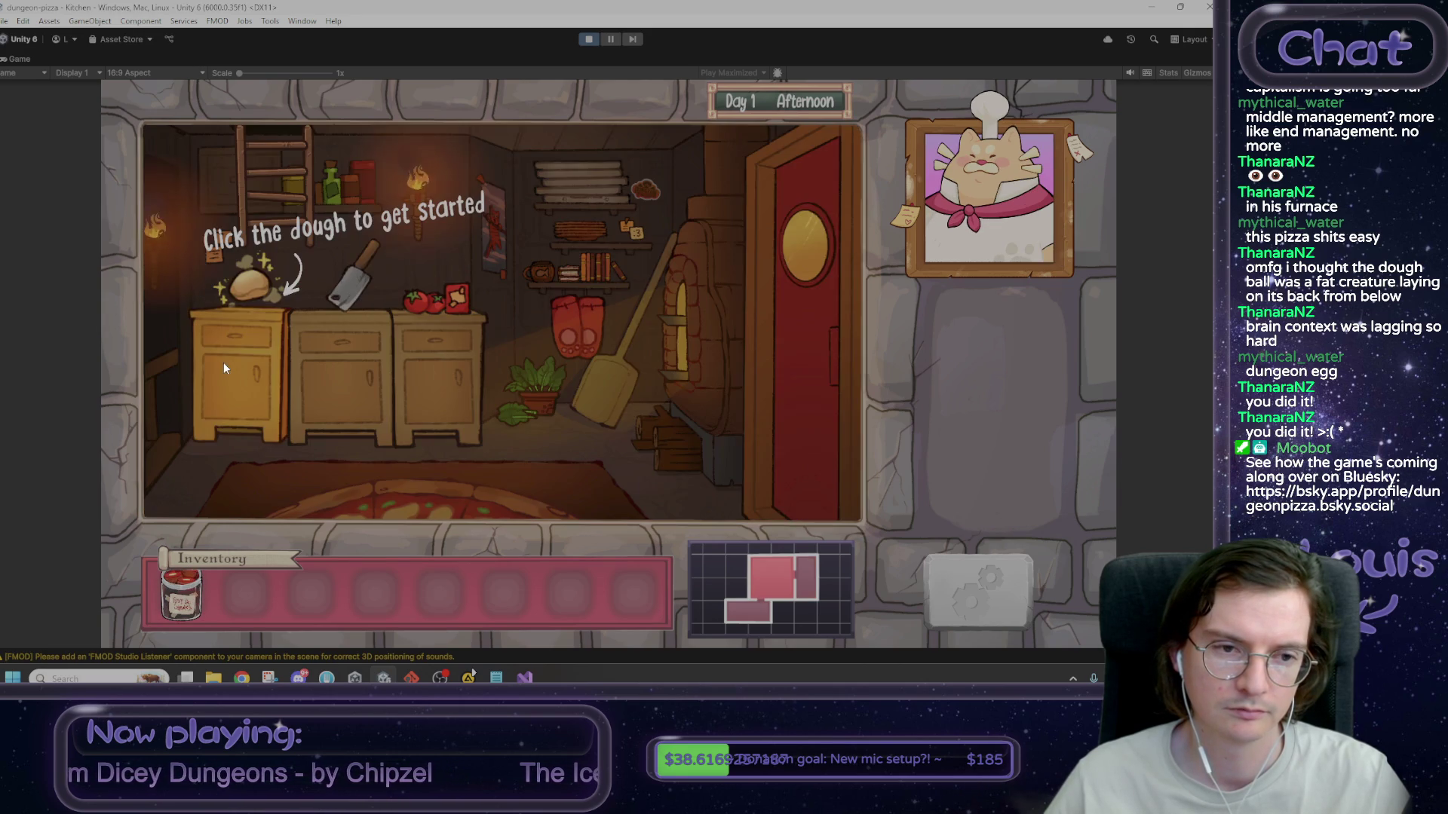
pyautogui.click(807, 369)
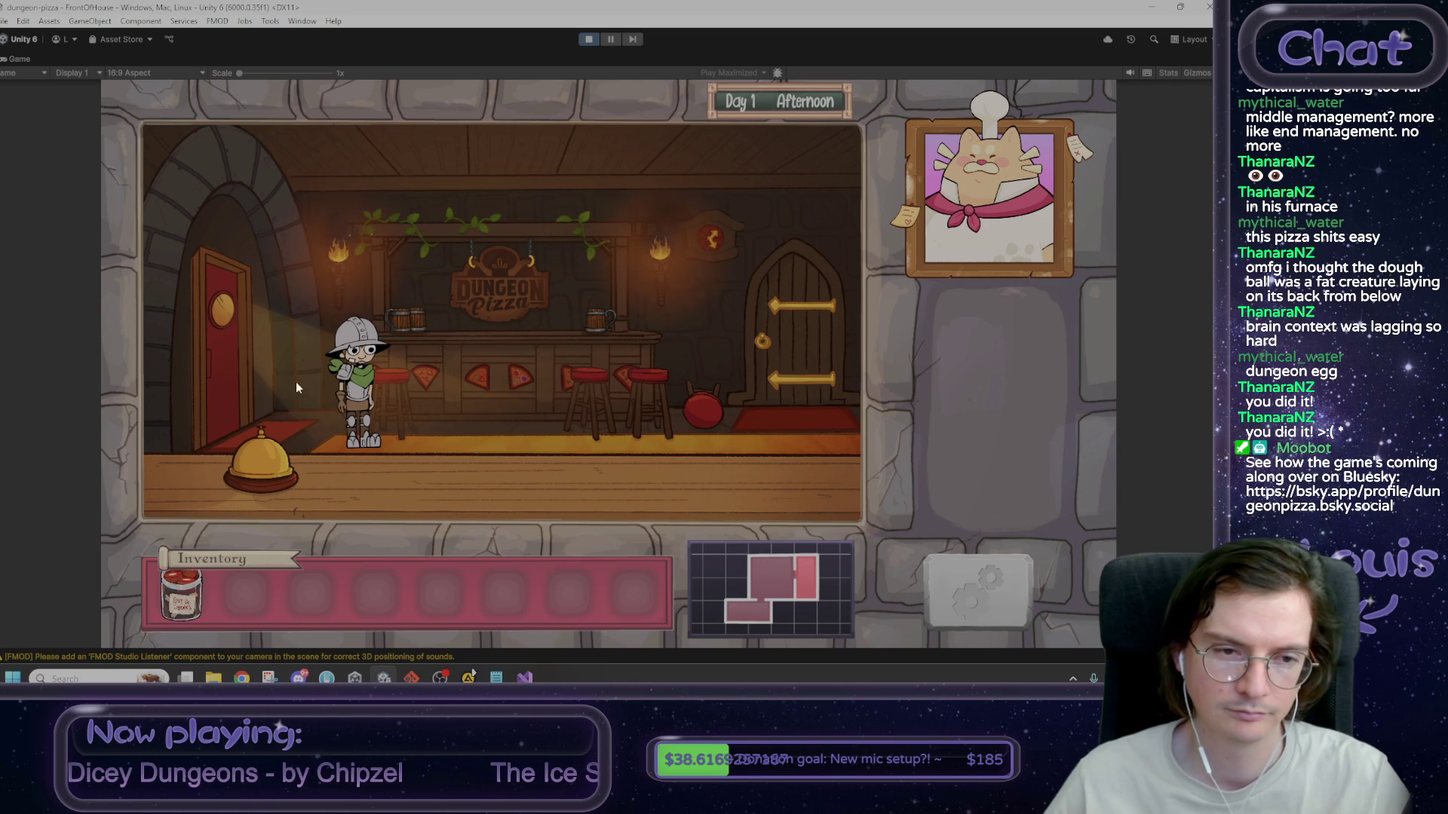
pyautogui.click(216, 371)
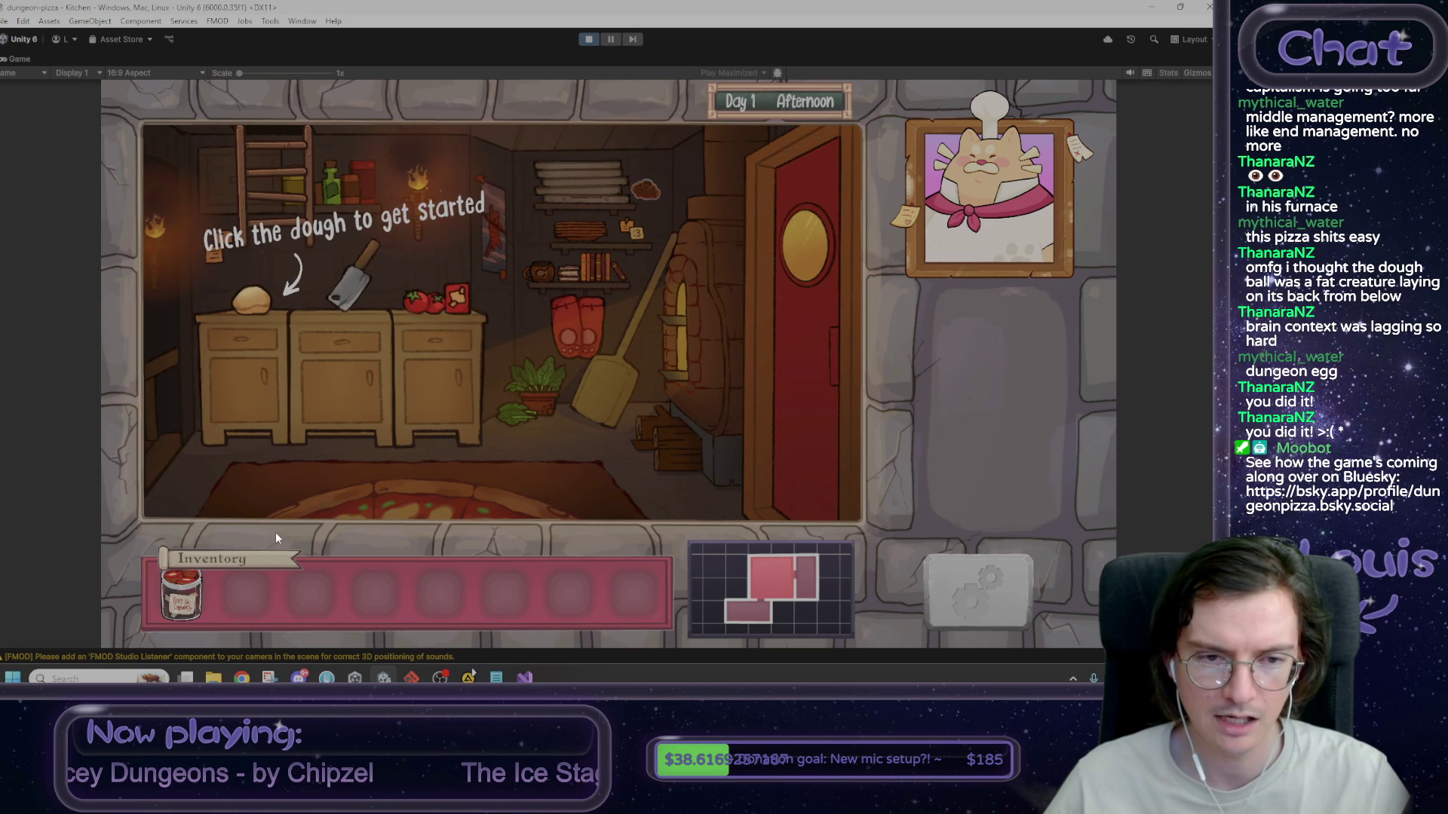
pyautogui.click(233, 395)
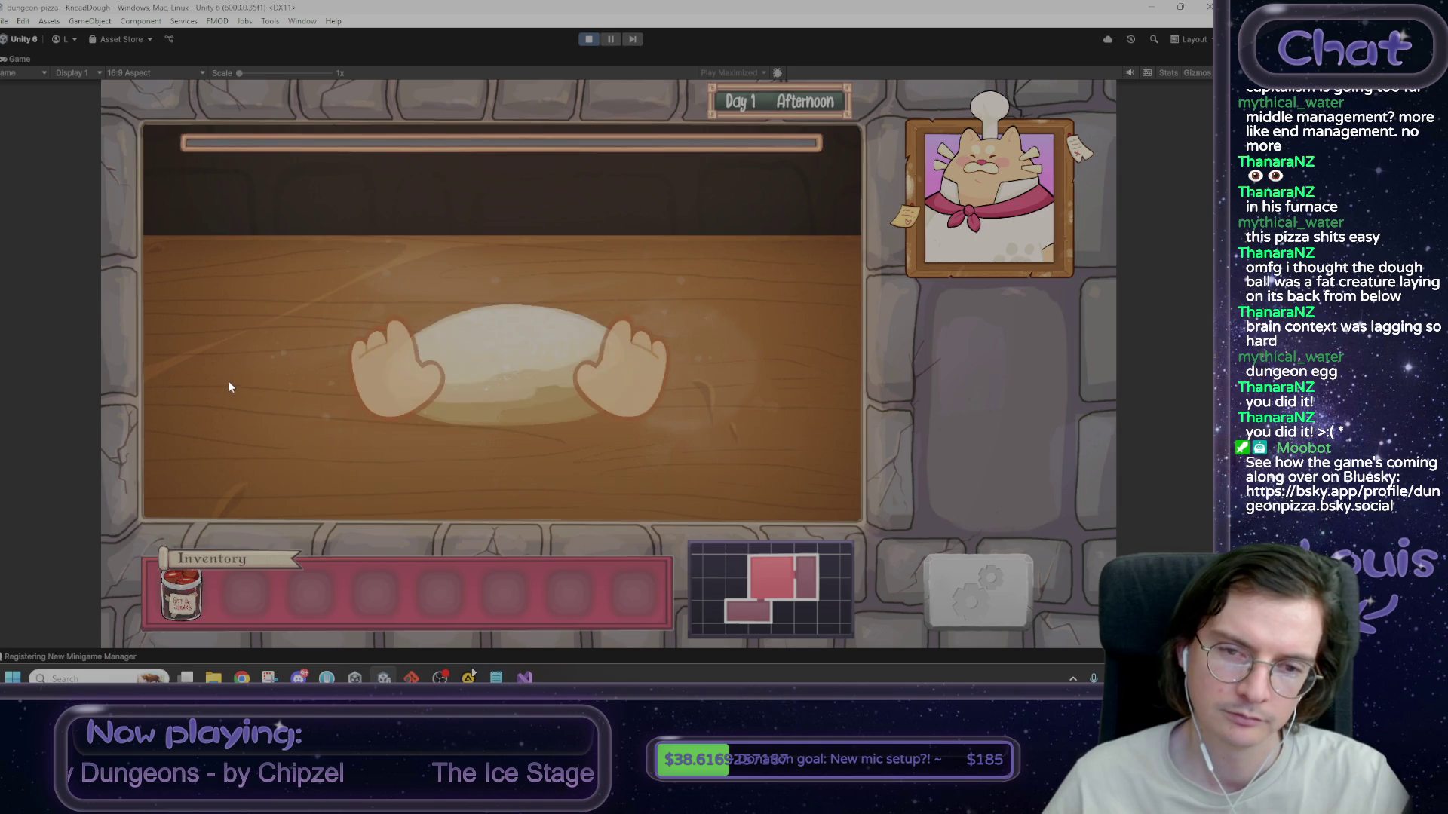
# - Knead the dough by dragging it up and down five times
pyautogui.moveTo(552, 203); pyautogui.dragTo(480, 230)
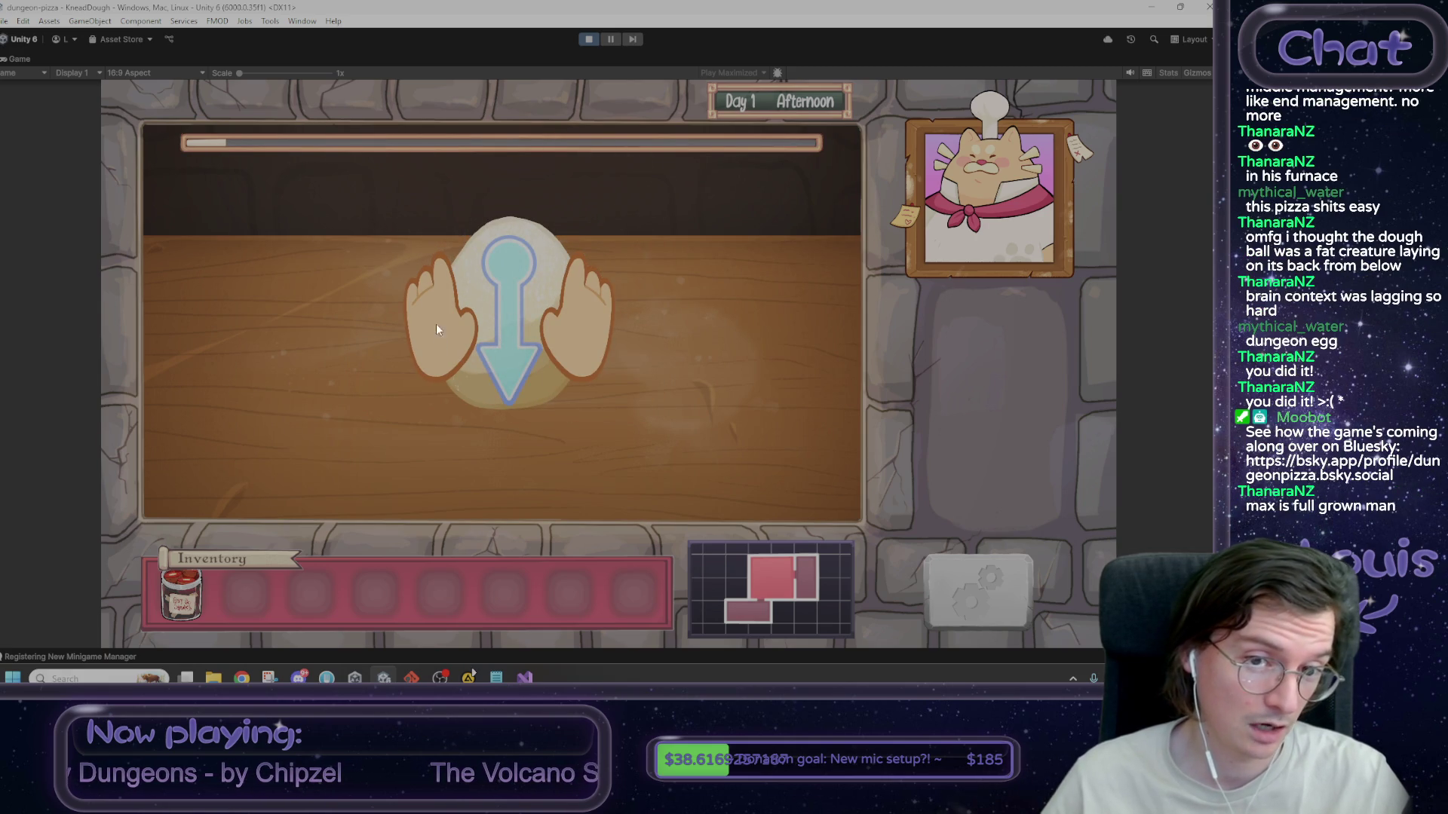
pyautogui.moveTo(556, 355); pyautogui.dragTo(537, 454)
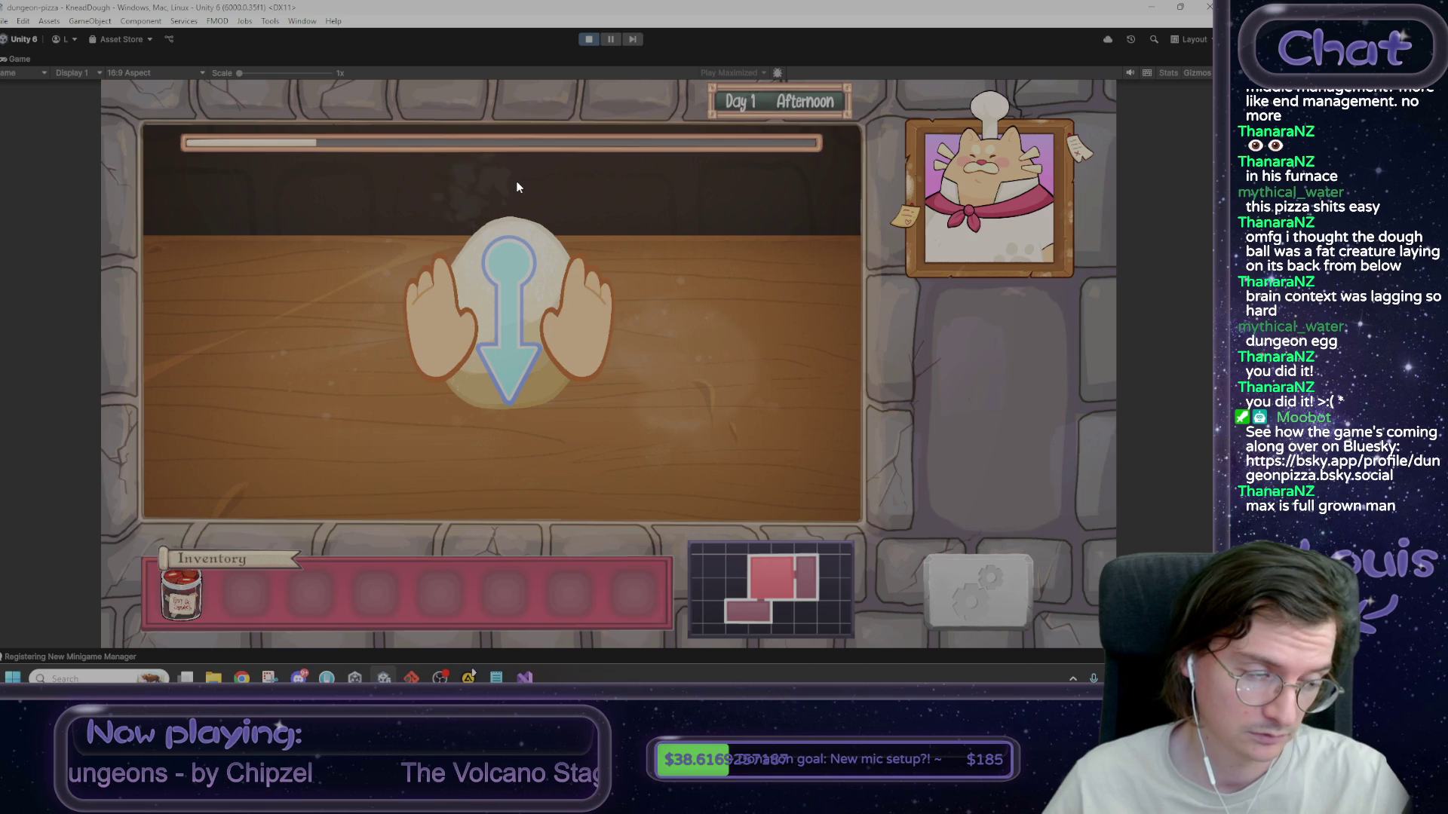
pyautogui.moveTo(521, 224); pyautogui.dragTo(522, 437)
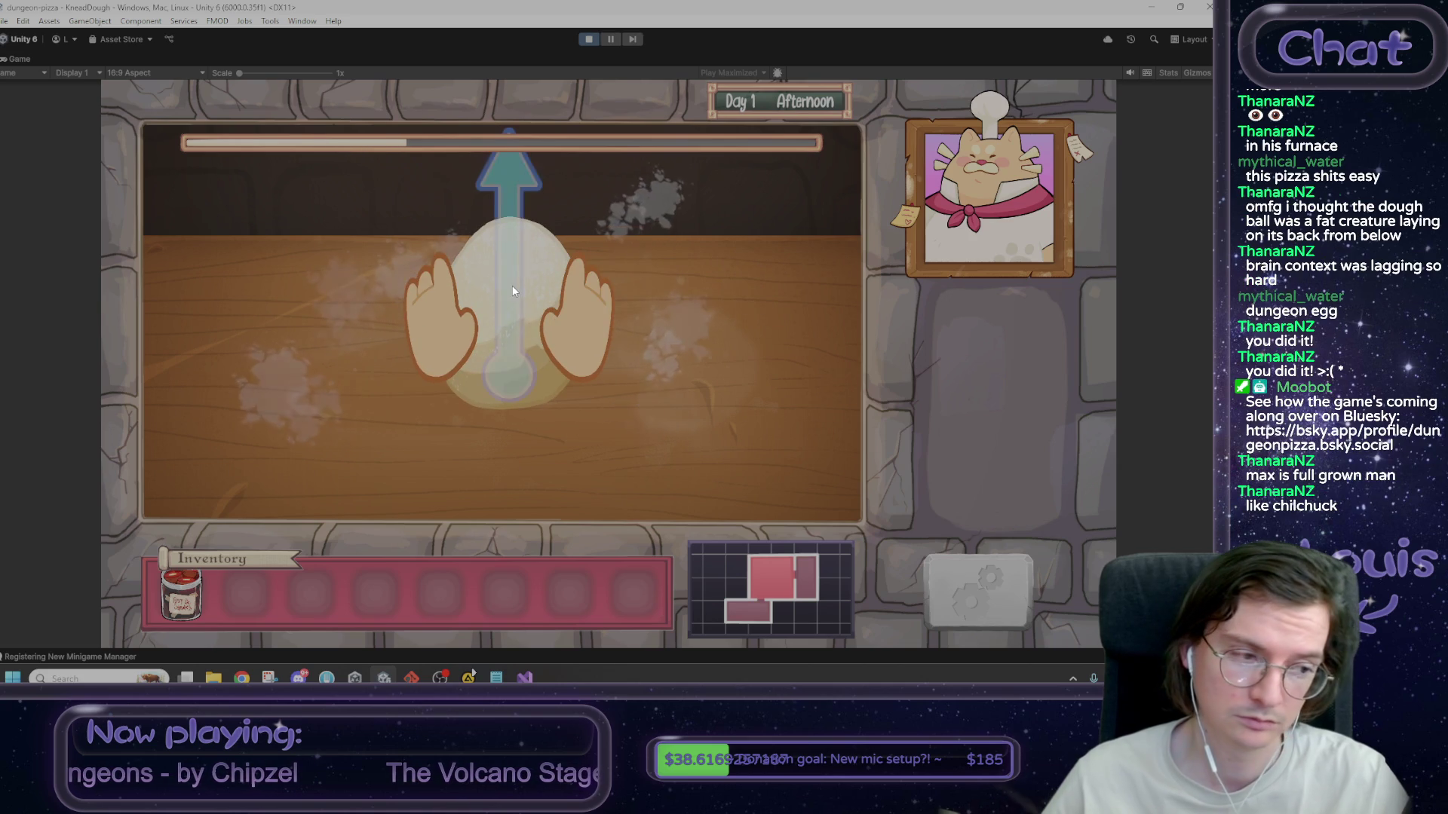
pyautogui.moveTo(508, 314); pyautogui.dragTo(535, 247)
pyautogui.moveTo(522, 302)
pyautogui.mouseDown()
pyautogui.moveTo(495, 451)
pyautogui.moveTo(516, 274)
pyautogui.moveTo(521, 445)
pyautogui.moveTo(525, 242)
pyautogui.moveTo(519, 500)
pyautogui.mouseUp()
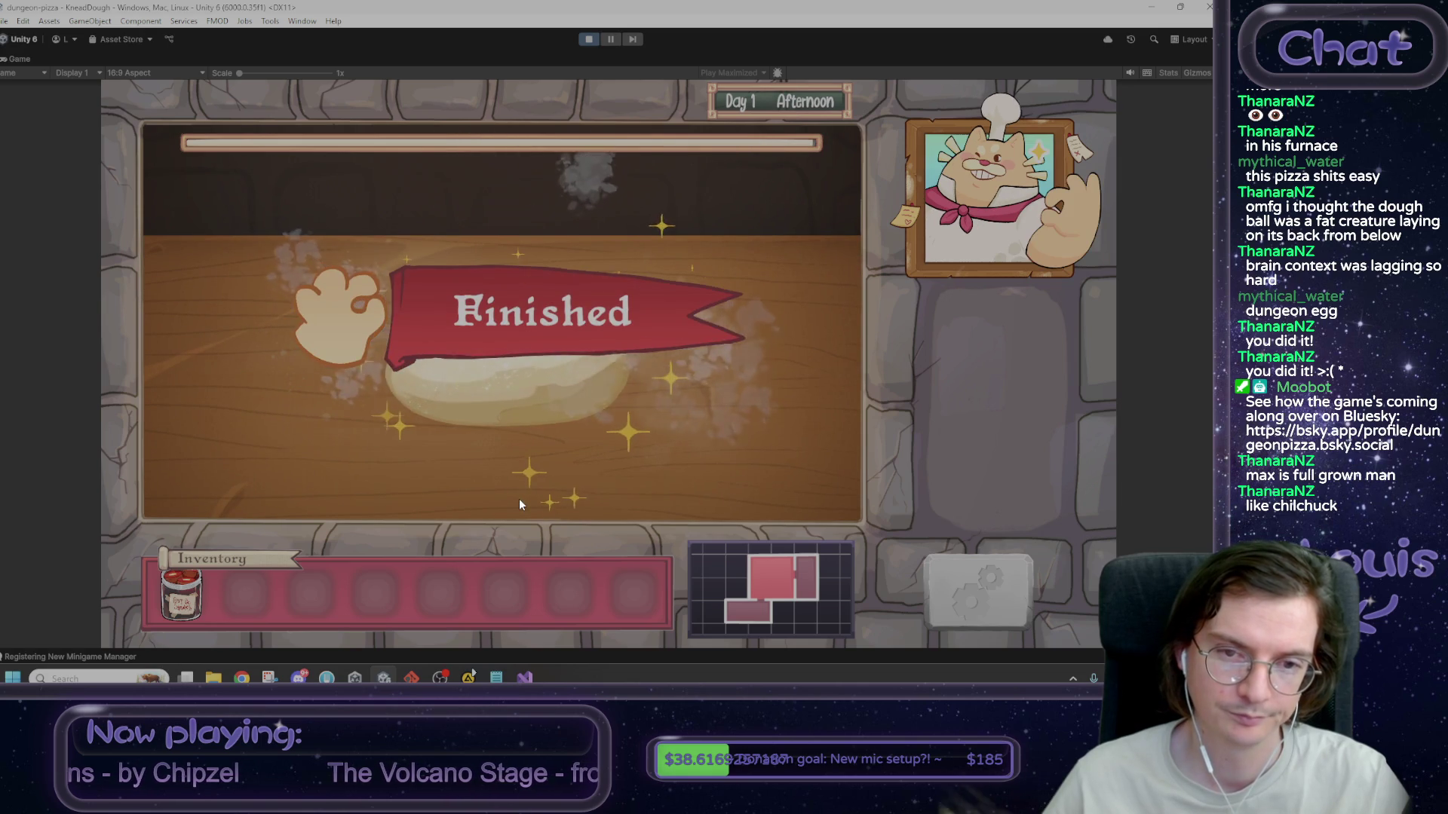
# - Skip the throwing, sauce and cheese minigames with the debug console 'win' command
pyautogui.click(806, 312)
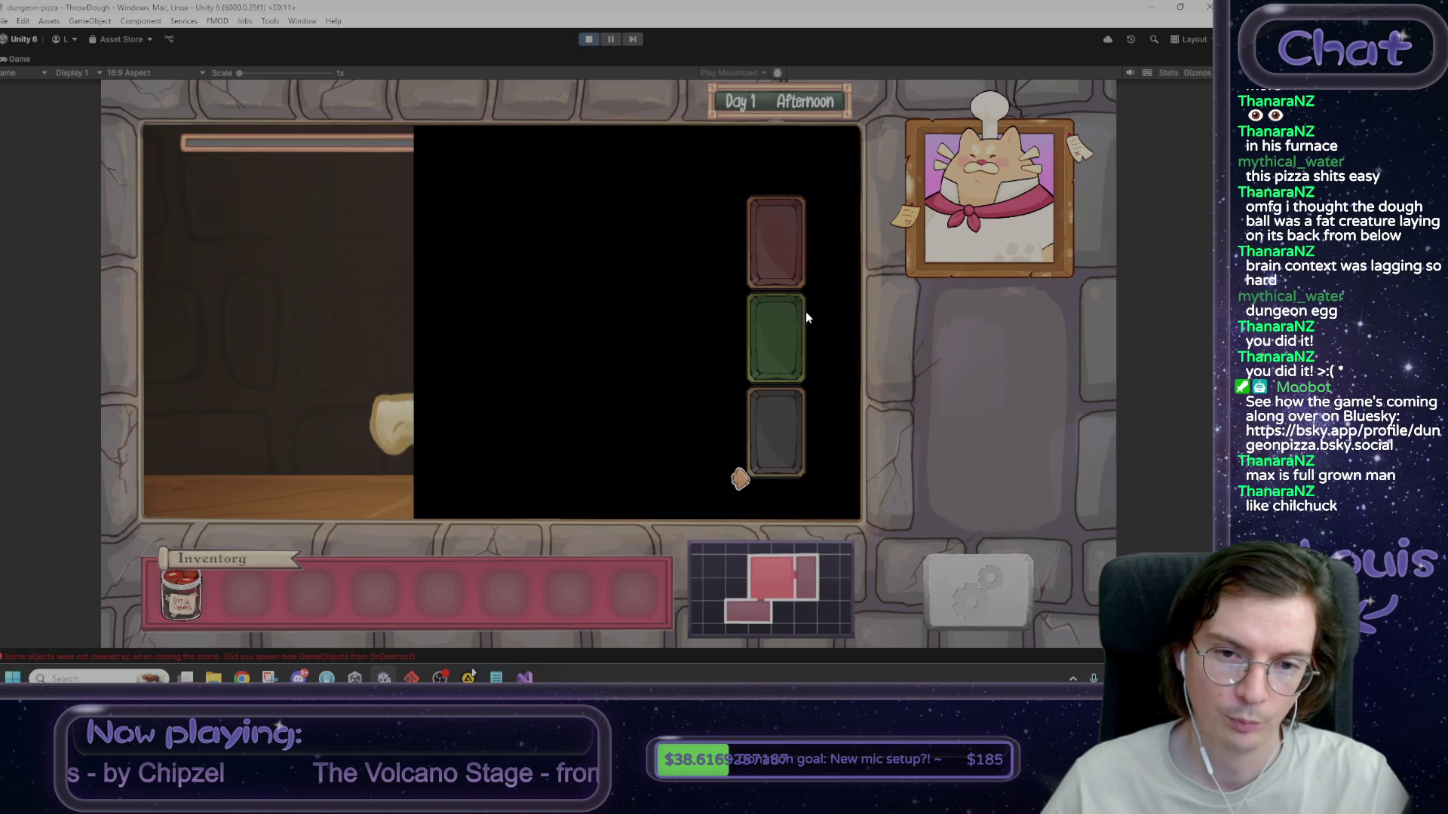
pyautogui.press('`')
pyautogui.write('win')
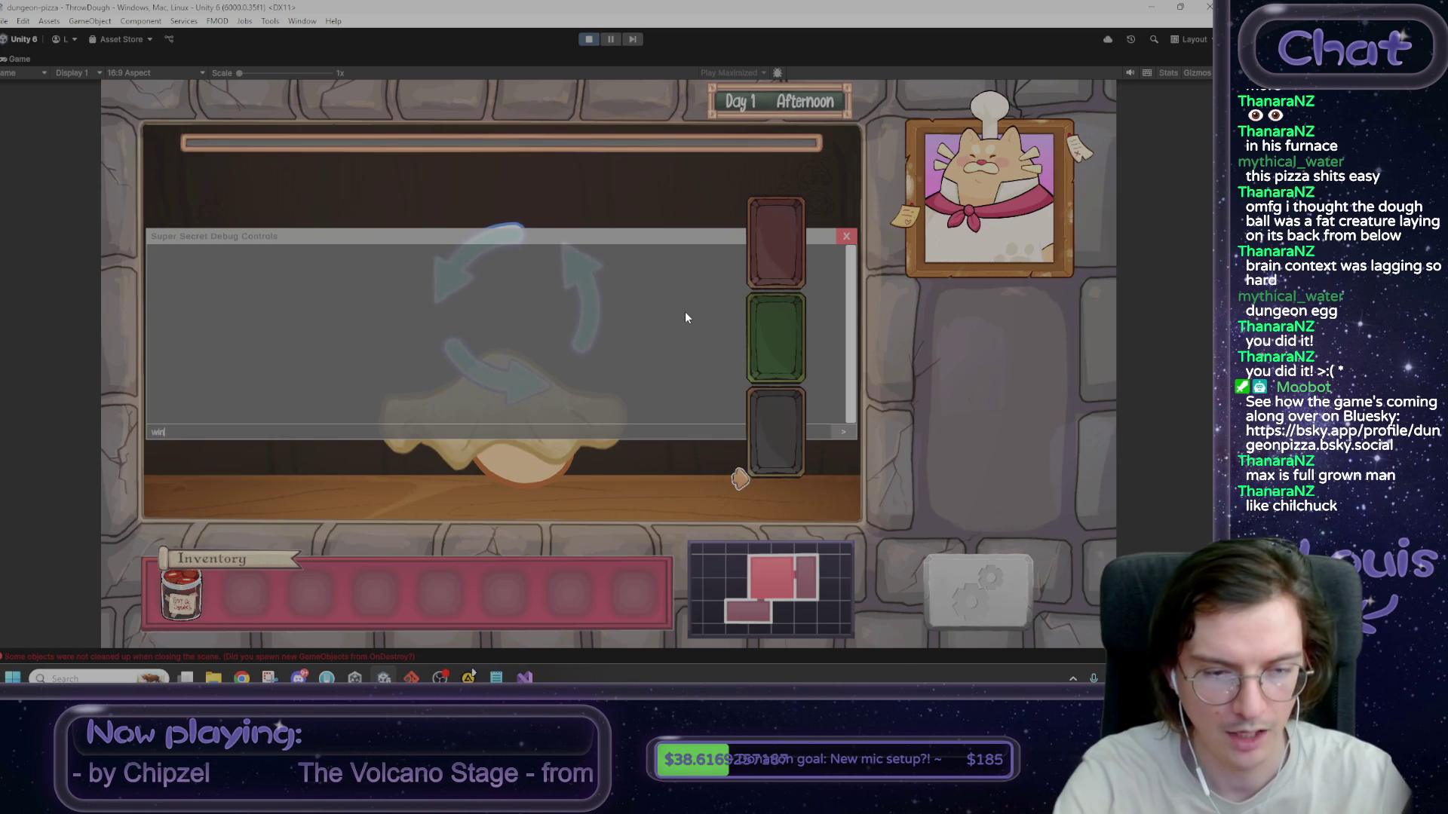
pyautogui.press('Return')
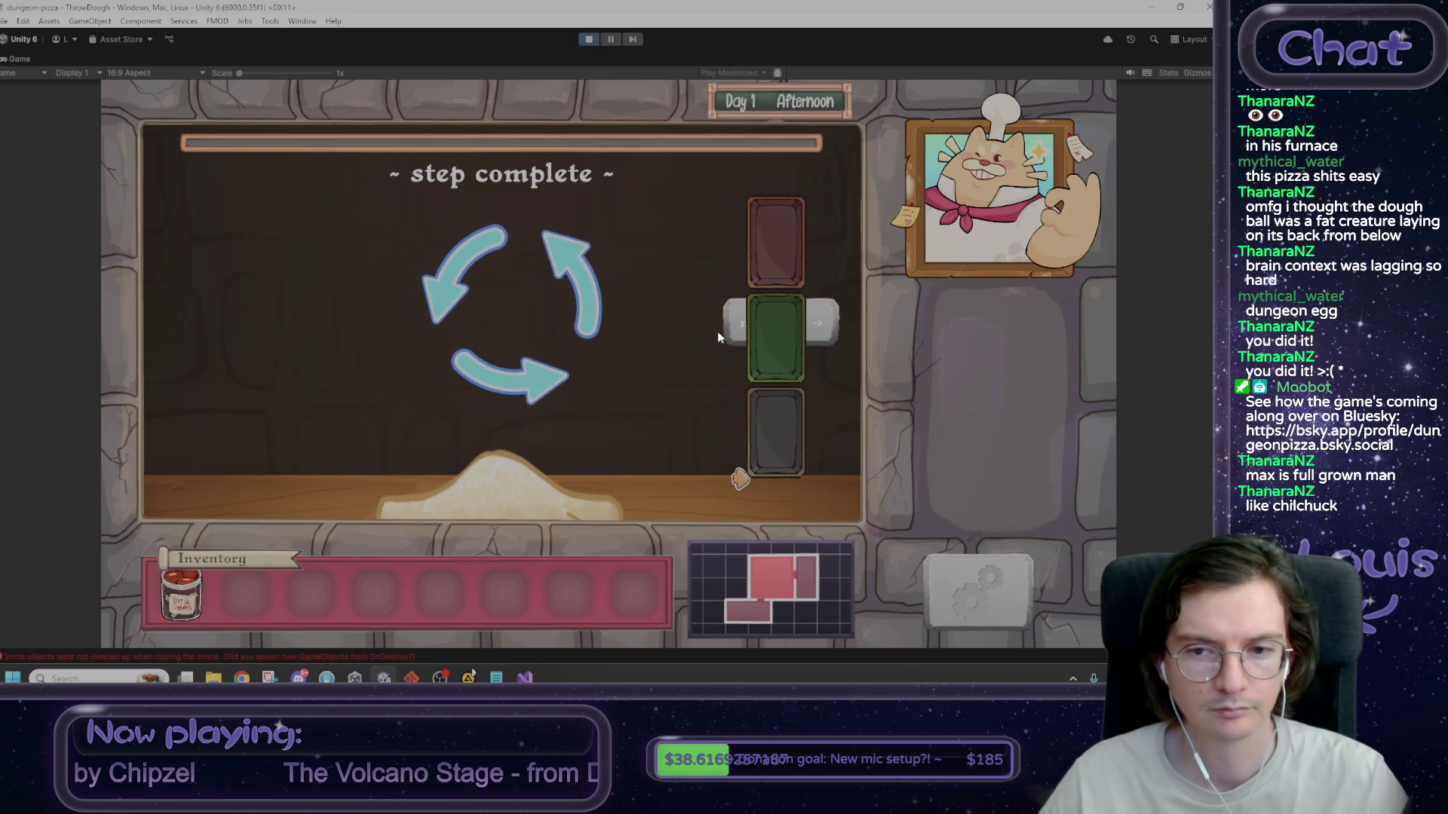
pyautogui.click(725, 328)
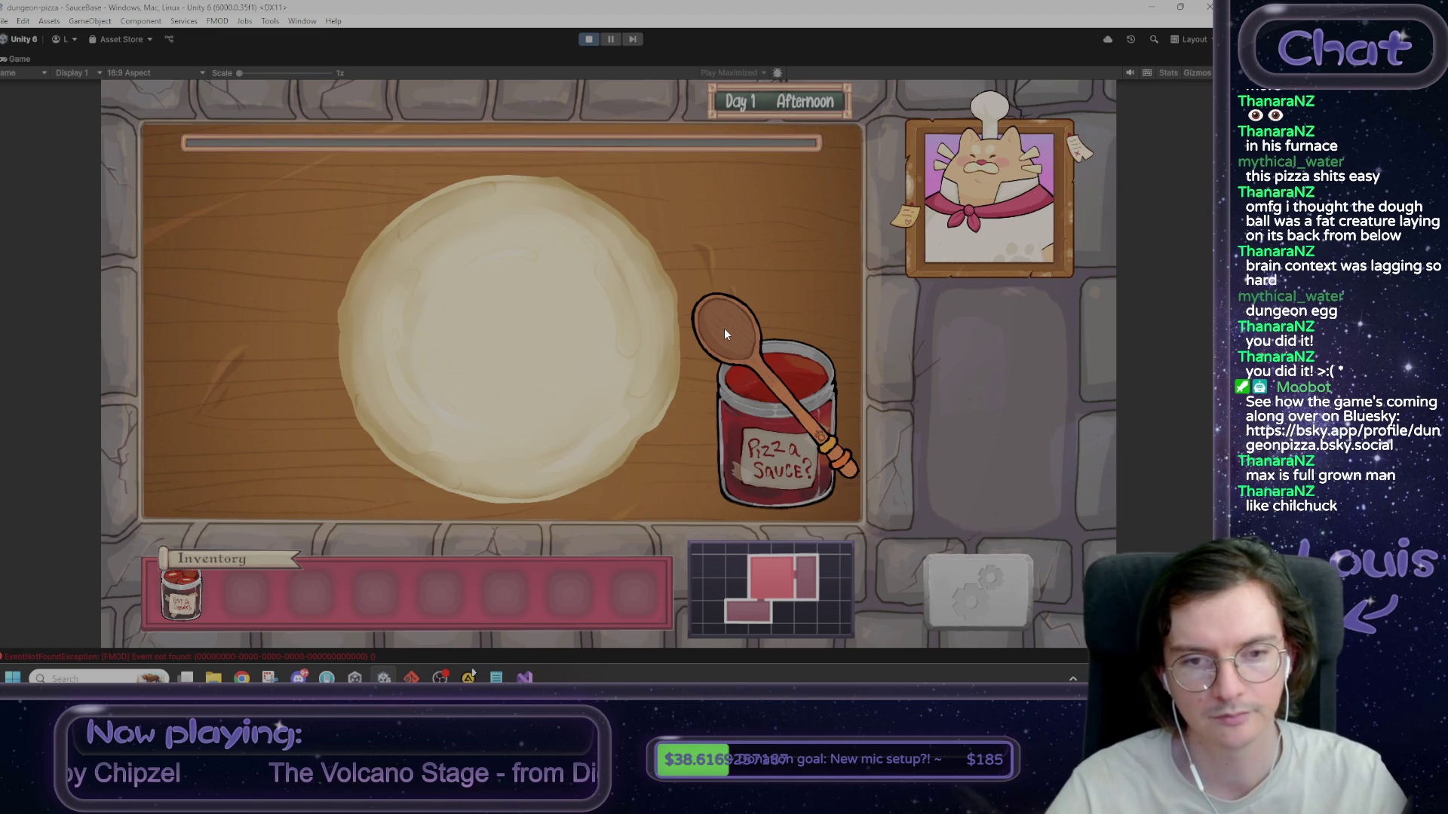
pyautogui.press('`')
pyautogui.write('win')
pyautogui.press('Return')
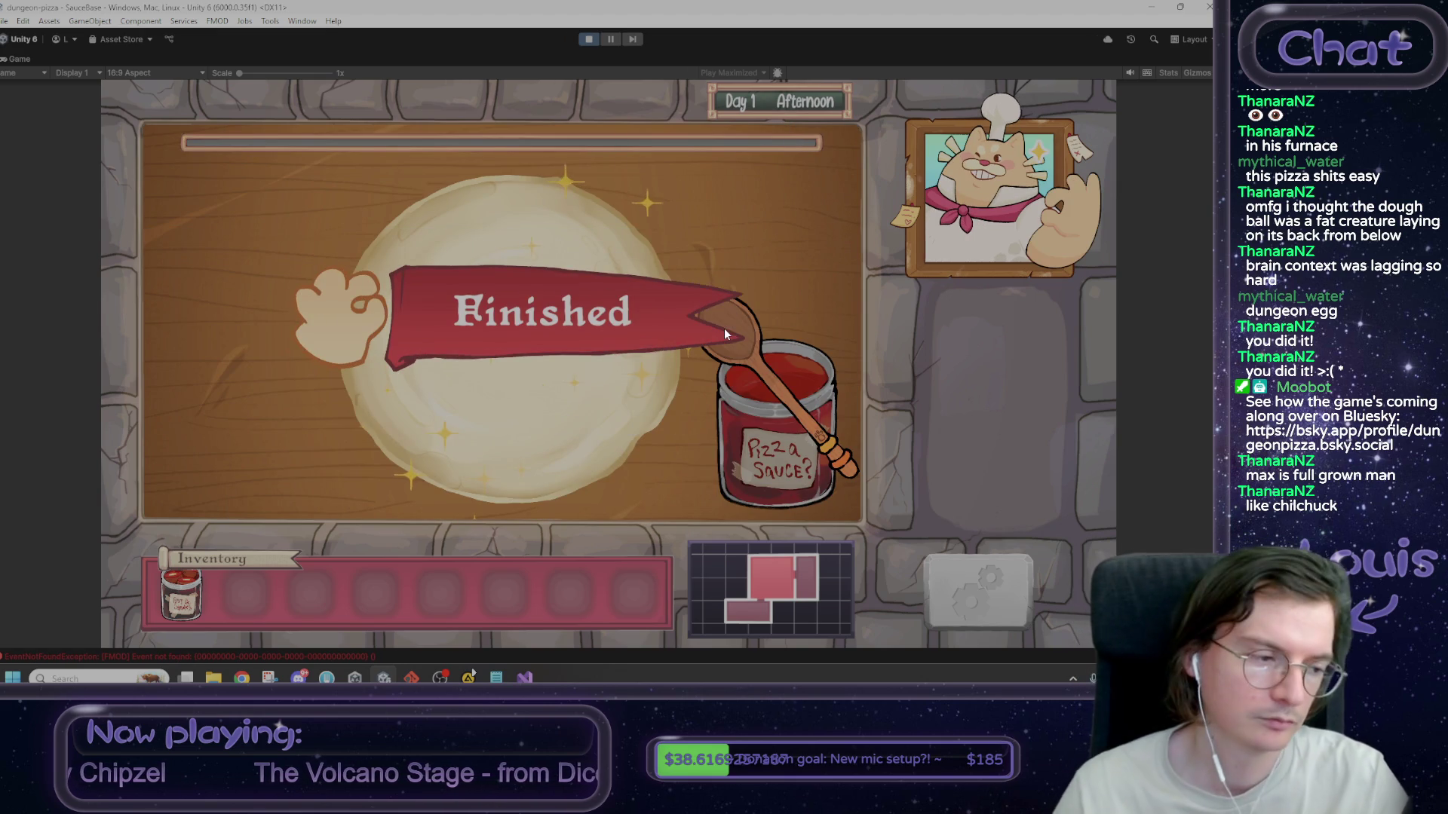
pyautogui.click(778, 325)
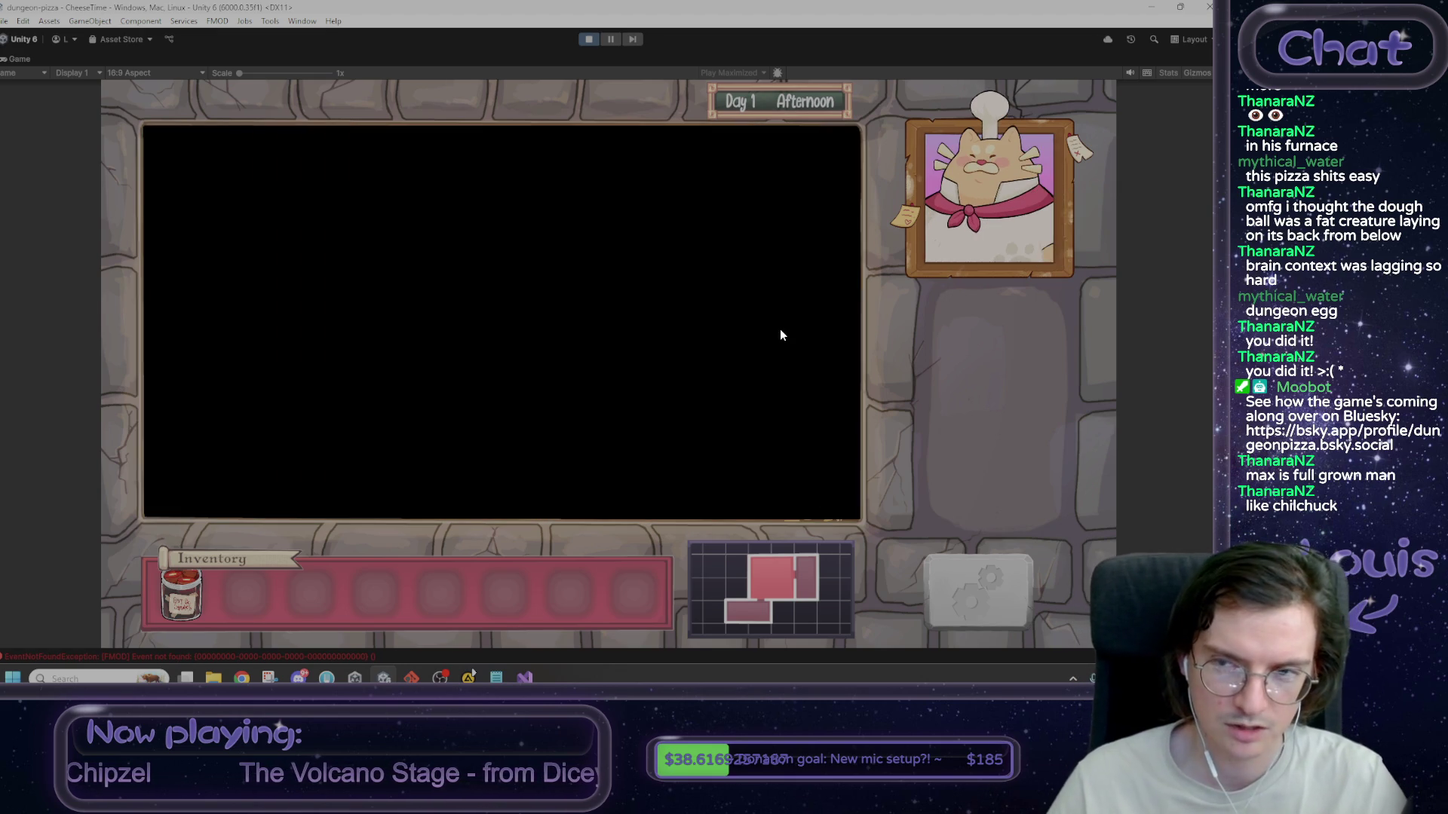
pyautogui.press('`')
pyautogui.write('win')
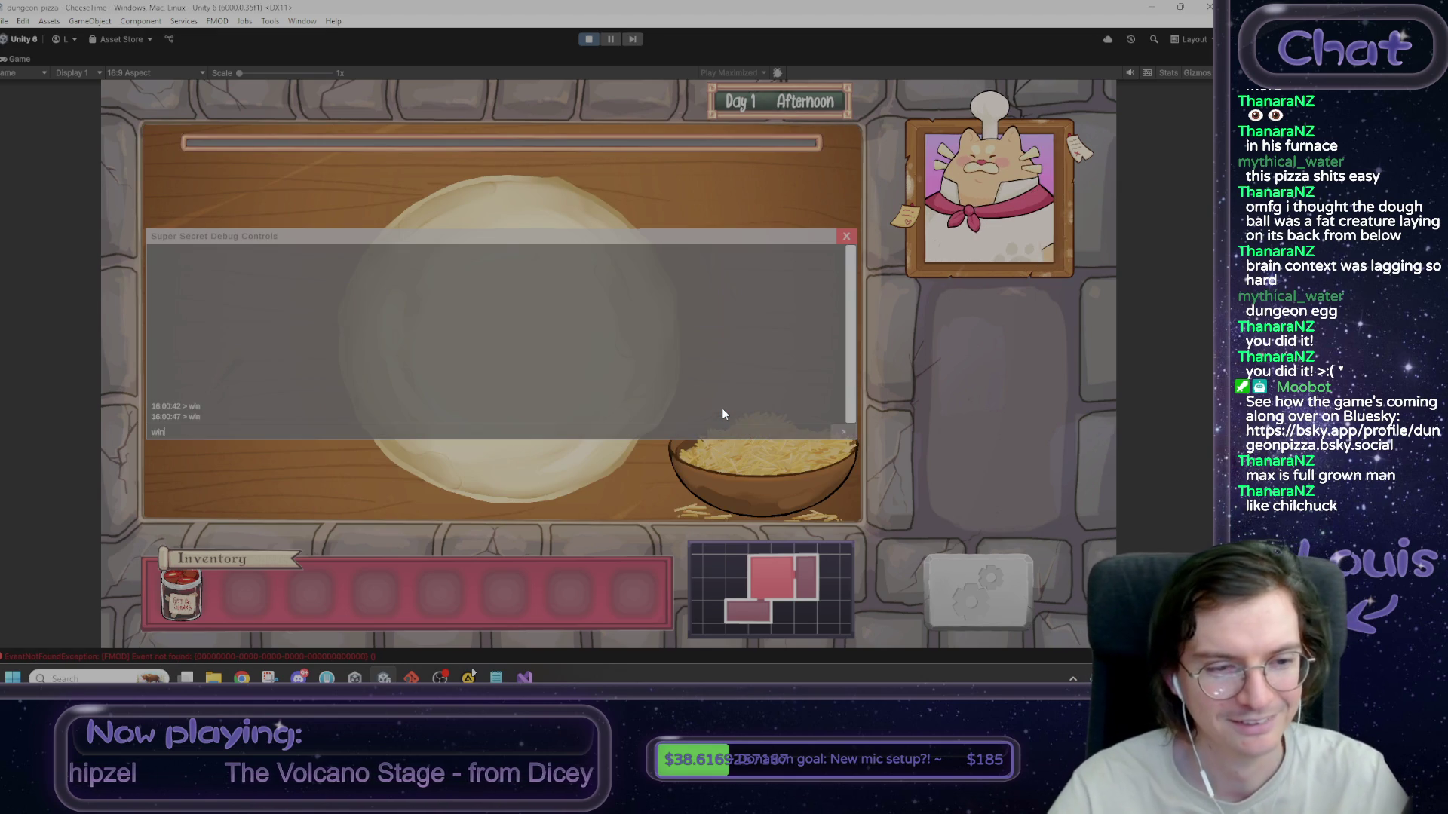
pyautogui.press('Return')
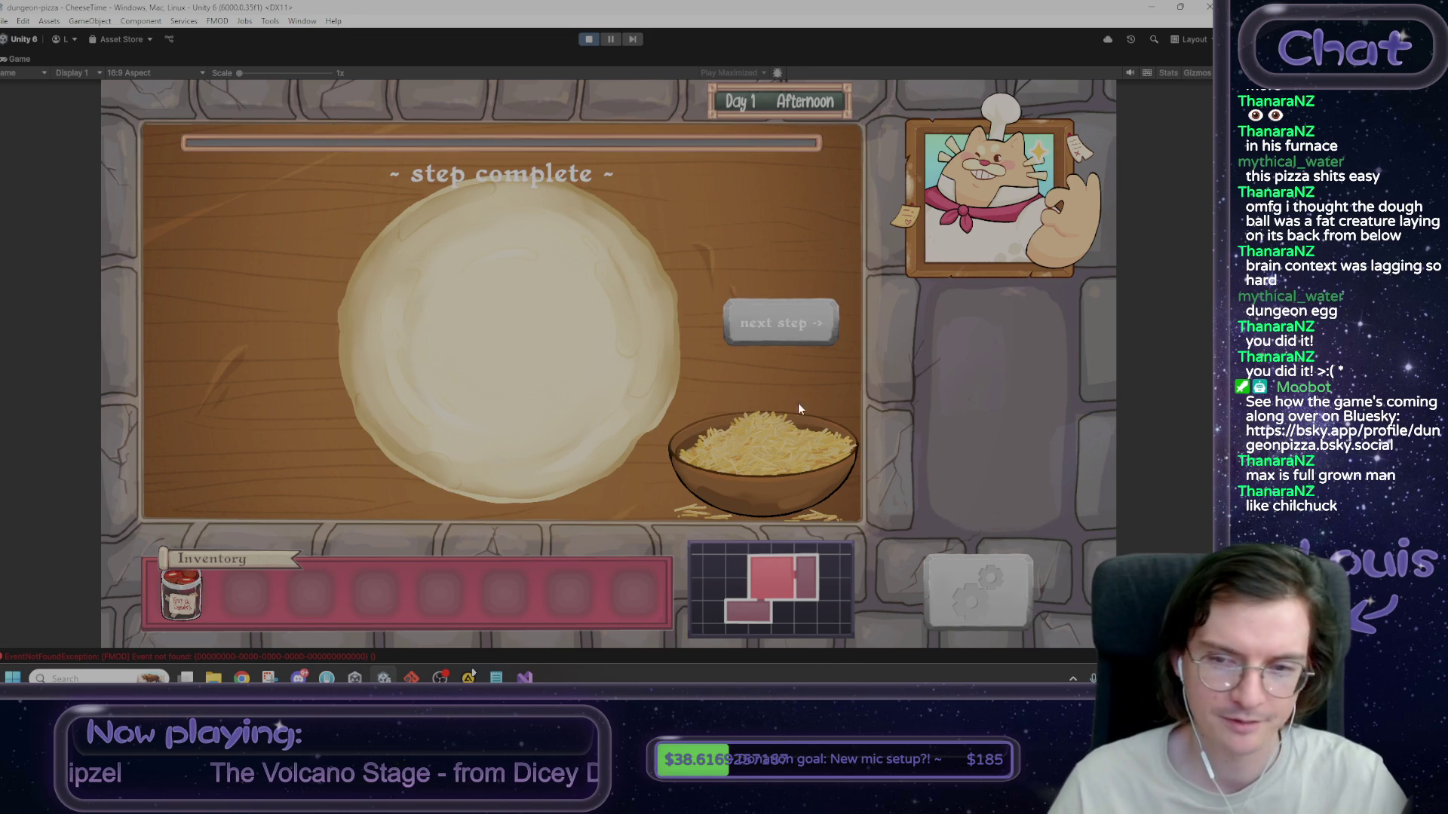
pyautogui.click(794, 328)
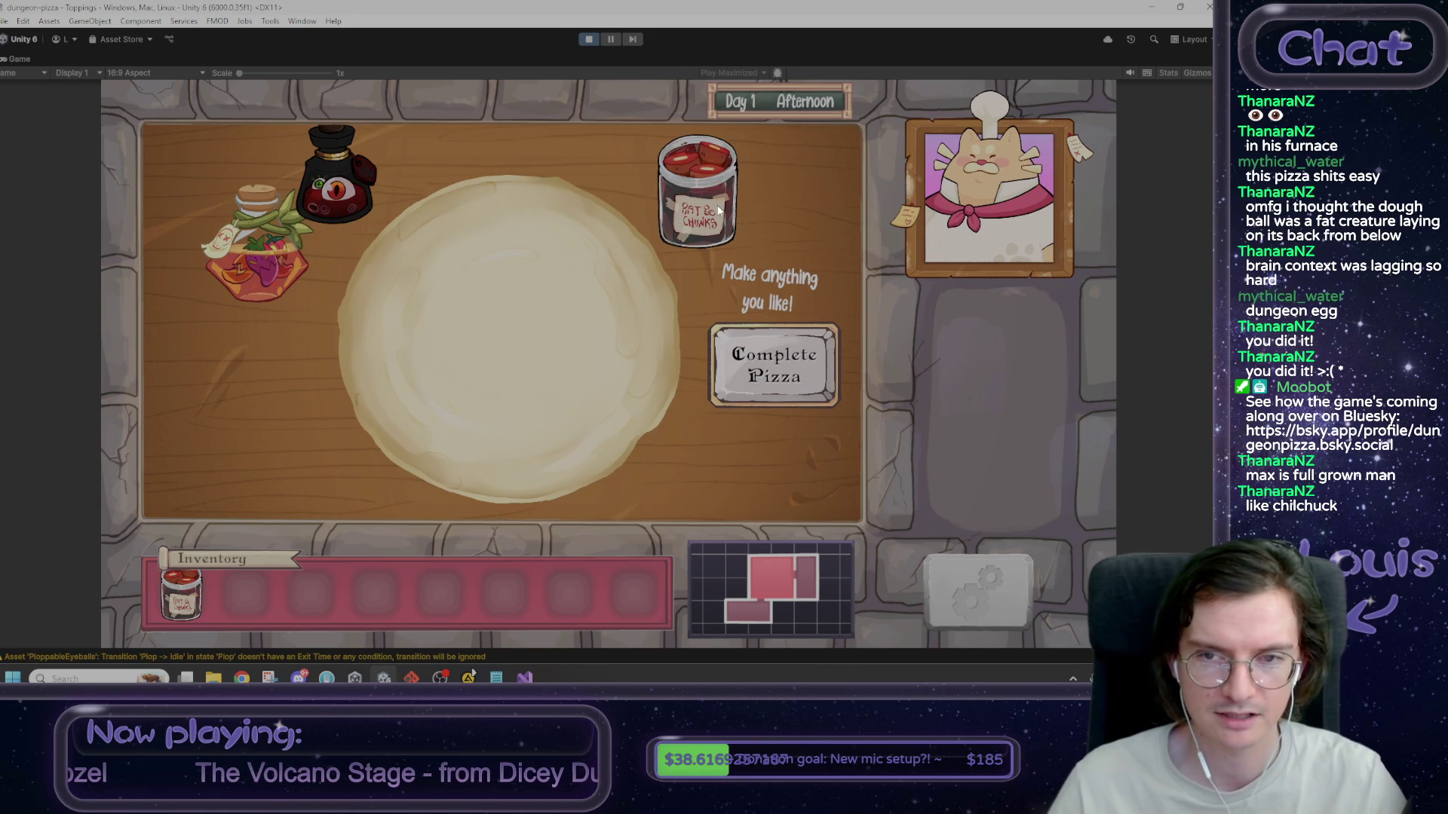
# - Top the pizza with four meat pieces and complete the Dungeon Pizza
pyautogui.click(364, 324)
pyautogui.click(390, 392)
pyautogui.click(464, 409)
pyautogui.click(466, 475)
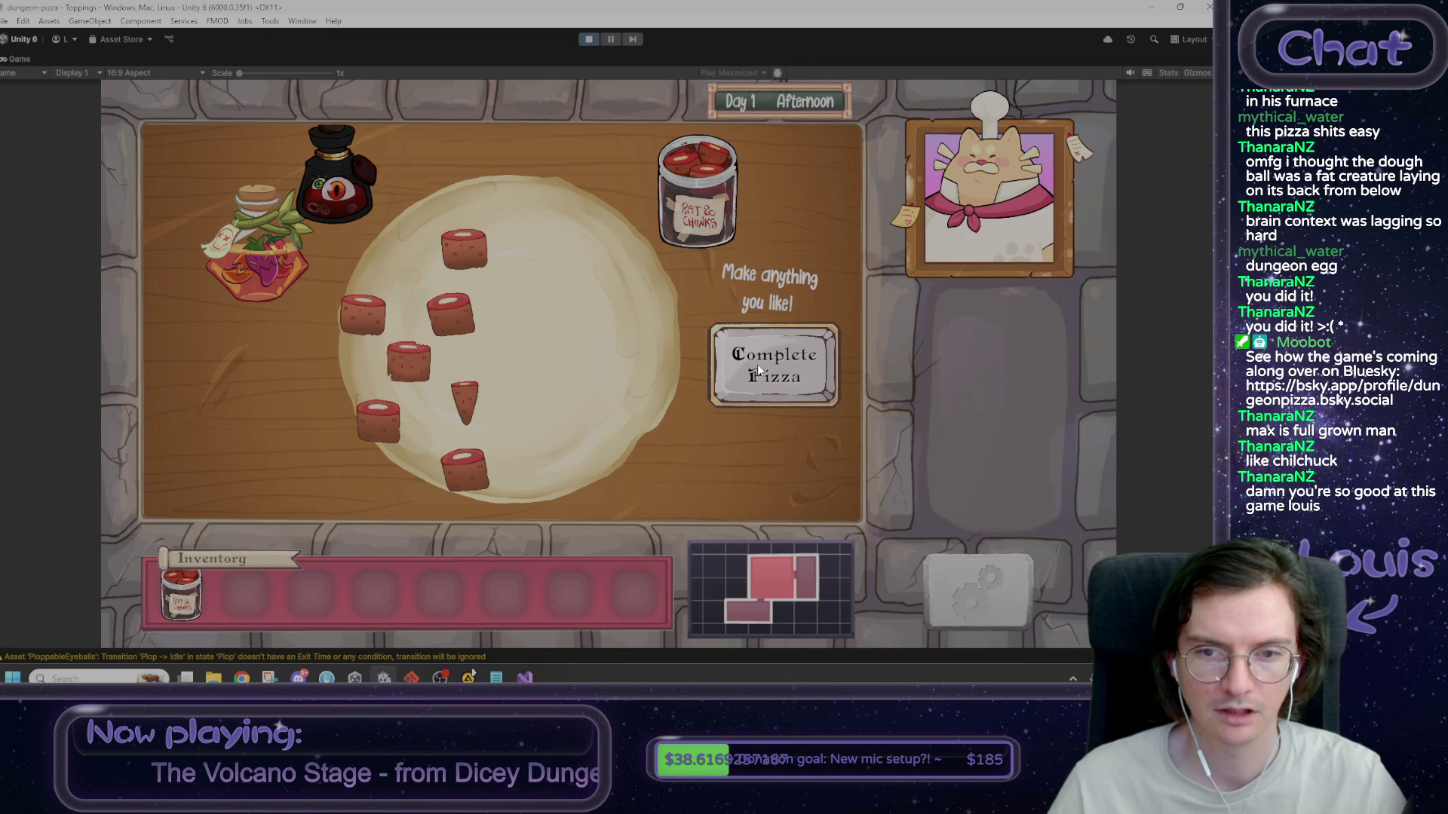
pyautogui.click(712, 355)
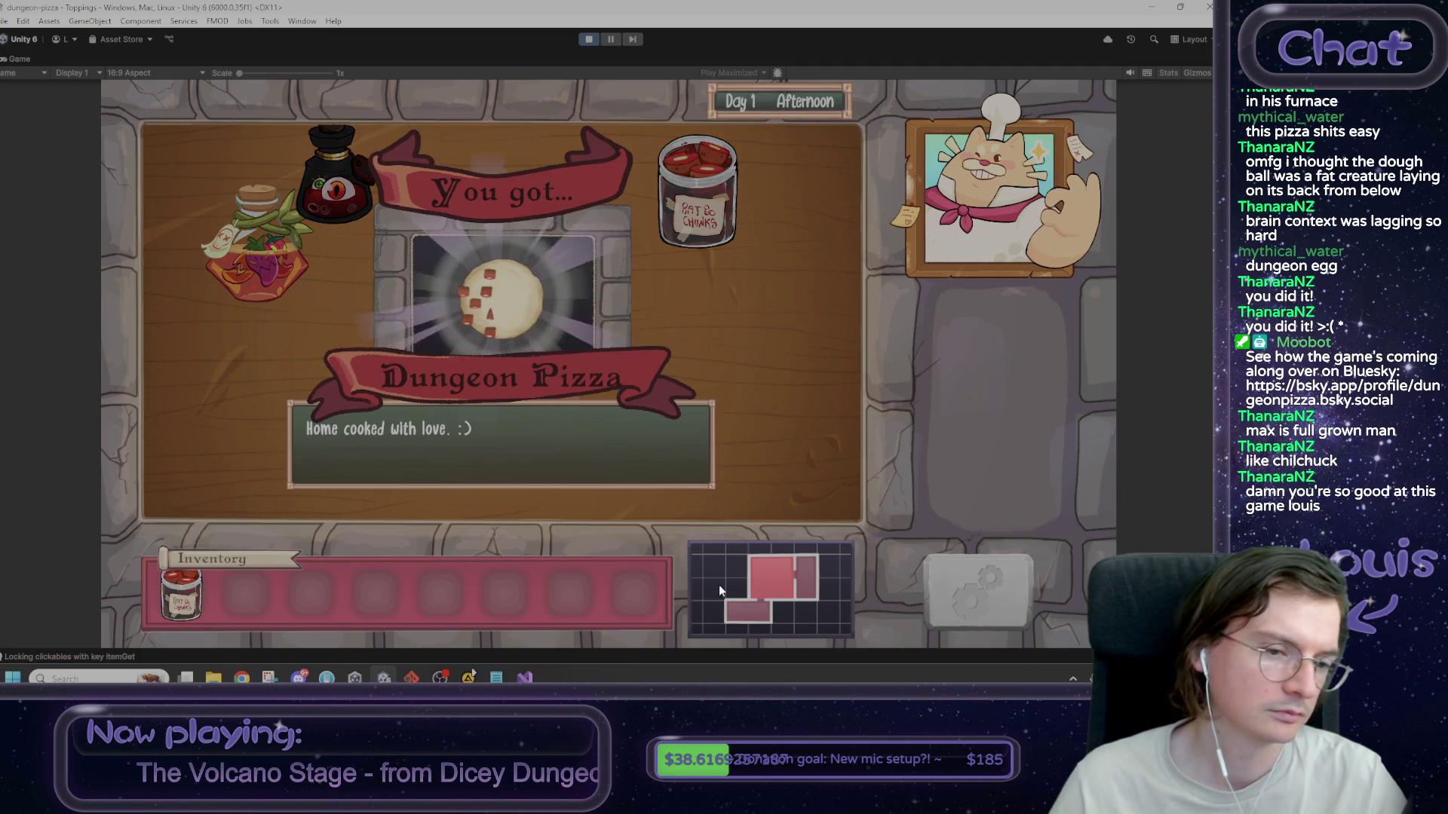
pyautogui.click(264, 594)
# - Serve the Dungeon Pizza to Max, reply that the name is Boss, and stop the playtest
pyautogui.click(756, 322)
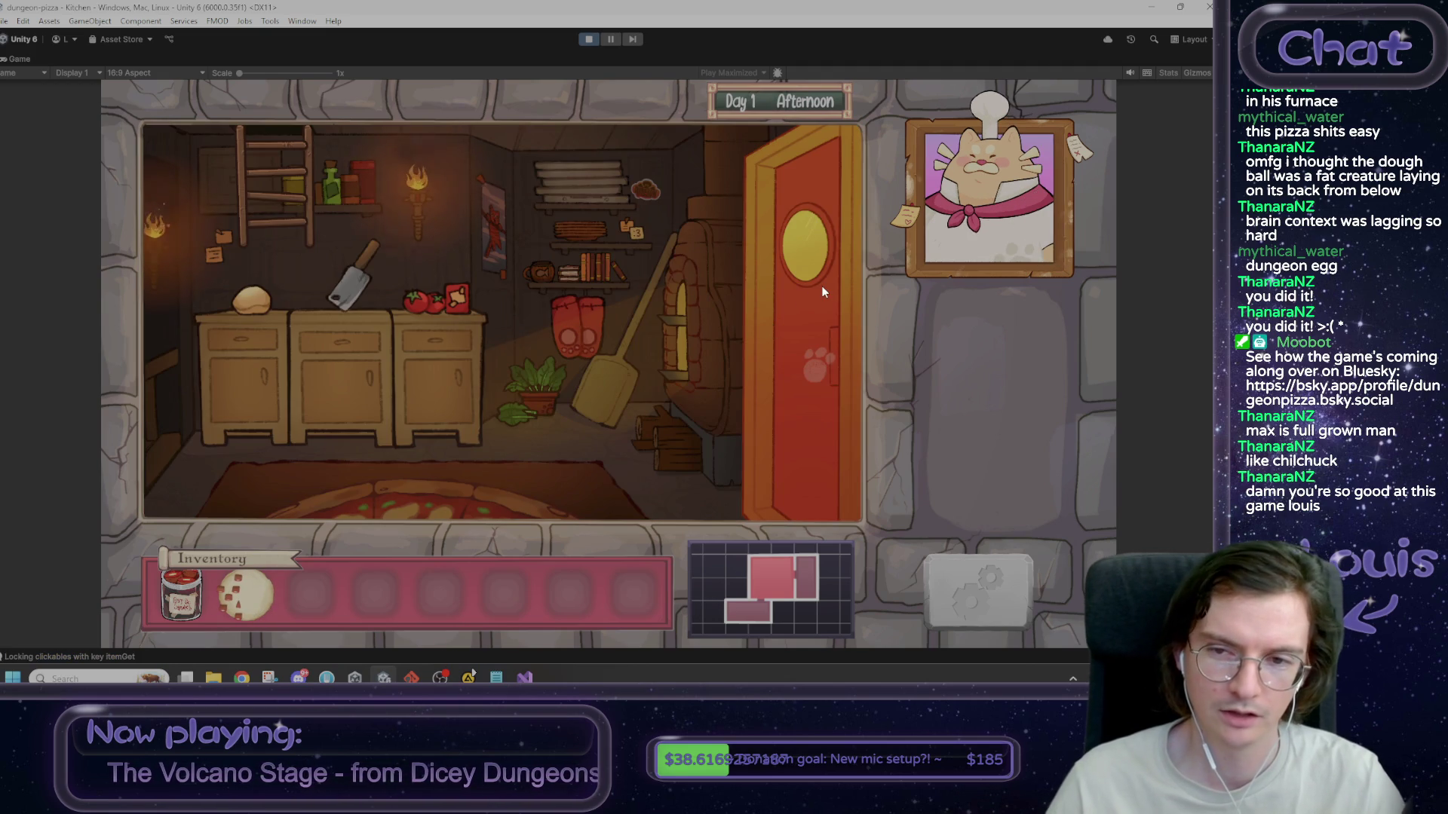
pyautogui.click(822, 291)
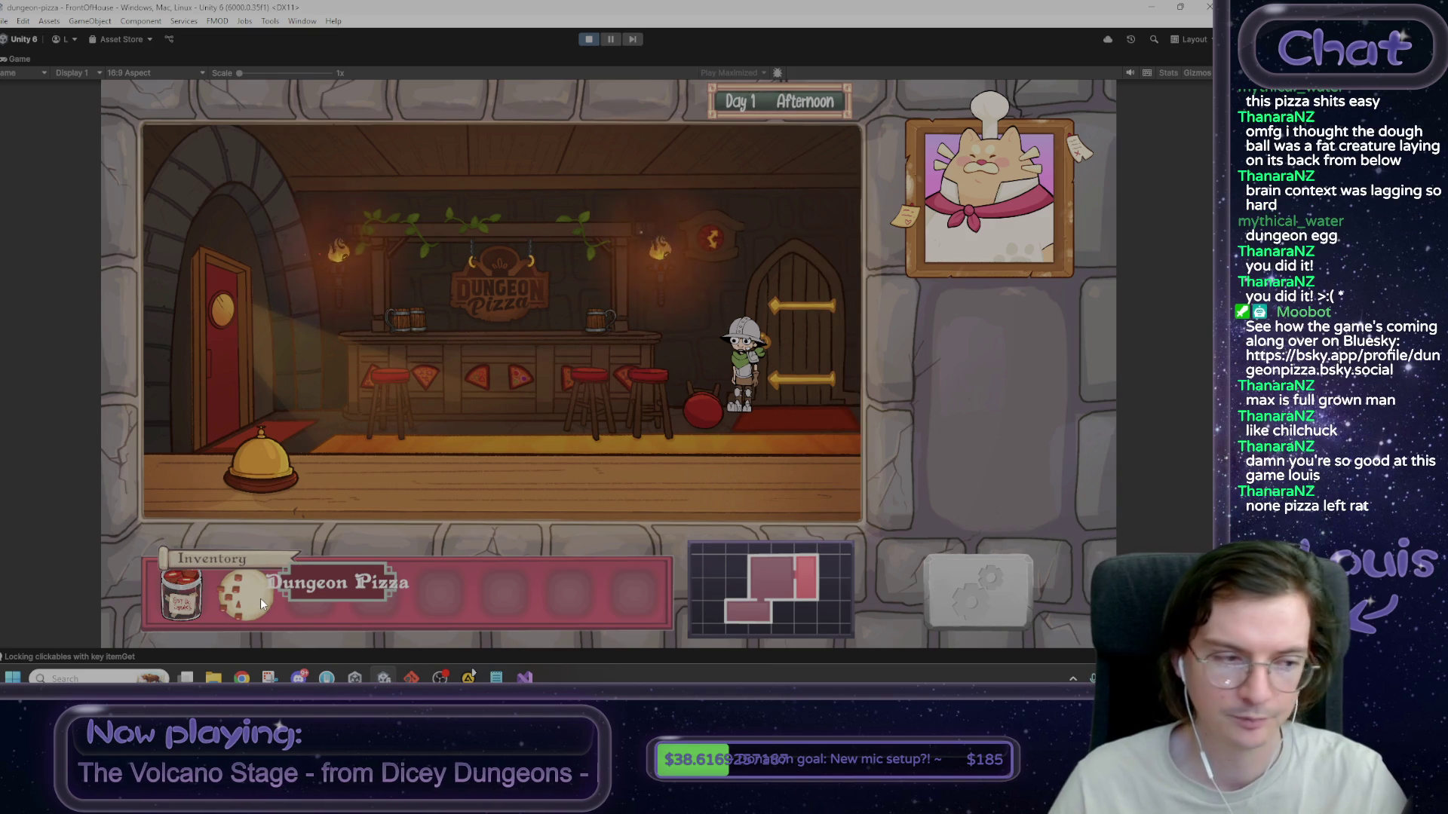
pyautogui.moveTo(260, 598)
pyautogui.mouseDown()
pyautogui.moveTo(850, 366)
pyautogui.moveTo(733, 364)
pyautogui.mouseUp()
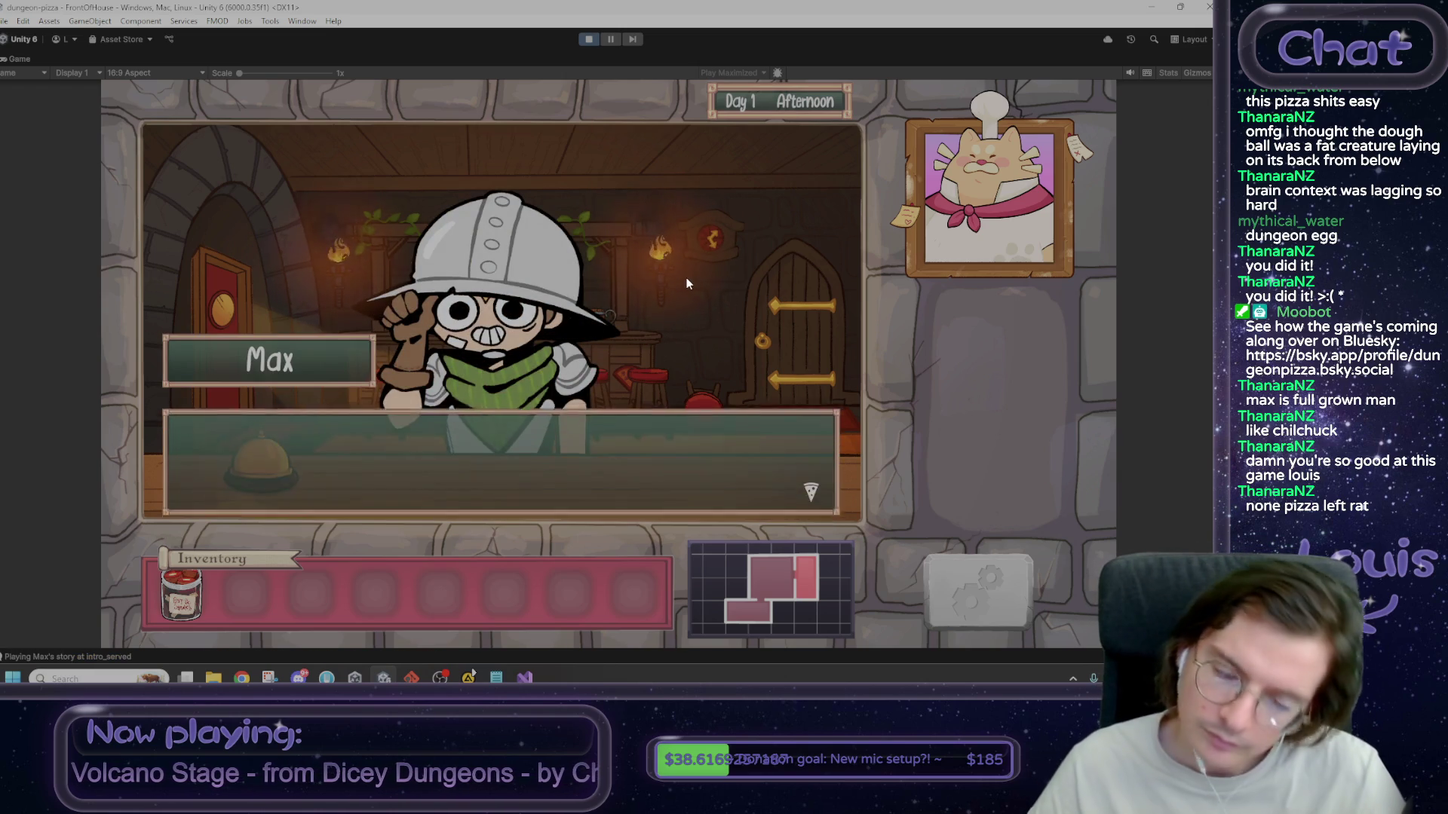
pyautogui.click(687, 278)
pyautogui.click(642, 308)
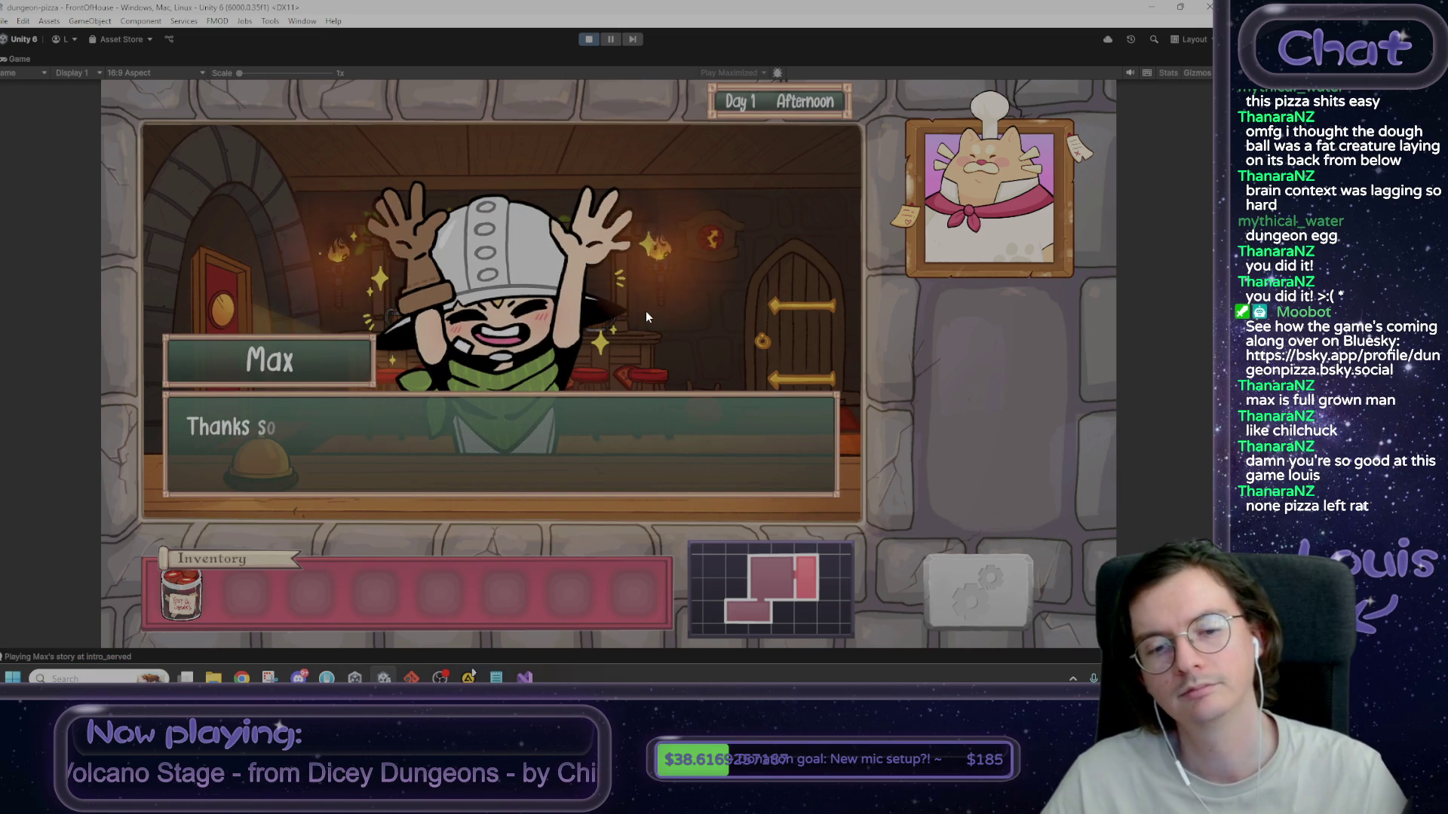
pyautogui.click(678, 309)
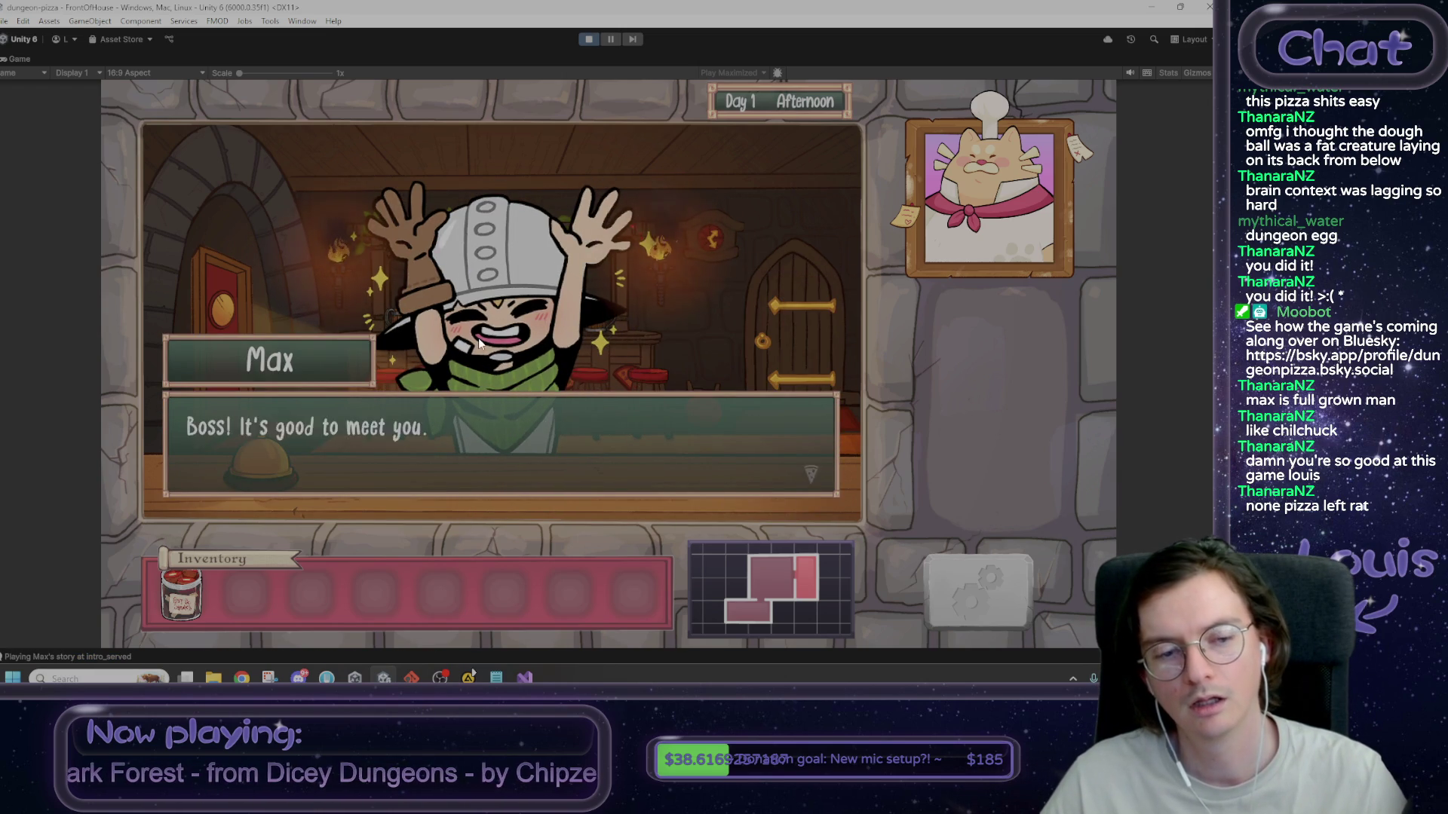
pyautogui.click(479, 338)
pyautogui.click(479, 338)
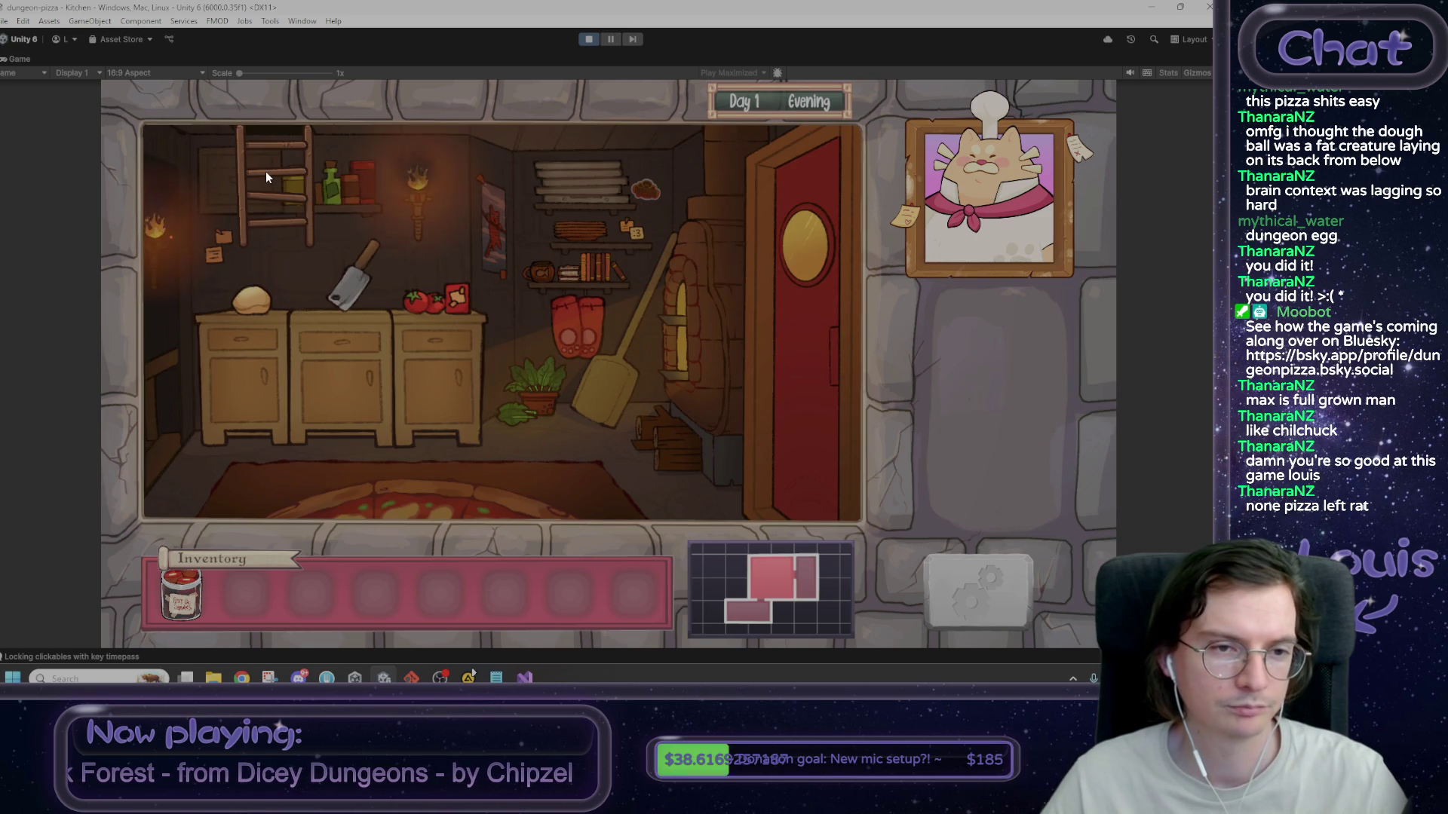
pyautogui.click(594, 42)
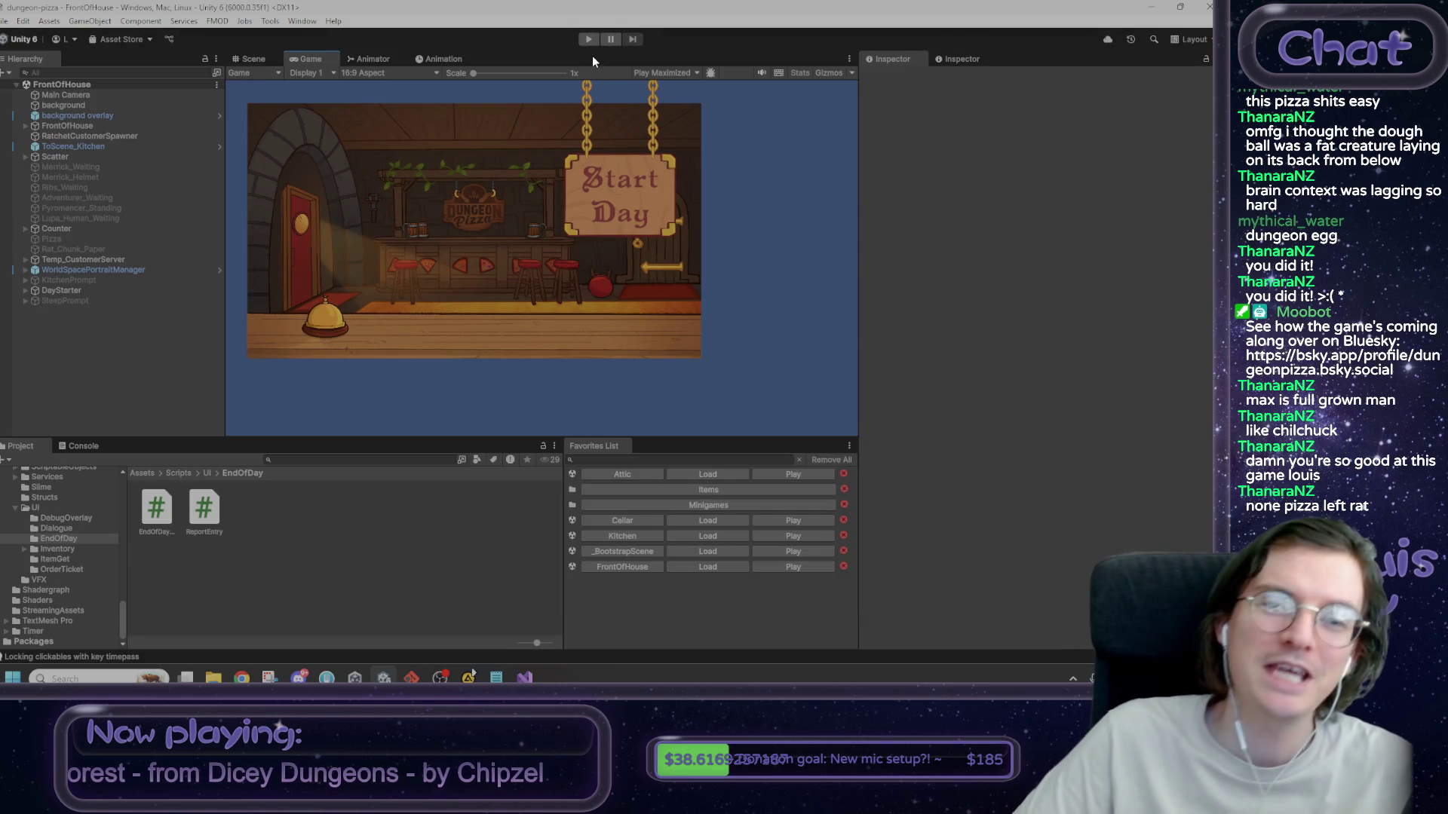
# - Play, begin Day 1, collect the Rat Tail, reply to Max, and start kneading in the kitchen
pyautogui.click(588, 40)
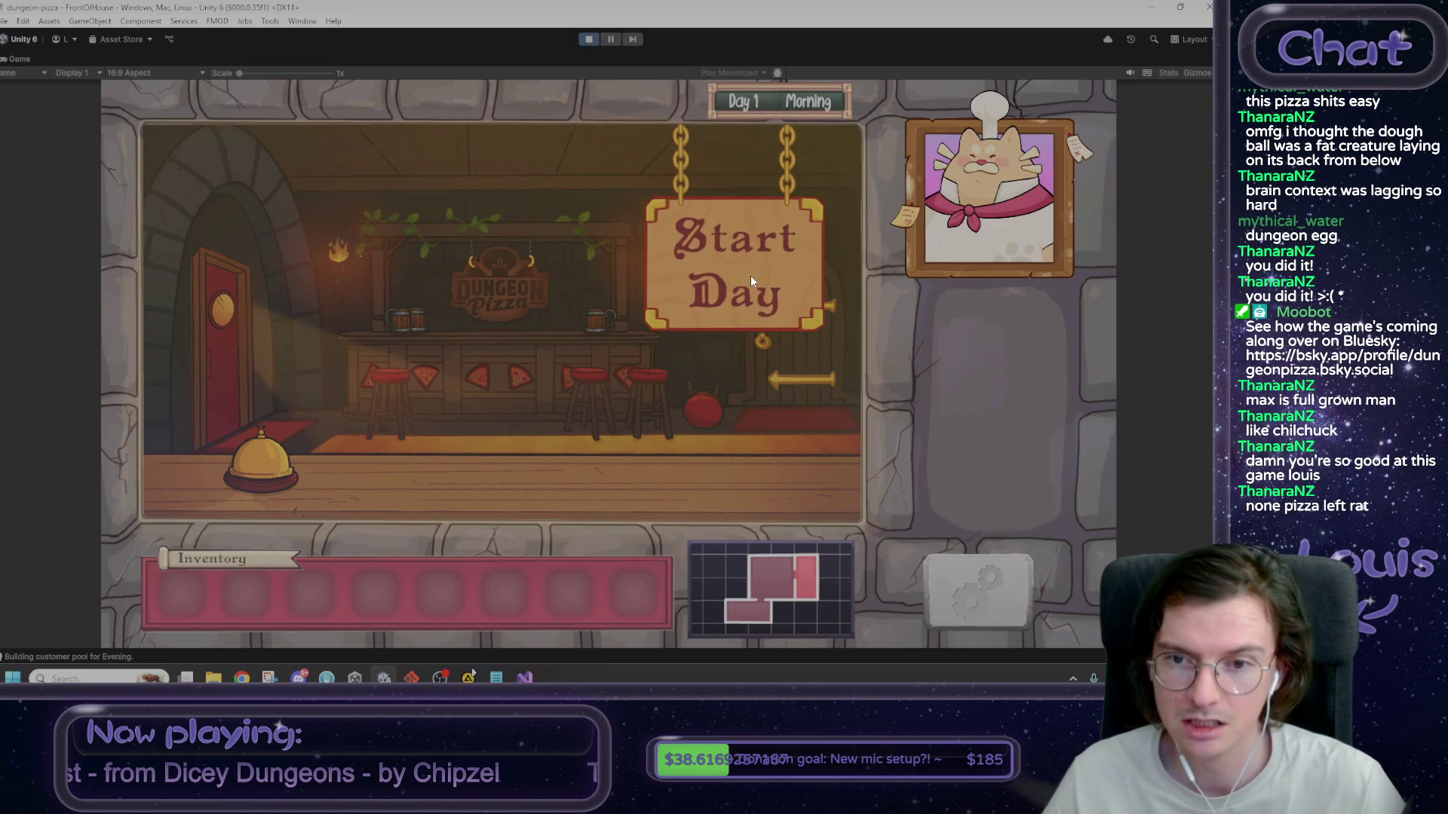
pyautogui.click(750, 275)
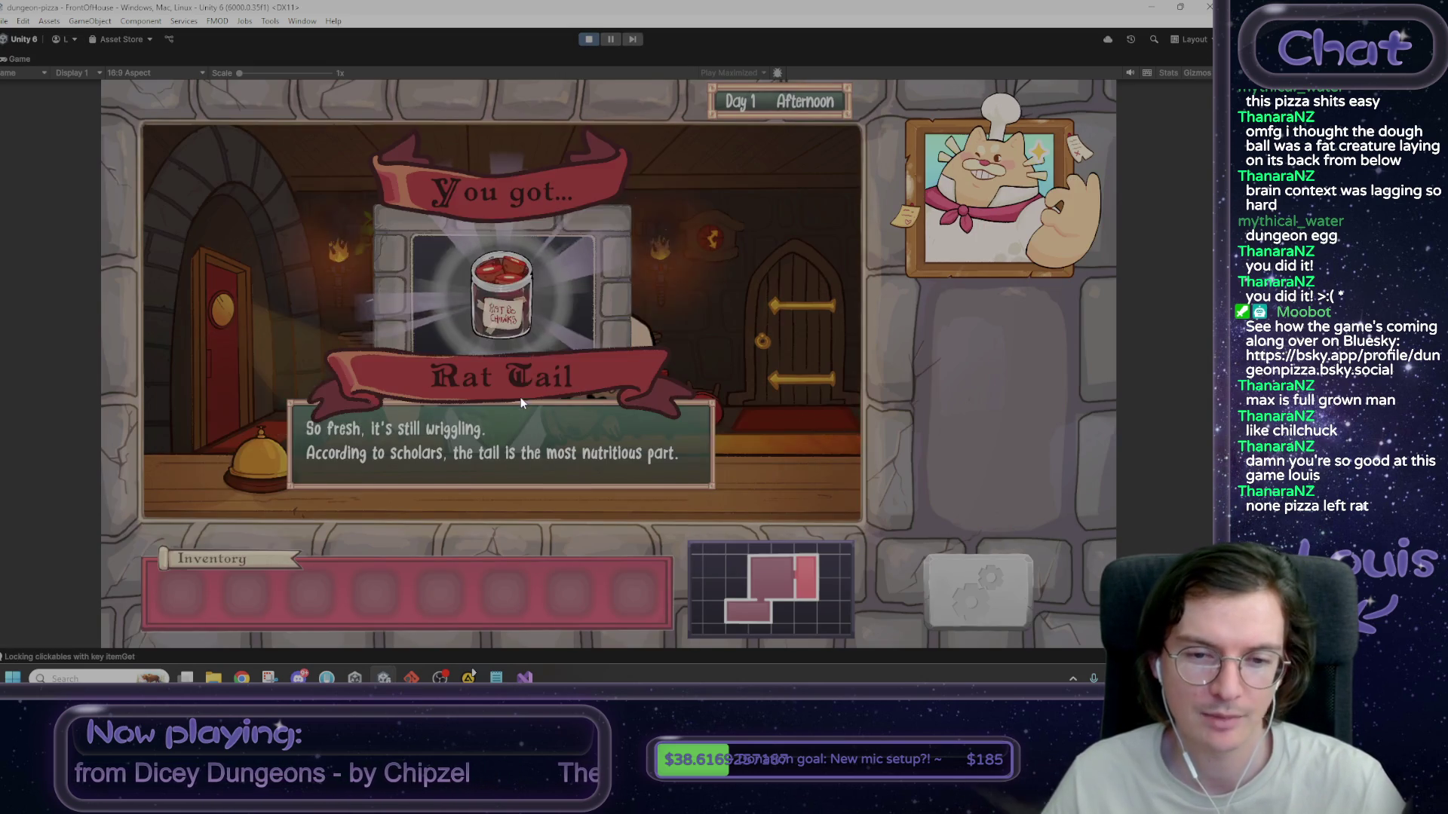
pyautogui.click(467, 369)
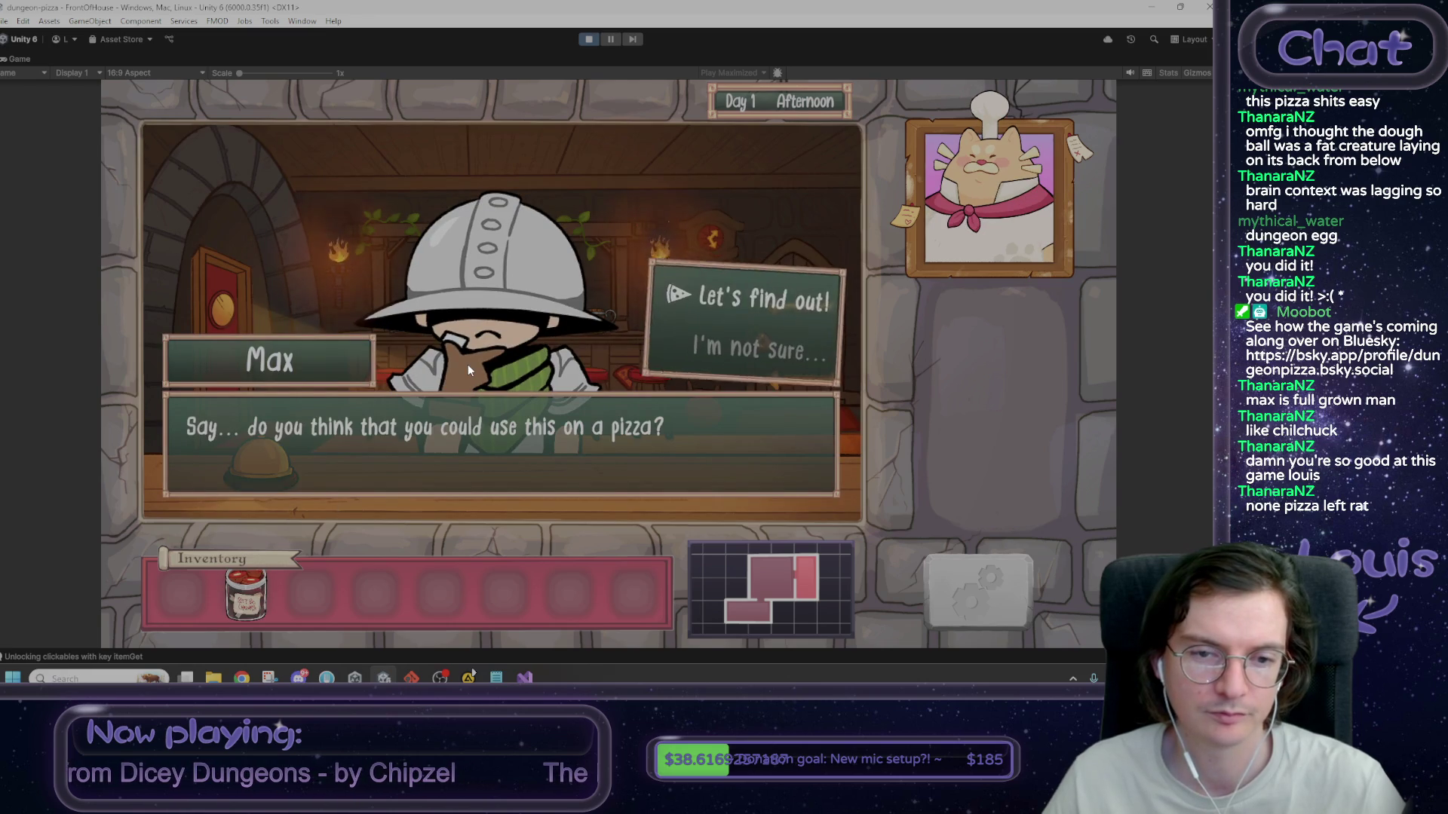
pyautogui.click(751, 347)
pyautogui.click(572, 355)
pyautogui.click(259, 344)
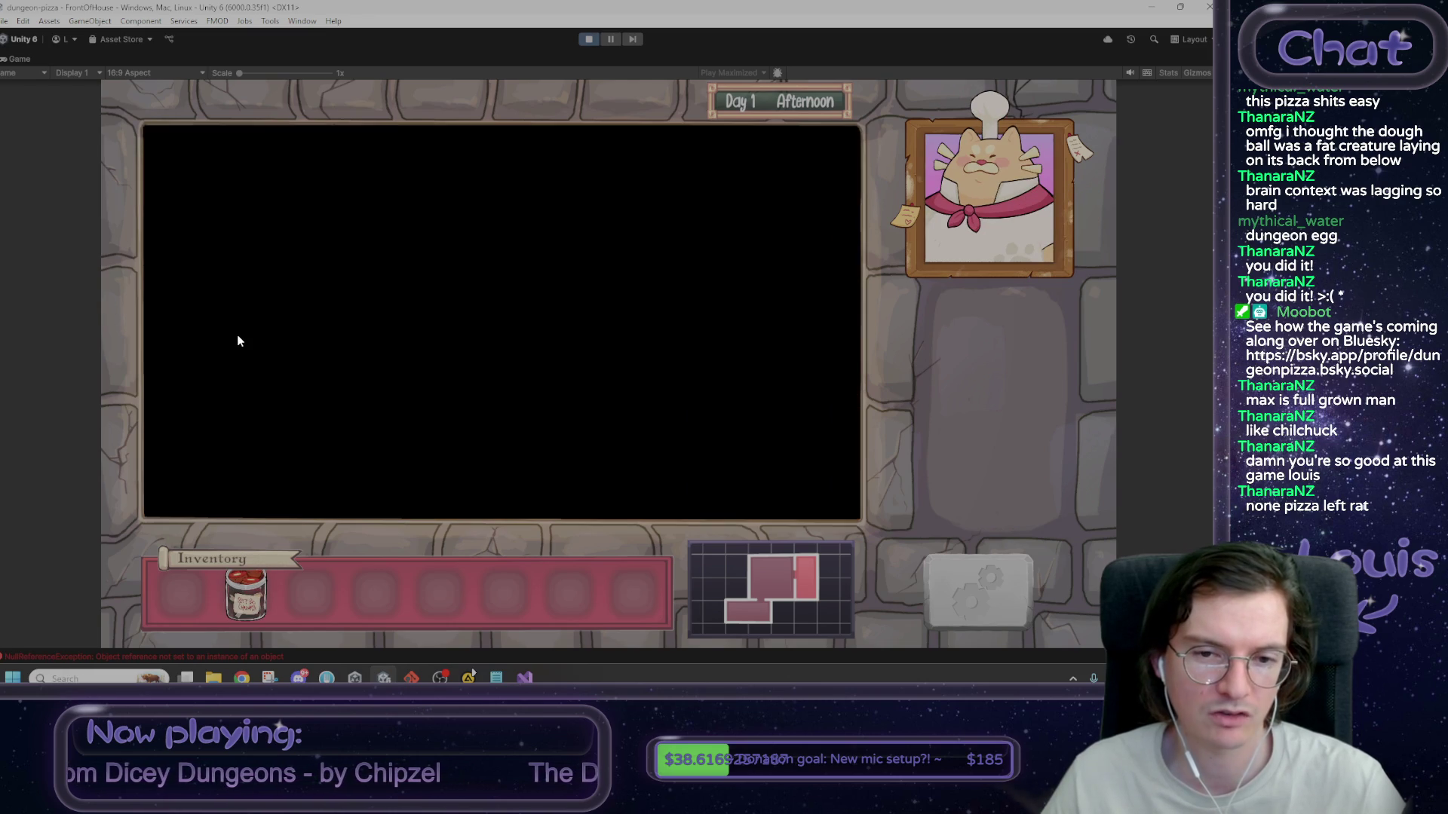
pyautogui.click(225, 373)
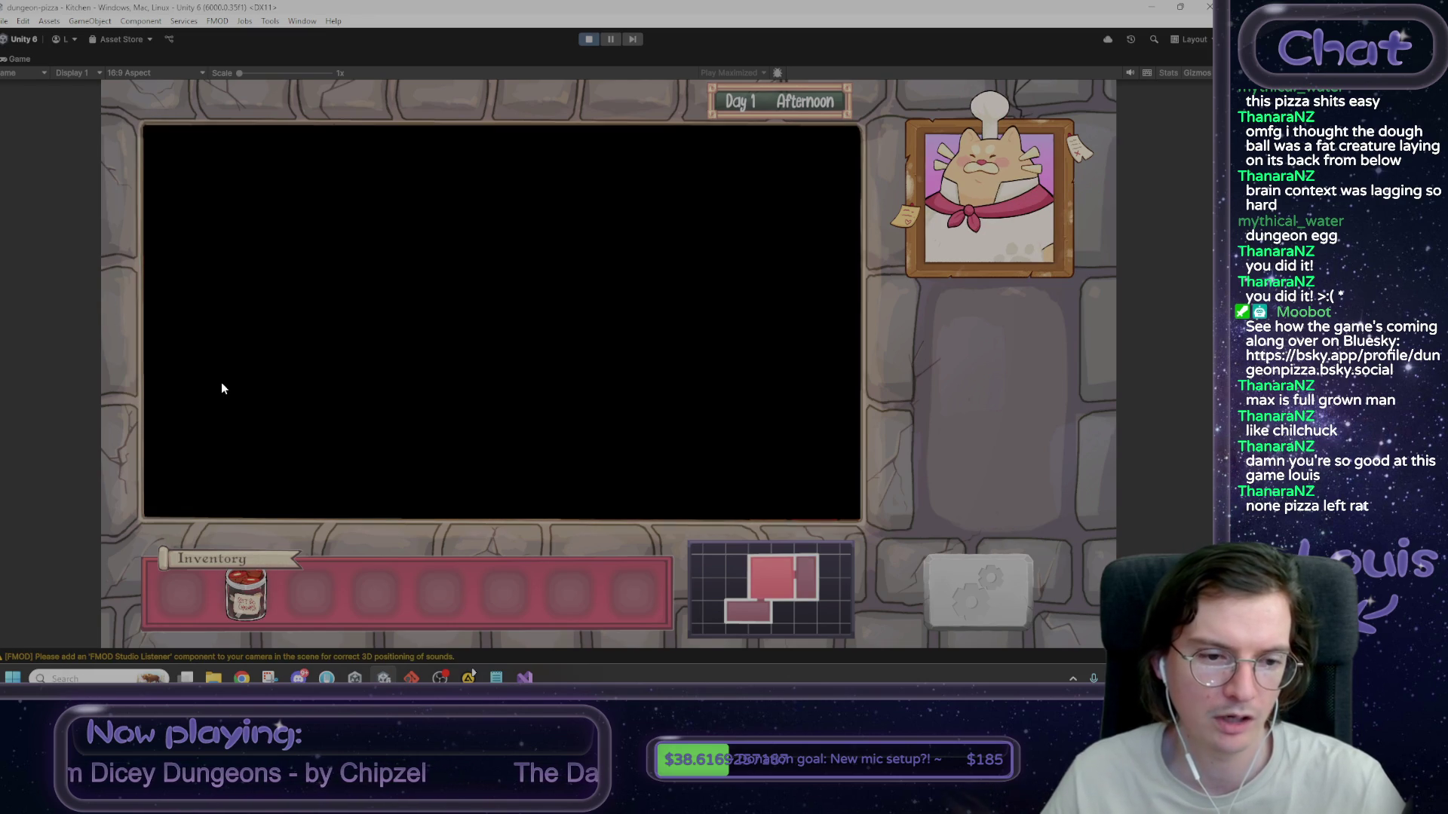
# - Win the kneading, throwing and sauce minigames instantly with the debug console
pyautogui.press('`')
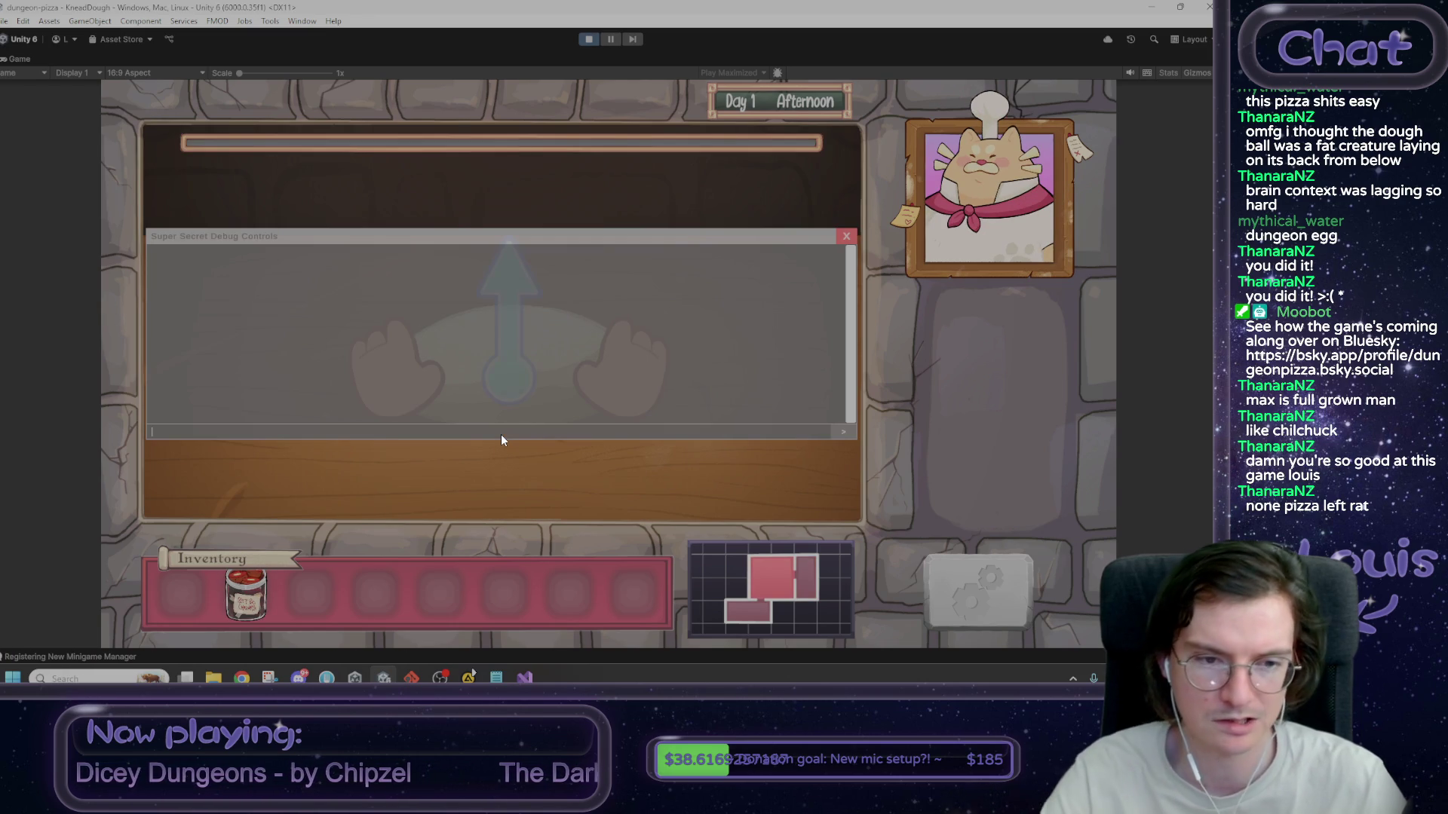
pyautogui.write('win')
pyautogui.press('Return')
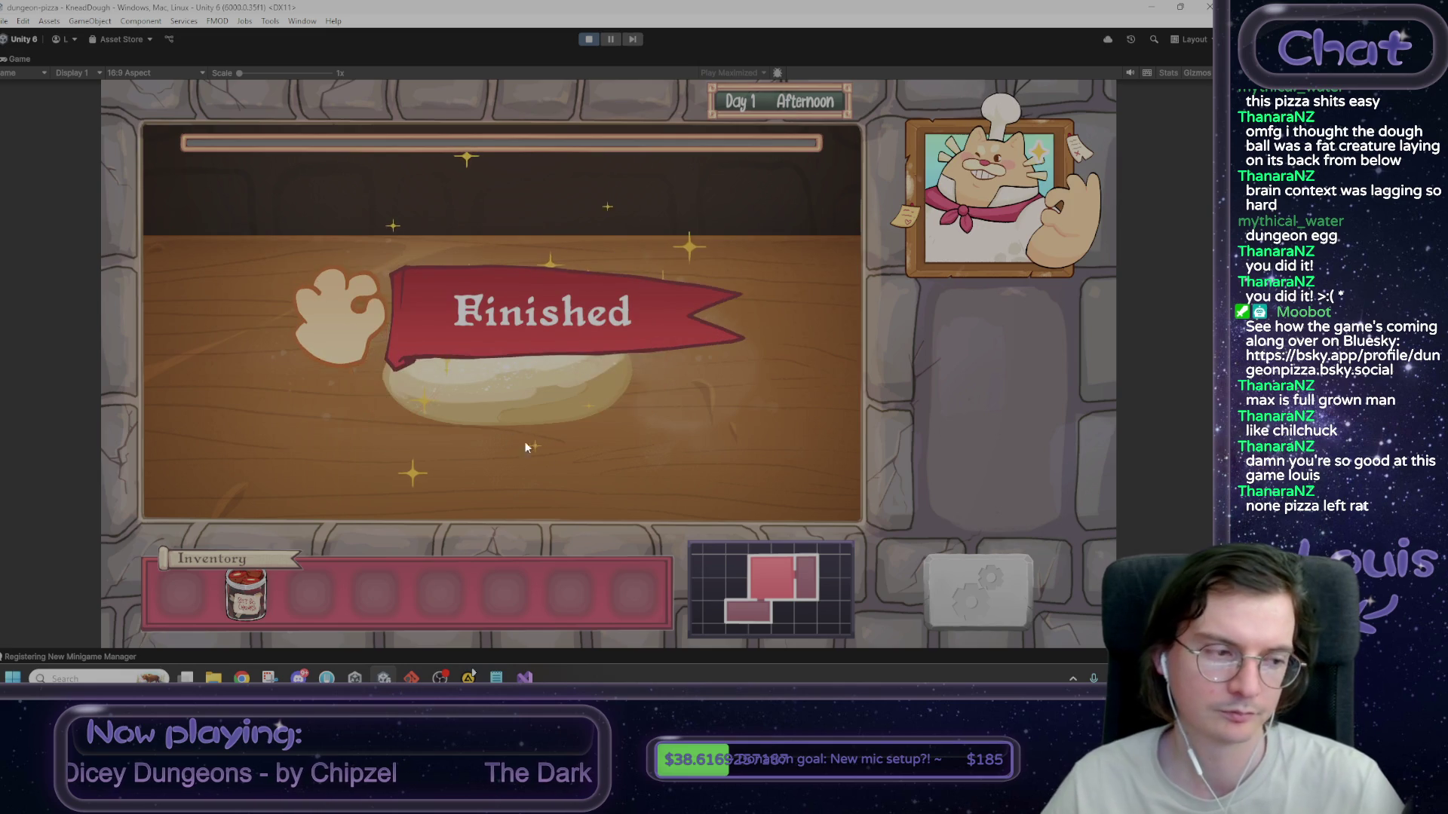
pyautogui.click(752, 335)
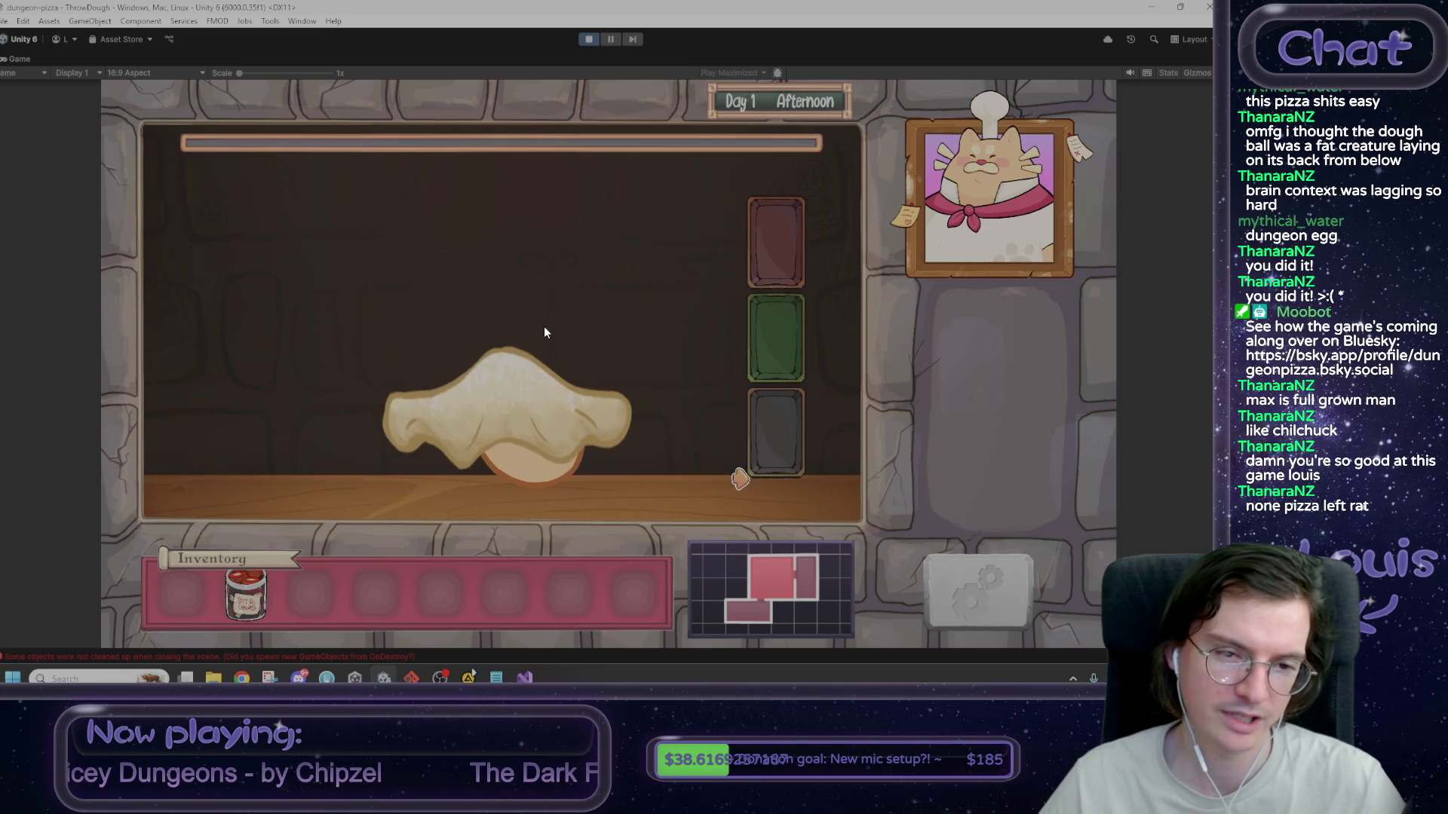
pyautogui.press('`')
pyautogui.press('Return')
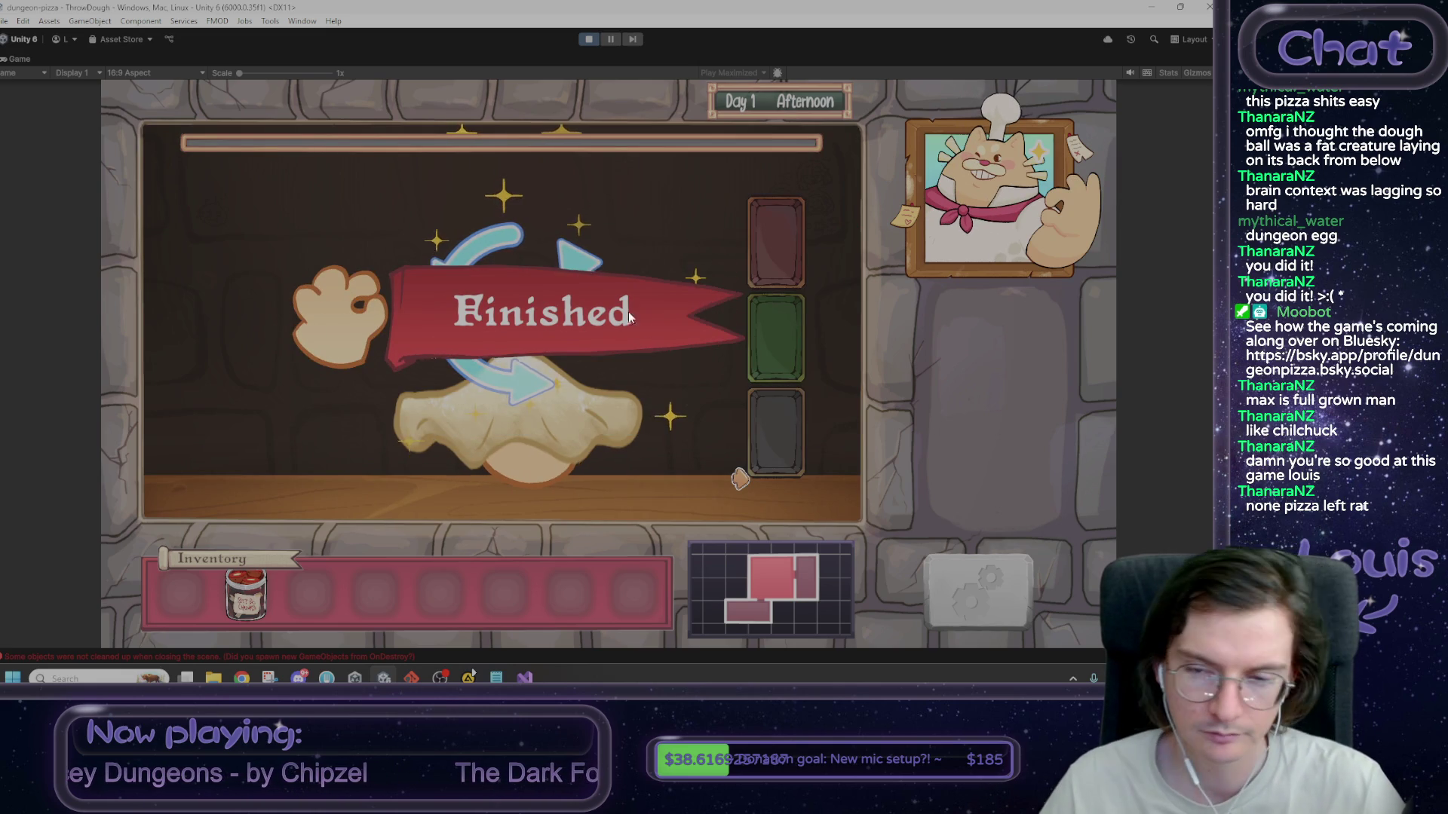
pyautogui.click(732, 327)
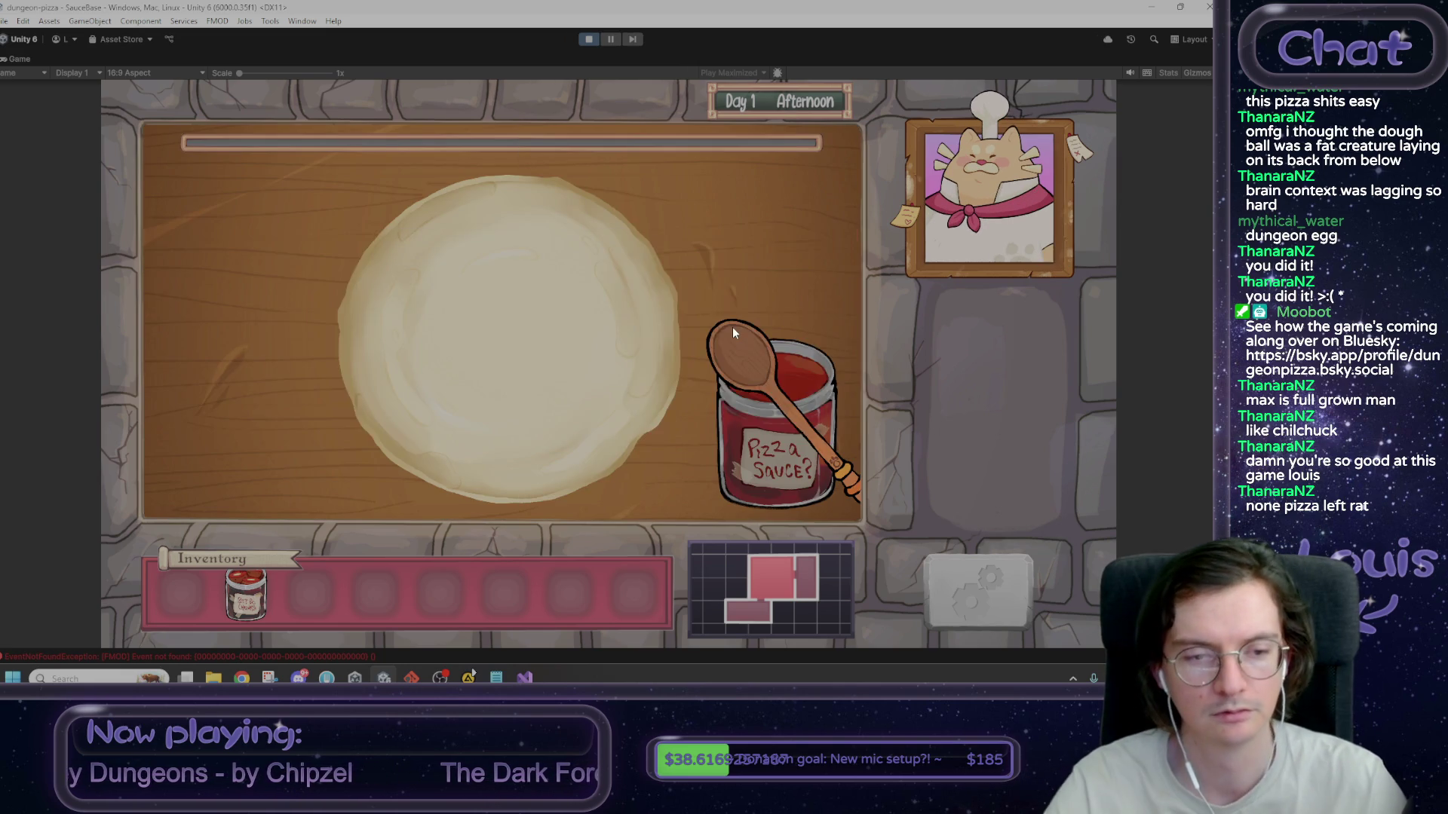
pyautogui.press('`')
pyautogui.press('Up')
pyautogui.press('Return')
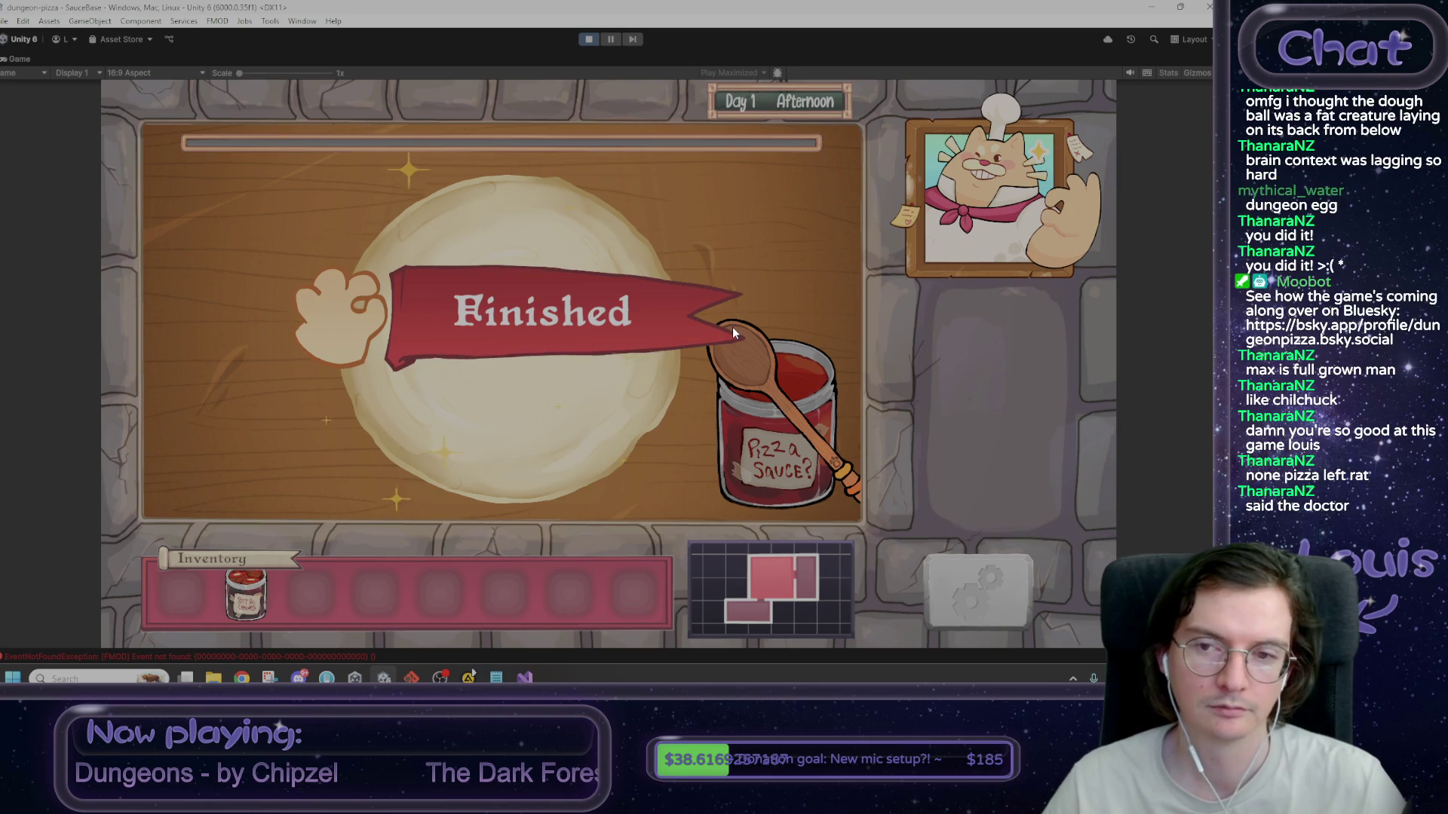
# - Win the cheese step, complete the untopped pizza, and return to the kitchen
pyautogui.click(752, 324)
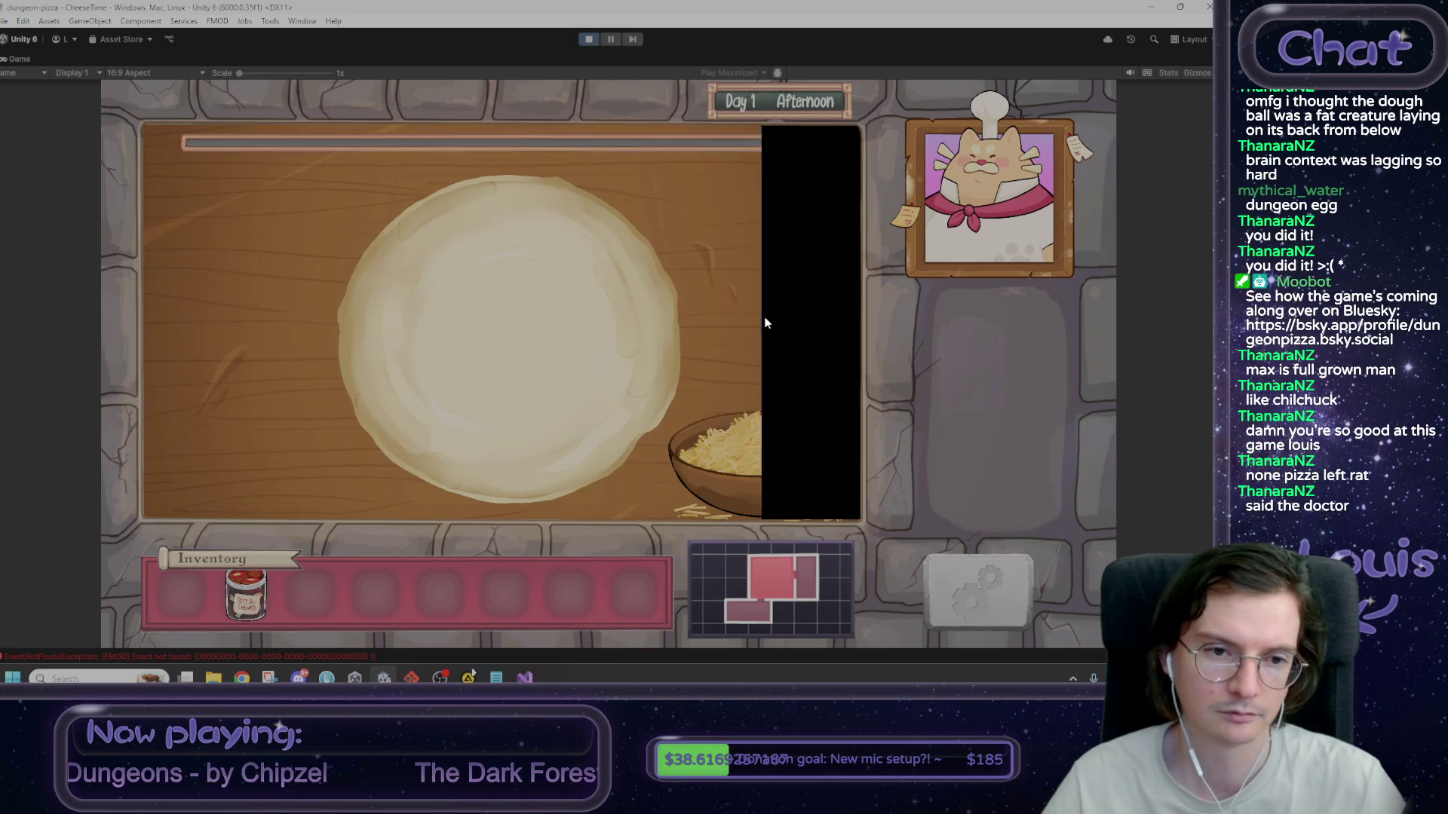
pyautogui.press('`')
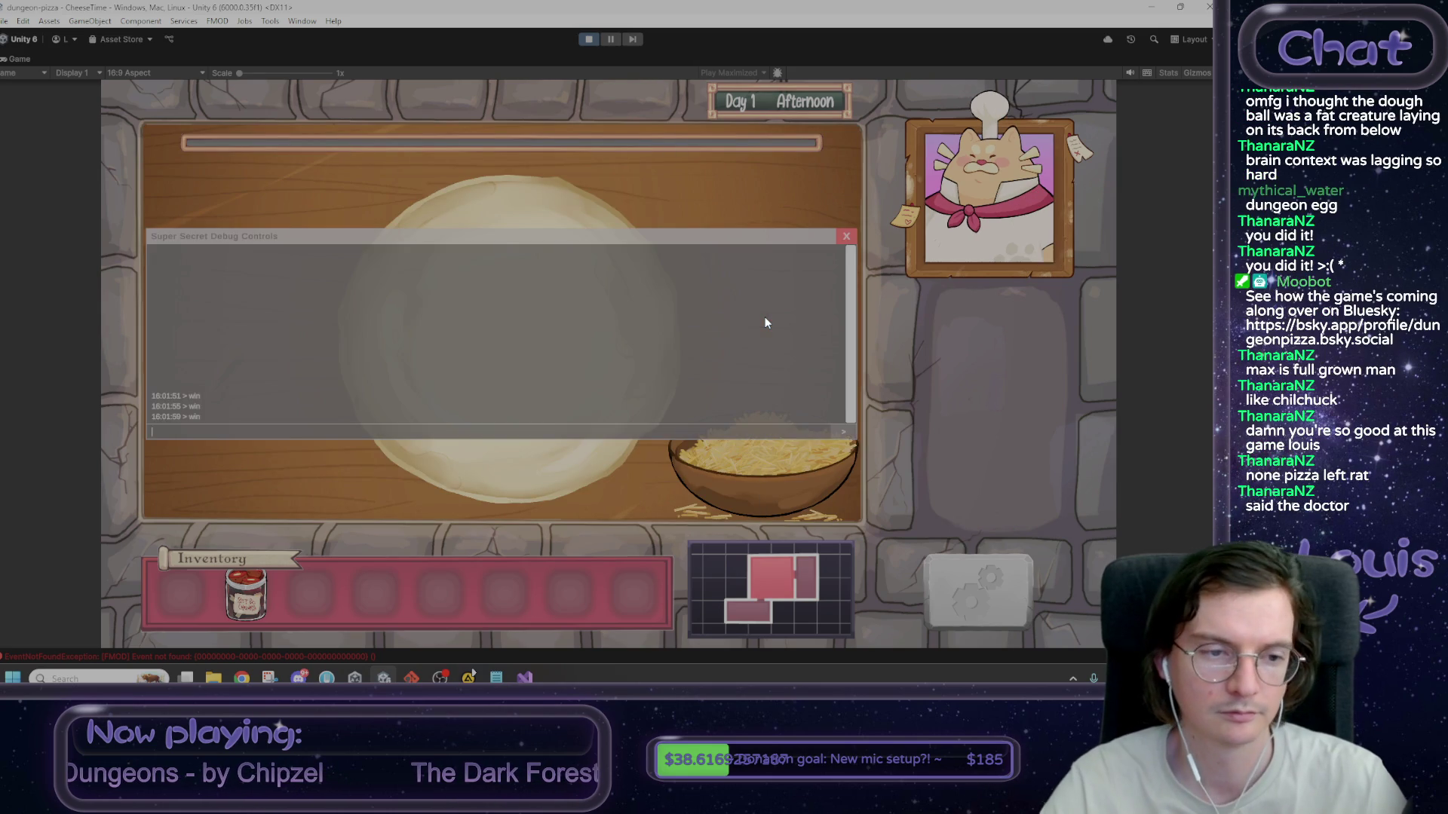
pyautogui.press('Up')
pyautogui.press('Return')
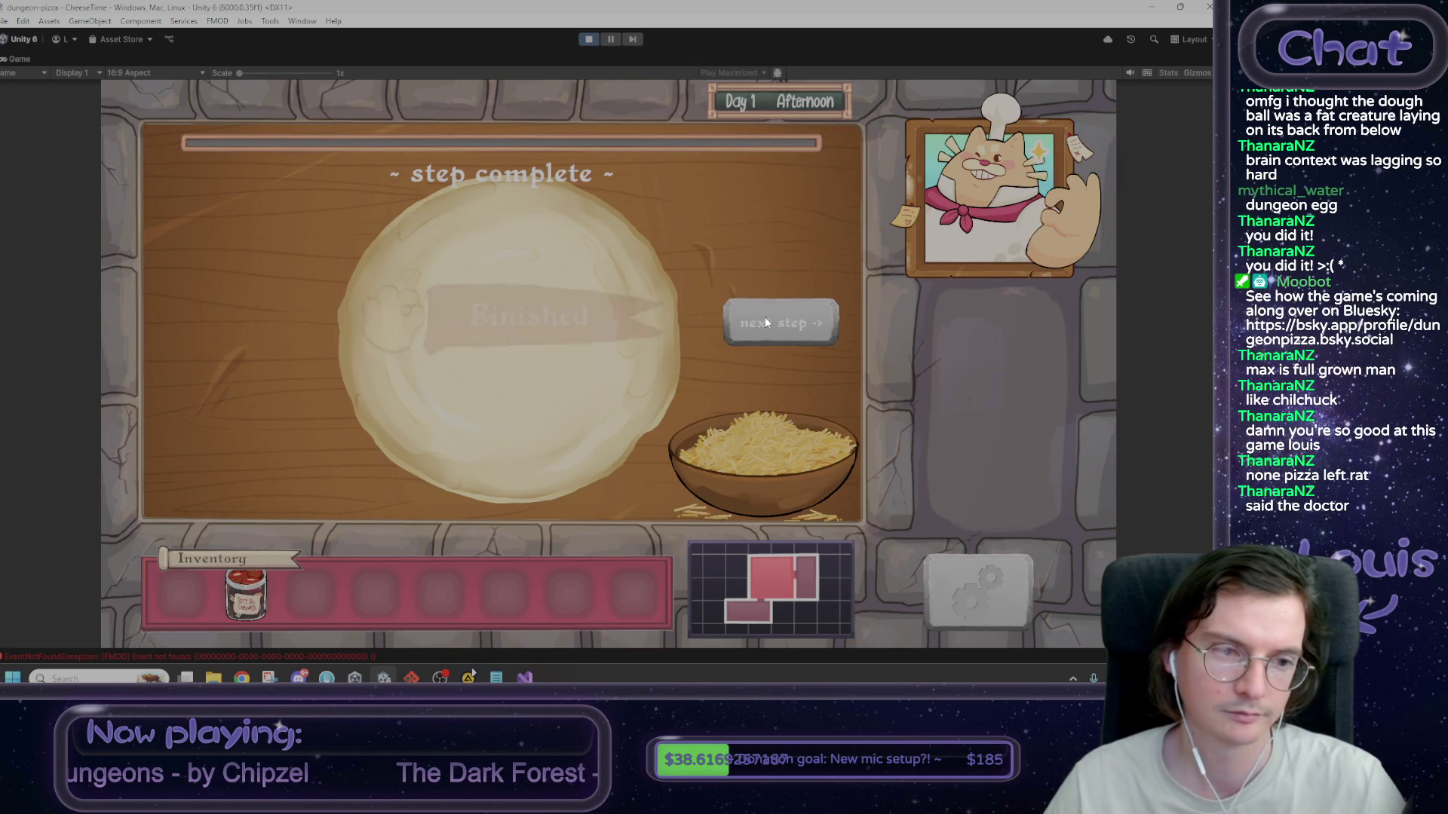
pyautogui.click(765, 322)
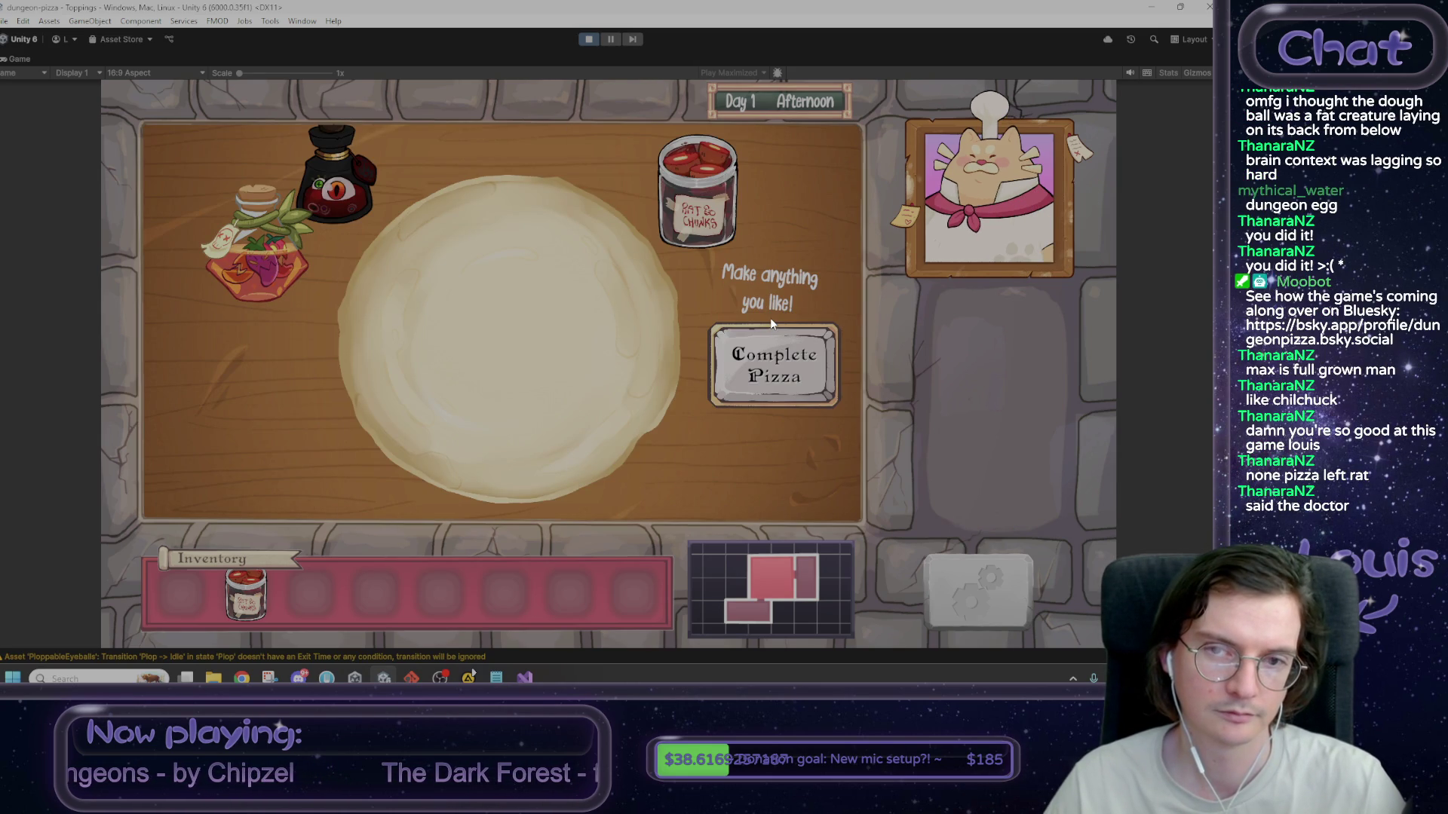
pyautogui.click(769, 327)
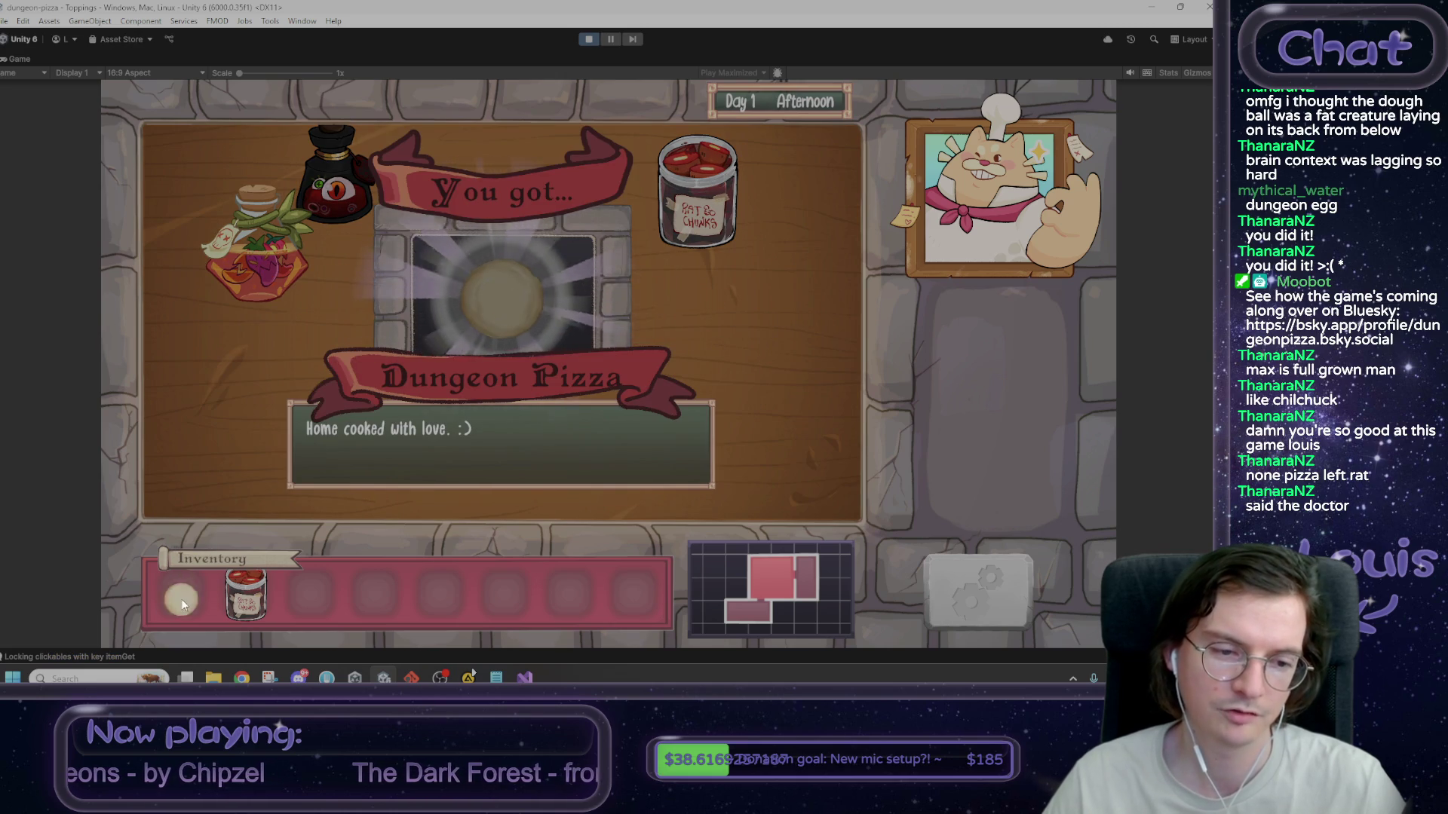
pyautogui.click(795, 324)
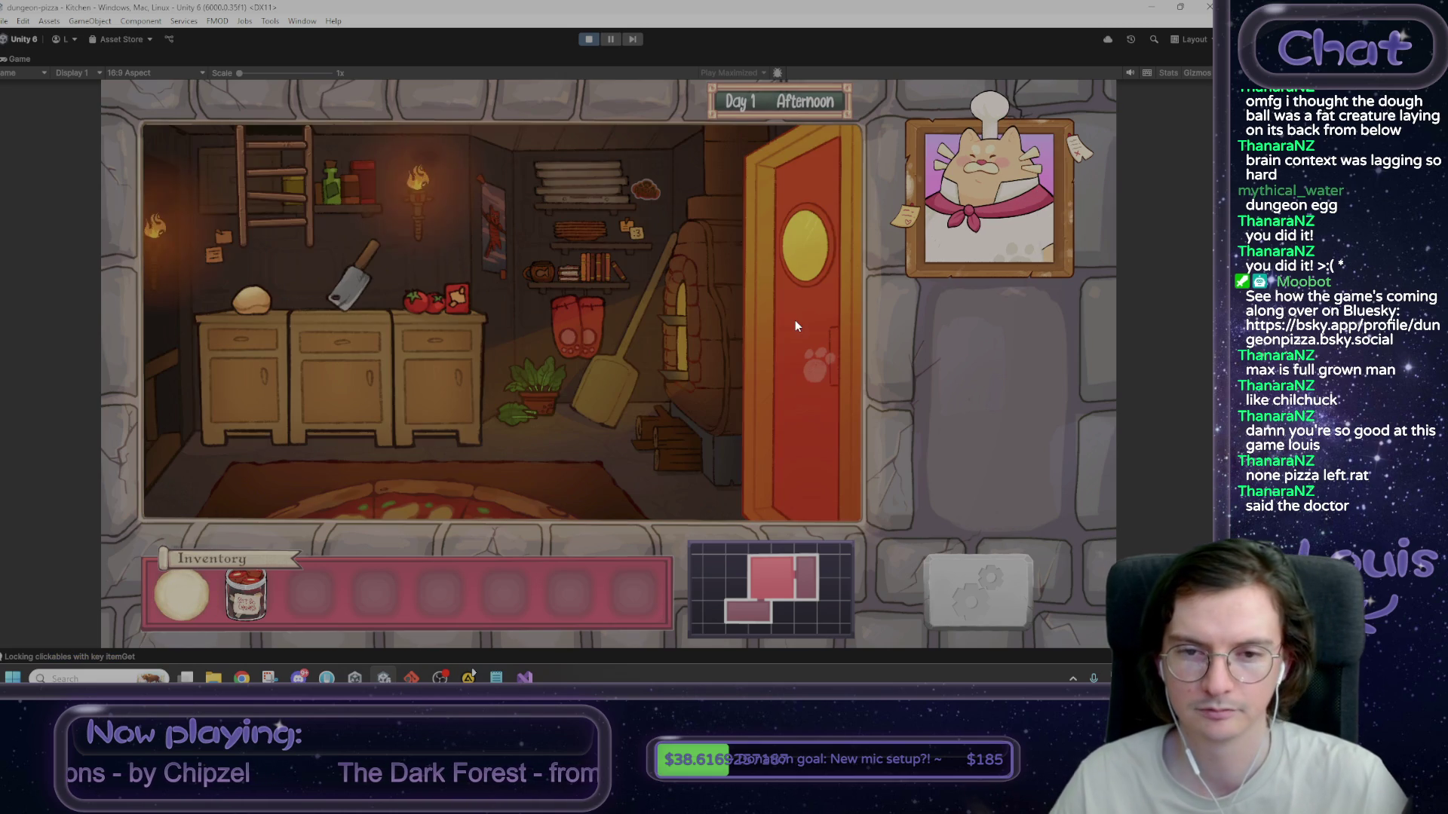
# - Hand the plain Dungeon Pizza to Max and decline to tell him your name
pyautogui.click(848, 397)
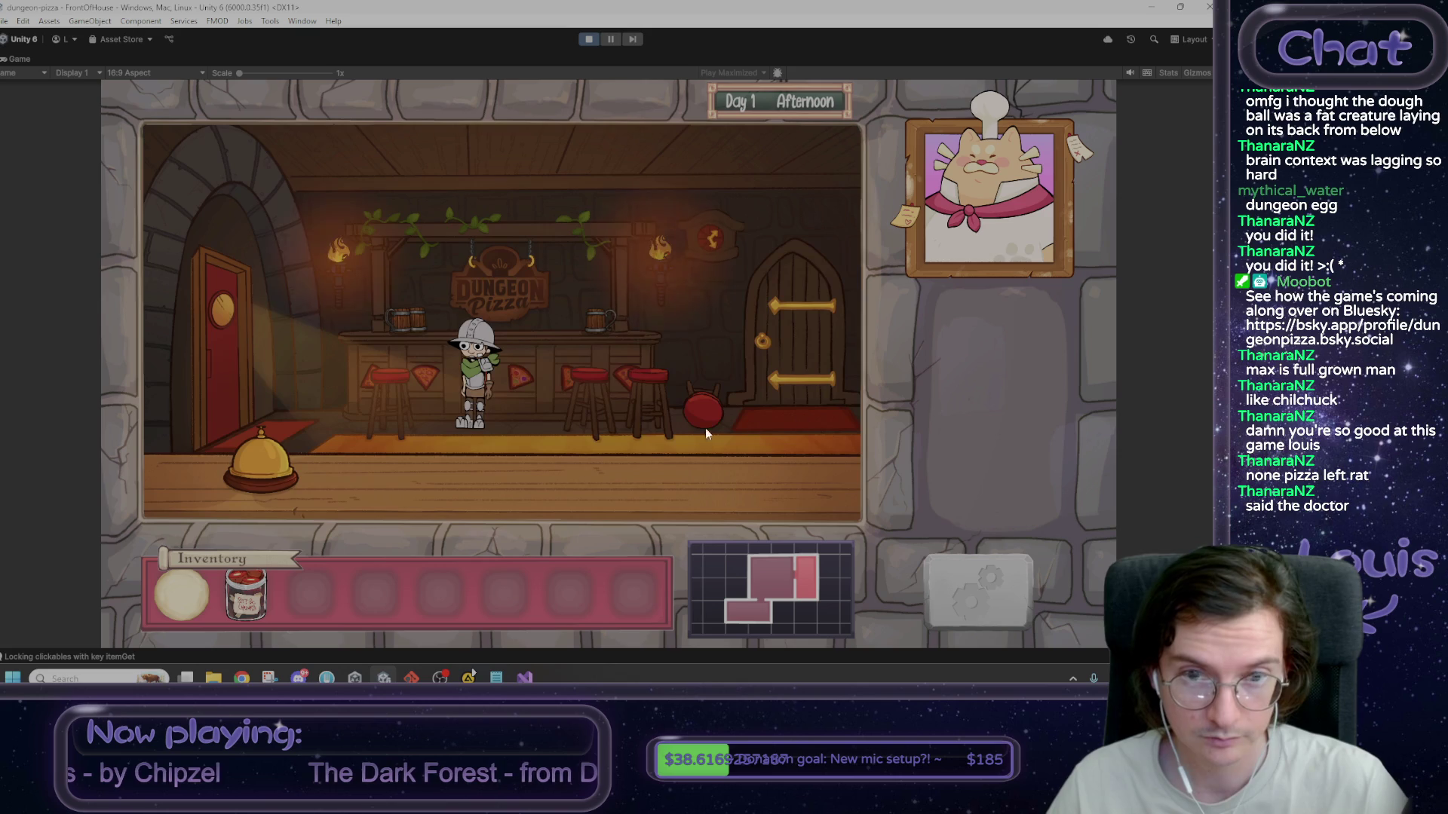
pyautogui.moveTo(209, 597)
pyautogui.mouseDown()
pyautogui.moveTo(491, 427)
pyautogui.moveTo(497, 392)
pyautogui.mouseUp()
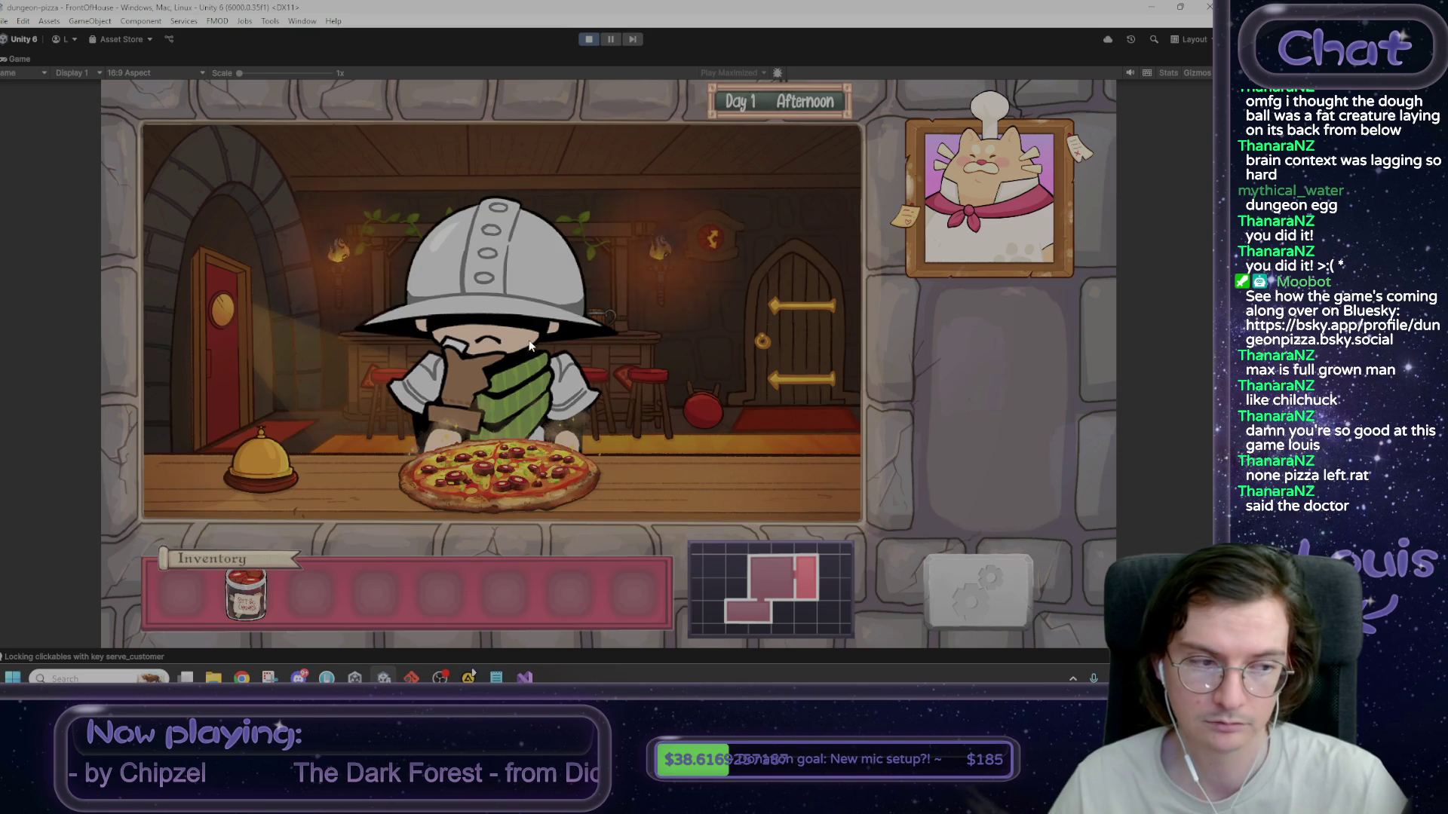
pyautogui.click(586, 318)
pyautogui.click(585, 318)
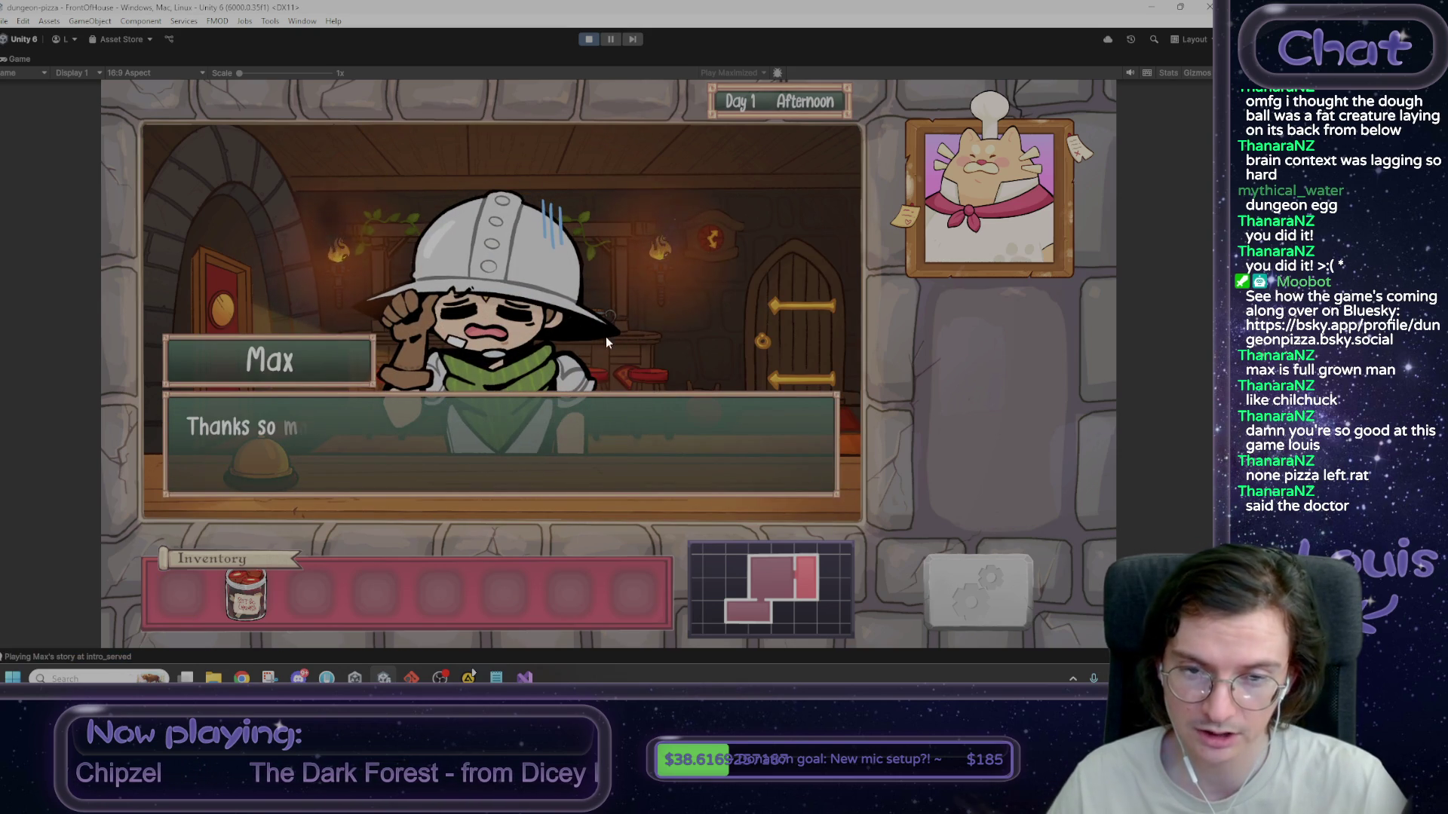
pyautogui.click(721, 370)
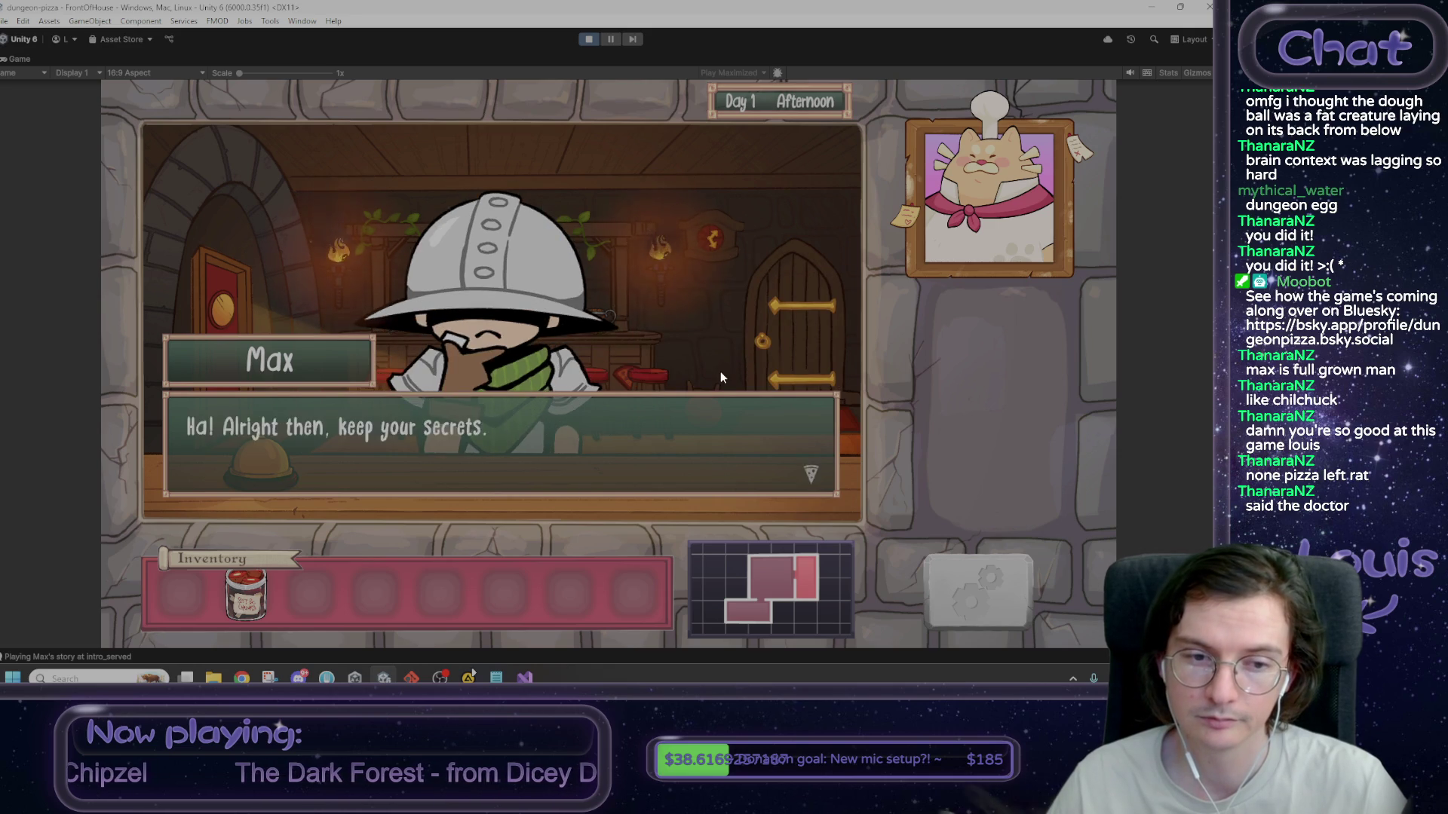
pyautogui.click(719, 371)
pyautogui.click(720, 377)
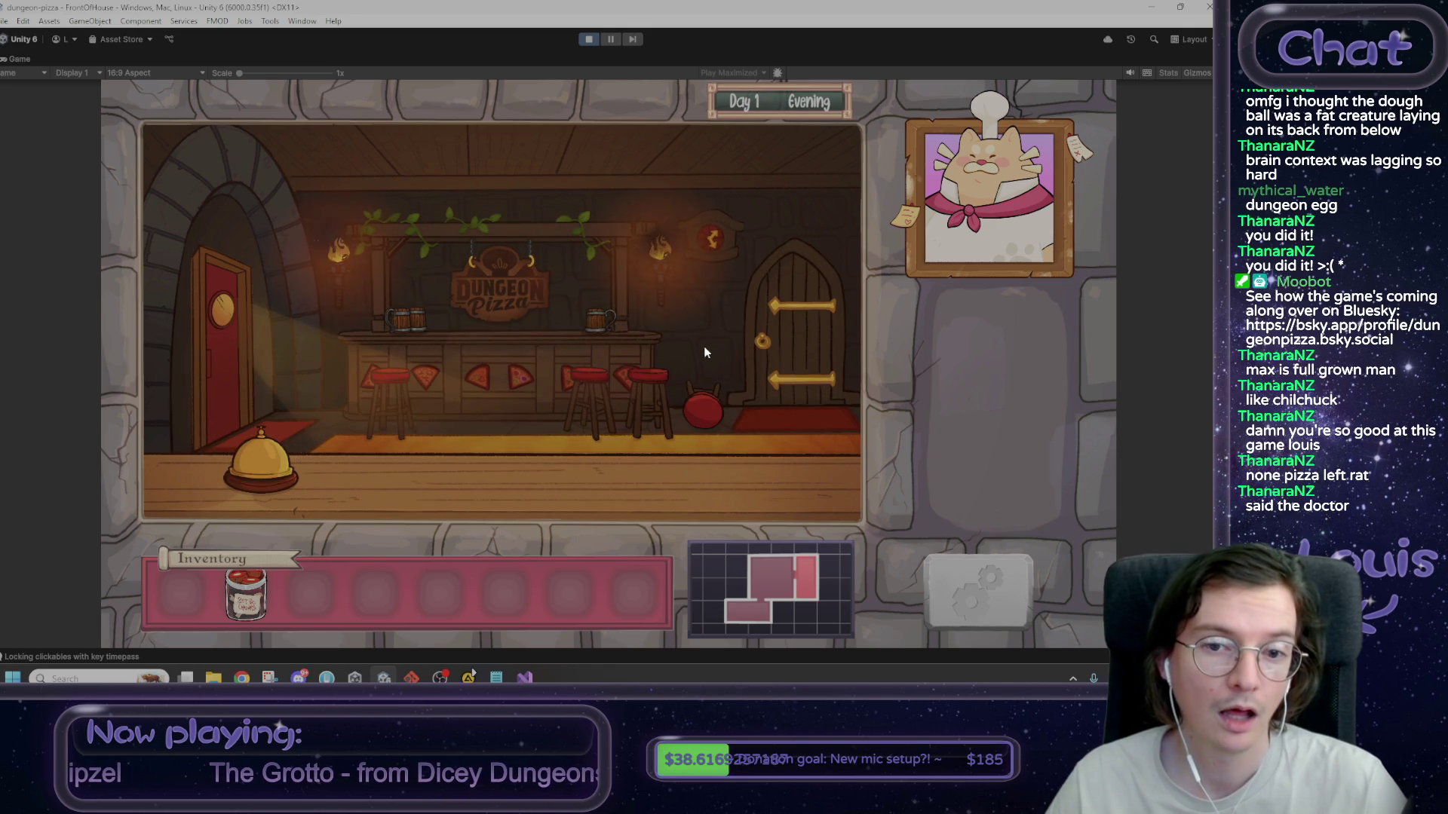
# - Advance Day 1 to Night, then go through the kitchen up to the attic
pyautogui.click(809, 102)
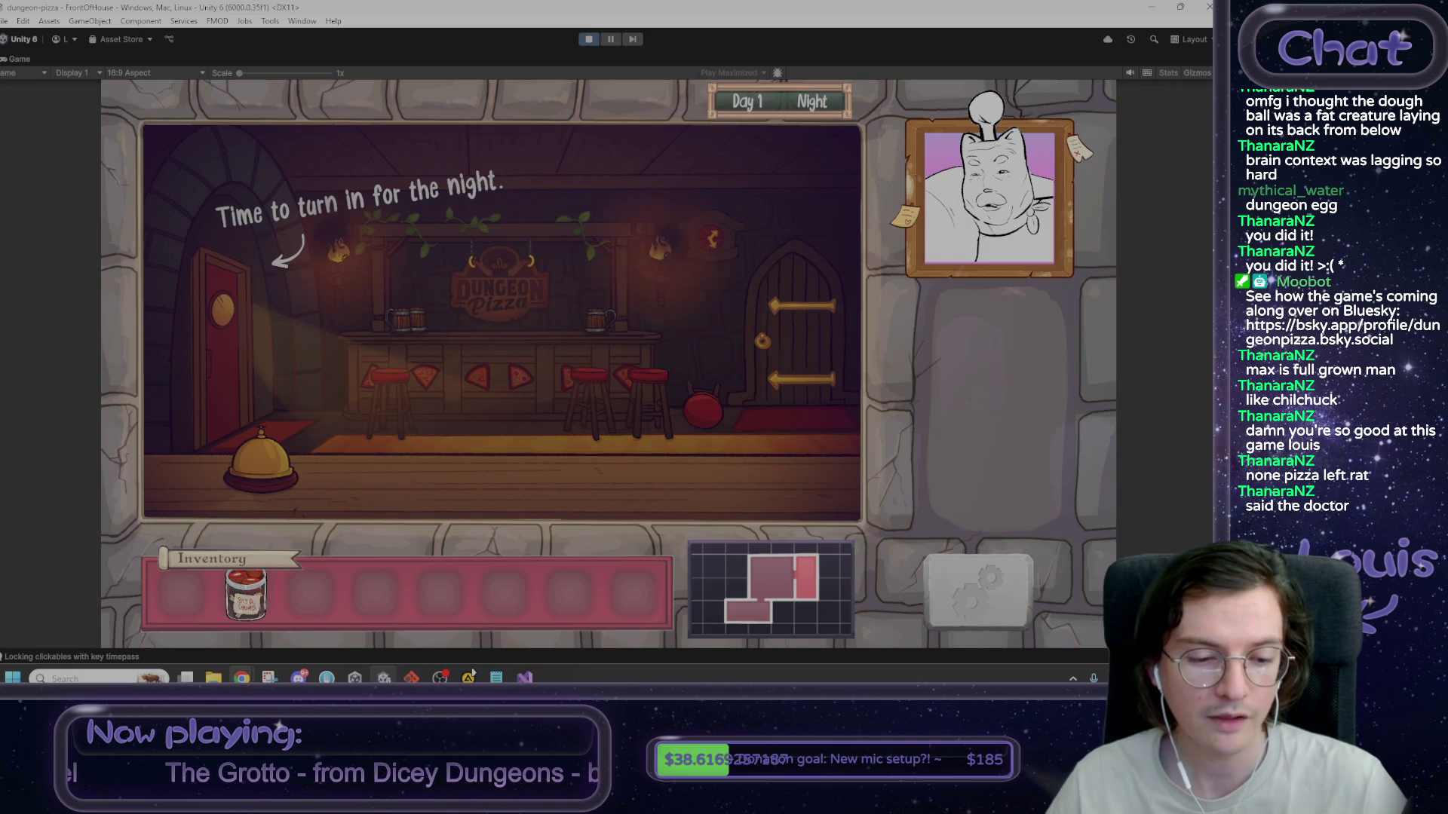
pyautogui.moveTo(242, 678)
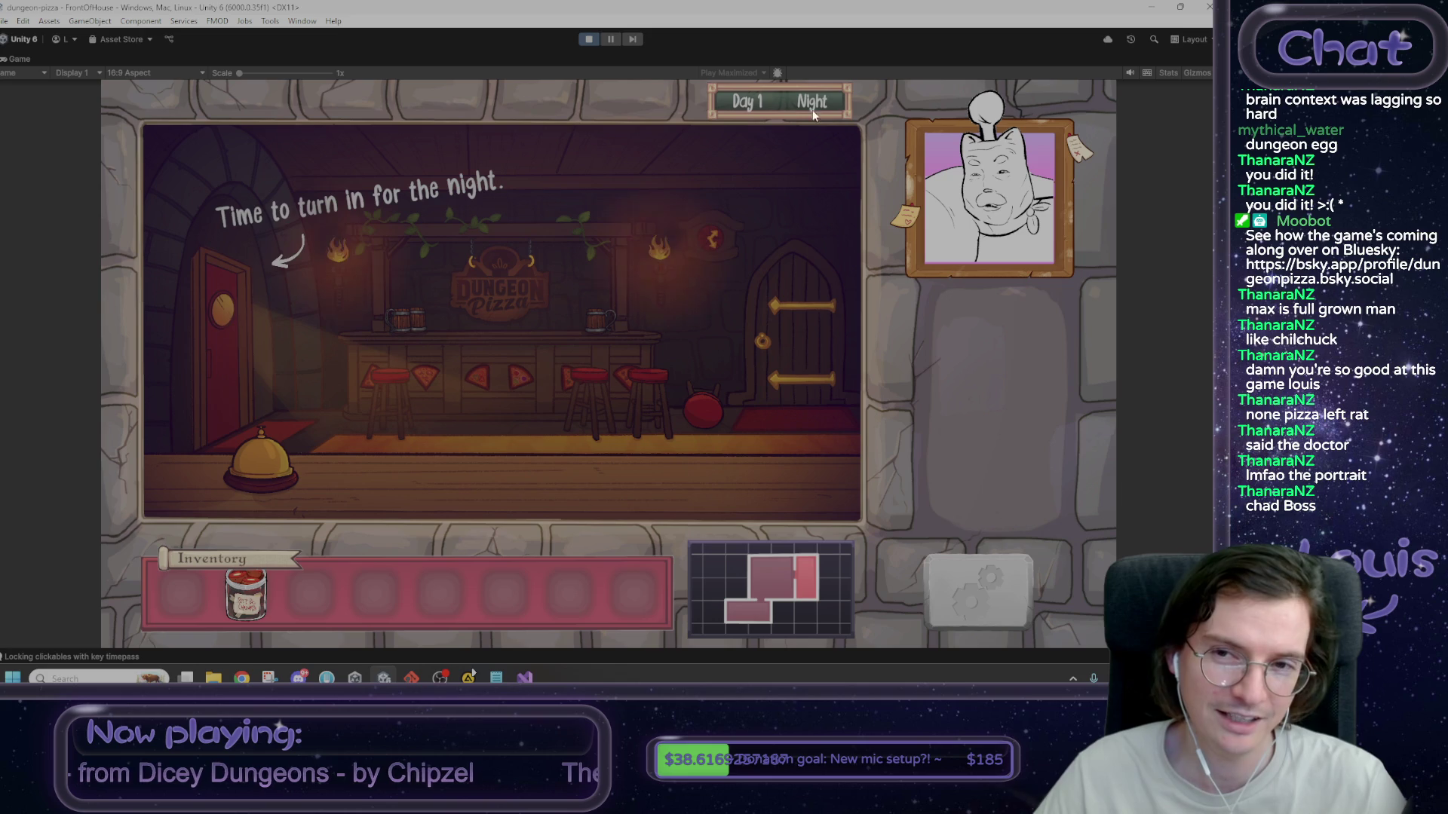
pyautogui.click(225, 343)
pyautogui.click(311, 161)
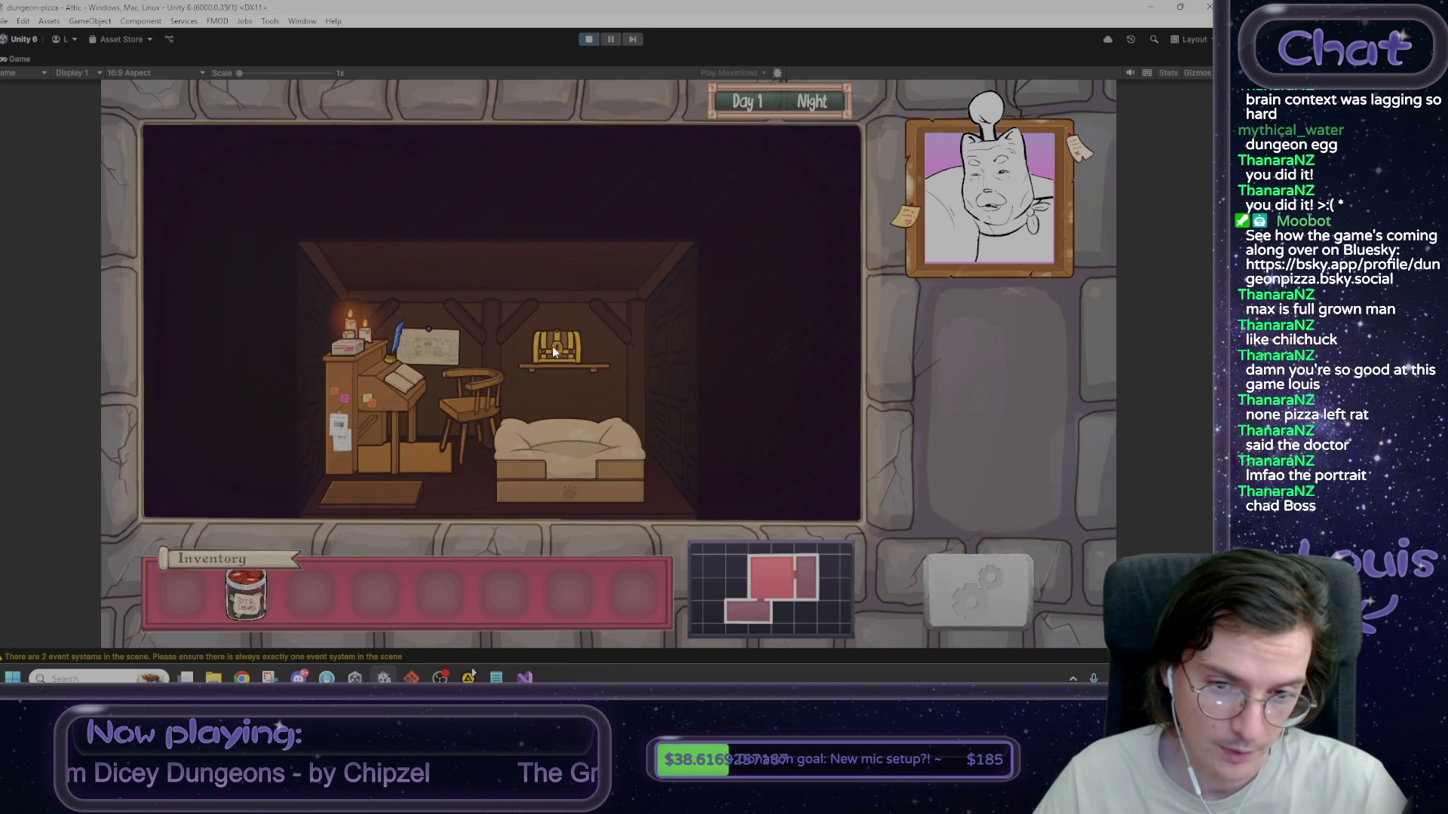
# - Go to bed to bring up the Day 1 report book, then restore the full editor layout
pyautogui.click(576, 444)
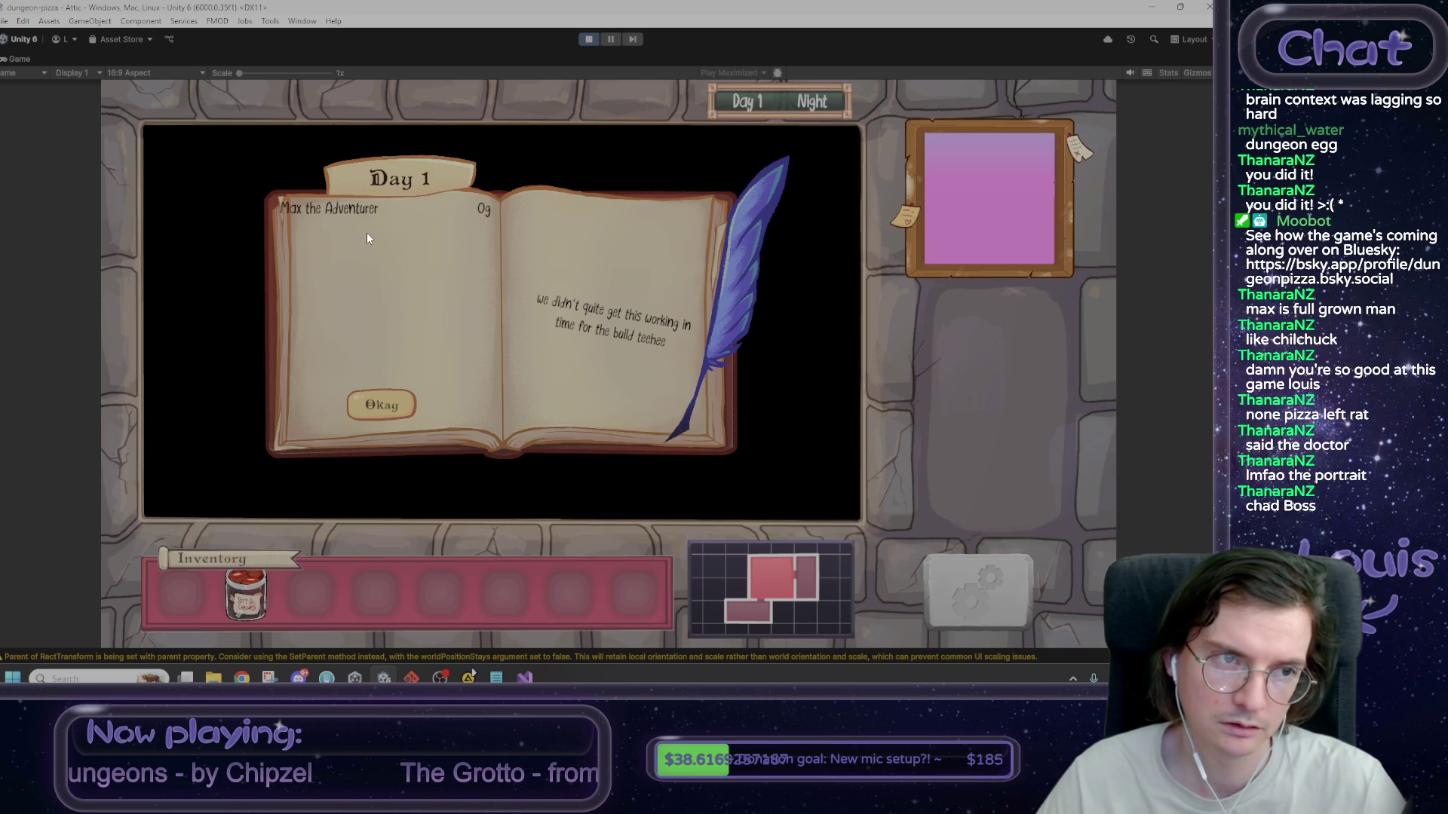
pyautogui.rightClick(25, 57)
pyautogui.click(53, 92)
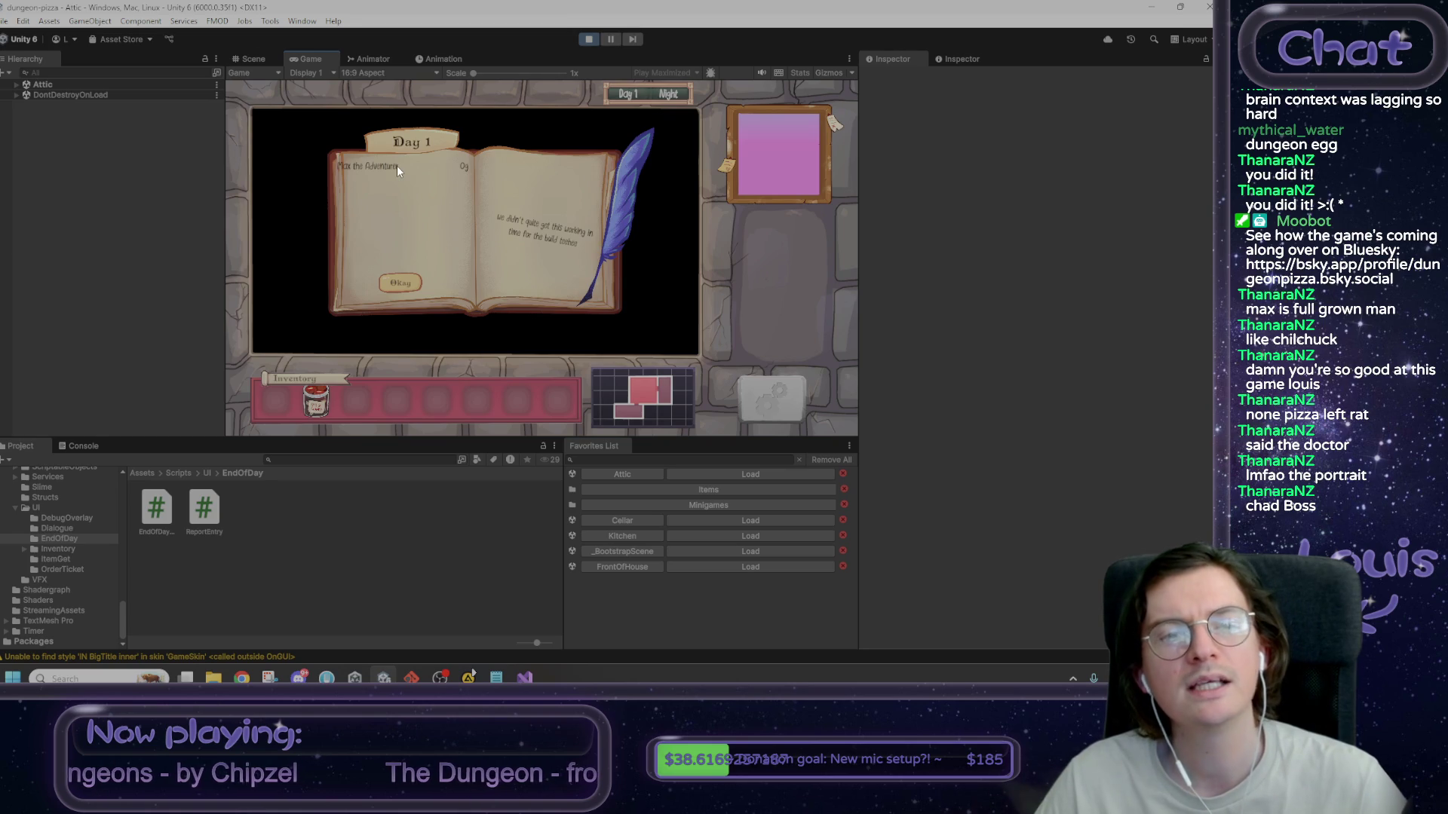
# - In the Scene view, select the TODAY'S REPORT heading text and make it active
pyautogui.click(263, 60)
pyautogui.click(465, 202)
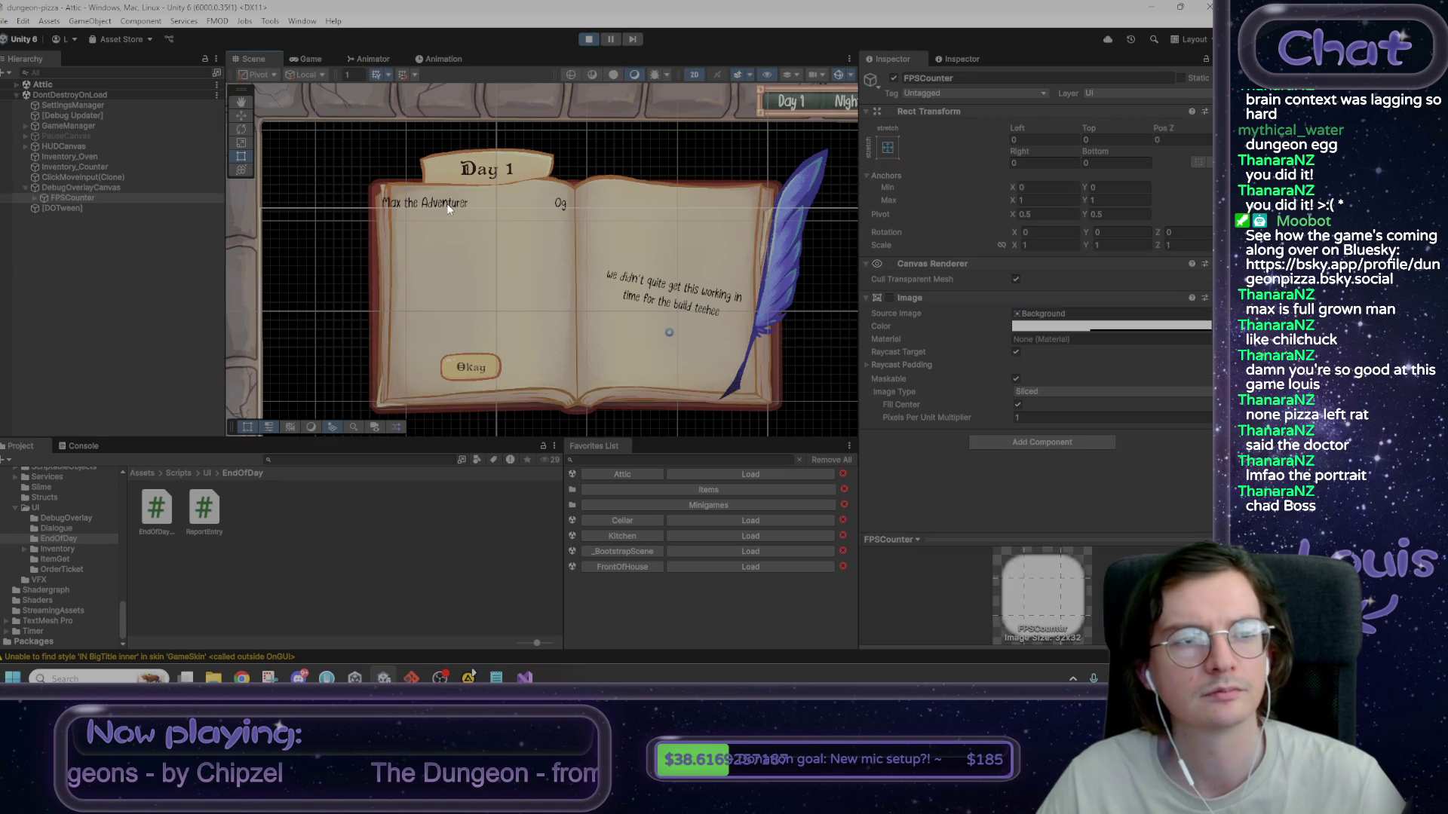
pyautogui.click(448, 209)
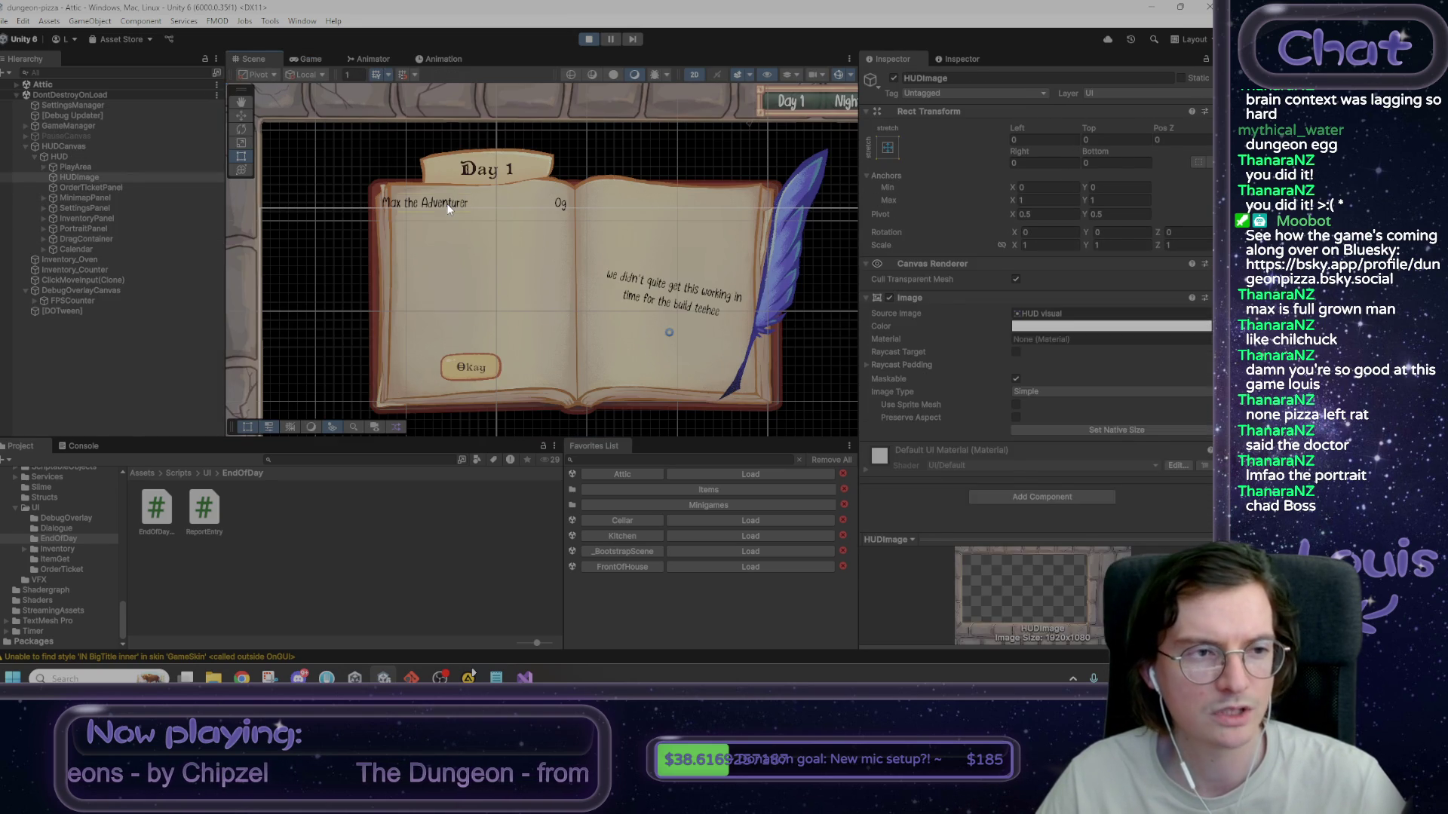
pyautogui.click(448, 209)
pyautogui.click(168, 311)
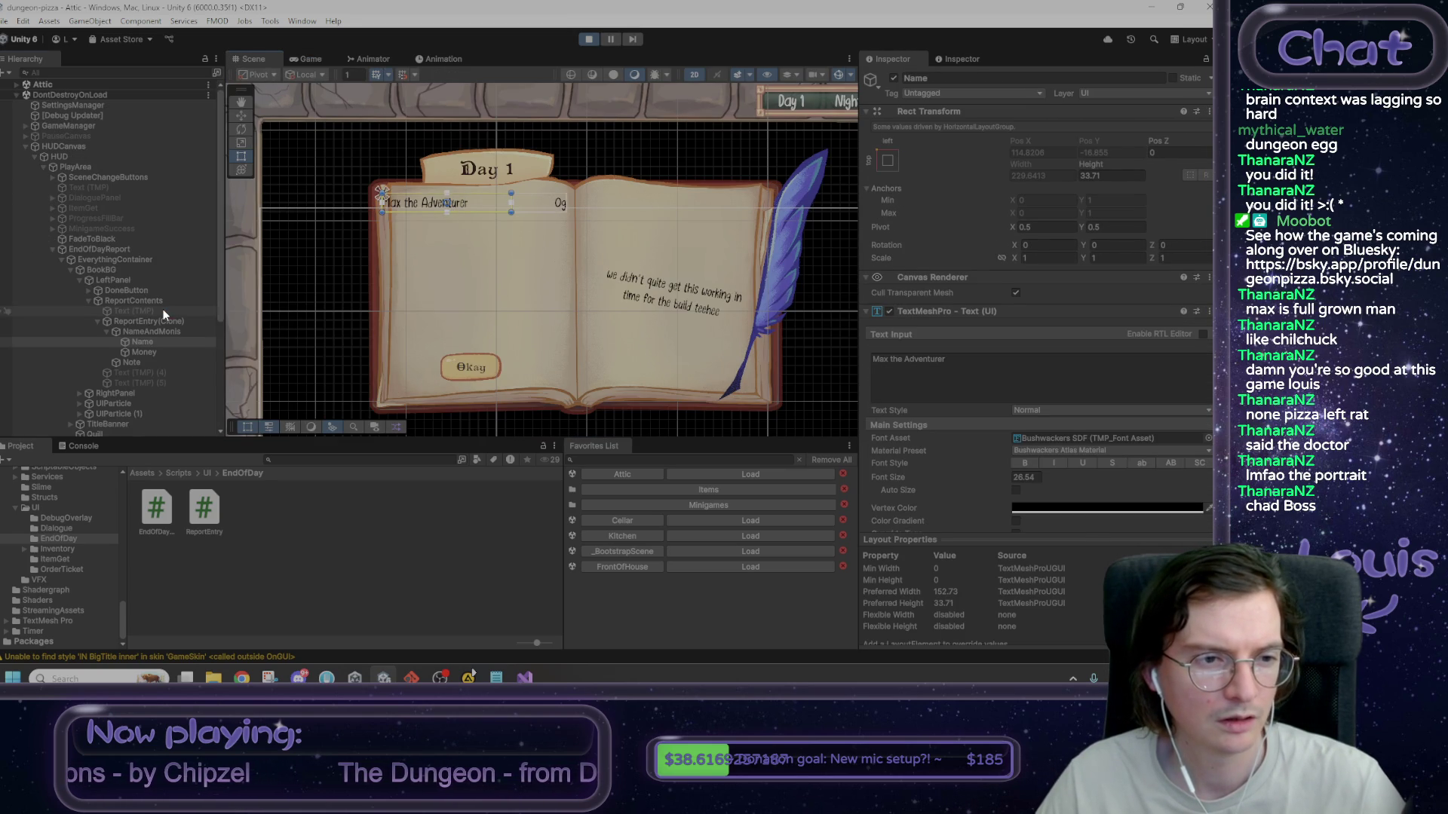
pyautogui.click(896, 77)
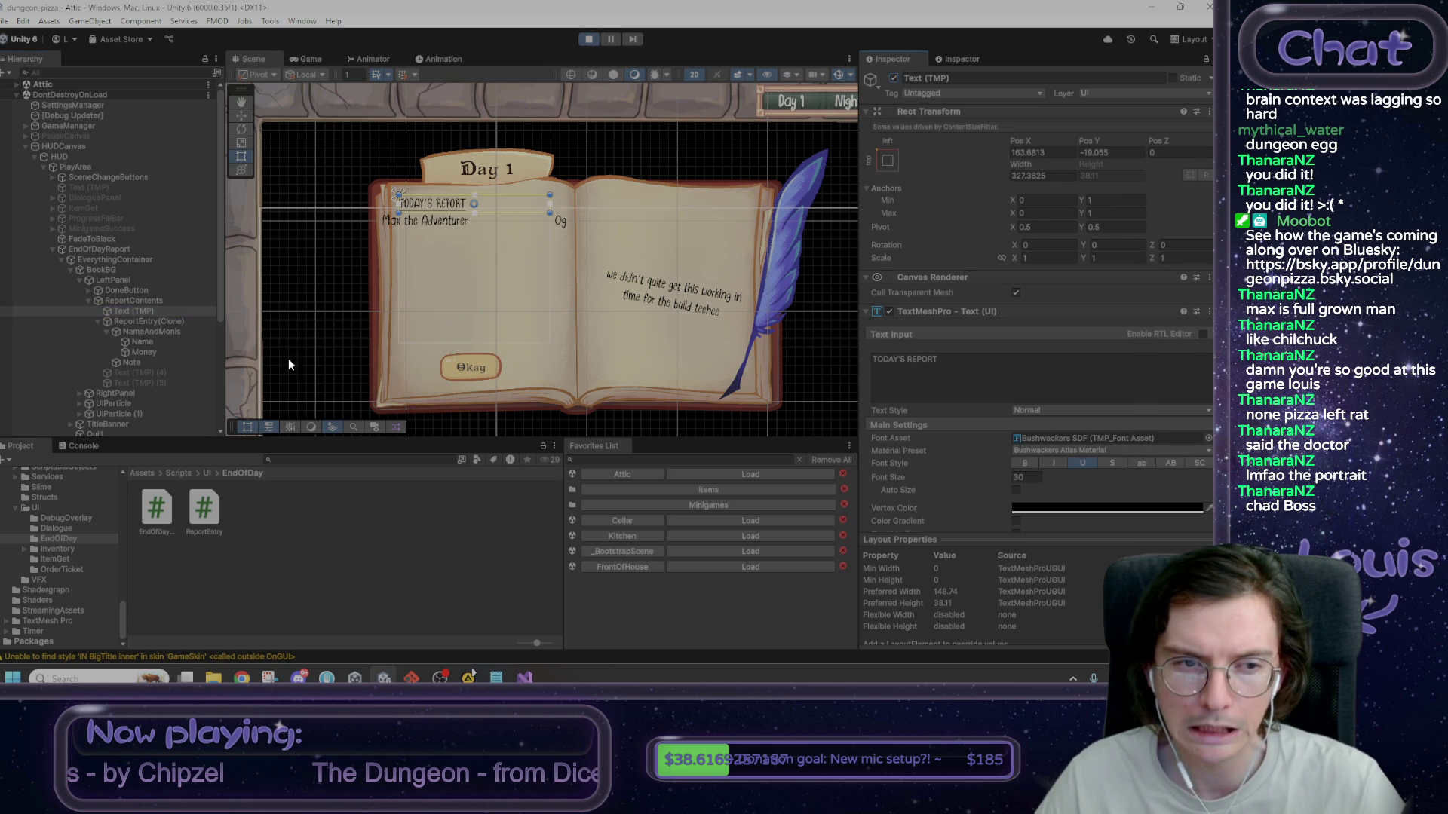
# - Activate Text (TMP) (4) and (5) to show the dashed TOTAL - 155g lines, then stop Play mode
pyautogui.click(173, 322)
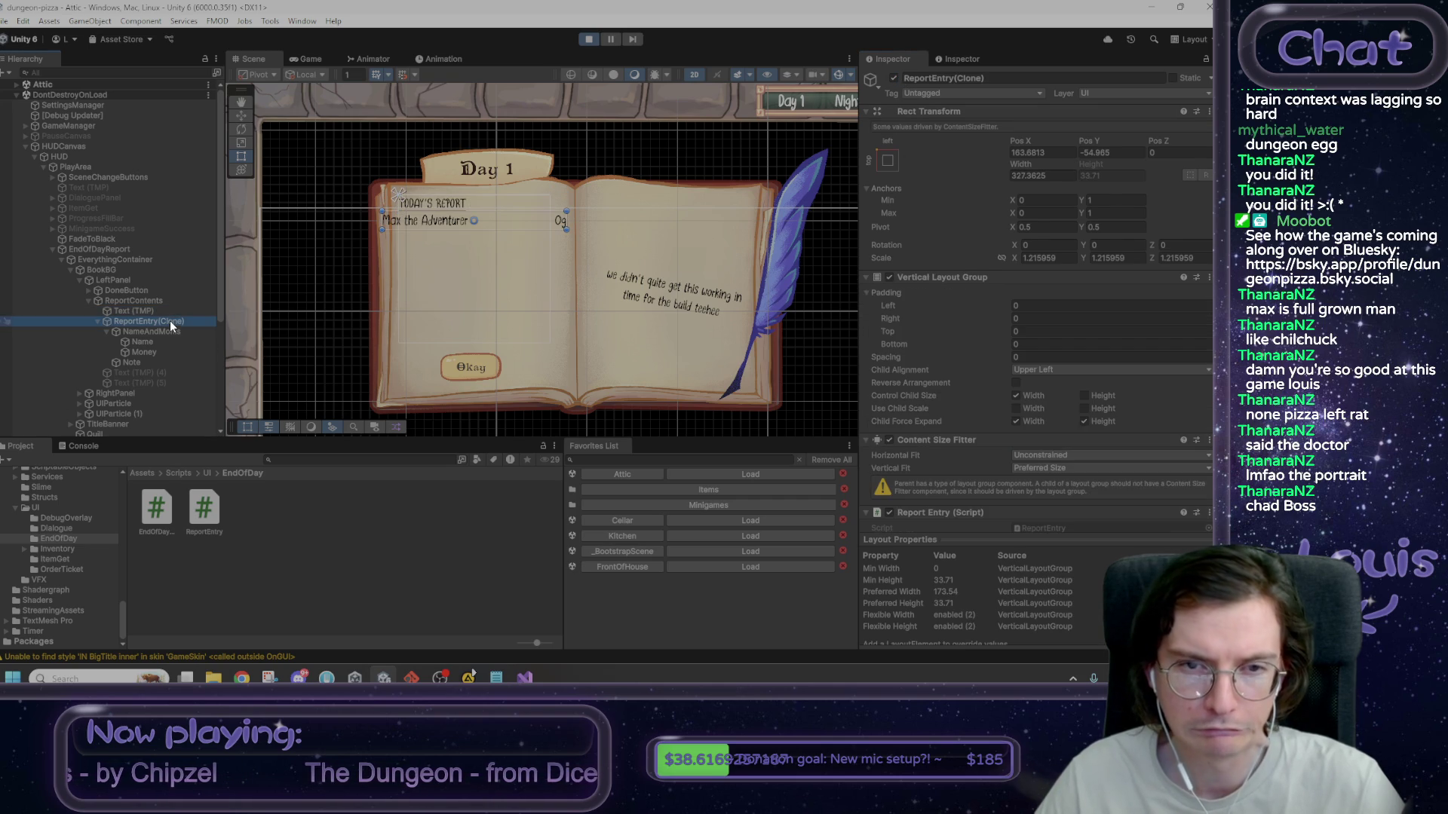
pyautogui.click(161, 373)
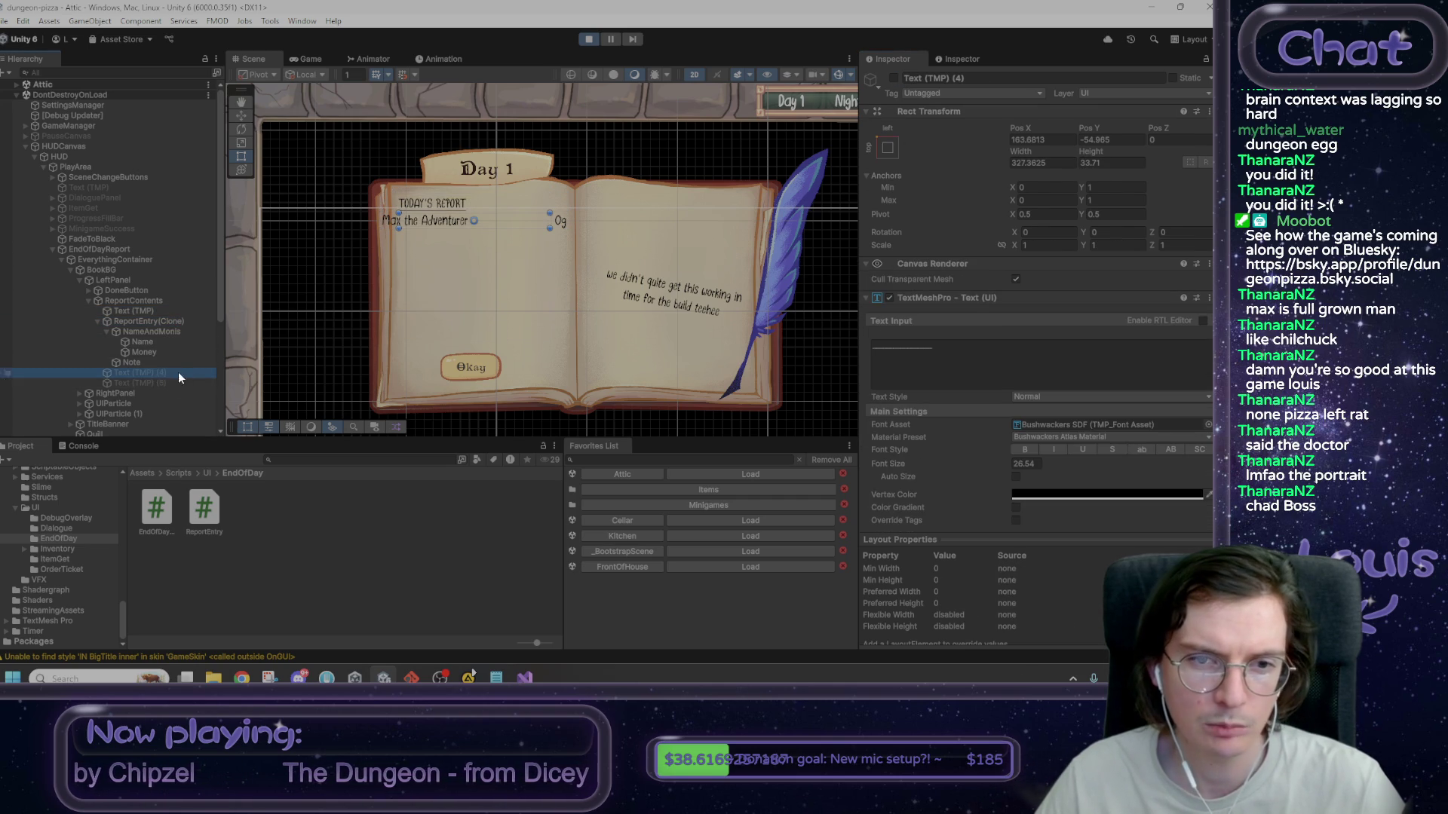
pyautogui.click(161, 383)
pyautogui.press('super')
pyautogui.press('super')
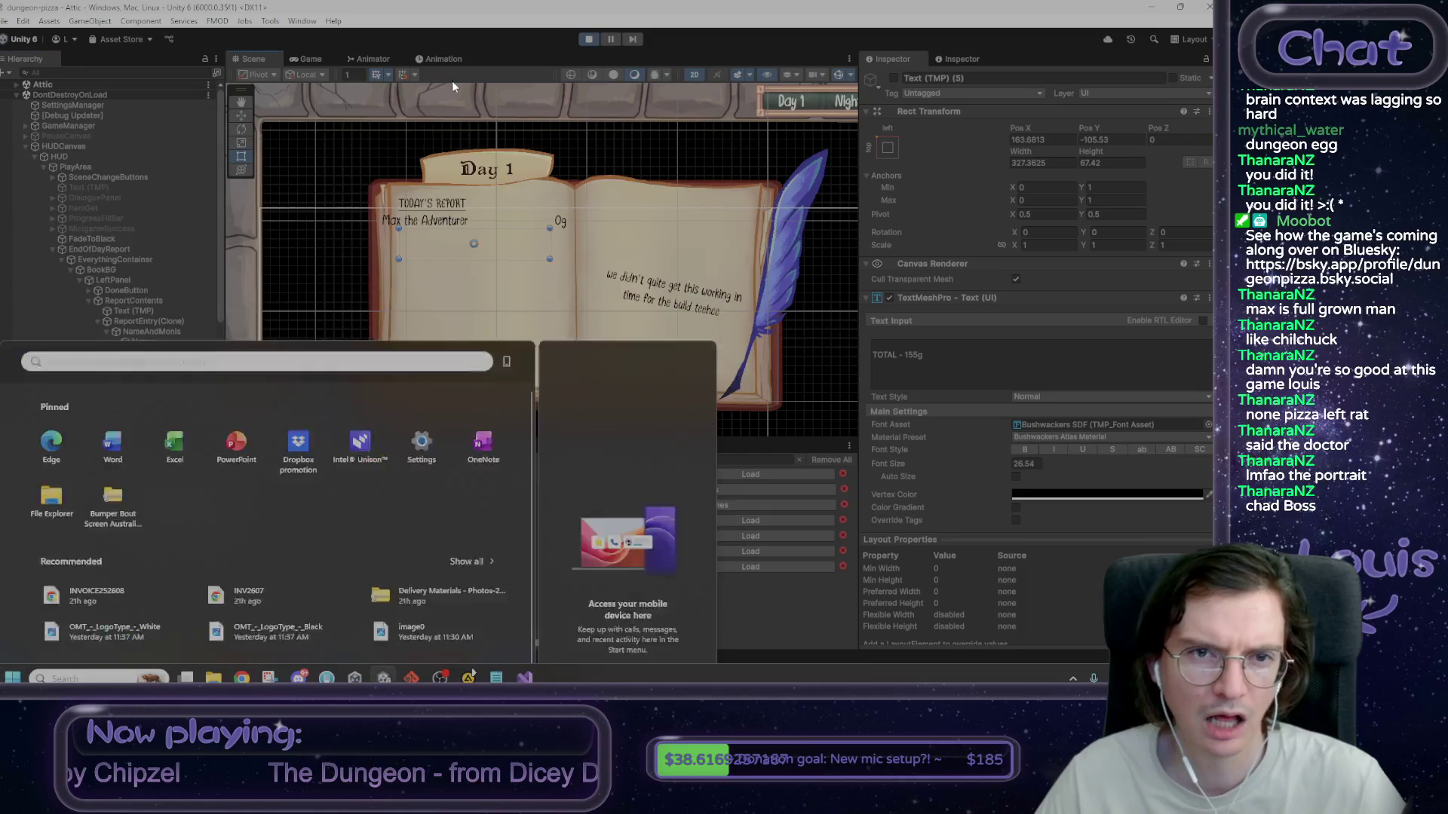
pyautogui.click(150, 373)
pyautogui.keyDown('shift'); pyautogui.click(152, 381); pyautogui.keyUp('shift')
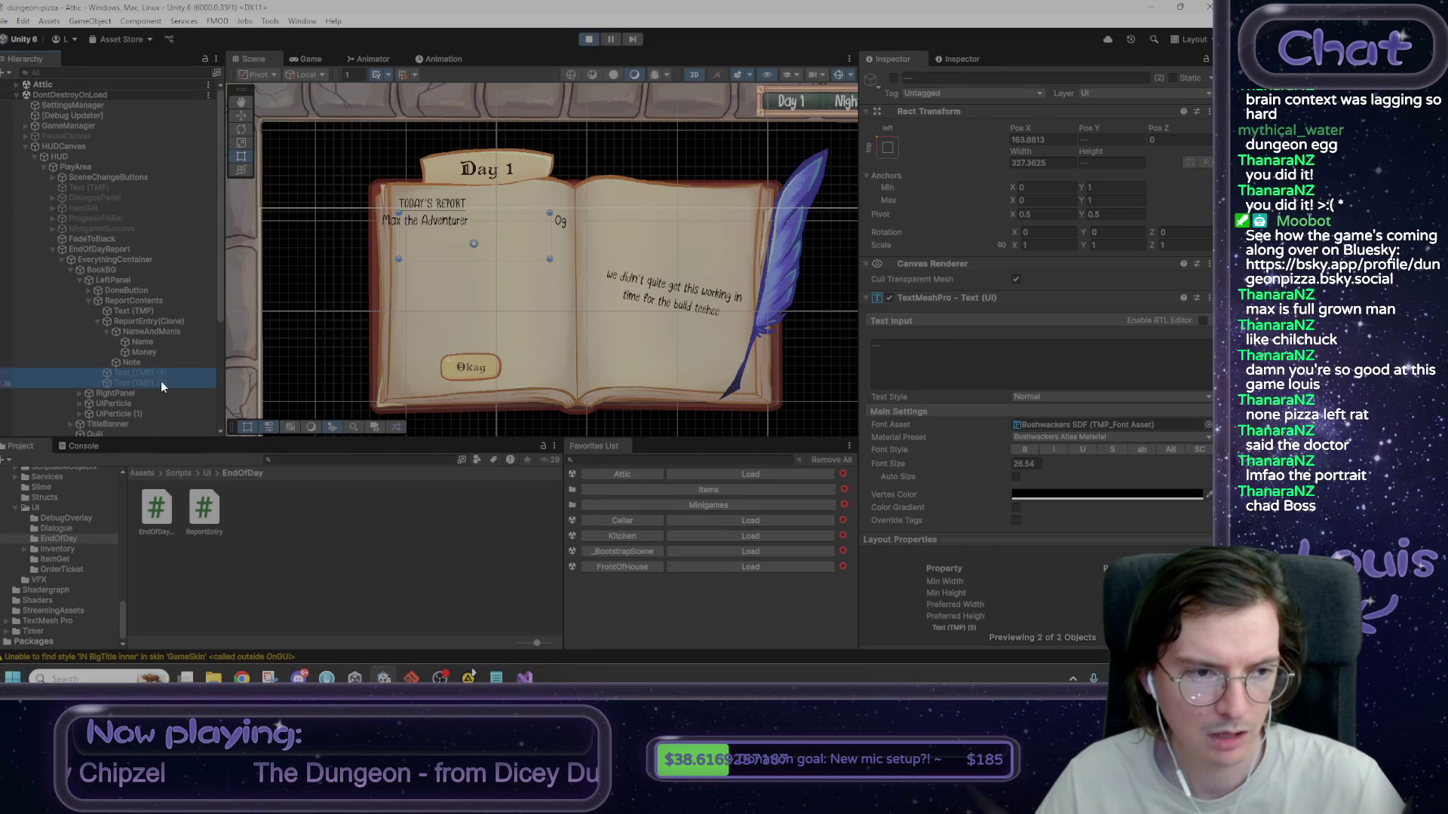
pyautogui.click(894, 79)
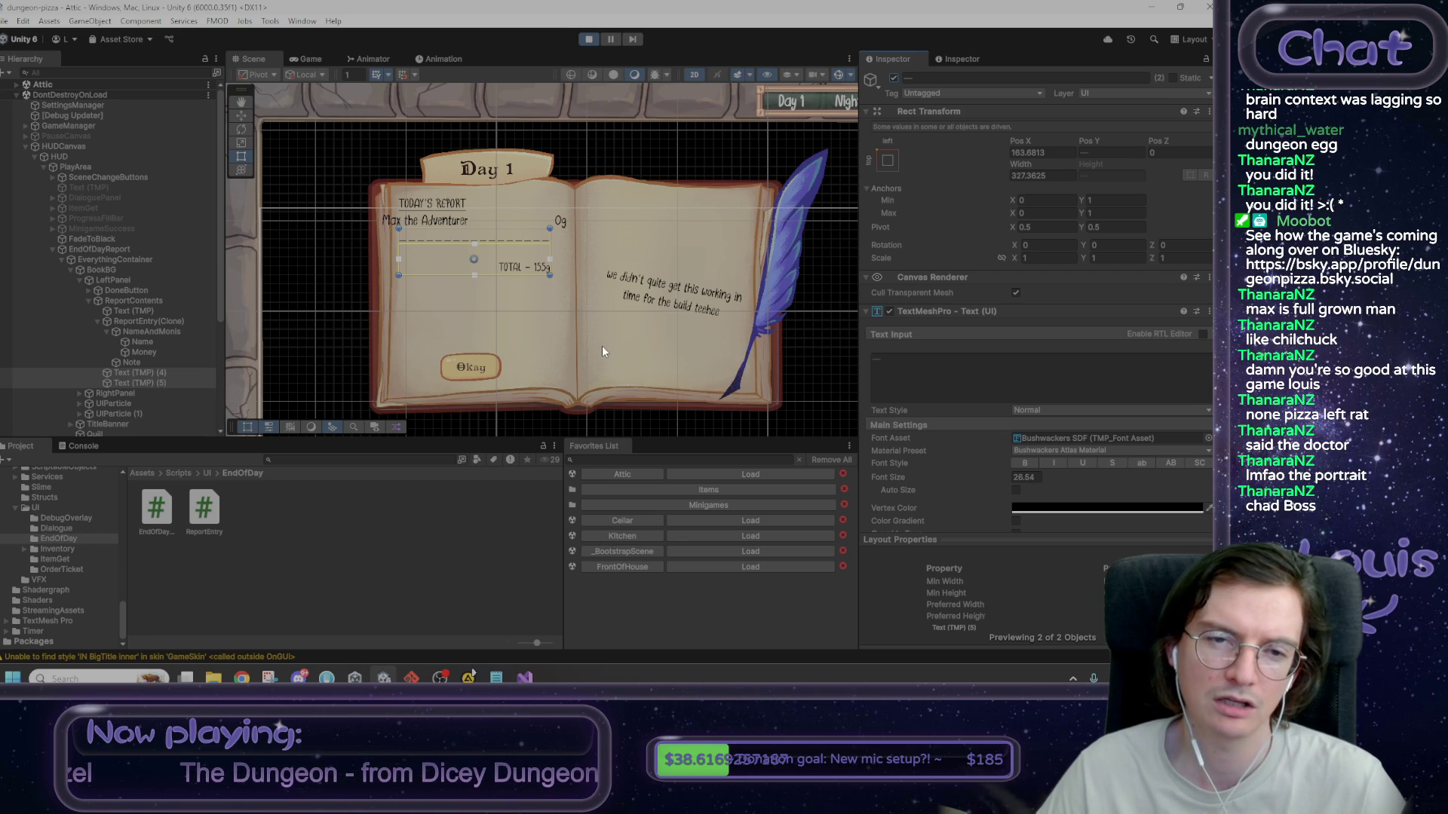
pyautogui.click(589, 39)
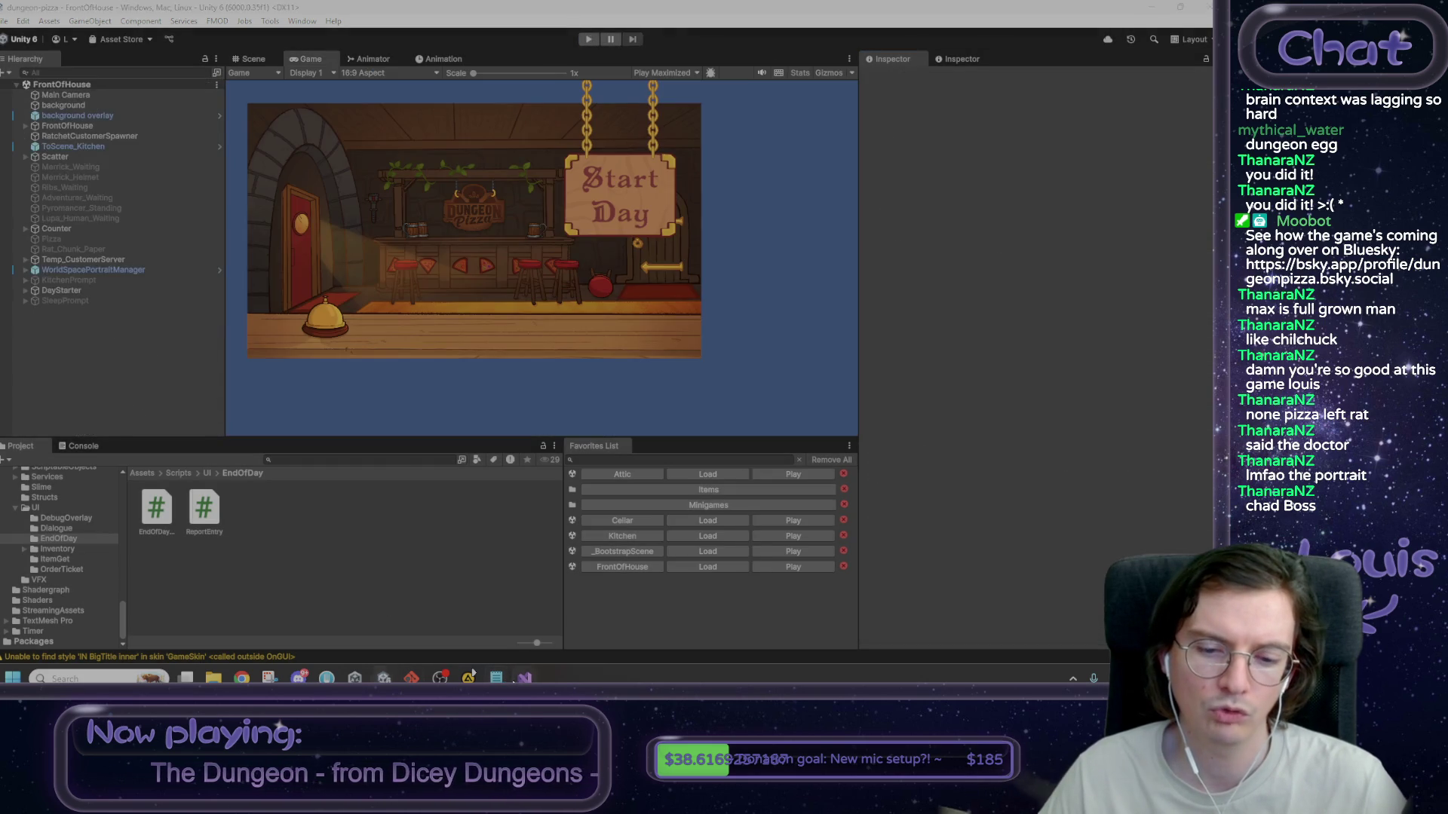
# - In EndOfDayReport.cs, select the commented '//wait then reveal each' lines 130–131 near SteppedReveal
pyautogui.click(525, 678)
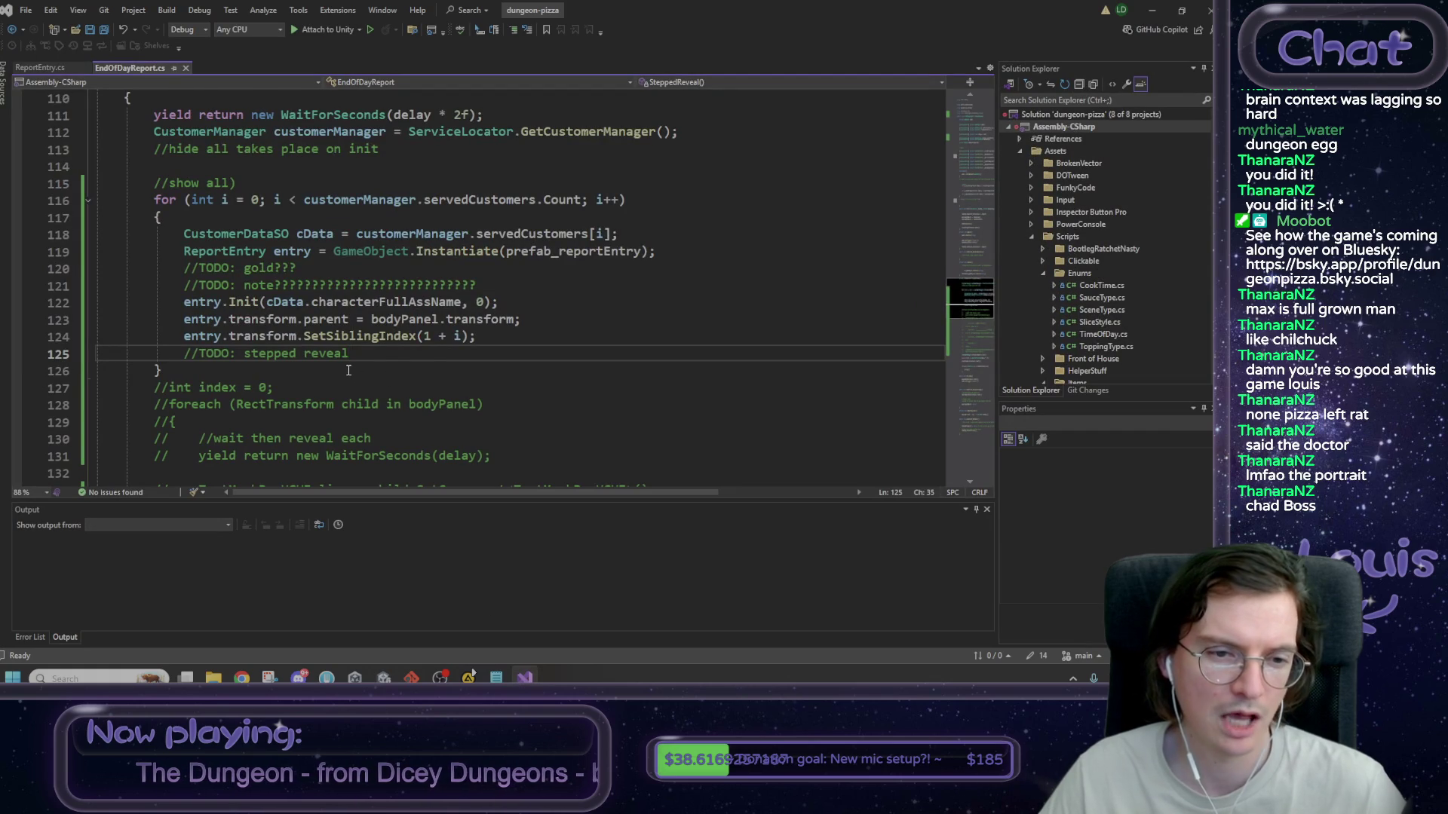
pyautogui.scroll(-1, 351, 371)
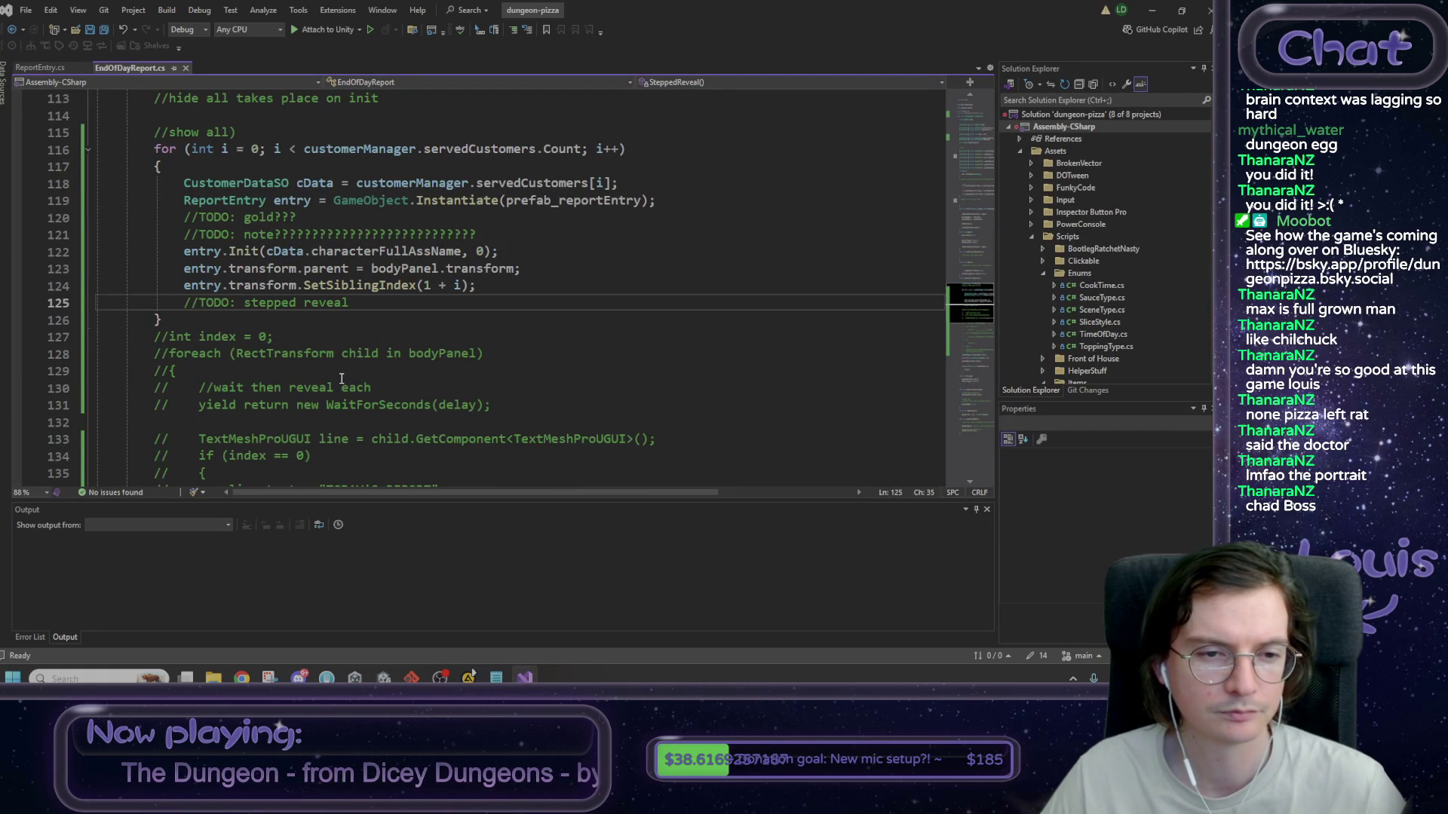
pyautogui.scroll(-2, 341, 378)
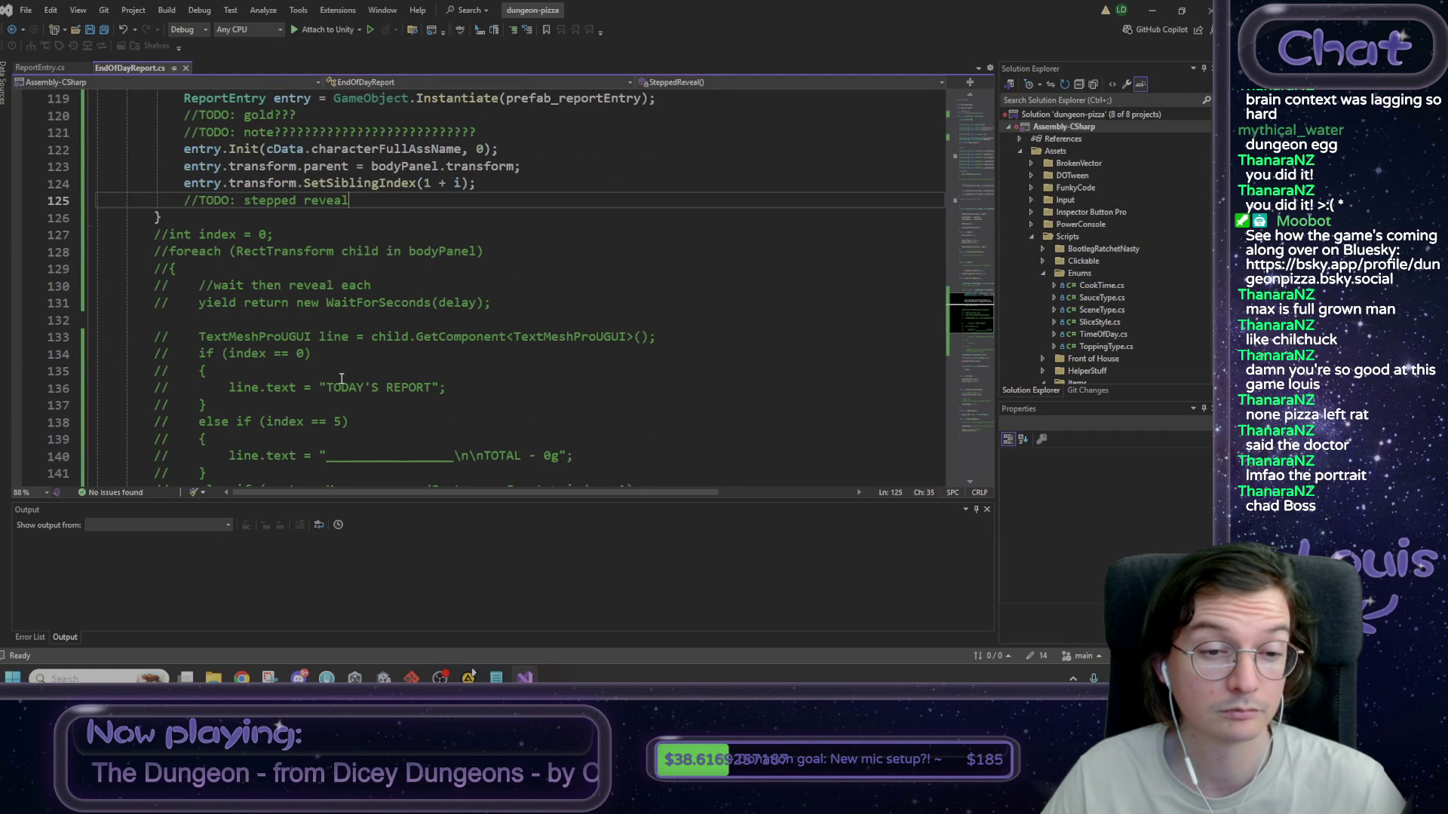
pyautogui.scroll(5, 342, 378)
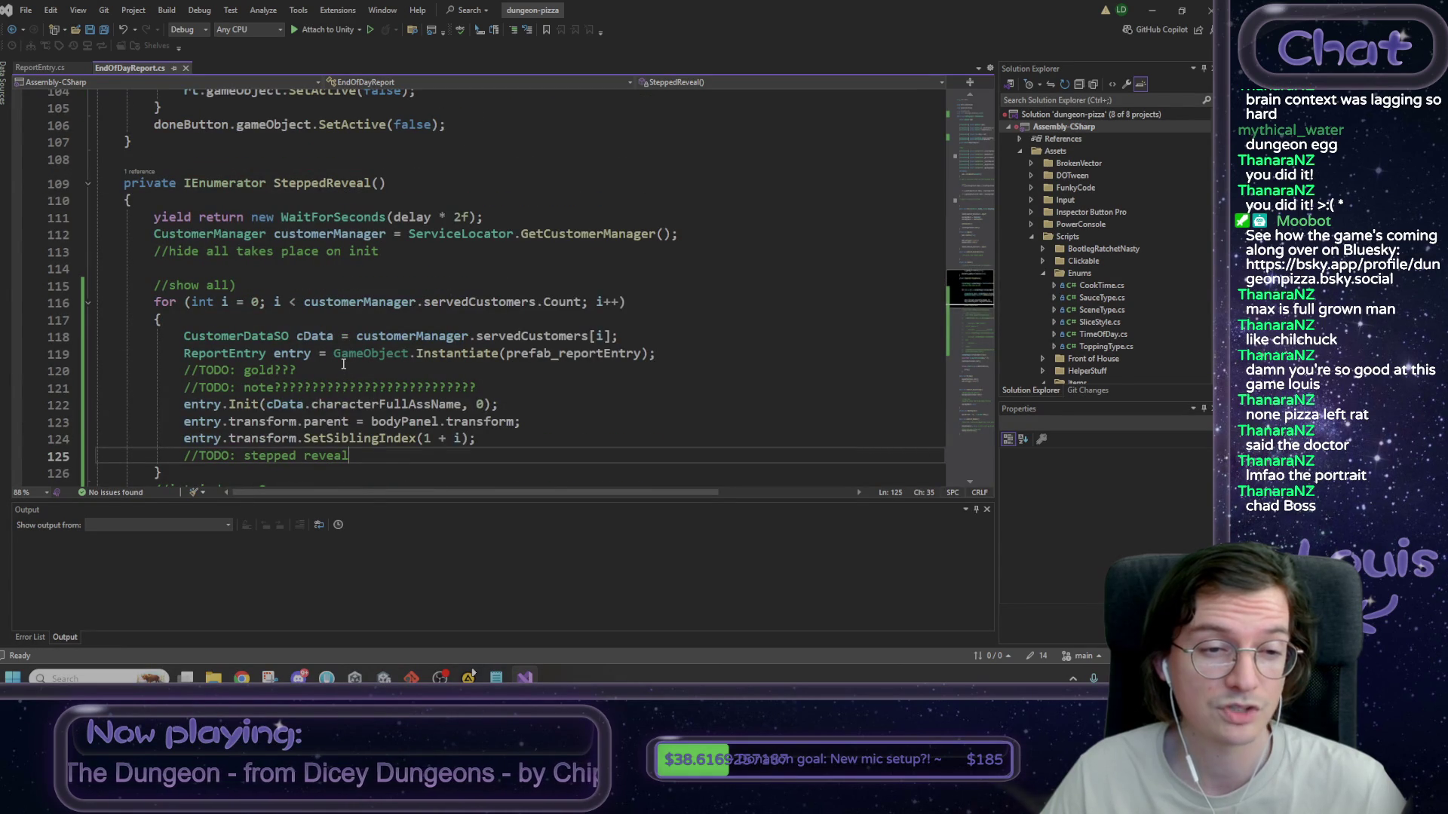
pyautogui.scroll(-3, 343, 364)
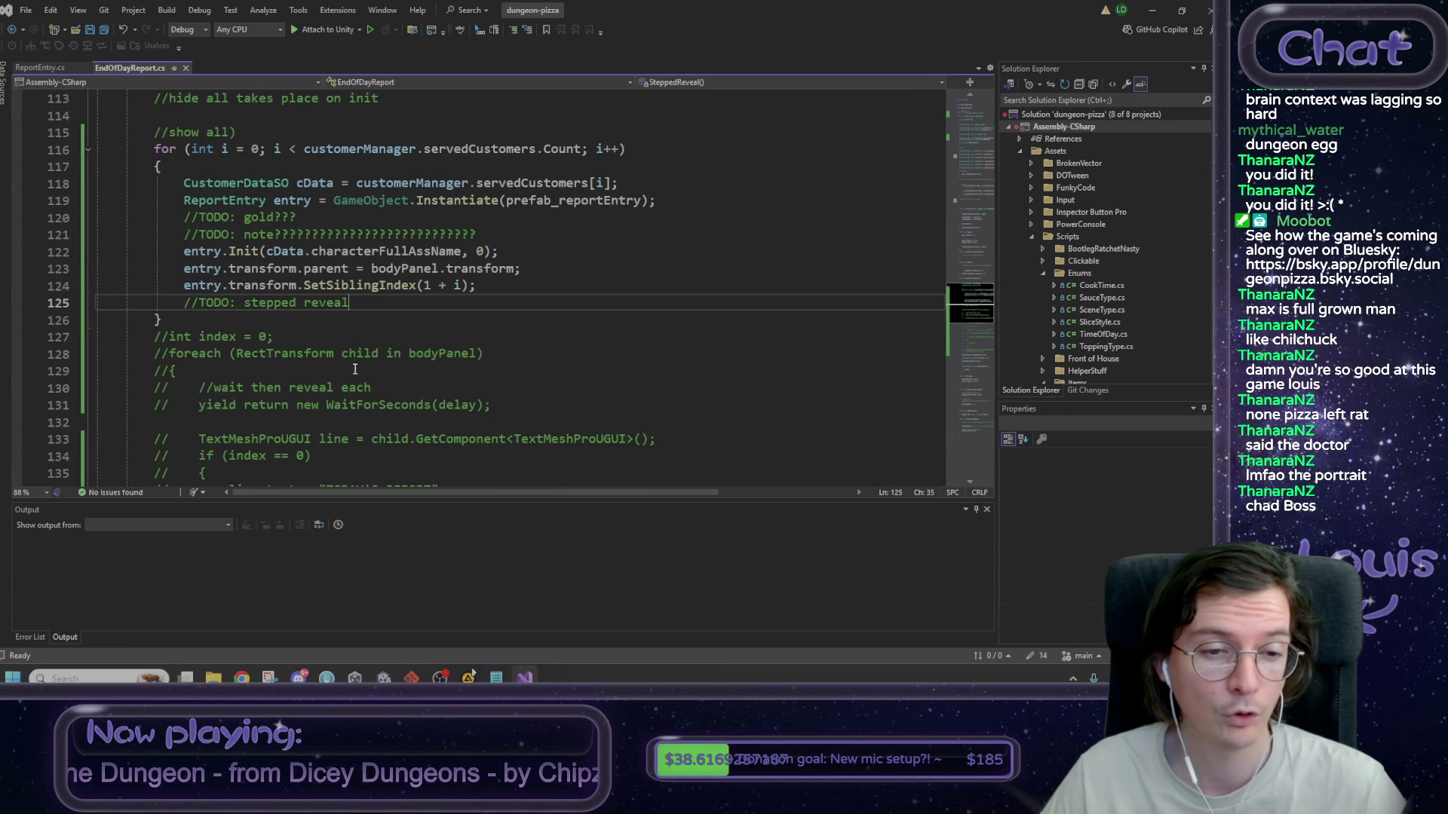
pyautogui.moveTo(491, 405)
pyautogui.mouseDown()
pyautogui.moveTo(200, 405)
pyautogui.moveTo(205, 389)
pyautogui.mouseUp()
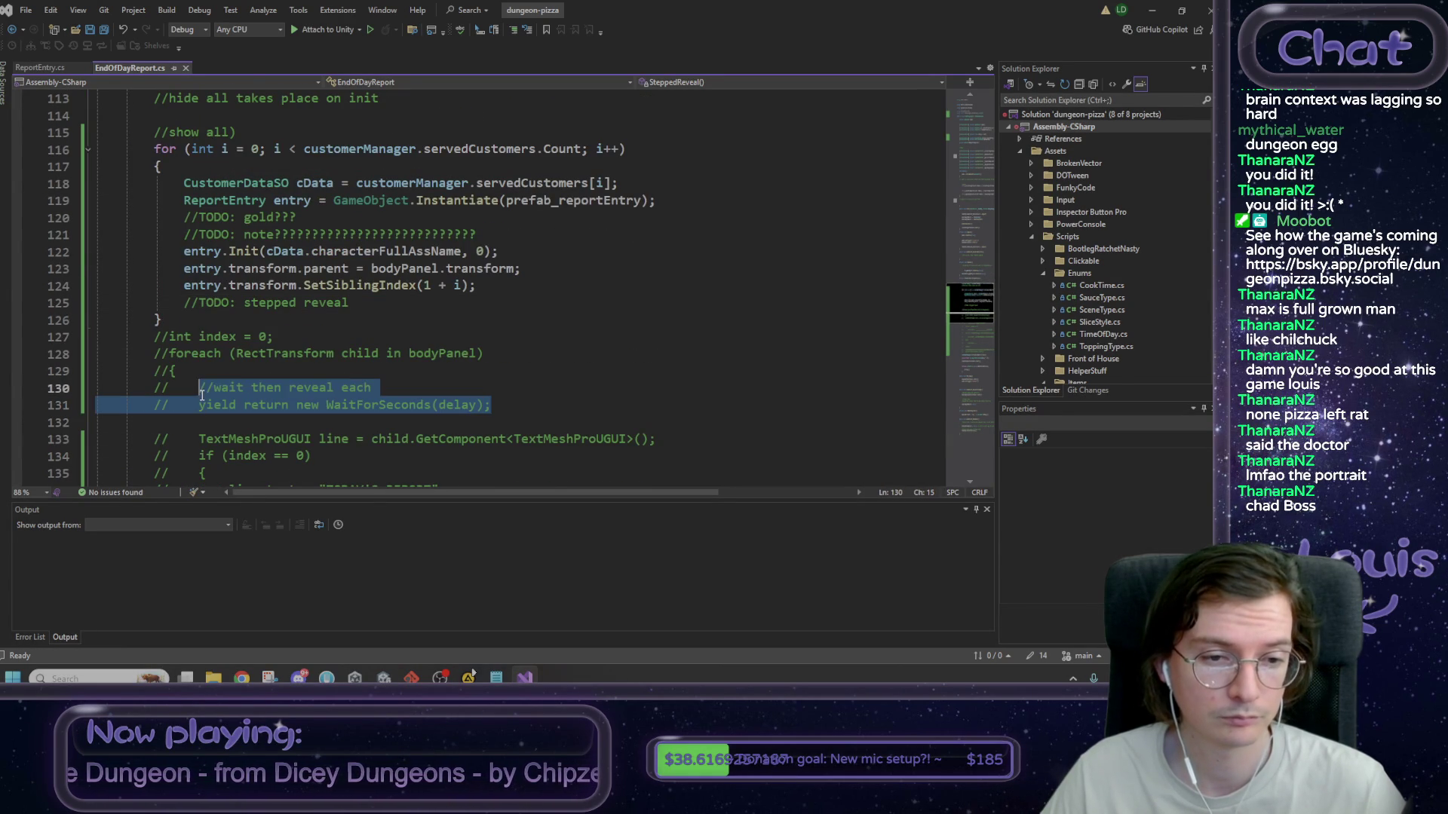
pyautogui.scroll(3, 236, 383)
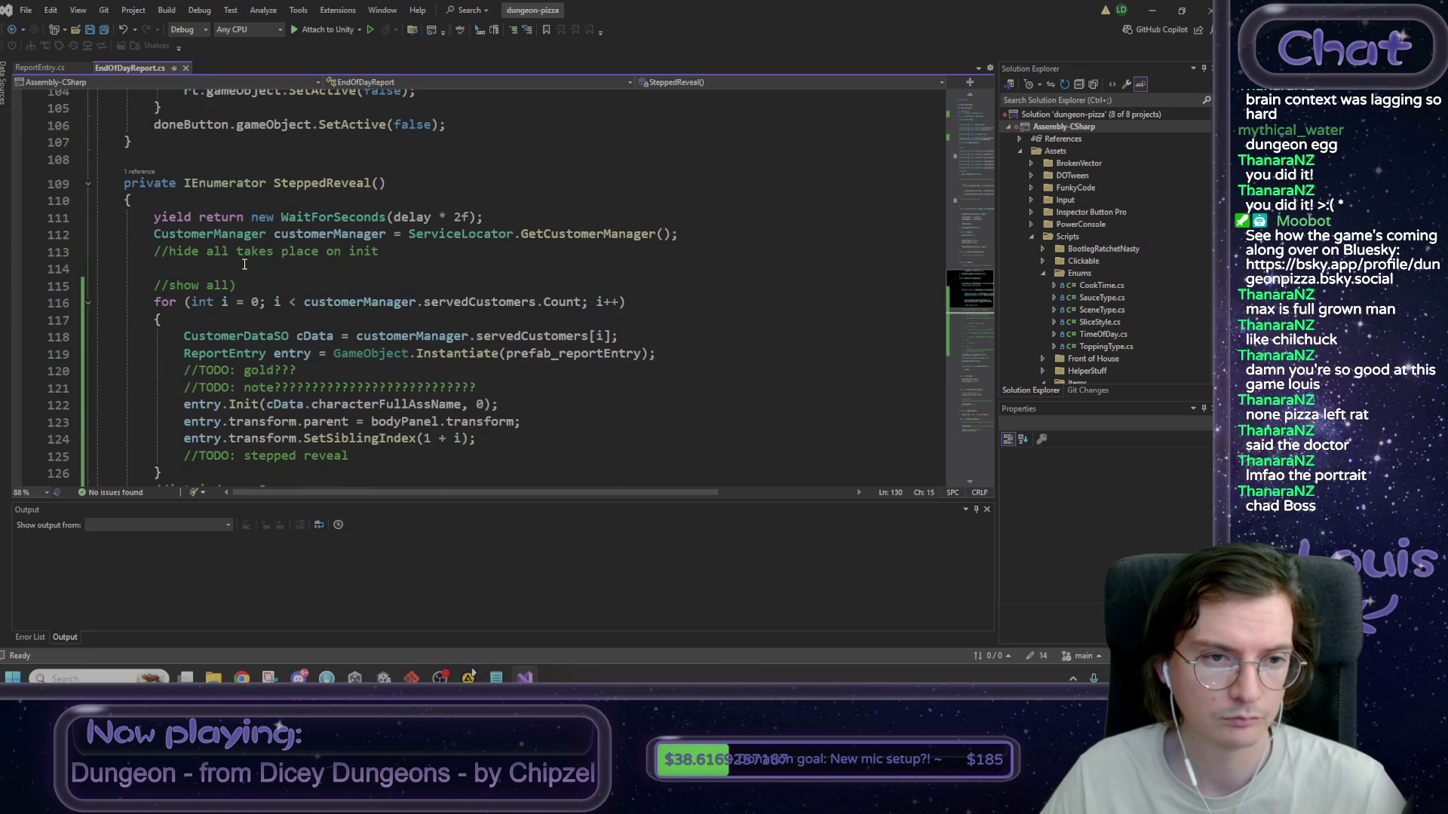
pyautogui.click(400, 252)
# - Fix '//show all', add an active yield WaitForSeconds(delay) line, and open a blank line below
pyautogui.click(264, 283)
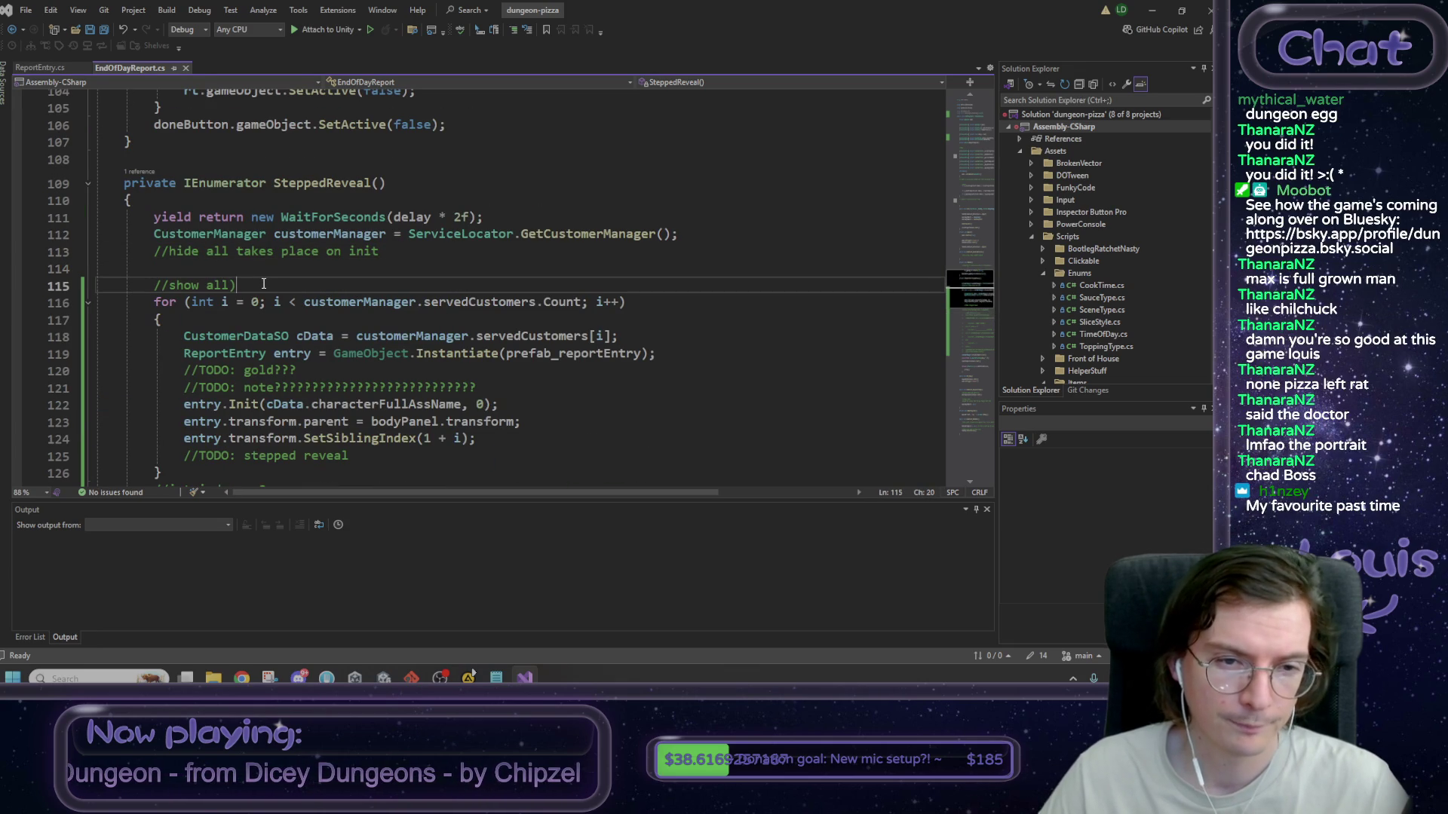
pyautogui.hotkey('ctrl', 'z')
pyautogui.hotkey('ctrl', 'z')
pyautogui.hotkey('ctrl', 'z')
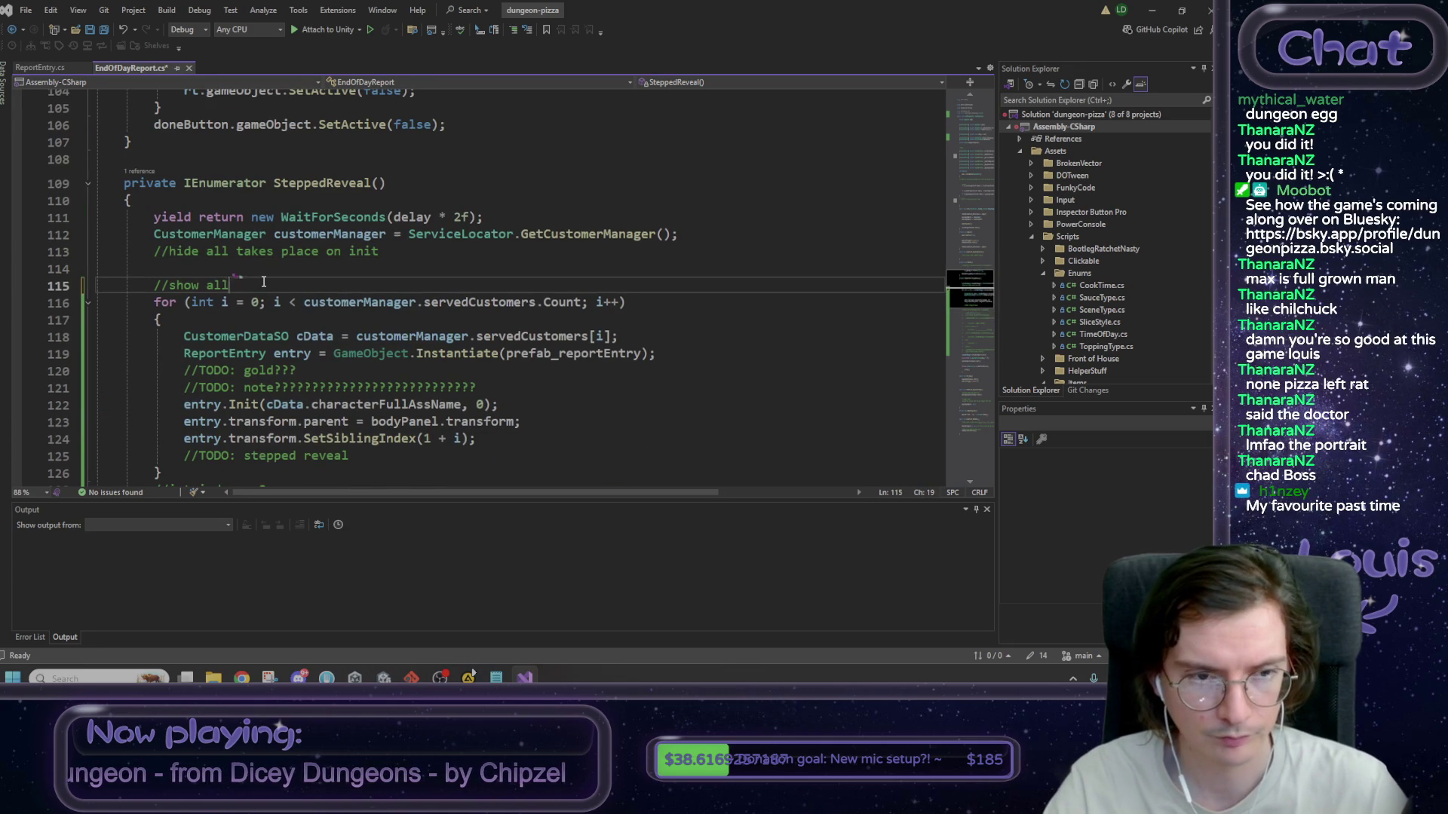
pyautogui.write('//wait then reveal each')
pyautogui.hotkey('ctrl', 'z')
pyautogui.hotkey('ctrl', 'z')
pyautogui.press('End')
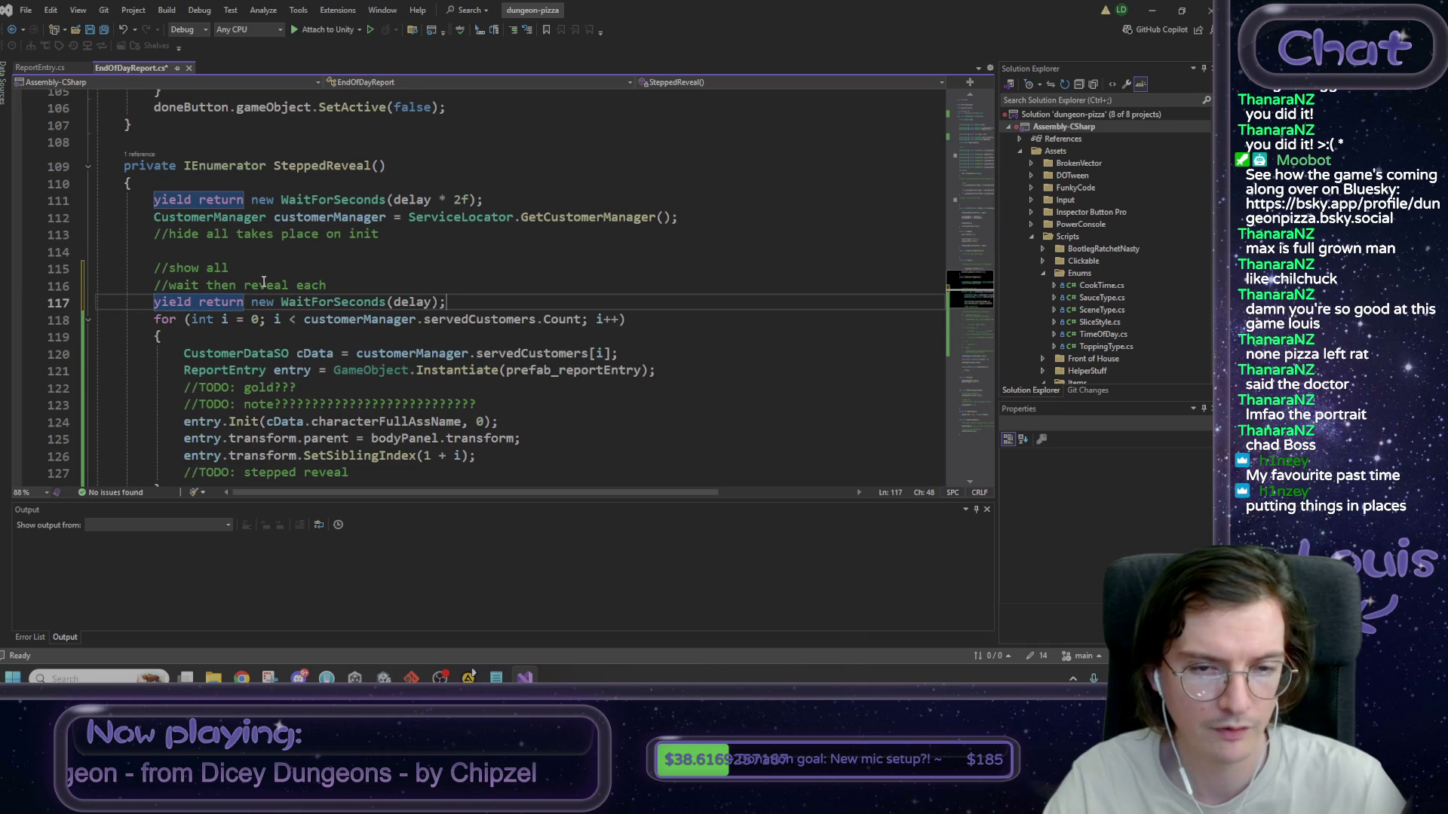
pyautogui.press('Return')
pyautogui.press('Return')
pyautogui.press('Up')
pyautogui.scroll(-2, 343, 265)
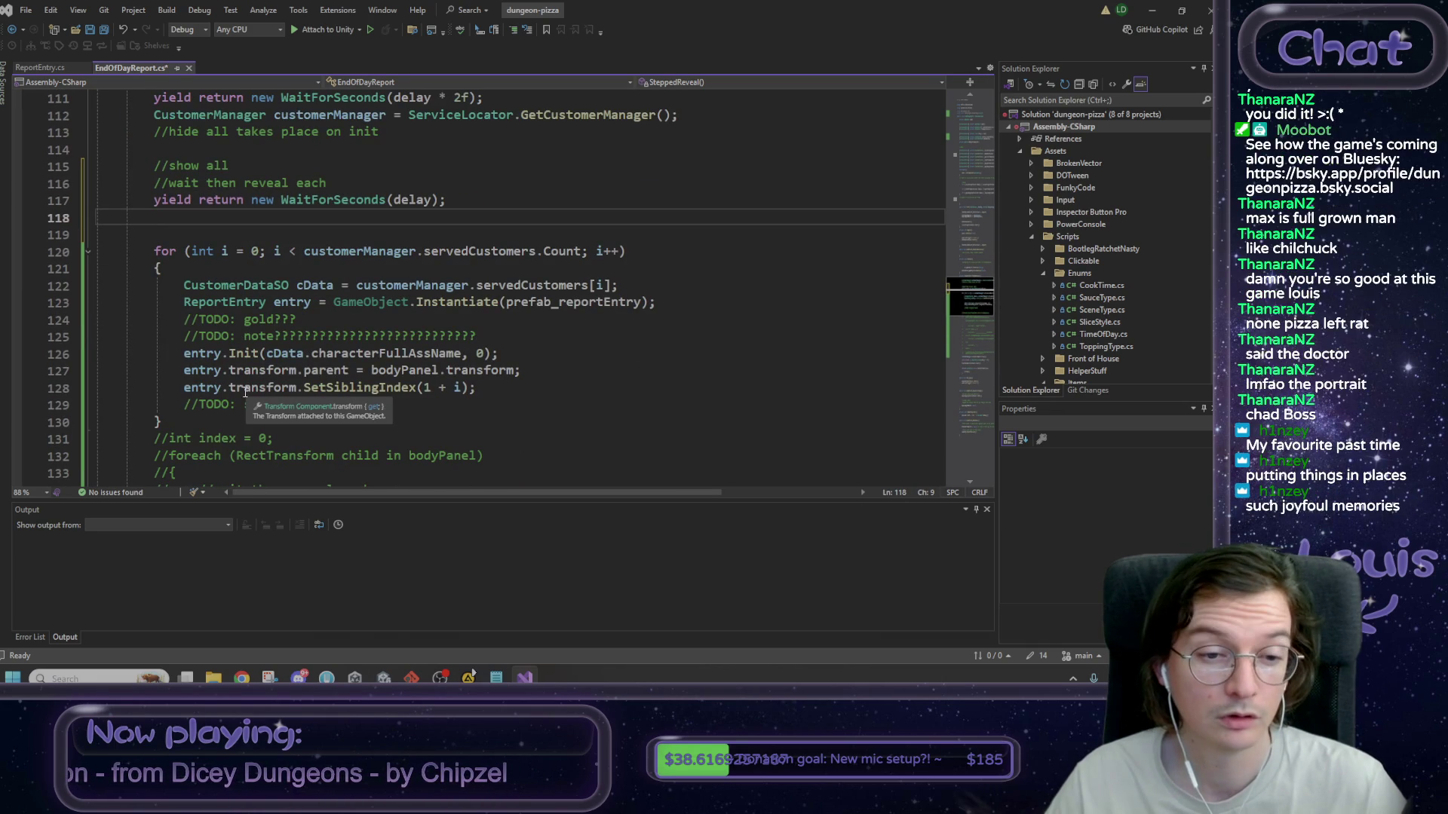
# - Start bodyPanel.transform.GetChild on the new line, then check the old child SetActive line
pyautogui.doubleClick(413, 370)
pyautogui.hotkey('ctrl', 'shift', 'Right')
pyautogui.hotkey('ctrl', 'shift', 'Right')
pyautogui.hotkey('ctrl', 'c')
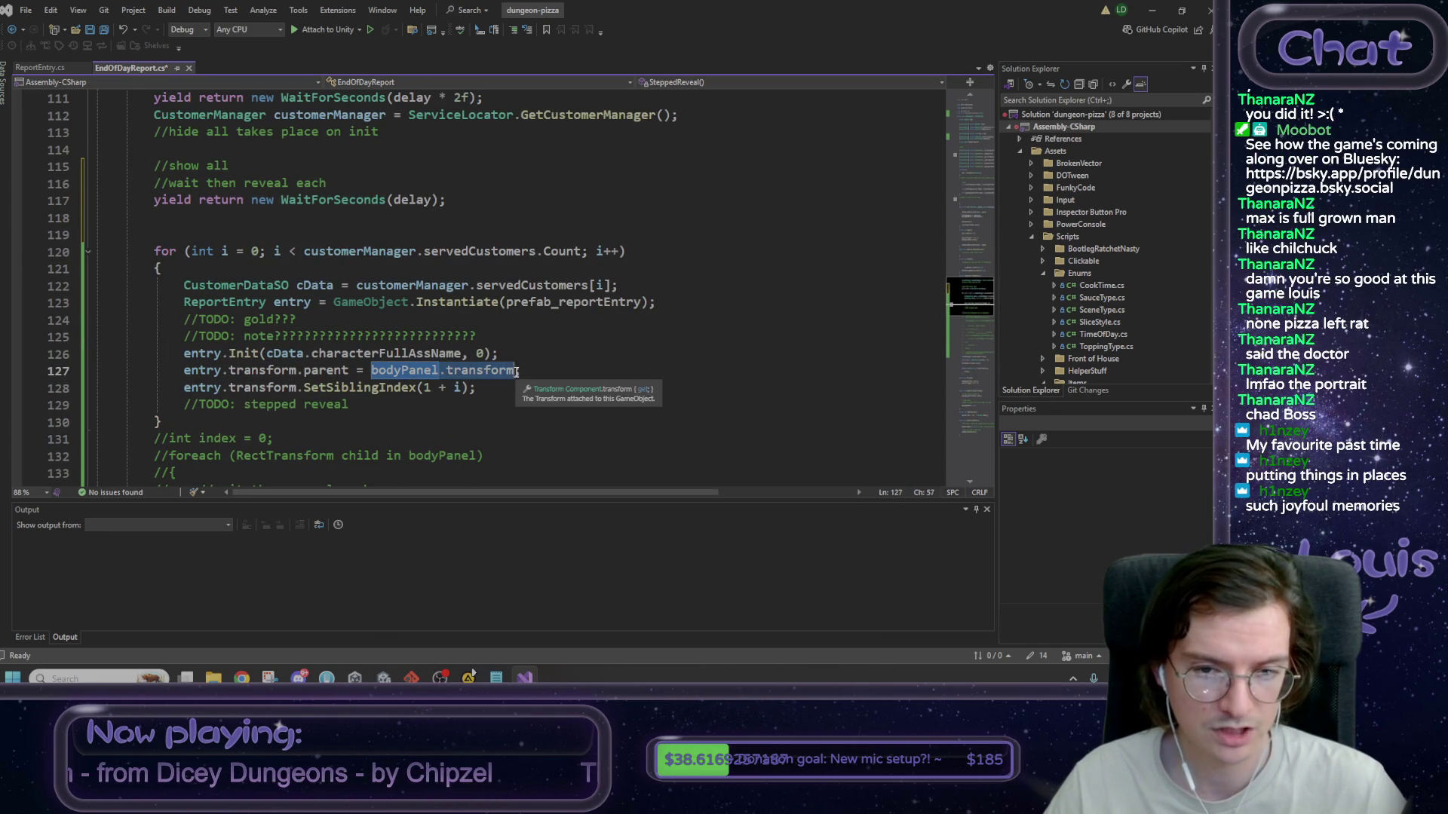
pyautogui.scroll(1, 293, 264)
pyautogui.click(243, 269)
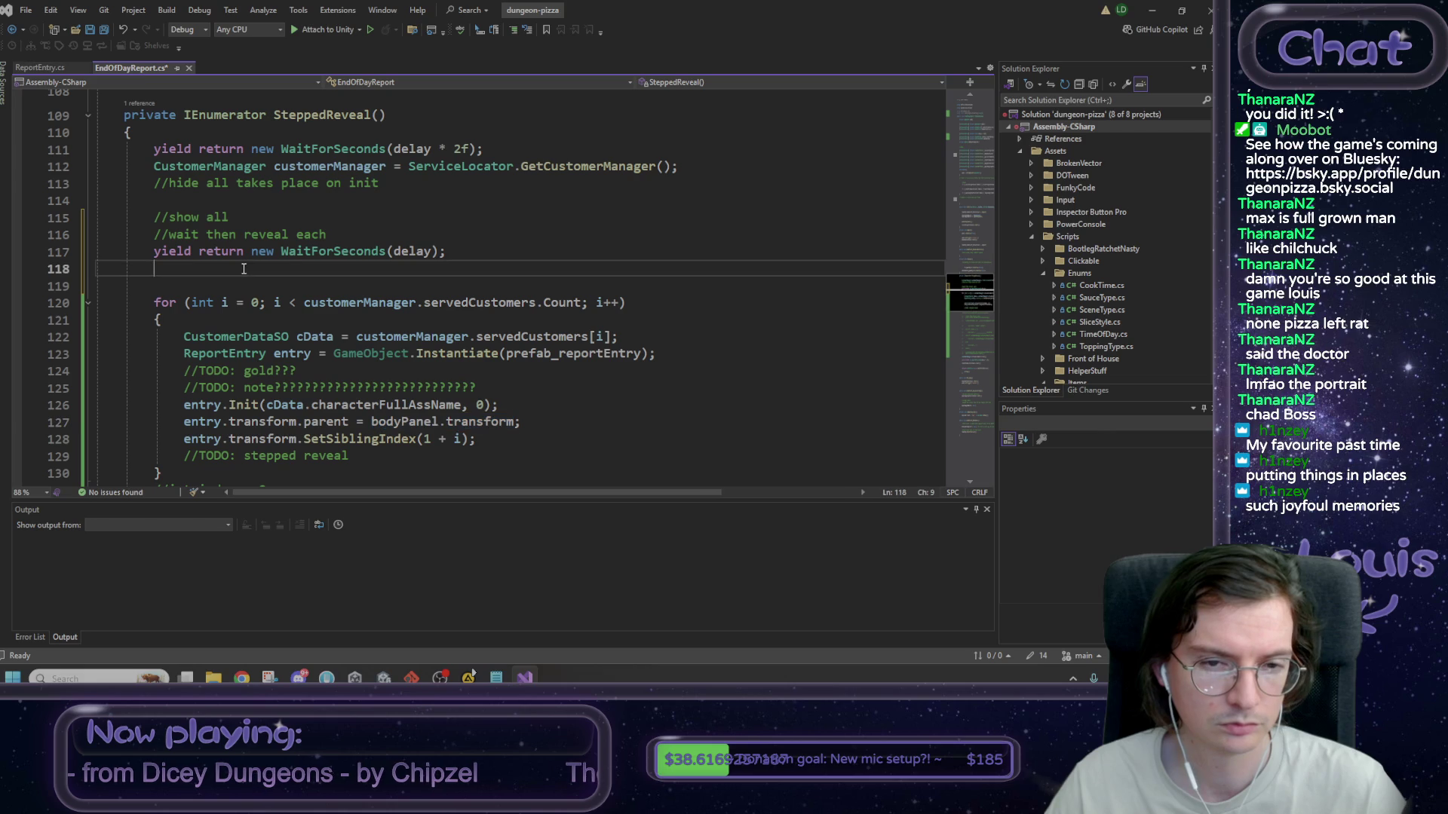
pyautogui.hotkey('ctrl', 'v')
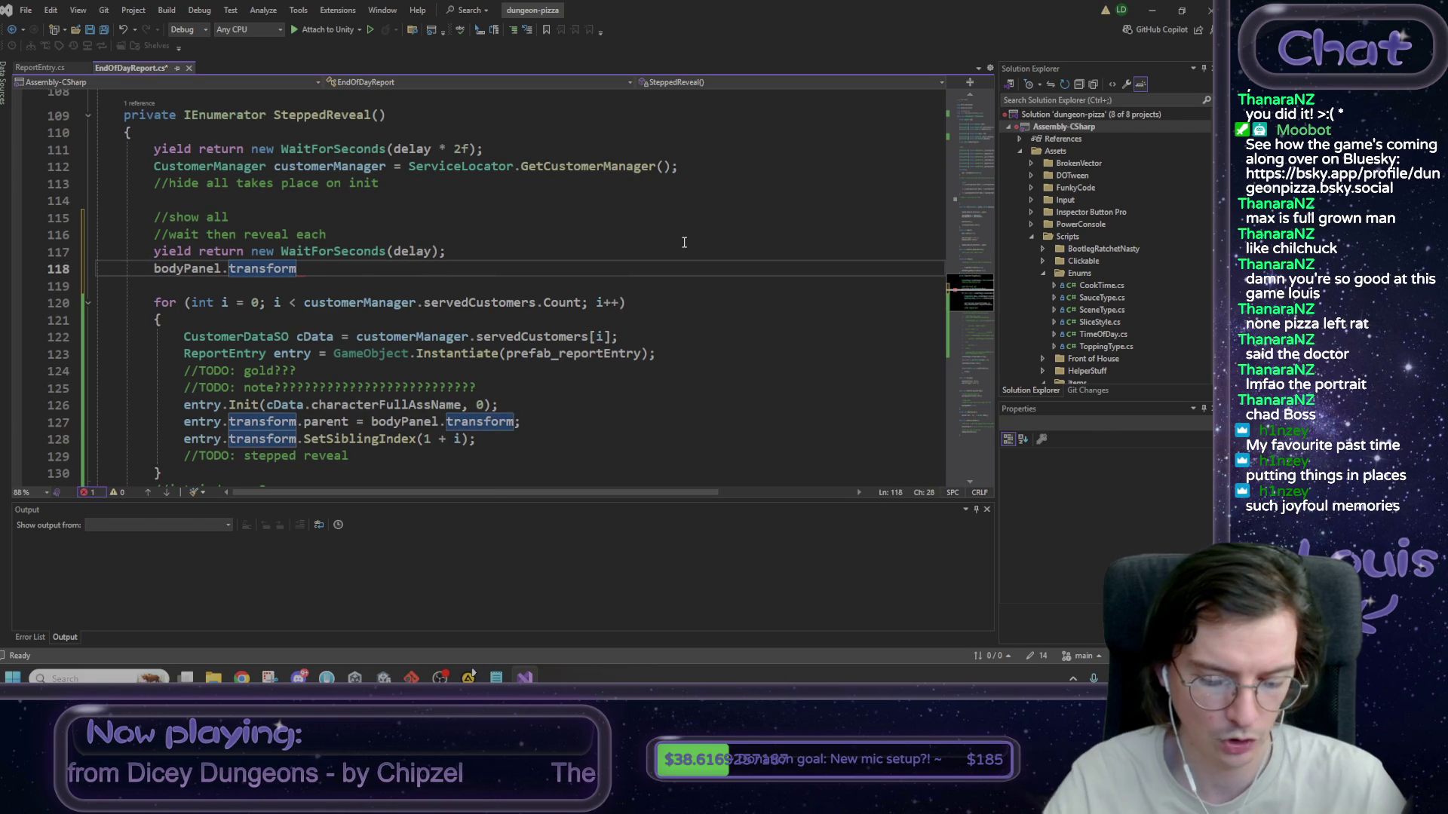
pyautogui.write('.Get')
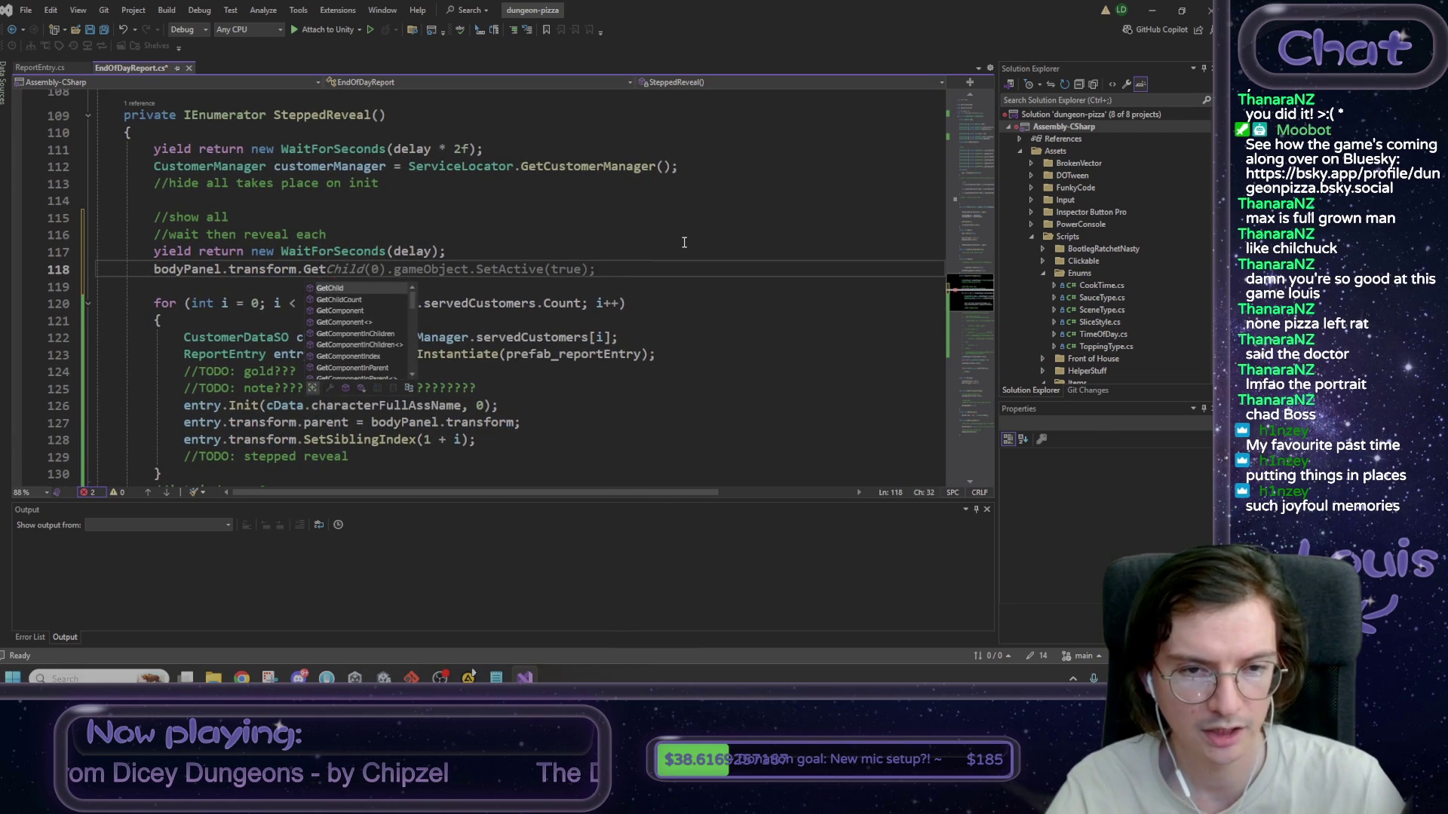
pyautogui.press('Tab')
pyautogui.press('Tab')
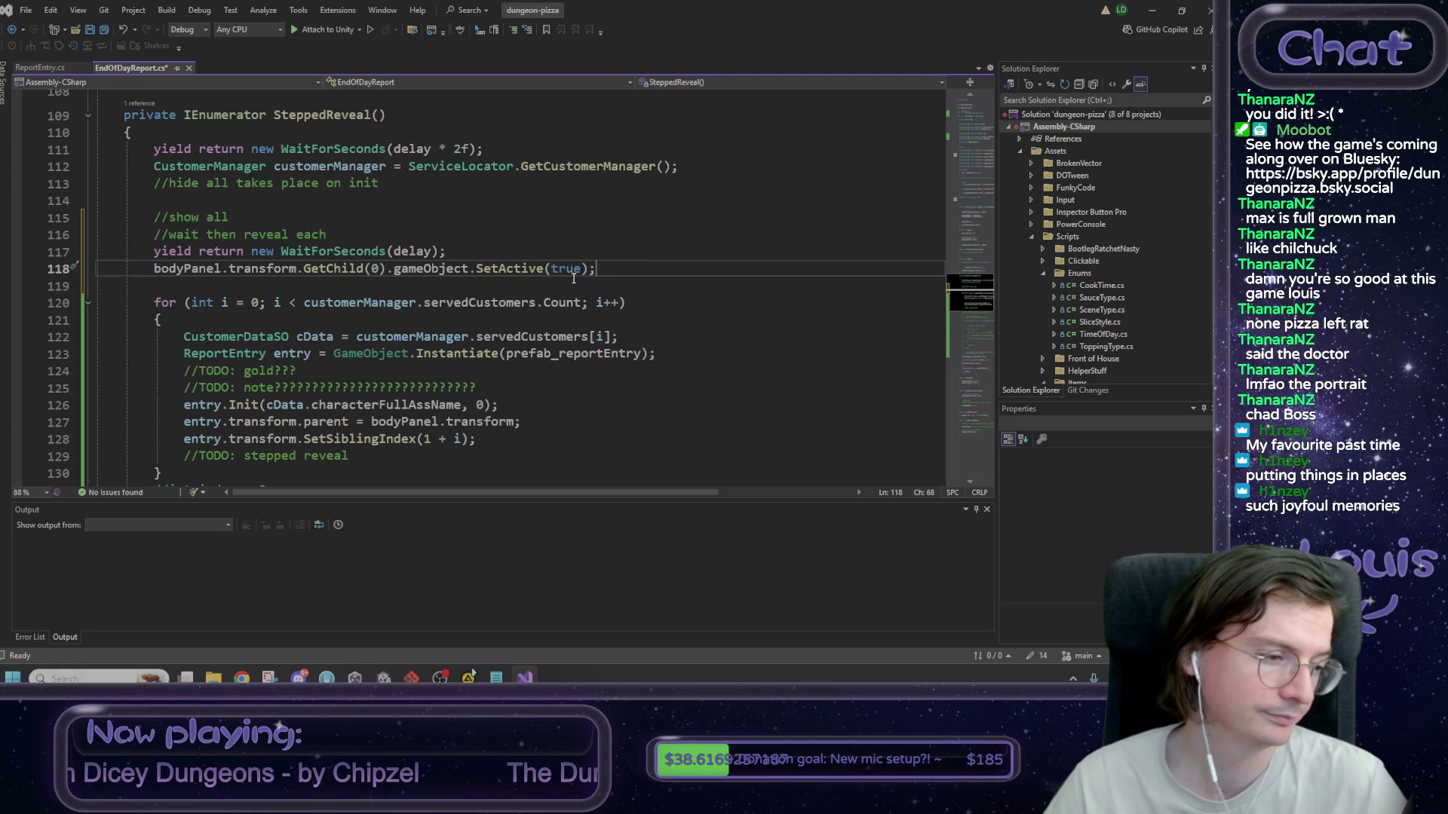
pyautogui.scroll(-4, 497, 279)
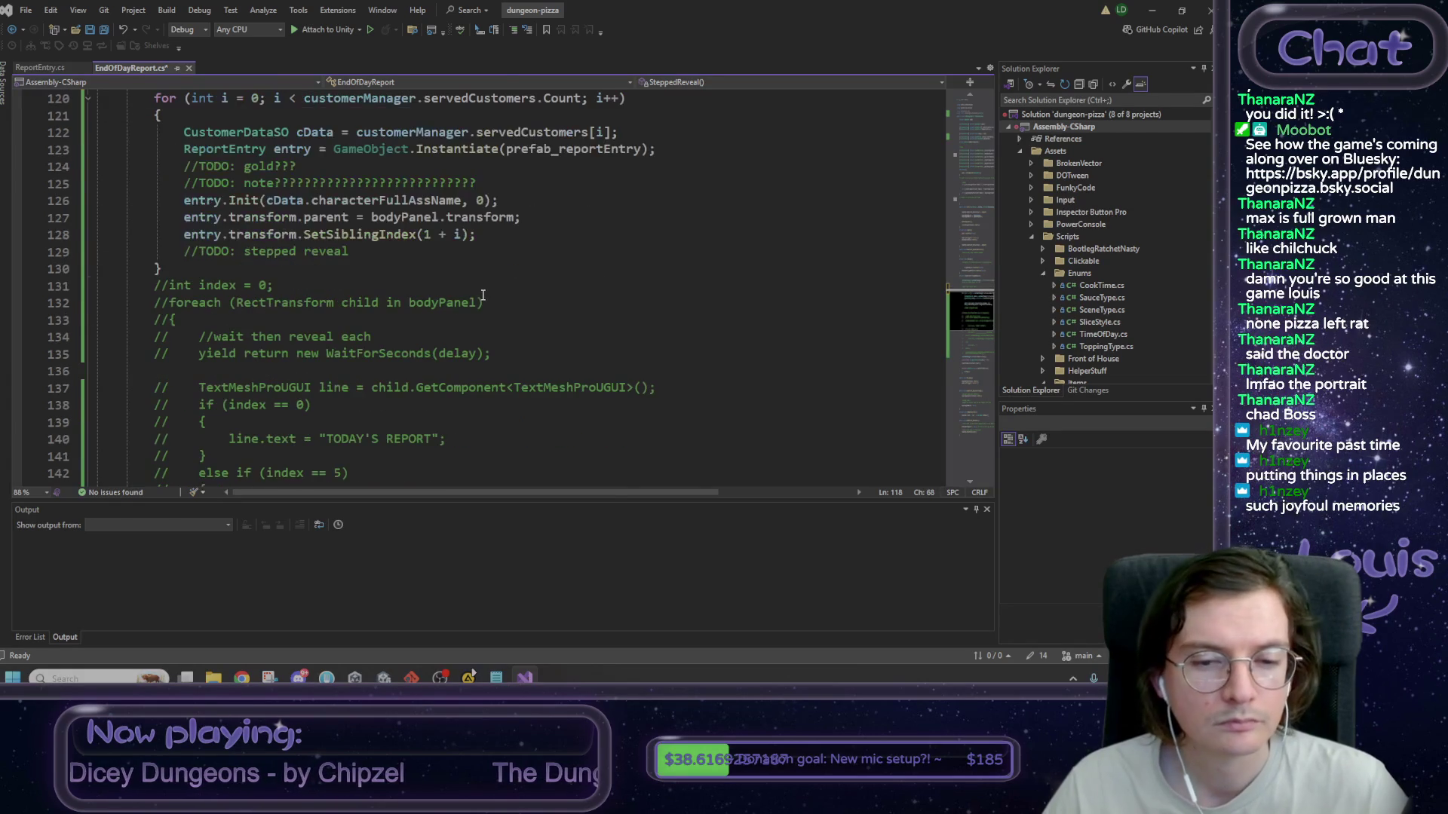
pyautogui.scroll(-3, 423, 344)
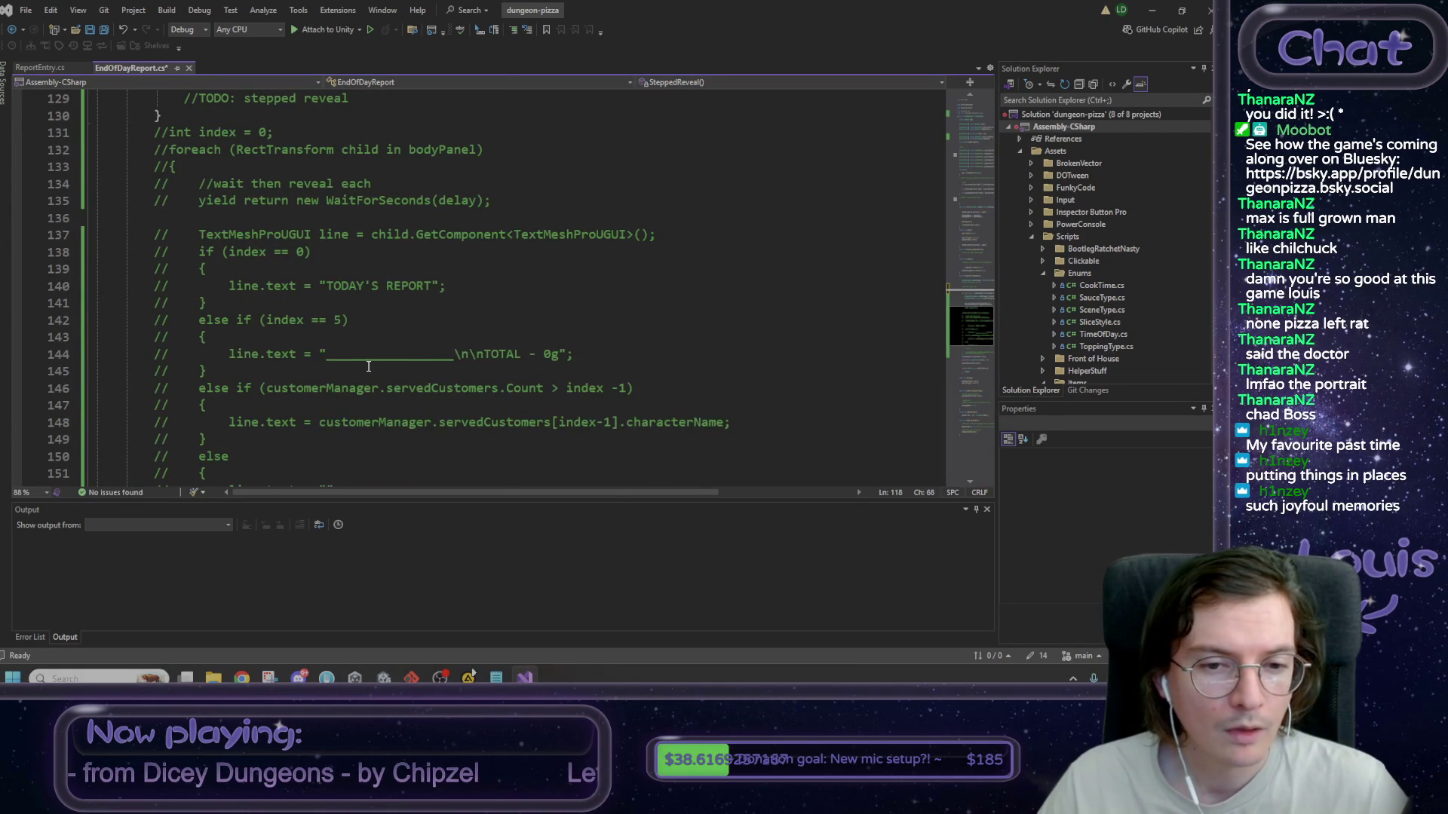
pyautogui.scroll(-3, 367, 365)
pyautogui.click(315, 388)
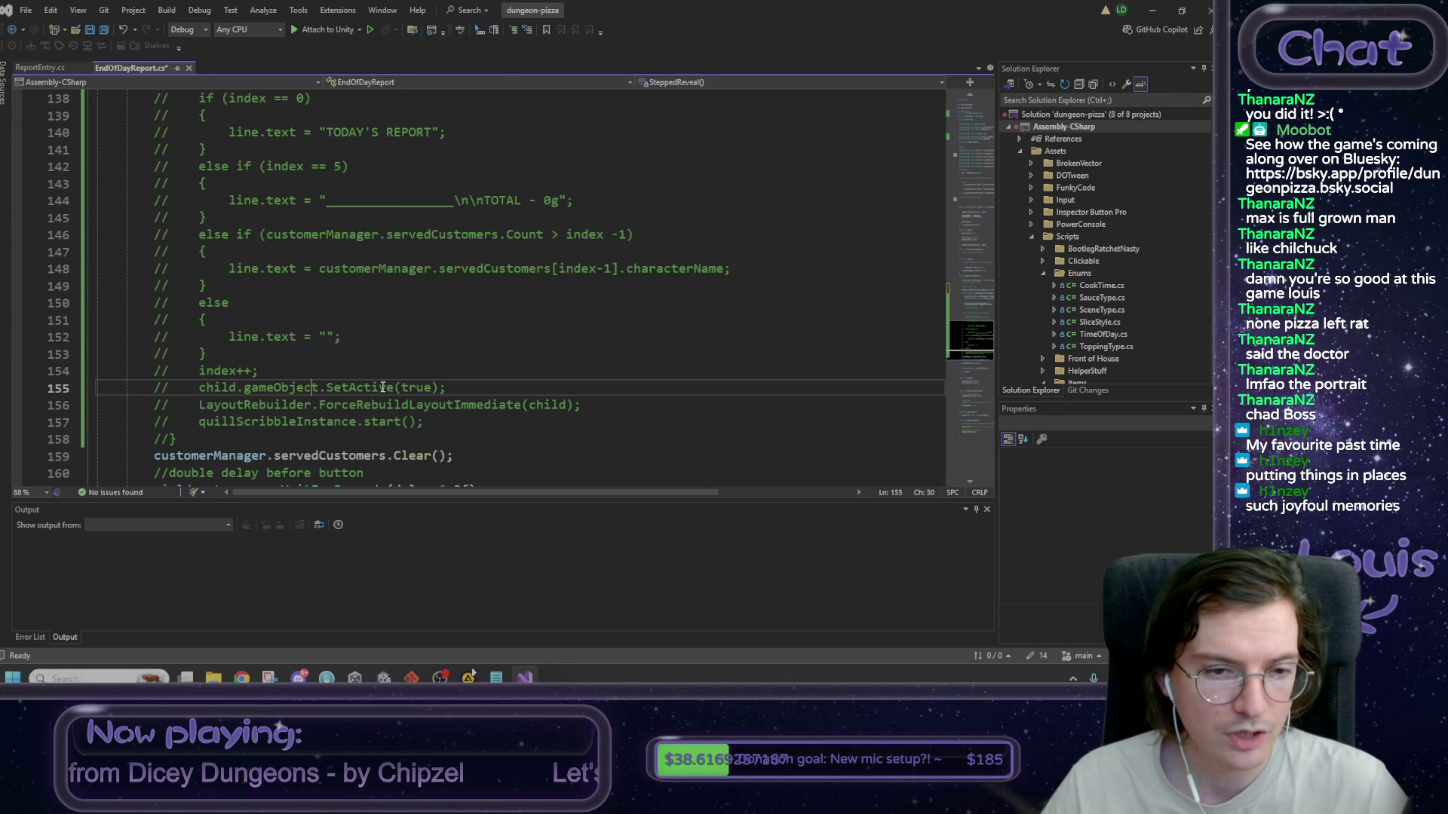